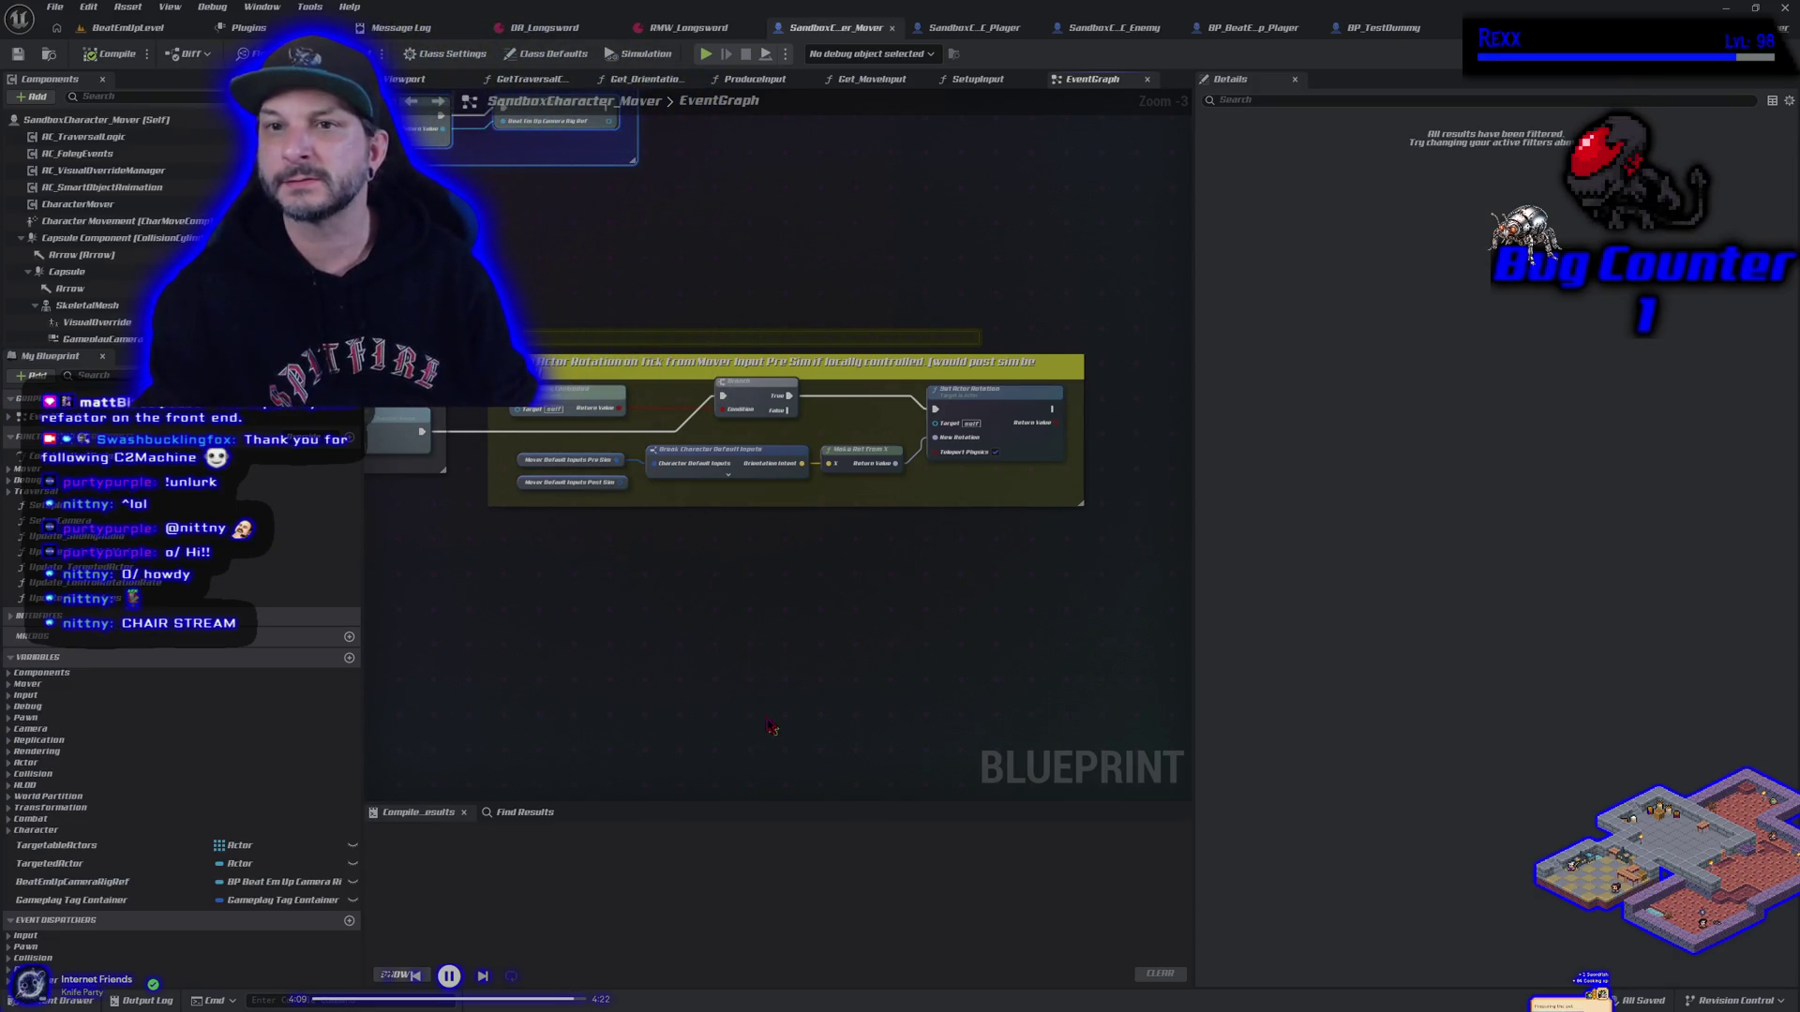
Pan across the event graph to survey the warning comment, rotation nodes and Get Actor Of Class node
{"action": "scroll", "coordinate": [745, 709], "scroll_direction": "down", "scroll_amount": 1}
{"action": "left_click_drag", "start_coordinate": [762, 702], "coordinate": [938, 716]}
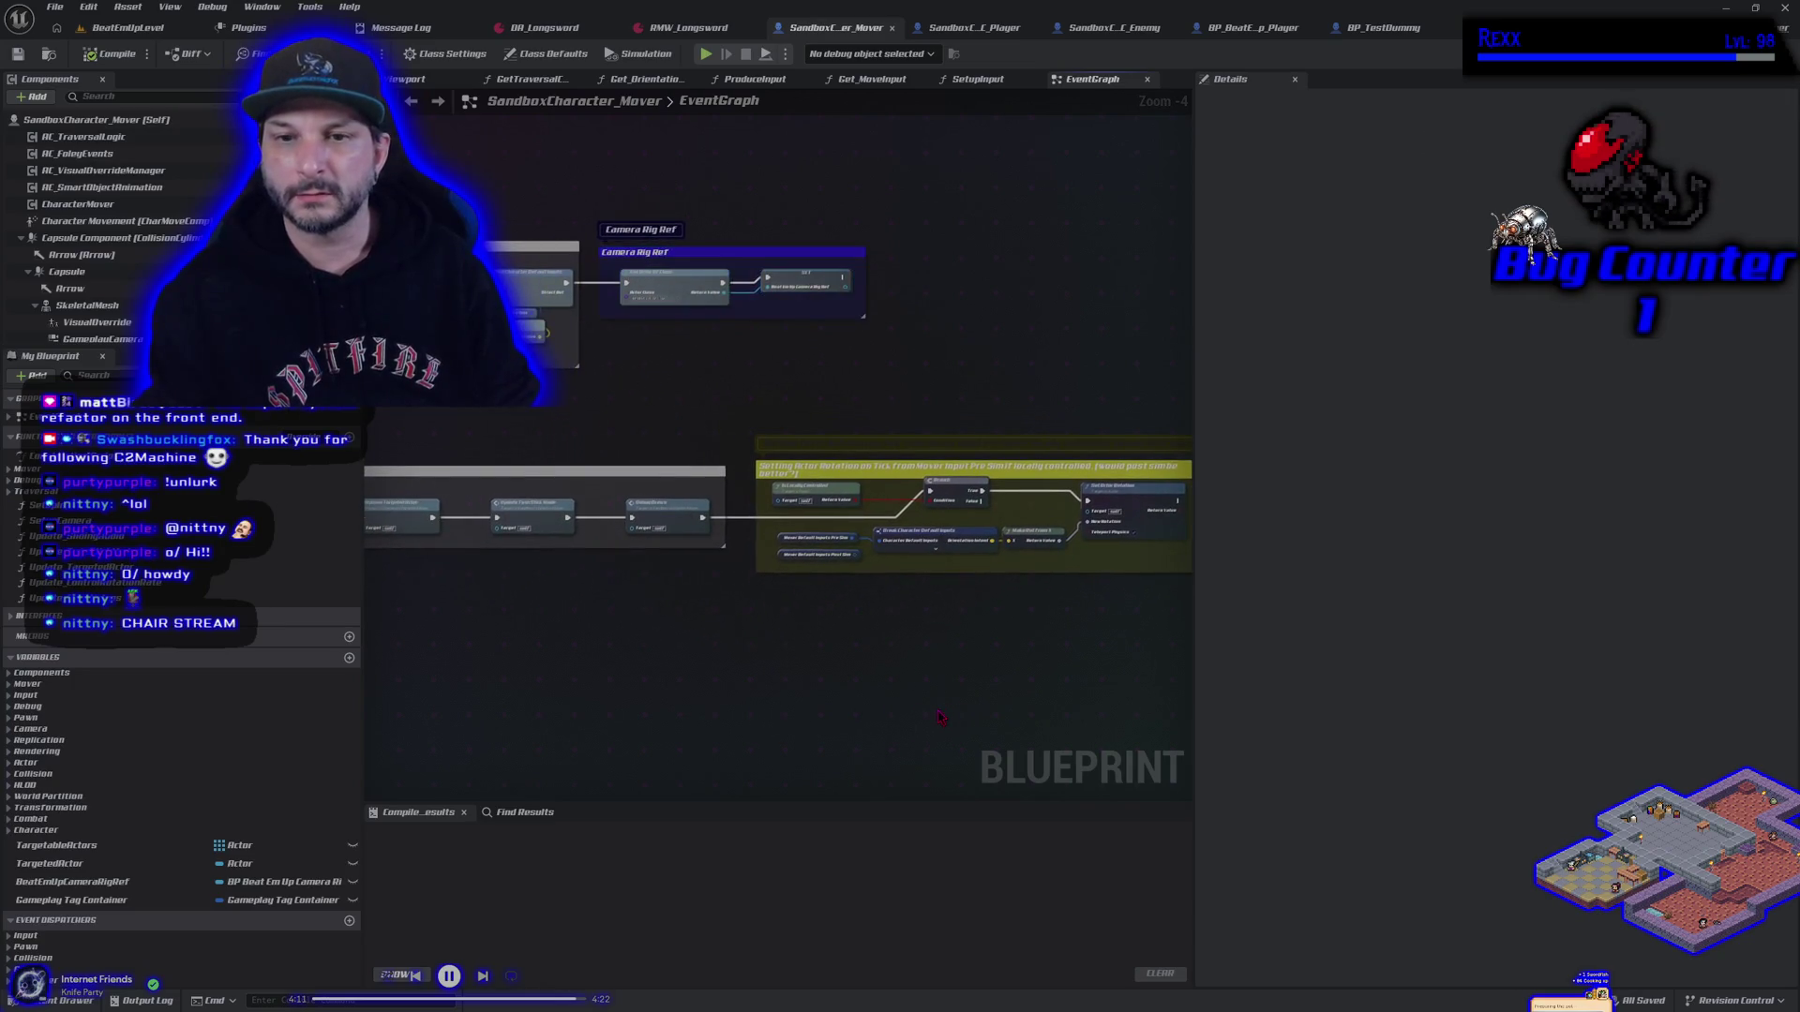
{"action": "mouse_move", "coordinate": [703, 496]}
{"action": "left_mouse_down"}
{"action": "mouse_move", "coordinate": [900, 491]}
{"action": "mouse_move", "coordinate": [1041, 581]}
{"action": "mouse_move", "coordinate": [1032, 487]}
{"action": "mouse_move", "coordinate": [919, 253]}
{"action": "mouse_move", "coordinate": [497, 797]}
{"action": "left_mouse_up"}
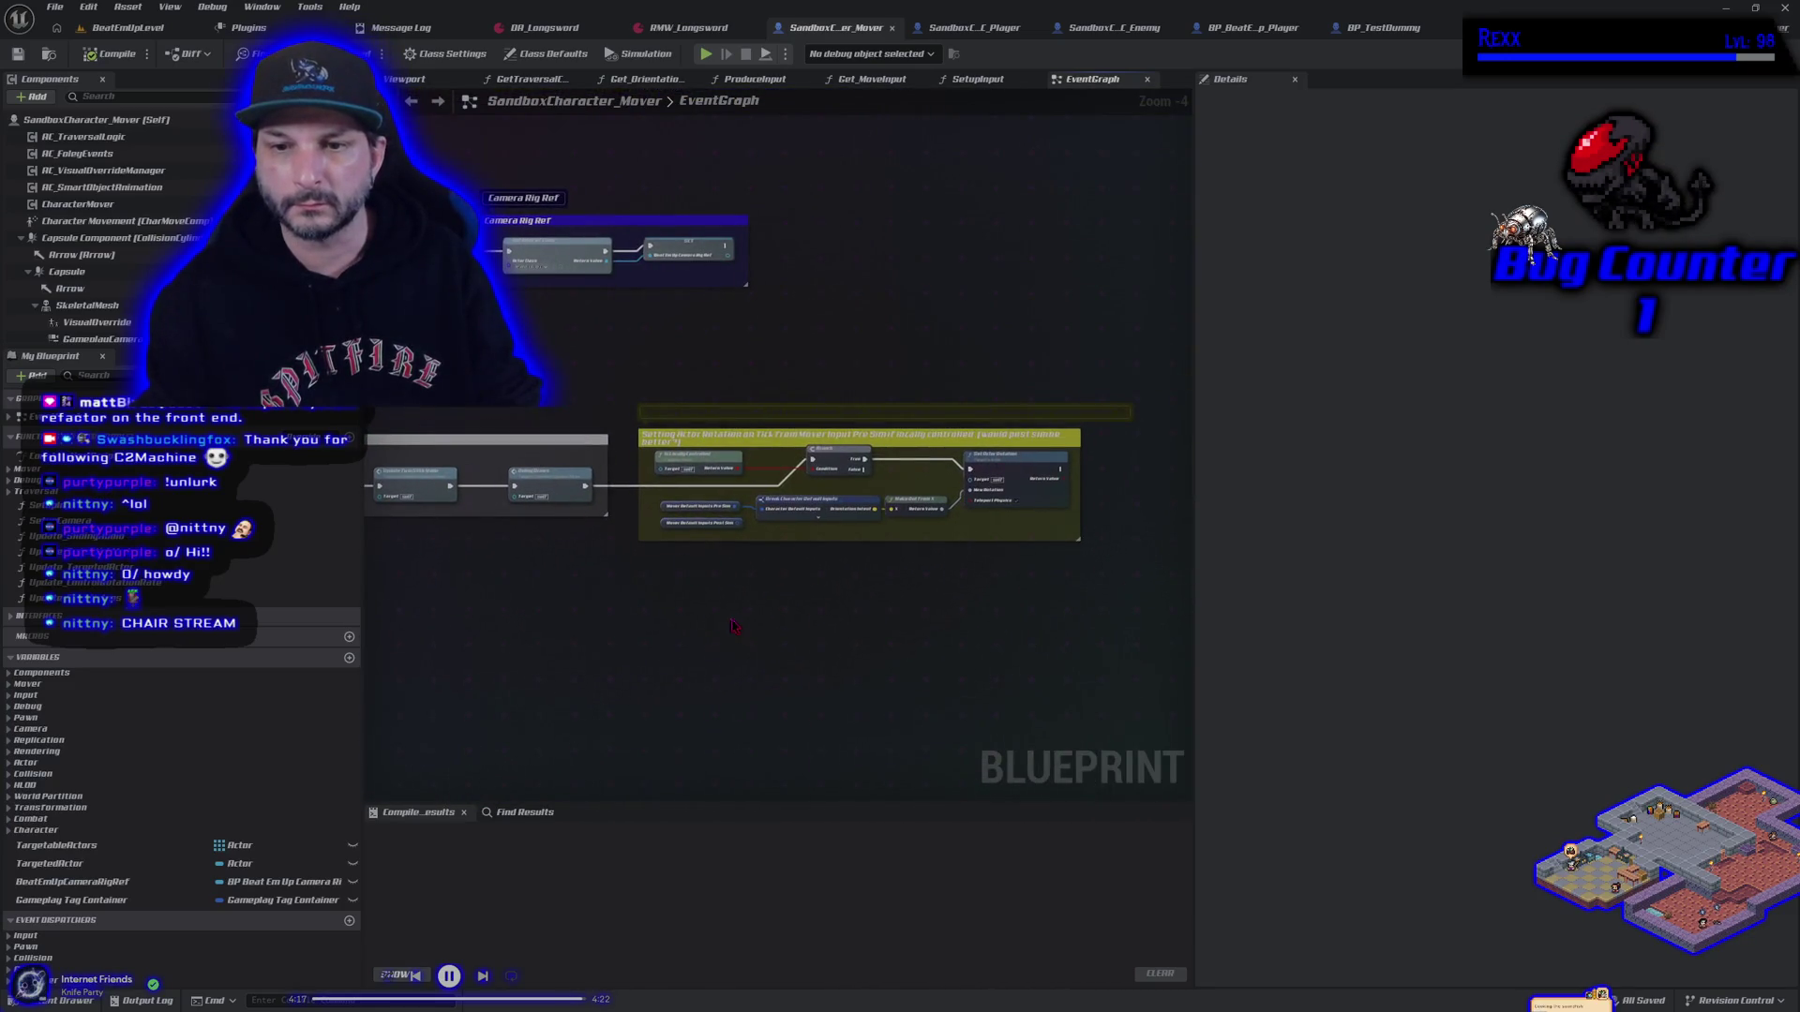
{"action": "left_click_drag", "start_coordinate": [733, 625], "coordinate": [629, 580]}
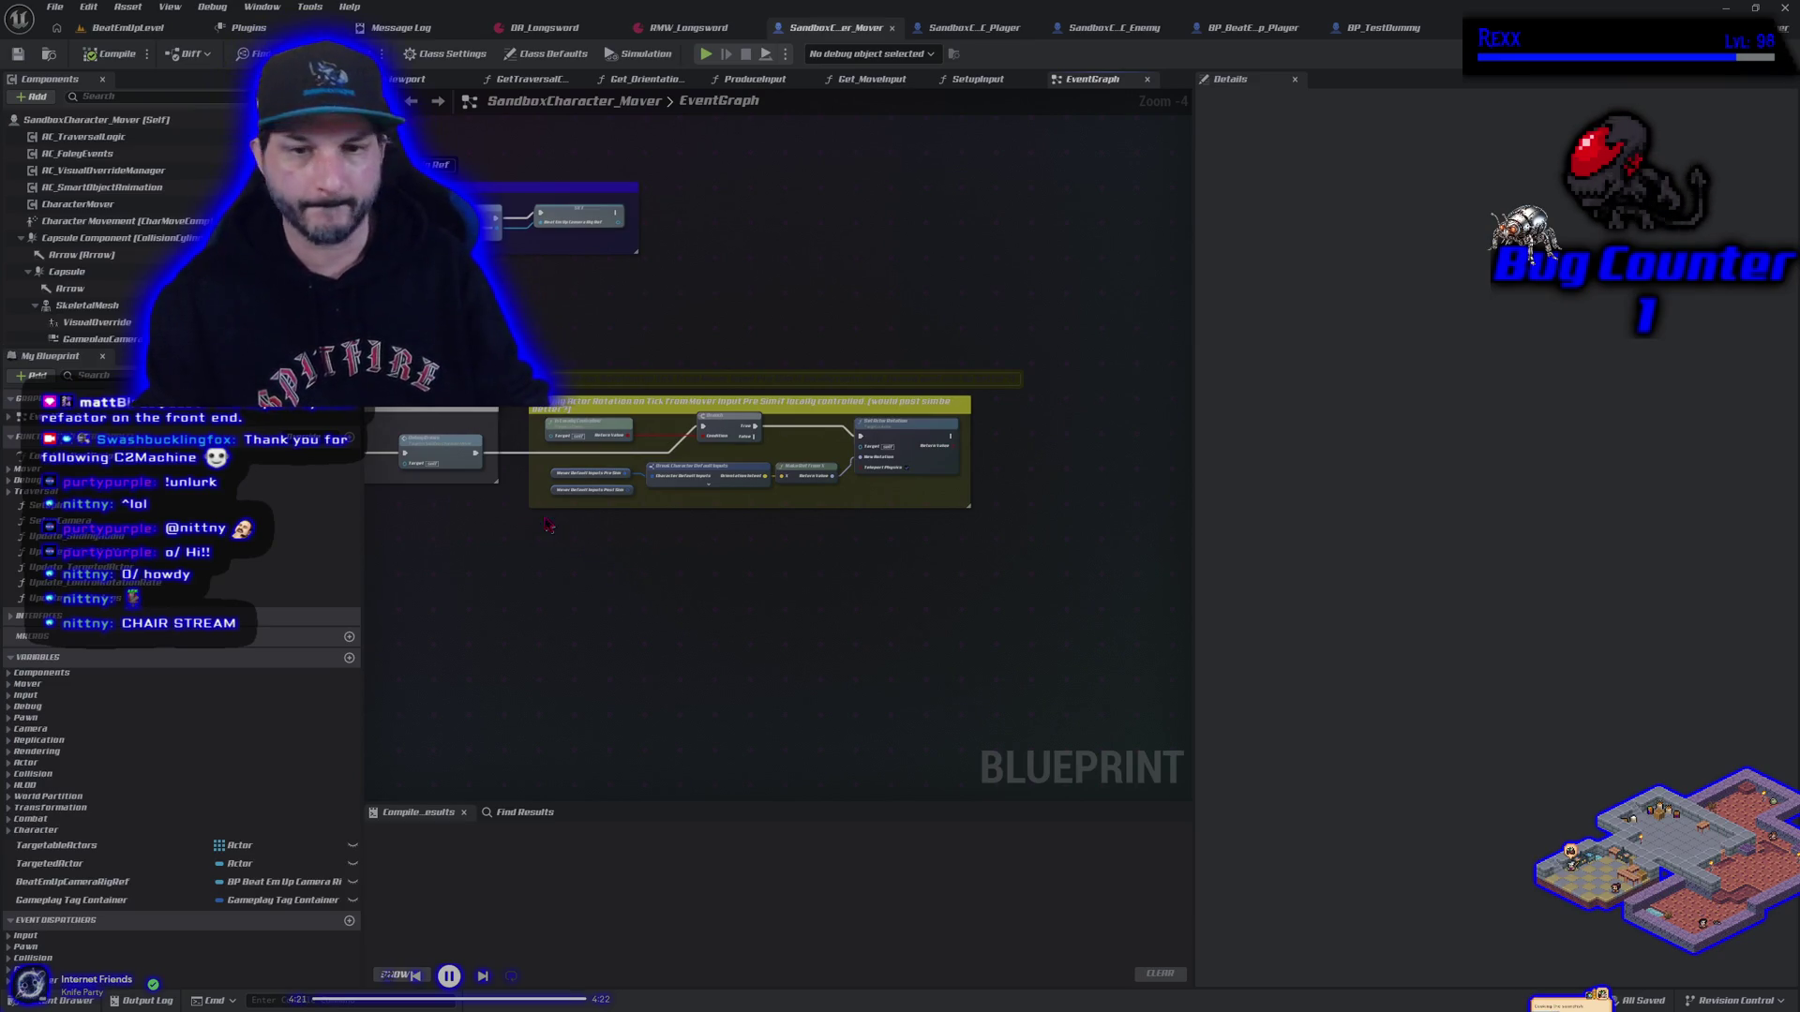
{"action": "left_click_drag", "start_coordinate": [476, 453], "coordinate": [786, 592]}
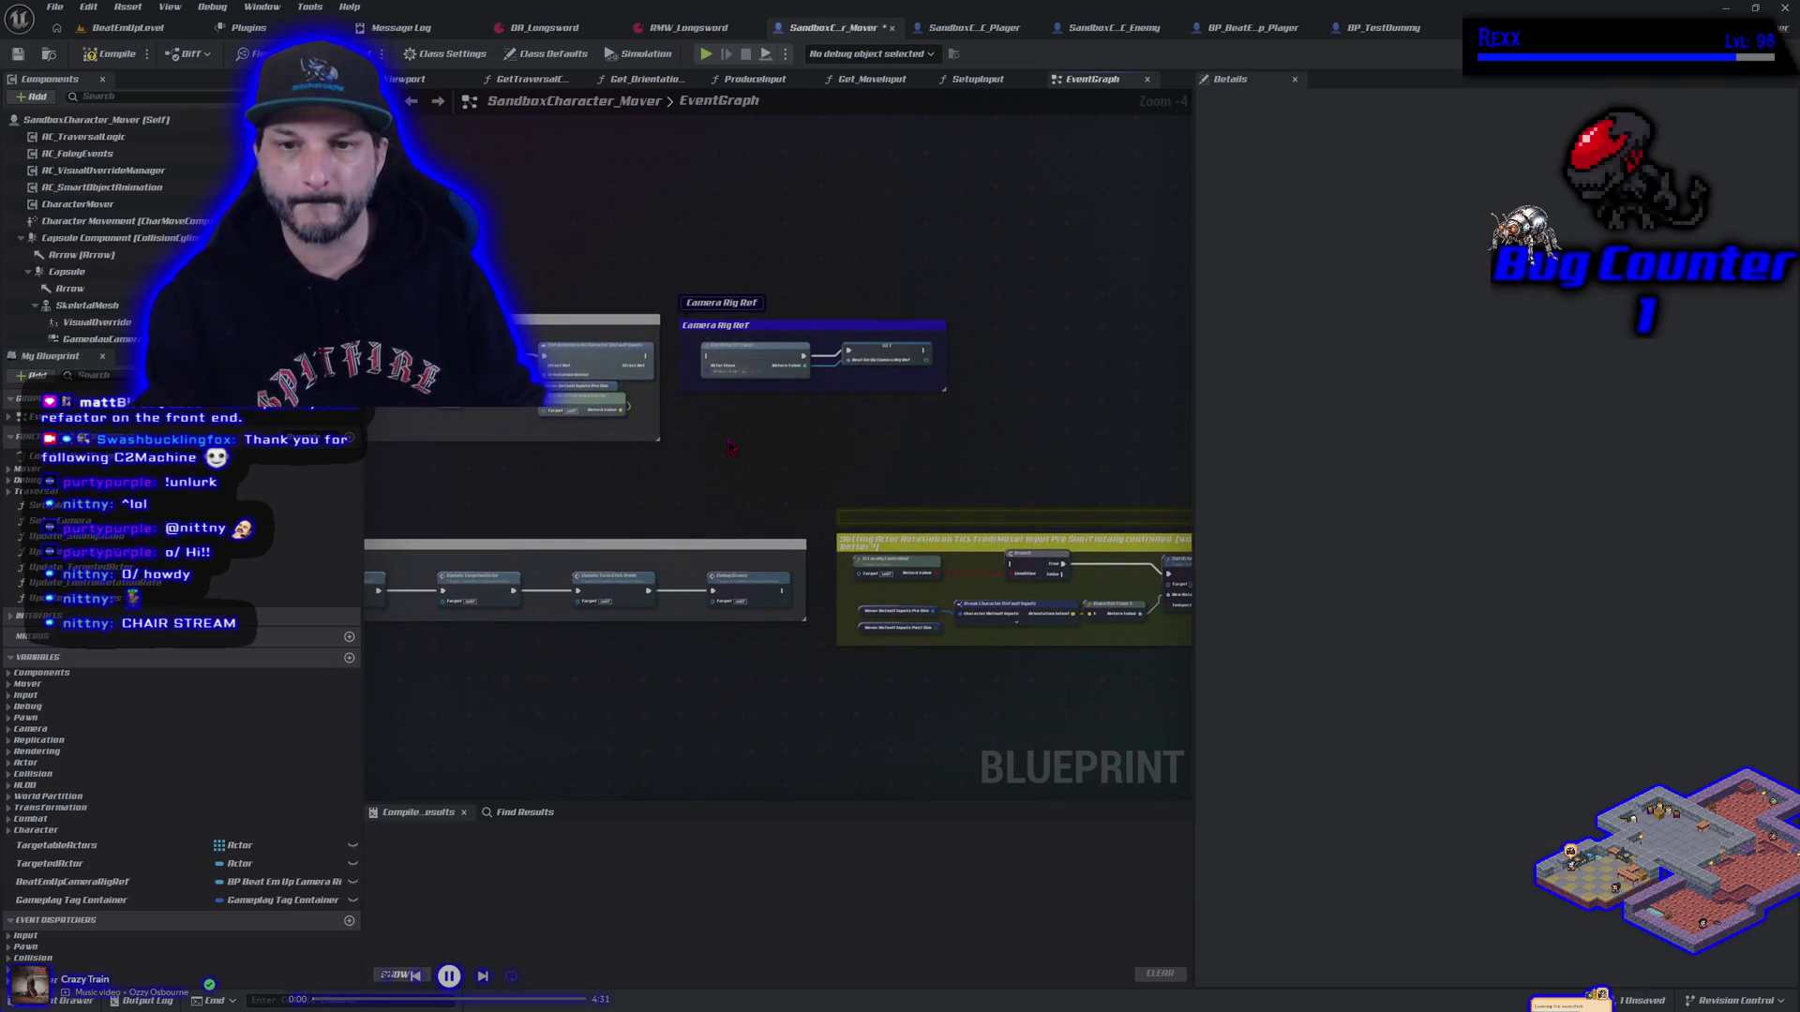
{"action": "left_click_drag", "start_coordinate": [849, 496], "coordinate": [798, 491]}
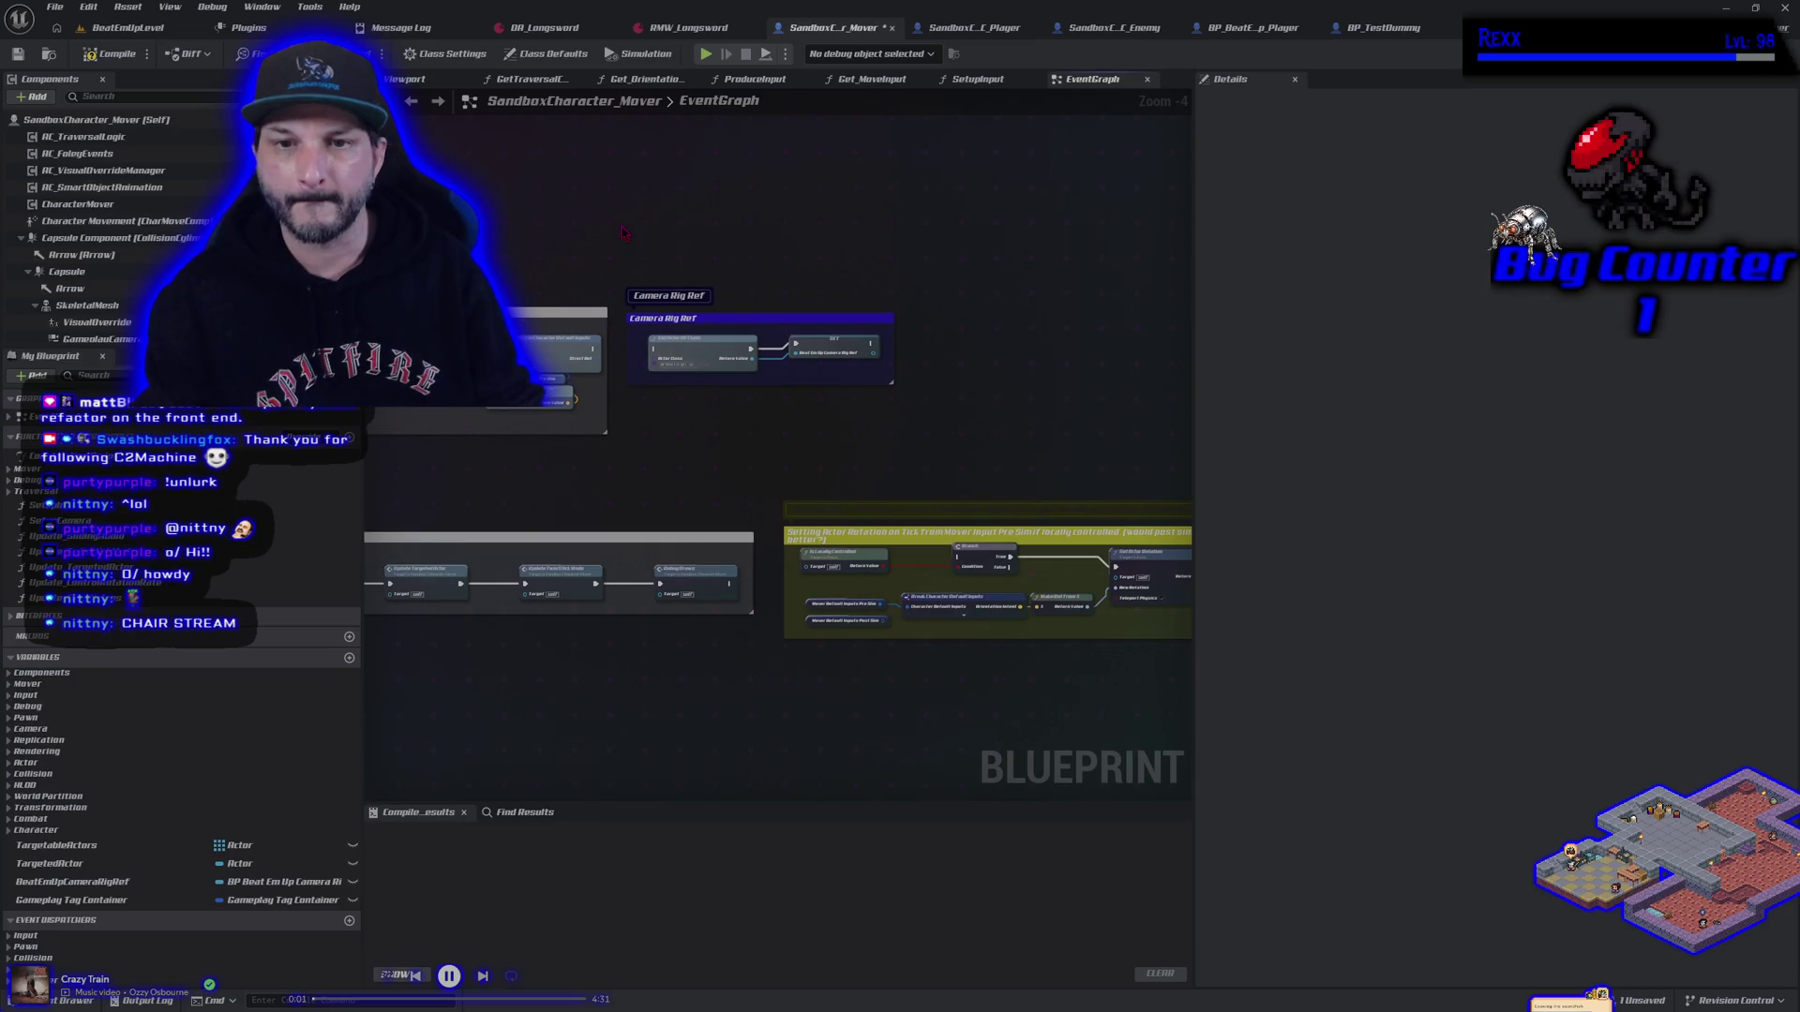
{"action": "left_click_drag", "start_coordinate": [957, 471], "coordinate": [682, 355]}
Delete the two unused nodes at the top of the event graph
{"action": "scroll", "coordinate": [518, 326], "scroll_direction": "down", "scroll_amount": 5}
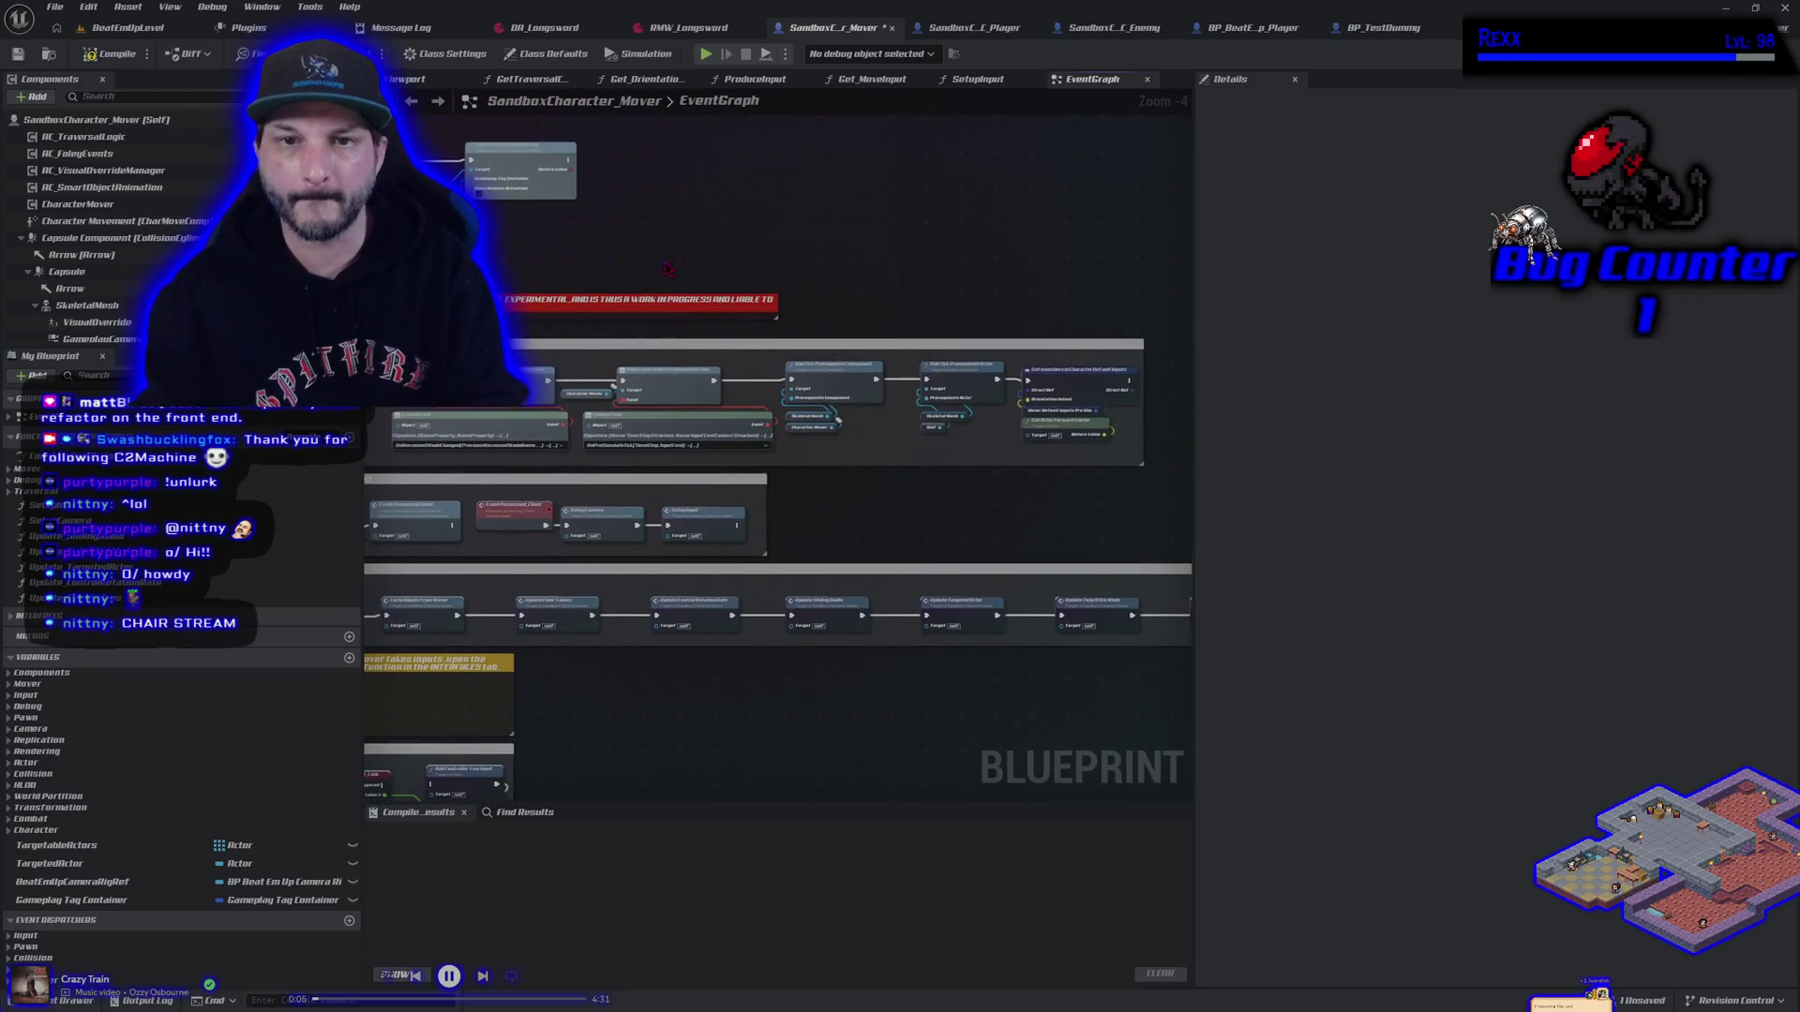
{"action": "scroll", "coordinate": [815, 338], "scroll_direction": "up", "scroll_amount": 5}
{"action": "left_click_drag", "start_coordinate": [670, 279], "coordinate": [966, 396]}
{"action": "key", "text": "Delete"}
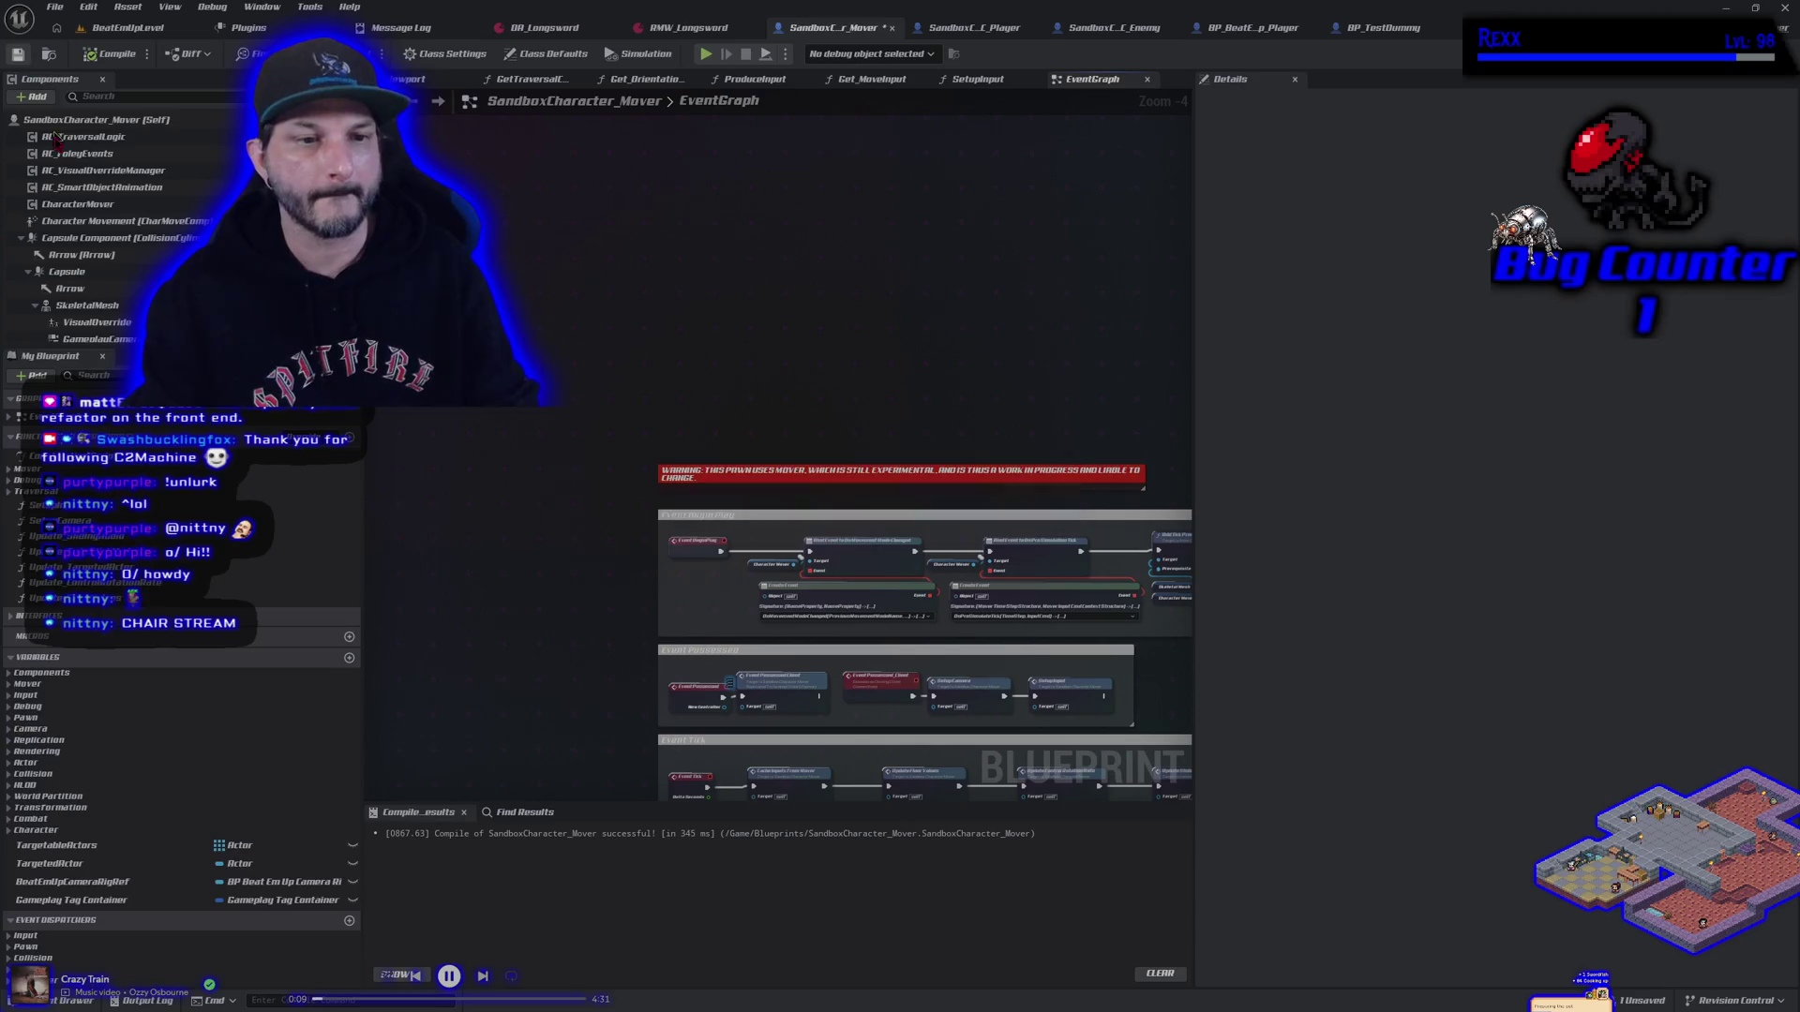
Delete the Gameplay Tag Container and BeatEmUpCameraRigRef variables, then compile
{"action": "left_click", "coordinate": [84, 900]}
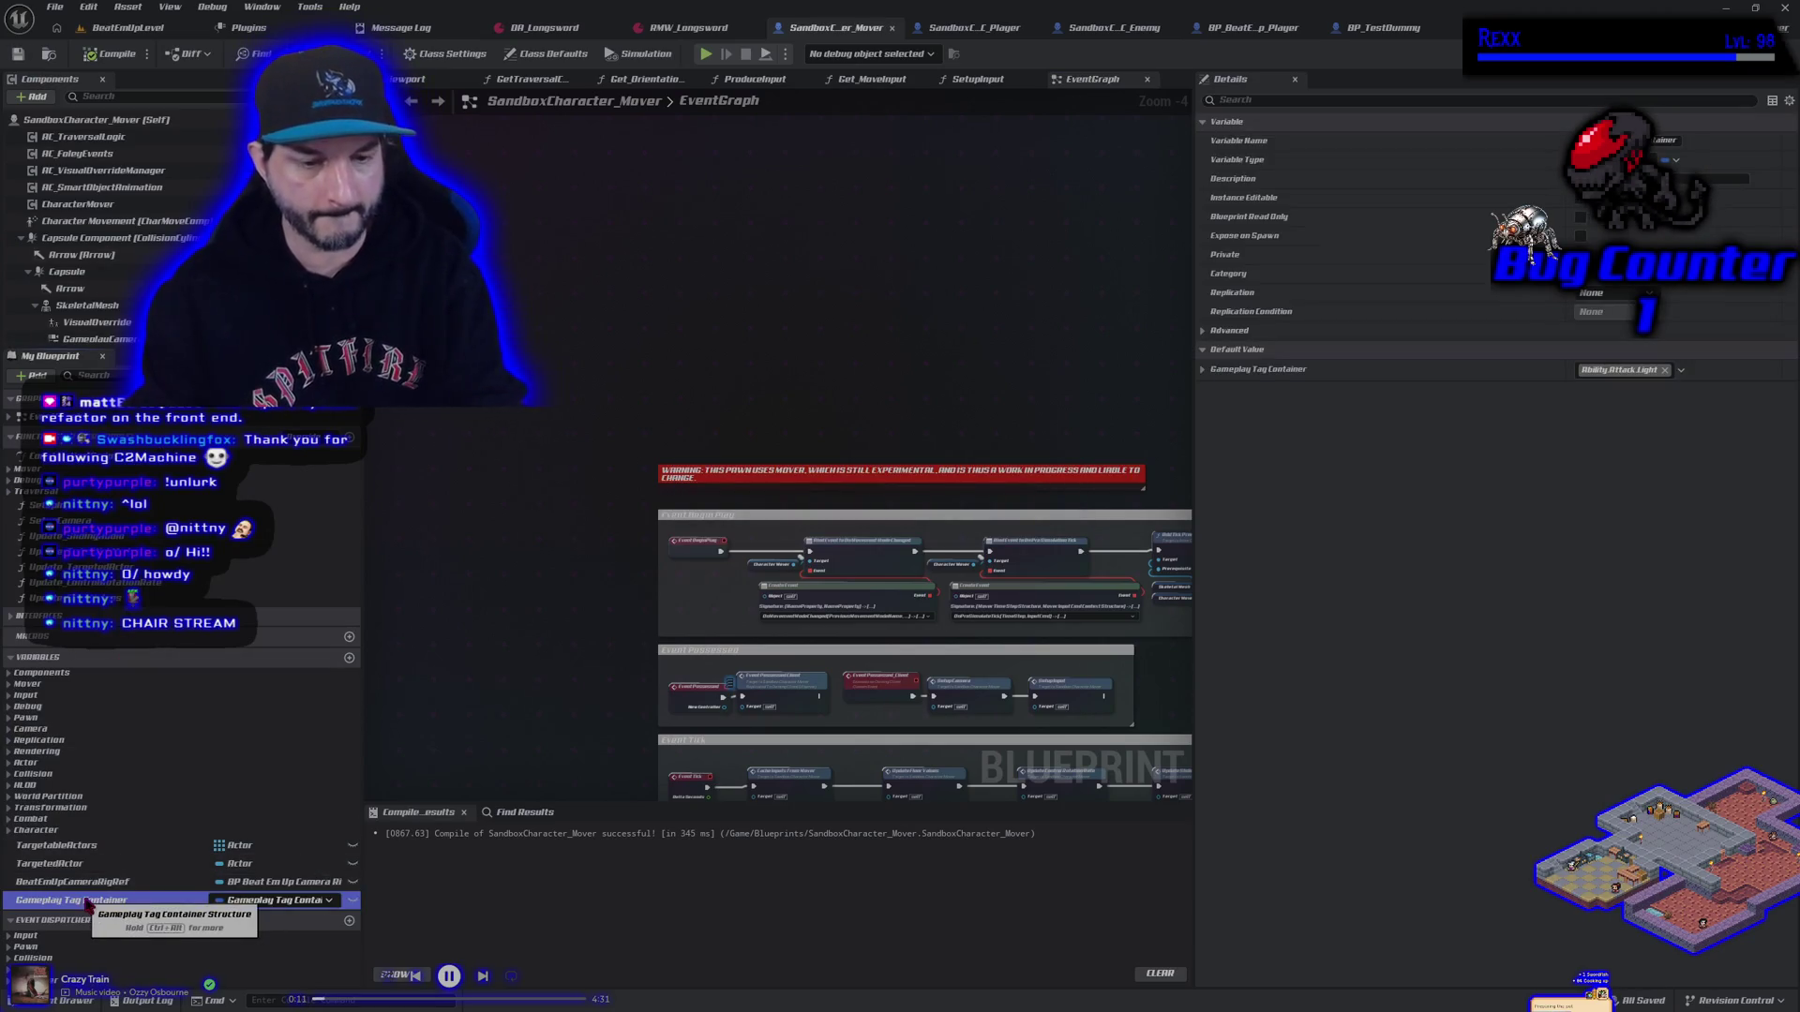
{"action": "key", "text": "Delete"}
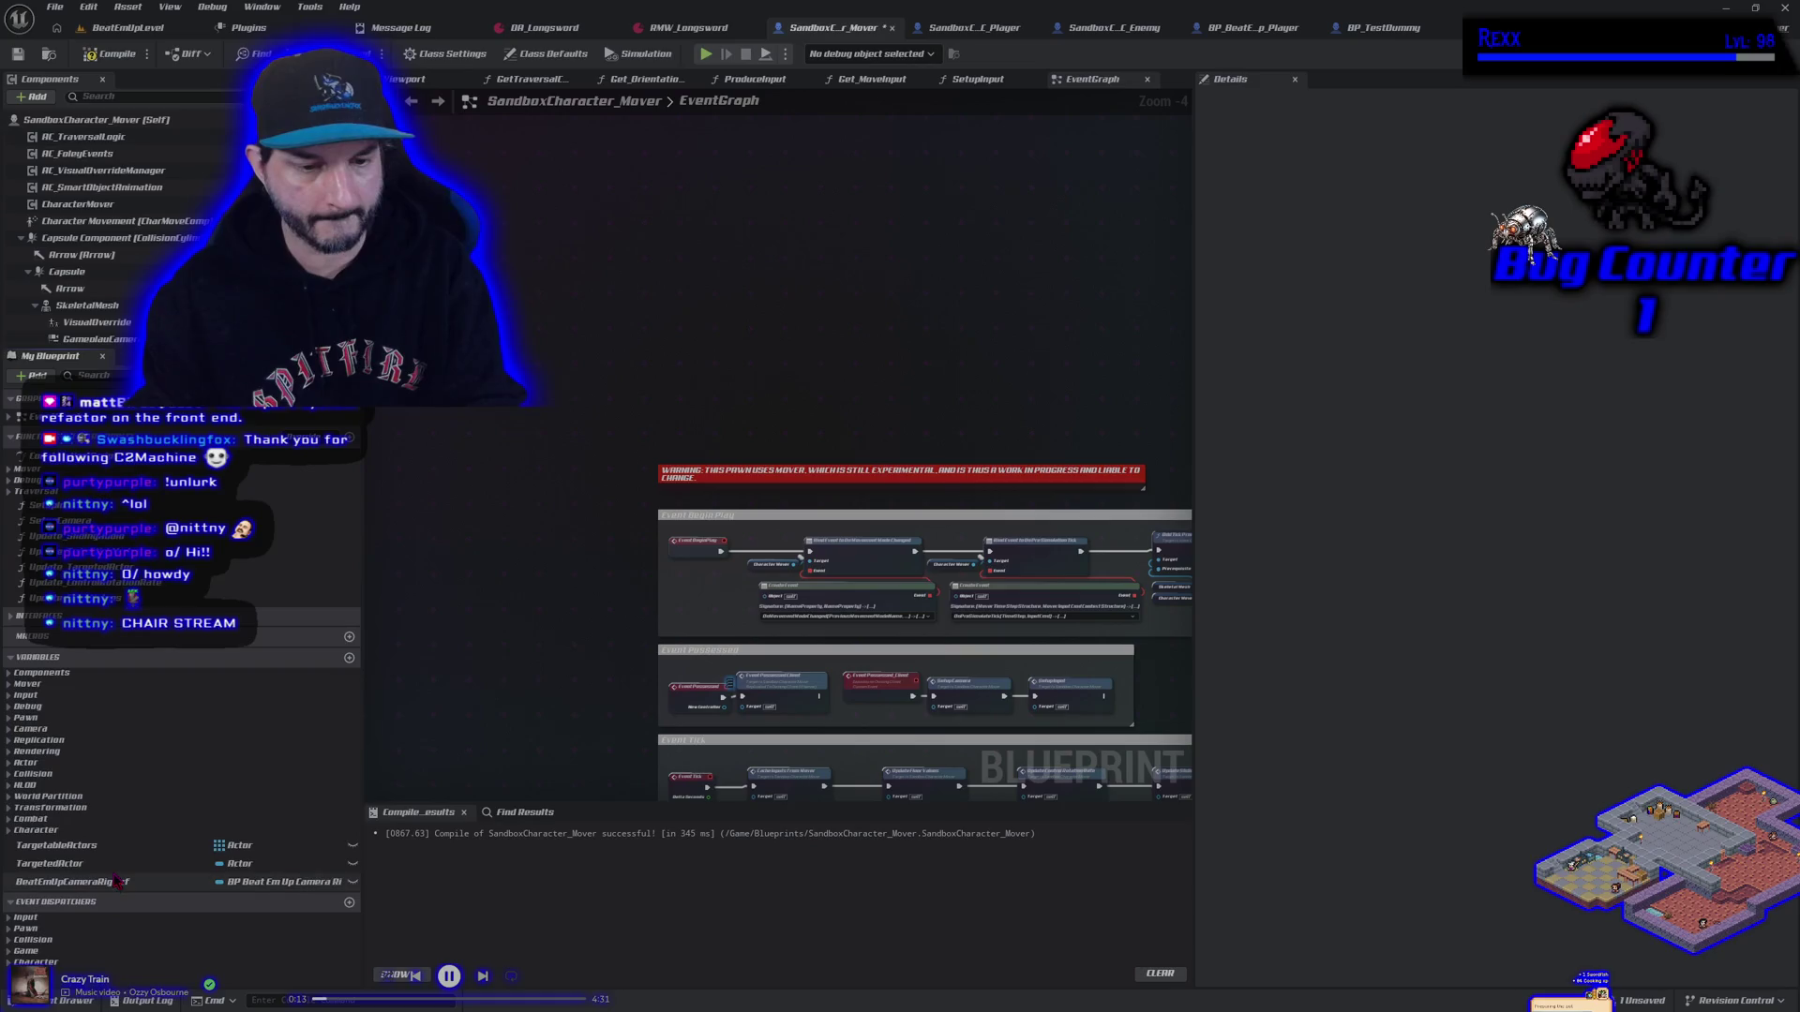
{"action": "left_click", "coordinate": [84, 881]}
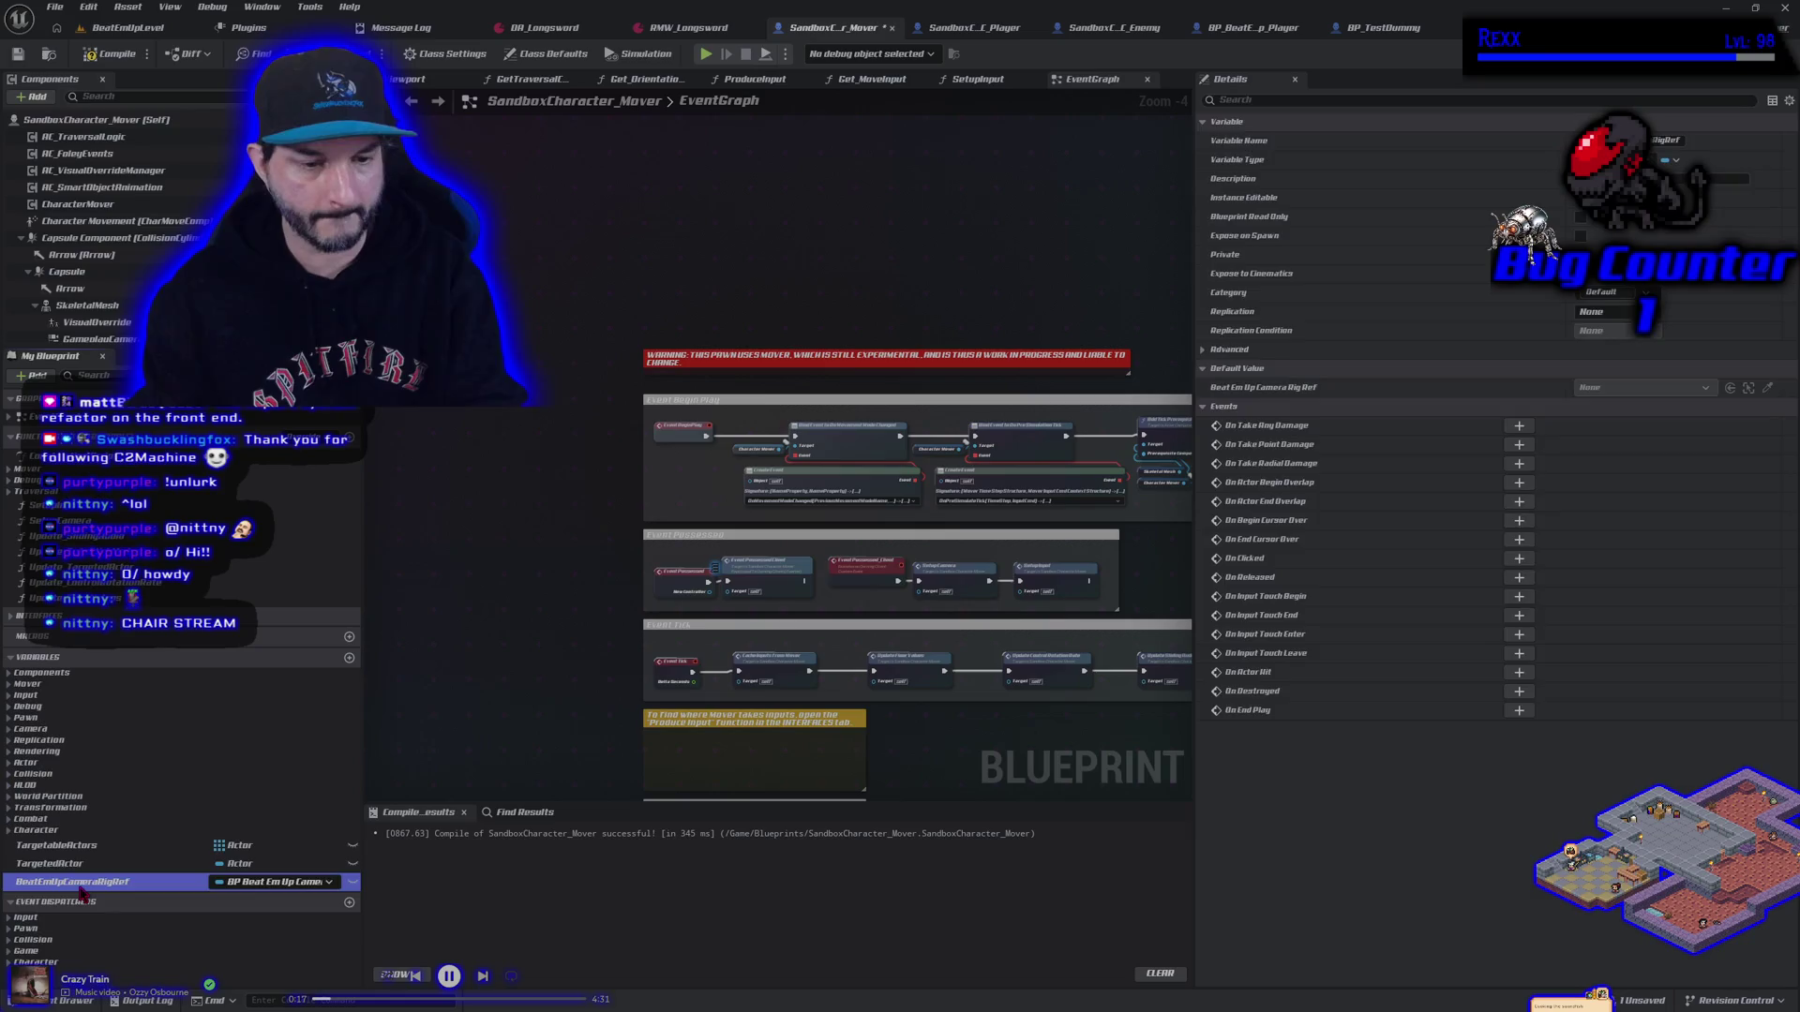
{"action": "key", "text": "Delete"}
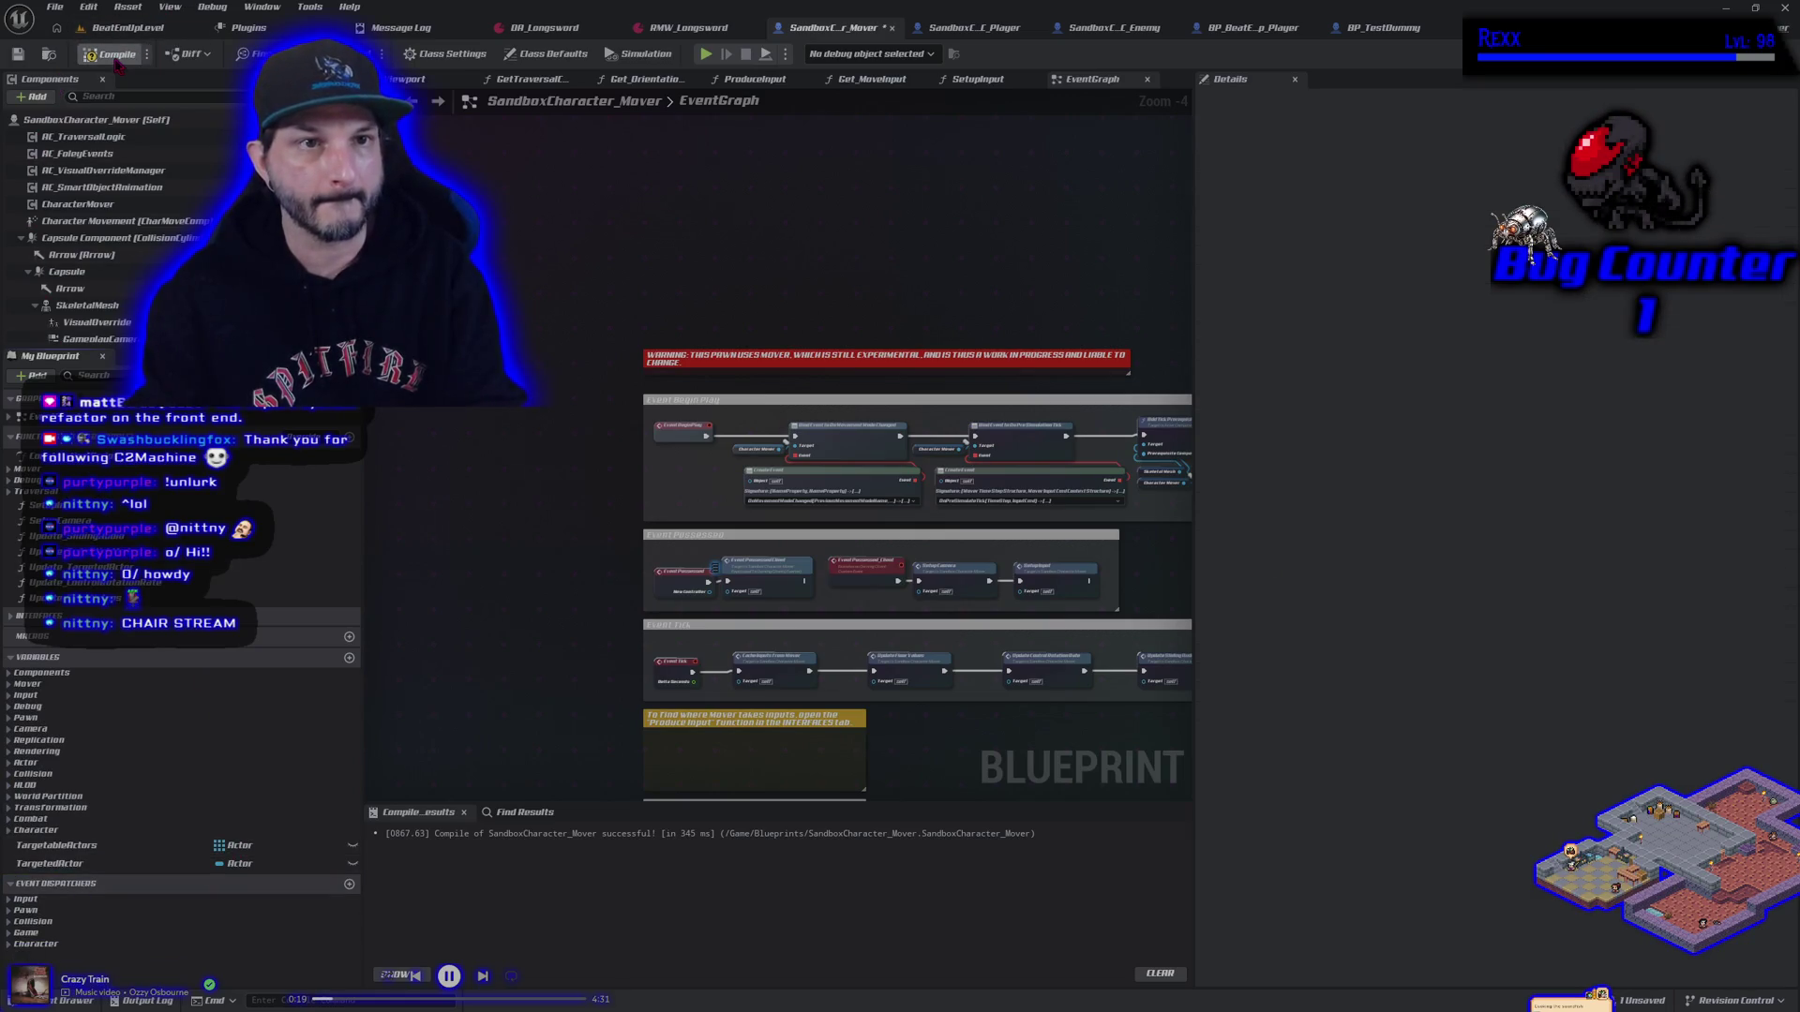
{"action": "left_click", "coordinate": [82, 54]}
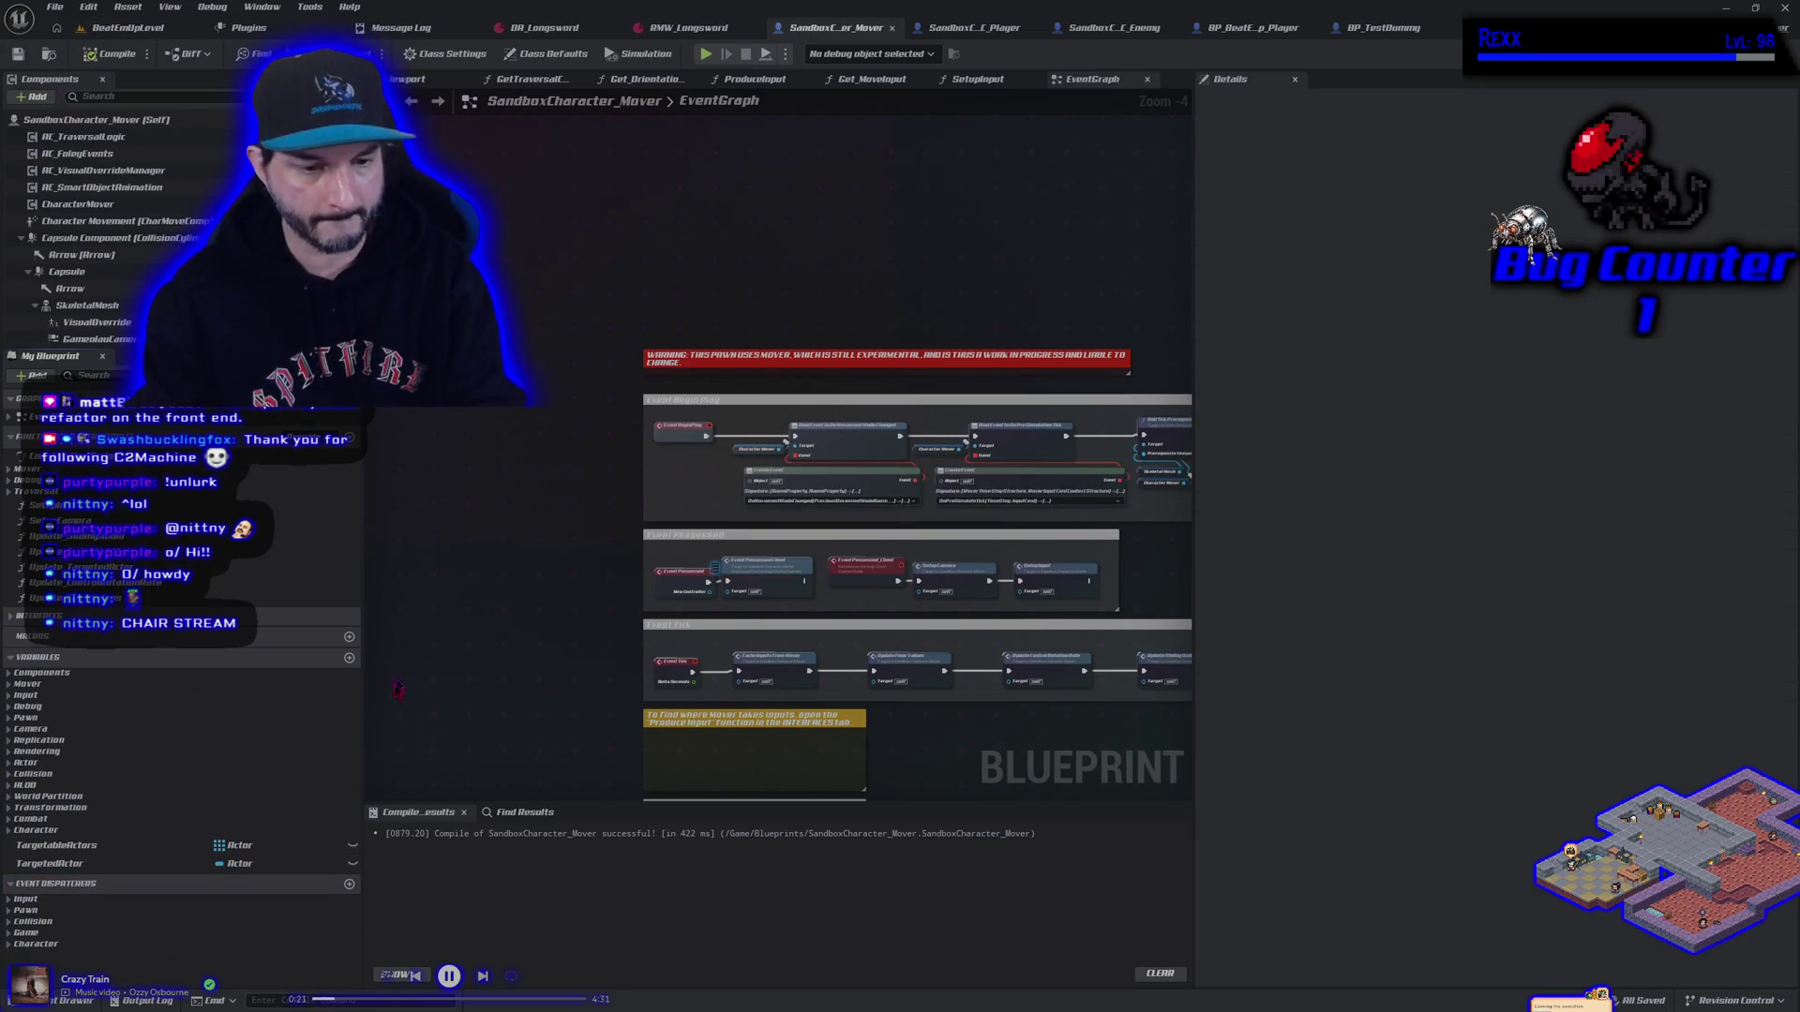
Inspect the TargetableActors and TargetedActor variables in the Details panel
{"action": "left_click", "coordinate": [56, 845]}
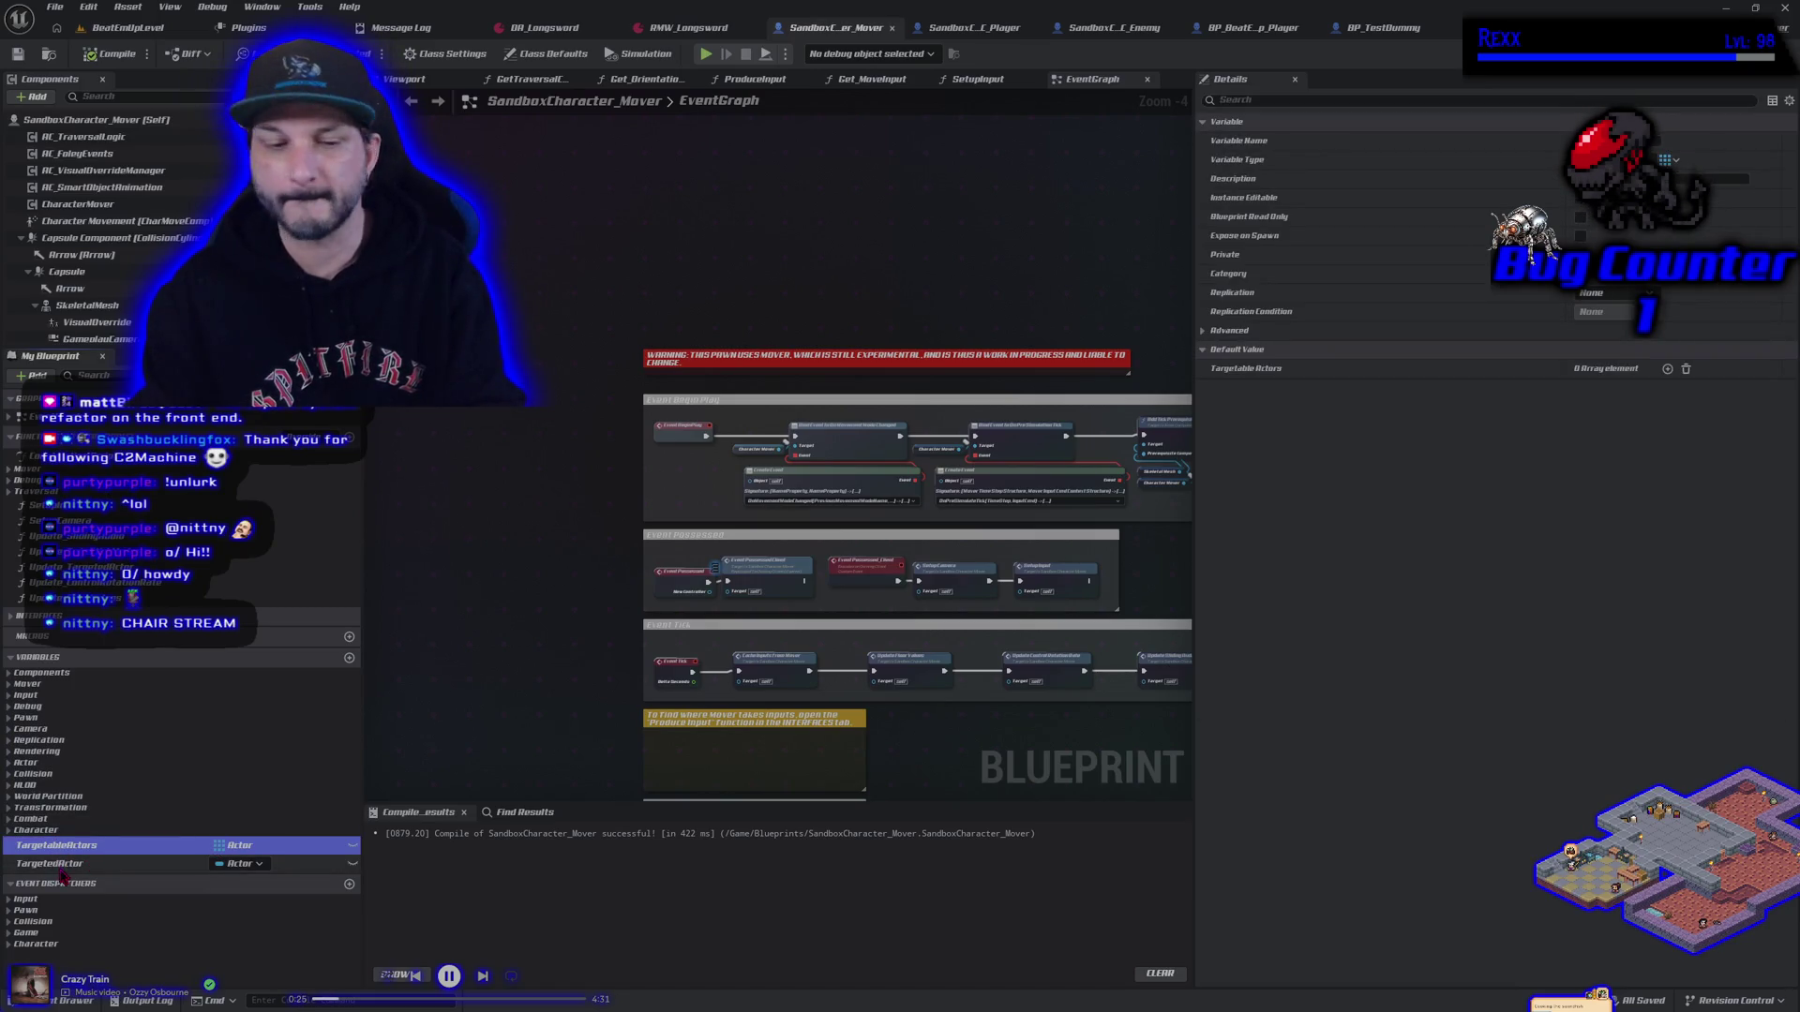
{"action": "left_click", "coordinate": [56, 864]}
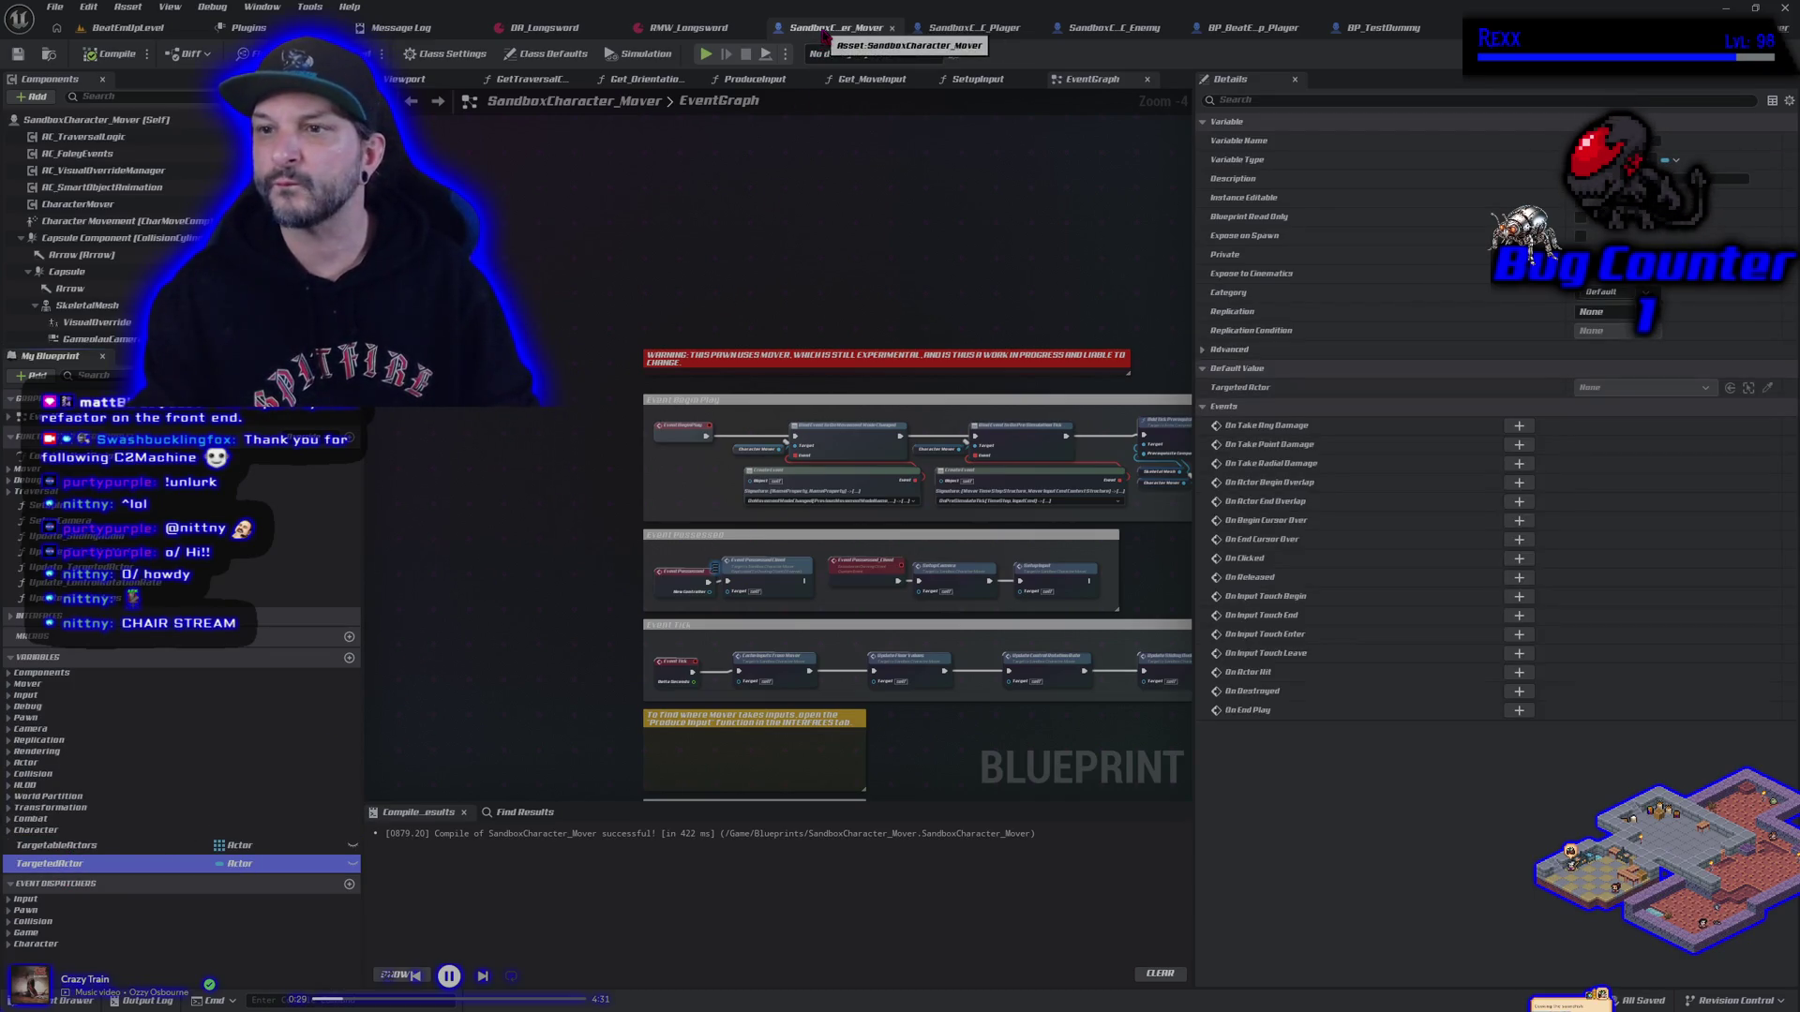
{"action": "scroll", "coordinate": [574, 231], "scroll_direction": "down", "scroll_amount": 3}
{"action": "scroll", "coordinate": [573, 230], "scroll_direction": "up", "scroll_amount": 3}
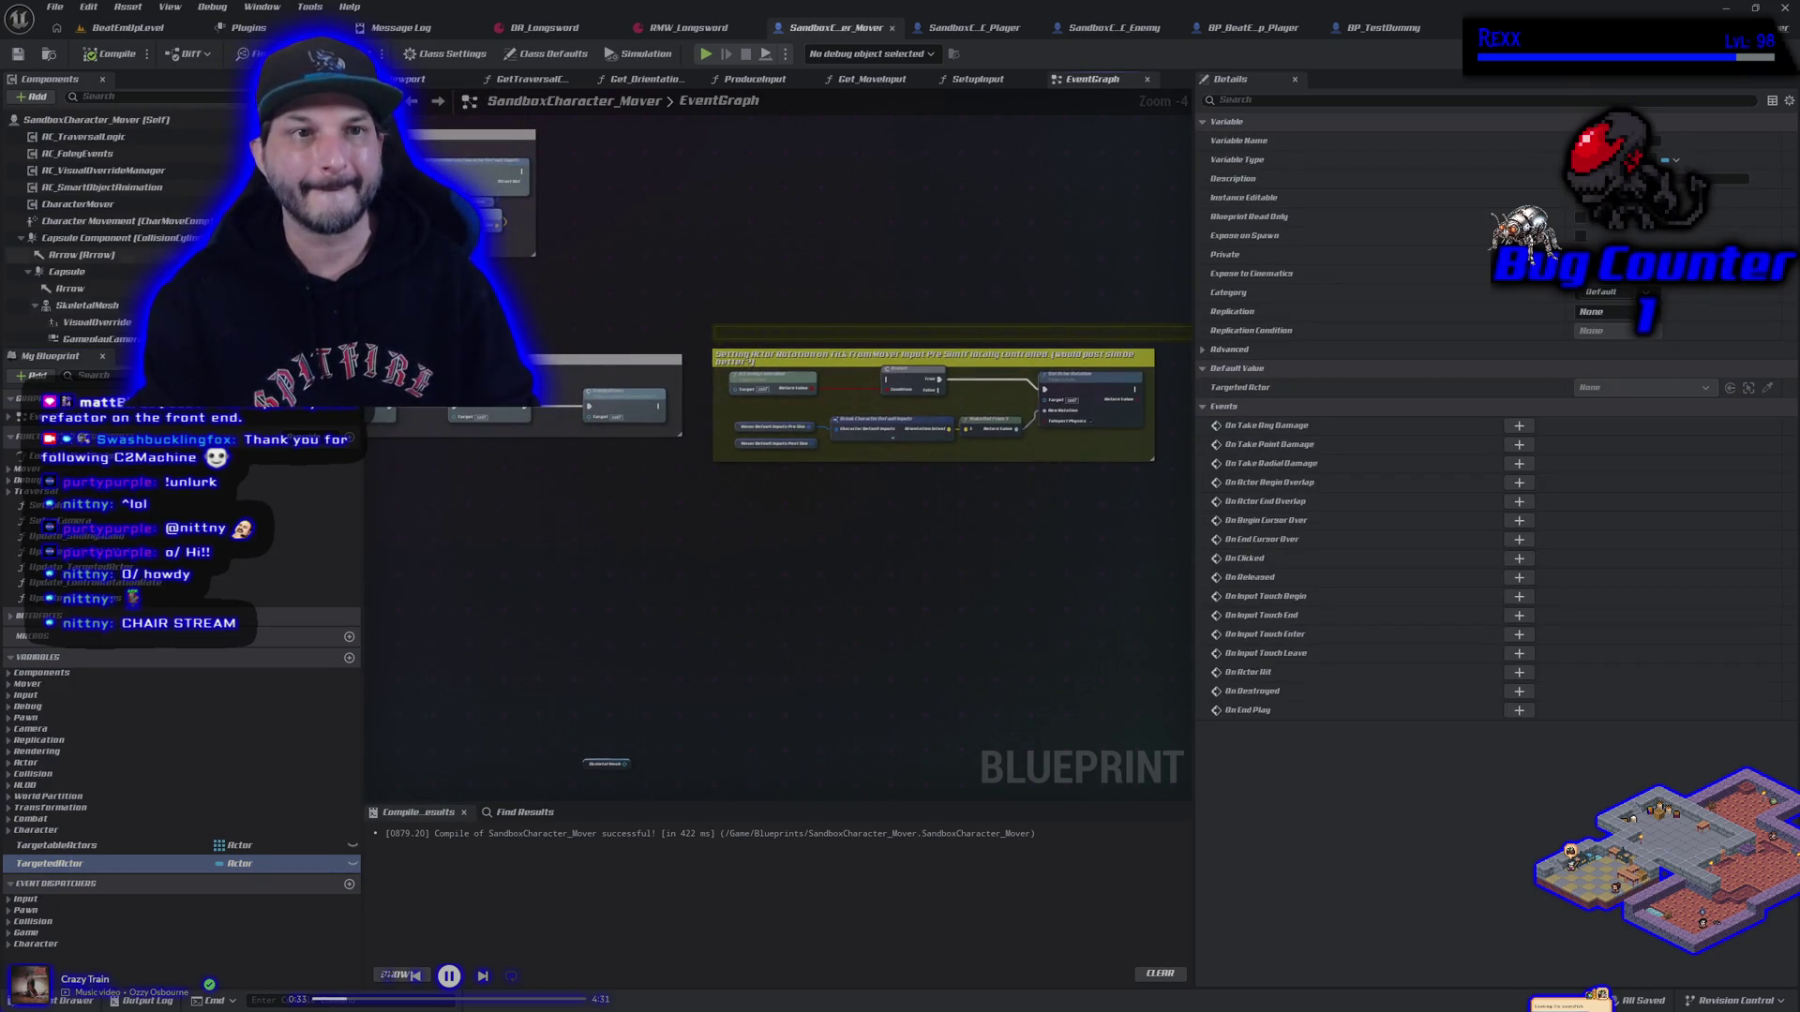
In Class Settings, search parent classes for 'character' and dismiss the list without choosing
{"action": "left_click", "coordinate": [477, 58]}
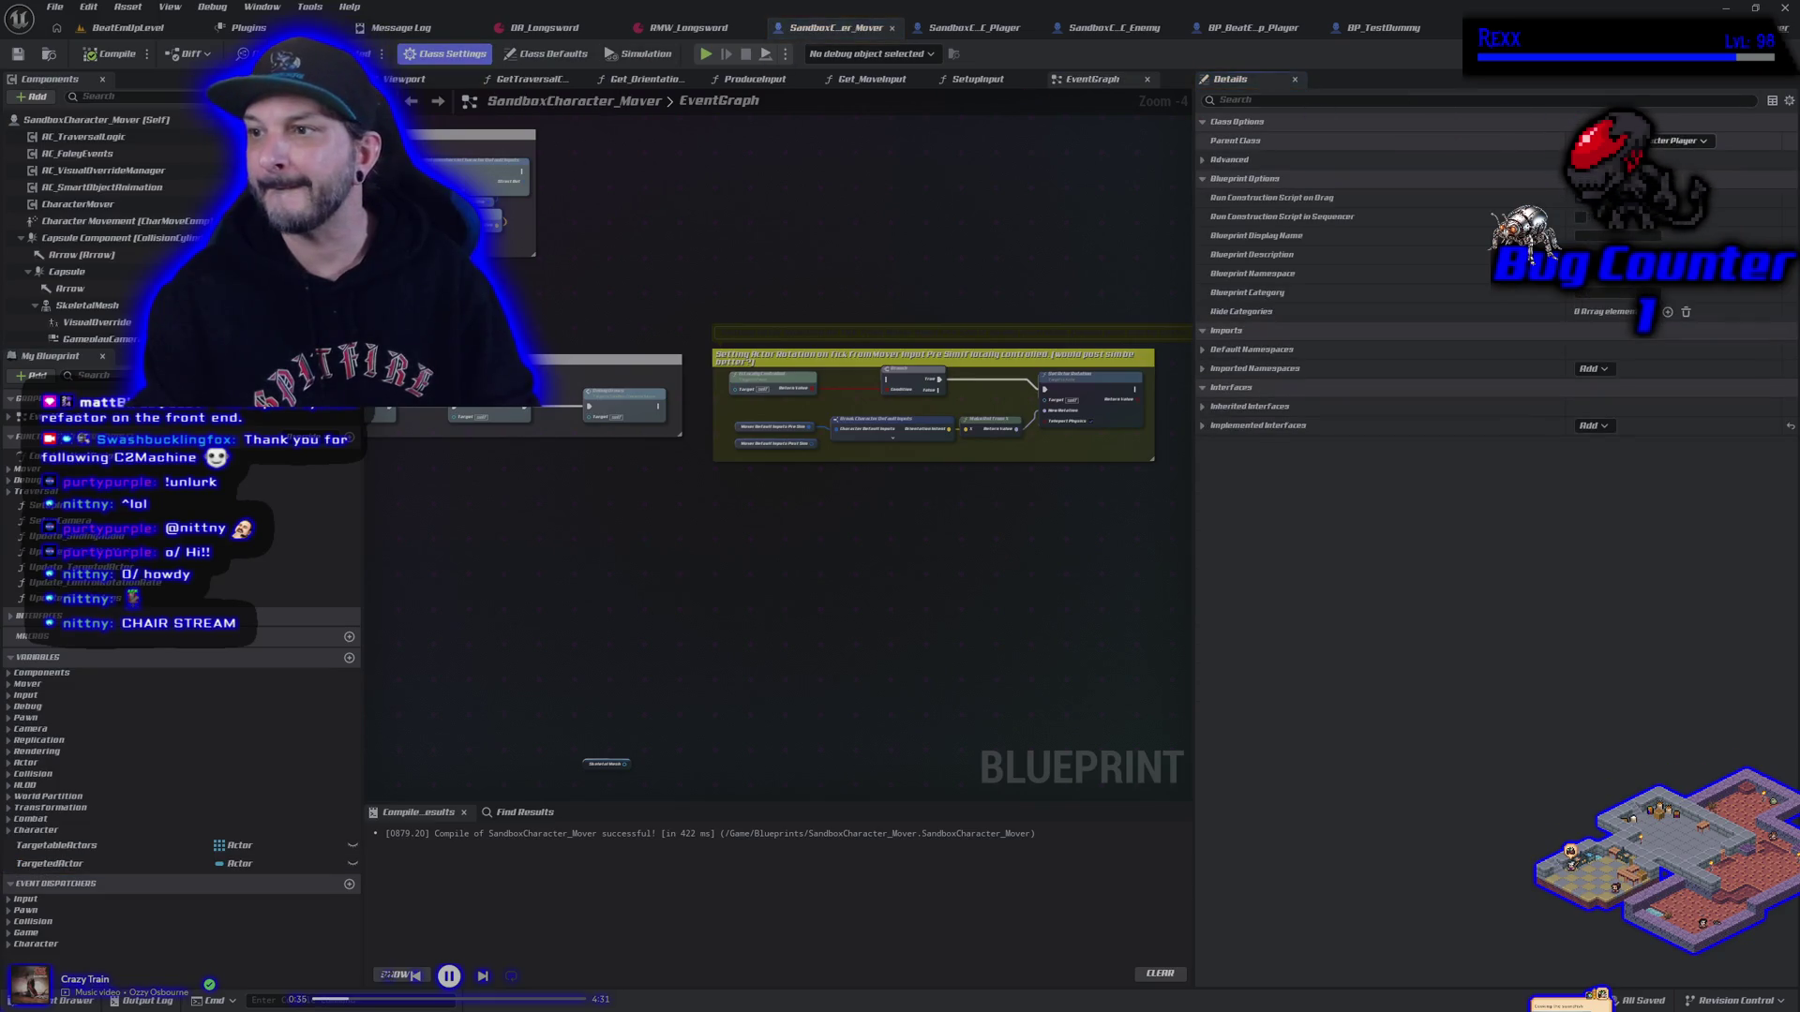
{"action": "left_click", "coordinate": [1678, 141]}
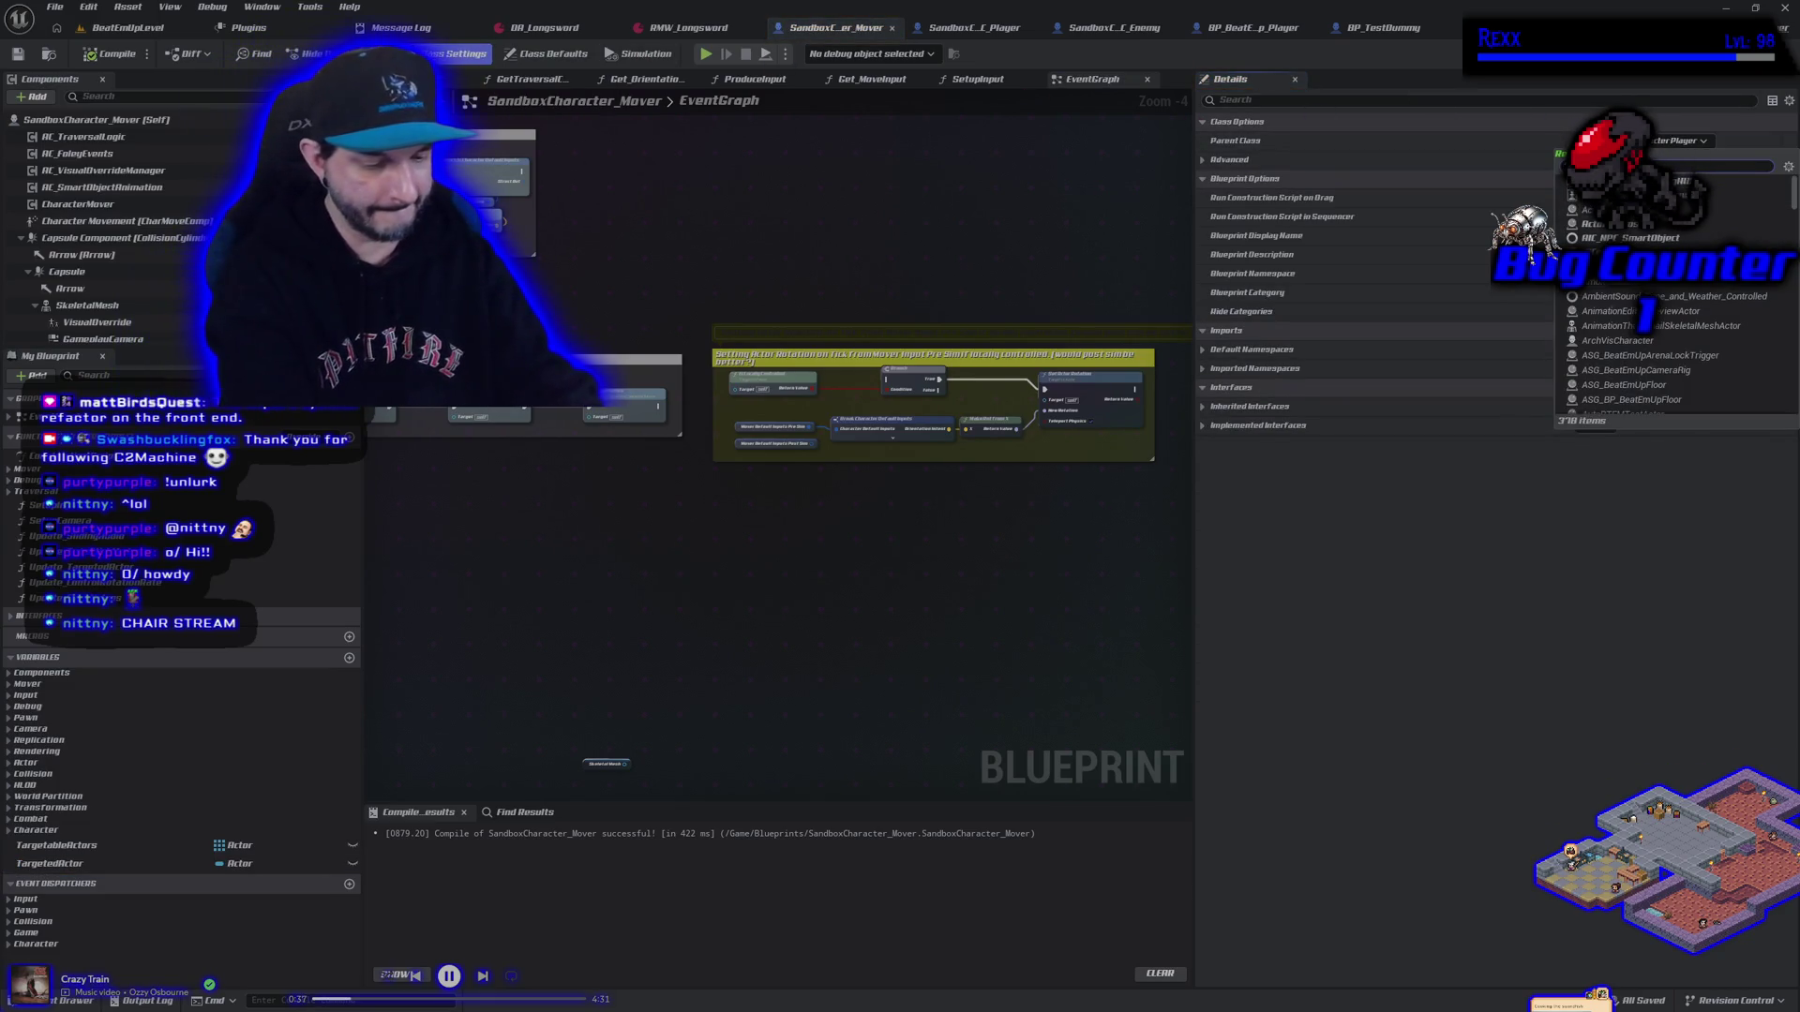
{"action": "type", "text": "character"}
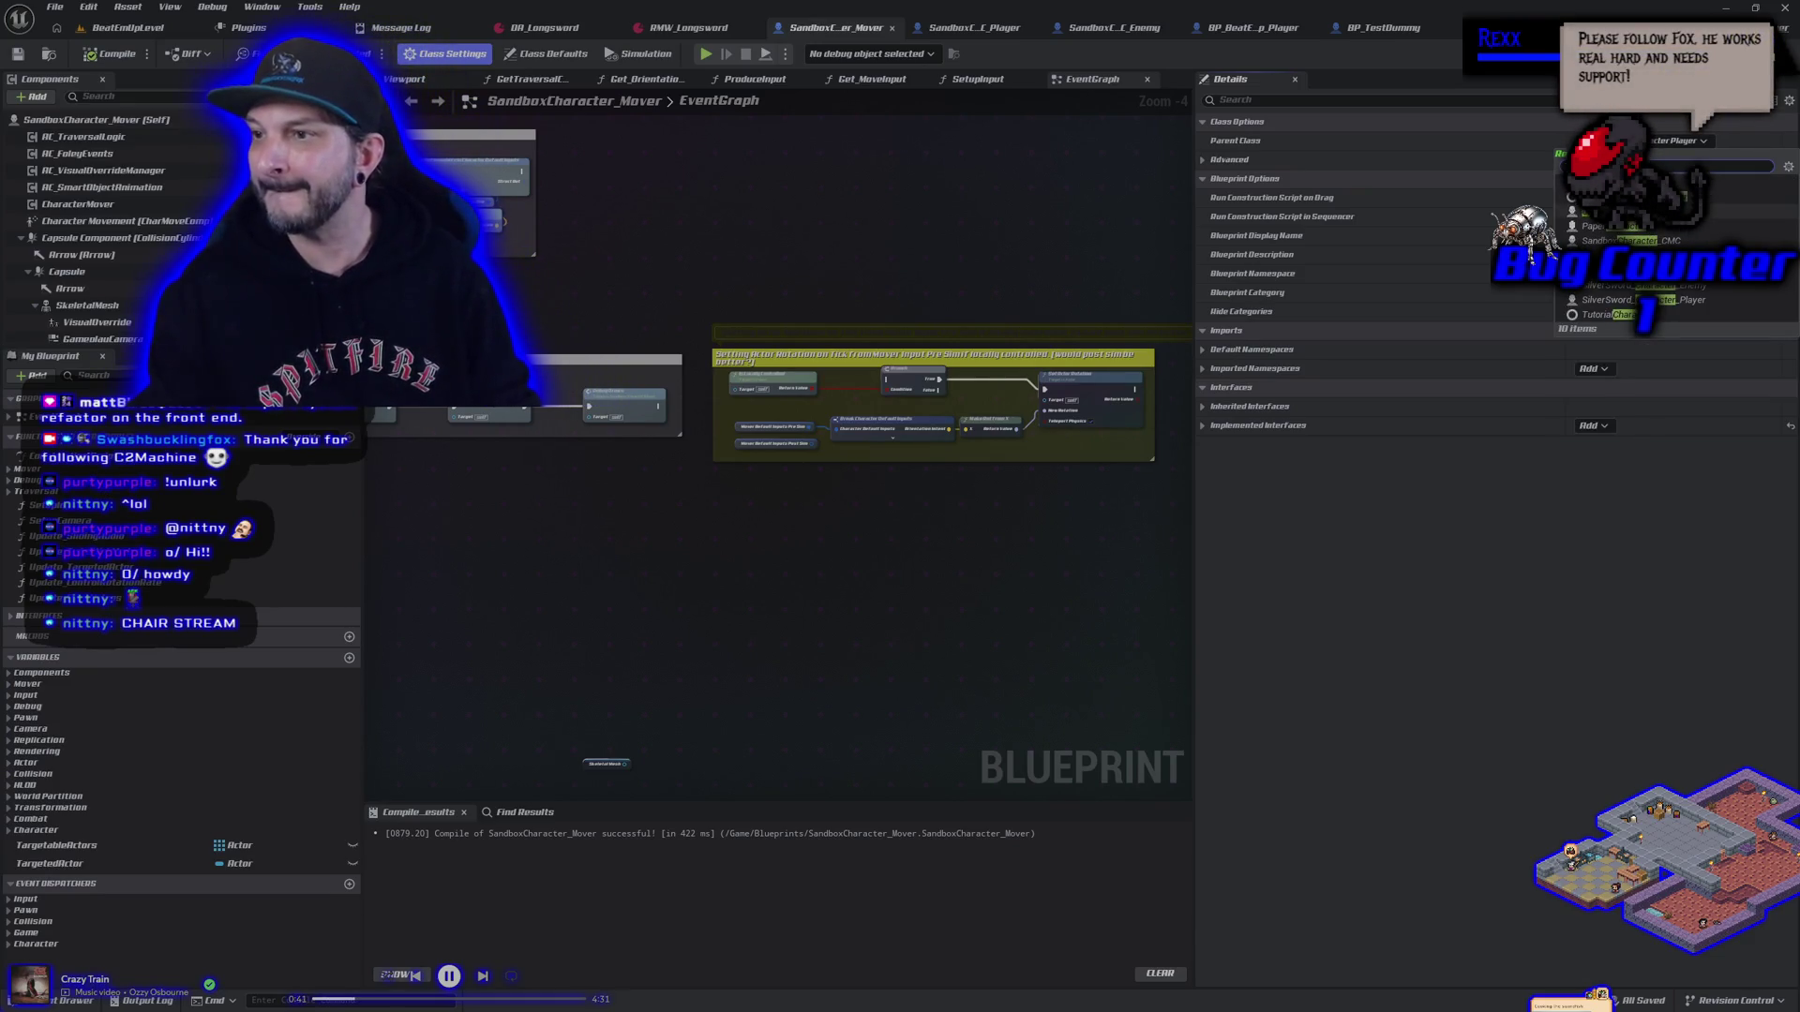
{"action": "left_click", "coordinate": [995, 202]}
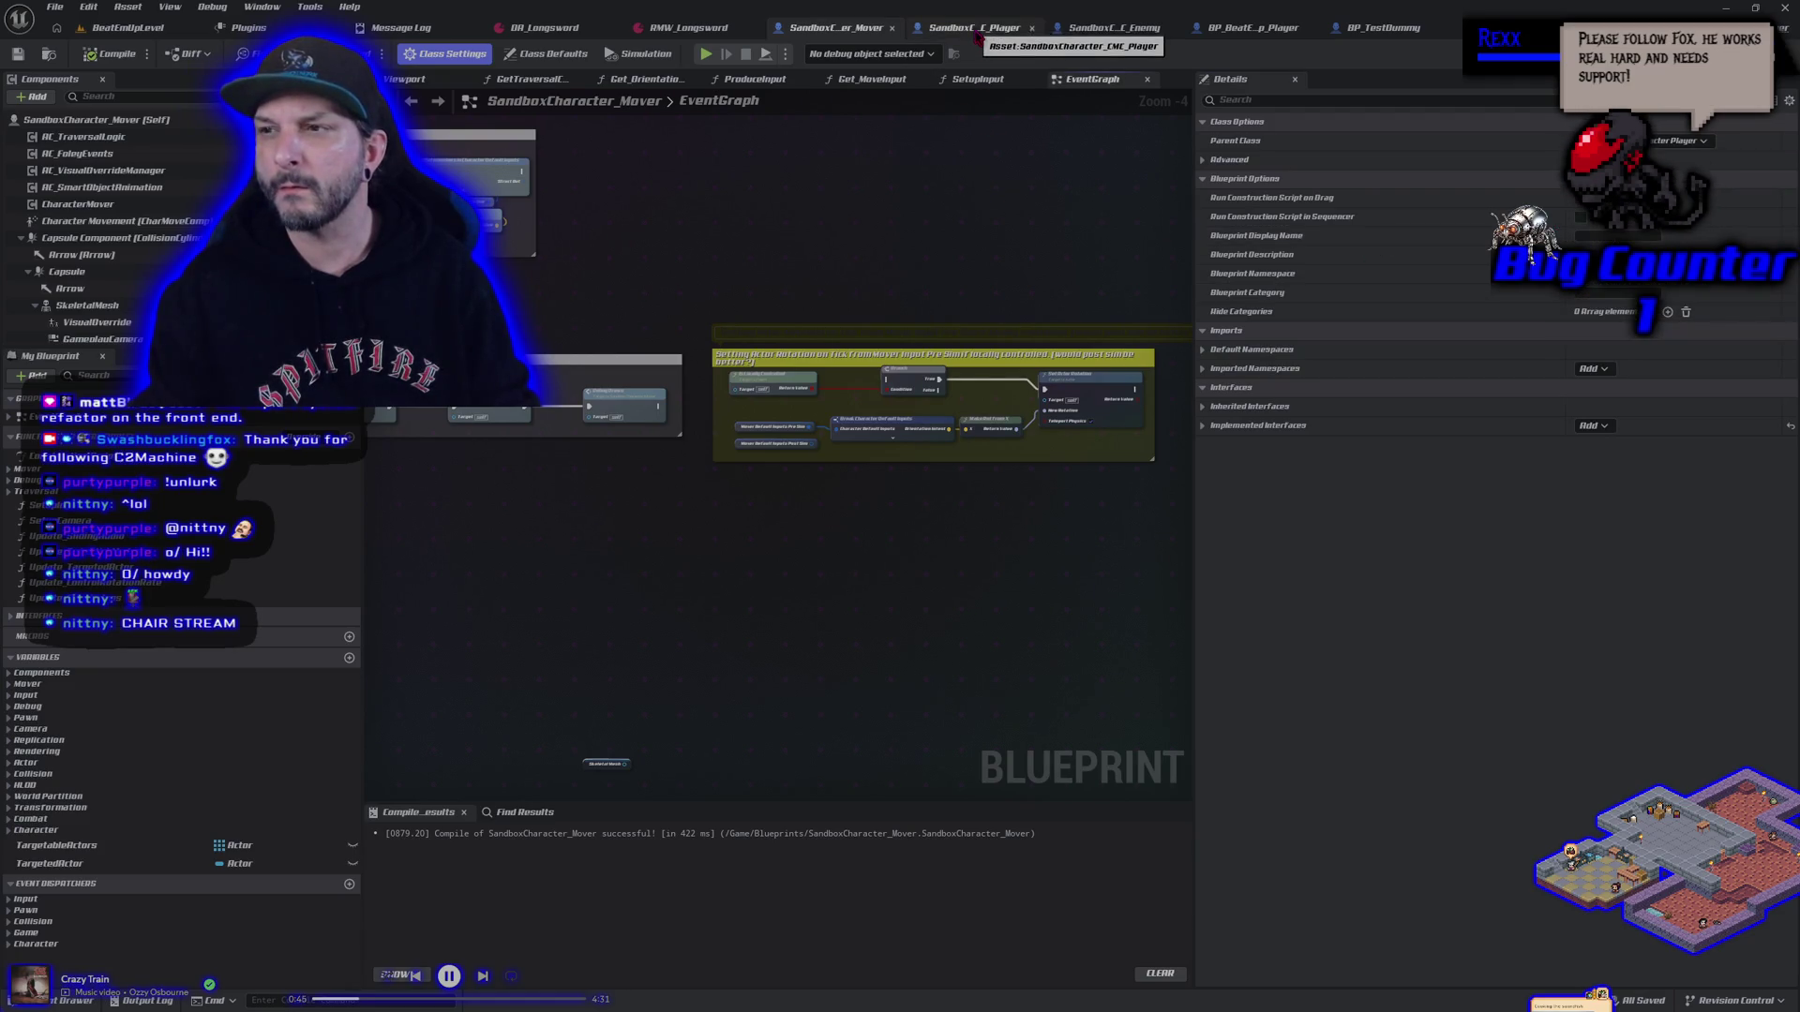
Reparent the blueprint to a Pawn class found by searching 'Pawn', then compile and save
{"action": "left_click", "coordinate": [1676, 141]}
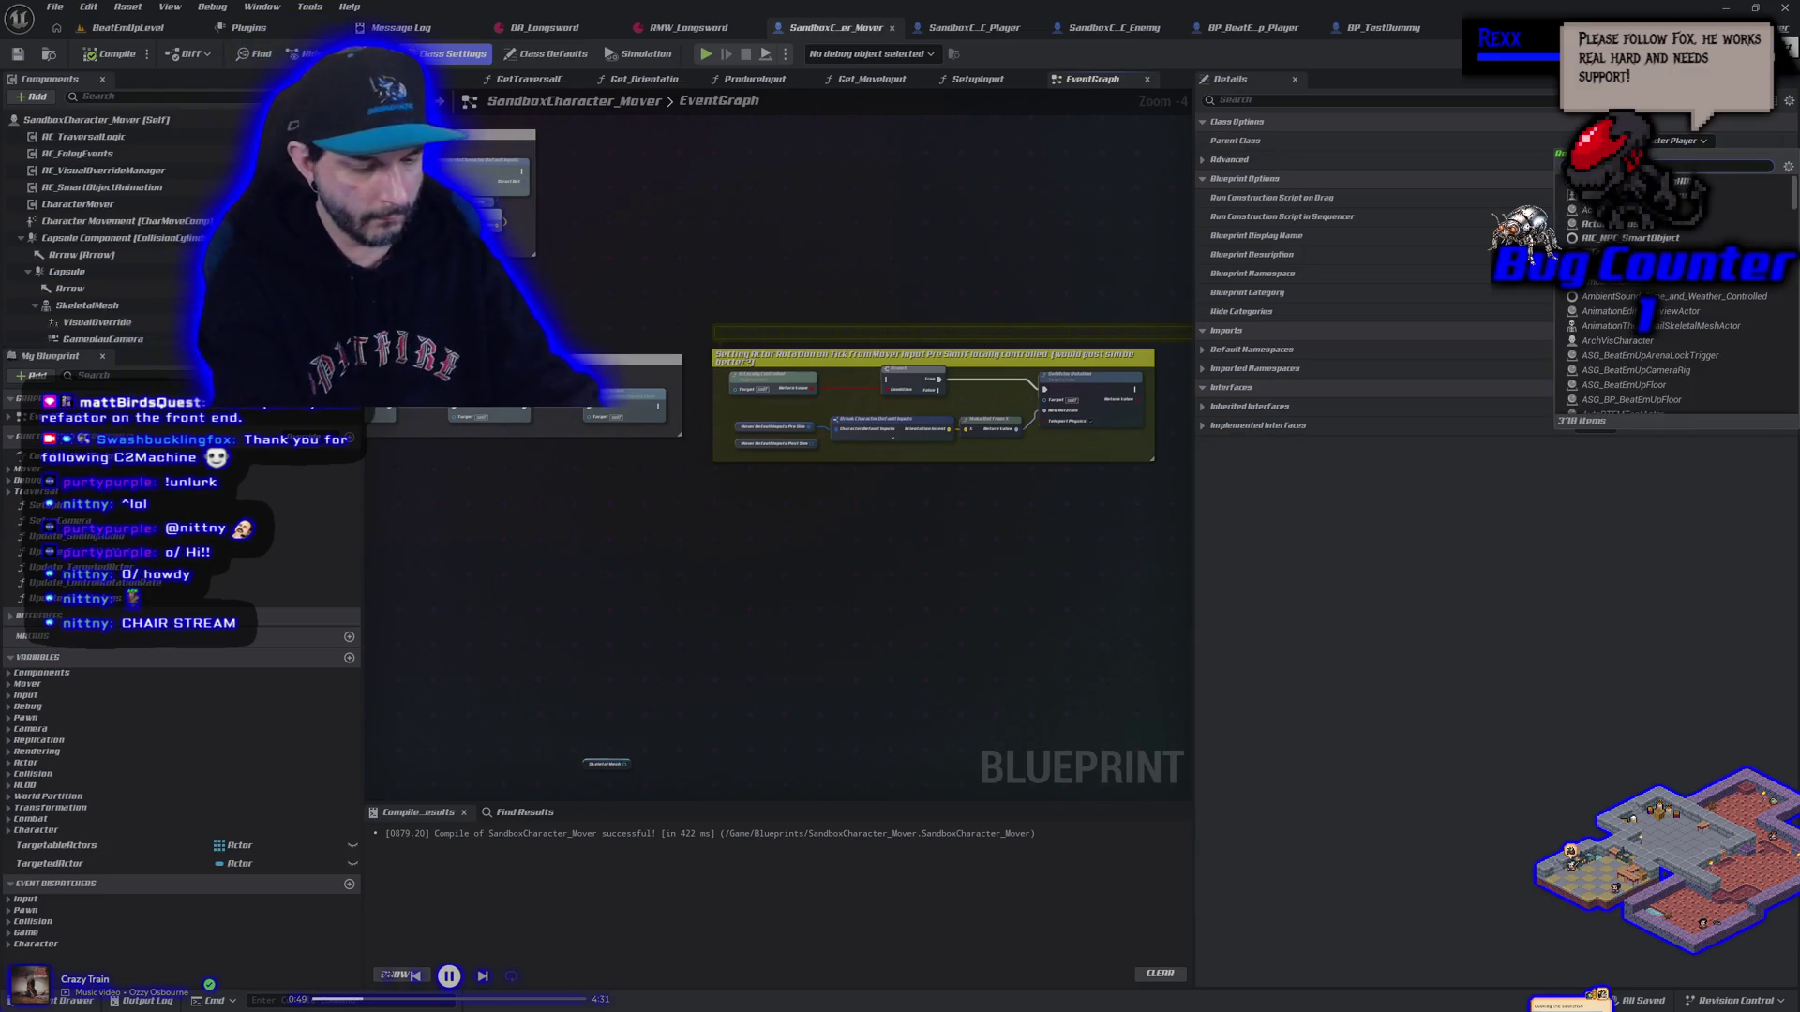
{"action": "type", "text": "Char"}
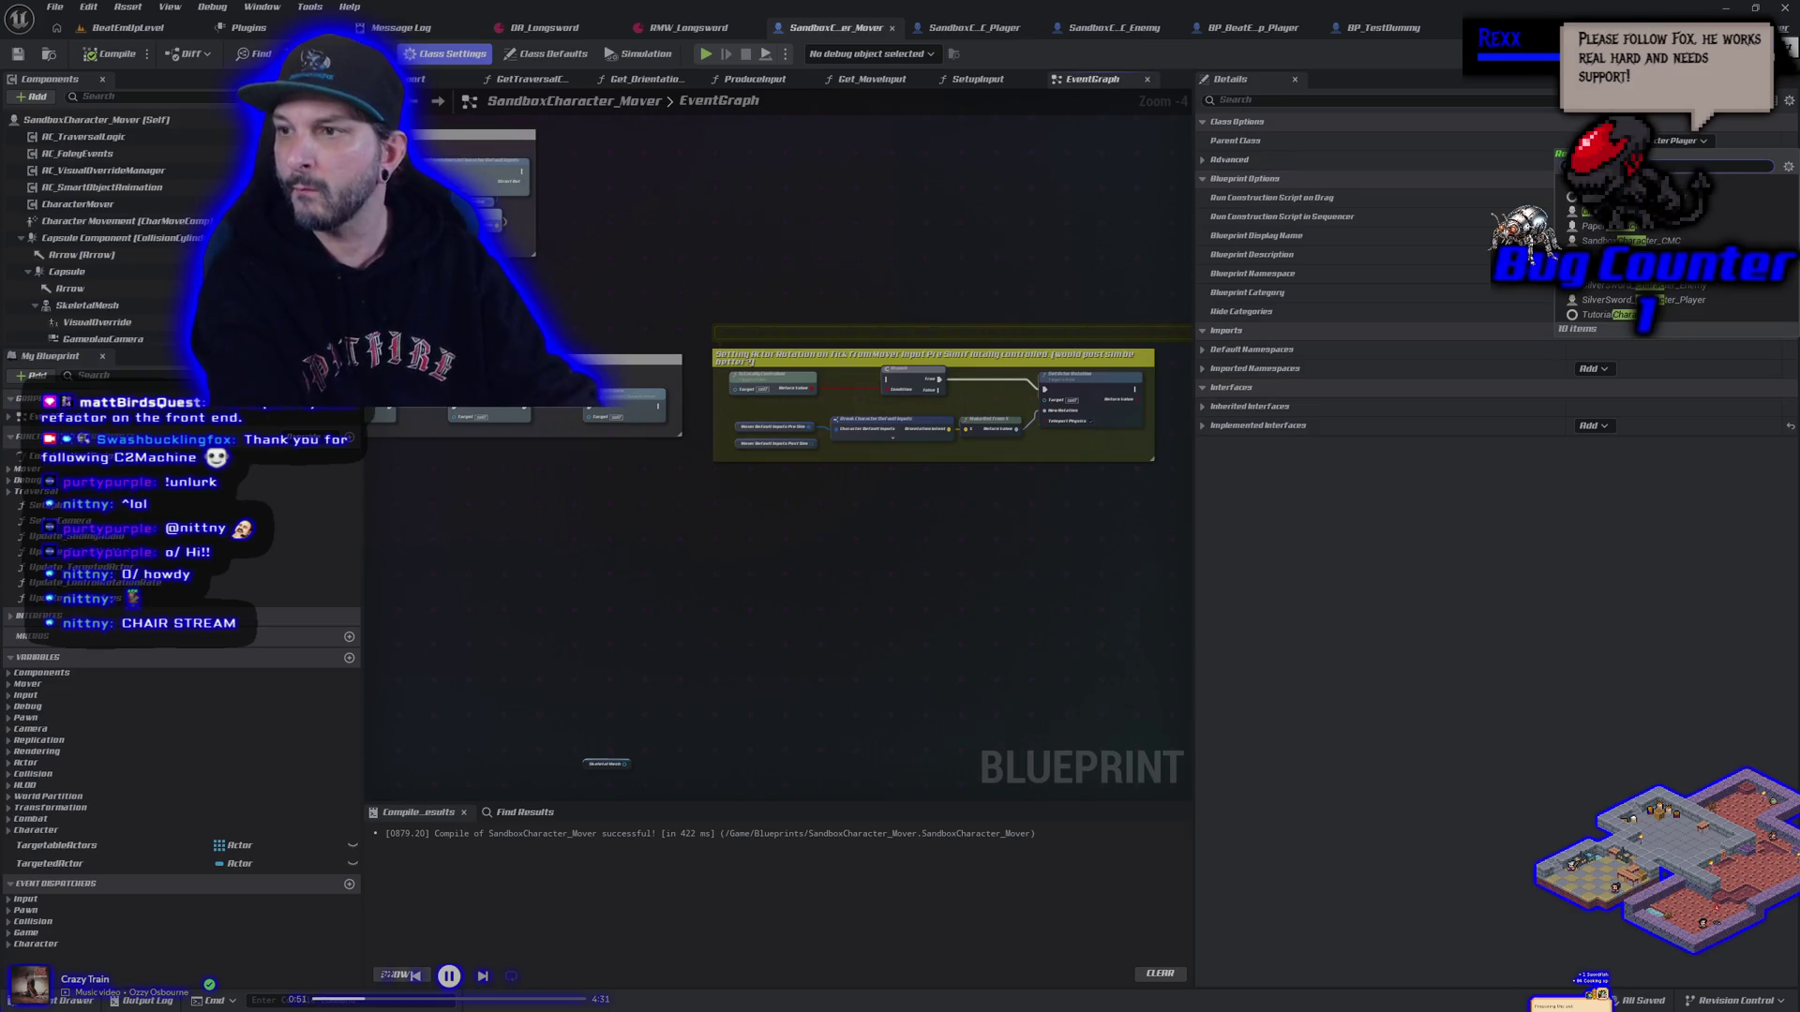
{"action": "key", "text": "BackSpace"}
{"action": "key", "text": "BackSpace"}
{"action": "key", "text": "BackSpace"}
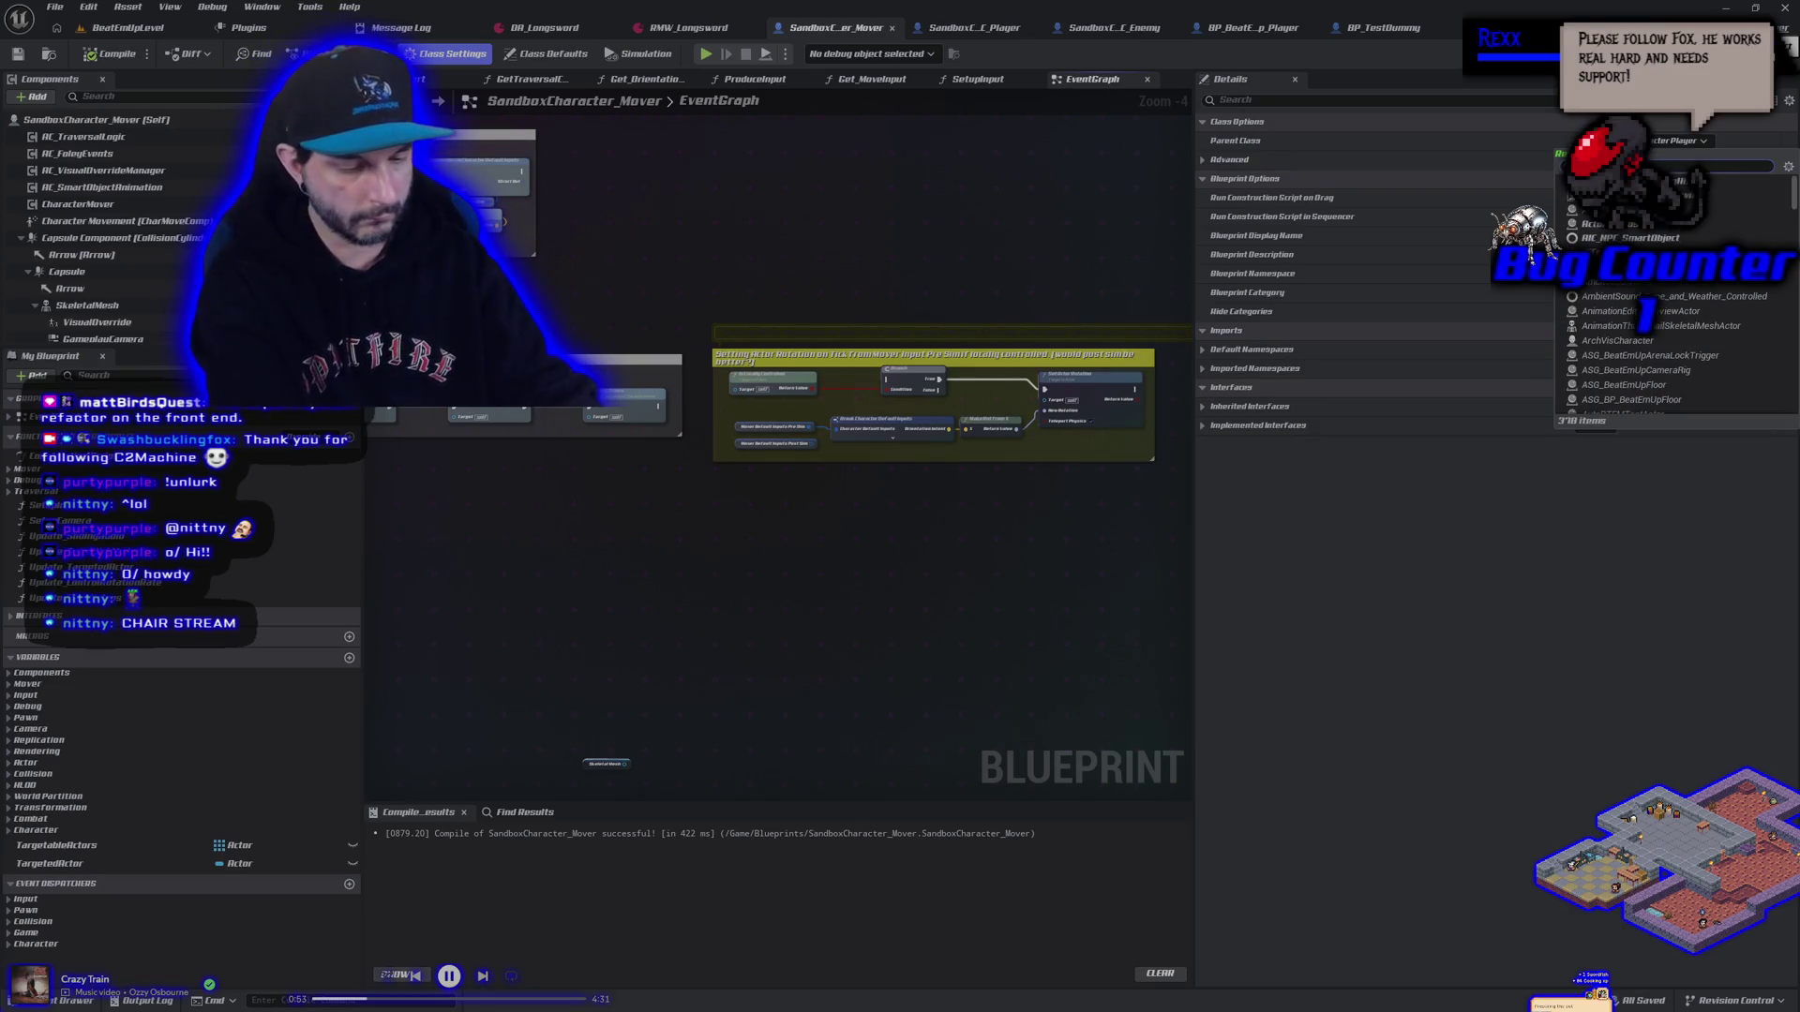
{"action": "type", "text": "Pawn"}
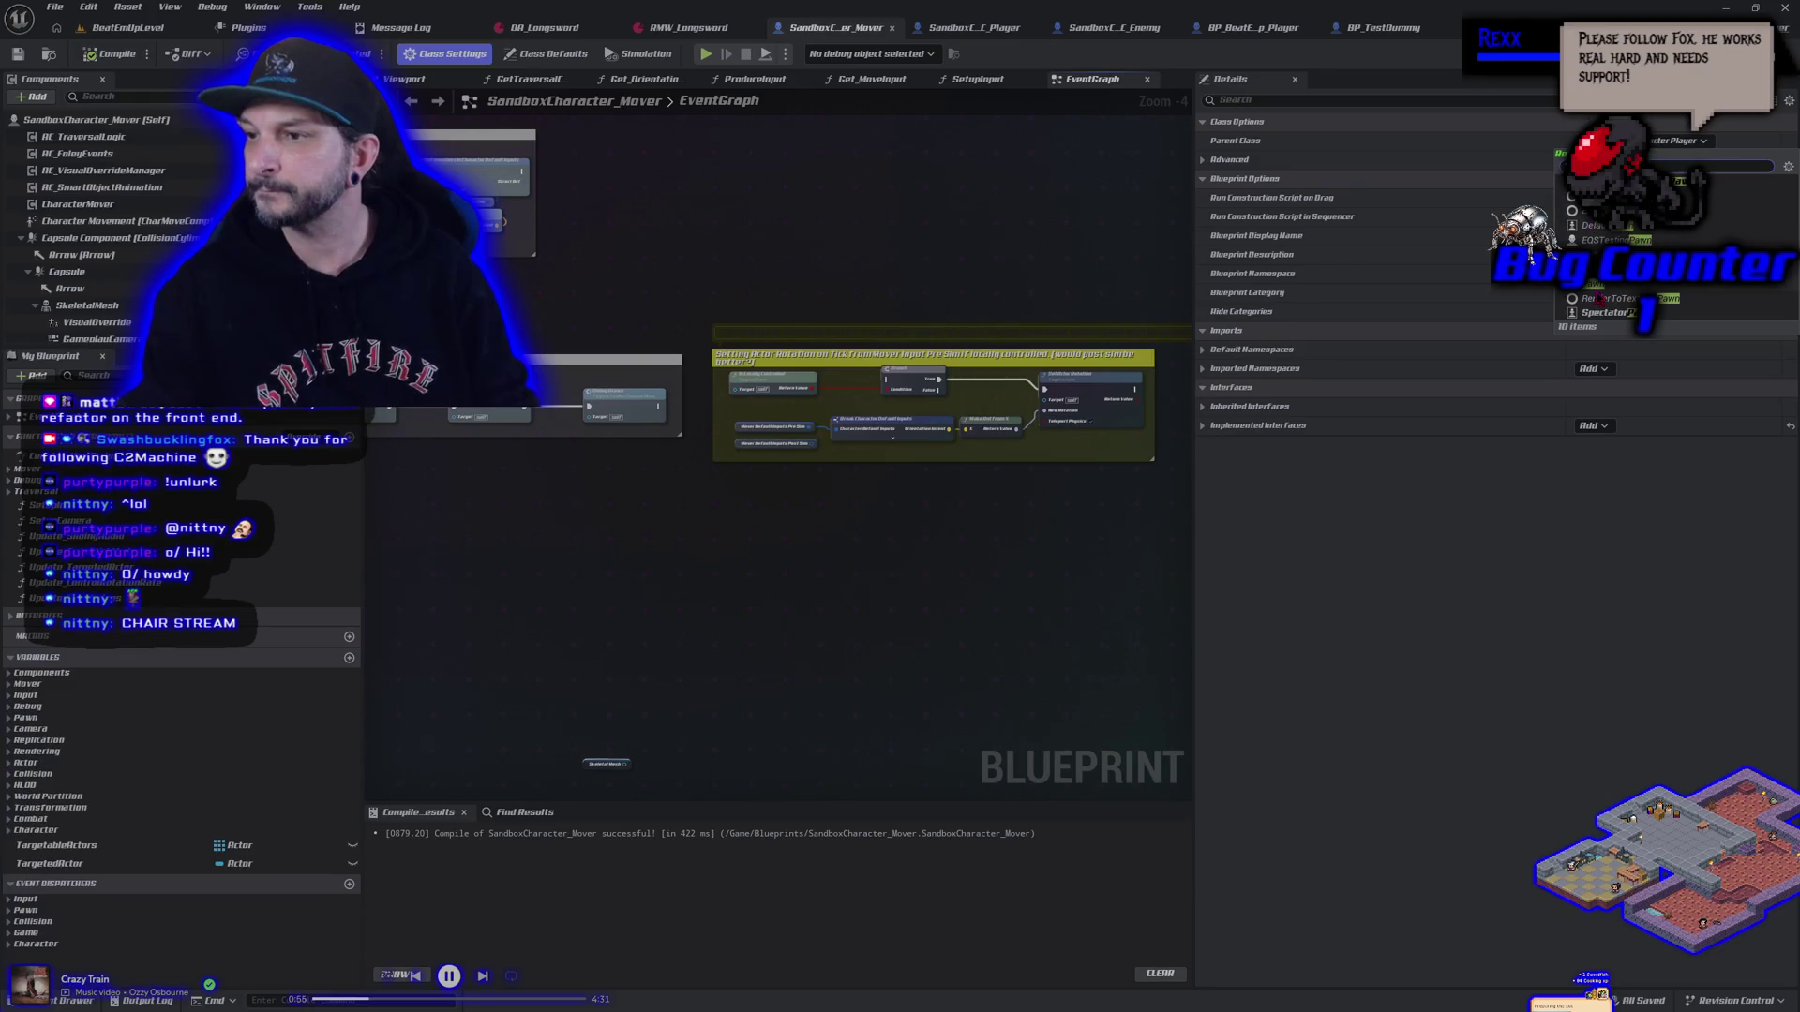
{"action": "left_click", "coordinate": [1601, 293]}
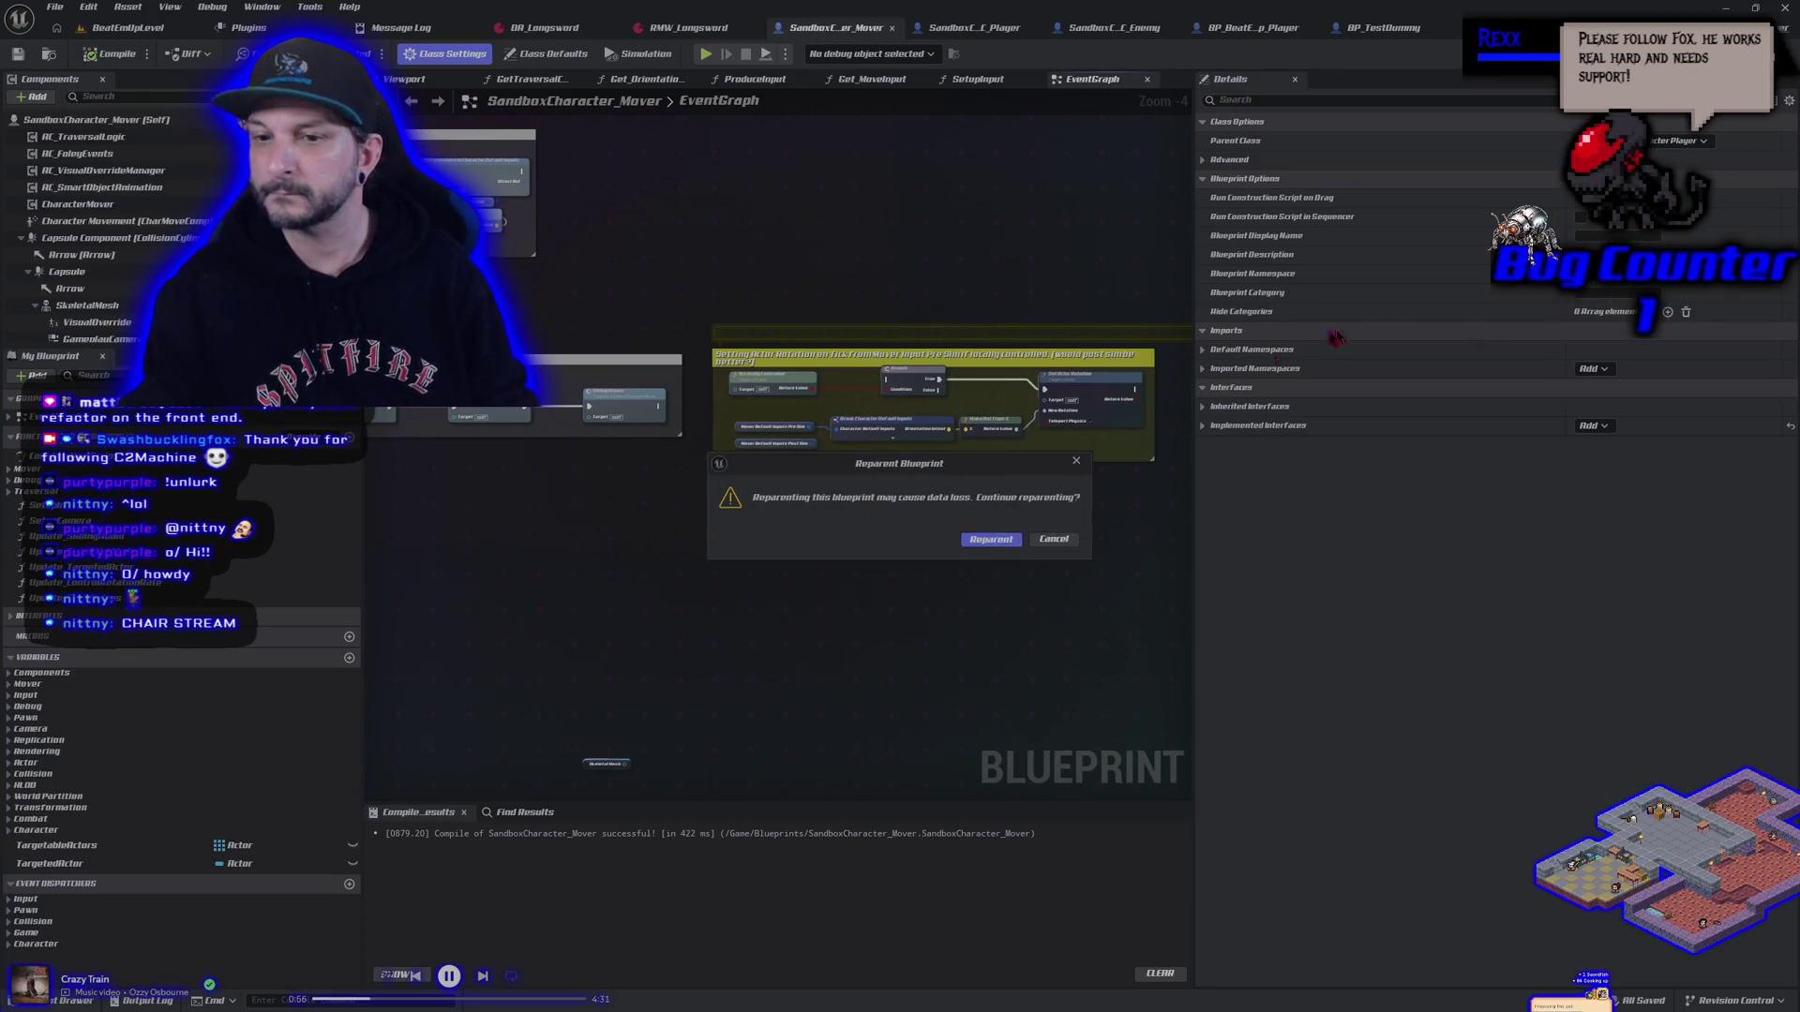
{"action": "left_click", "coordinate": [1006, 543]}
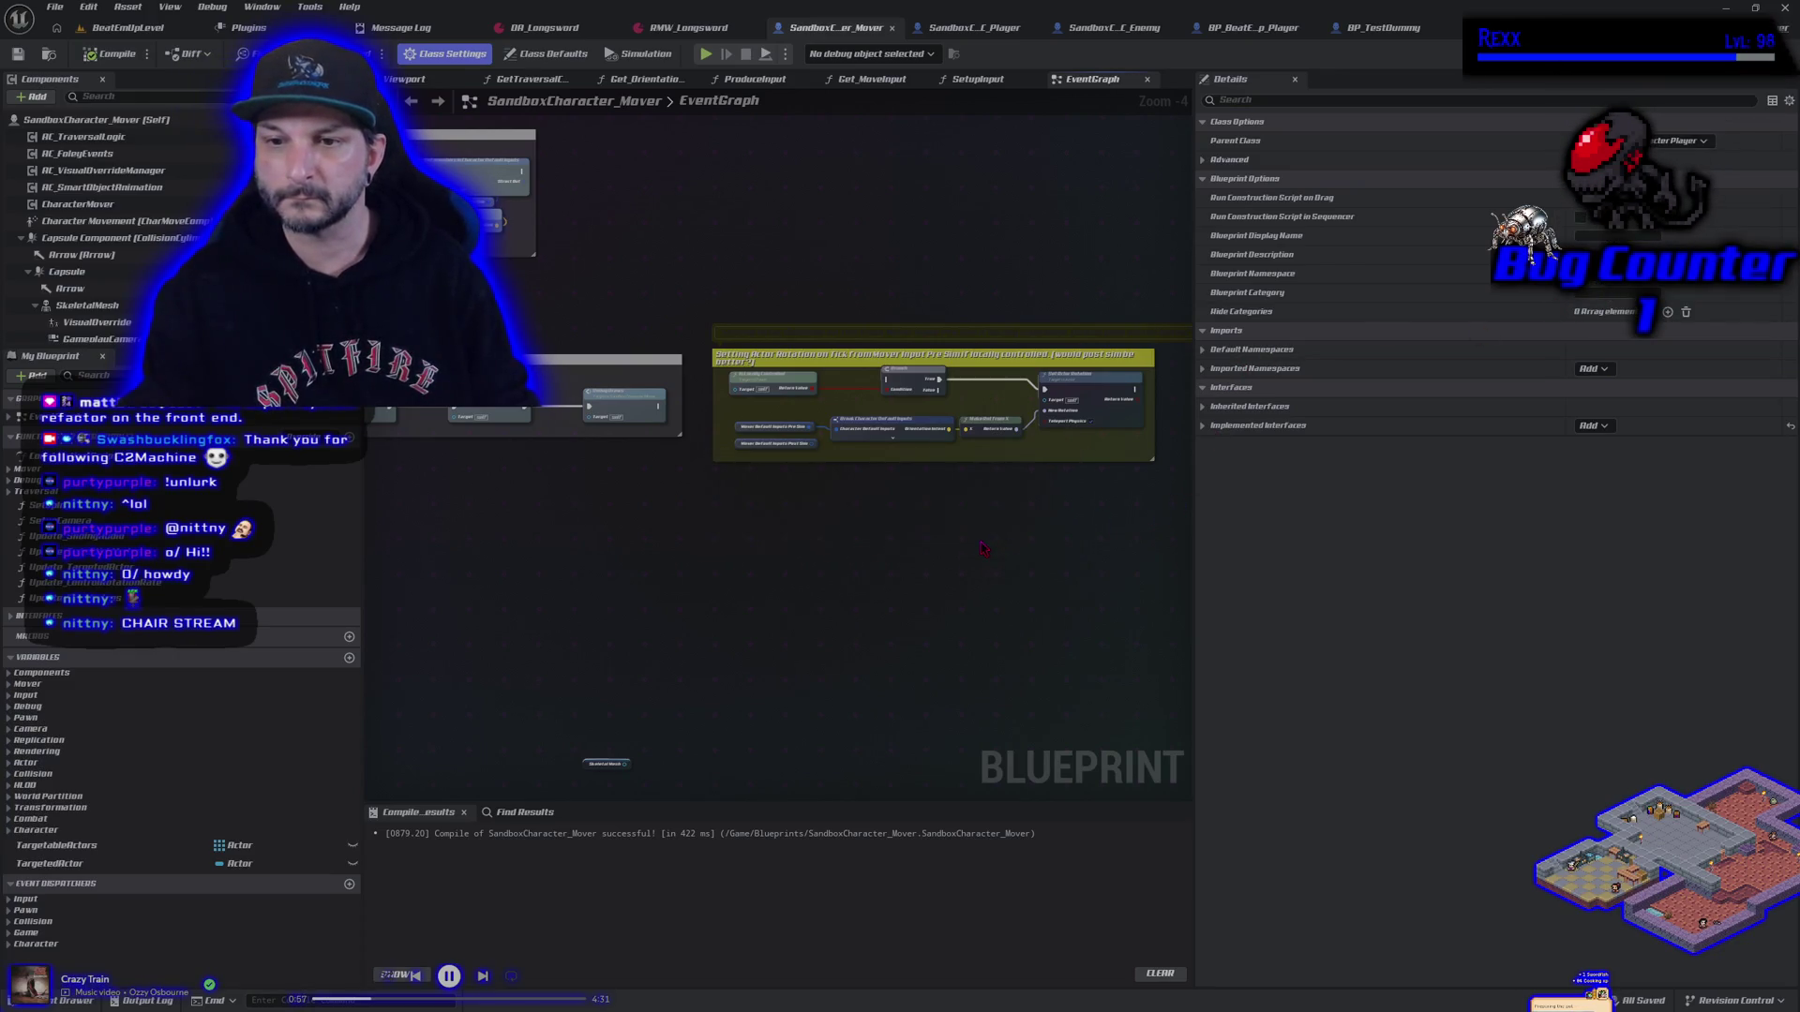
{"action": "left_click", "coordinate": [115, 54]}
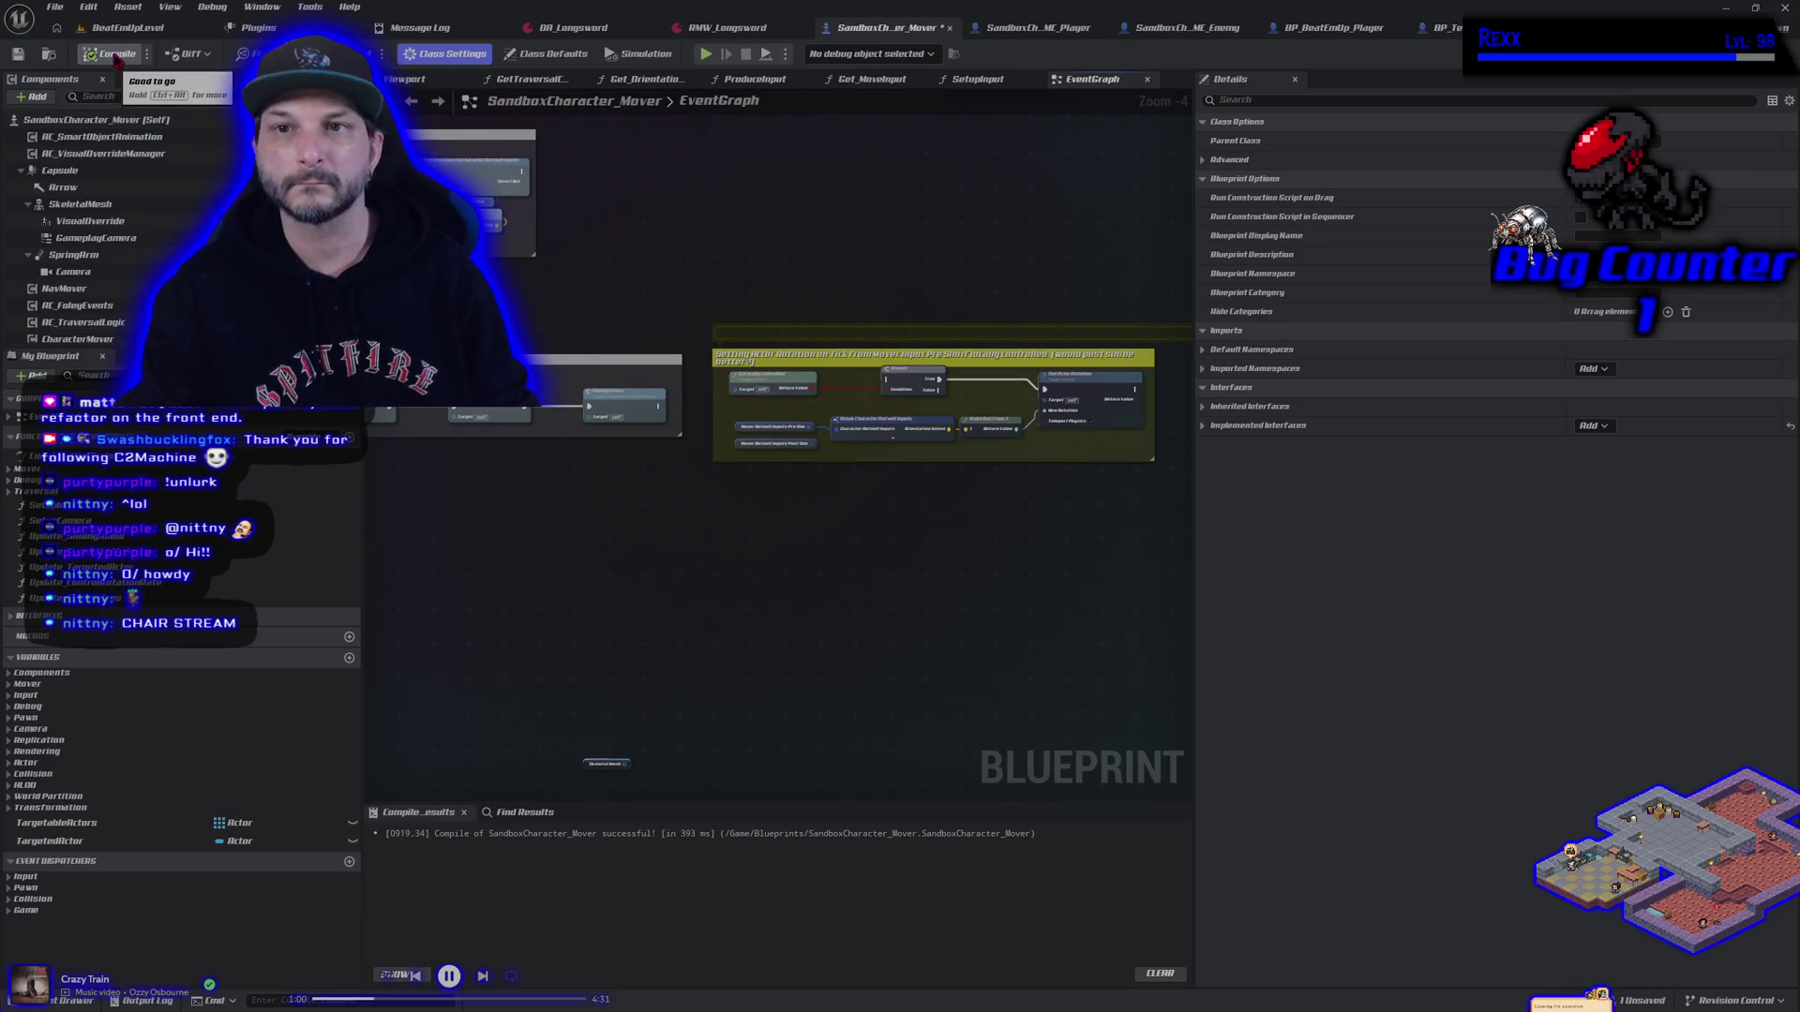
{"action": "left_click", "coordinate": [17, 54]}
{"action": "left_click_drag", "start_coordinate": [795, 537], "coordinate": [661, 565]}
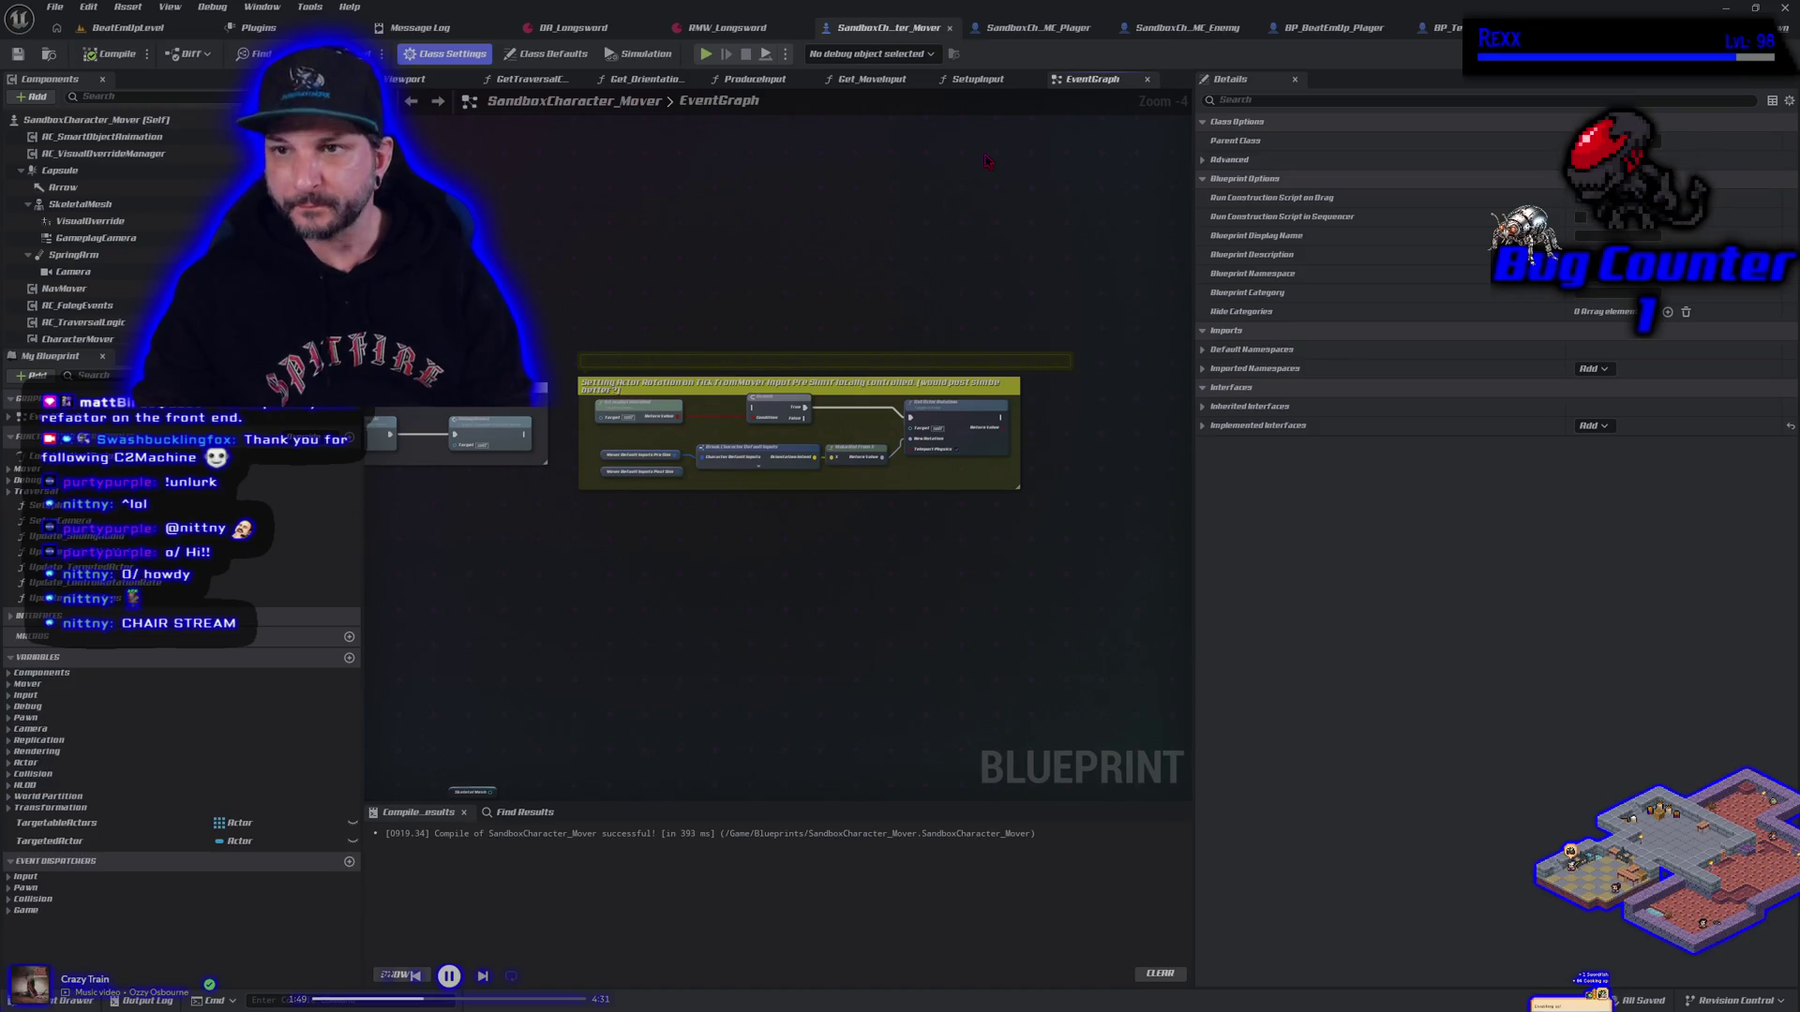
{"action": "scroll", "coordinate": [986, 161], "scroll_direction": "down", "scroll_amount": 2}
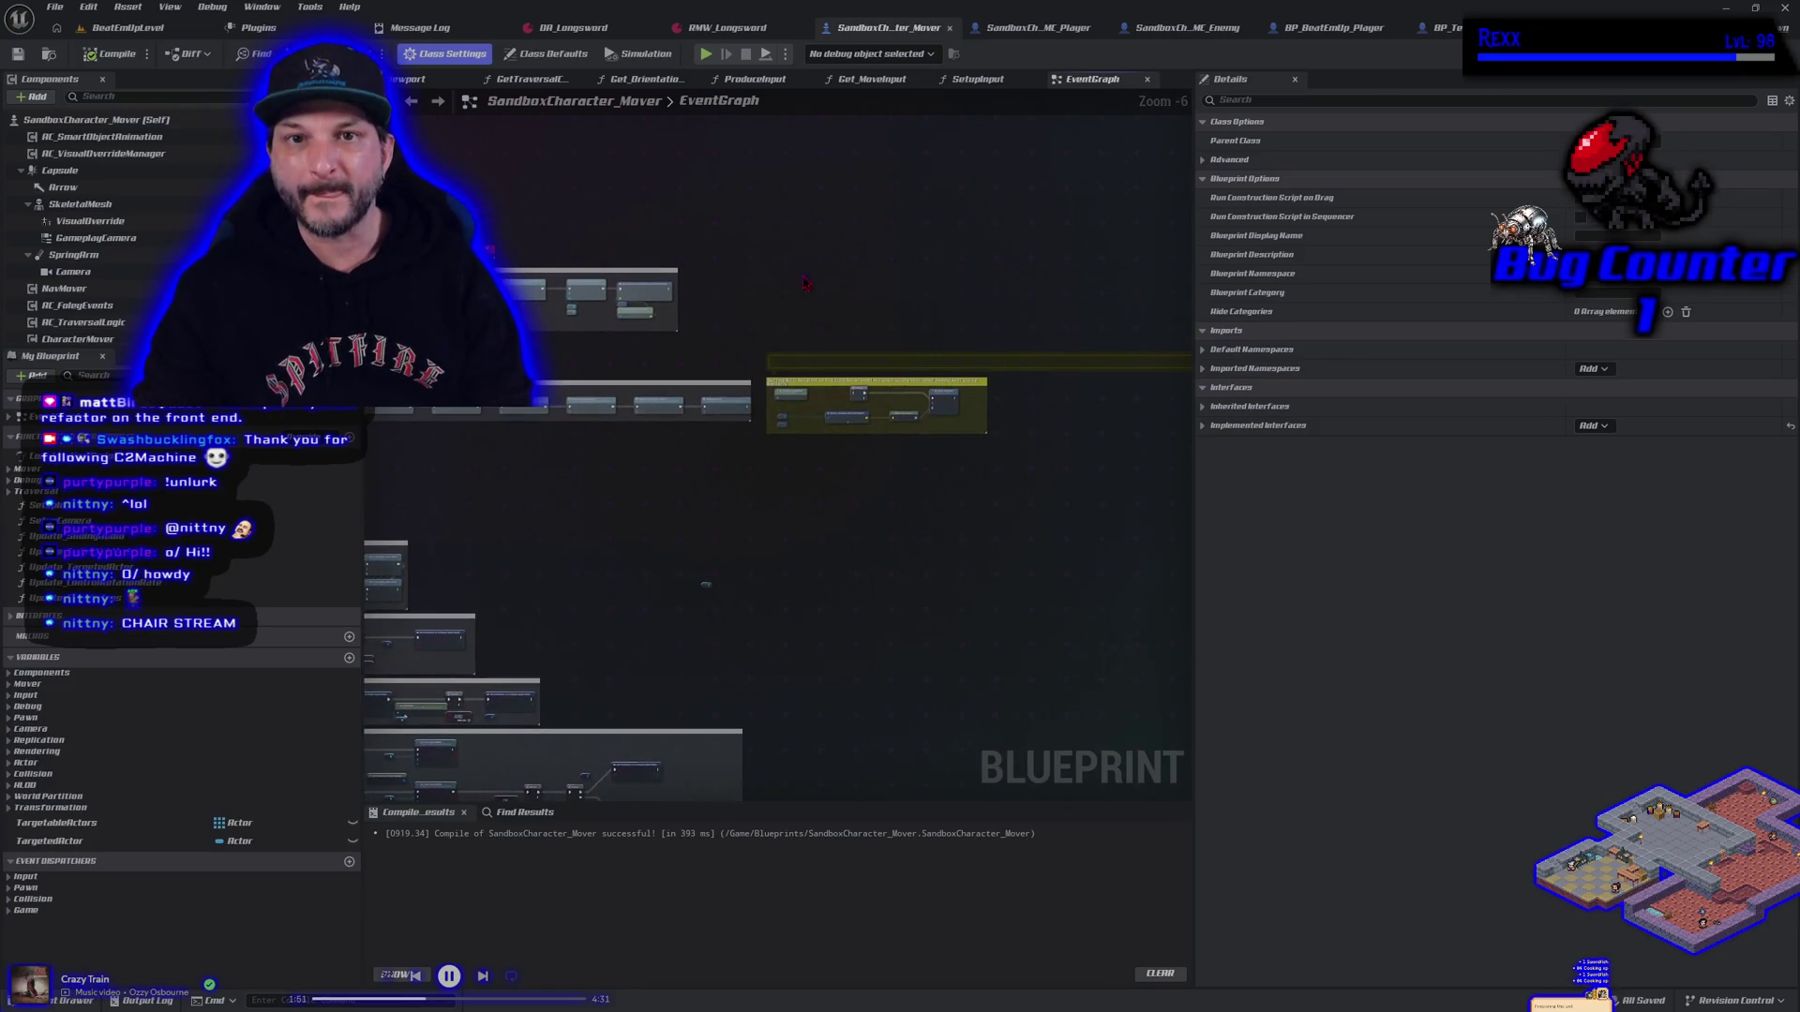
Review and close the GetTraversalCheckInputs graph, then look over Get_OrientationIntent
{"action": "left_click", "coordinate": [541, 93]}
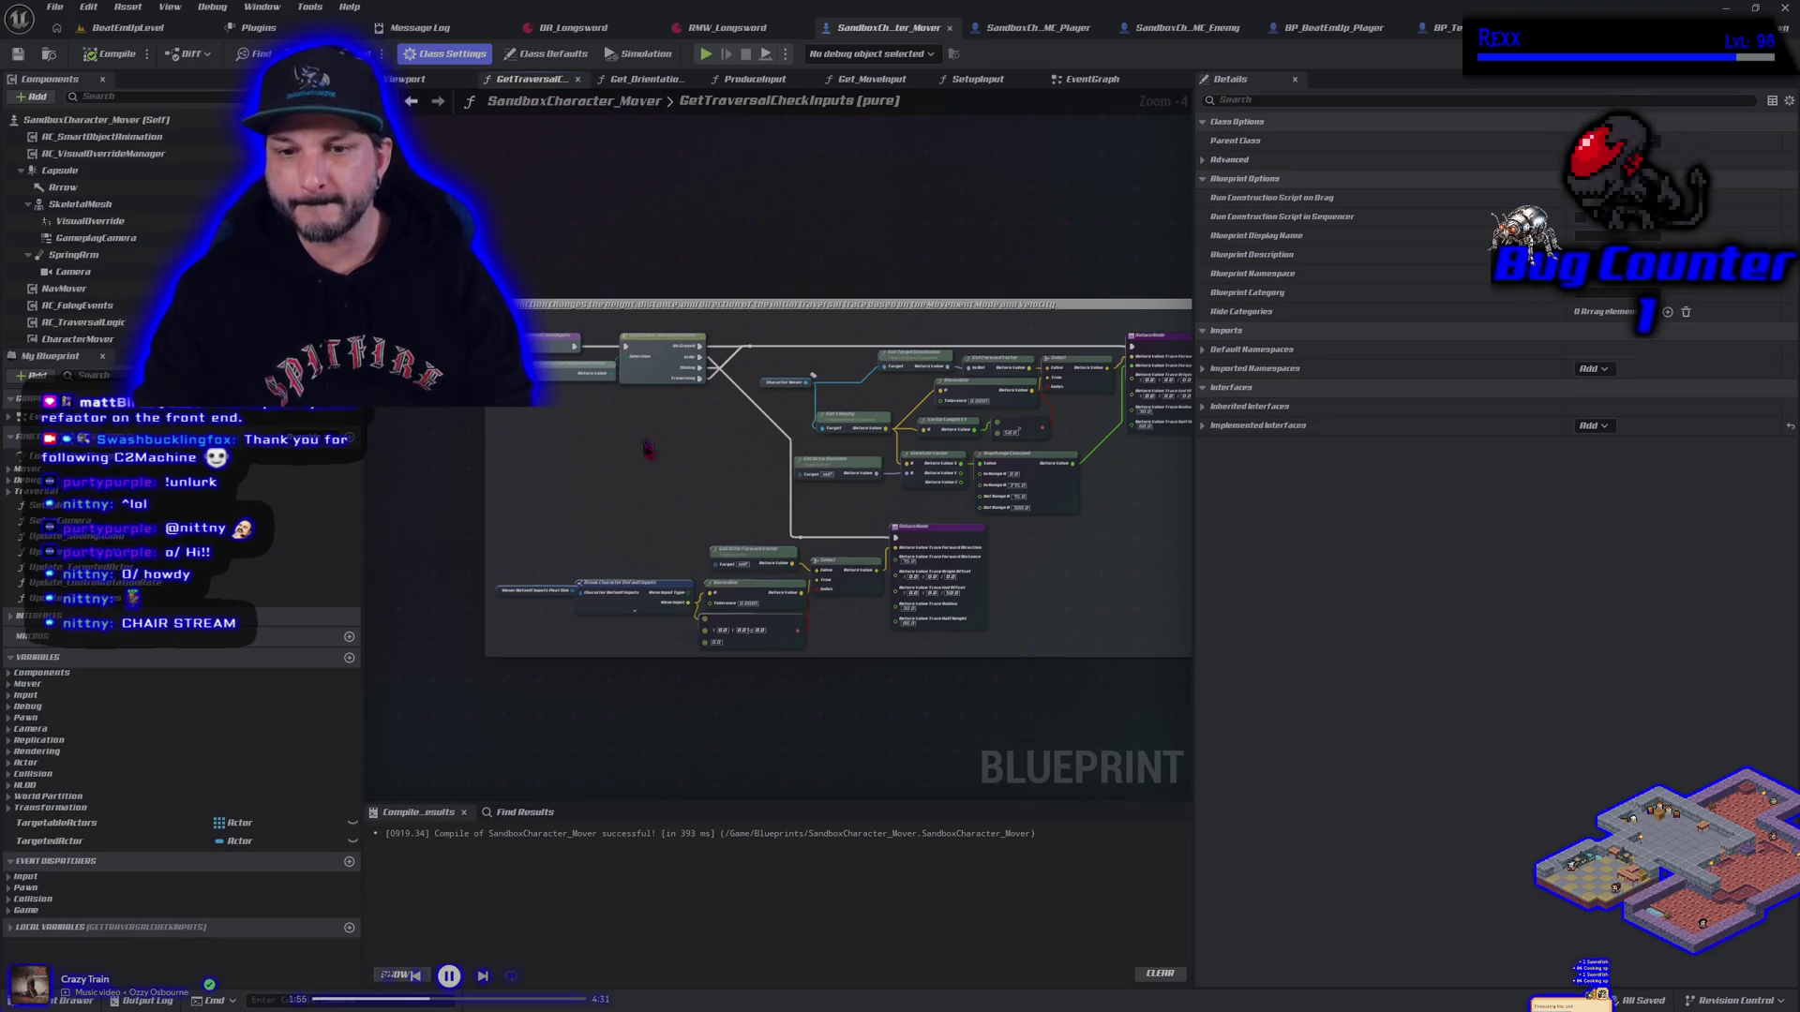
{"action": "scroll", "coordinate": [647, 450], "scroll_direction": "up", "scroll_amount": 4}
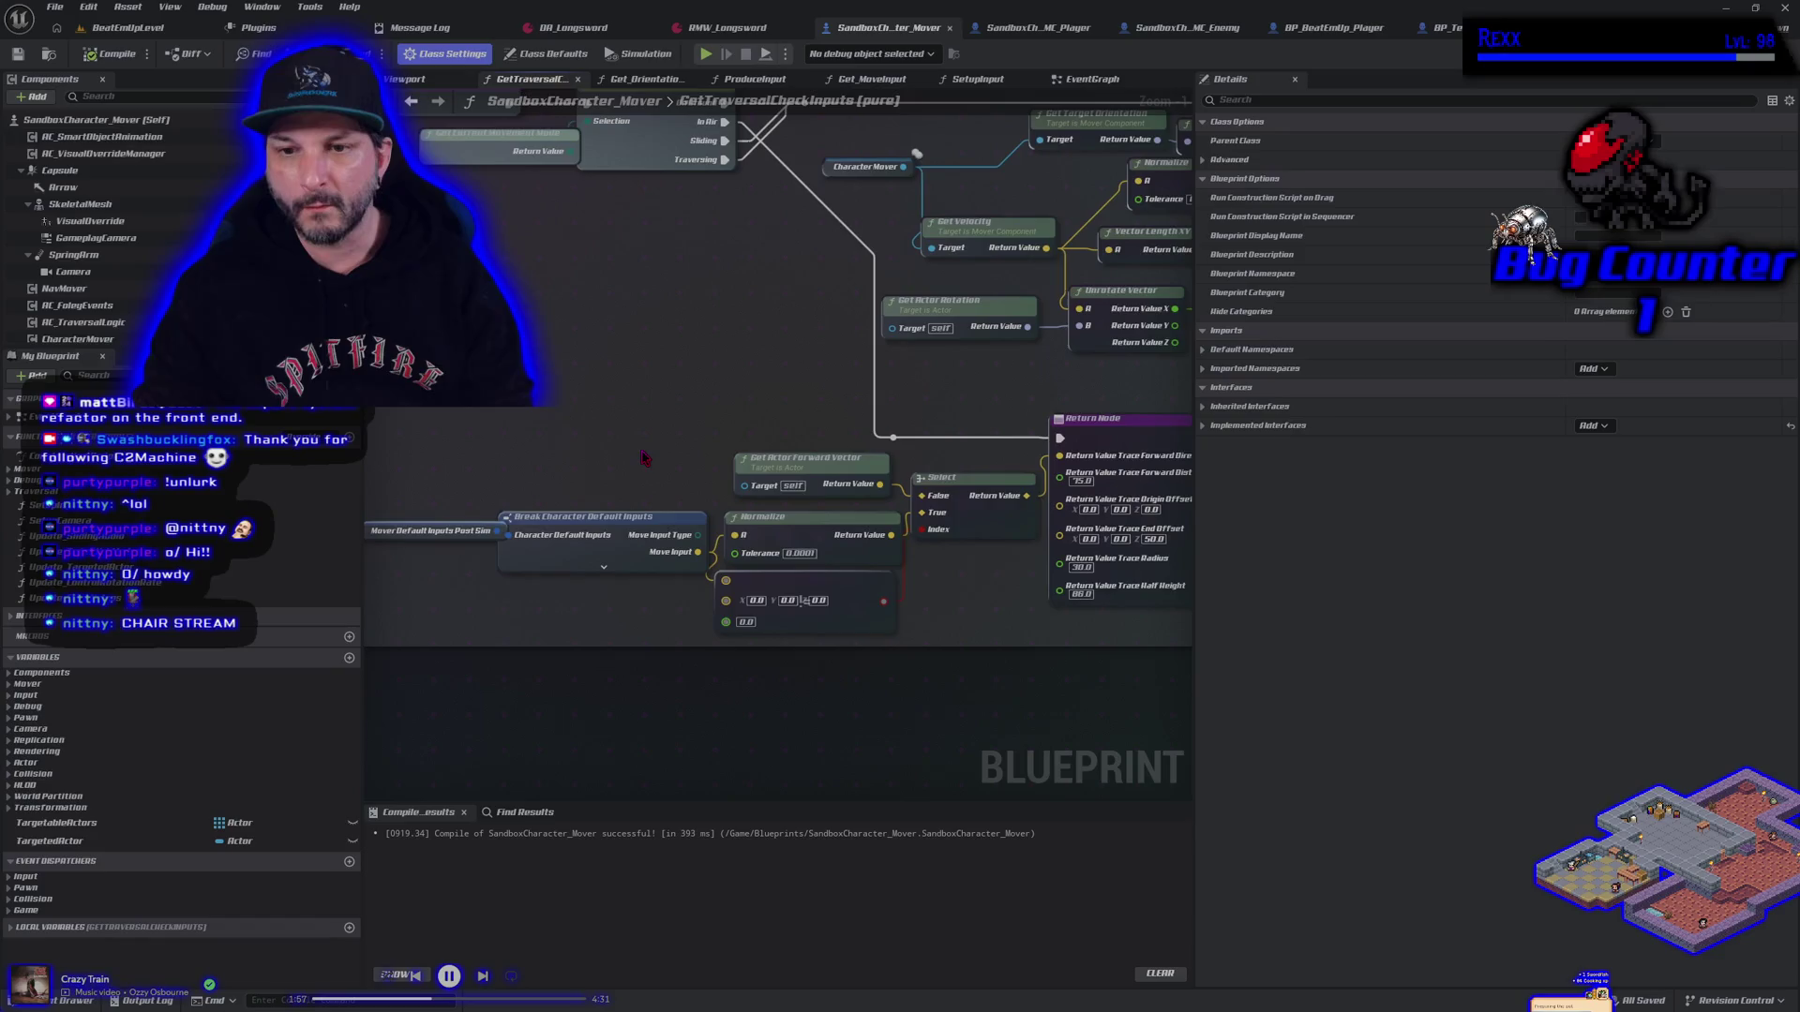
{"action": "scroll", "coordinate": [645, 459], "scroll_direction": "down", "scroll_amount": 6}
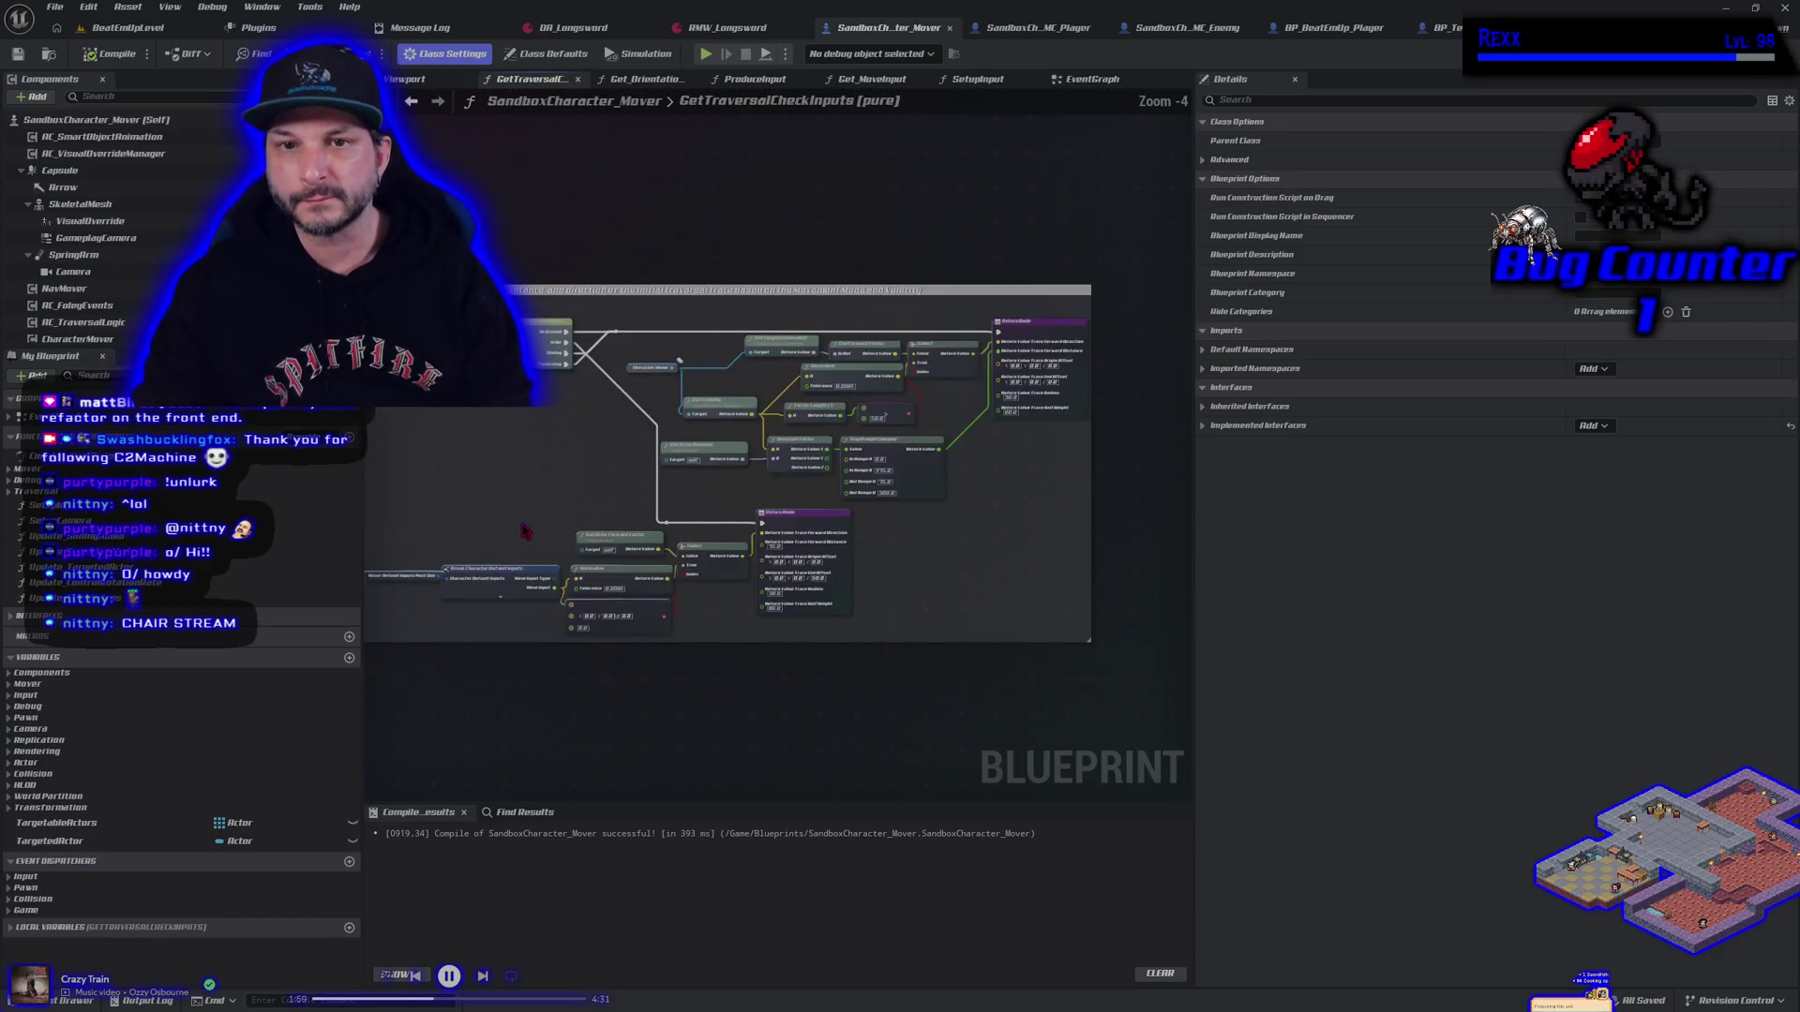
{"action": "left_click_drag", "start_coordinate": [517, 497], "coordinate": [579, 504]}
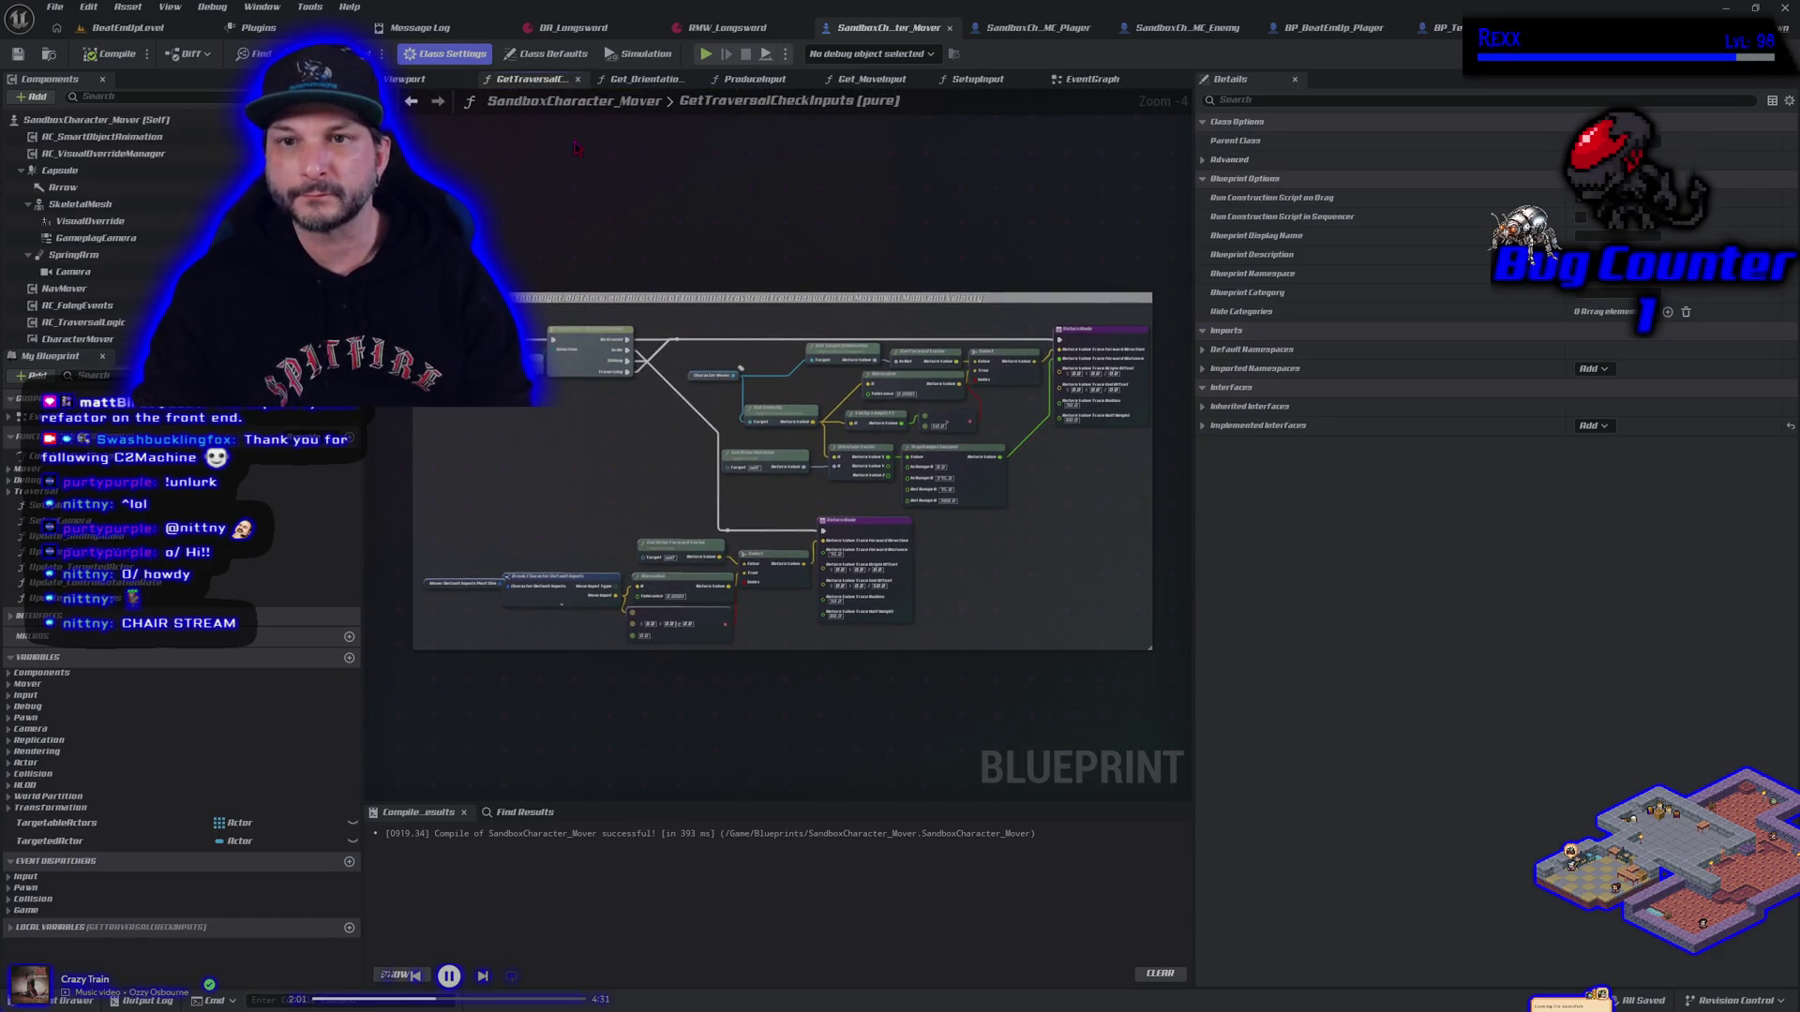
{"action": "left_click", "coordinate": [578, 78]}
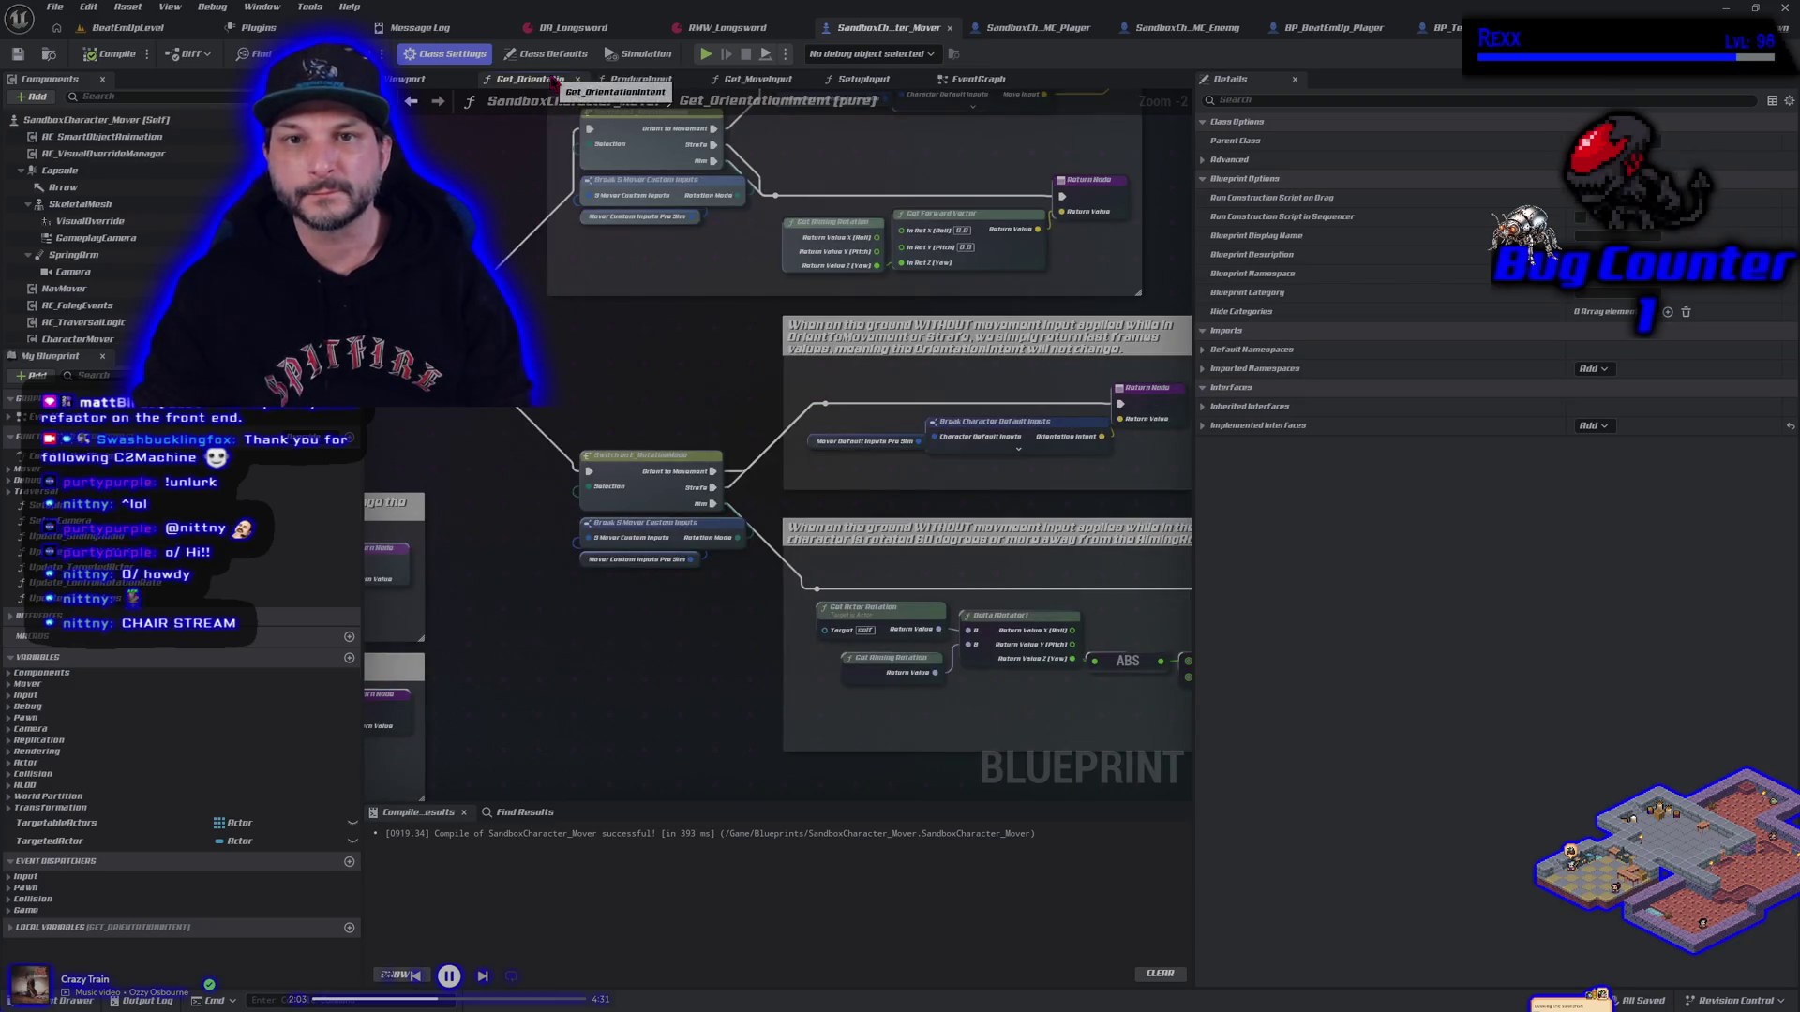
{"action": "scroll", "coordinate": [677, 482], "scroll_direction": "down", "scroll_amount": 3}
{"action": "left_click_drag", "start_coordinate": [677, 483], "coordinate": [786, 457]}
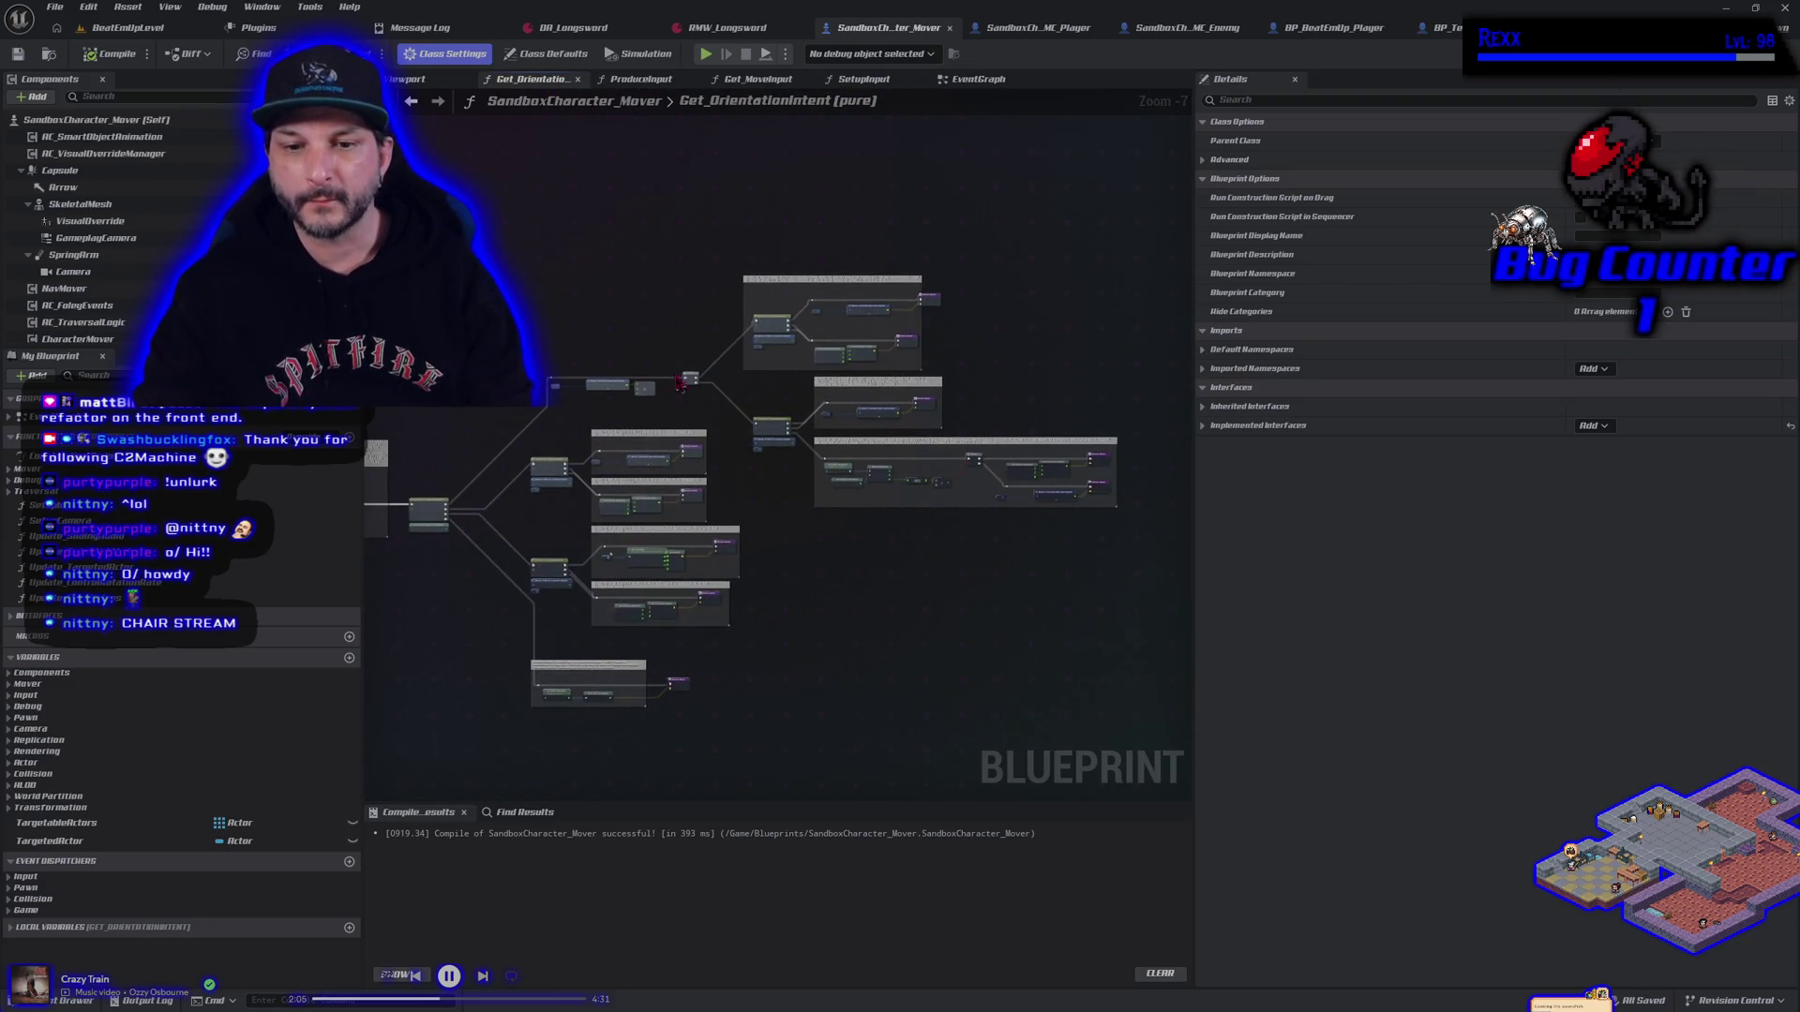
Close the Get_OrientationIntent, ProduceInput and SetupInput tabs and open the Construction Script
{"action": "middle_click", "coordinate": [541, 84]}
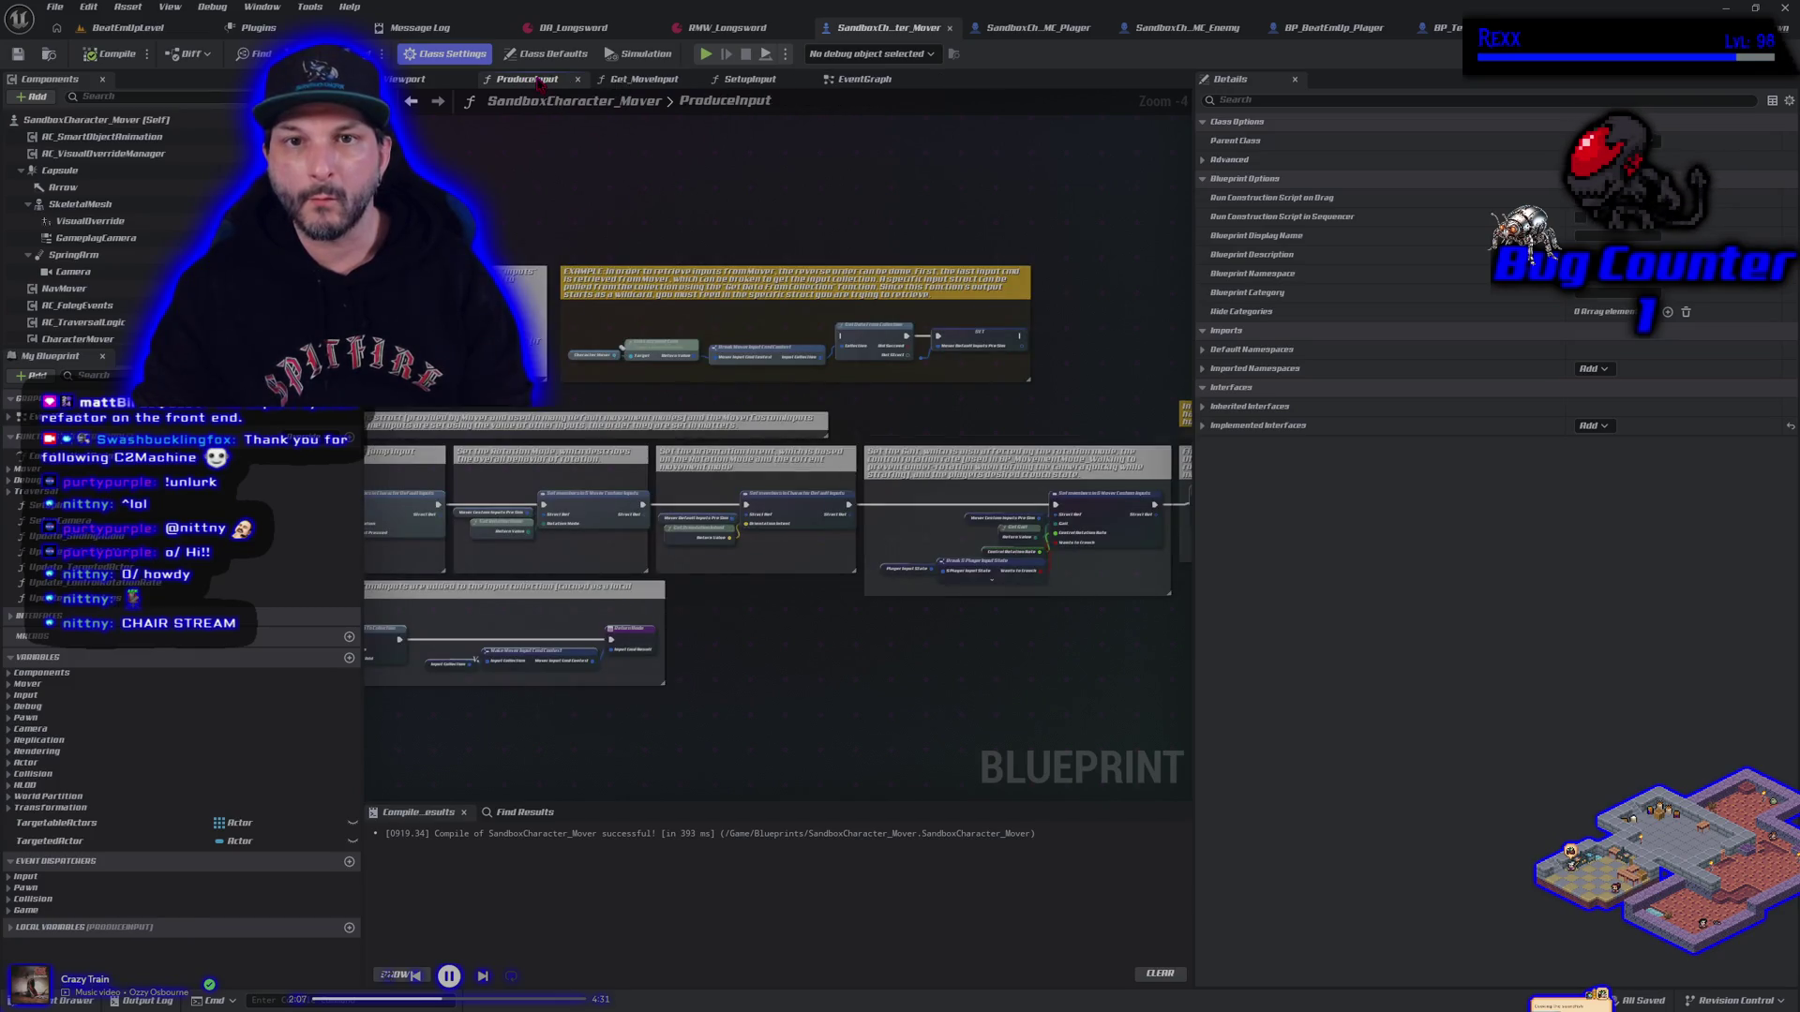
{"action": "middle_click", "coordinate": [541, 84]}
{"action": "scroll", "coordinate": [606, 412], "scroll_direction": "up", "scroll_amount": 7}
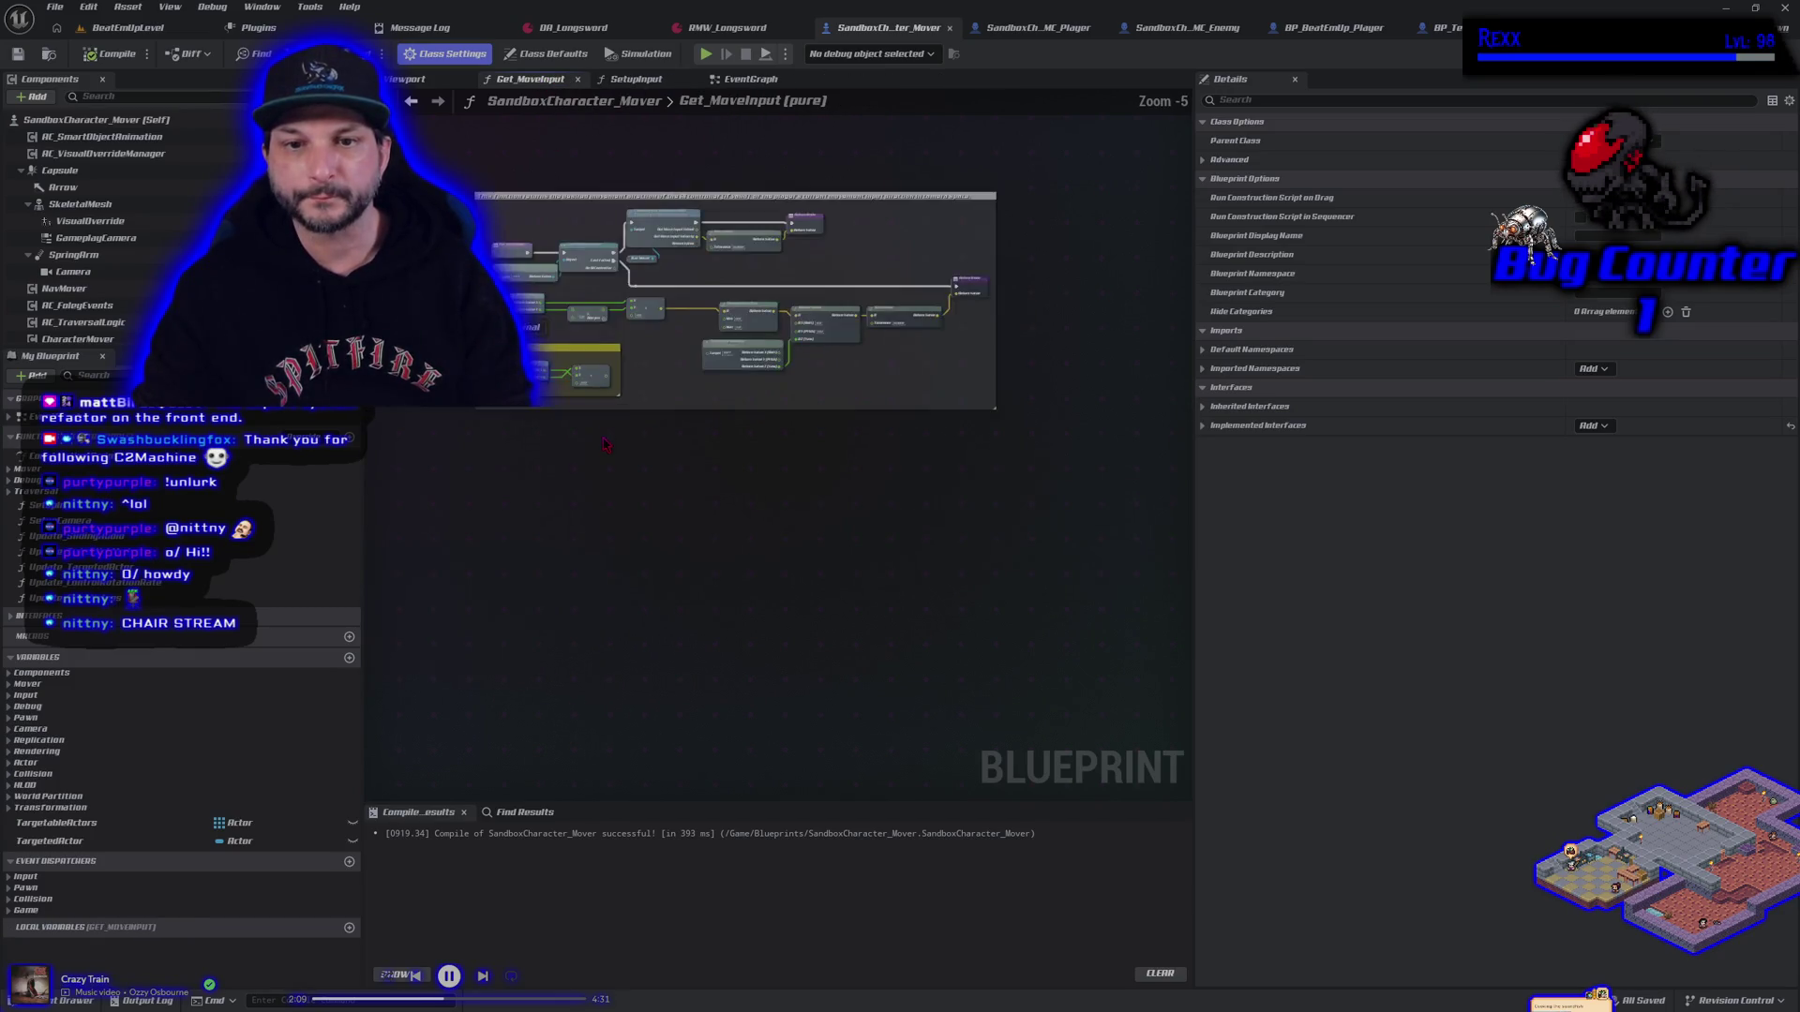
{"action": "left_click", "coordinate": [656, 79]}
{"action": "middle_click", "coordinate": [656, 80]}
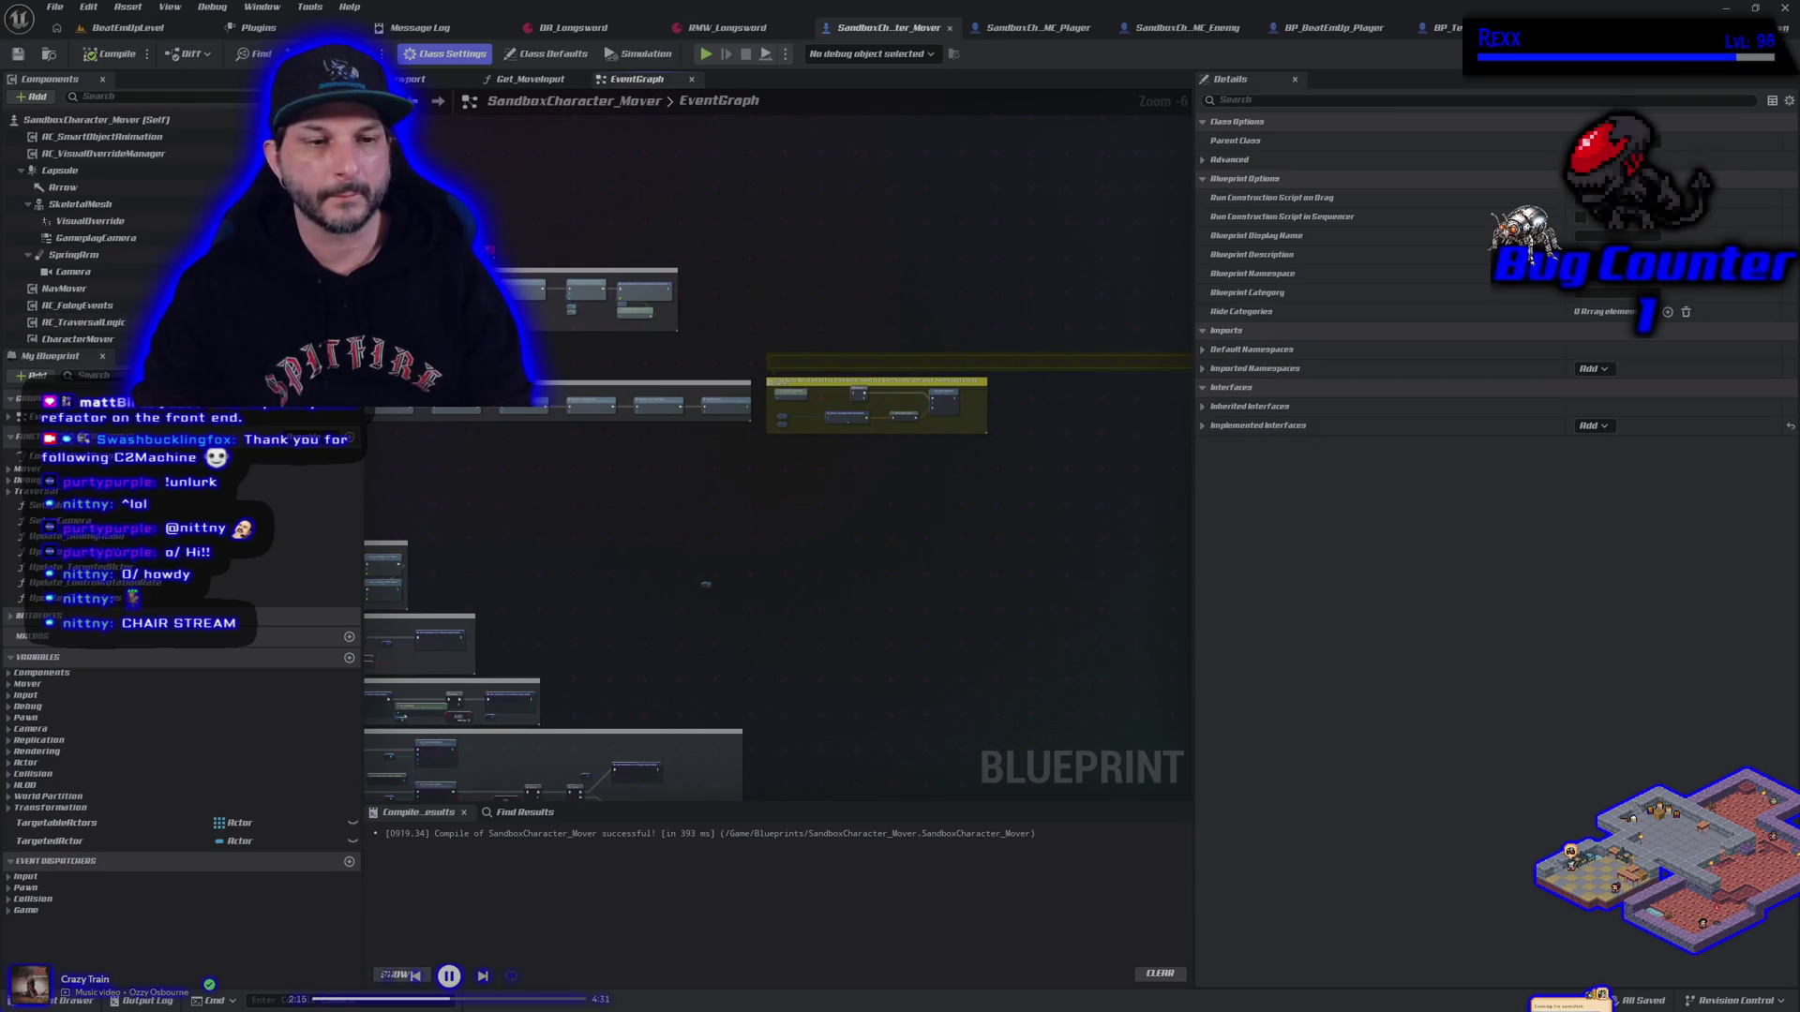
{"action": "double_click", "coordinate": [57, 452]}
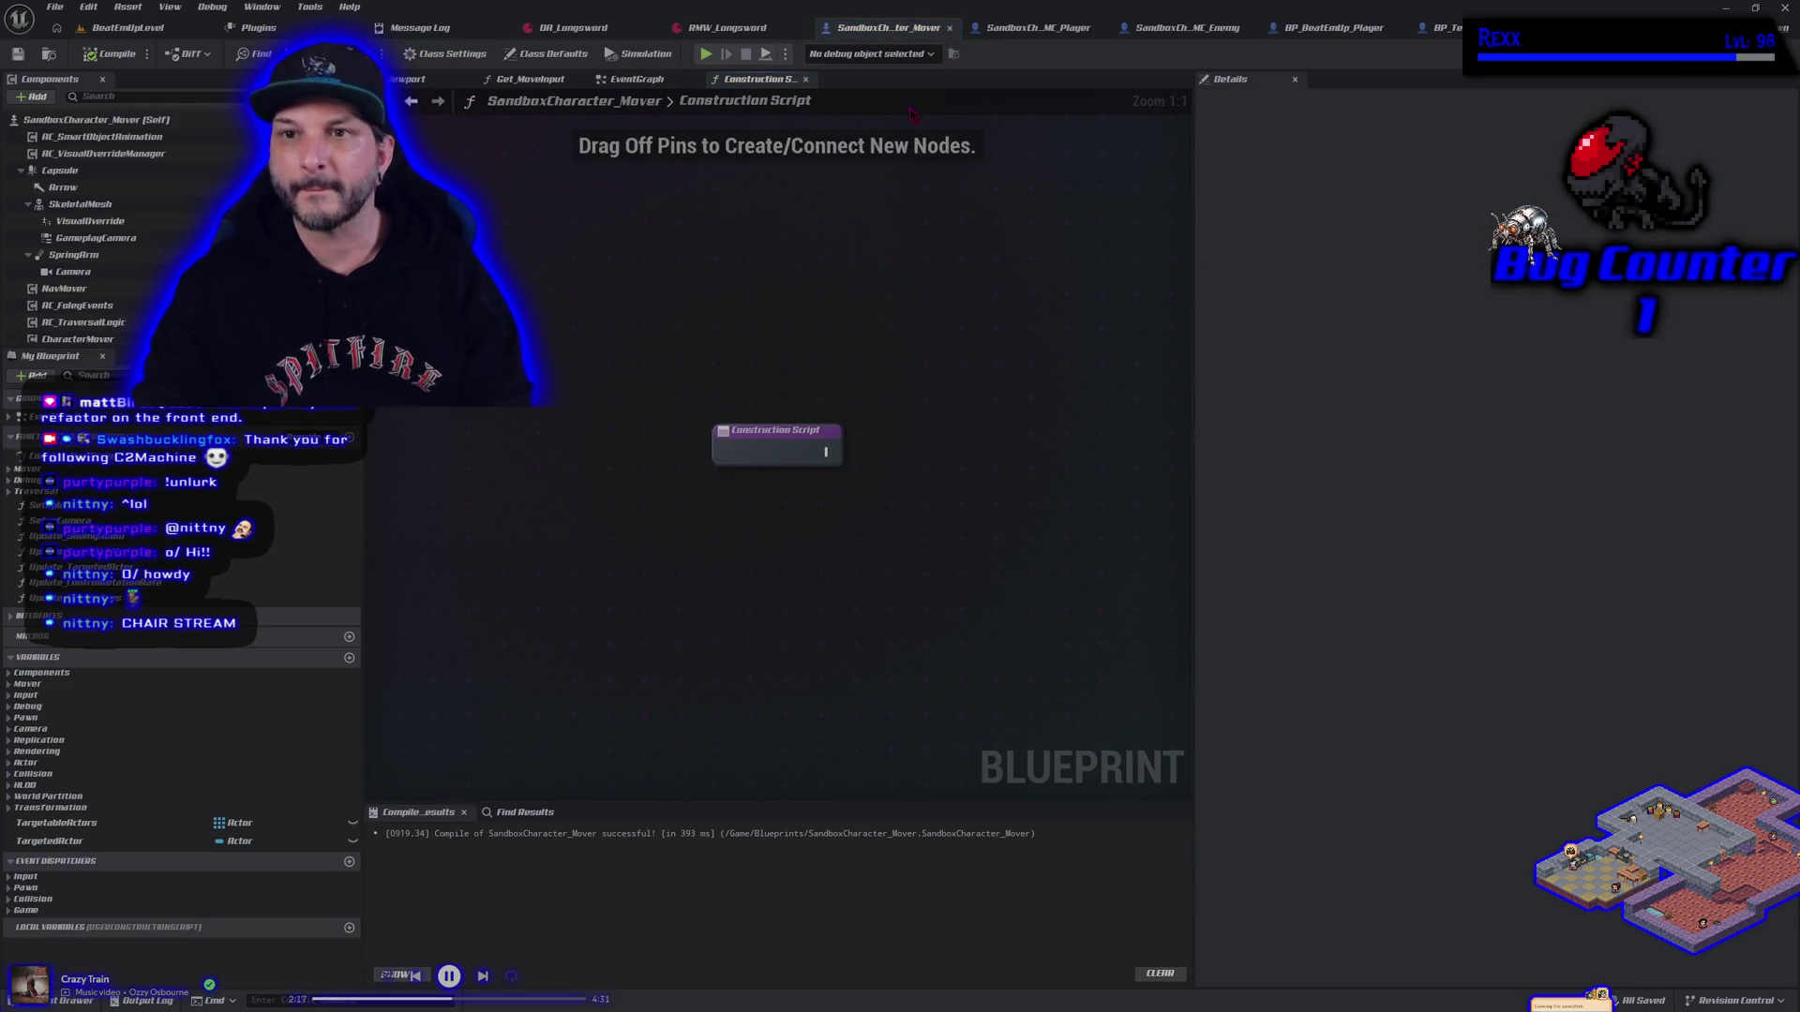
Compare BP_BeatEmUp_Player's Construction Script and Viewport with SandboxCharacter_Mover's, ending on Get_MoveInput
{"action": "left_click", "coordinate": [1331, 27]}
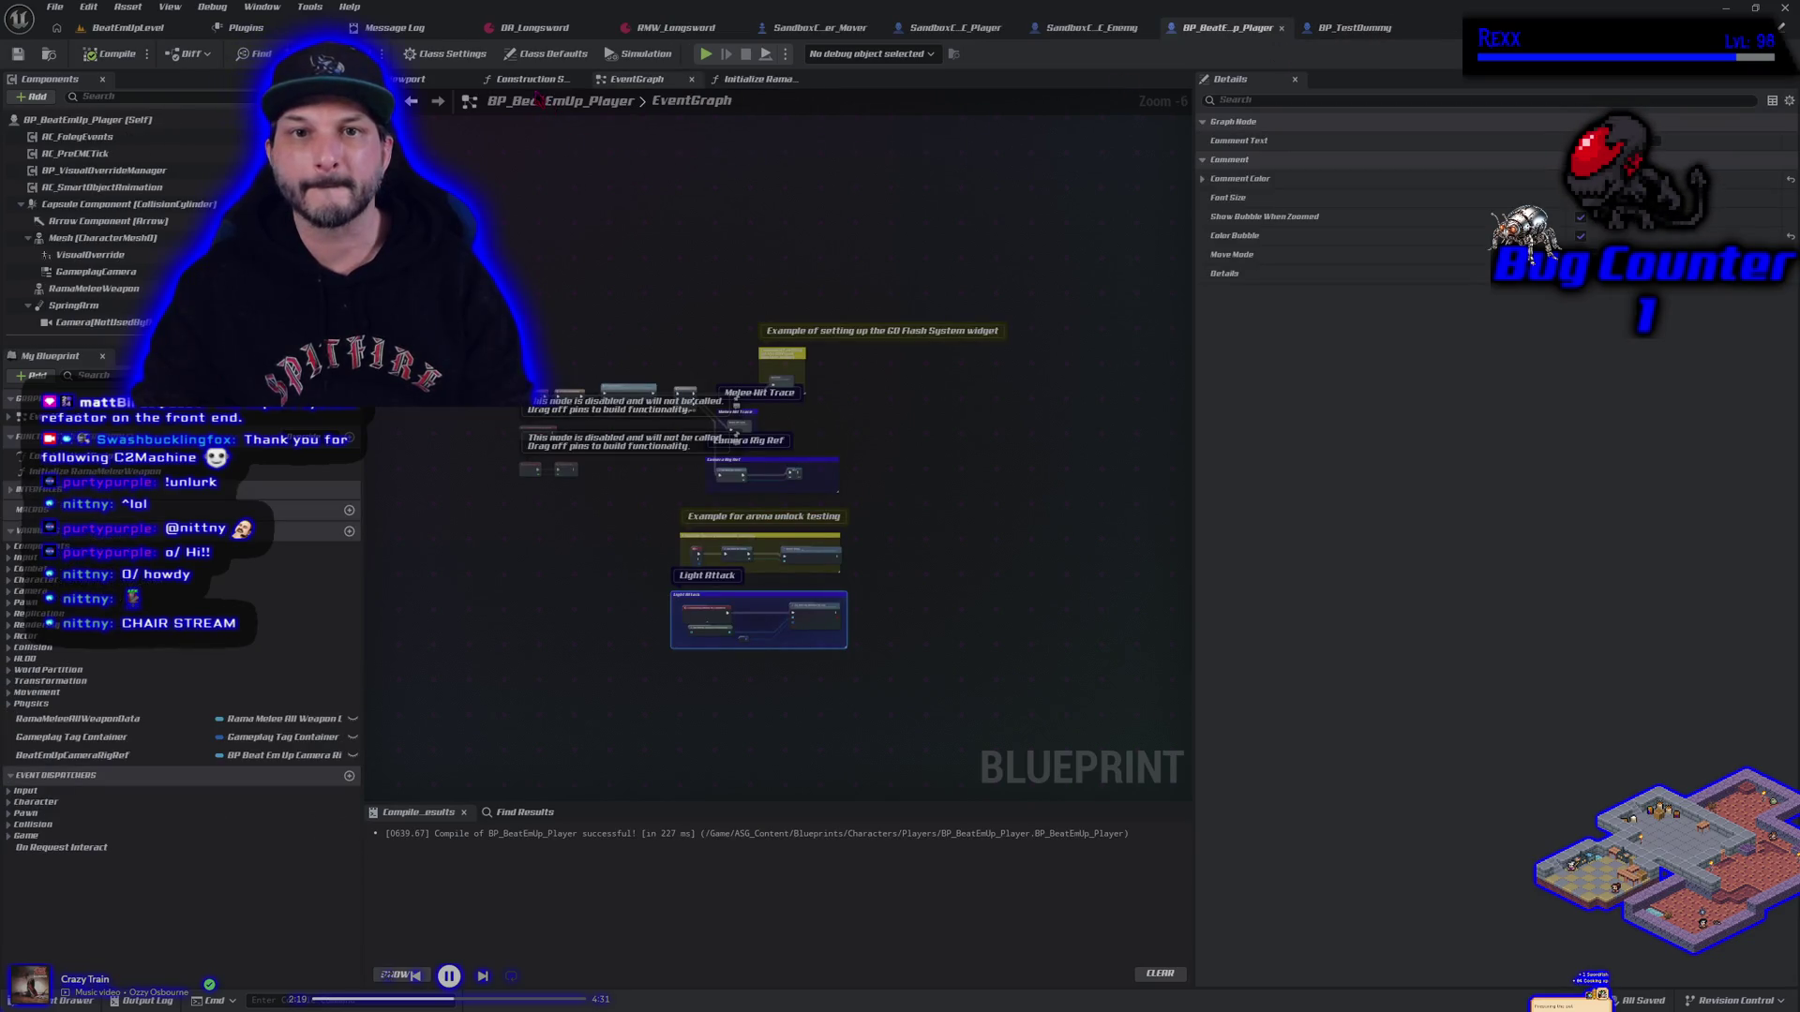
{"action": "left_click", "coordinate": [531, 80]}
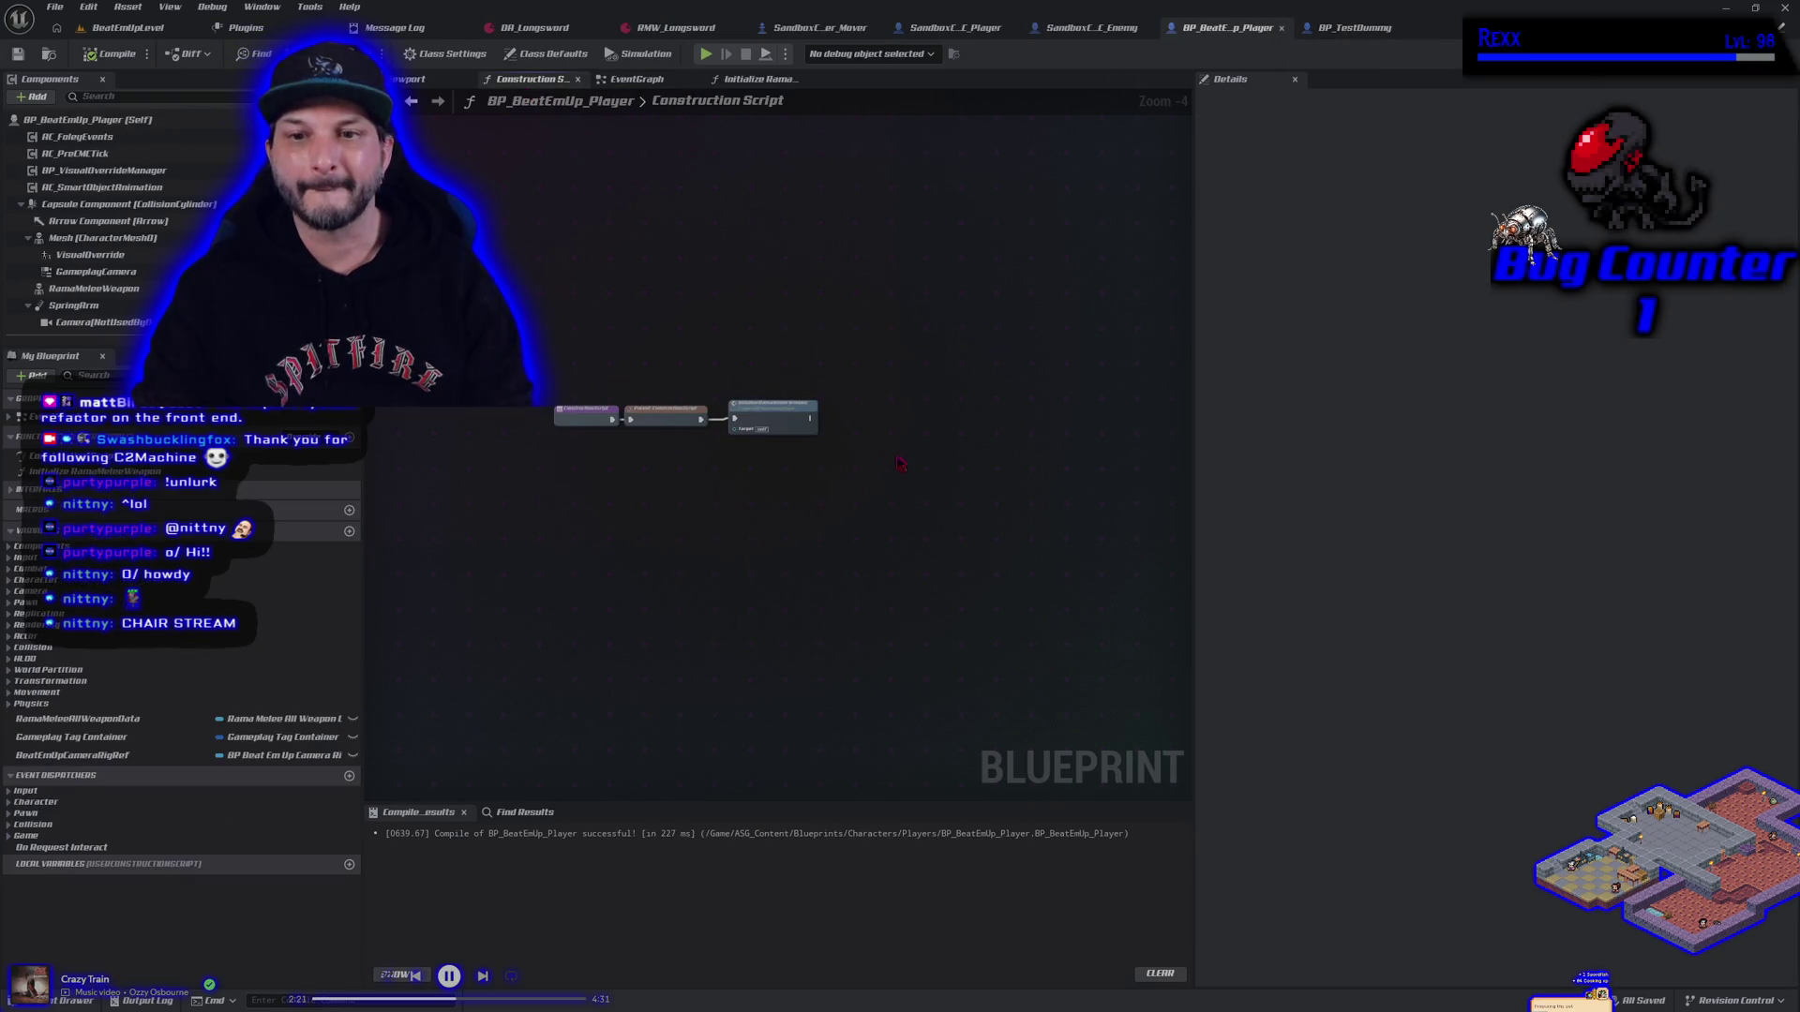
{"action": "scroll", "coordinate": [650, 377], "scroll_direction": "up", "scroll_amount": 4}
{"action": "left_click", "coordinate": [413, 78]}
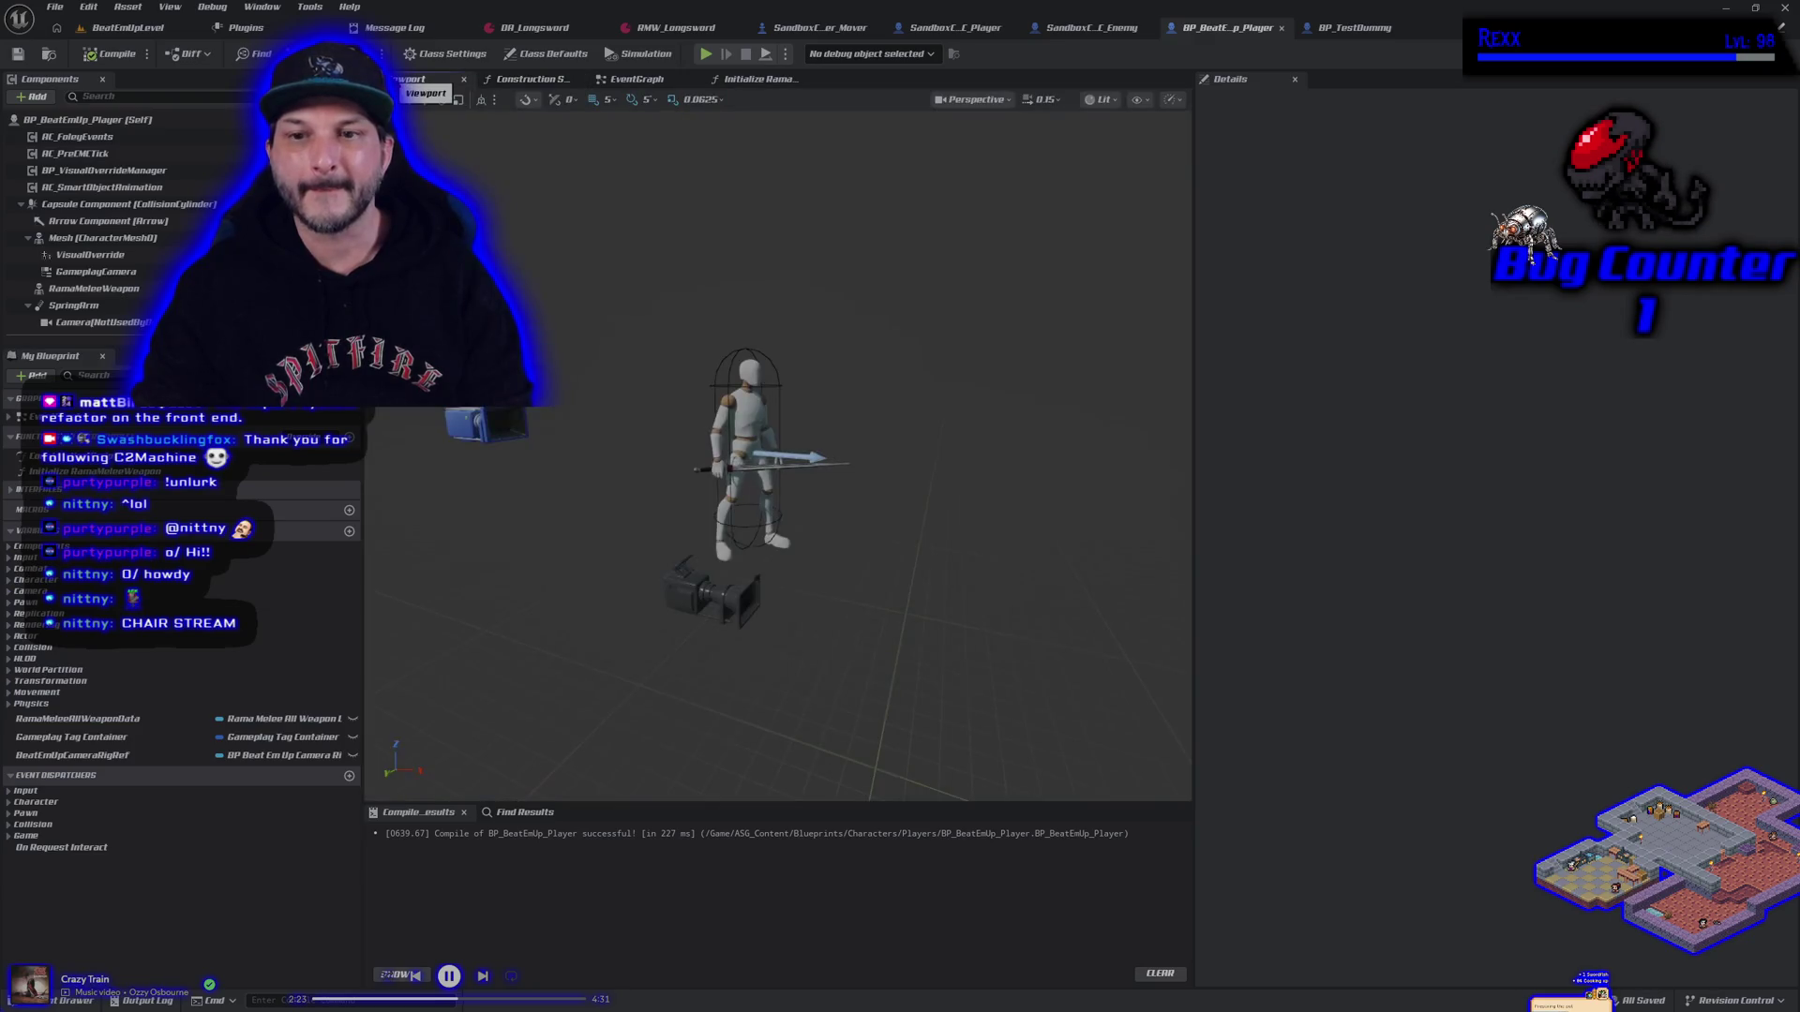
{"action": "left_click", "coordinate": [812, 30]}
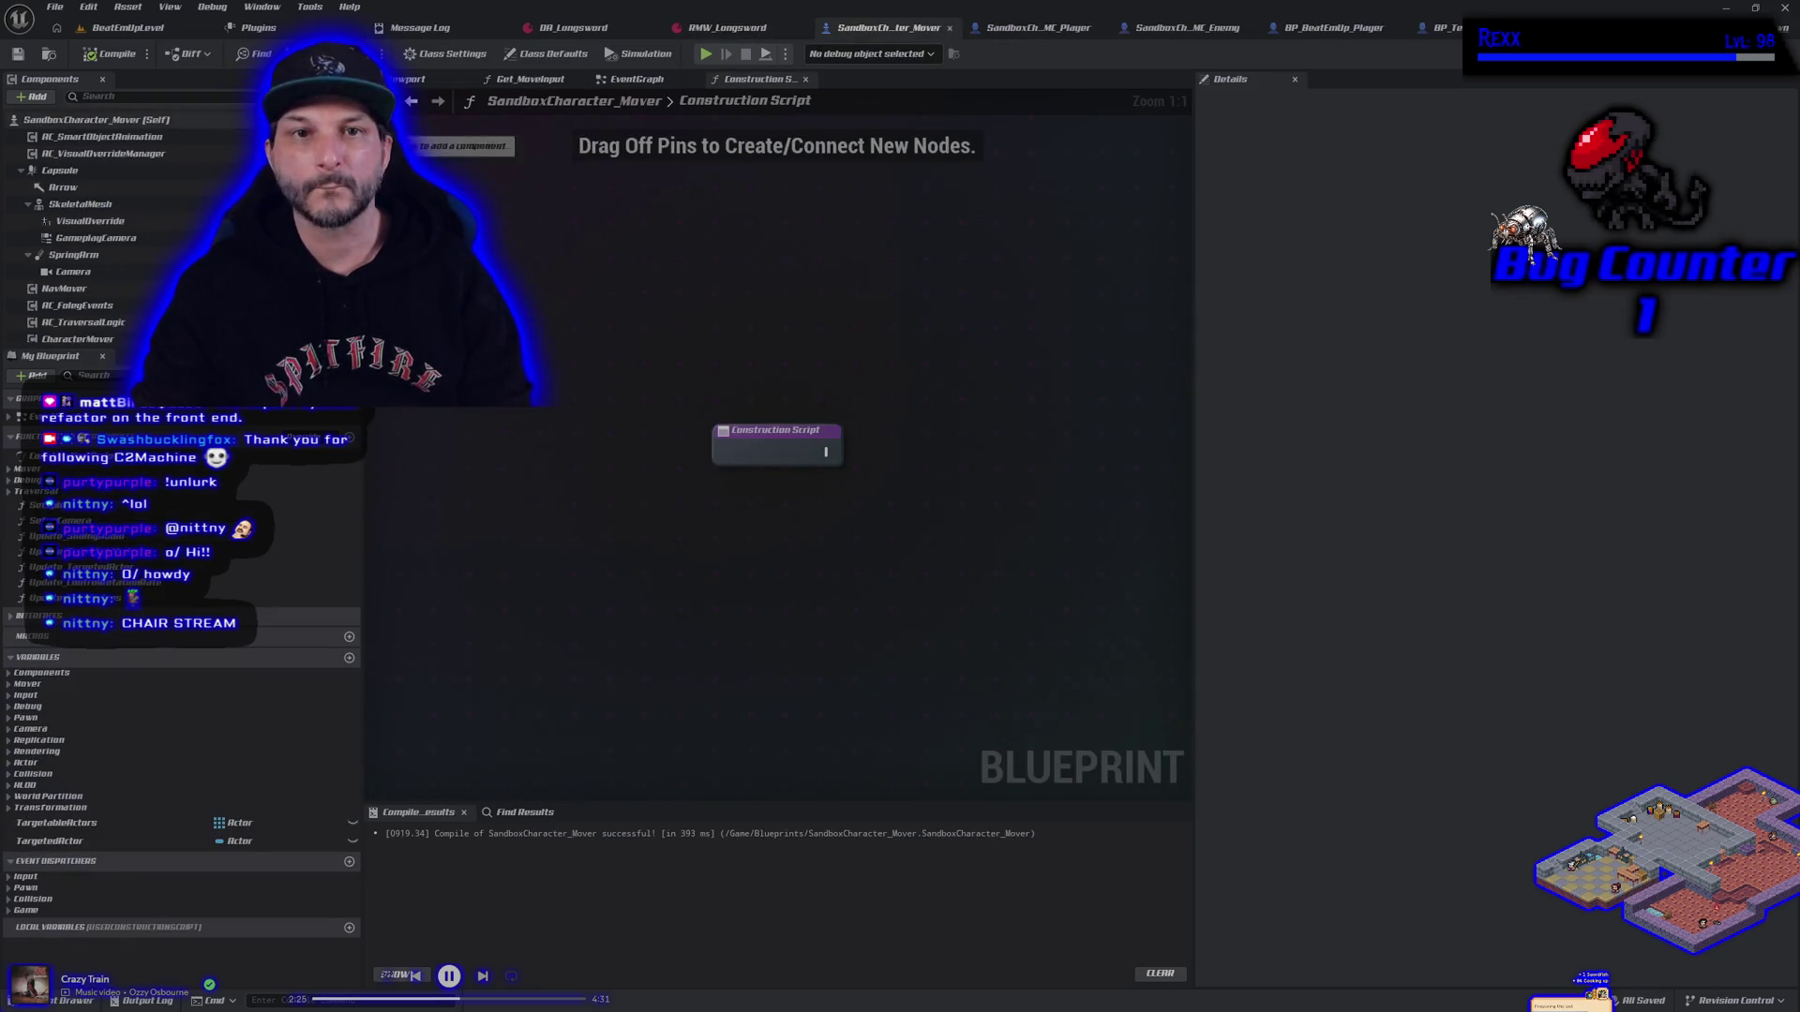
{"action": "left_click", "coordinate": [435, 79]}
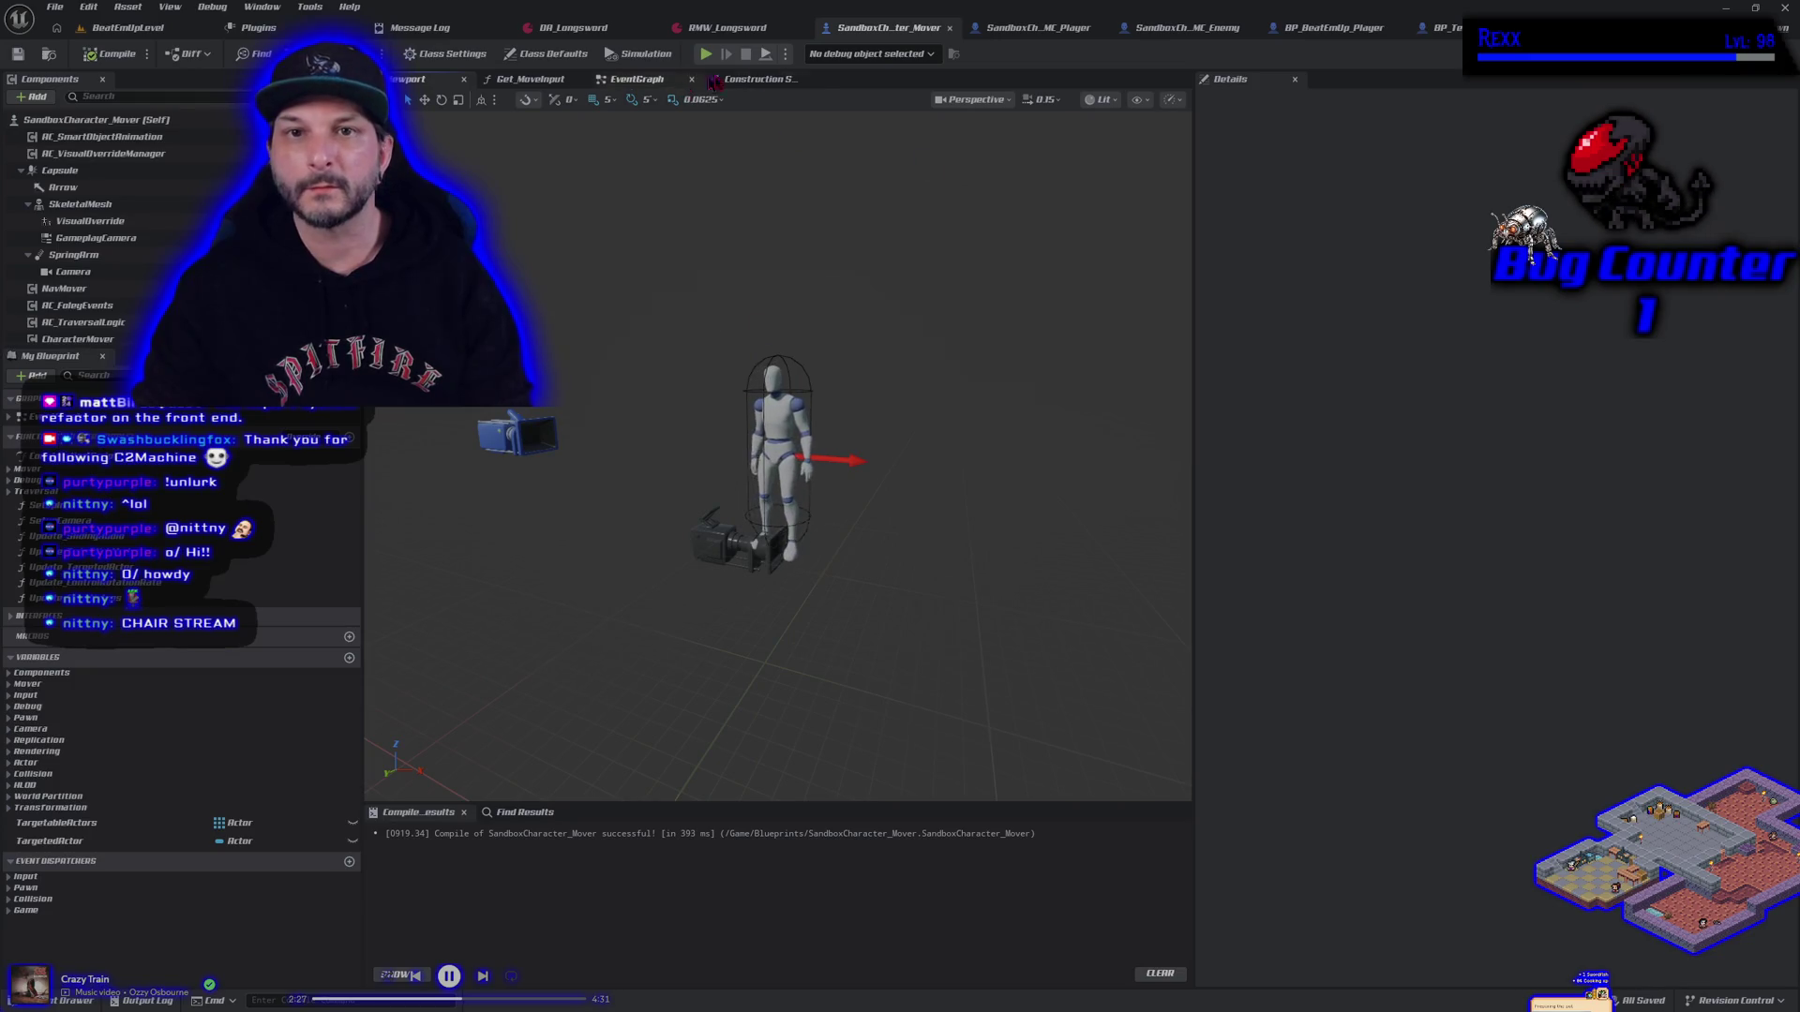
{"action": "left_click", "coordinate": [532, 80]}
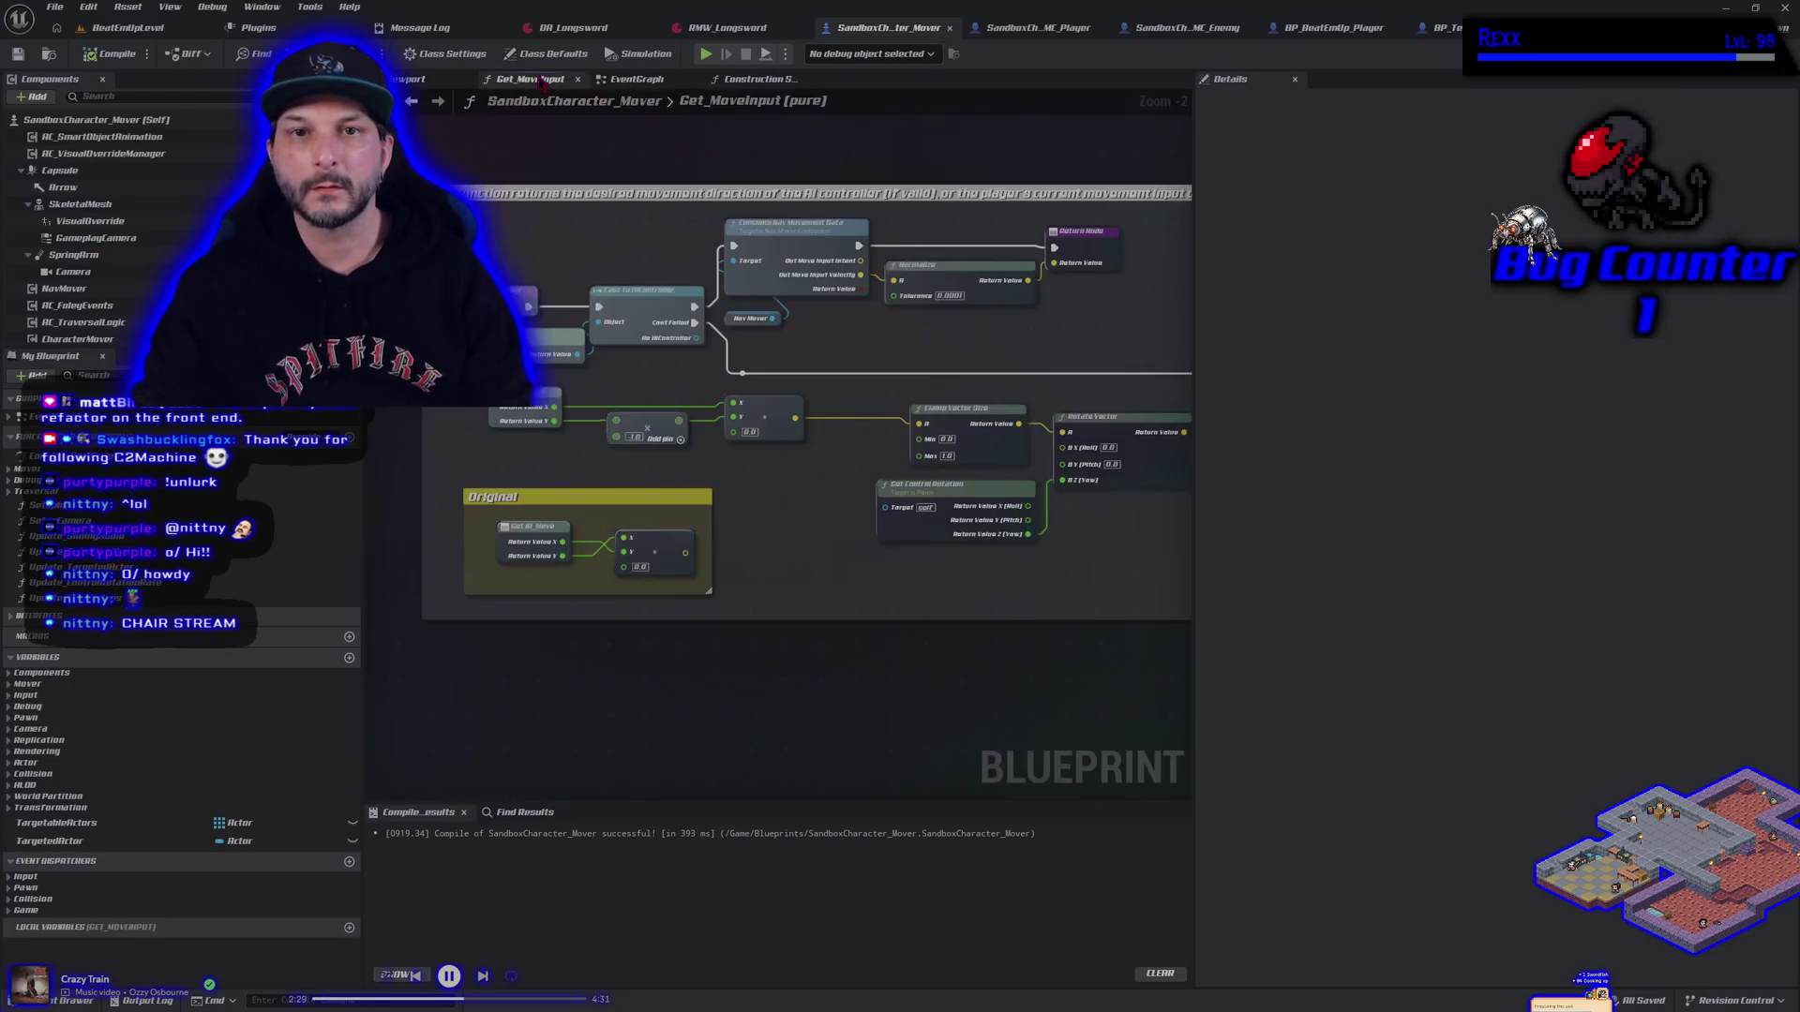
Look over the SandboxCharacter_CMC_Player event graph, then switch to SandboxCharacter_CMC_Enemy
{"action": "left_click", "coordinate": [1036, 28]}
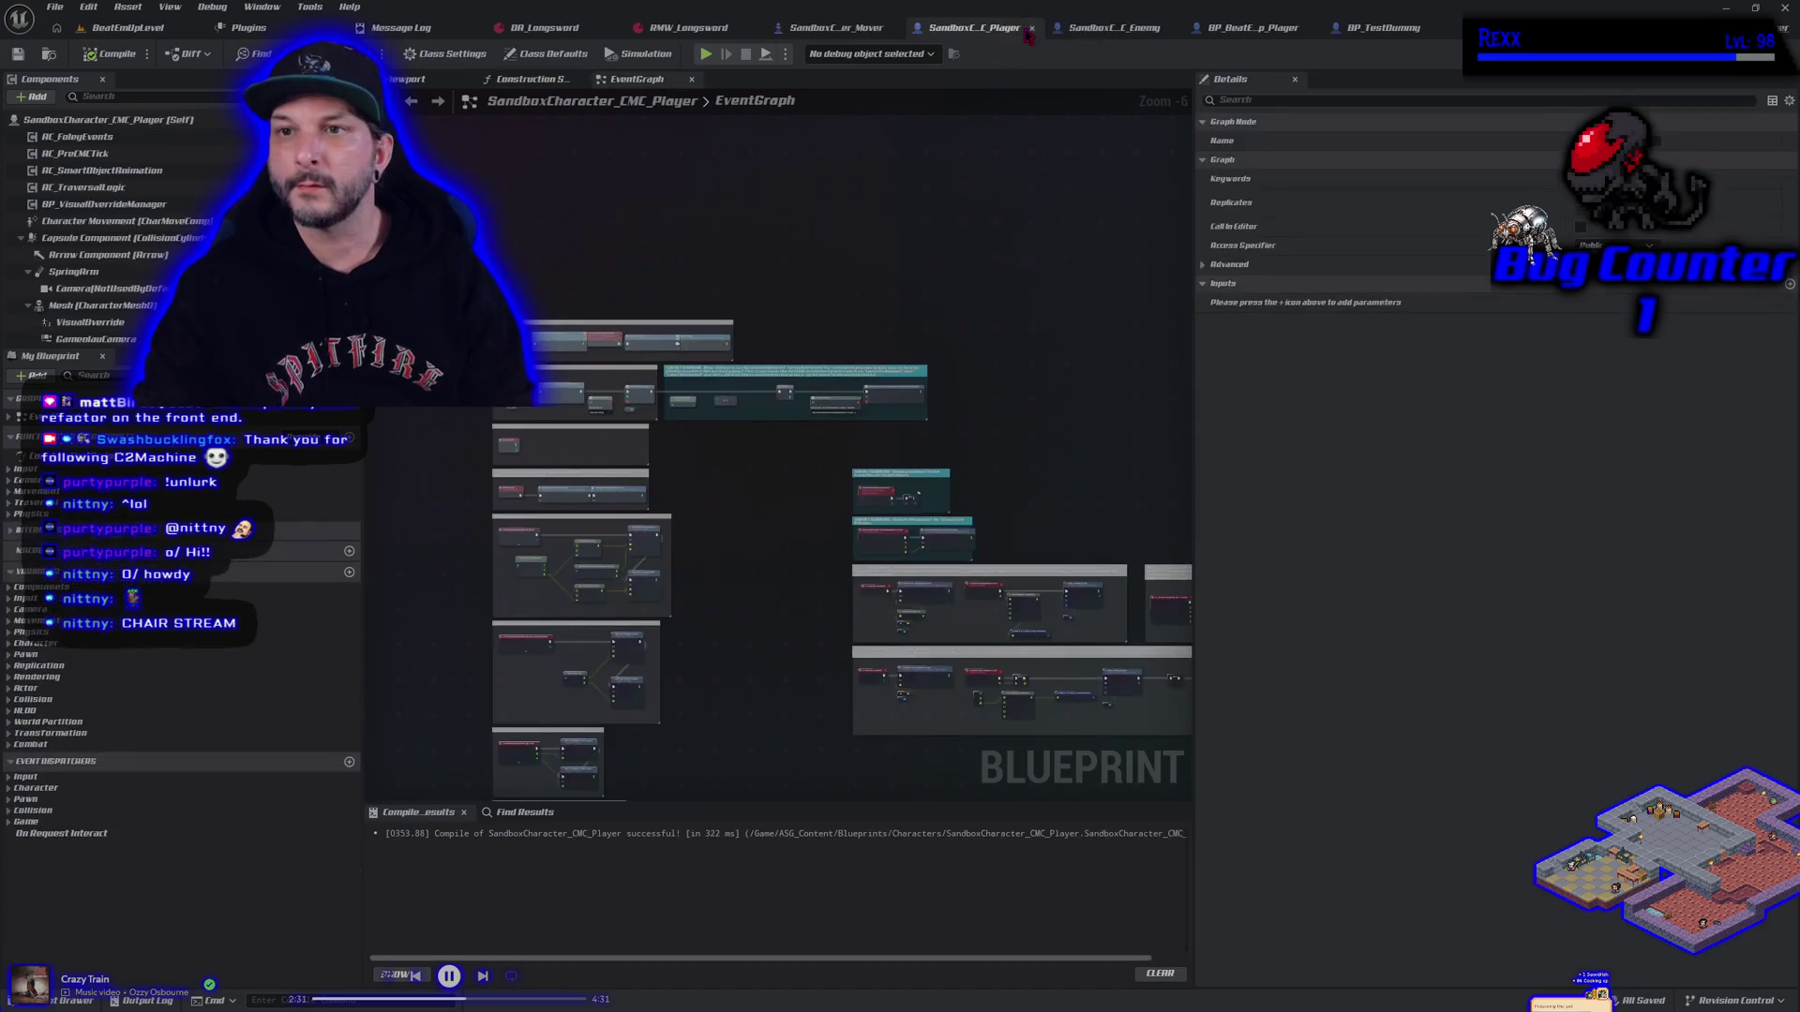
{"action": "left_click_drag", "start_coordinate": [771, 439], "coordinate": [671, 286]}
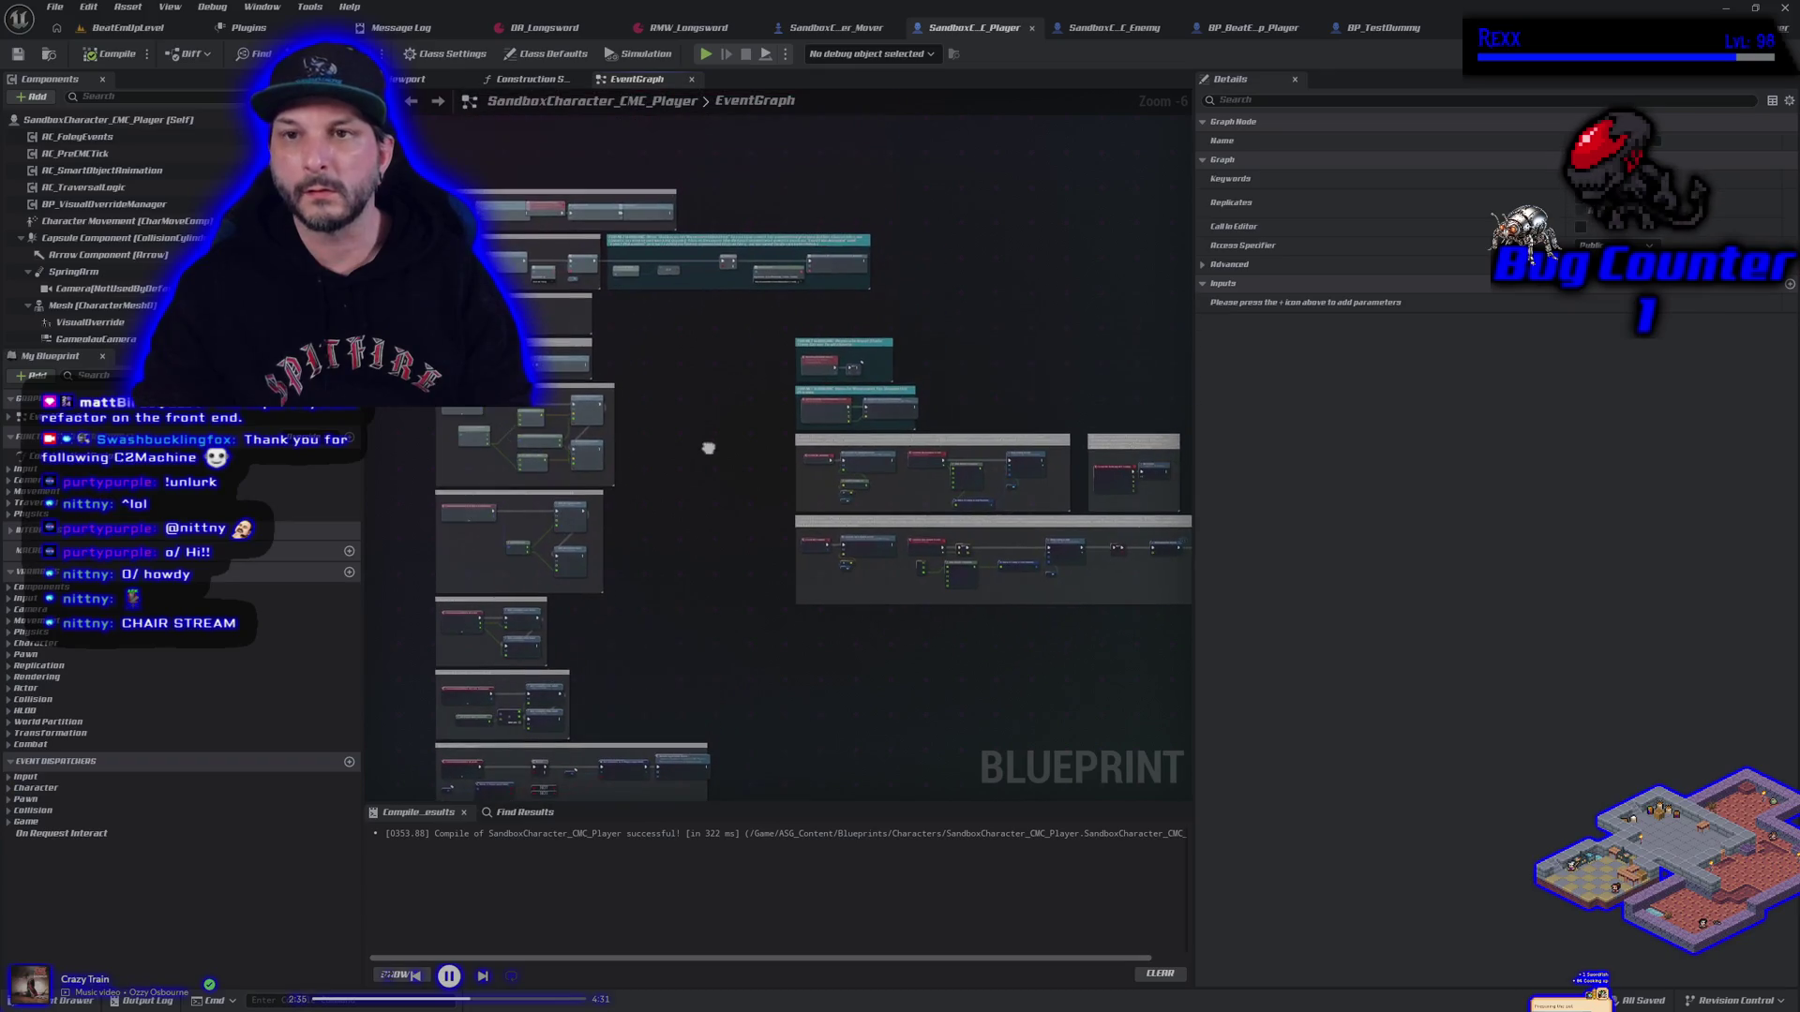
{"action": "left_click", "coordinate": [1123, 29]}
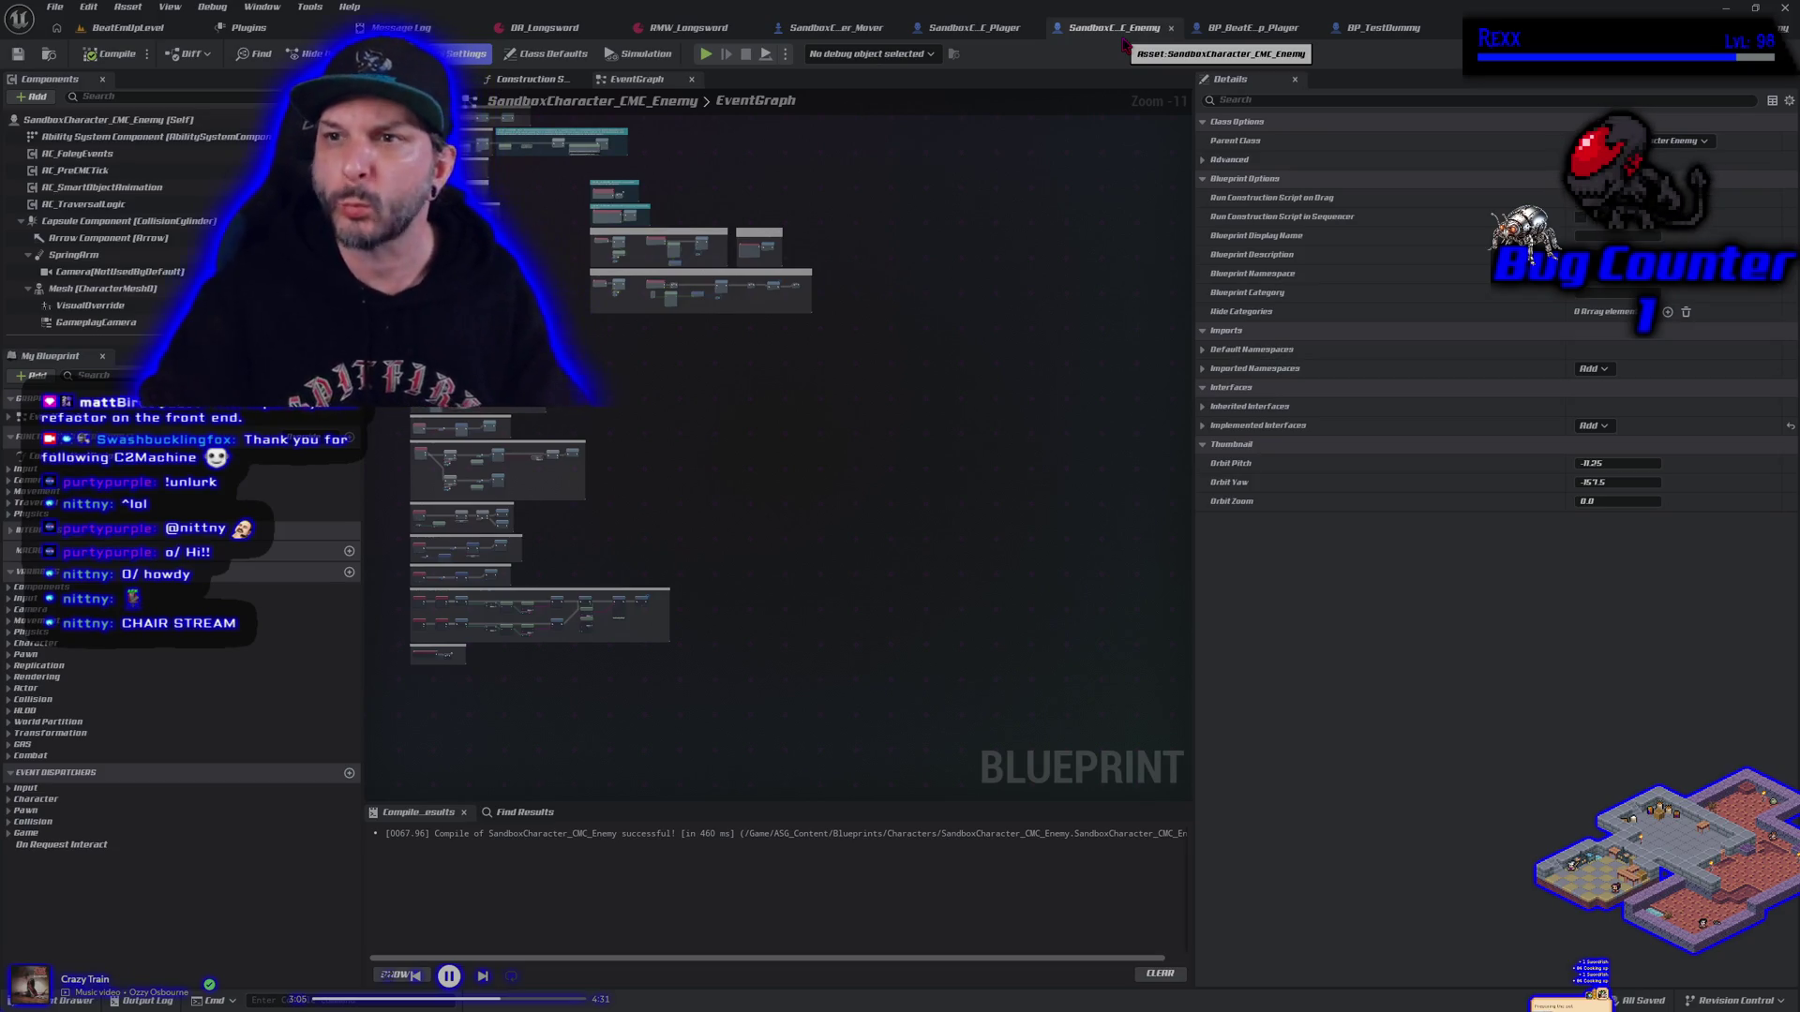
Compare the CMC_Enemy and CMC_Player event graphs to locate the Toggle Strafe event
{"action": "left_click_drag", "start_coordinate": [941, 212], "coordinate": [966, 238]}
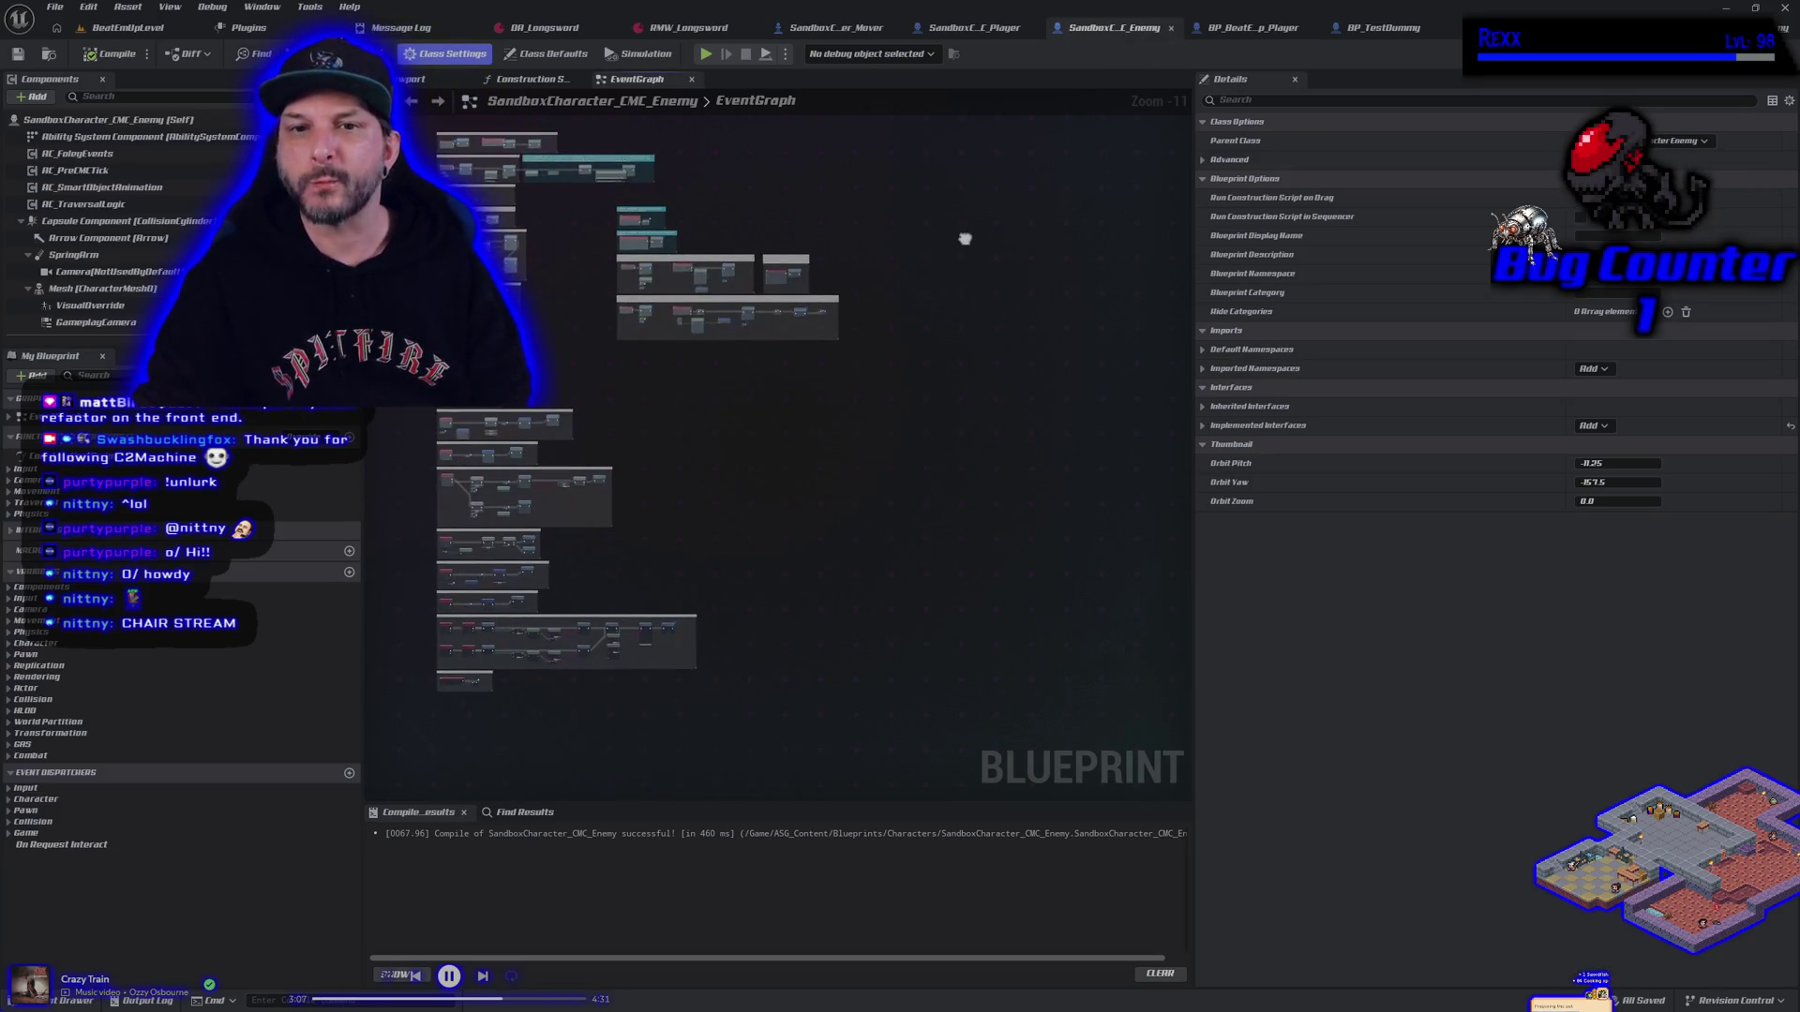
{"action": "left_click", "coordinate": [1003, 28]}
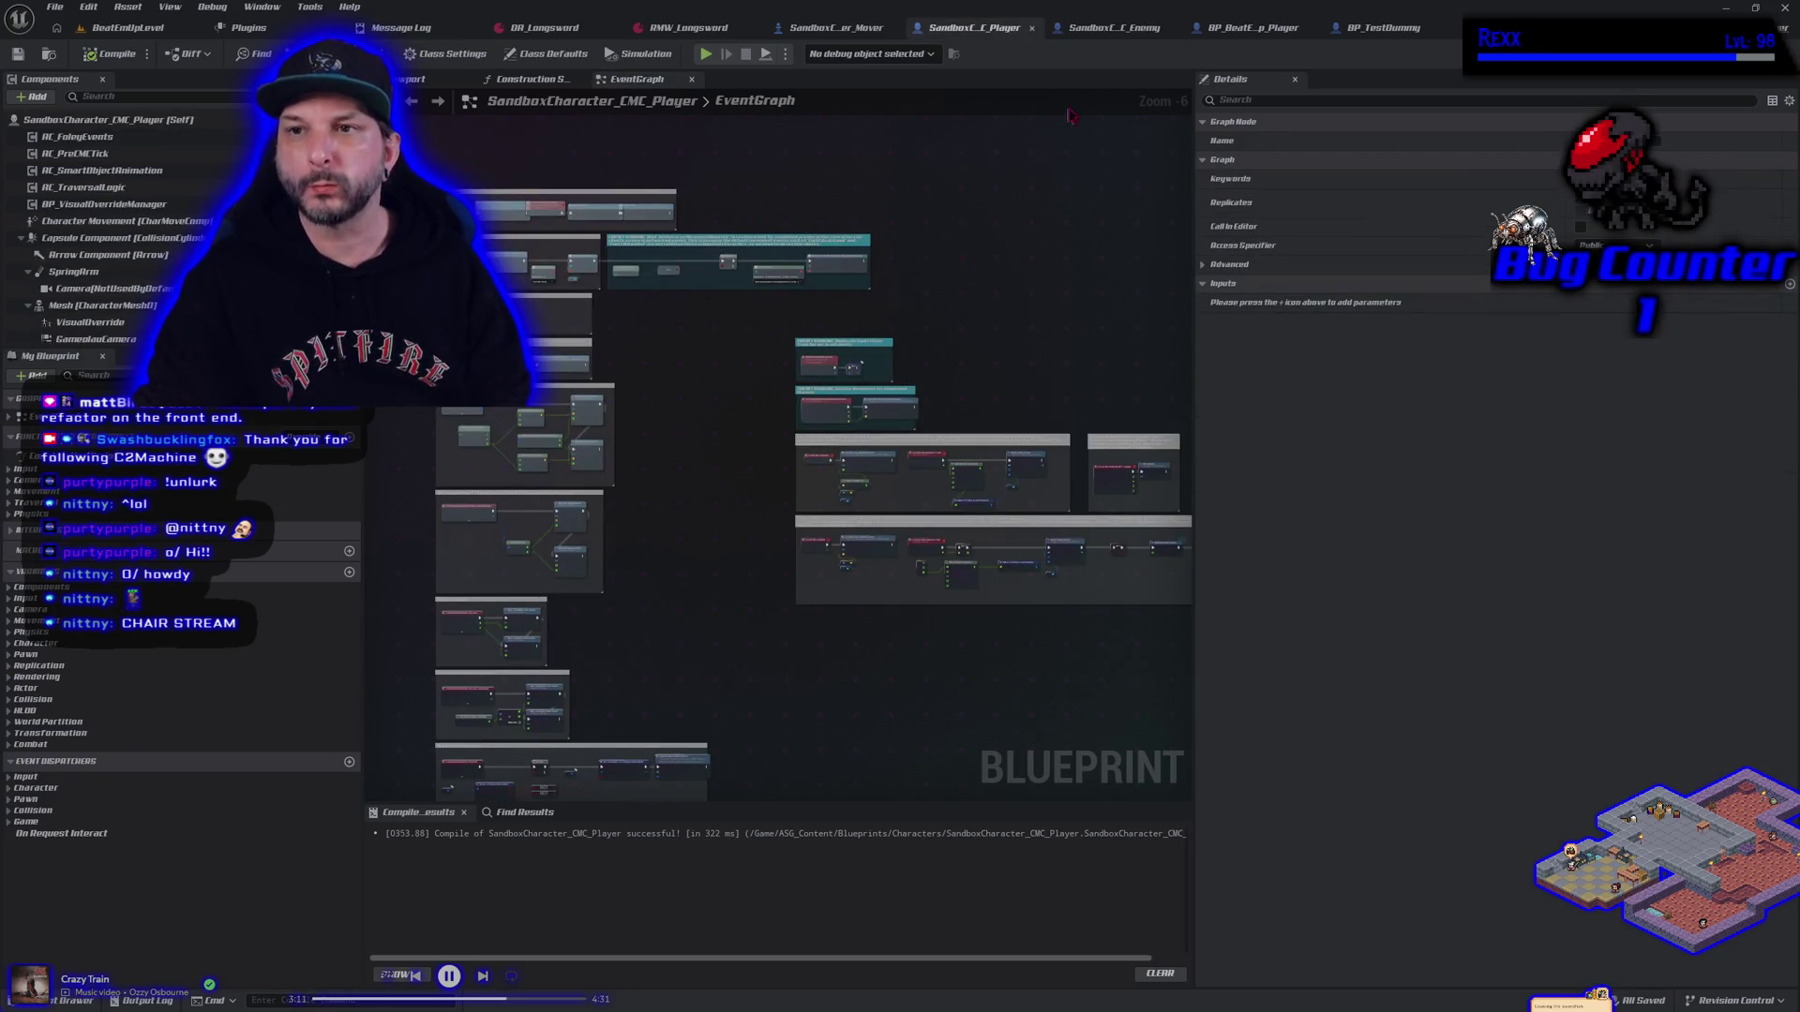
{"action": "left_click", "coordinate": [1106, 31]}
{"action": "left_click", "coordinate": [999, 30]}
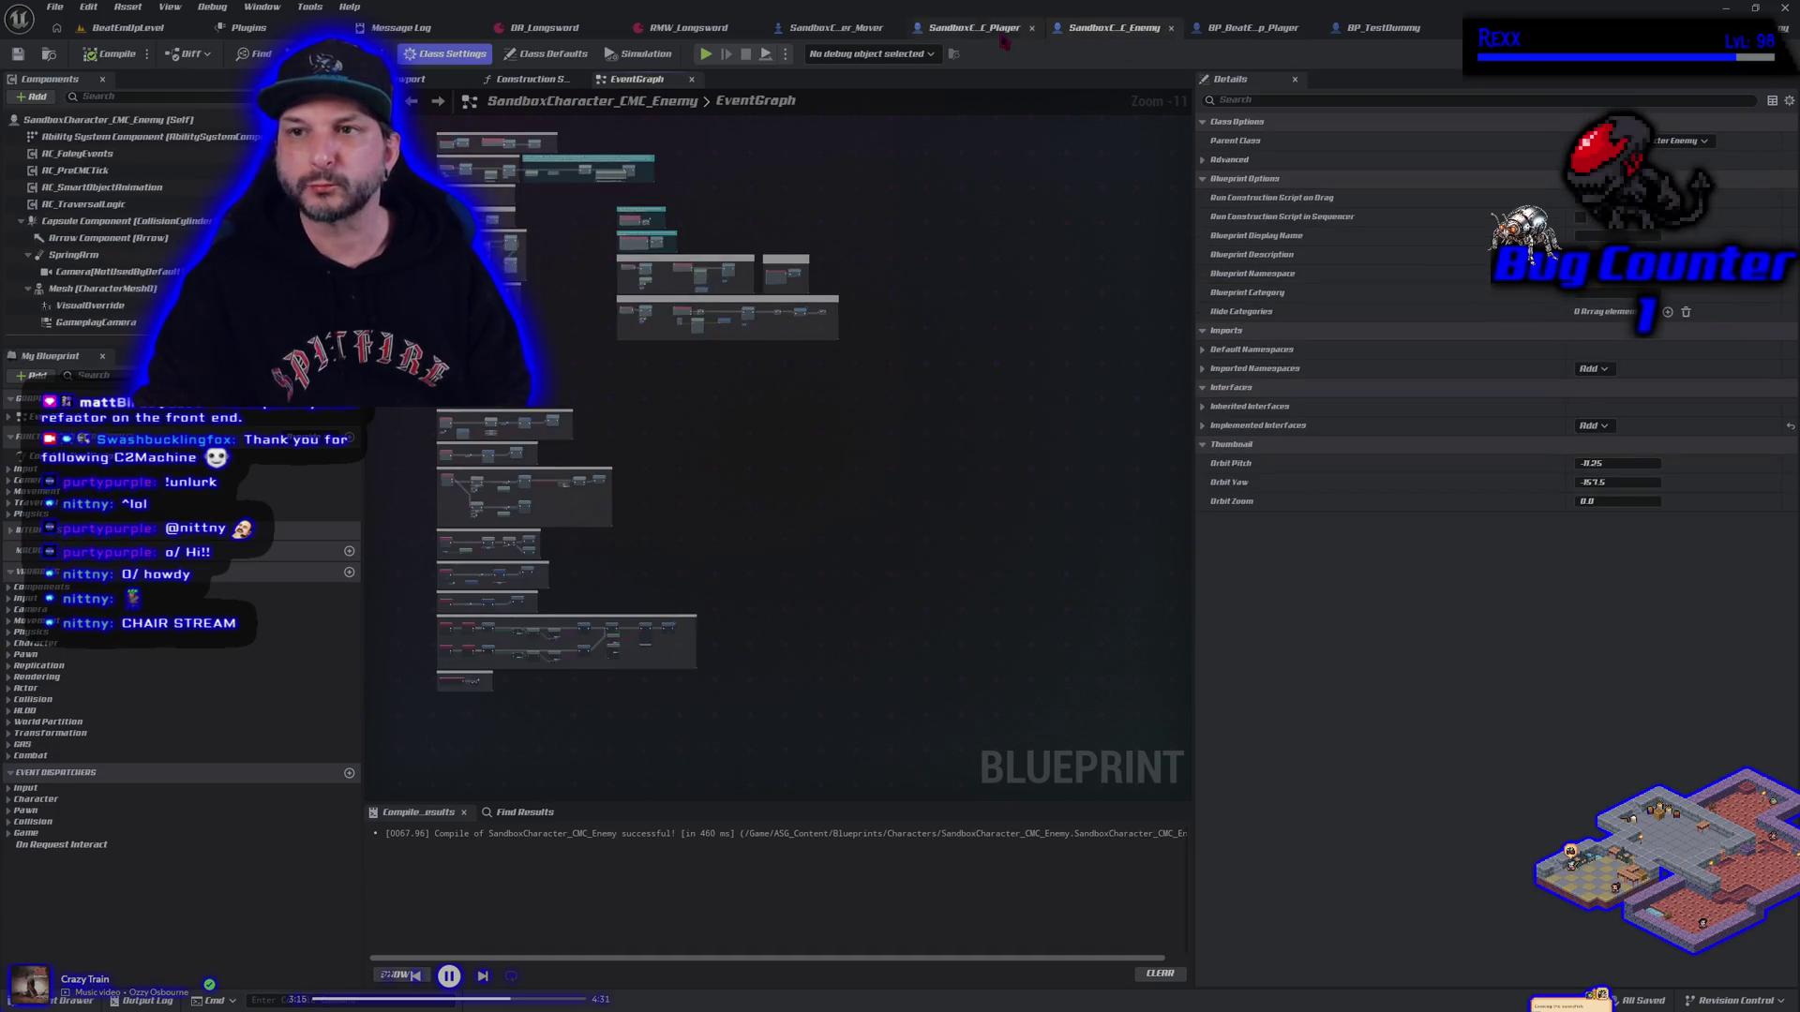
{"action": "scroll", "coordinate": [685, 587], "scroll_direction": "up", "scroll_amount": 3}
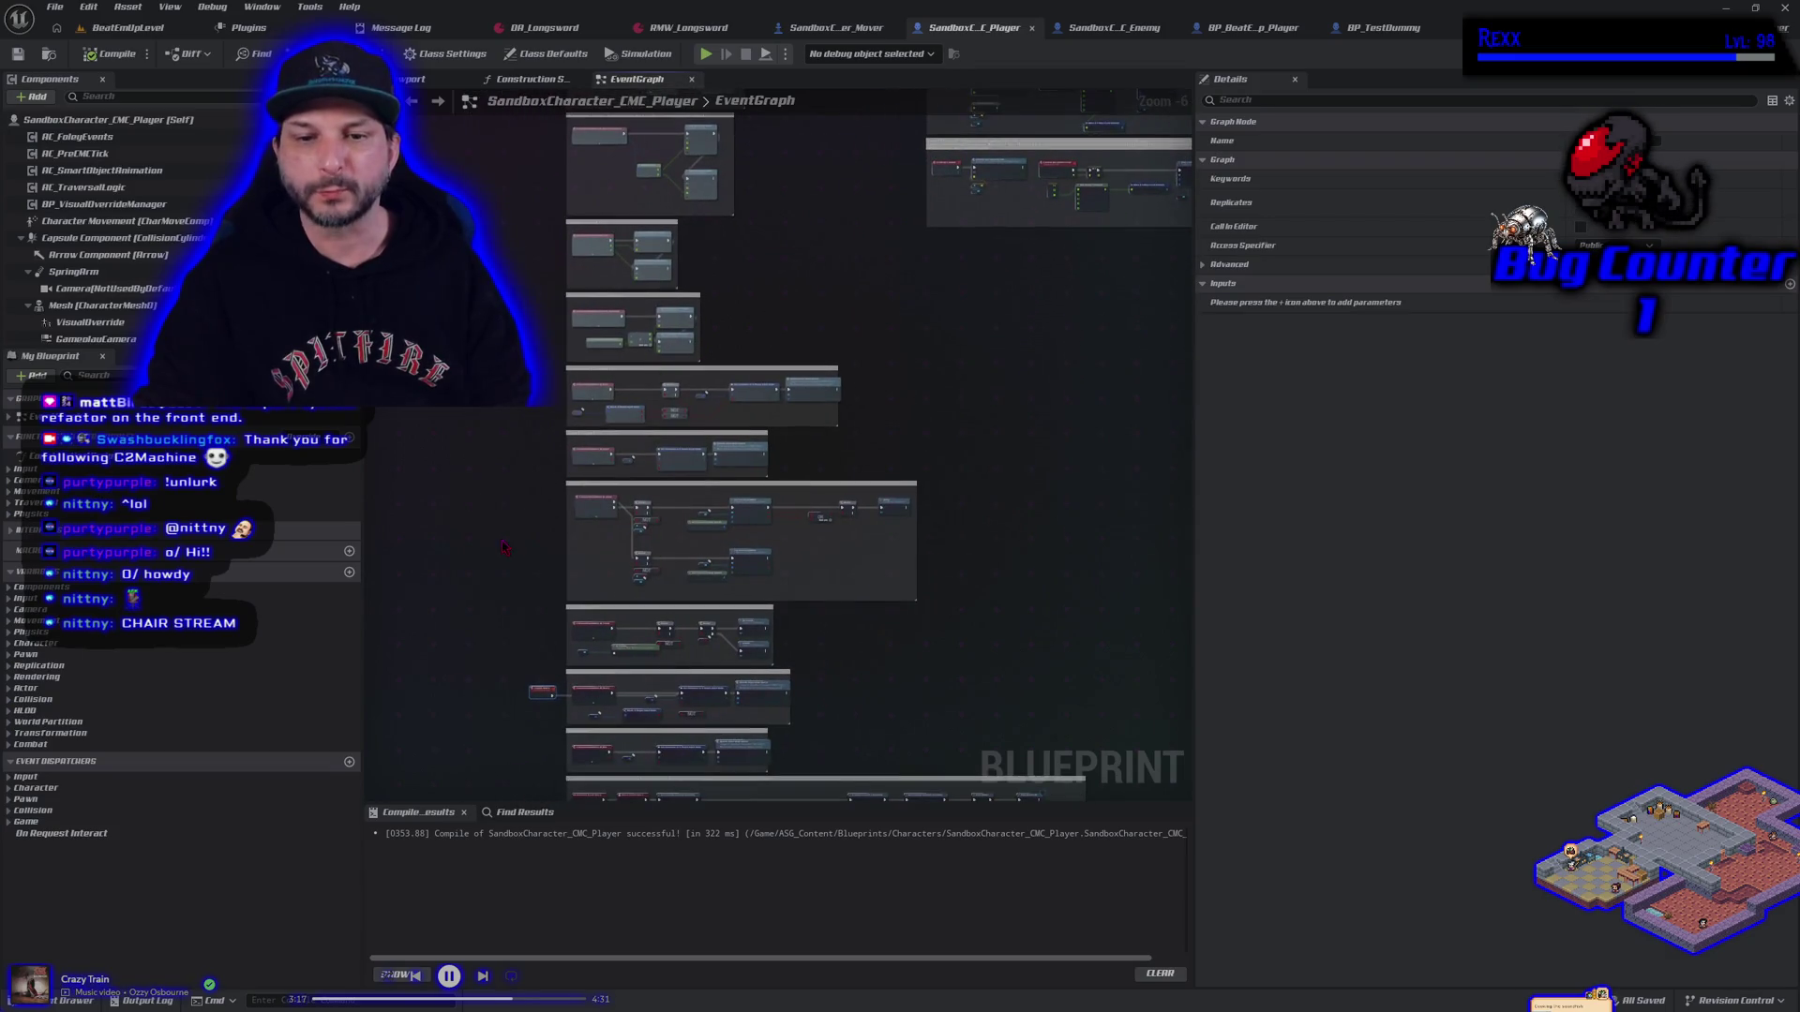
{"action": "scroll", "coordinate": [556, 475], "scroll_direction": "up", "scroll_amount": 2}
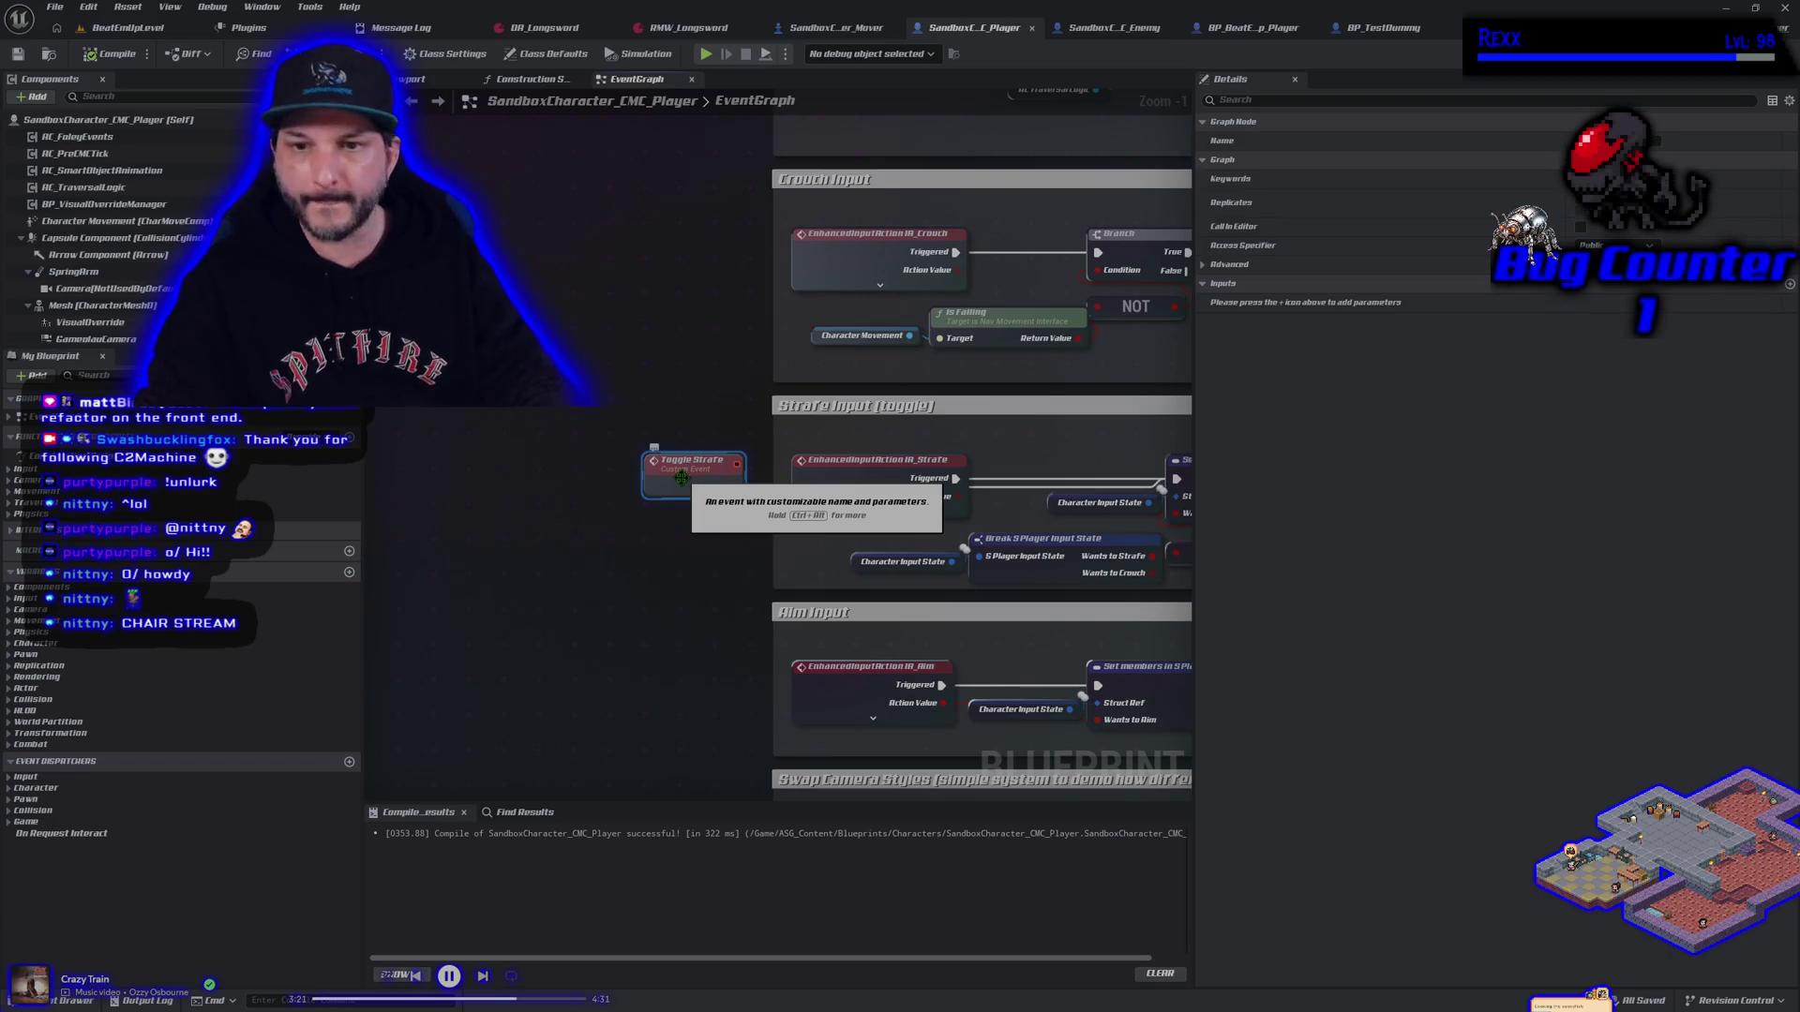
Paste the Toggle Strafe event into the enemy graph beside the Strafe input and wire it
{"action": "left_click", "coordinate": [1130, 30]}
{"action": "scroll", "coordinate": [678, 445], "scroll_direction": "up", "scroll_amount": 9}
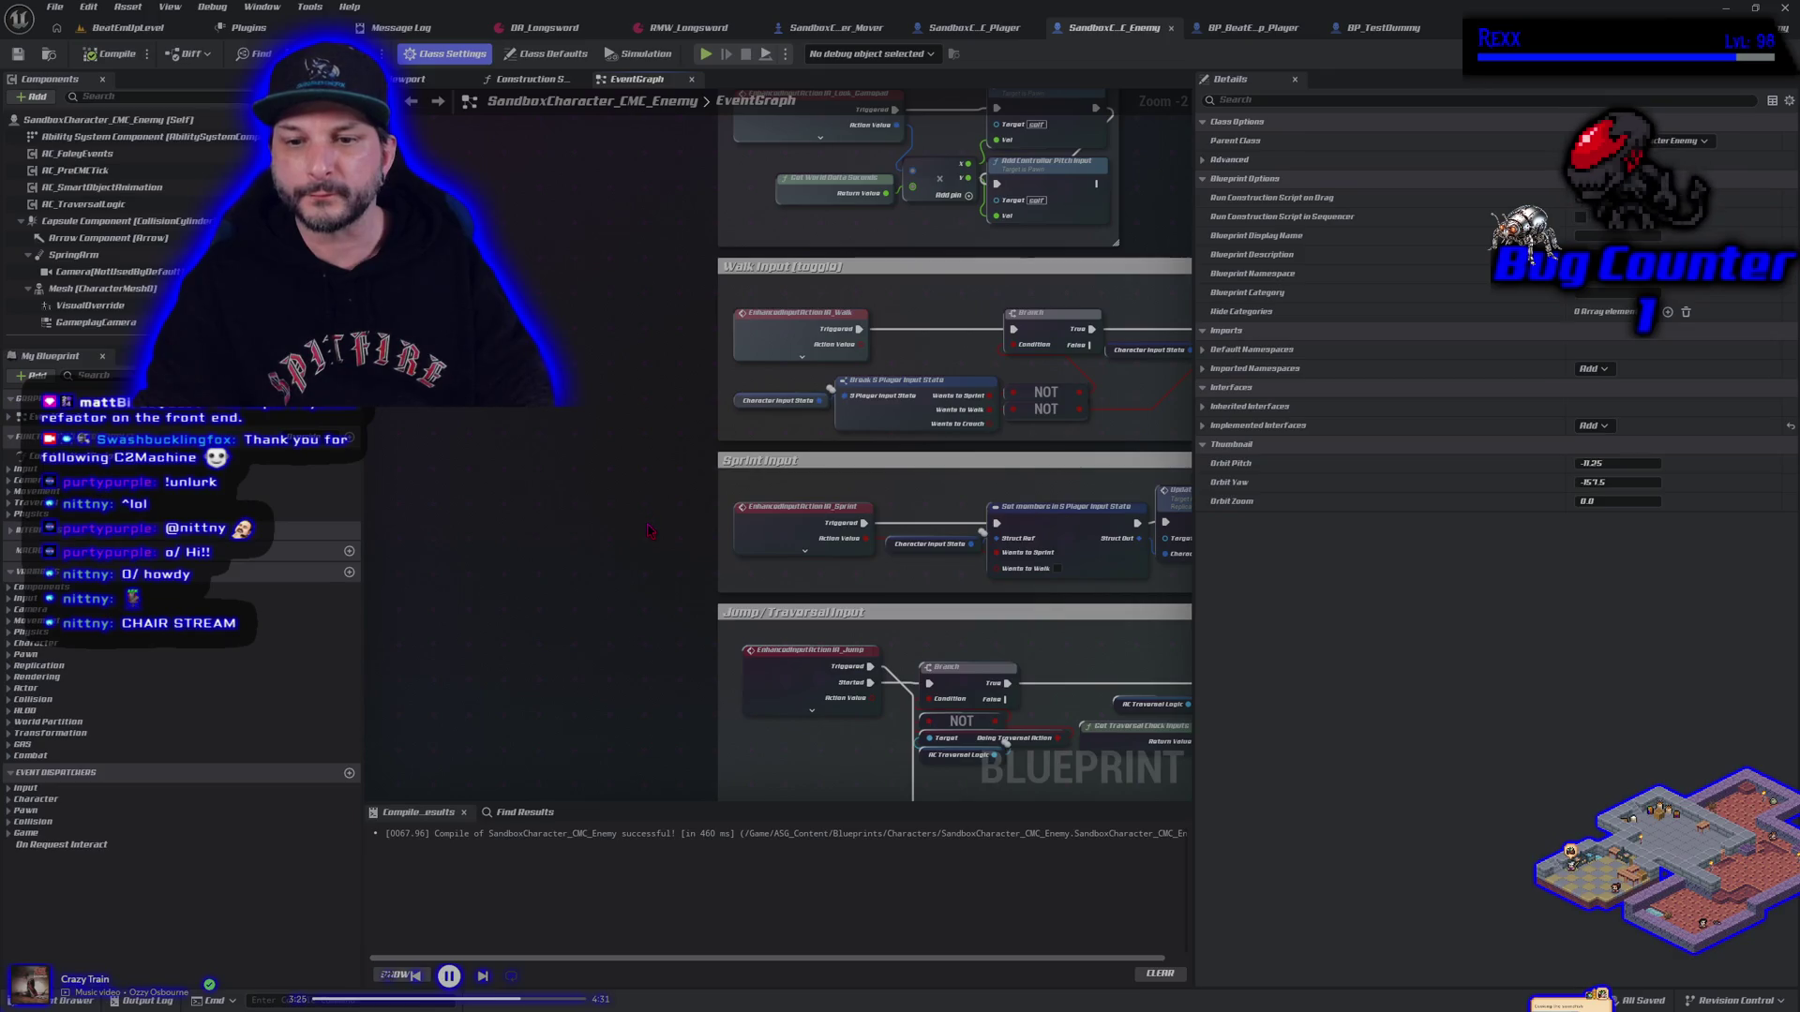
{"action": "mouse_move", "coordinate": [650, 532]}
{"action": "left_mouse_down"}
{"action": "mouse_move", "coordinate": [574, 144]}
{"action": "mouse_move", "coordinate": [521, 5]}
{"action": "left_mouse_up"}
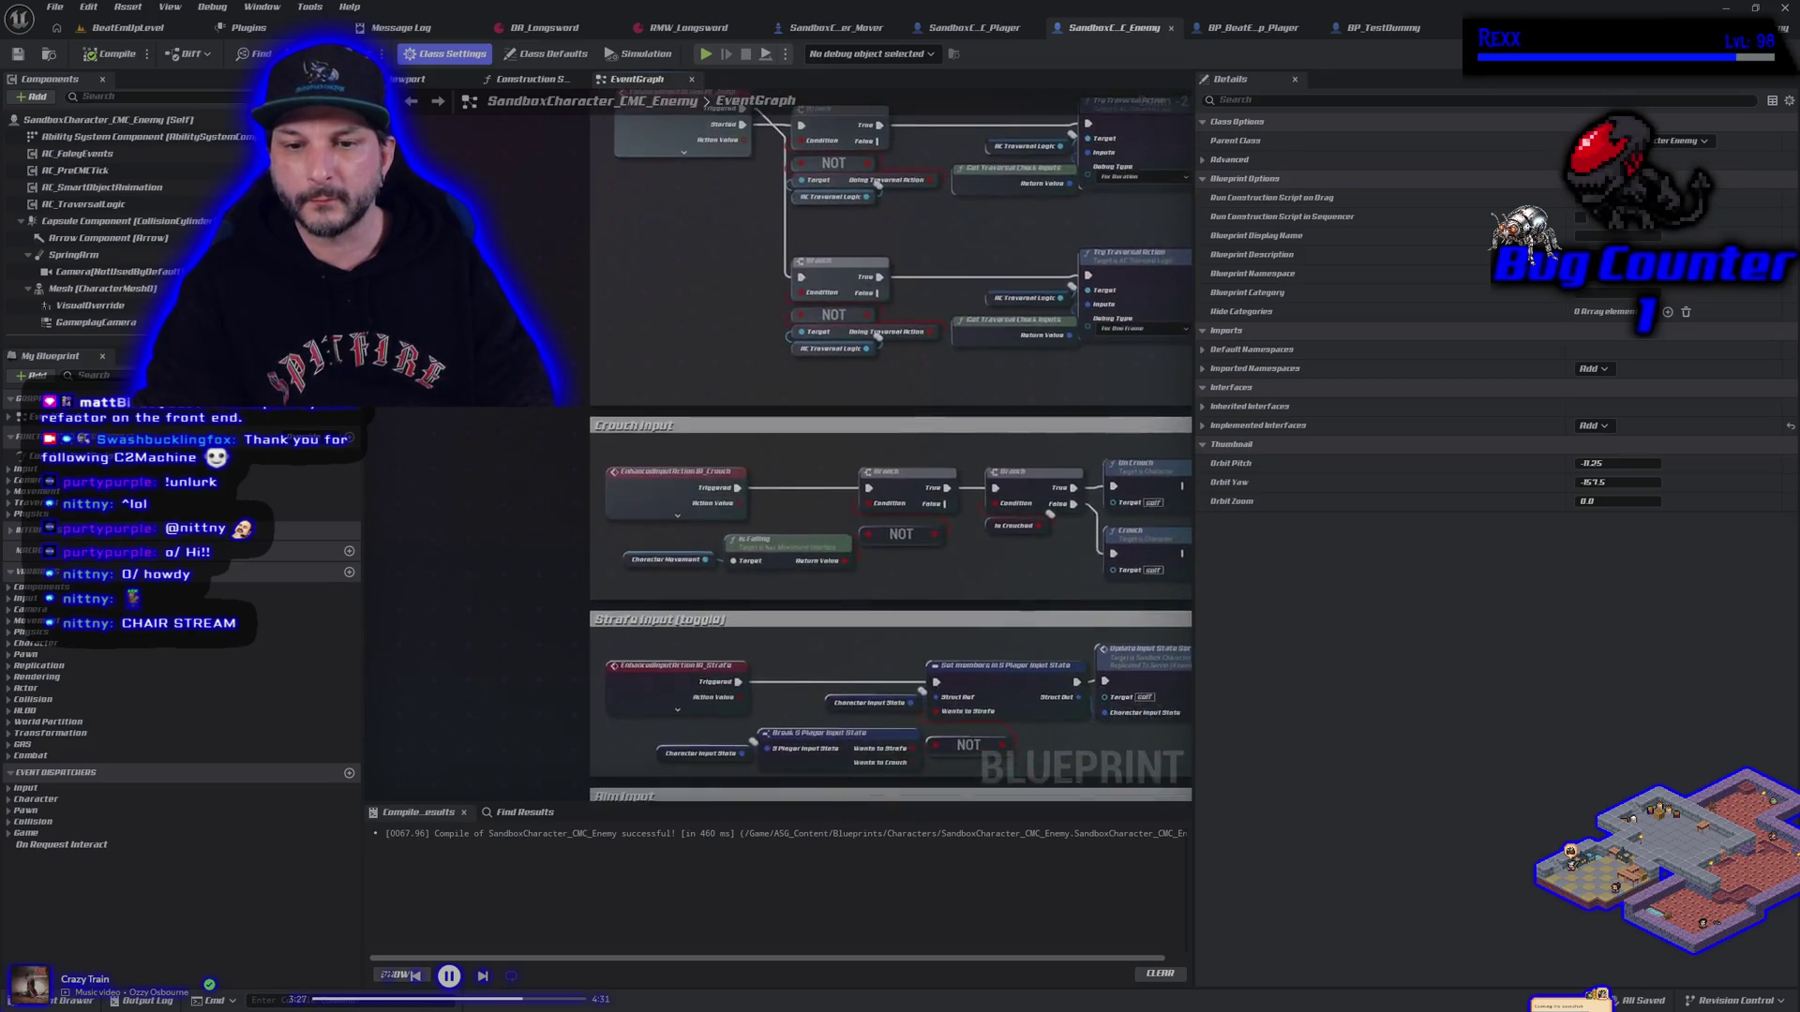
{"action": "left_click_drag", "start_coordinate": [514, 101], "coordinate": [609, 469]}
{"action": "key", "text": "ctrl+v"}
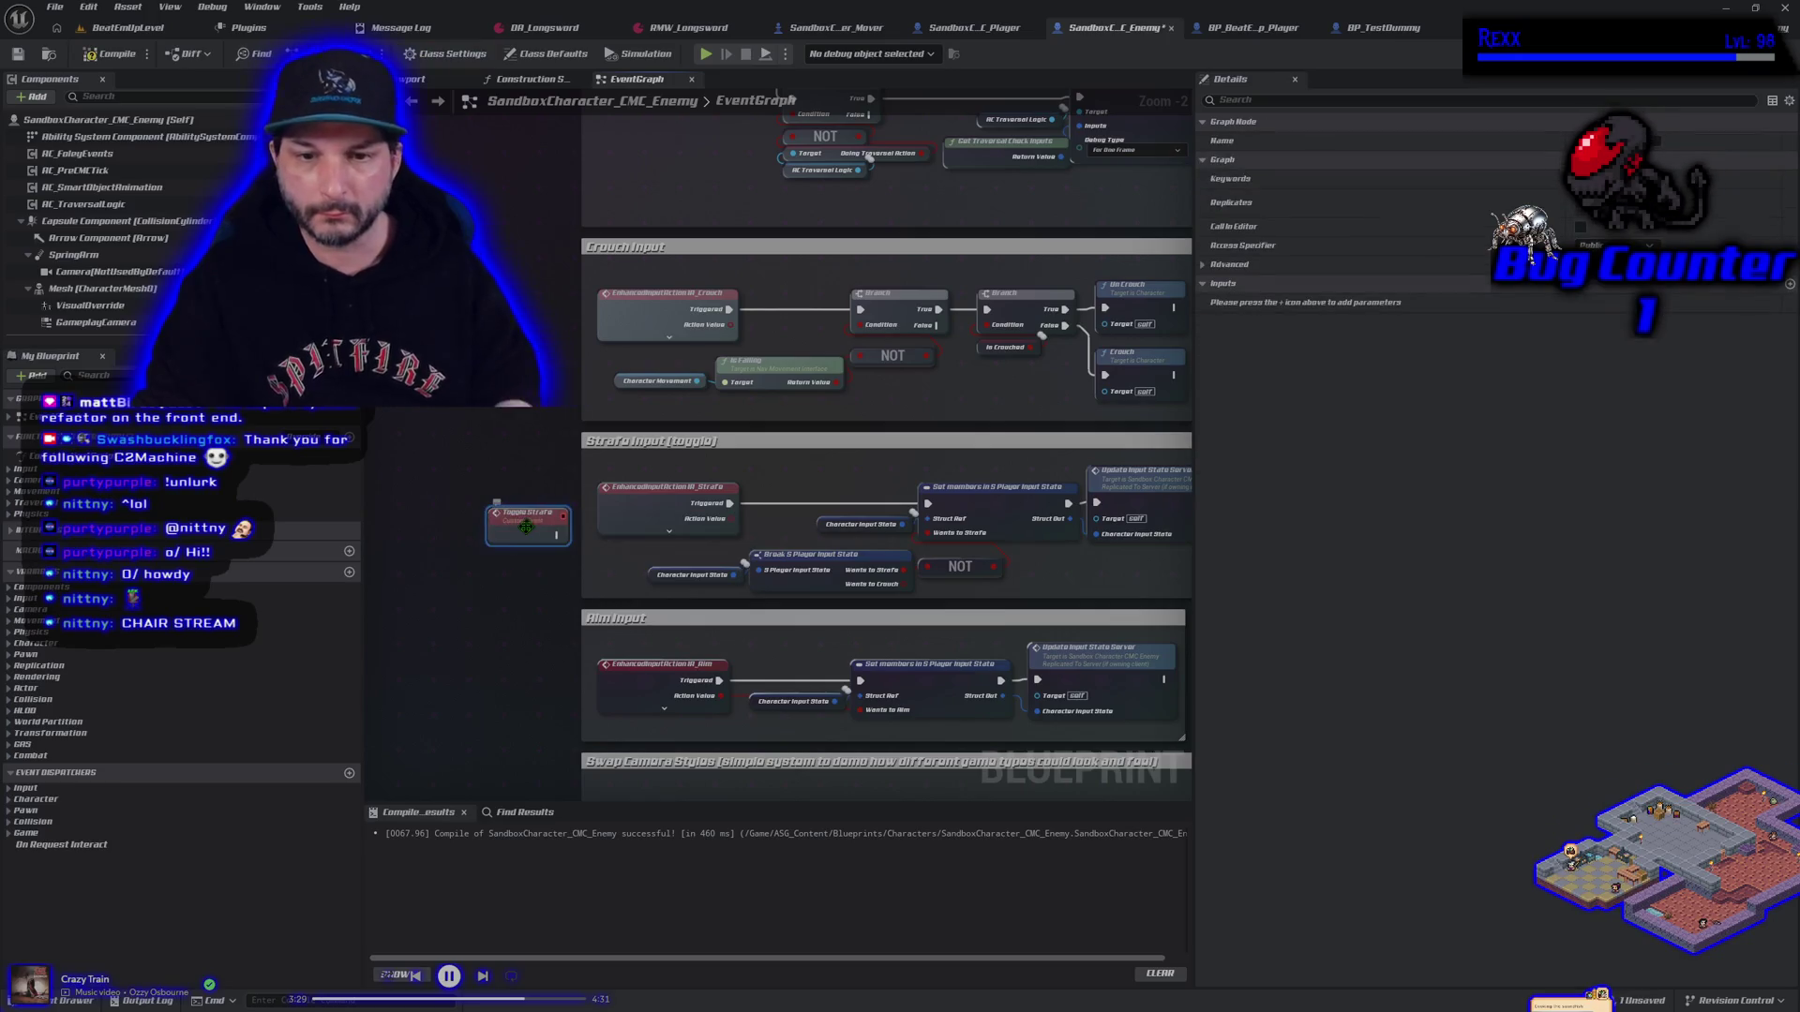
{"action": "mouse_move", "coordinate": [557, 535]}
{"action": "left_mouse_down"}
{"action": "mouse_move", "coordinate": [905, 537]}
{"action": "mouse_move", "coordinate": [995, 511]}
{"action": "mouse_move", "coordinate": [928, 504]}
{"action": "left_mouse_up"}
Compile the enemy blueprint, Save All, and switch to BP_BeatEmUp_Player
{"action": "left_click", "coordinate": [110, 54]}
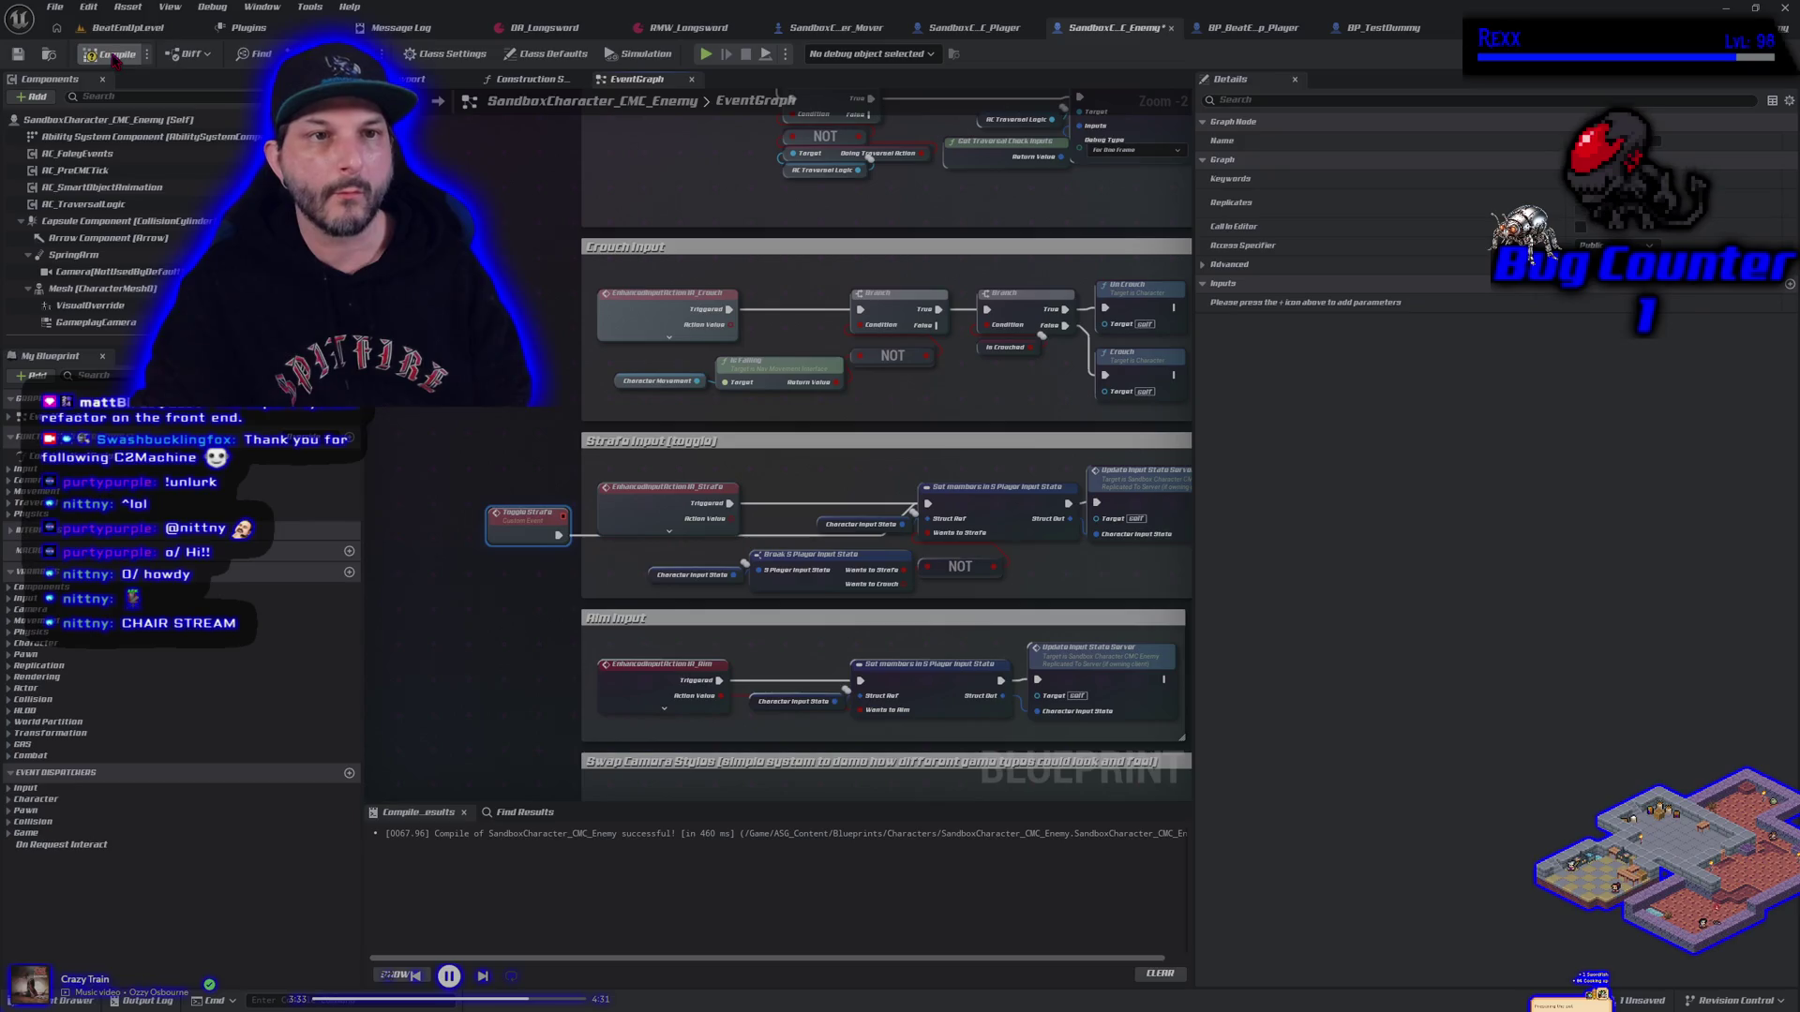
{"action": "left_click", "coordinate": [54, 7]}
{"action": "left_click", "coordinate": [89, 98]}
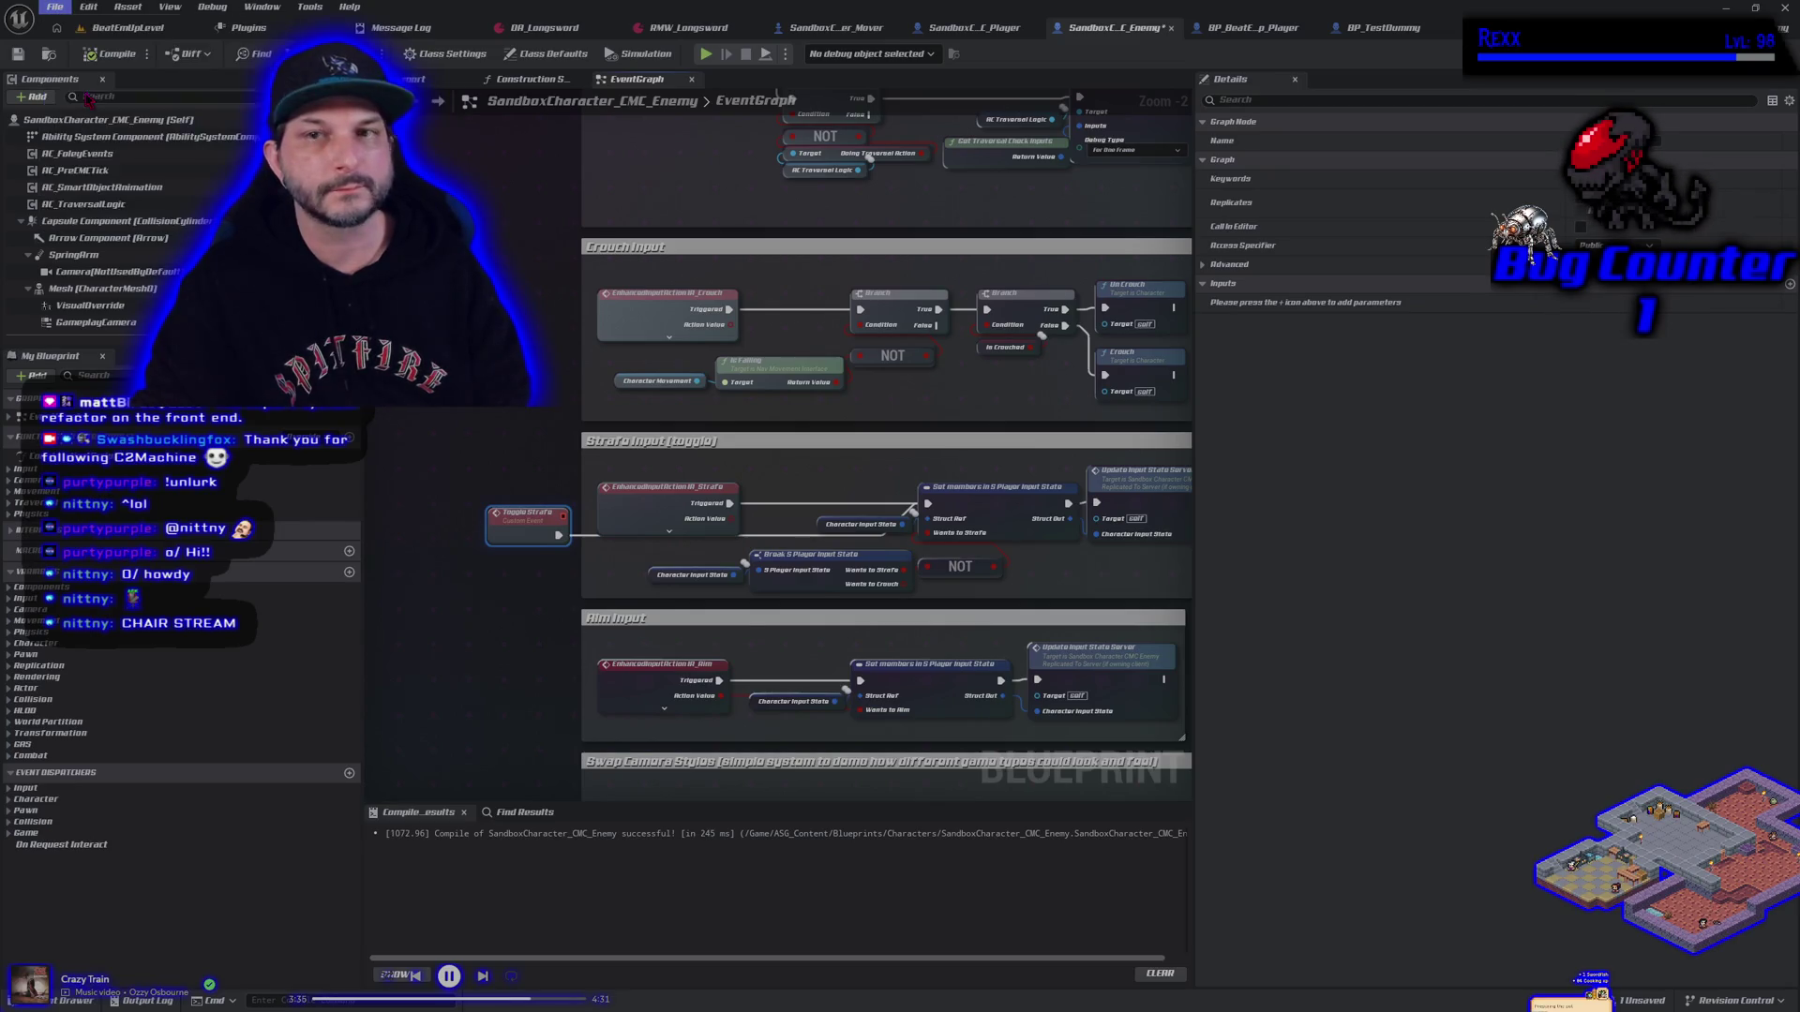
{"action": "left_click", "coordinate": [1256, 28]}
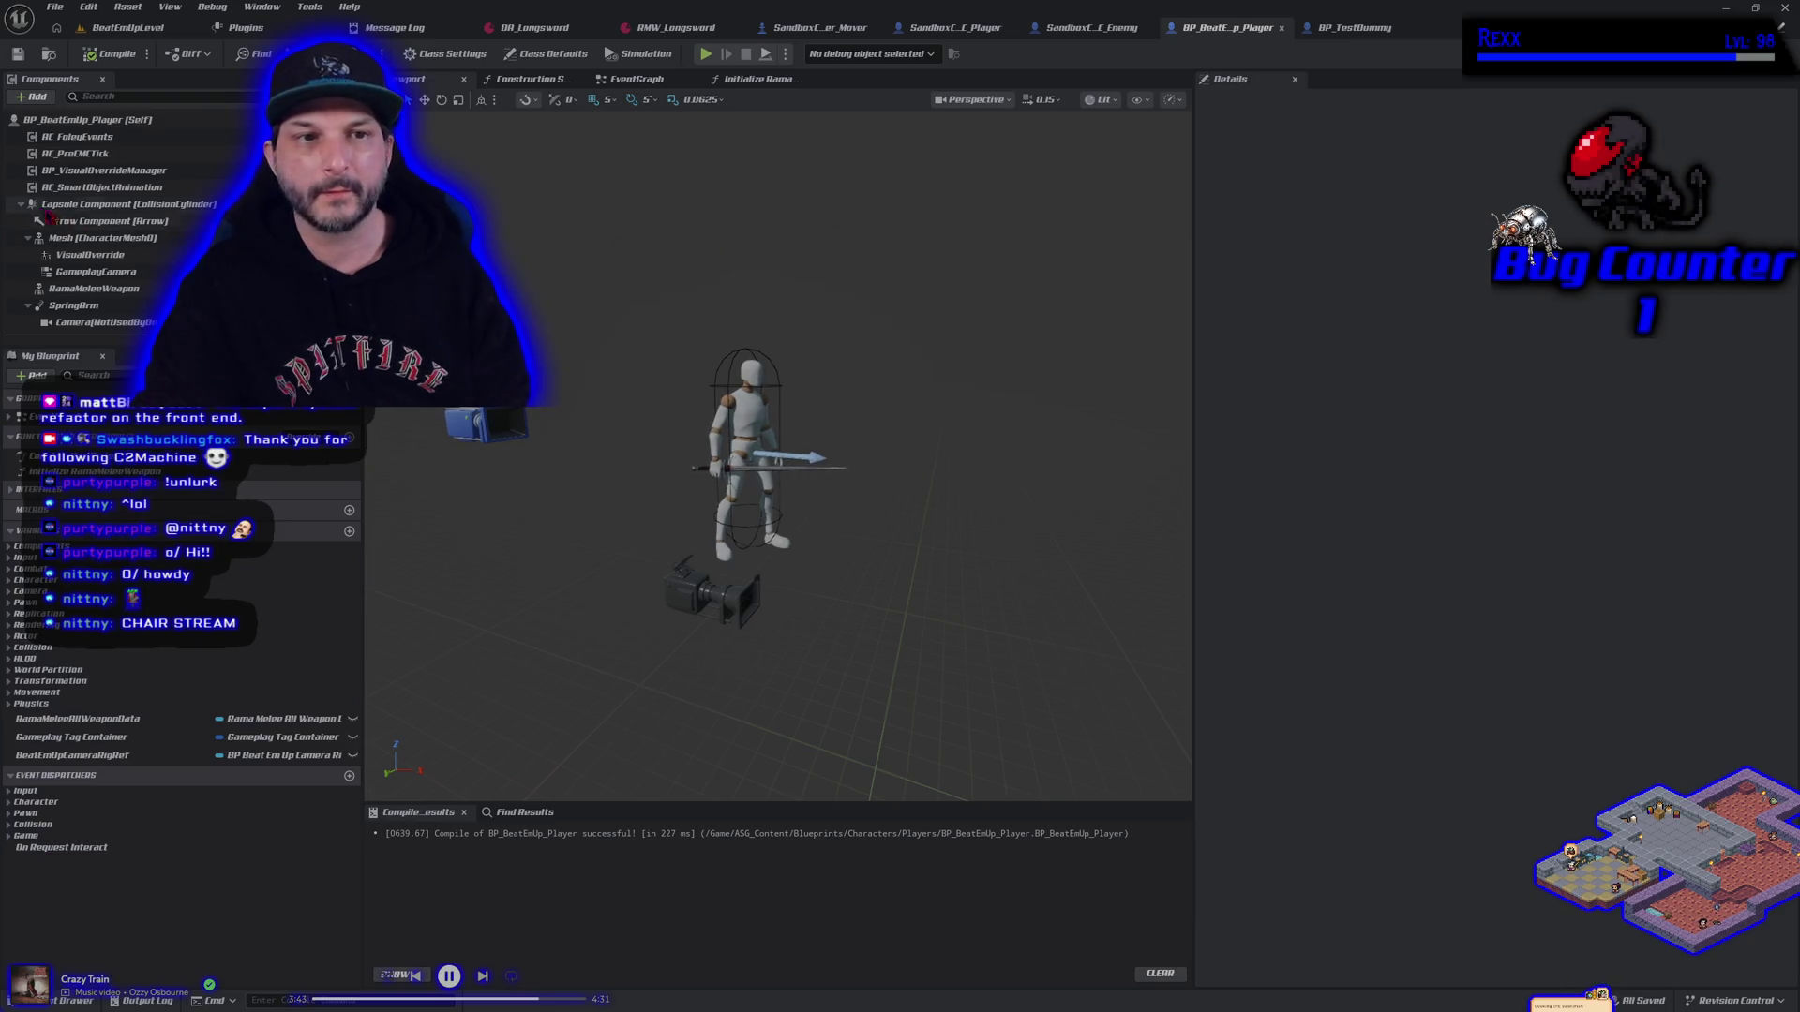
Inspect BP_BeatEmUp_Player's character mesh and event graph, then switch to SandboxCharacter_CMC_Player
{"action": "left_click", "coordinate": [91, 240]}
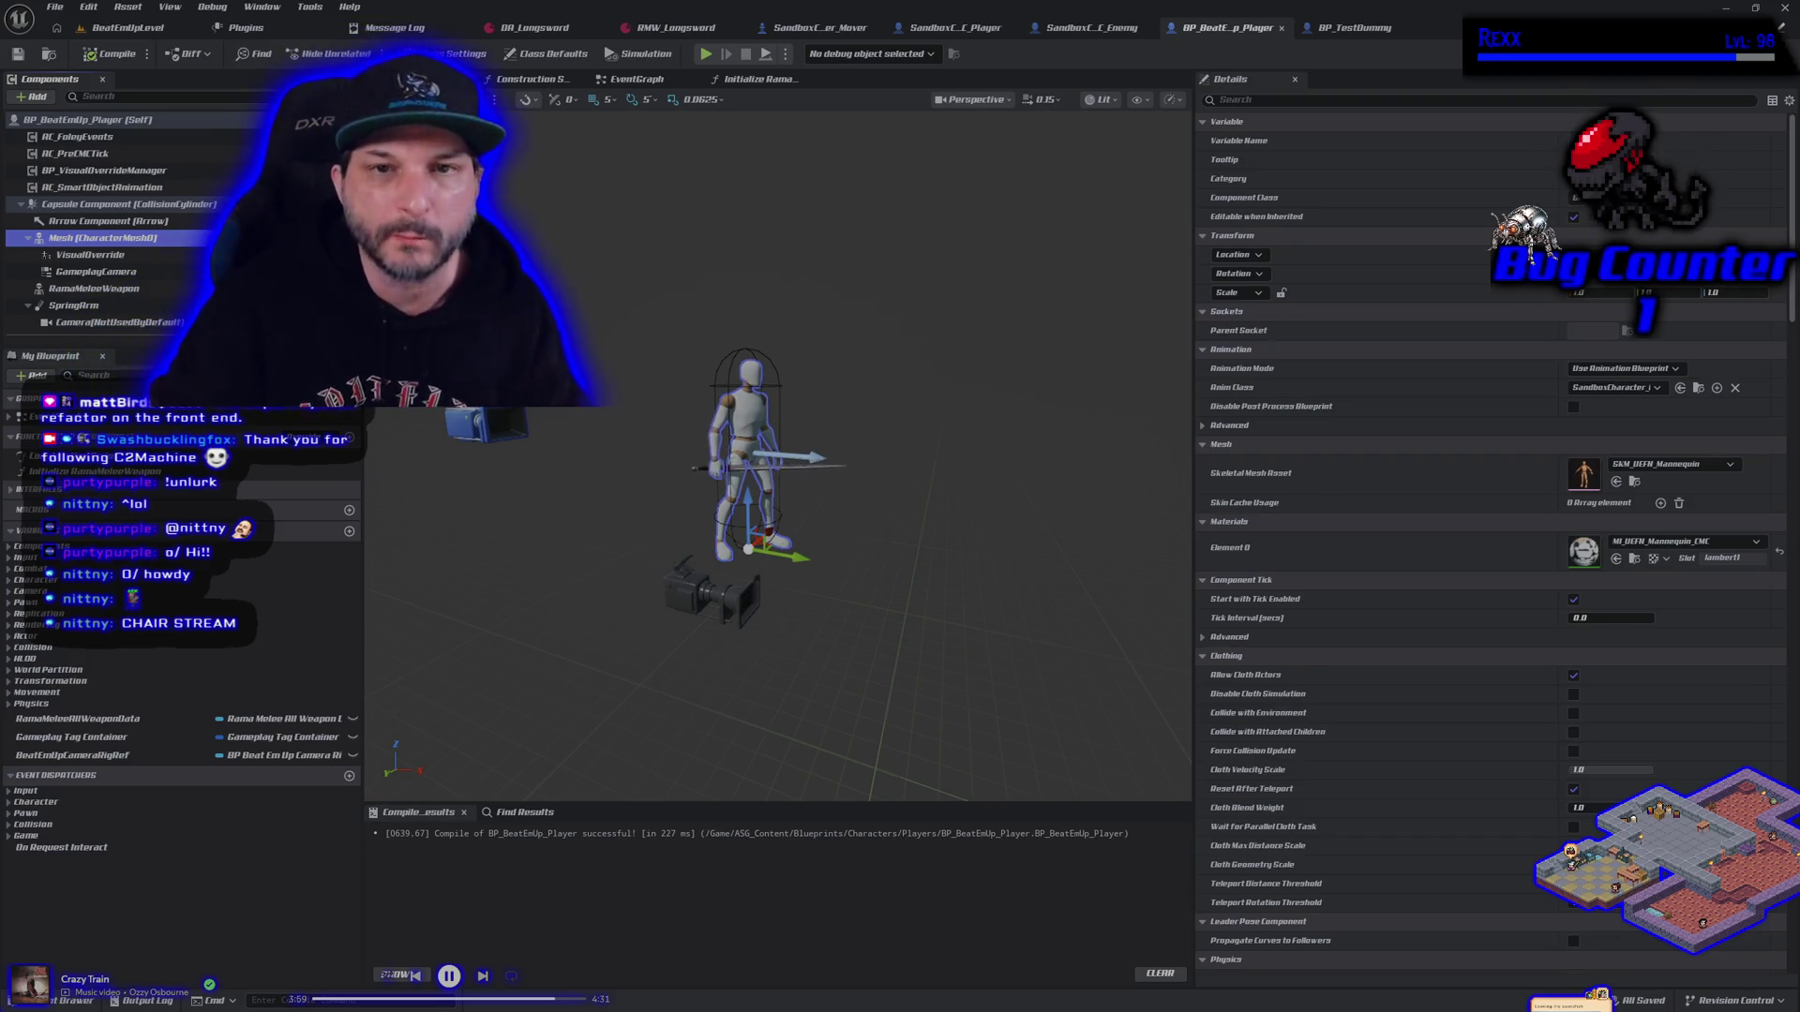
{"action": "left_click", "coordinate": [639, 80]}
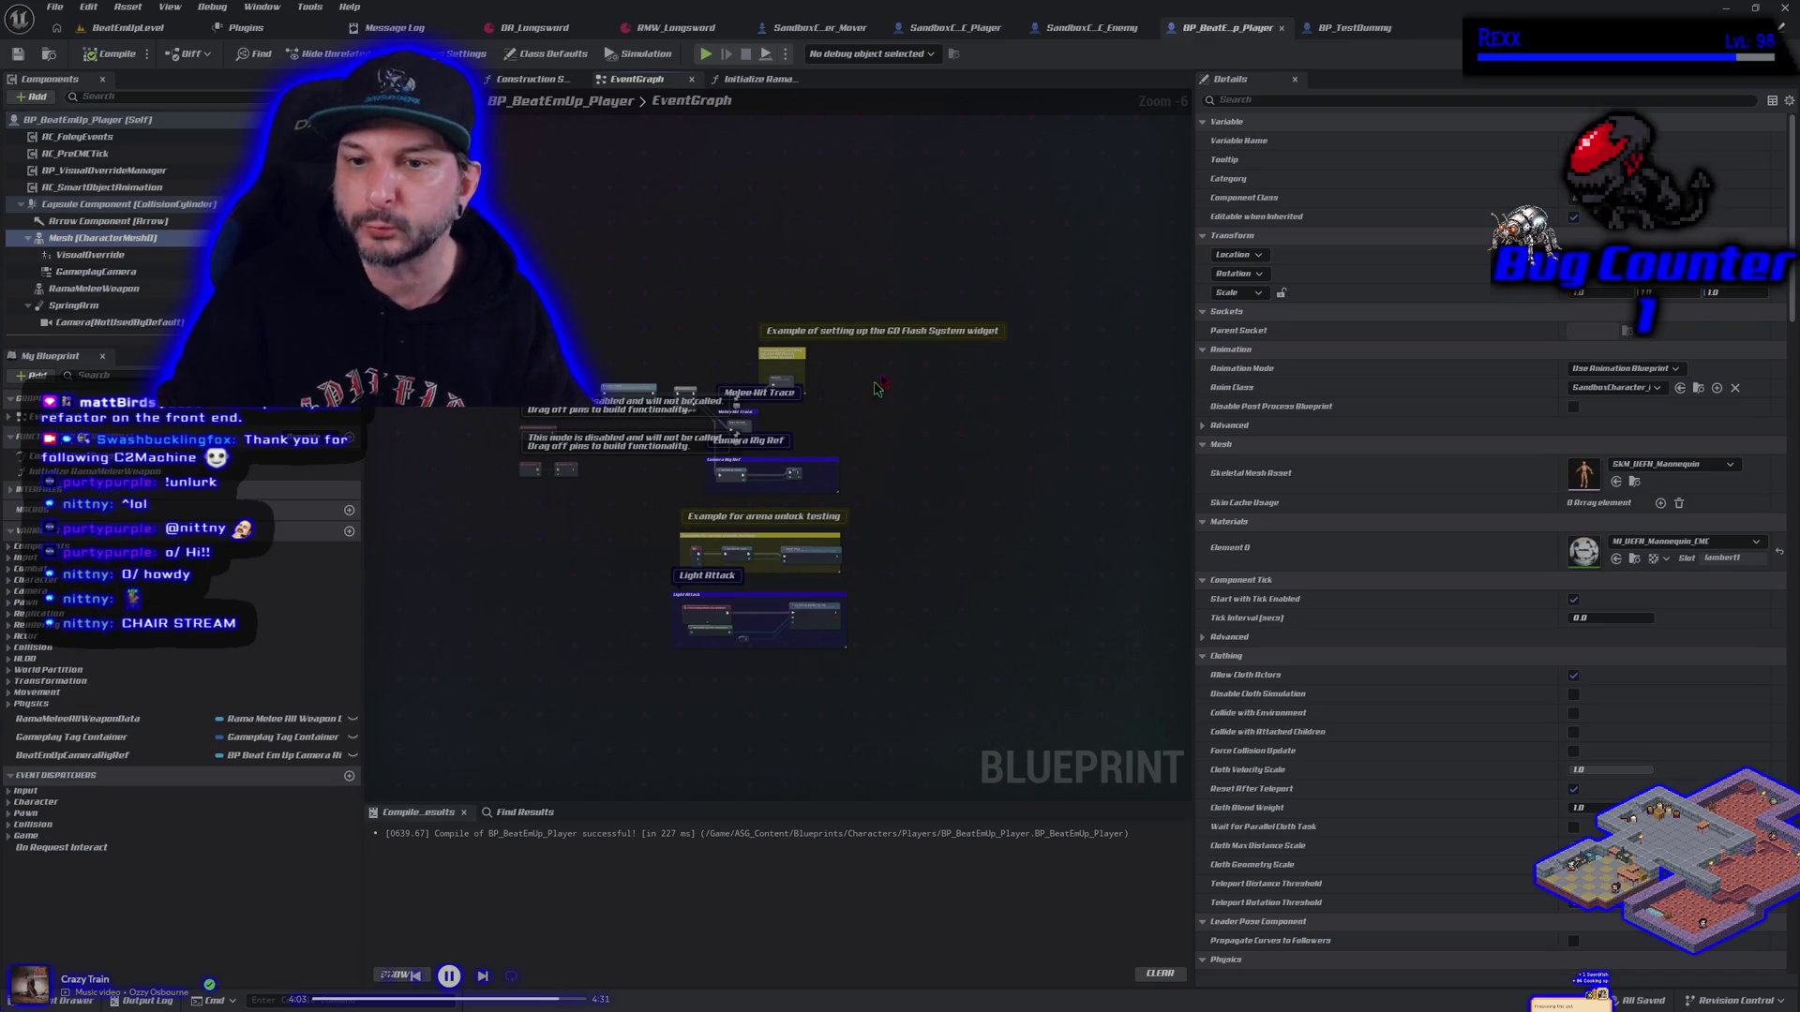
{"action": "left_click", "coordinate": [955, 27]}
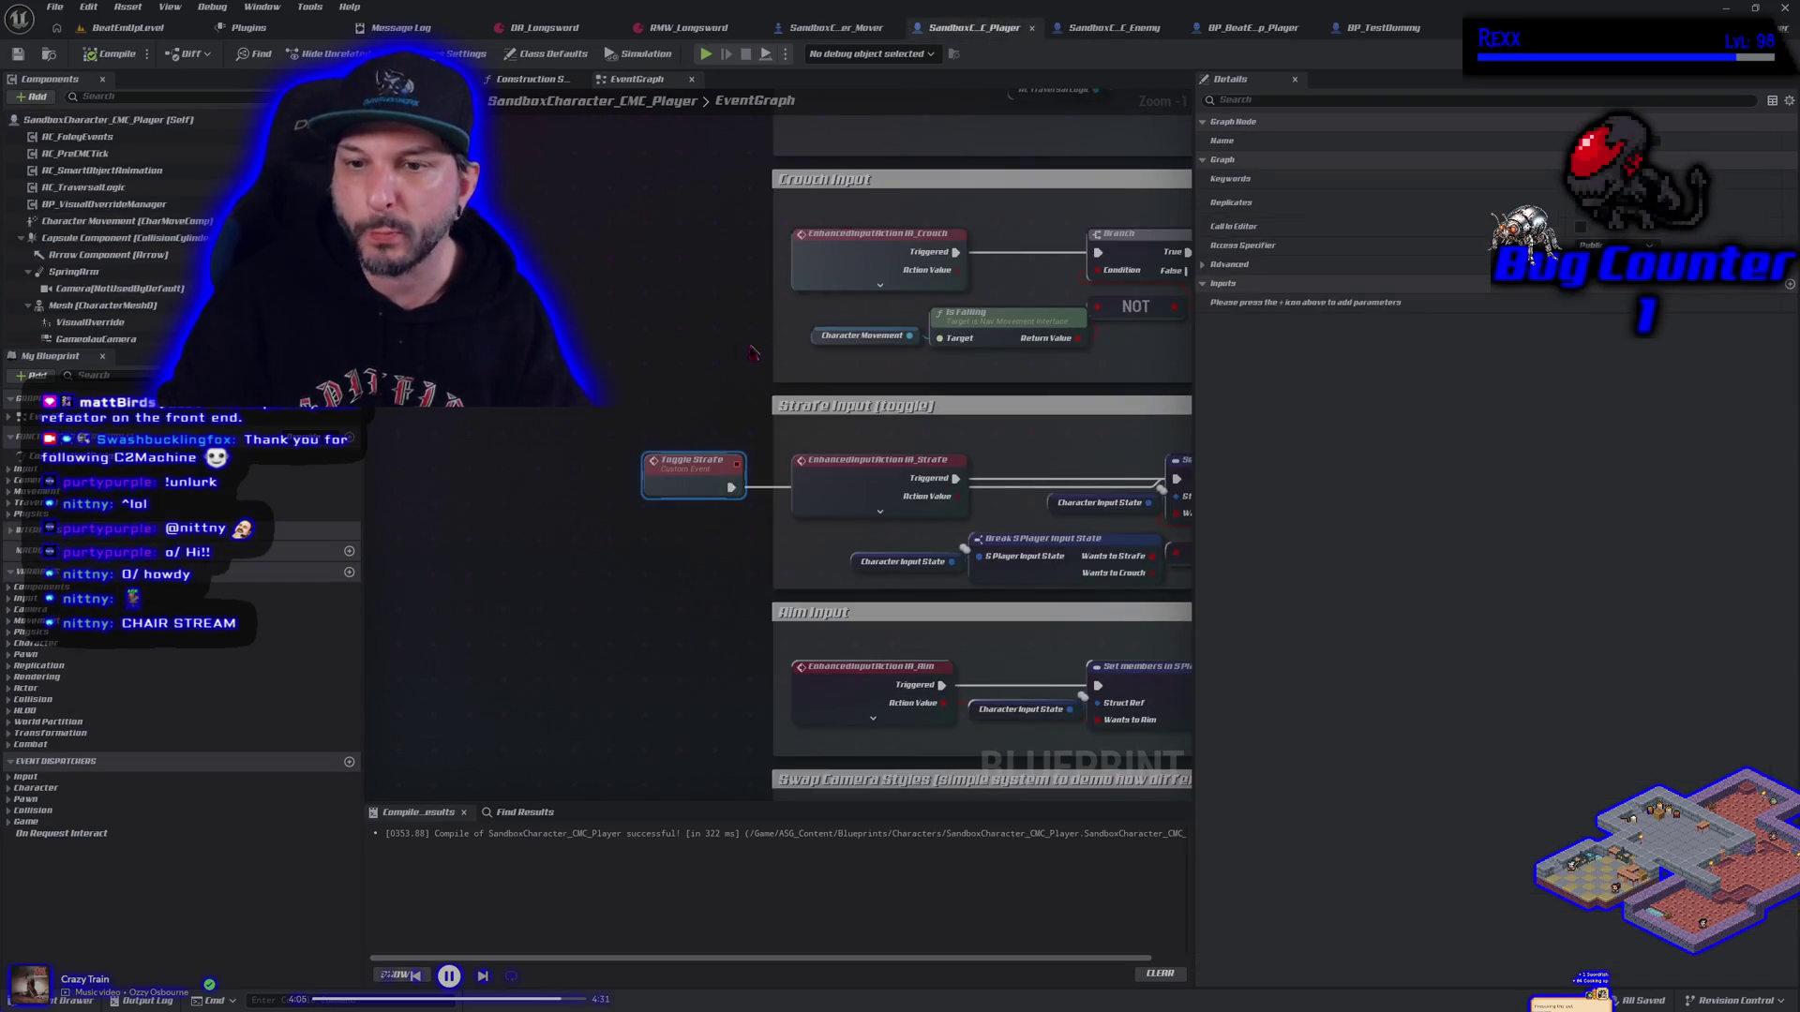
Open UpdateMovement_PreCMC from Functions > Movement, then jump to the EventGraph's IA_Move event
{"action": "scroll", "coordinate": [366, 291], "scroll_direction": "down", "scroll_amount": 4}
{"action": "left_click_drag", "start_coordinate": [802, 322], "coordinate": [881, 601]}
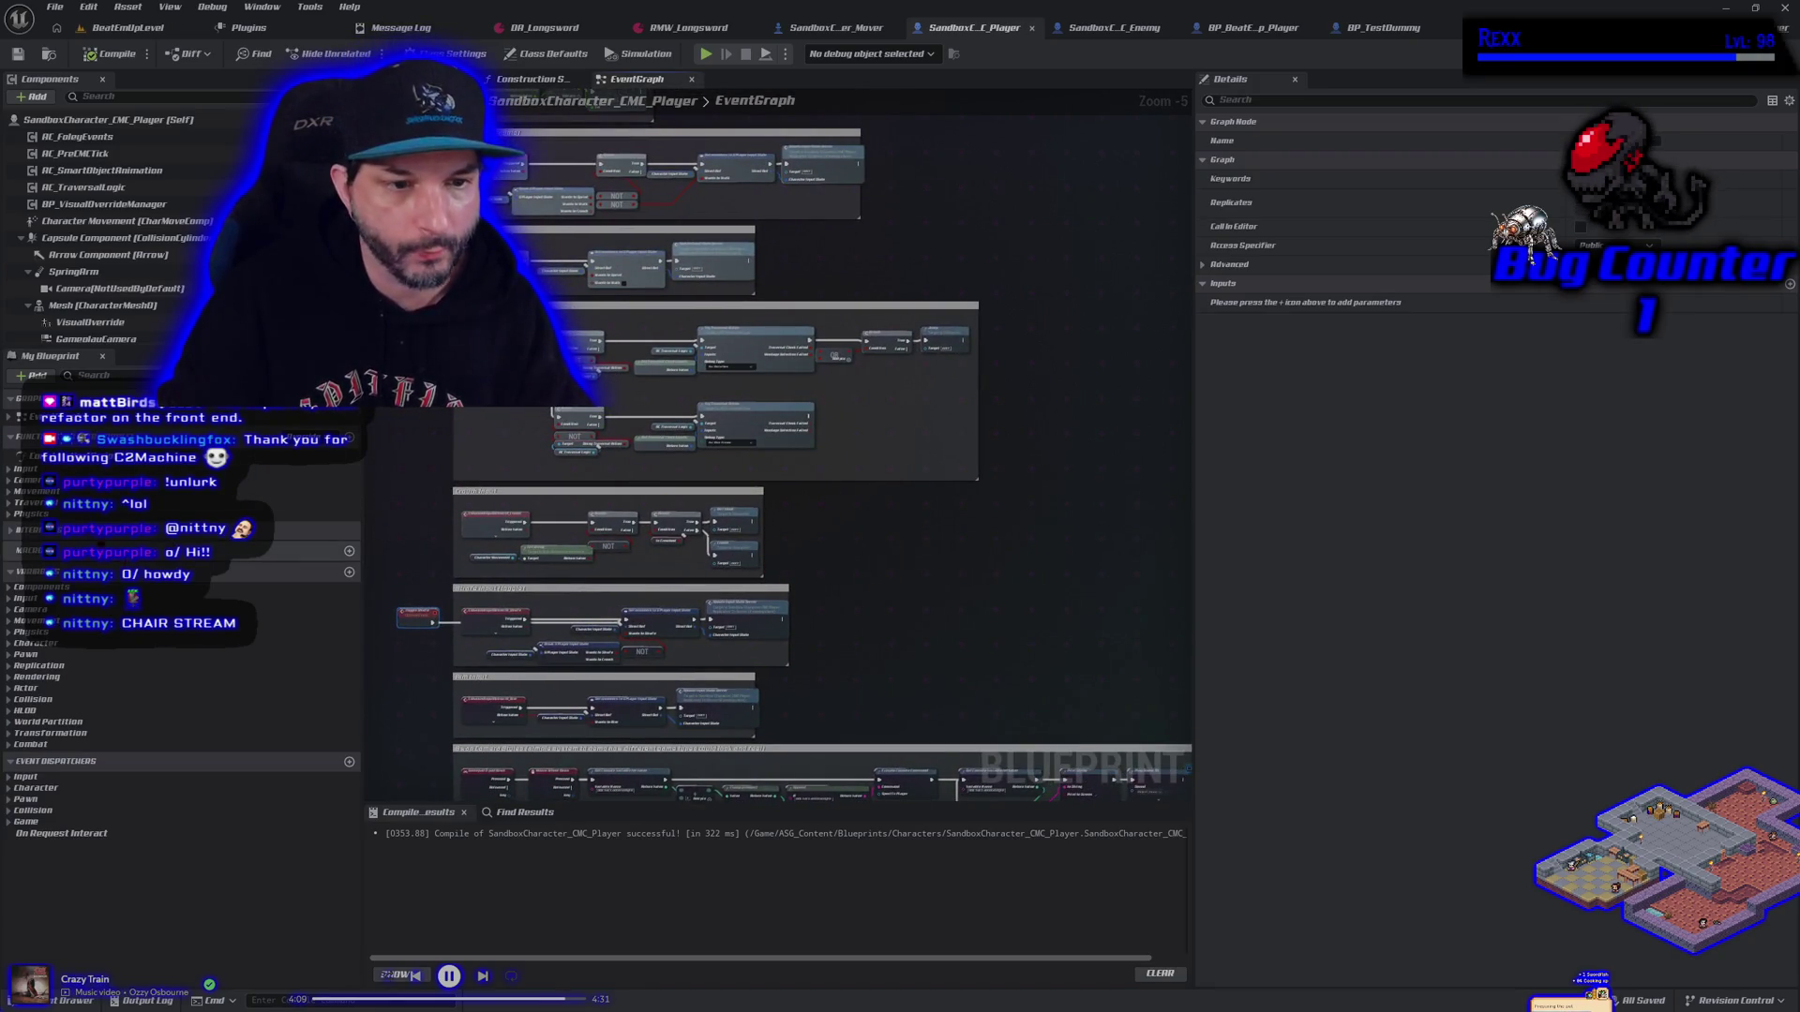
{"action": "left_click", "coordinate": [10, 469]}
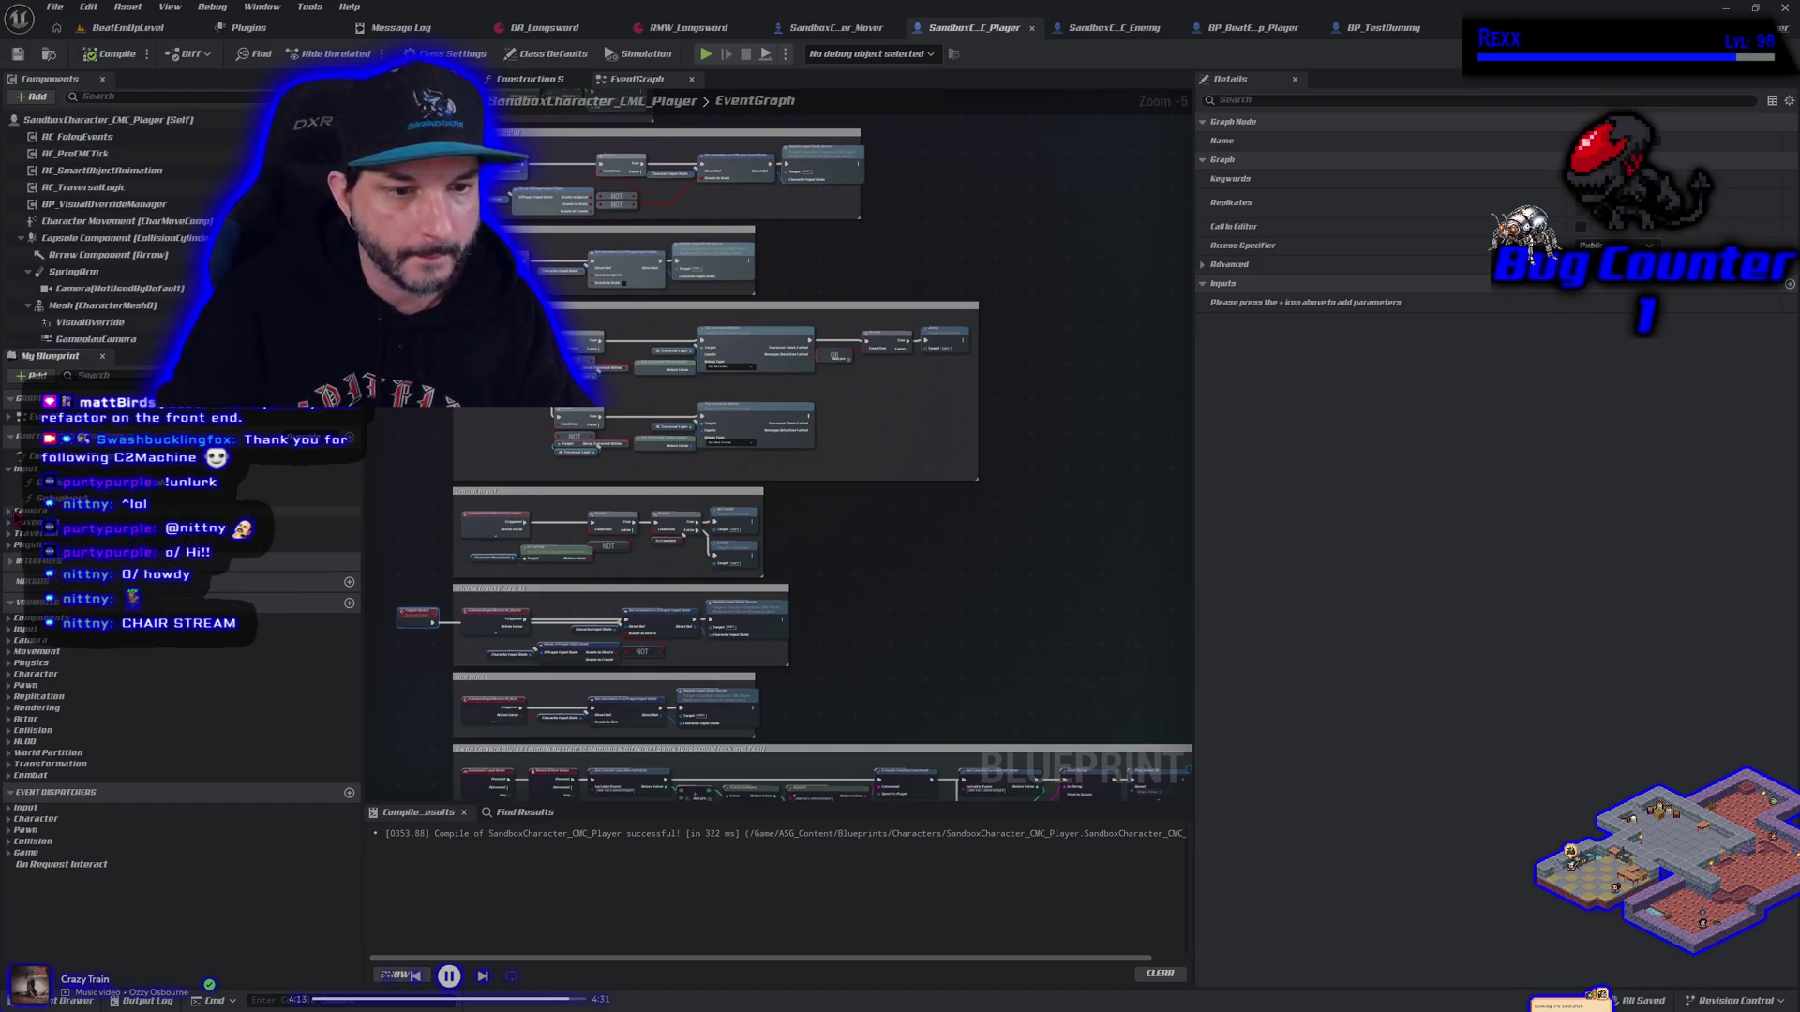
{"action": "left_click", "coordinate": [8, 522]}
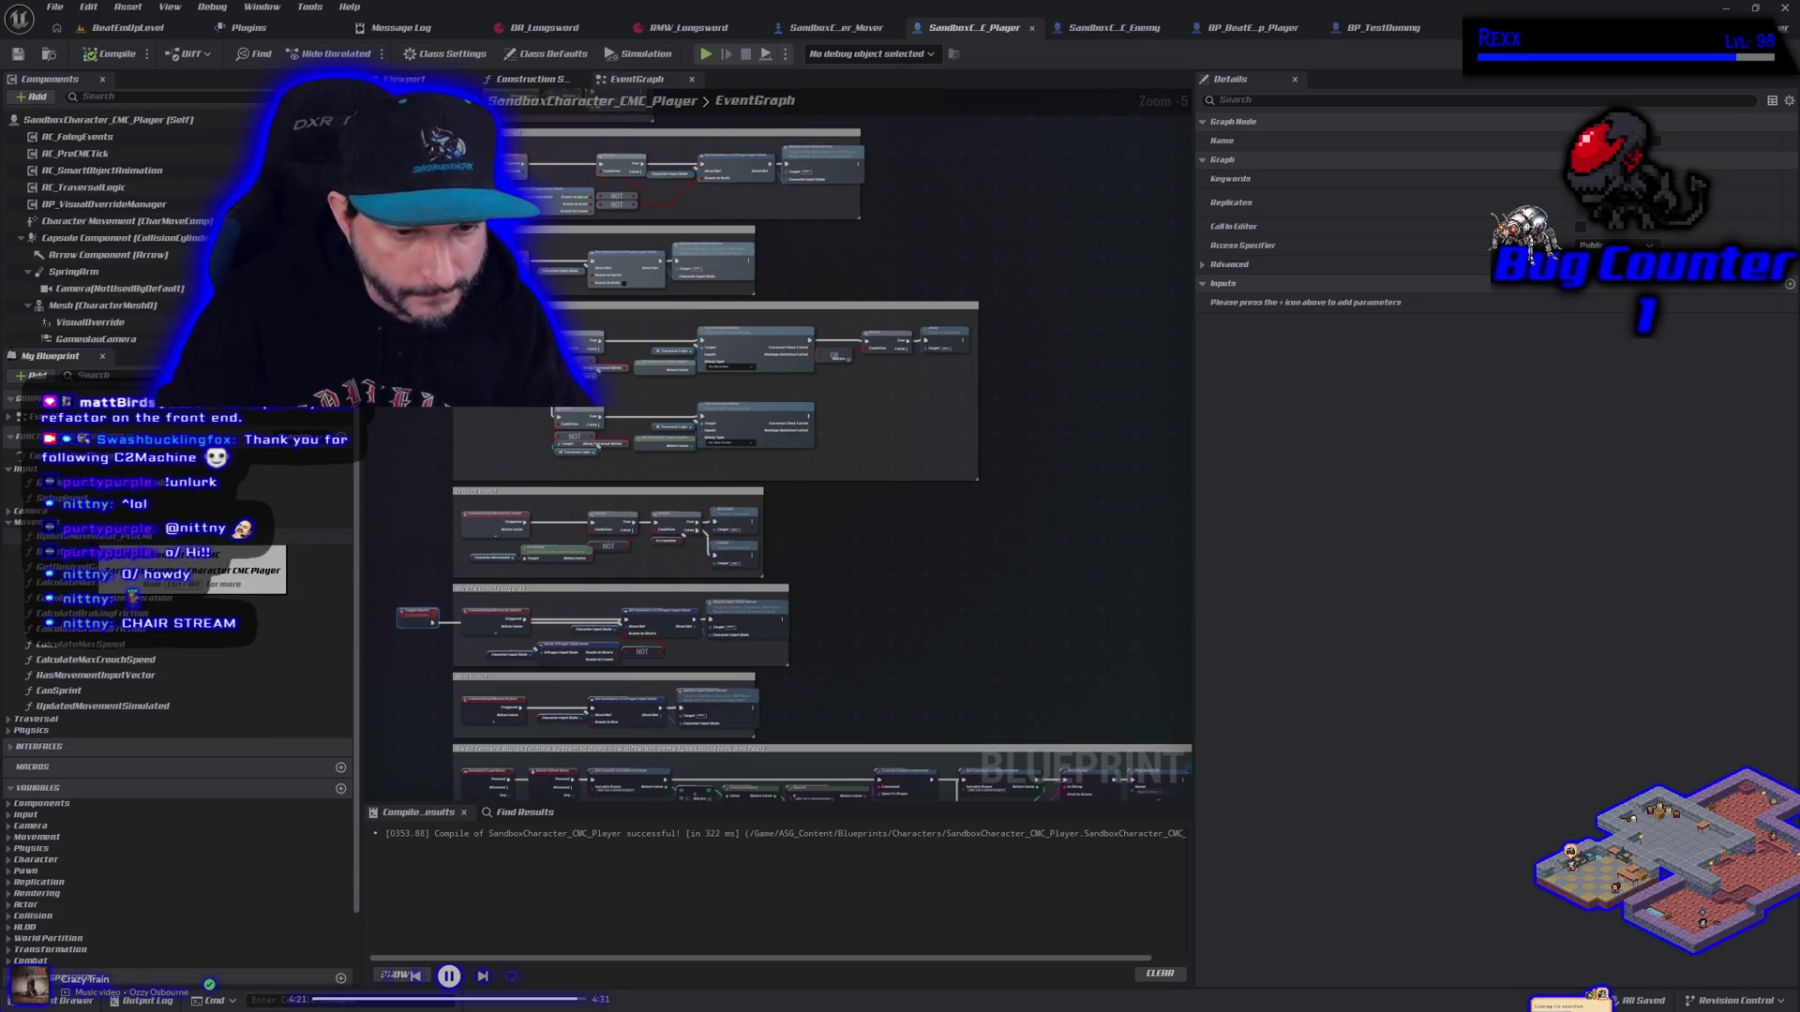
{"action": "double_click", "coordinate": [94, 537]}
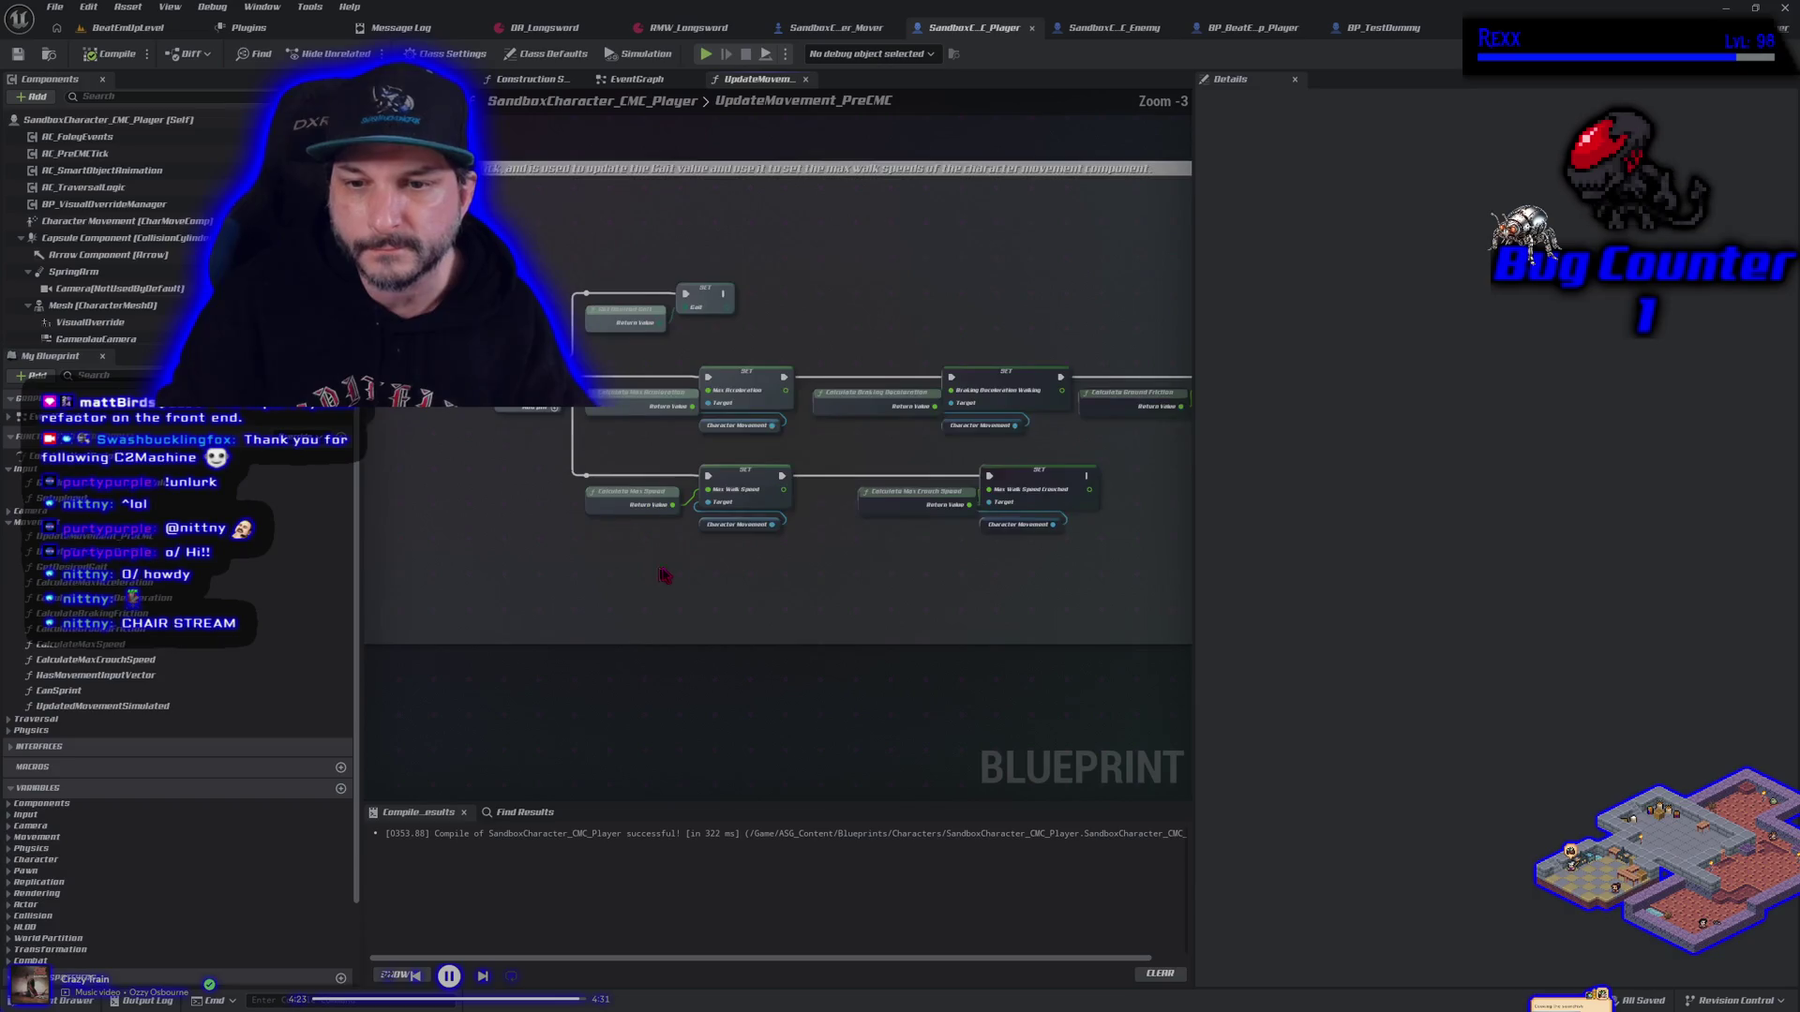
{"action": "scroll", "coordinate": [652, 607], "scroll_direction": "up", "scroll_amount": 1}
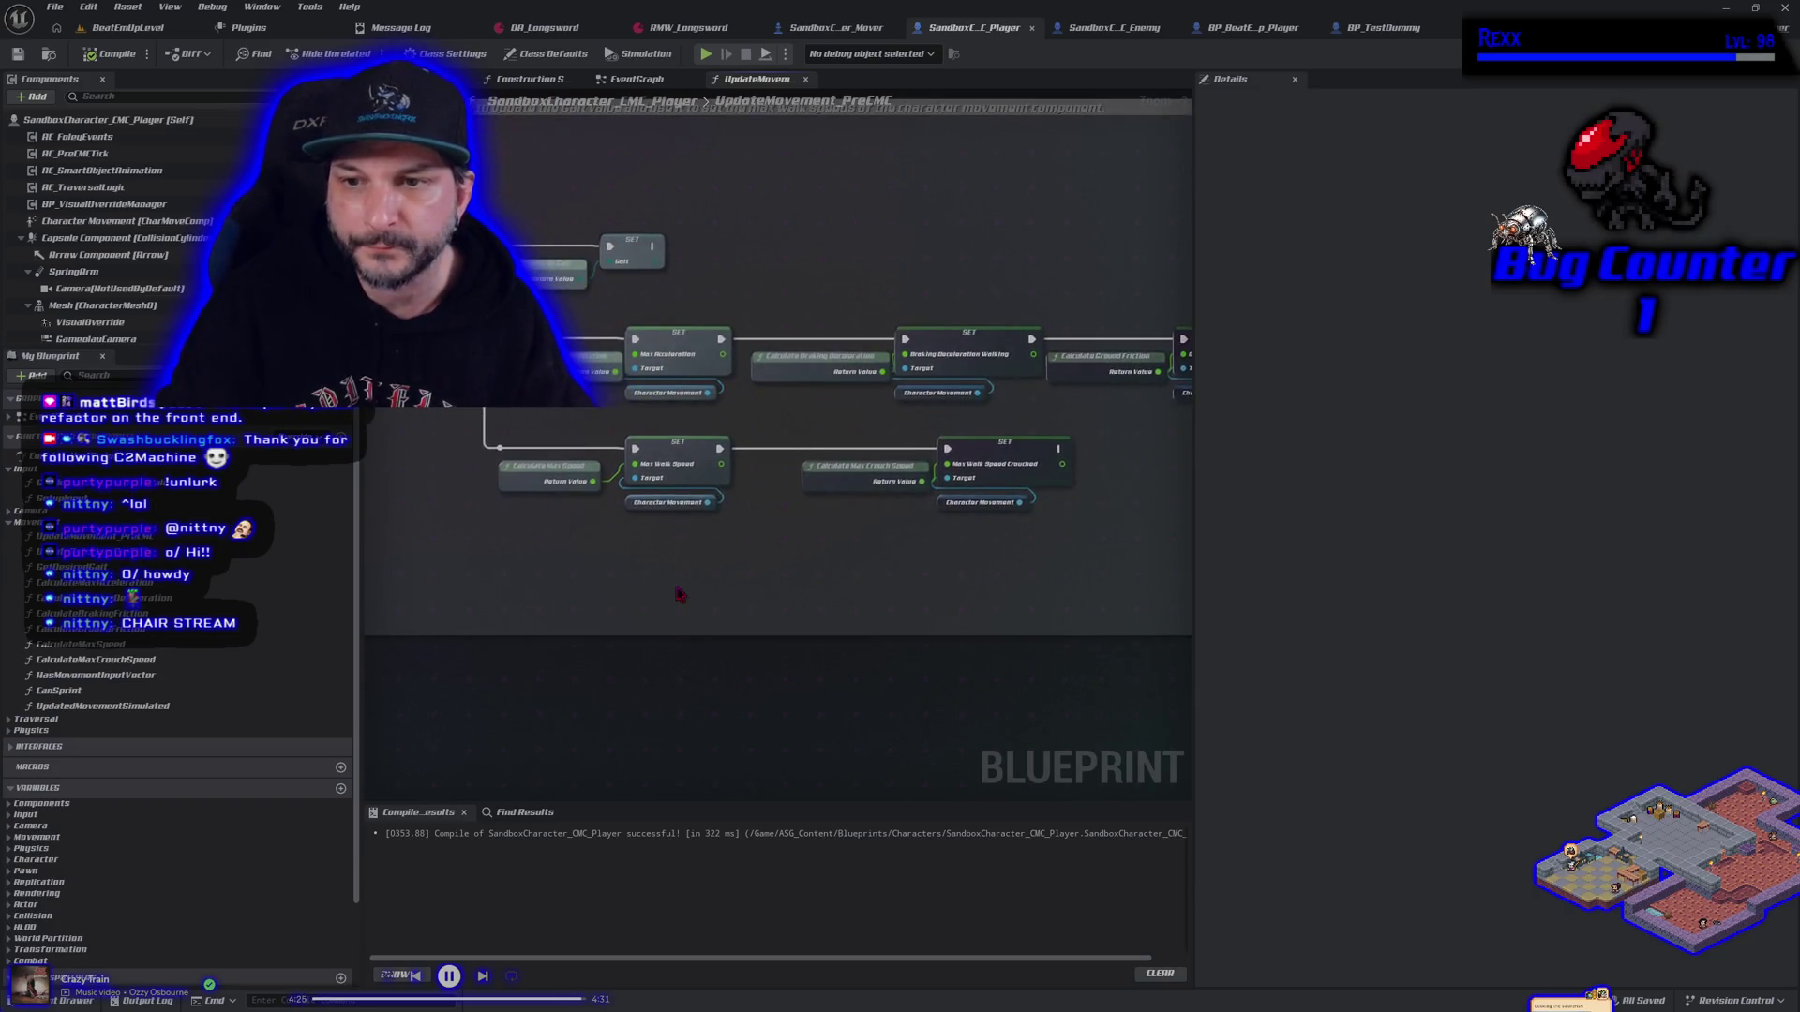
{"action": "scroll", "coordinate": [679, 595], "scroll_direction": "down", "scroll_amount": 2}
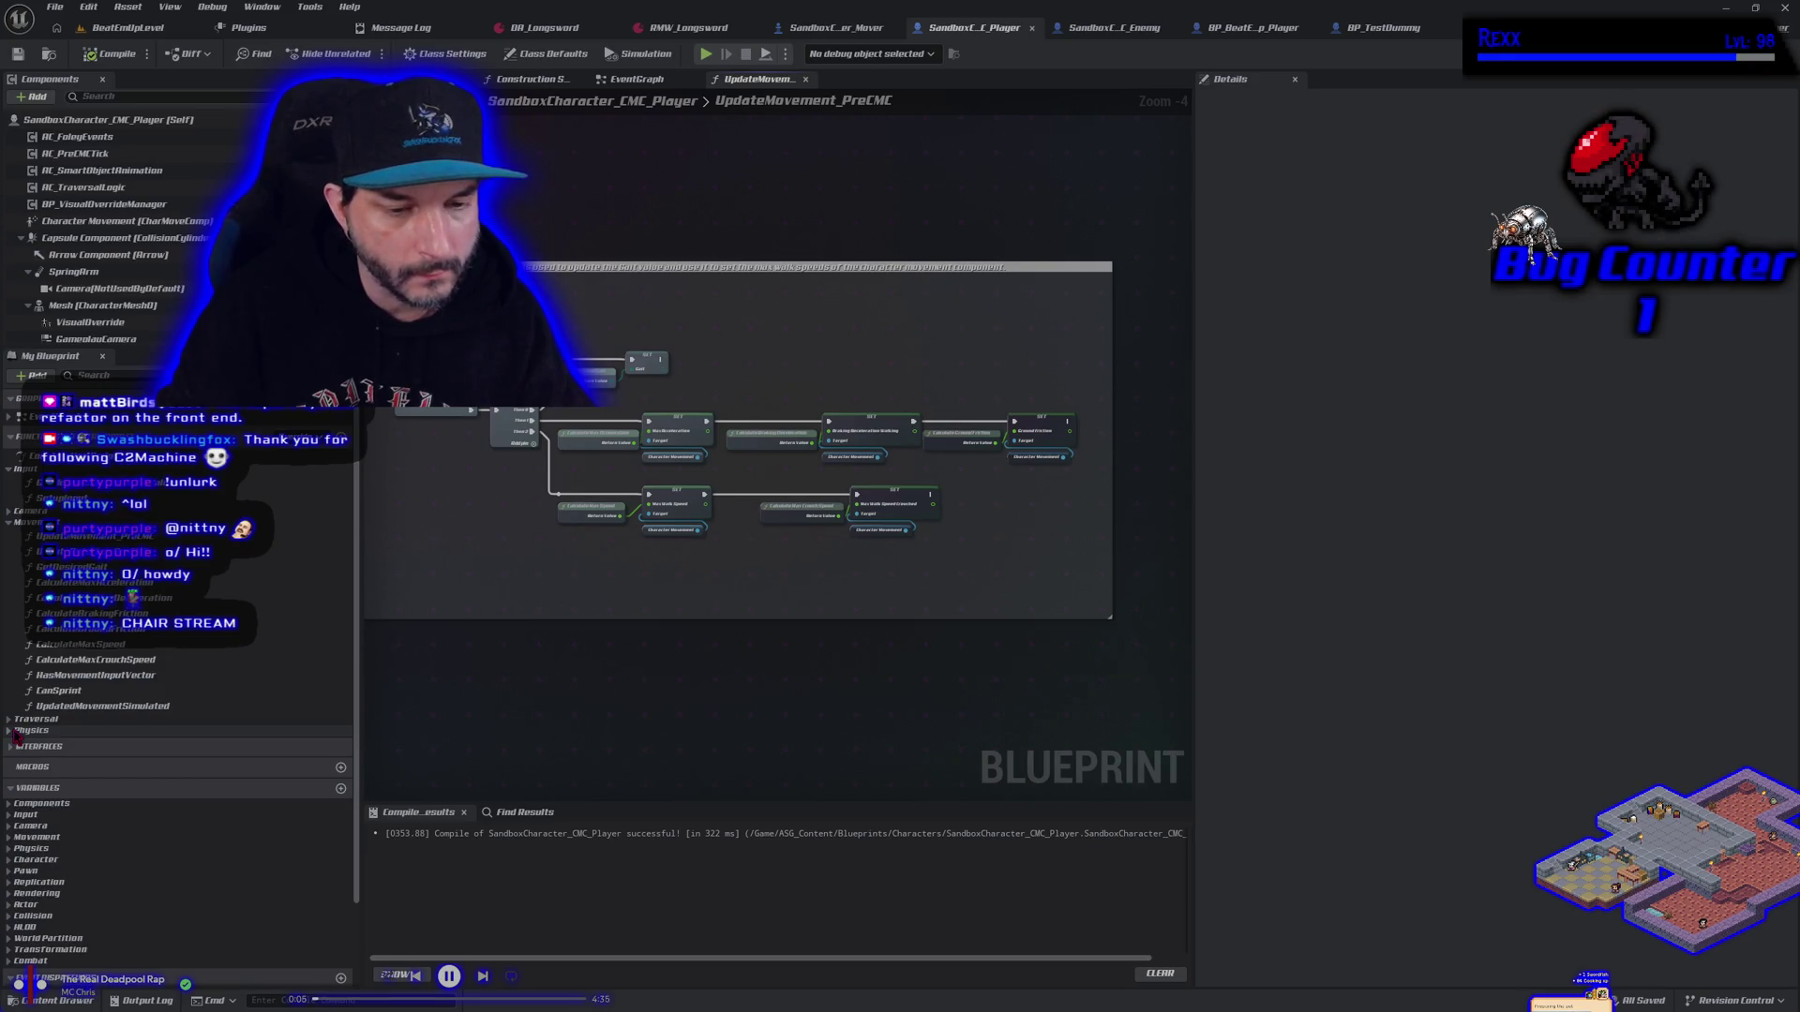
{"action": "left_click", "coordinate": [10, 422]}
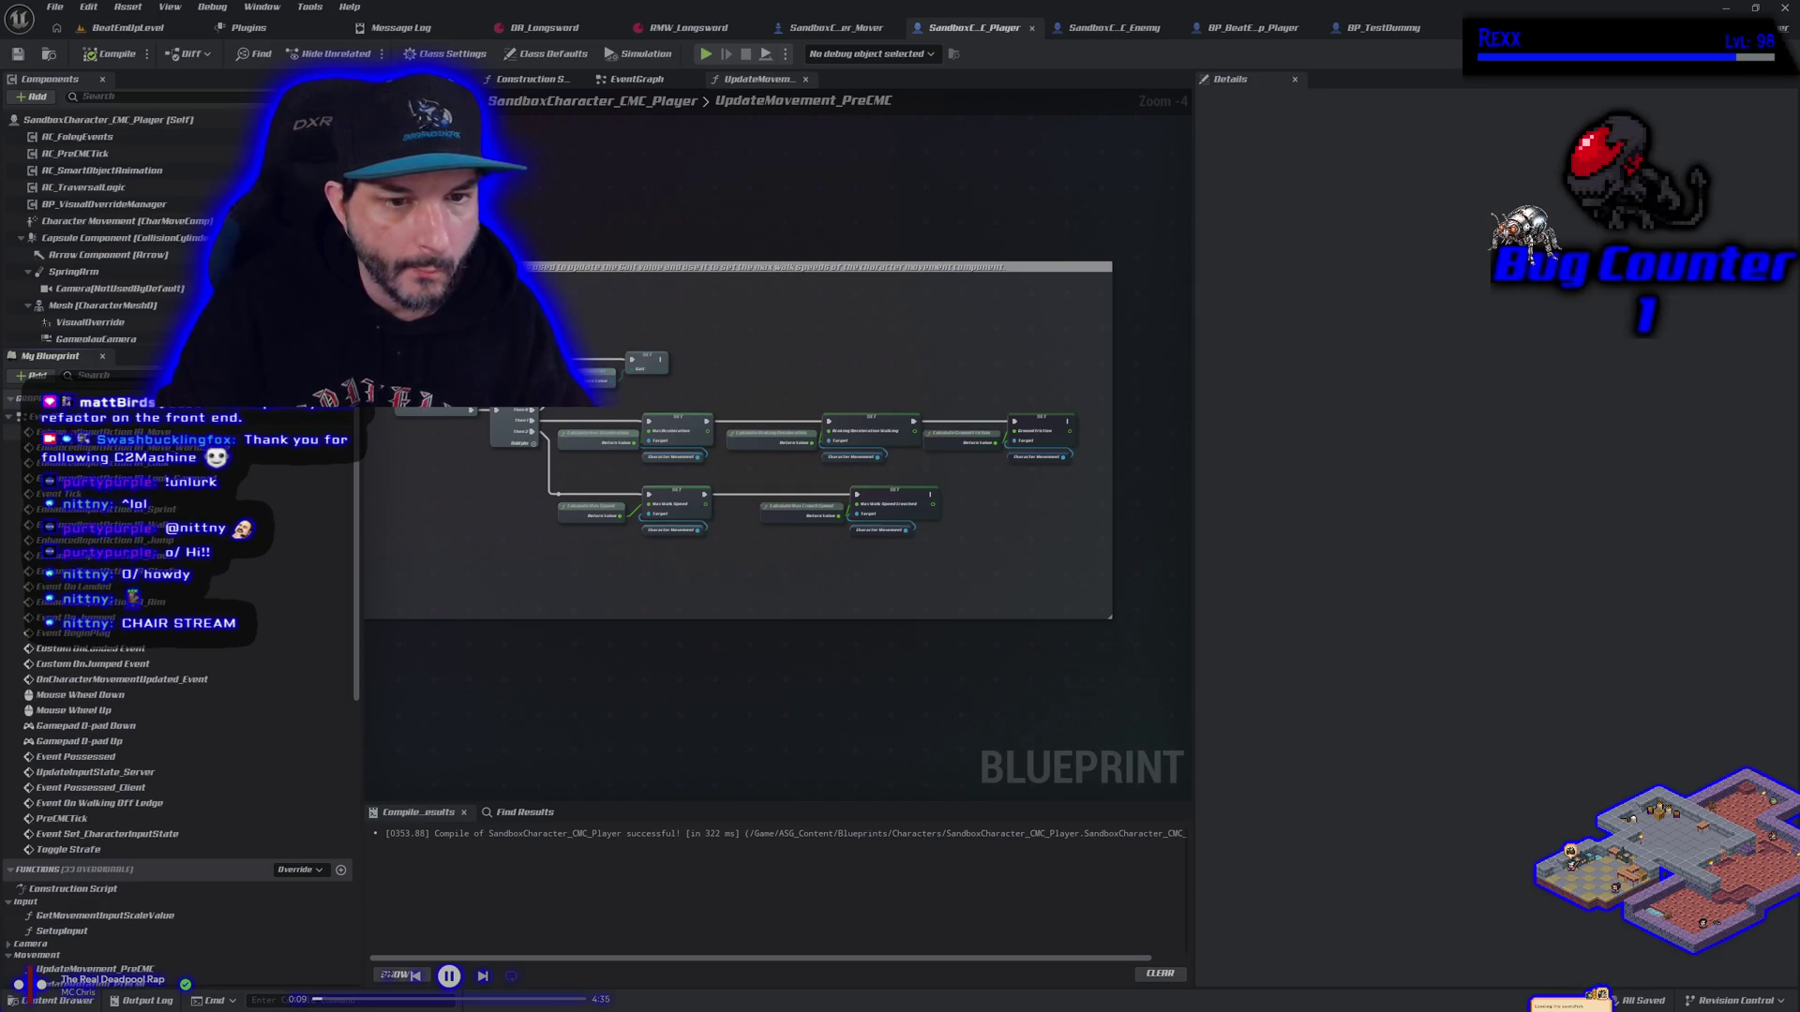
{"action": "double_click", "coordinate": [104, 433]}
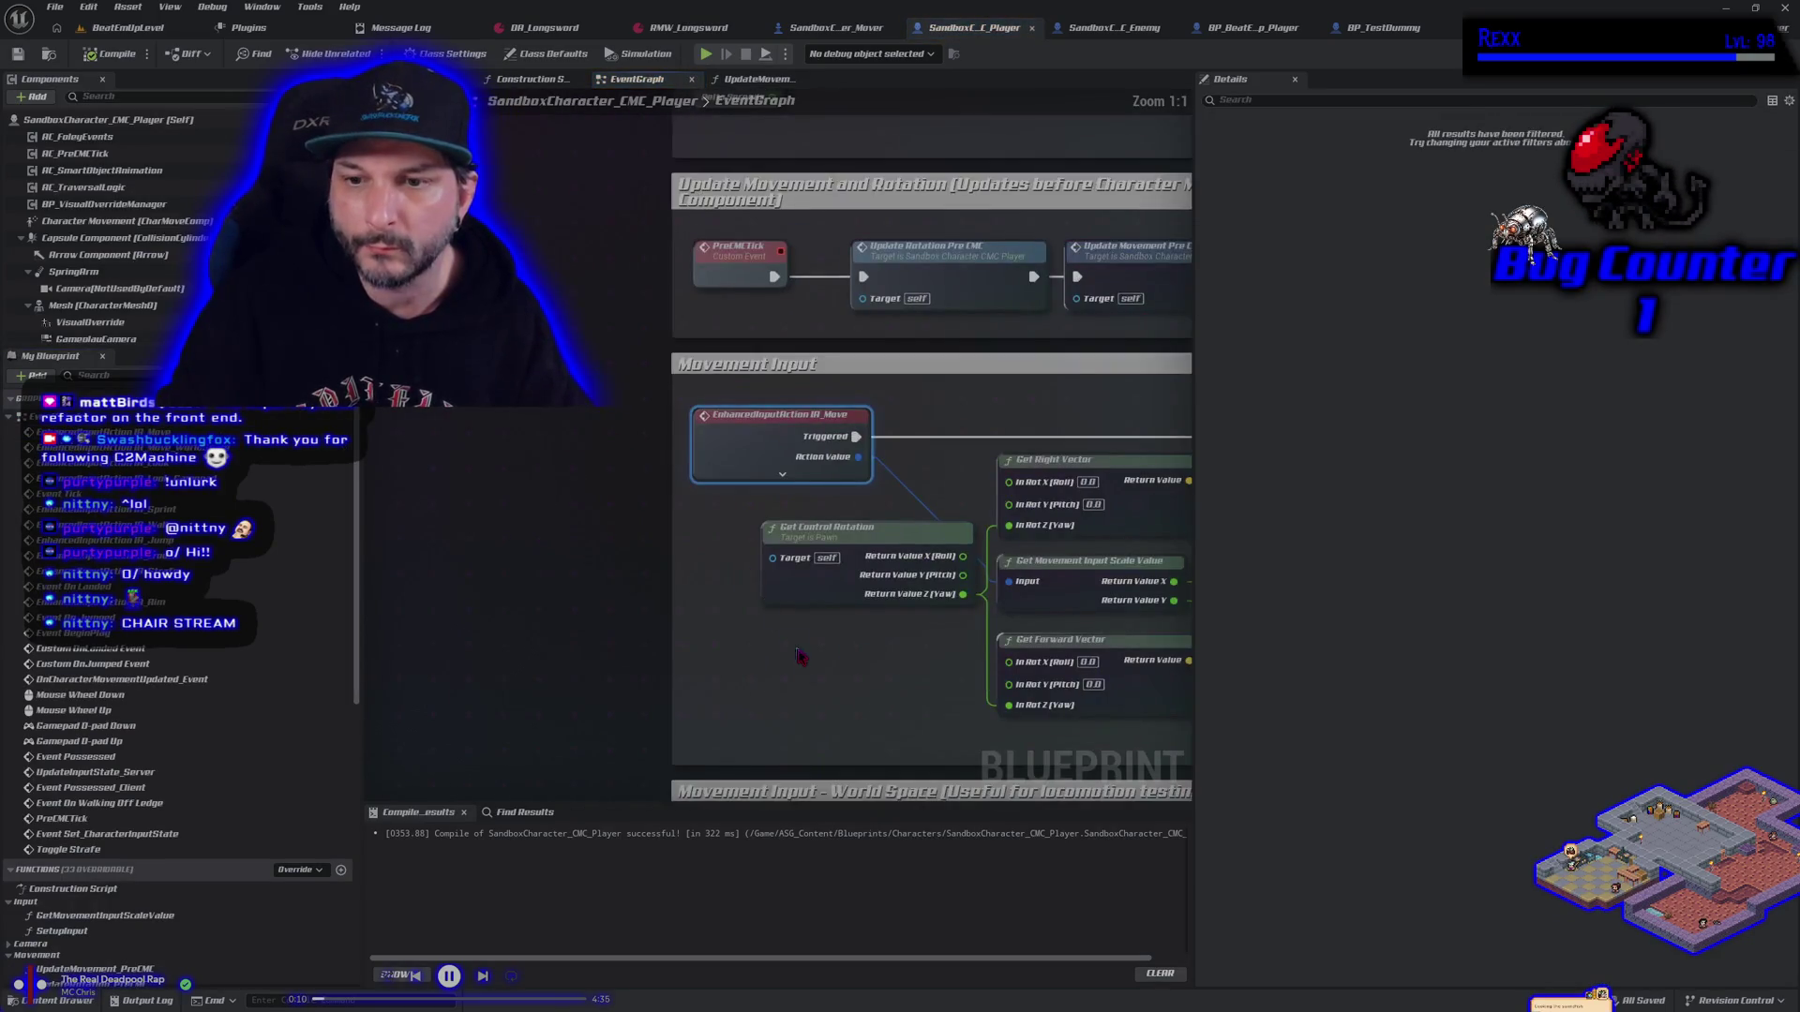
Widen the Movement Input comment, shift both Add Movement Input nodes right, and close the mover tab
{"action": "left_click_drag", "start_coordinate": [390, 541], "coordinate": [442, 524]}
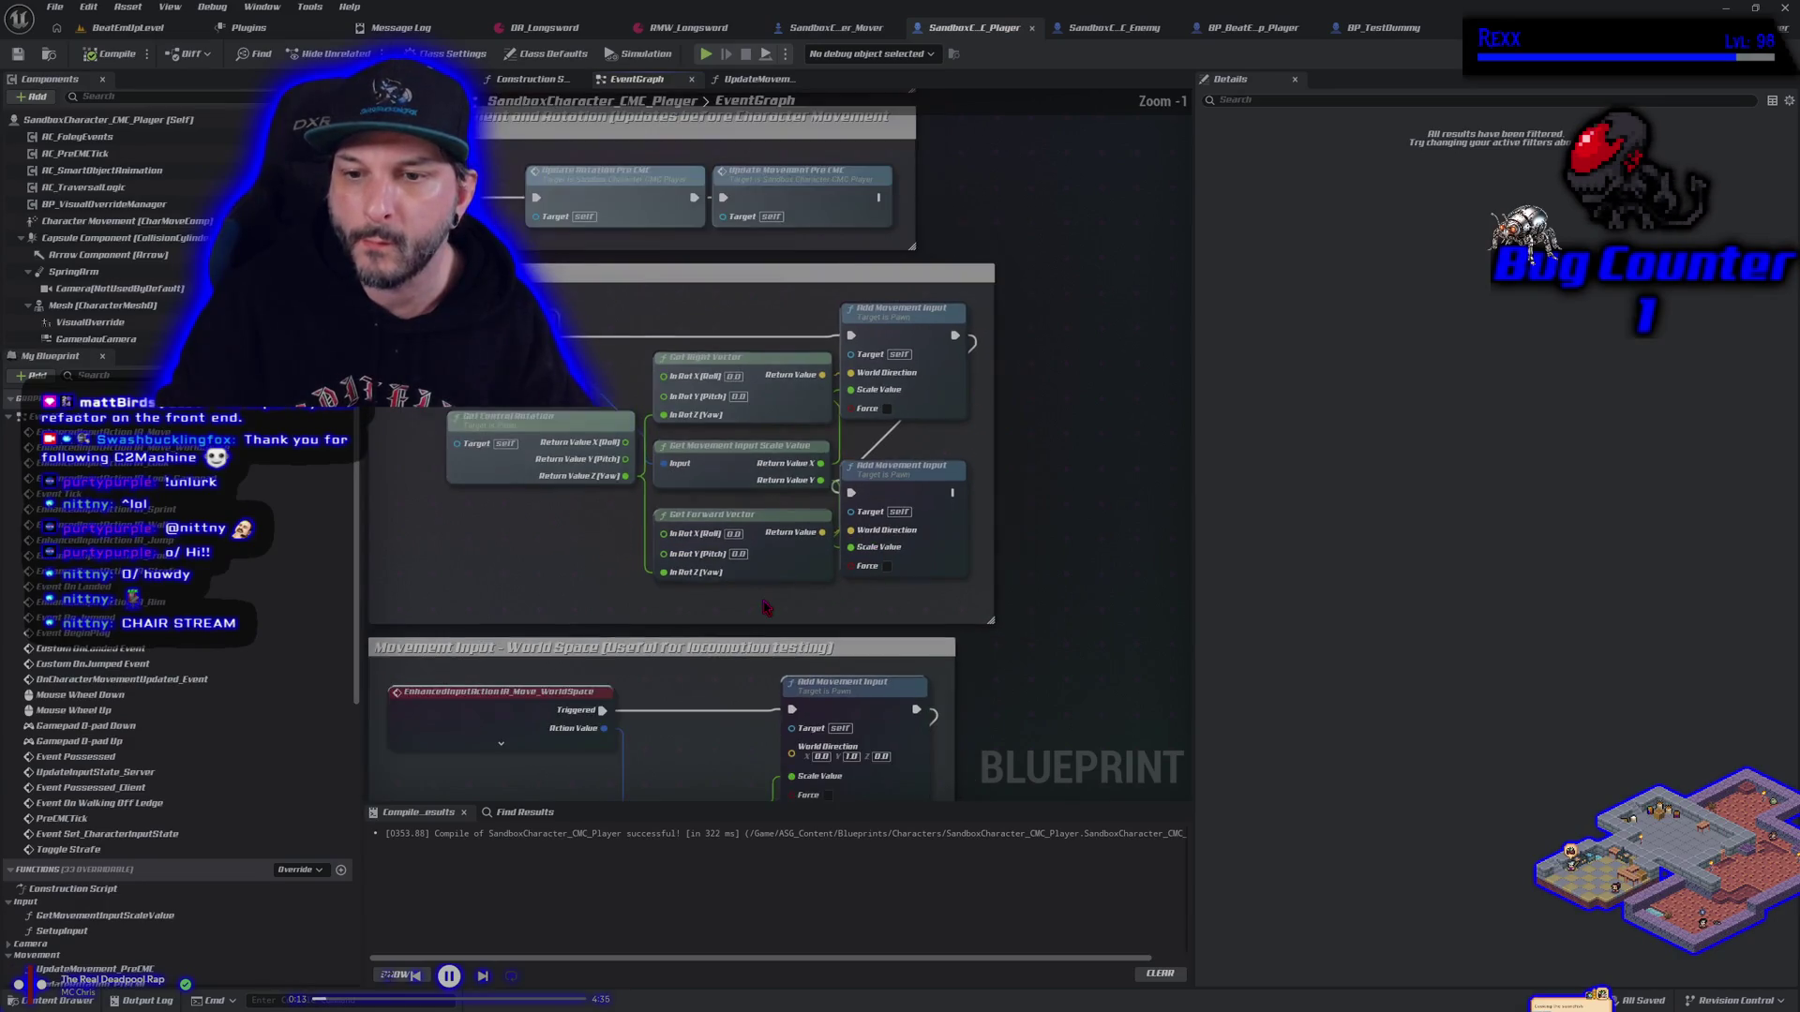
{"action": "scroll", "coordinate": [895, 562], "scroll_direction": "down", "scroll_amount": 1}
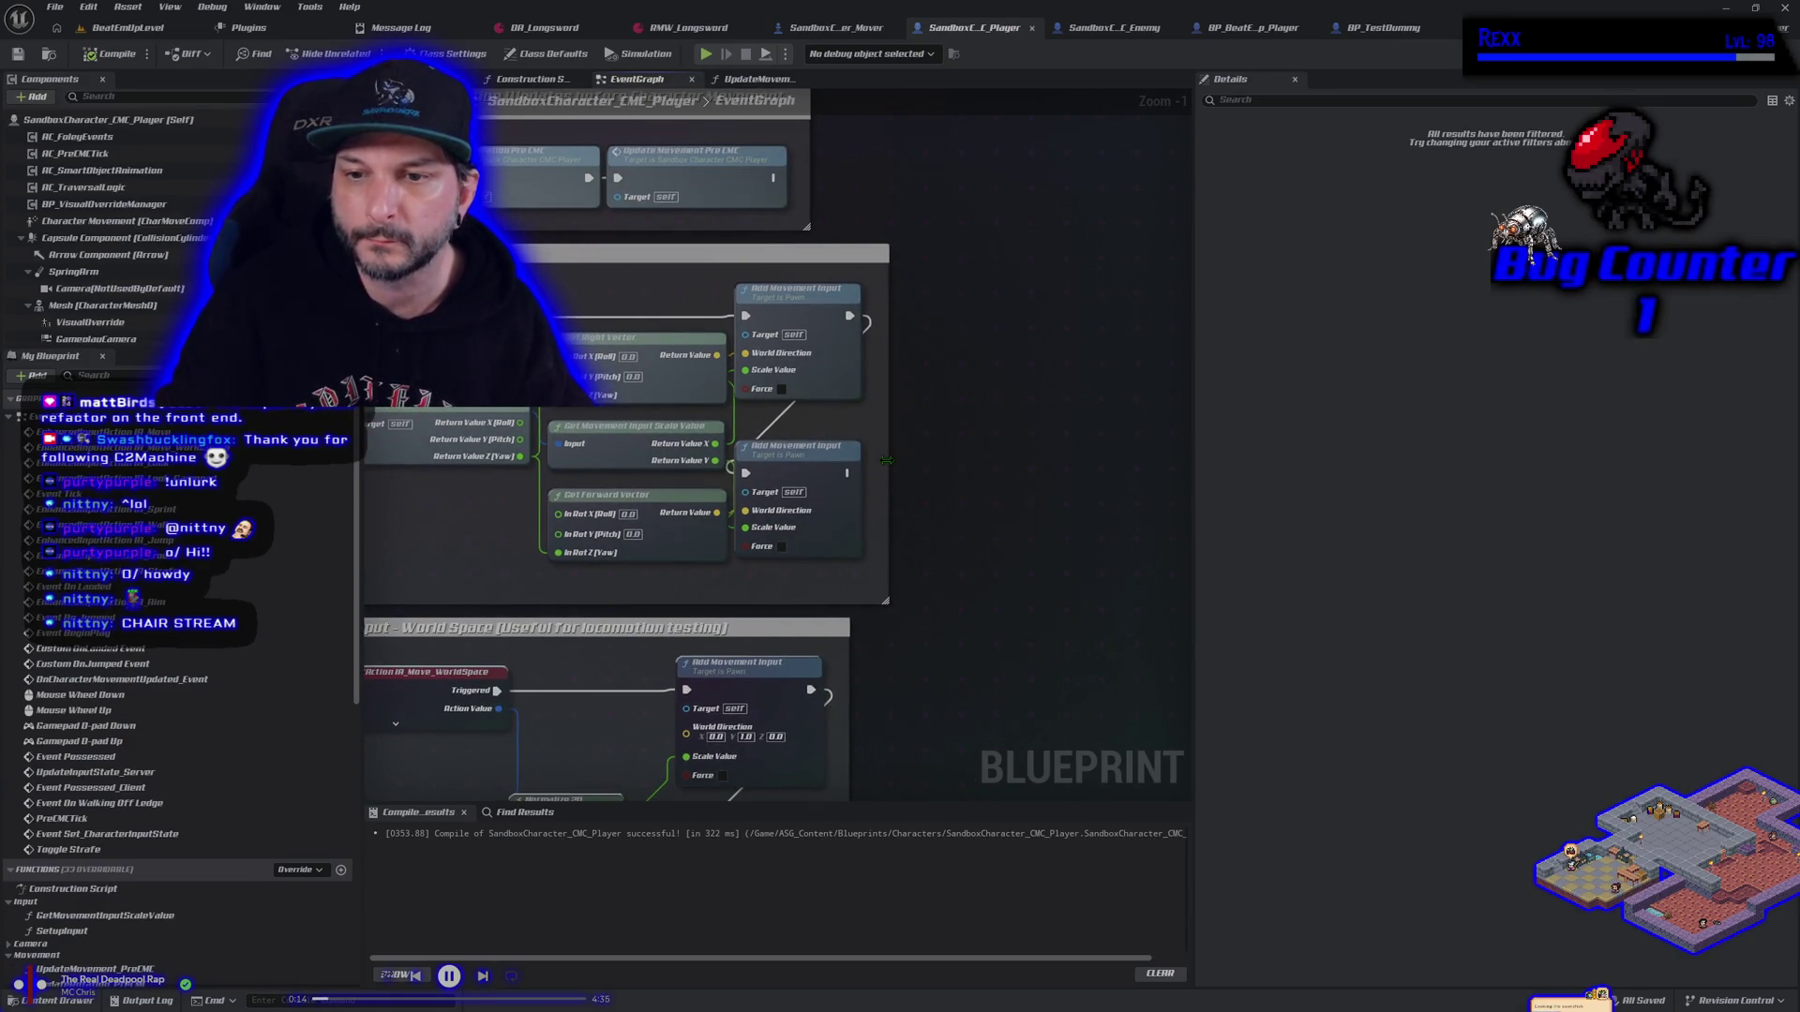
{"action": "left_click_drag", "start_coordinate": [886, 461], "coordinate": [1173, 473]}
{"action": "left_click_drag", "start_coordinate": [759, 335], "coordinate": [997, 336]}
{"action": "mouse_move", "coordinate": [795, 471]}
{"action": "left_mouse_down"}
{"action": "mouse_move", "coordinate": [1031, 481]}
{"action": "mouse_move", "coordinate": [985, 542]}
{"action": "left_mouse_up"}
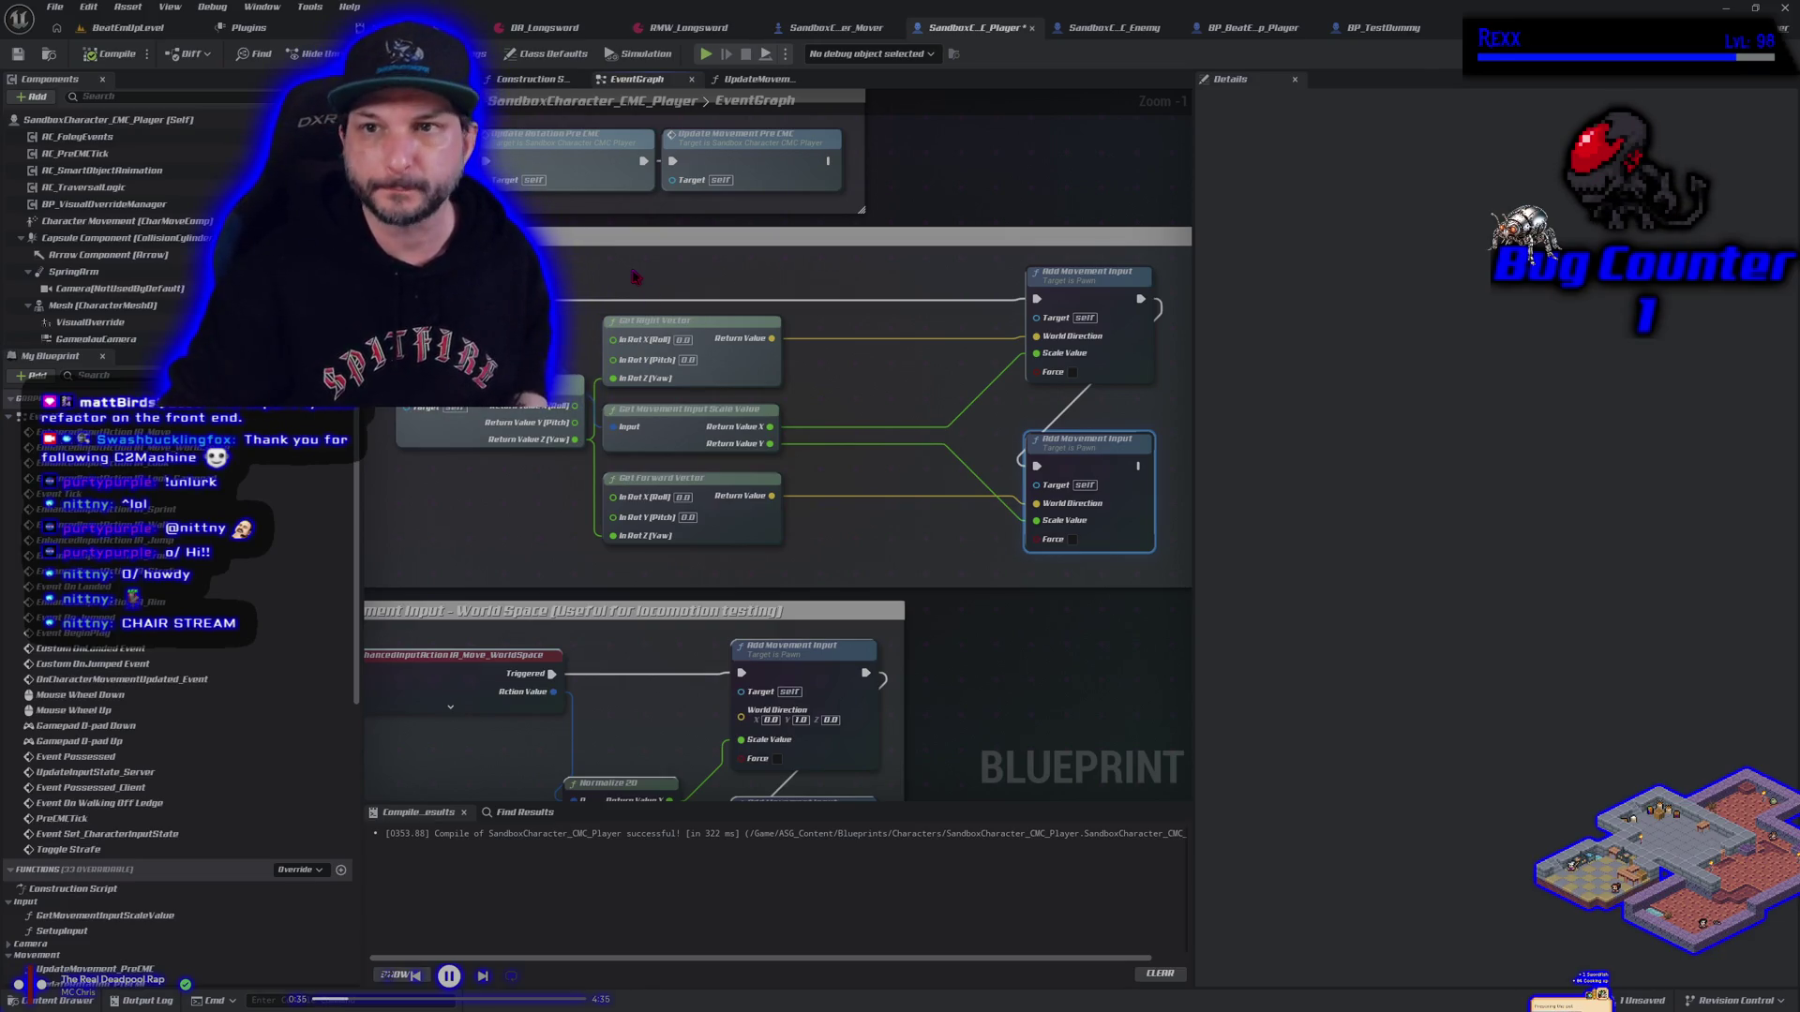
{"action": "left_click", "coordinate": [892, 27]}
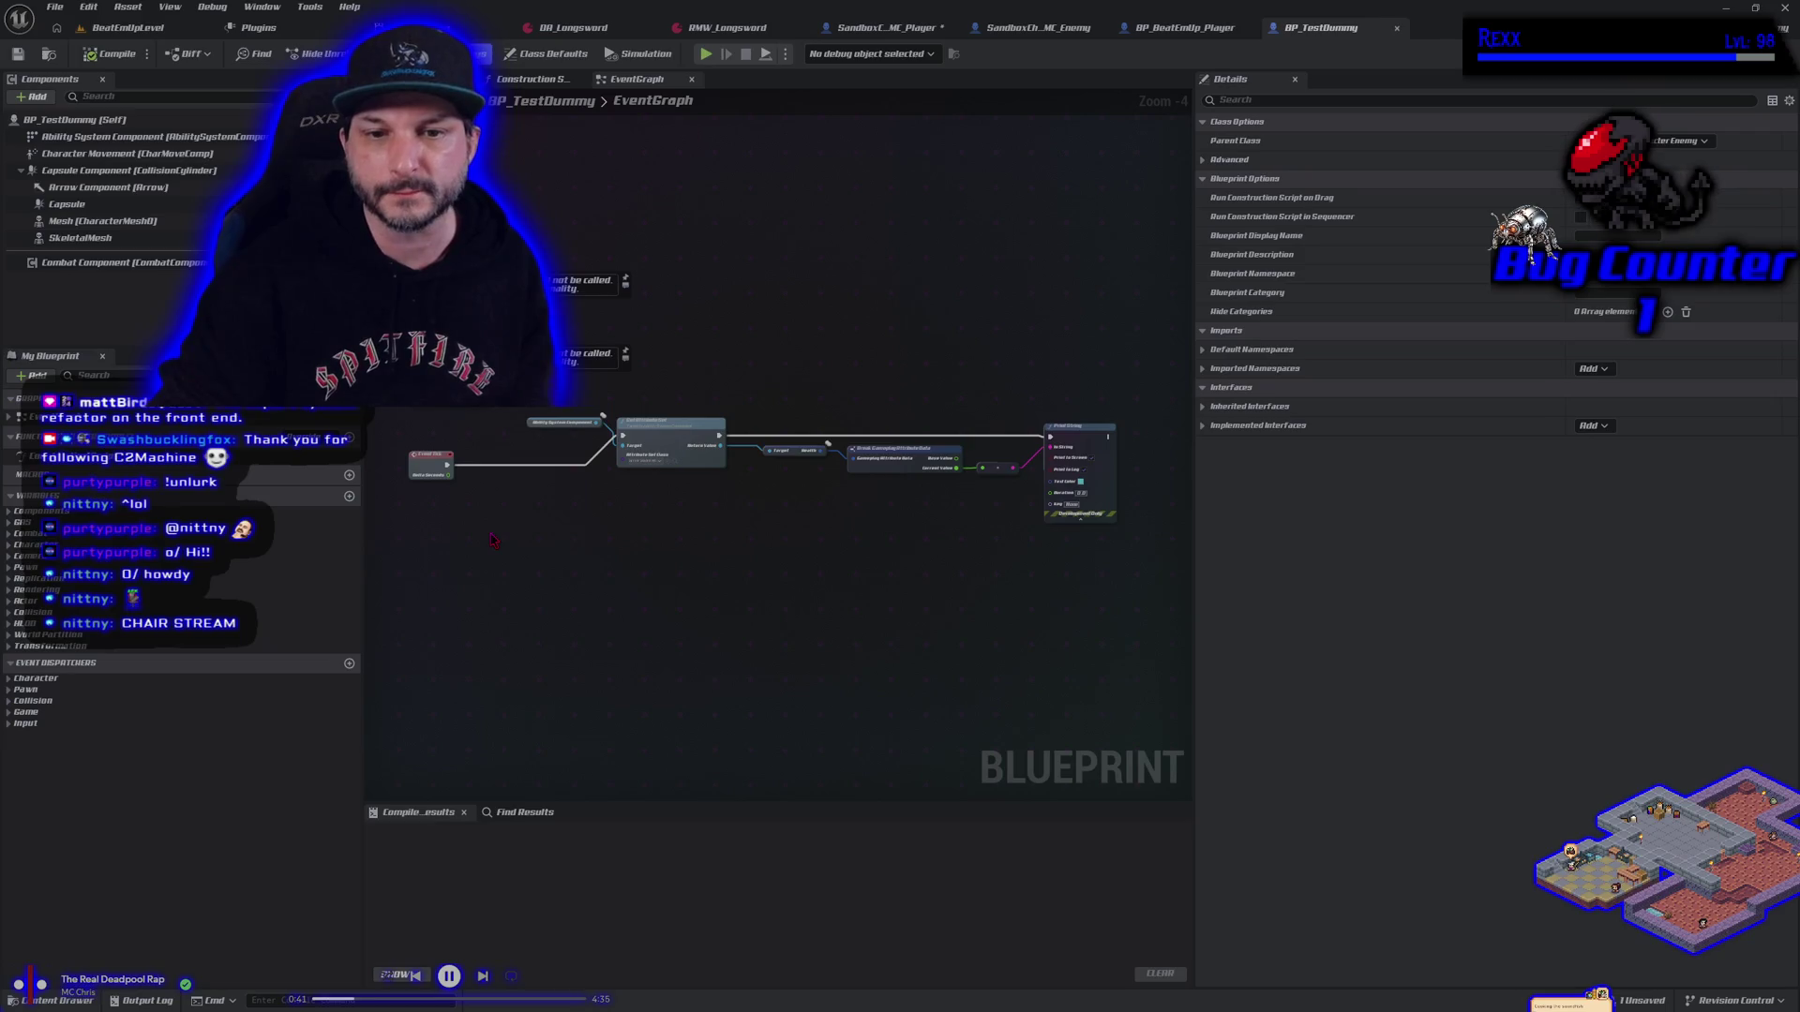
Return to the SandboxCharacter_CMC_Player tab and frame the Movement Input nodes in its EventGraph
{"action": "left_click", "coordinate": [886, 28]}
{"action": "mouse_move", "coordinate": [478, 553]}
{"action": "left_mouse_down"}
{"action": "mouse_move", "coordinate": [572, 537]}
{"action": "mouse_move", "coordinate": [513, 549]}
{"action": "left_mouse_up"}
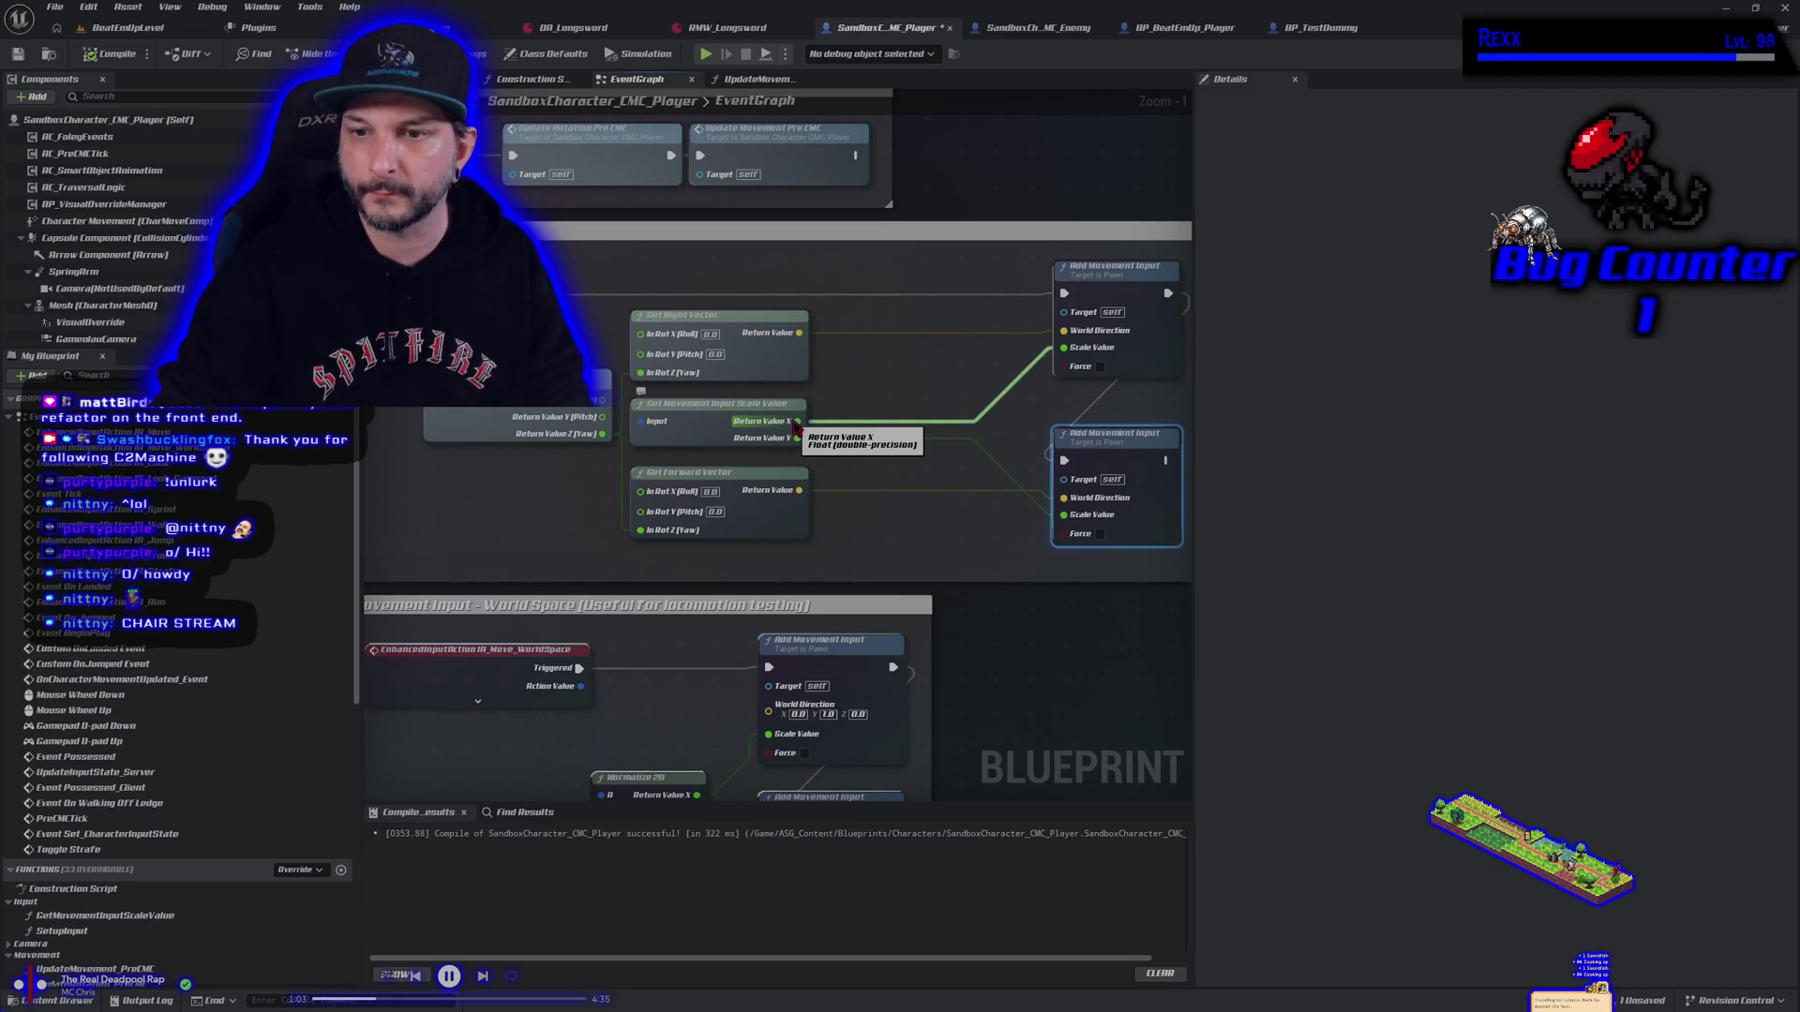
Move Return Value X from the top Scale Value to the lower one and restore the Add node
{"action": "left_click", "coordinate": [796, 422], "text": "alt"}
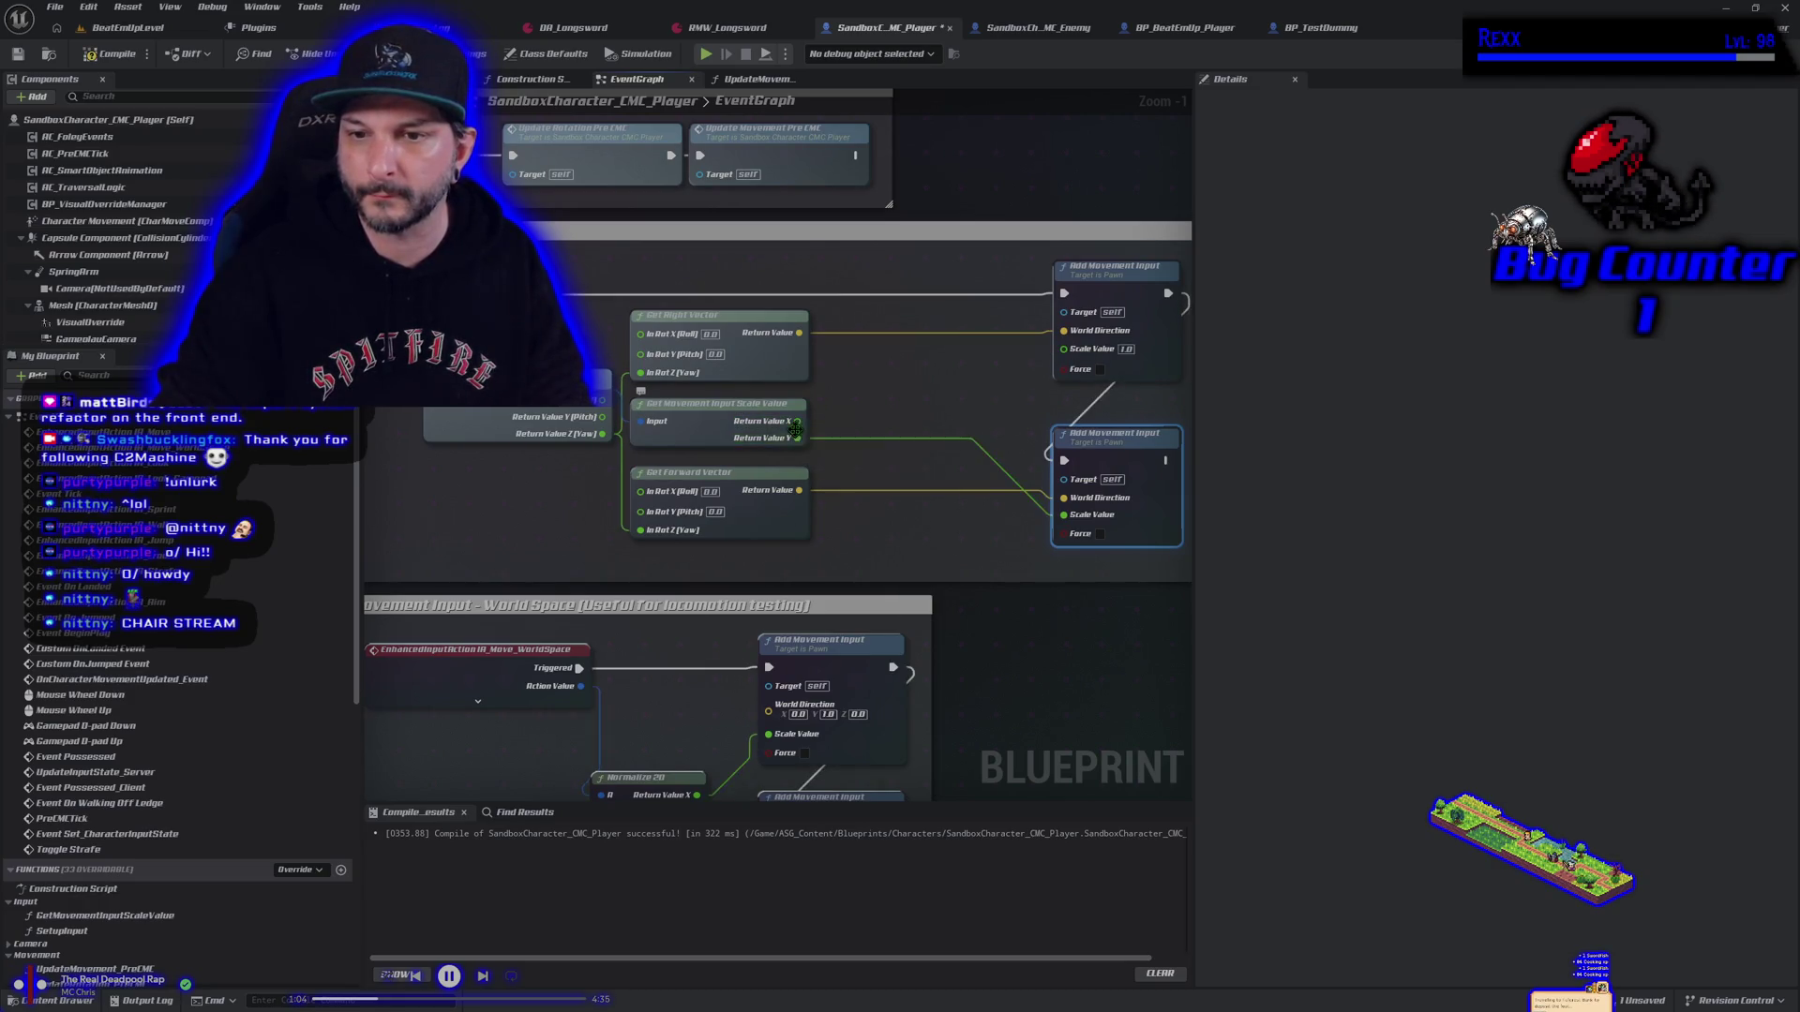
{"action": "mouse_move", "coordinate": [796, 427]}
{"action": "left_mouse_down"}
{"action": "mouse_move", "coordinate": [909, 448]}
{"action": "mouse_move", "coordinate": [1057, 531]}
{"action": "left_mouse_up"}
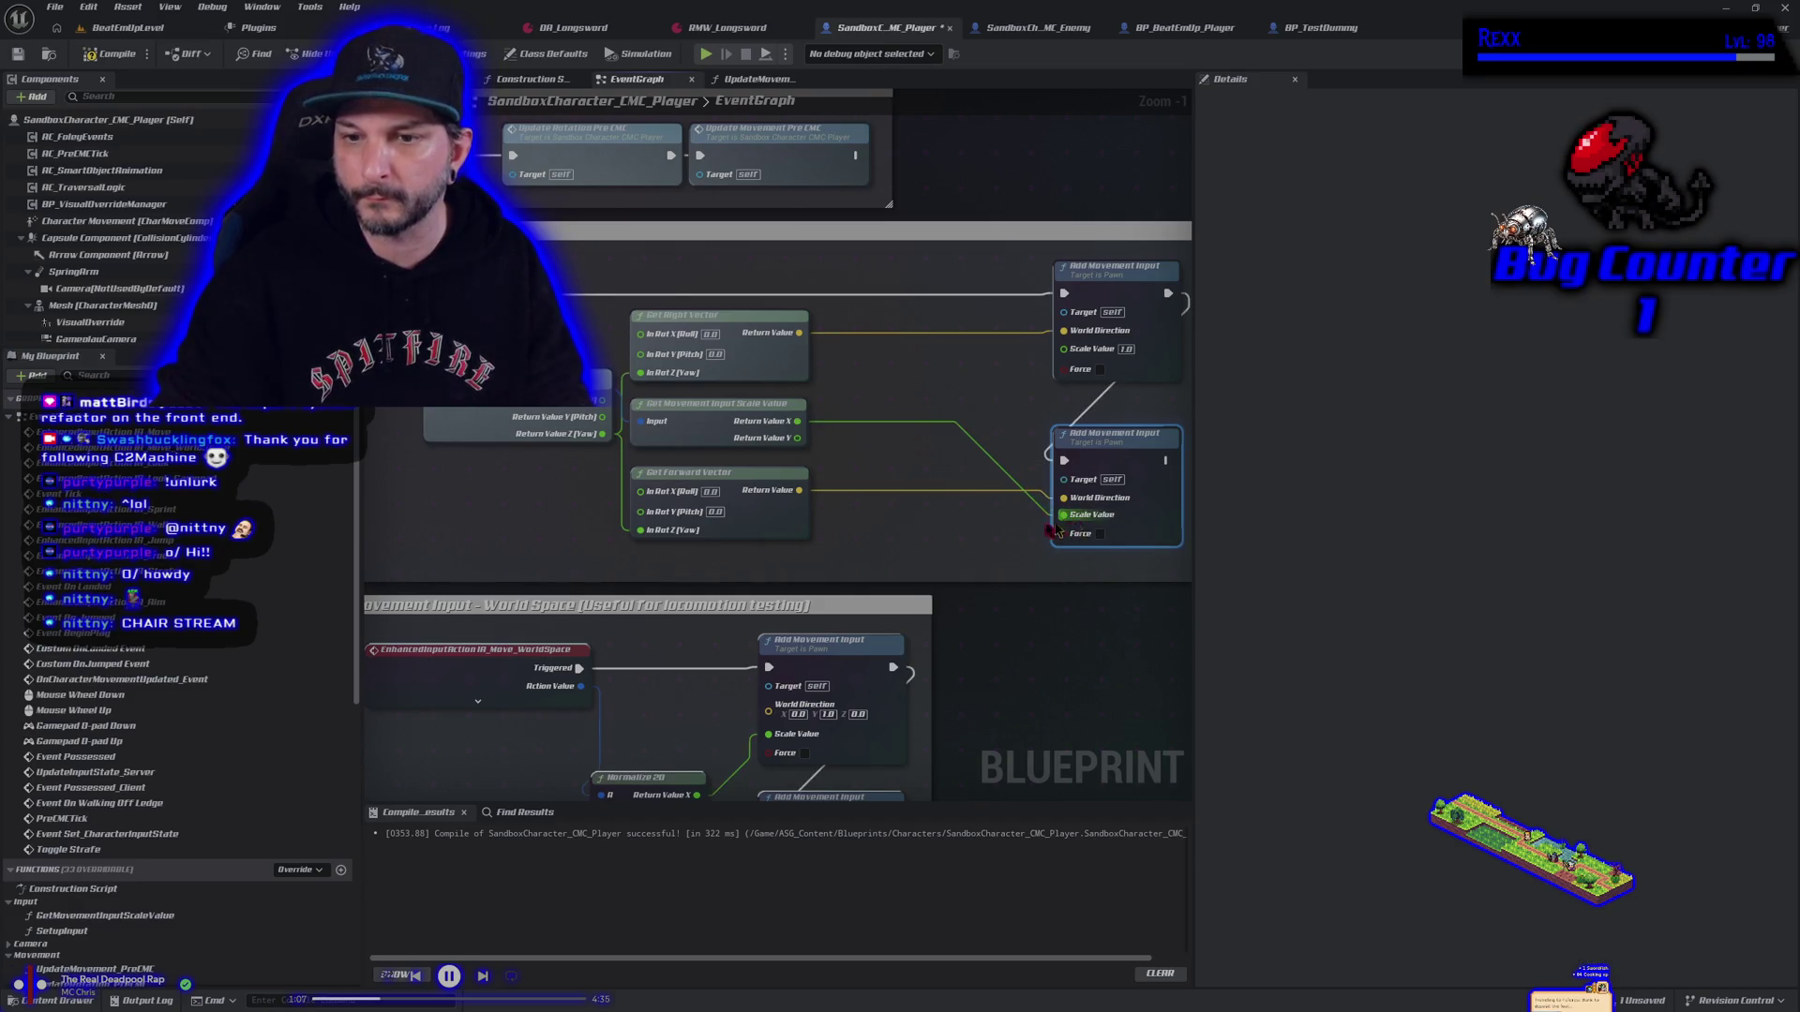
{"action": "left_click_drag", "start_coordinate": [797, 438], "coordinate": [868, 399]}
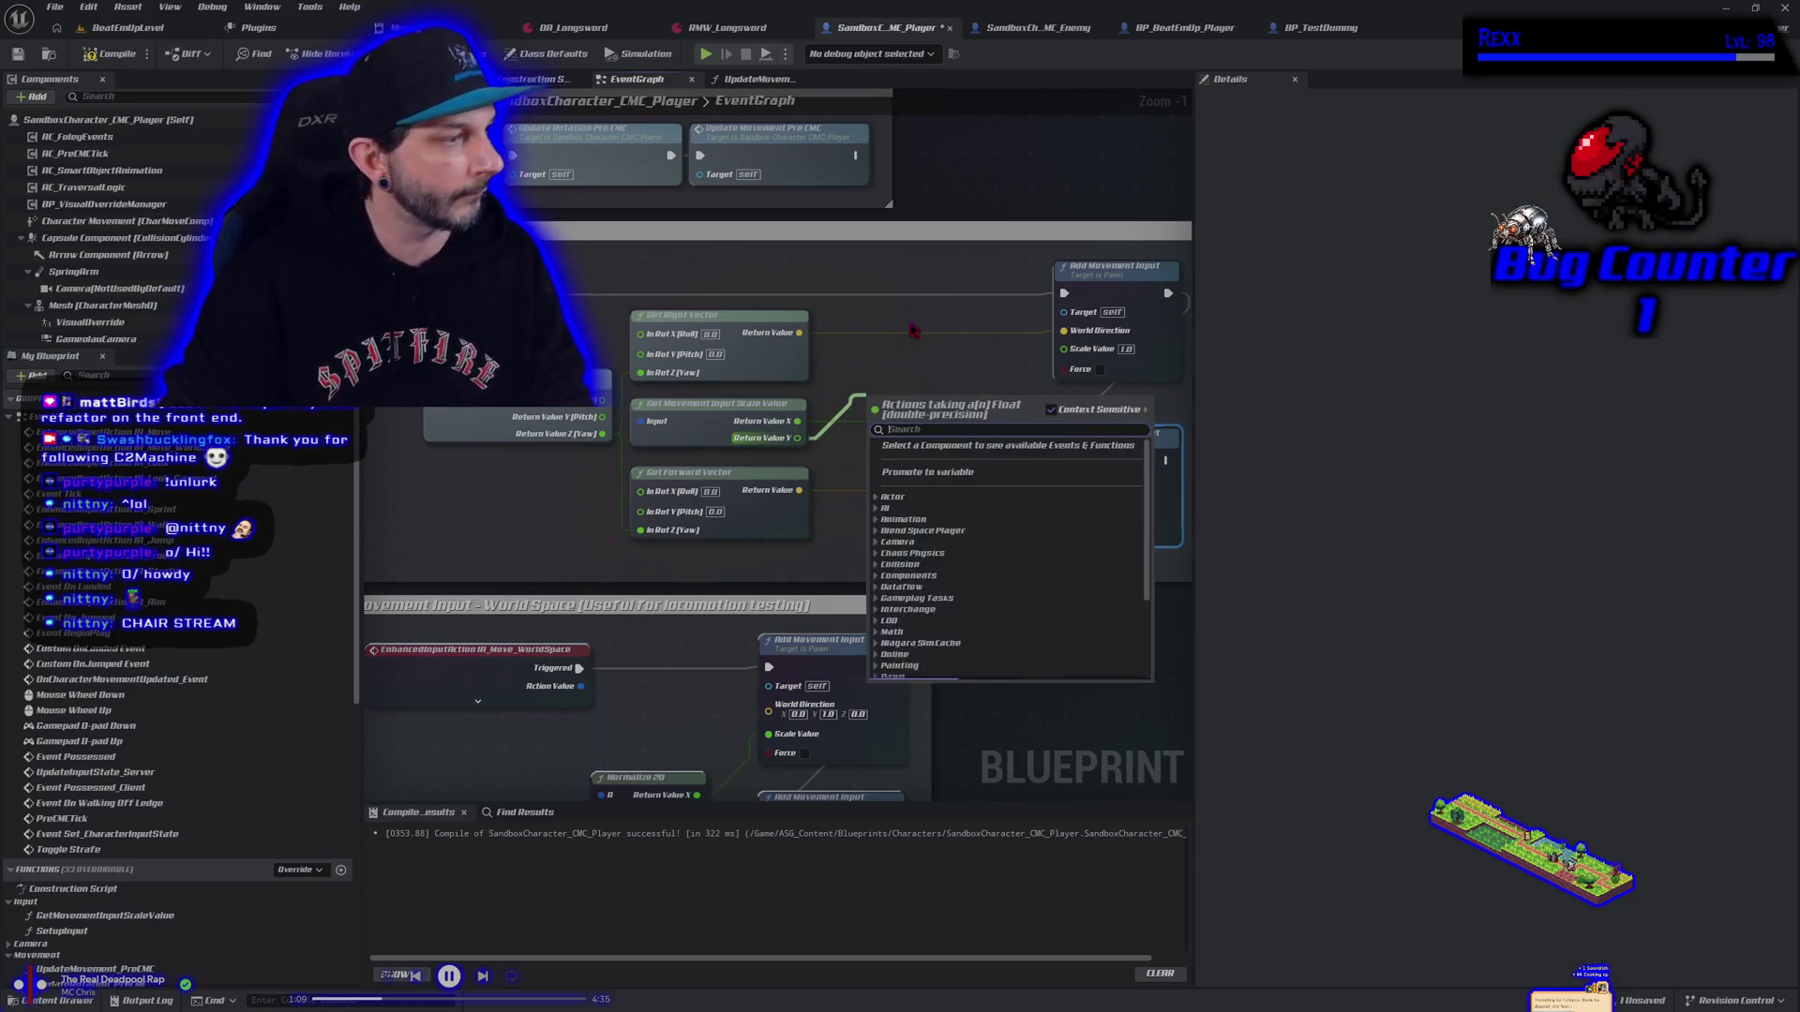
{"action": "key", "text": "Escape"}
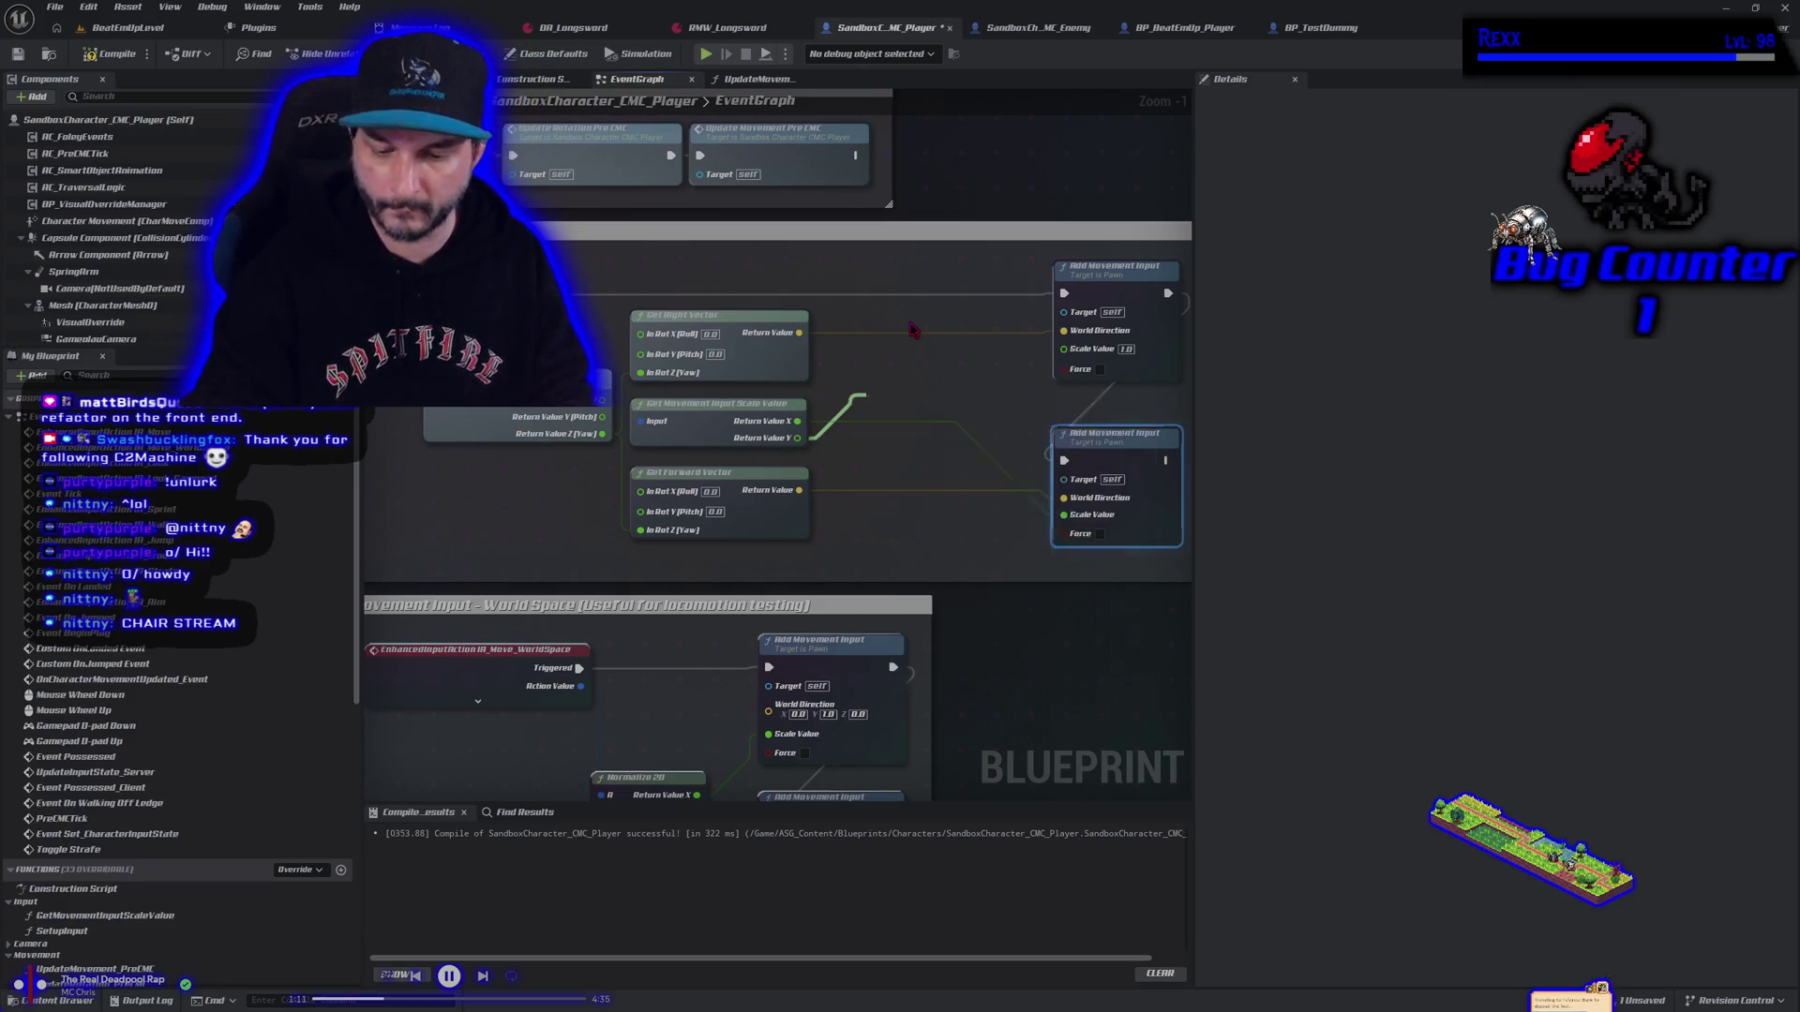
{"action": "key", "text": "ctrl+z"}
{"action": "scroll", "coordinate": [913, 330], "scroll_direction": "down", "scroll_amount": 1}
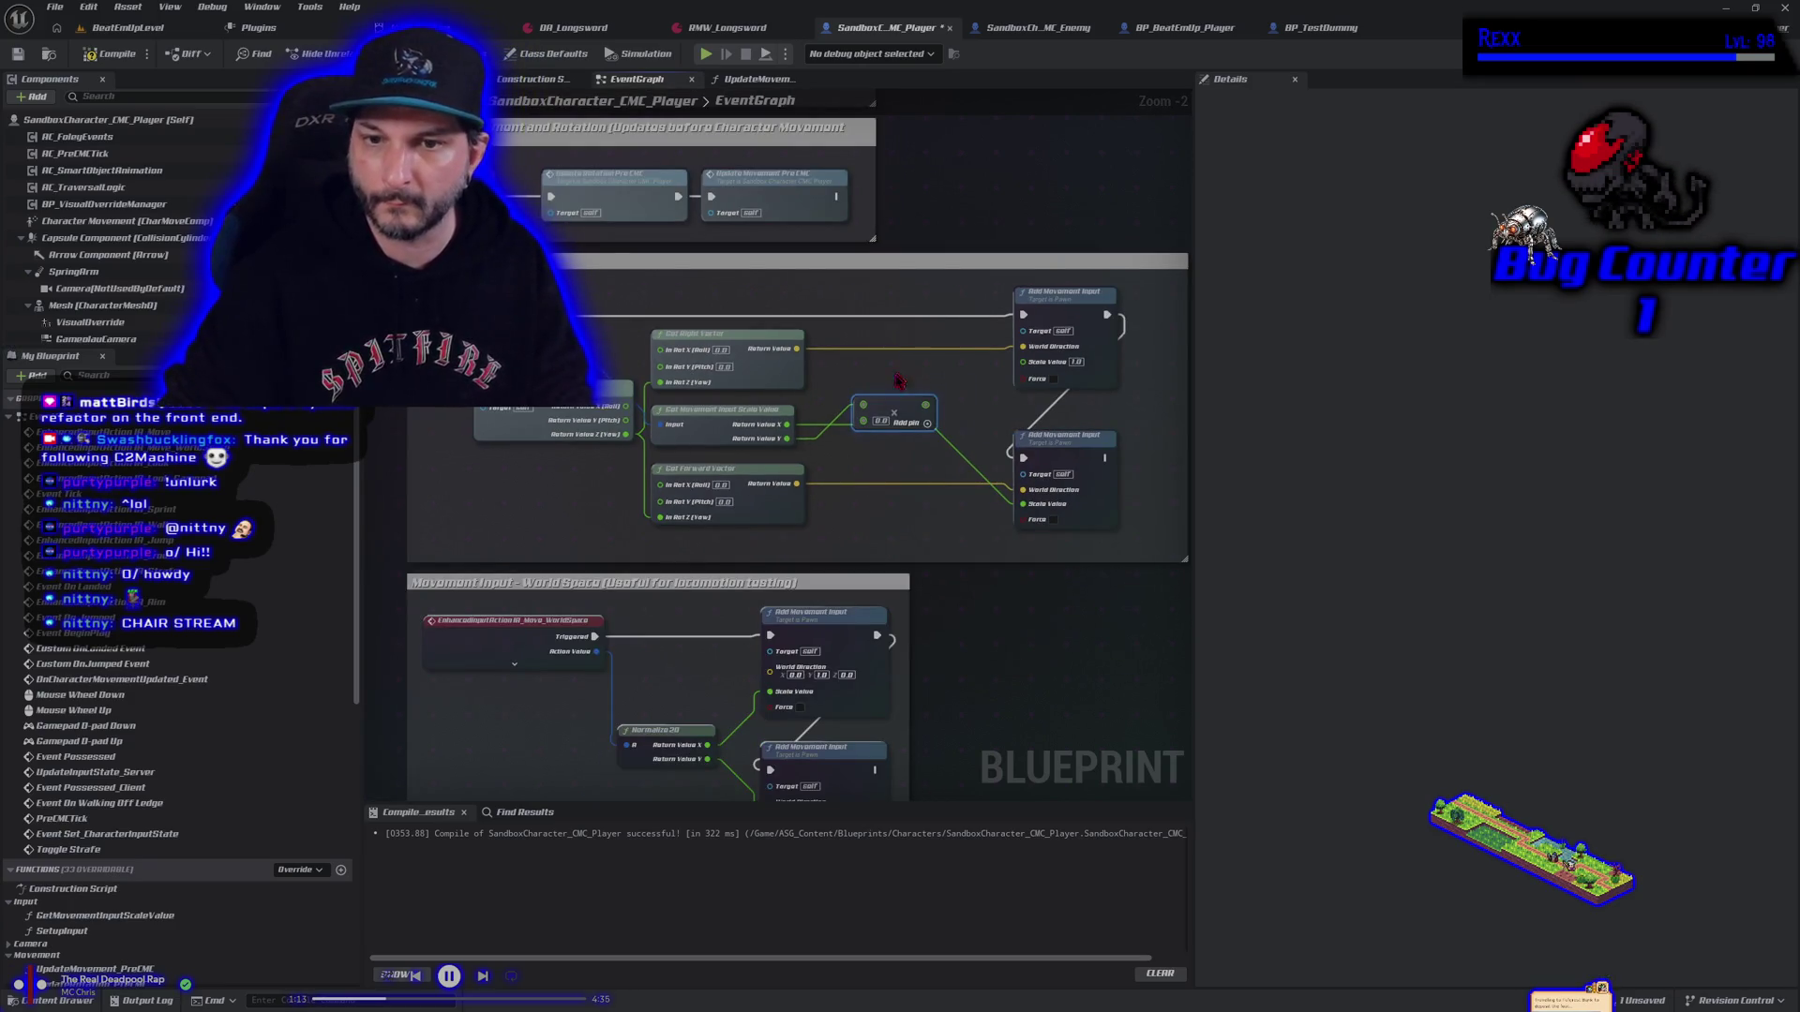
{"action": "scroll", "coordinate": [867, 427], "scroll_direction": "up", "scroll_amount": 2}
Set the Add node's constant to -1.0 and wire its output into the Scale Value
{"action": "left_click", "coordinate": [897, 424]}
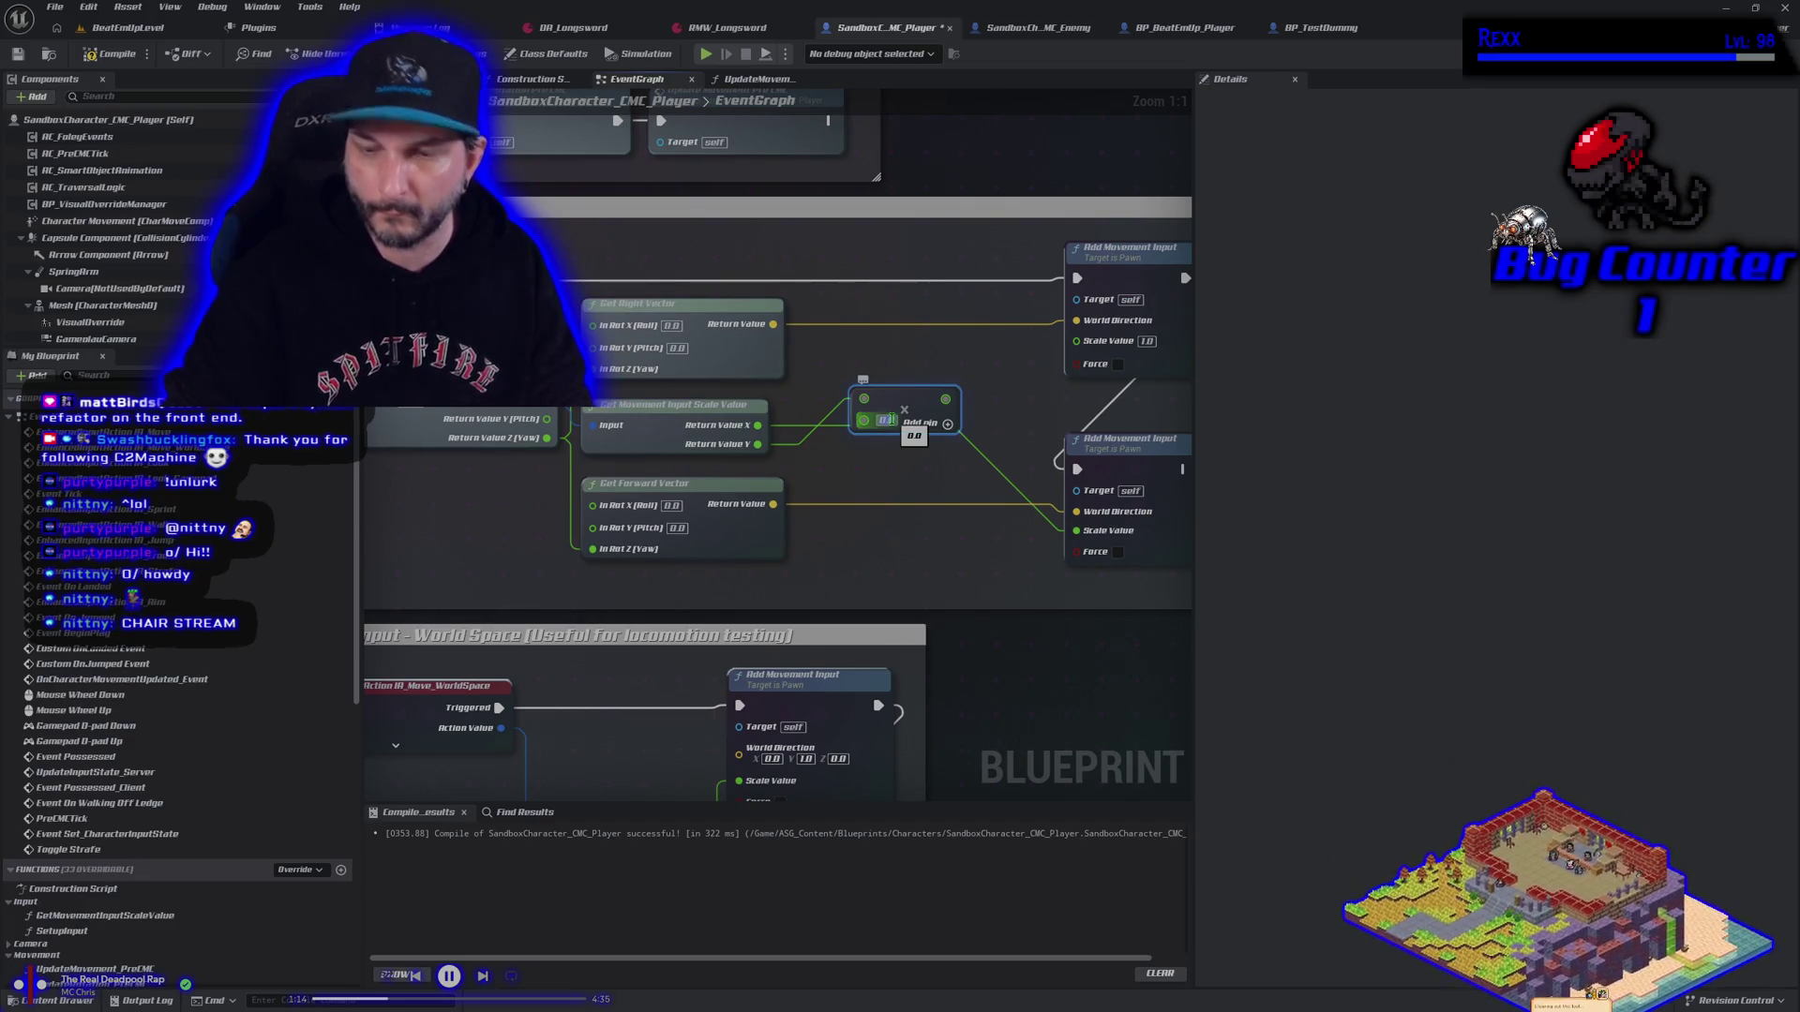
{"action": "type", "text": "-1.0"}
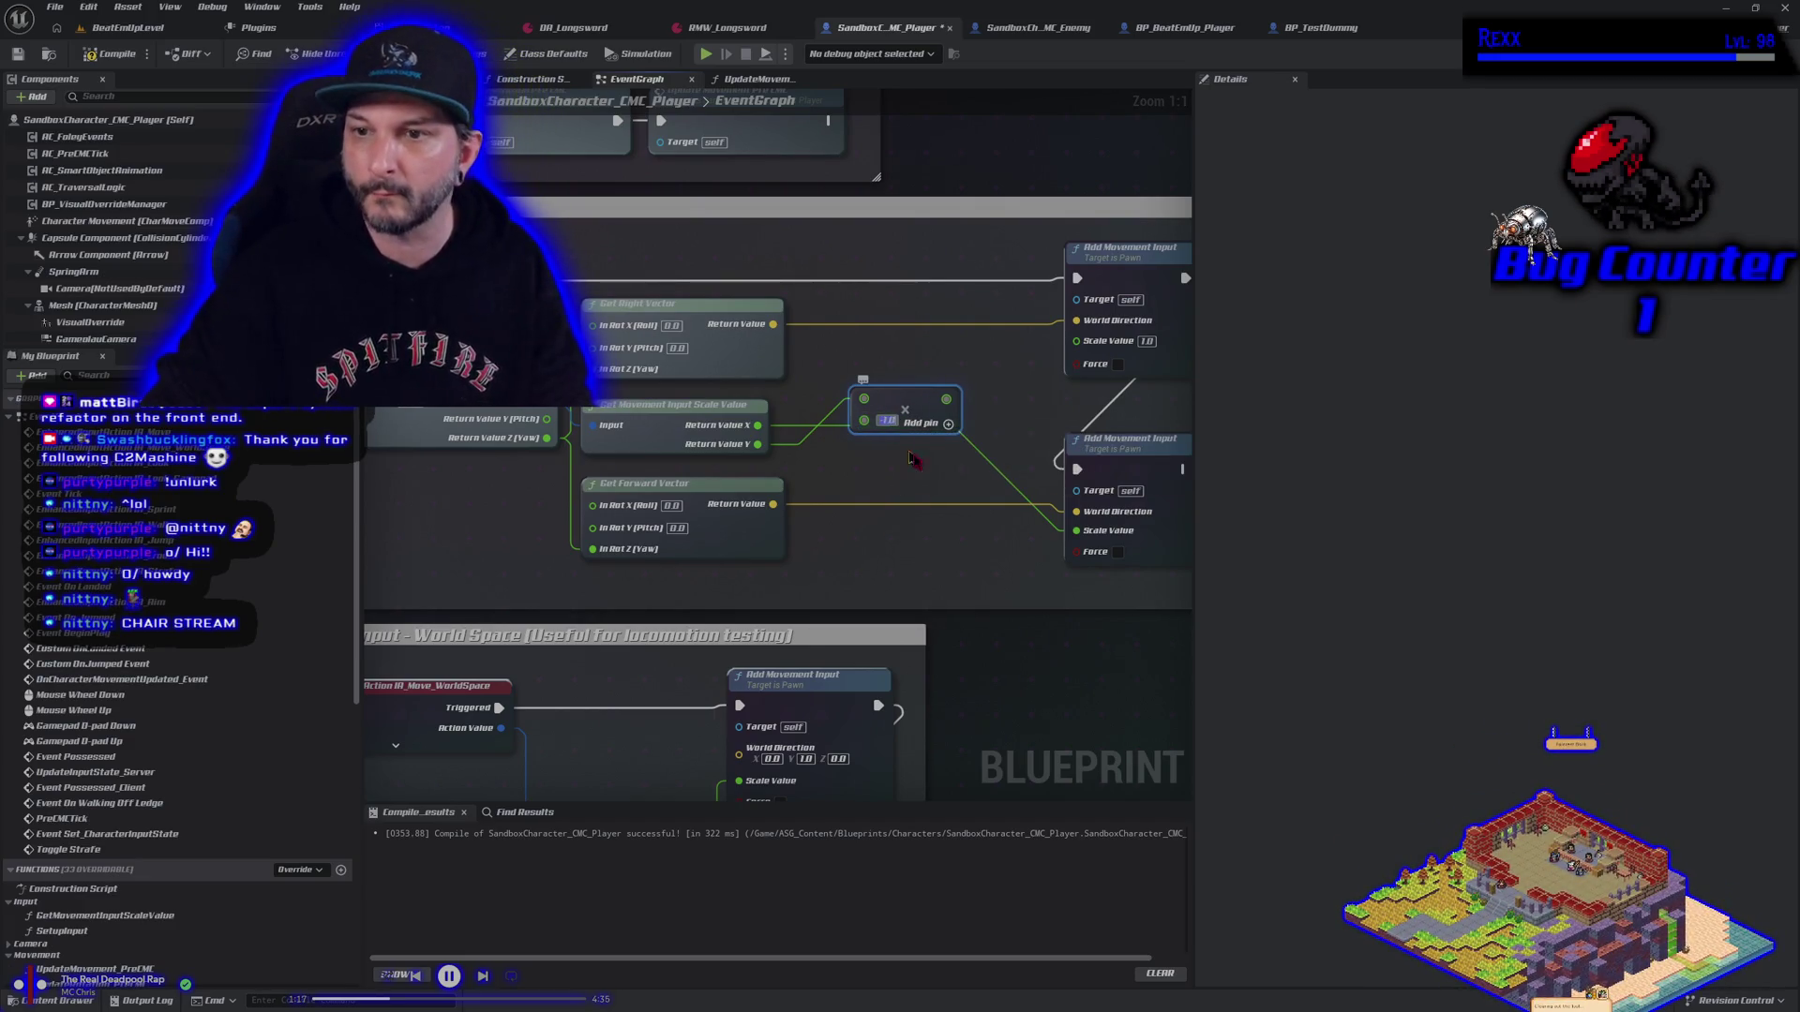
{"action": "key", "text": "Return"}
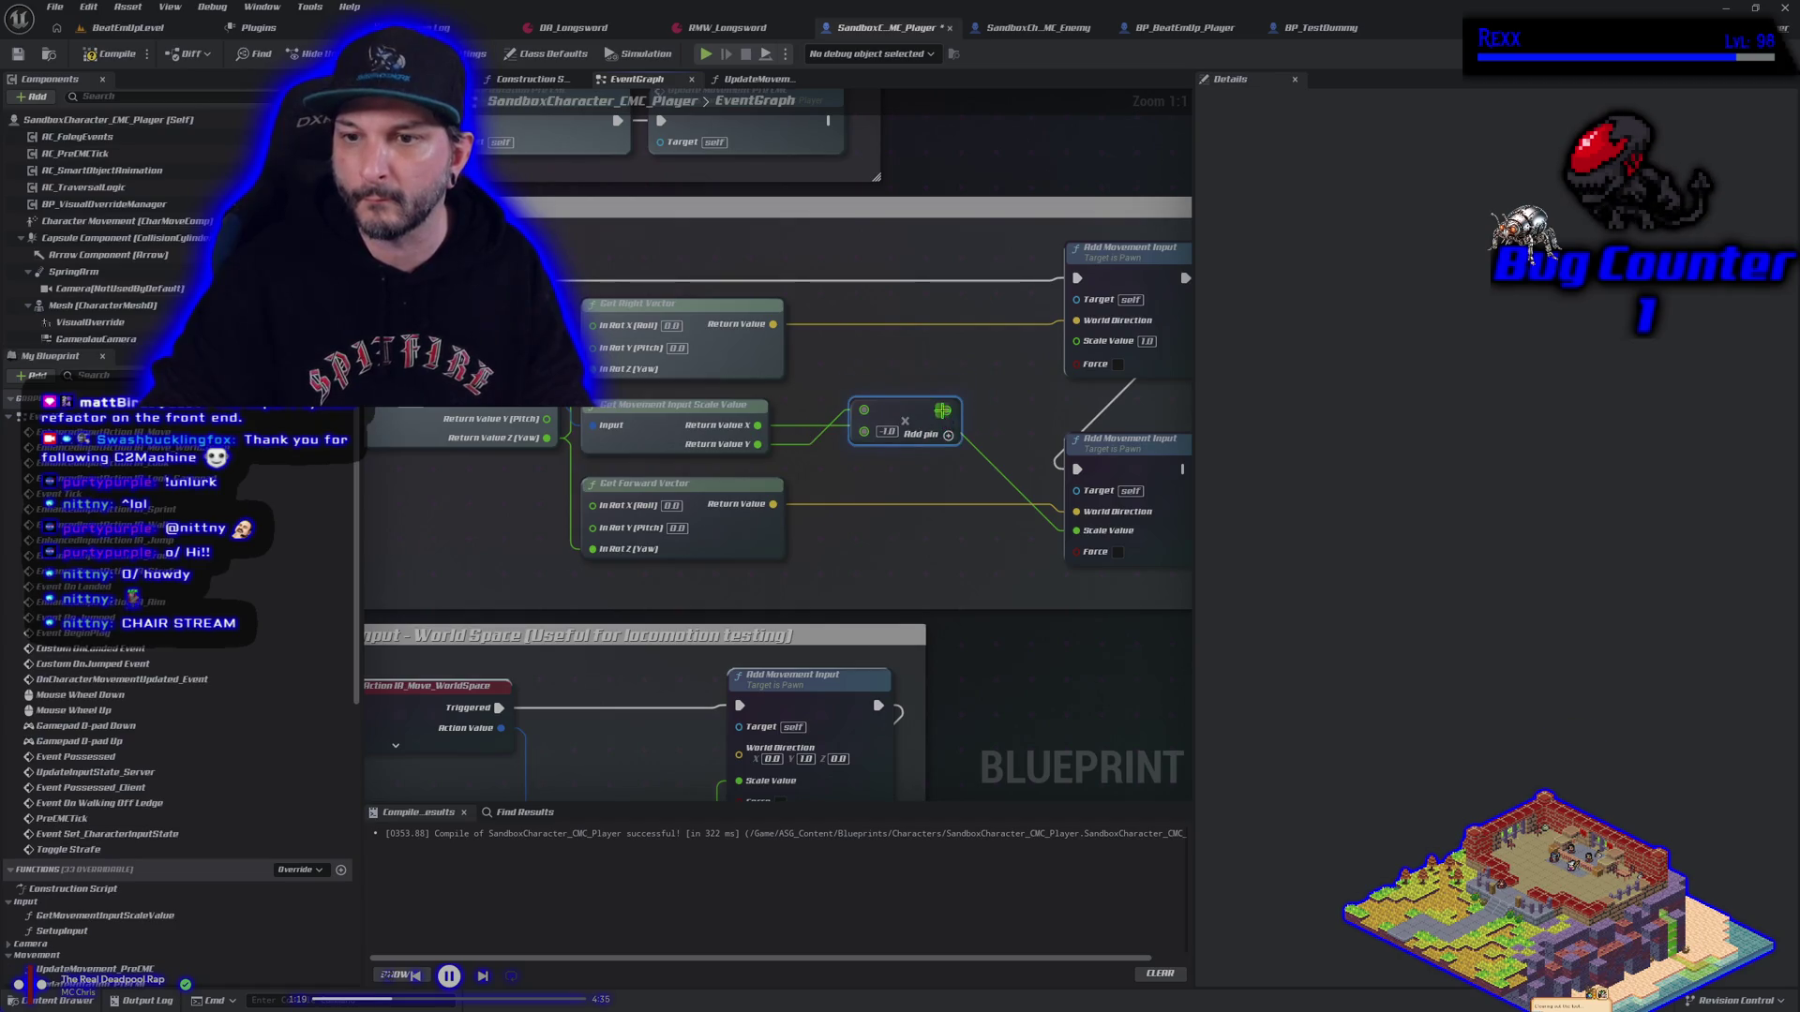
{"action": "left_click_drag", "start_coordinate": [946, 409], "coordinate": [1077, 340]}
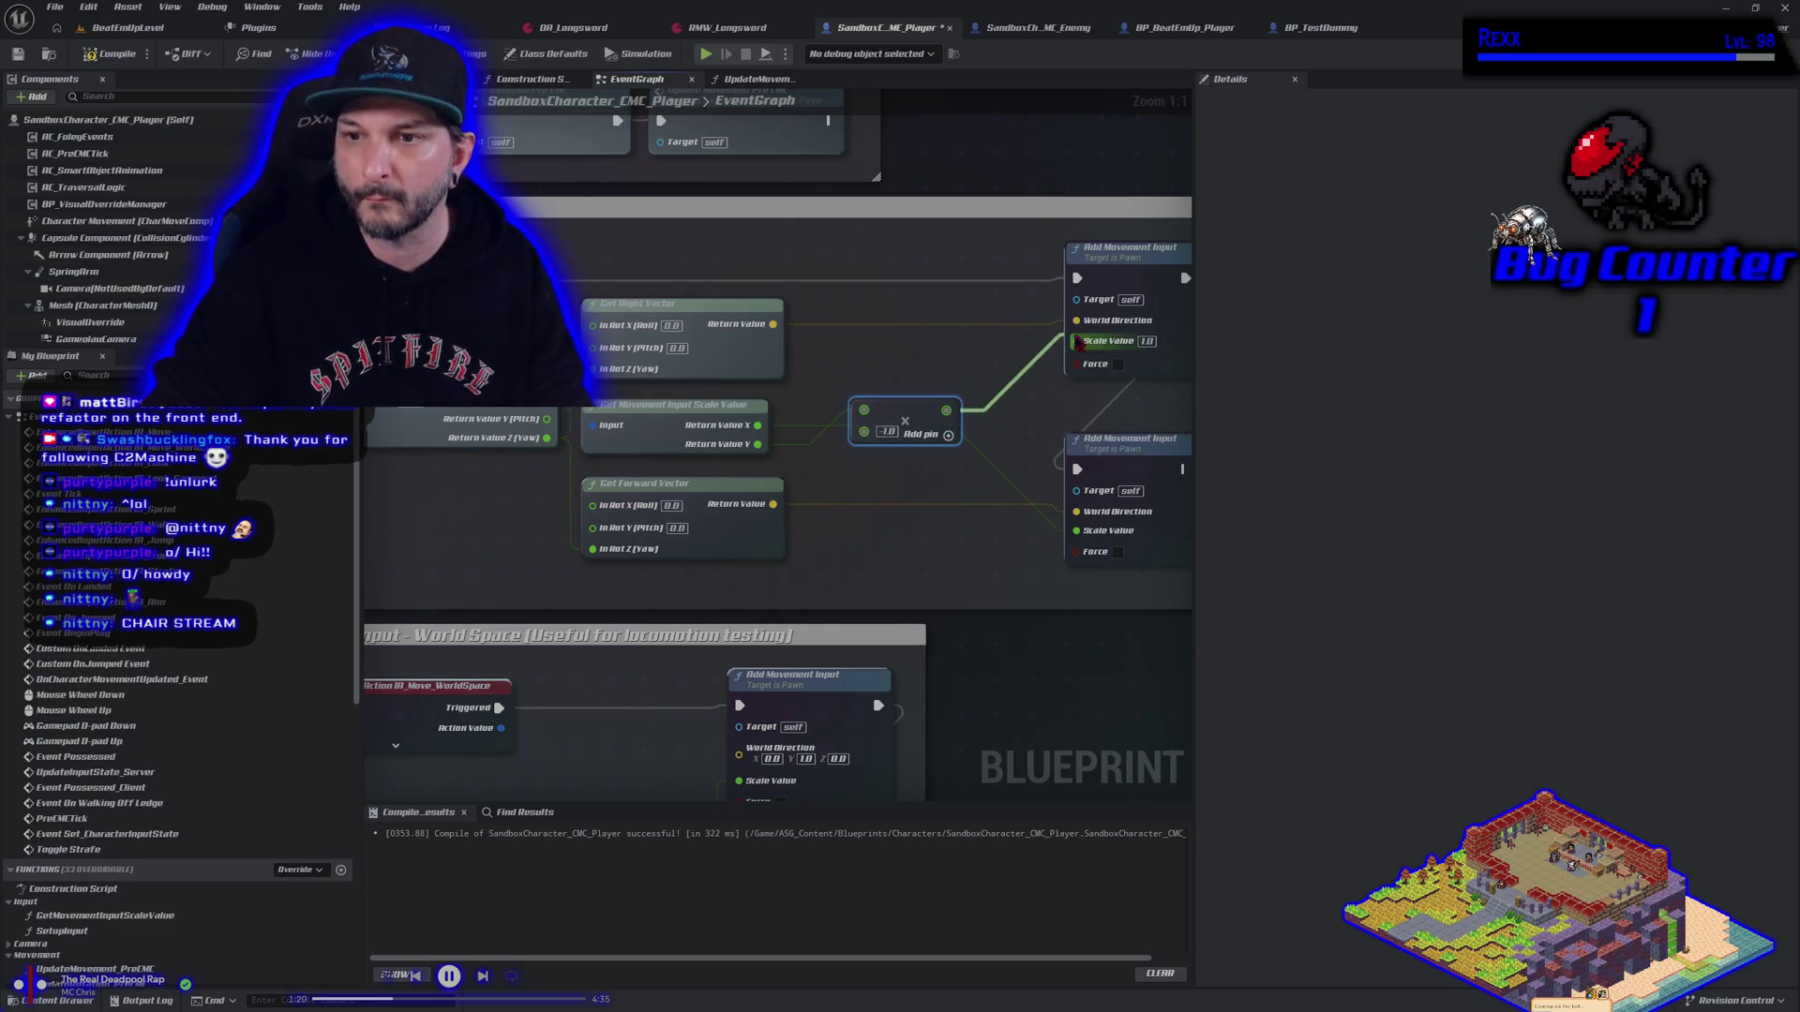
Compile and save the player blueprint, then start a play-in-editor test
{"action": "left_click", "coordinate": [107, 54]}
{"action": "left_click", "coordinate": [20, 56]}
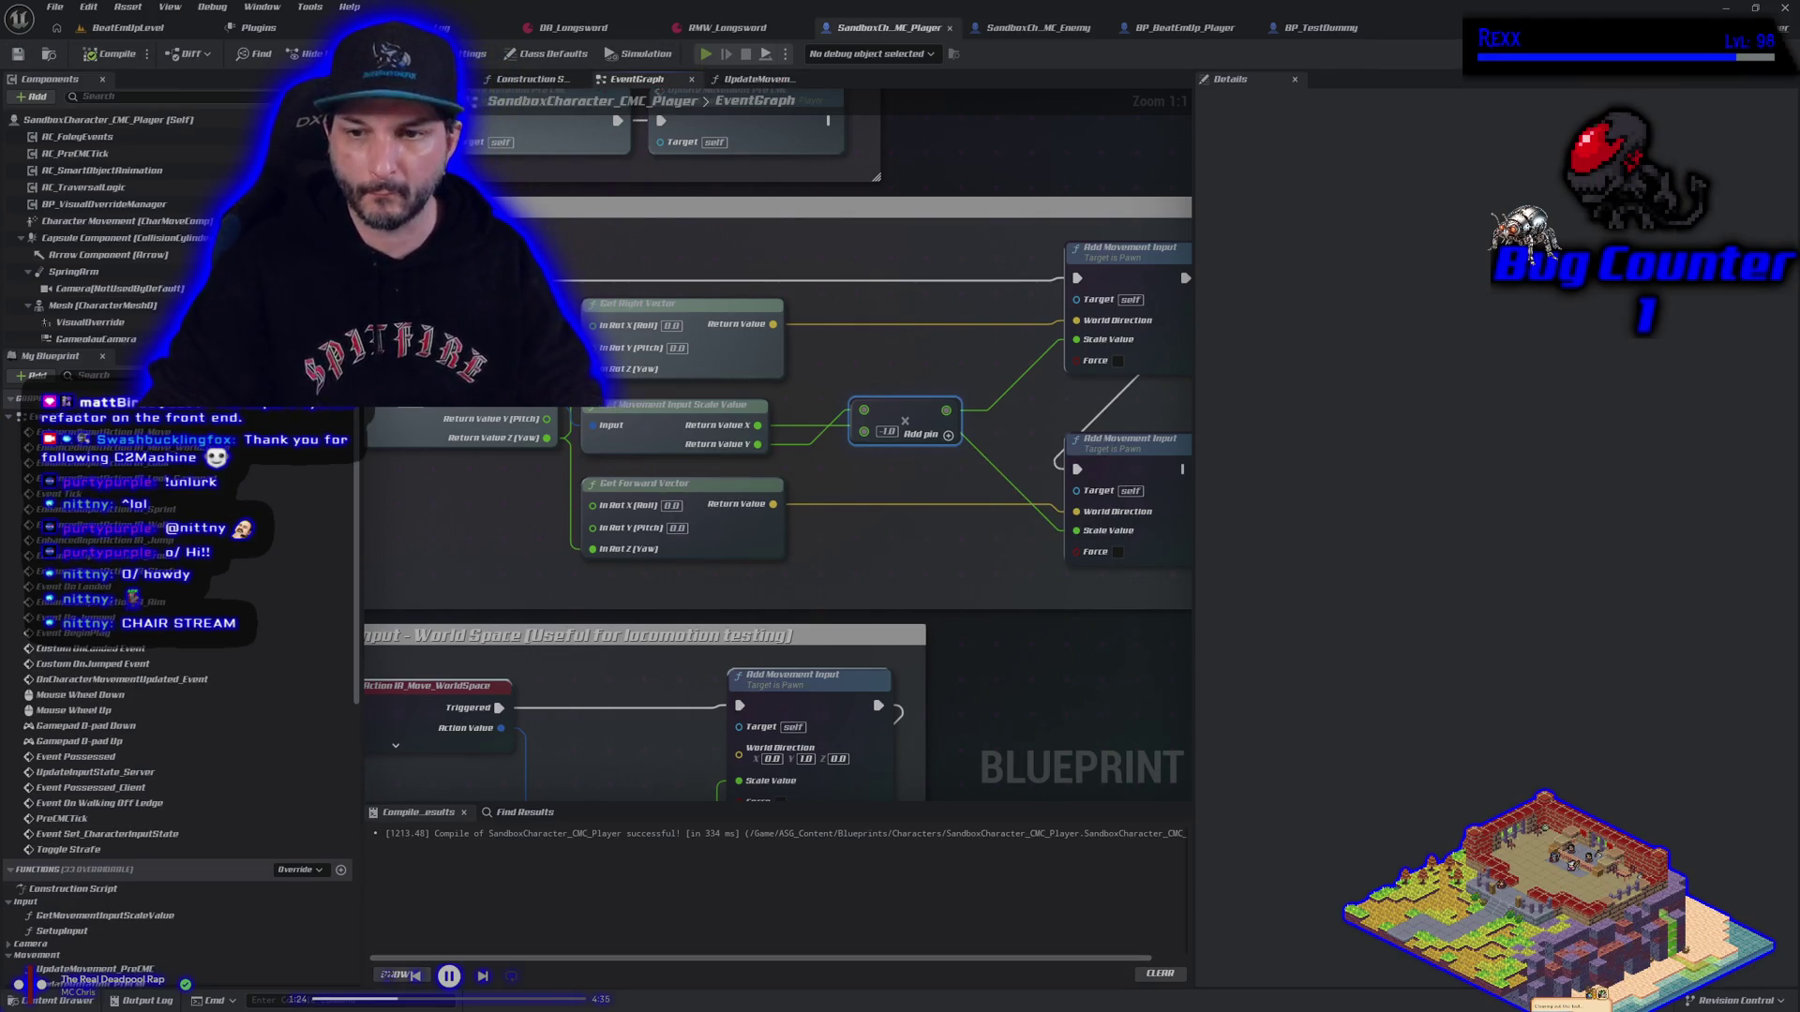
{"action": "key", "text": "alt+p"}
Run the character left, right and toward the 1 M and 2 M blocks, then stop the play test
{"action": "key", "text": "d"}
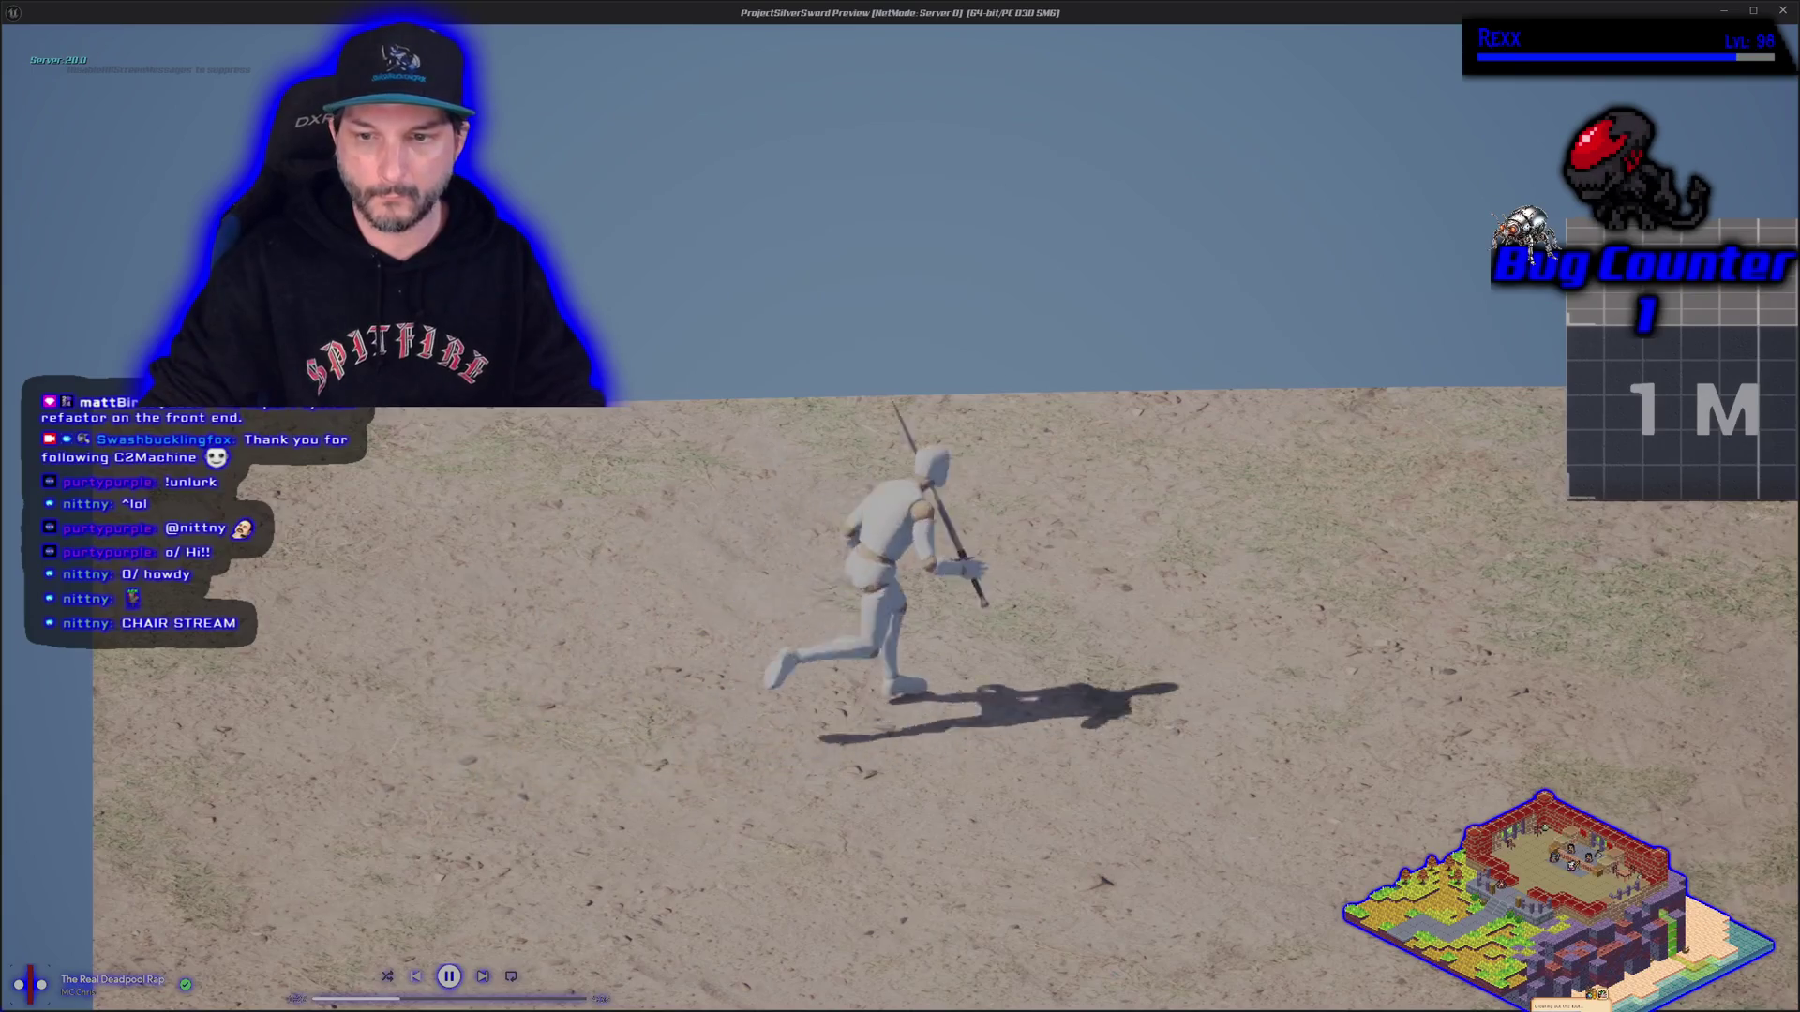
{"action": "key", "text": "s"}
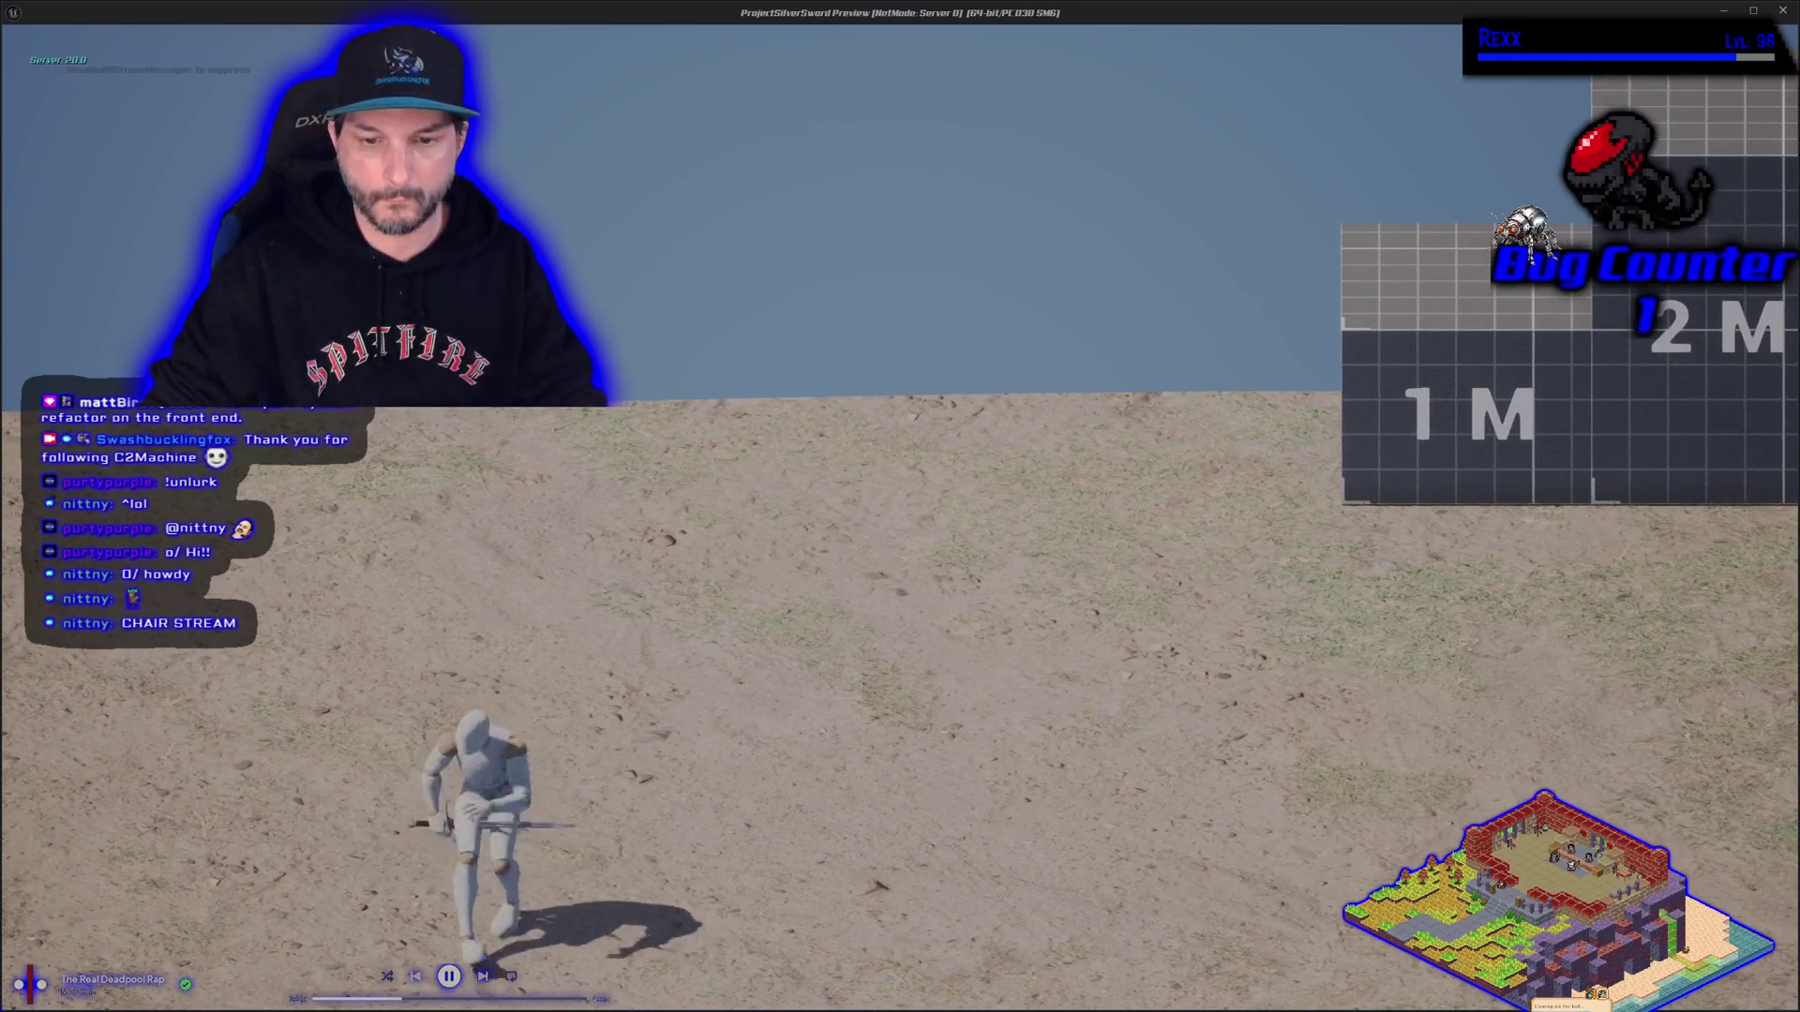
{"action": "key", "text": "a"}
{"action": "key", "text": "w"}
{"action": "key", "text": "d"}
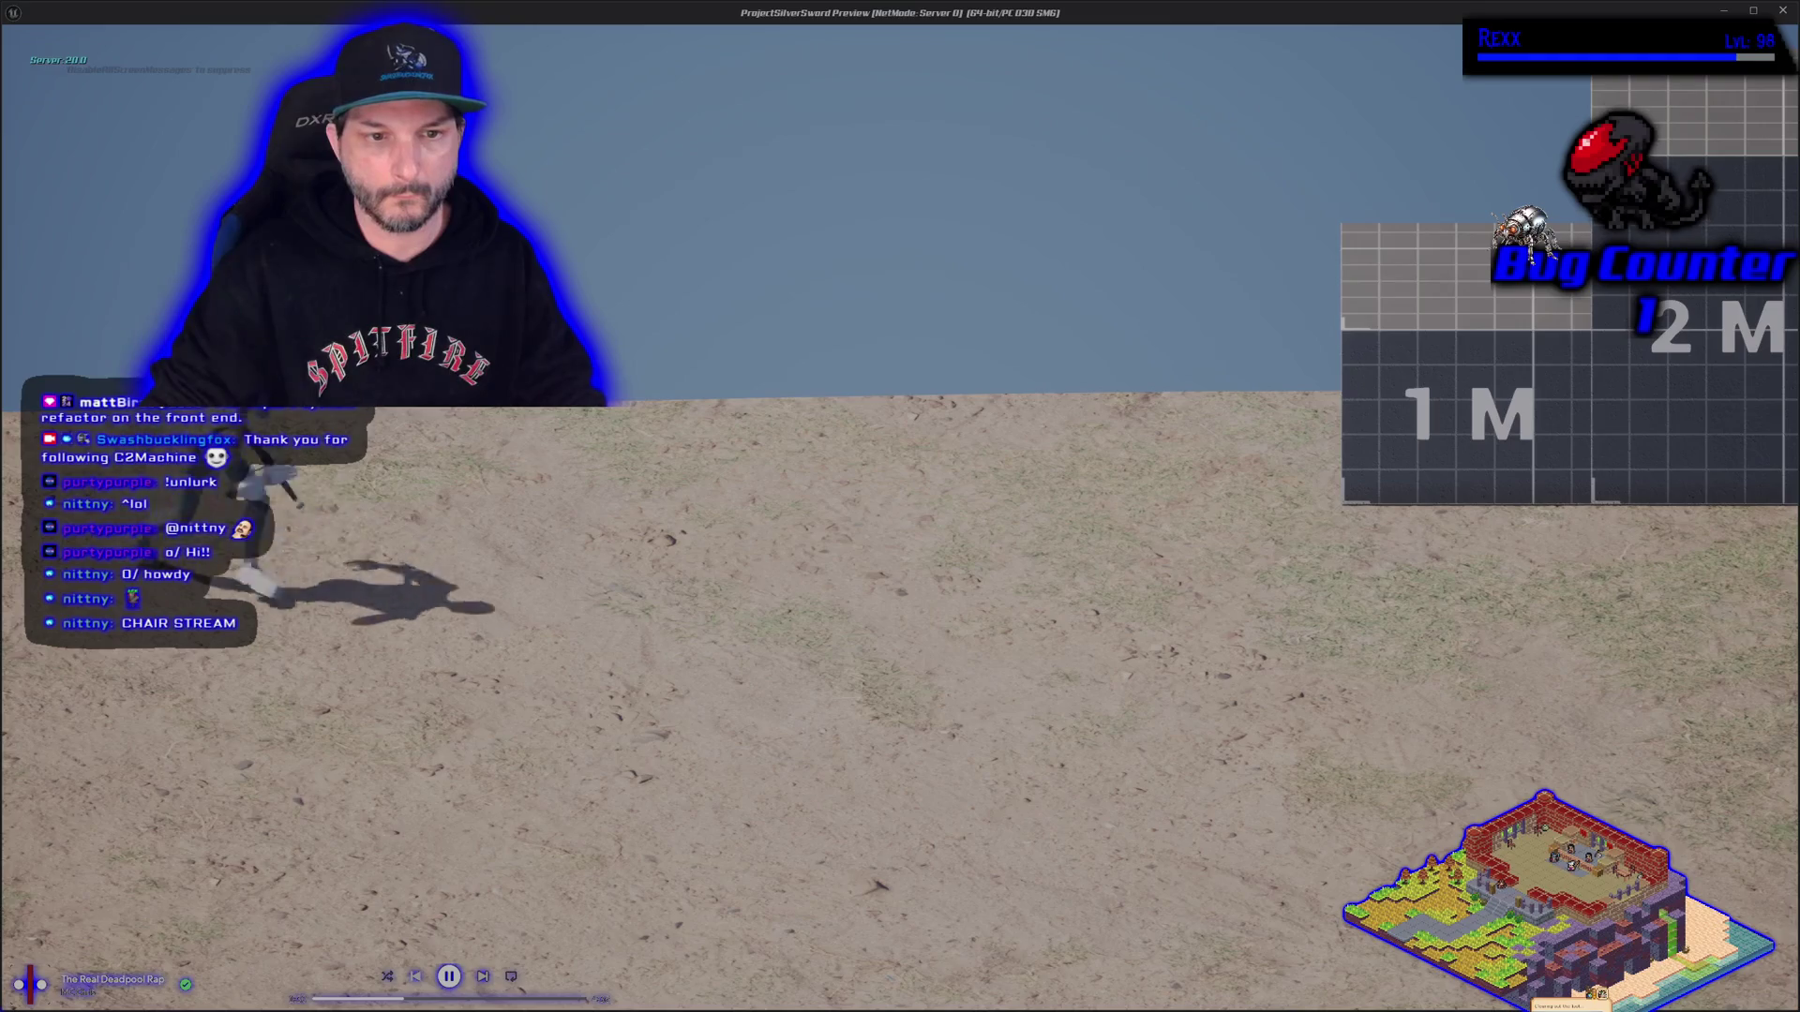
{"action": "key", "text": "a"}
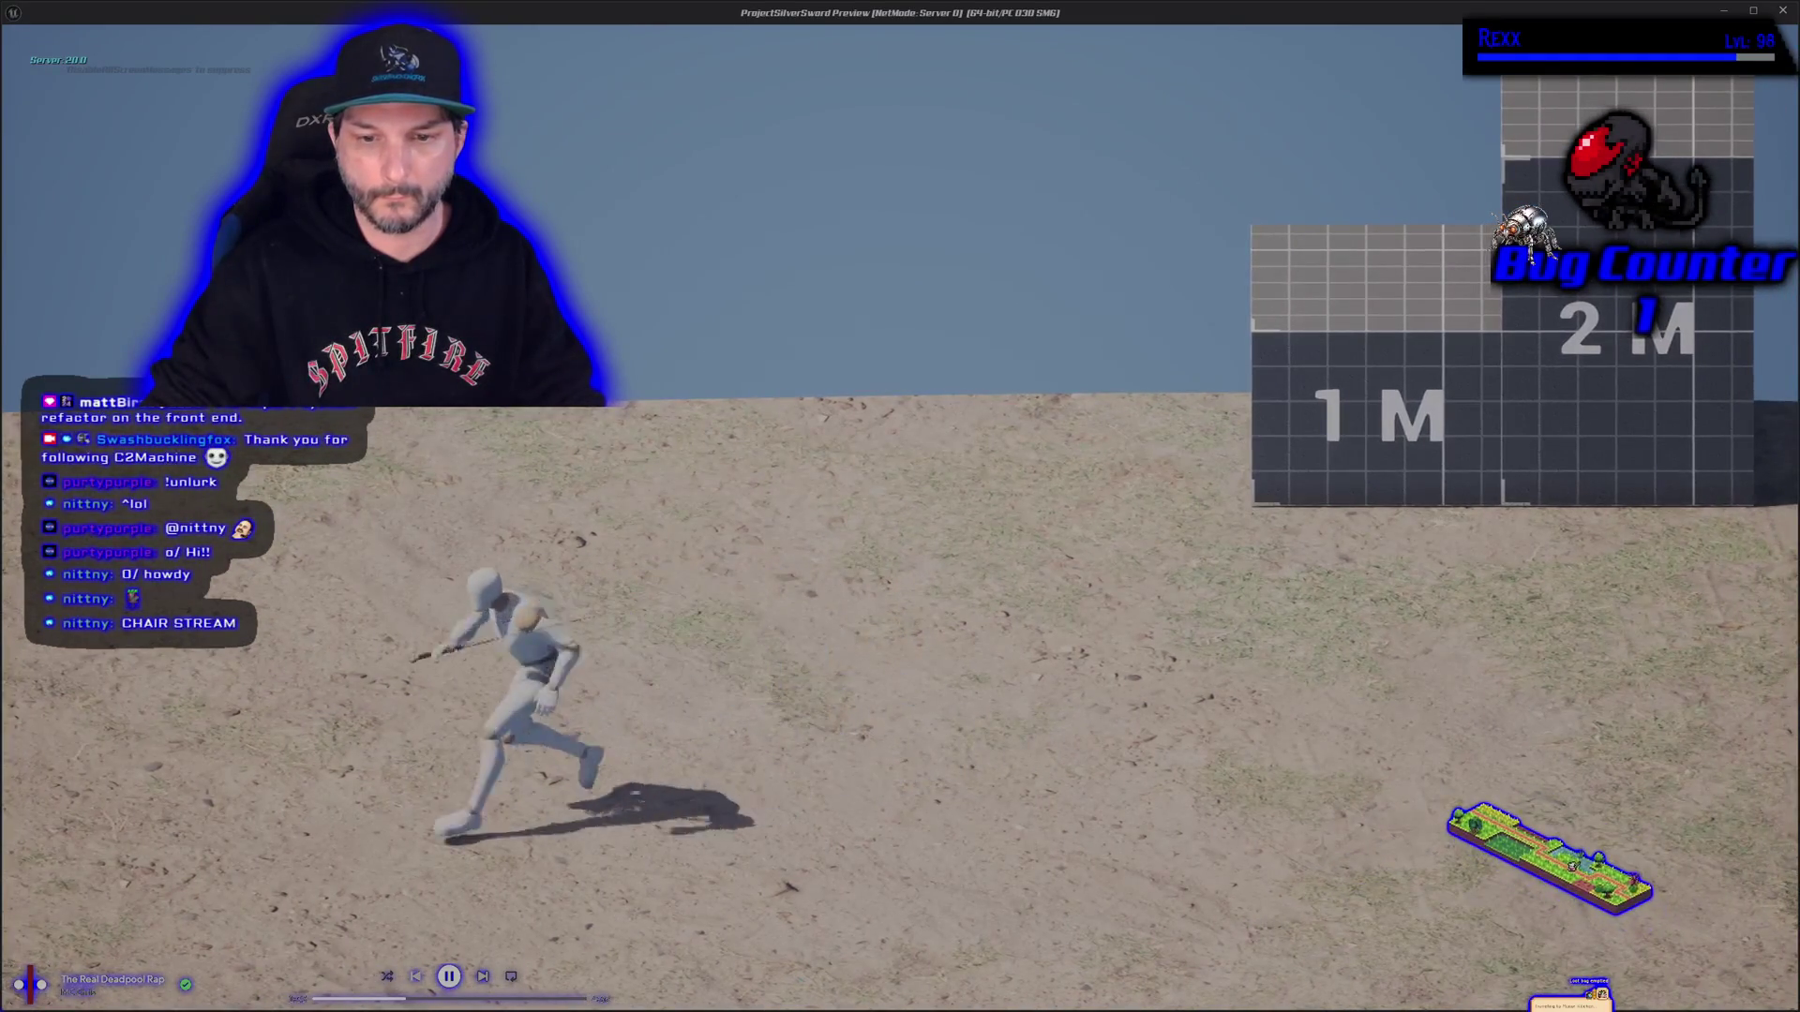
{"action": "key", "text": "d"}
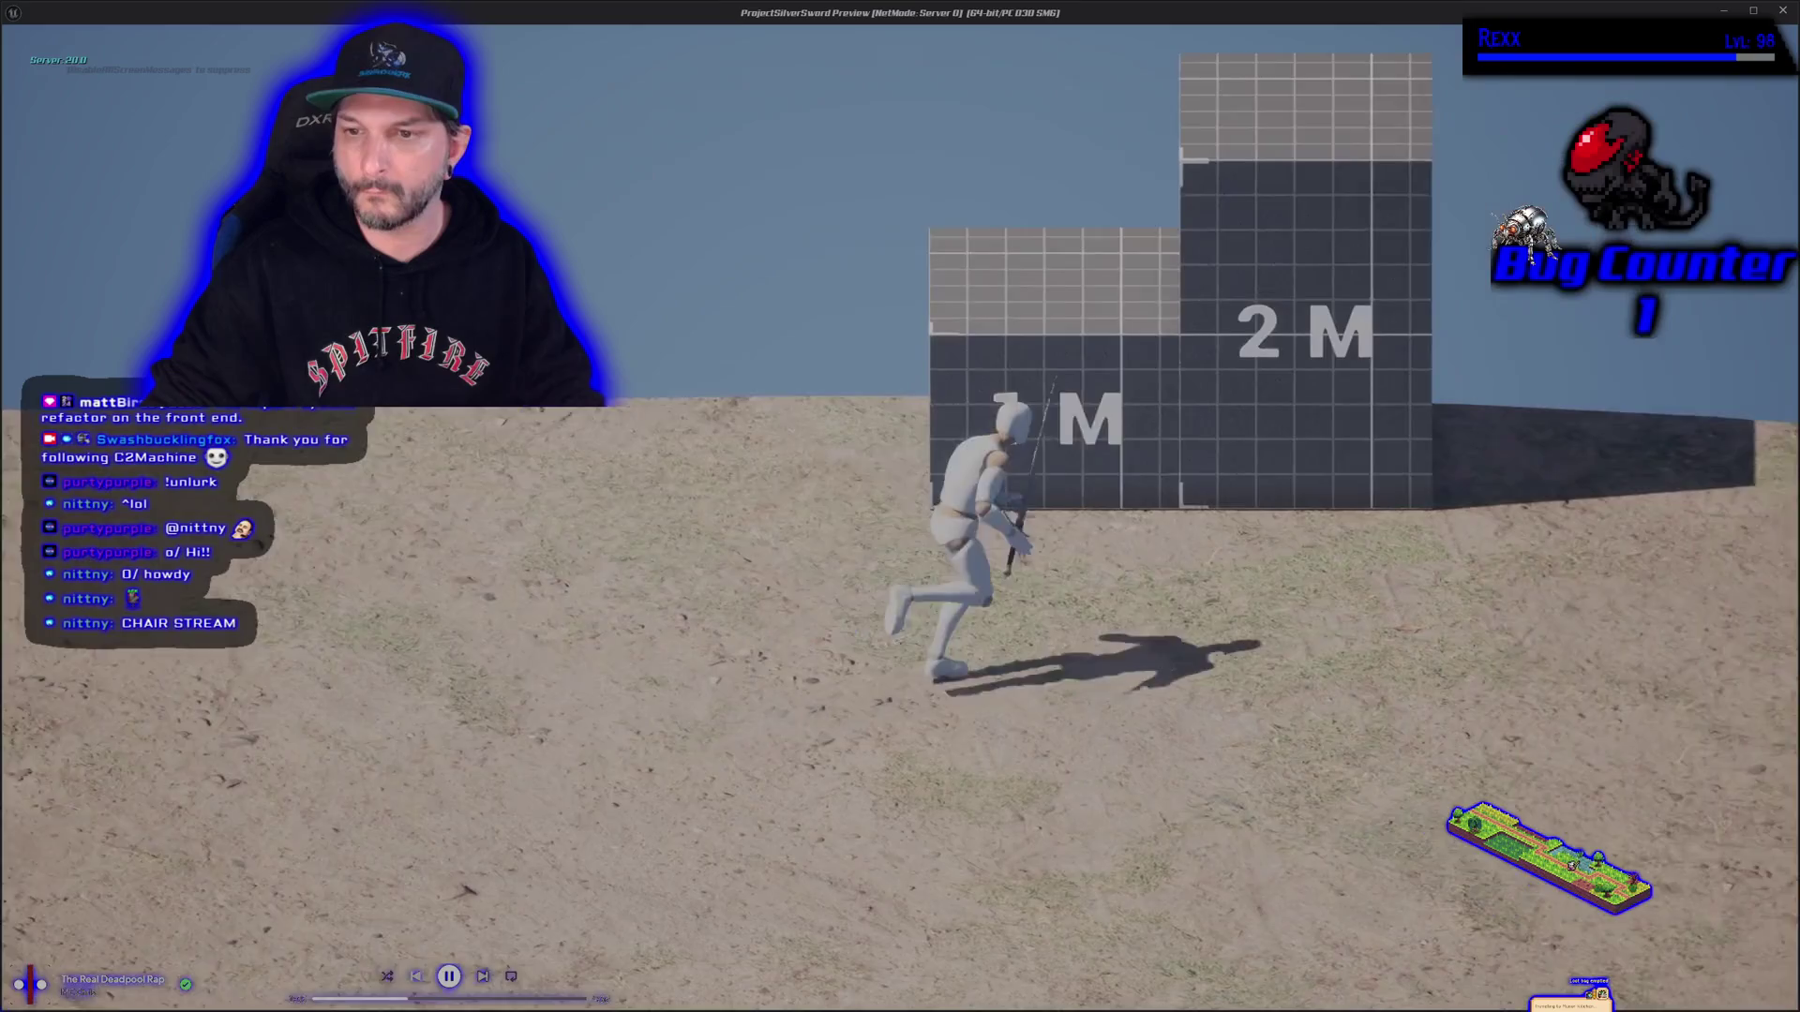
{"action": "key", "text": "a"}
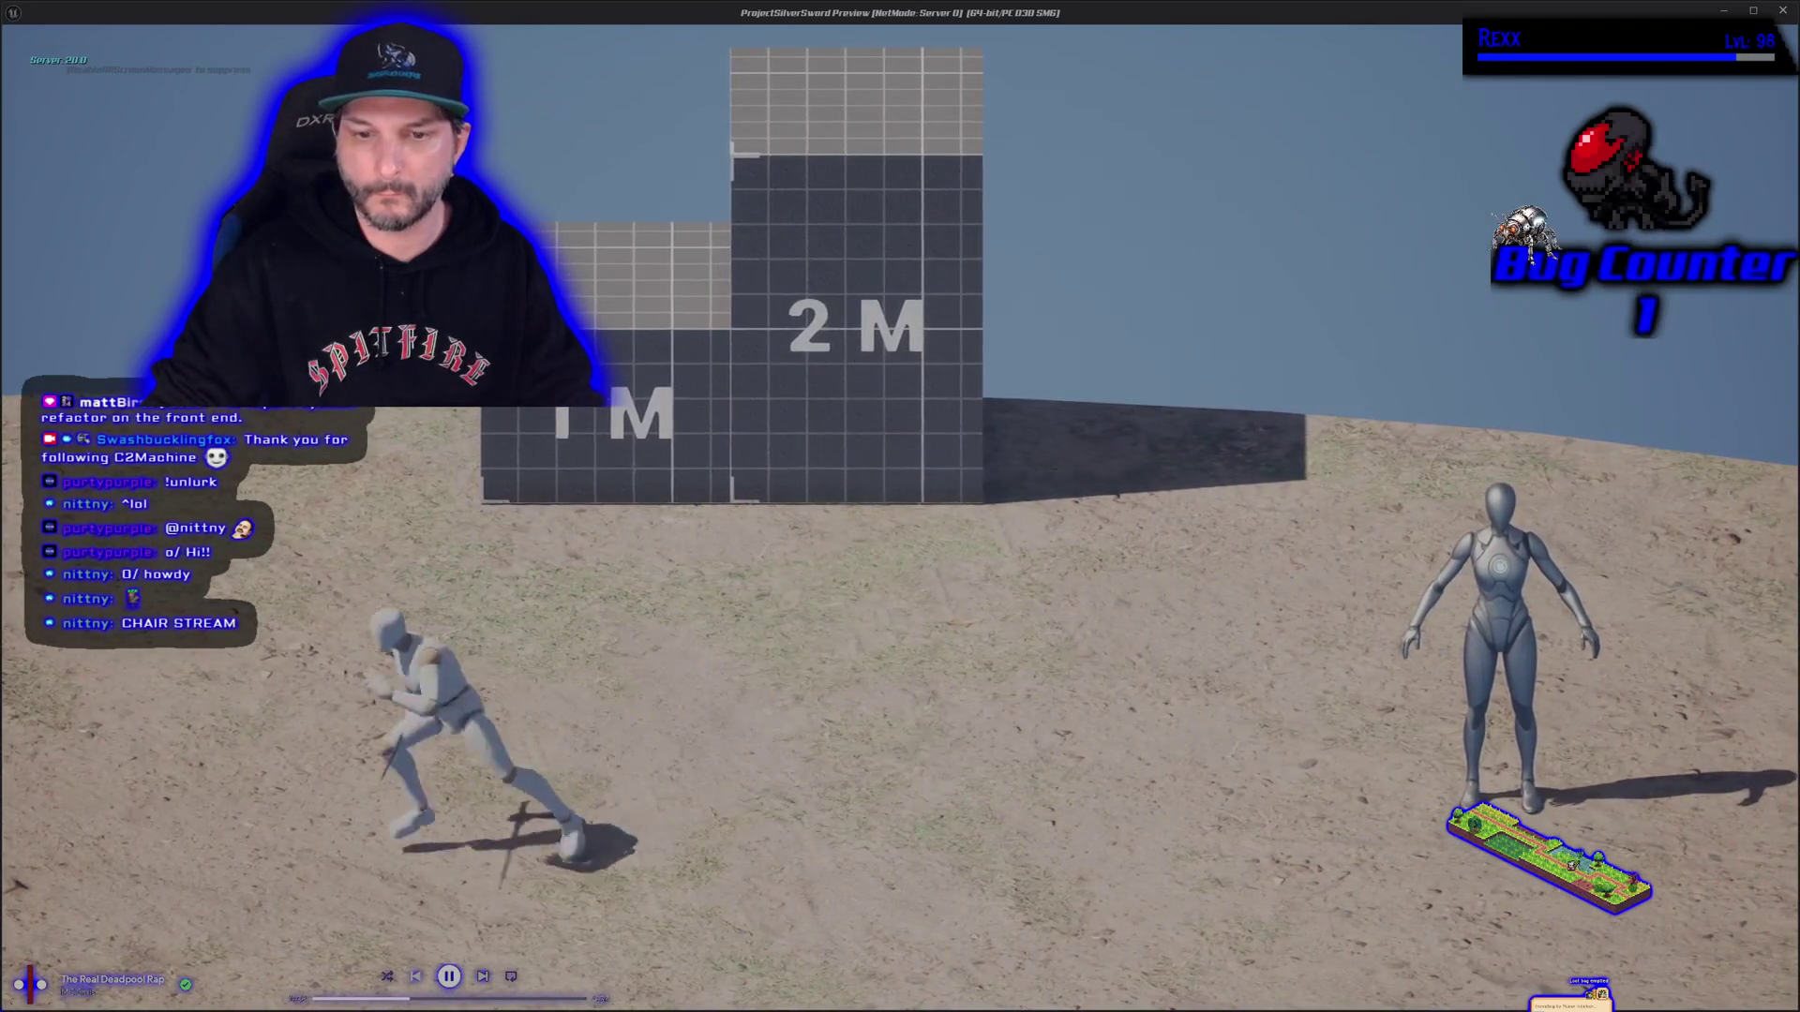
{"action": "key", "text": "d"}
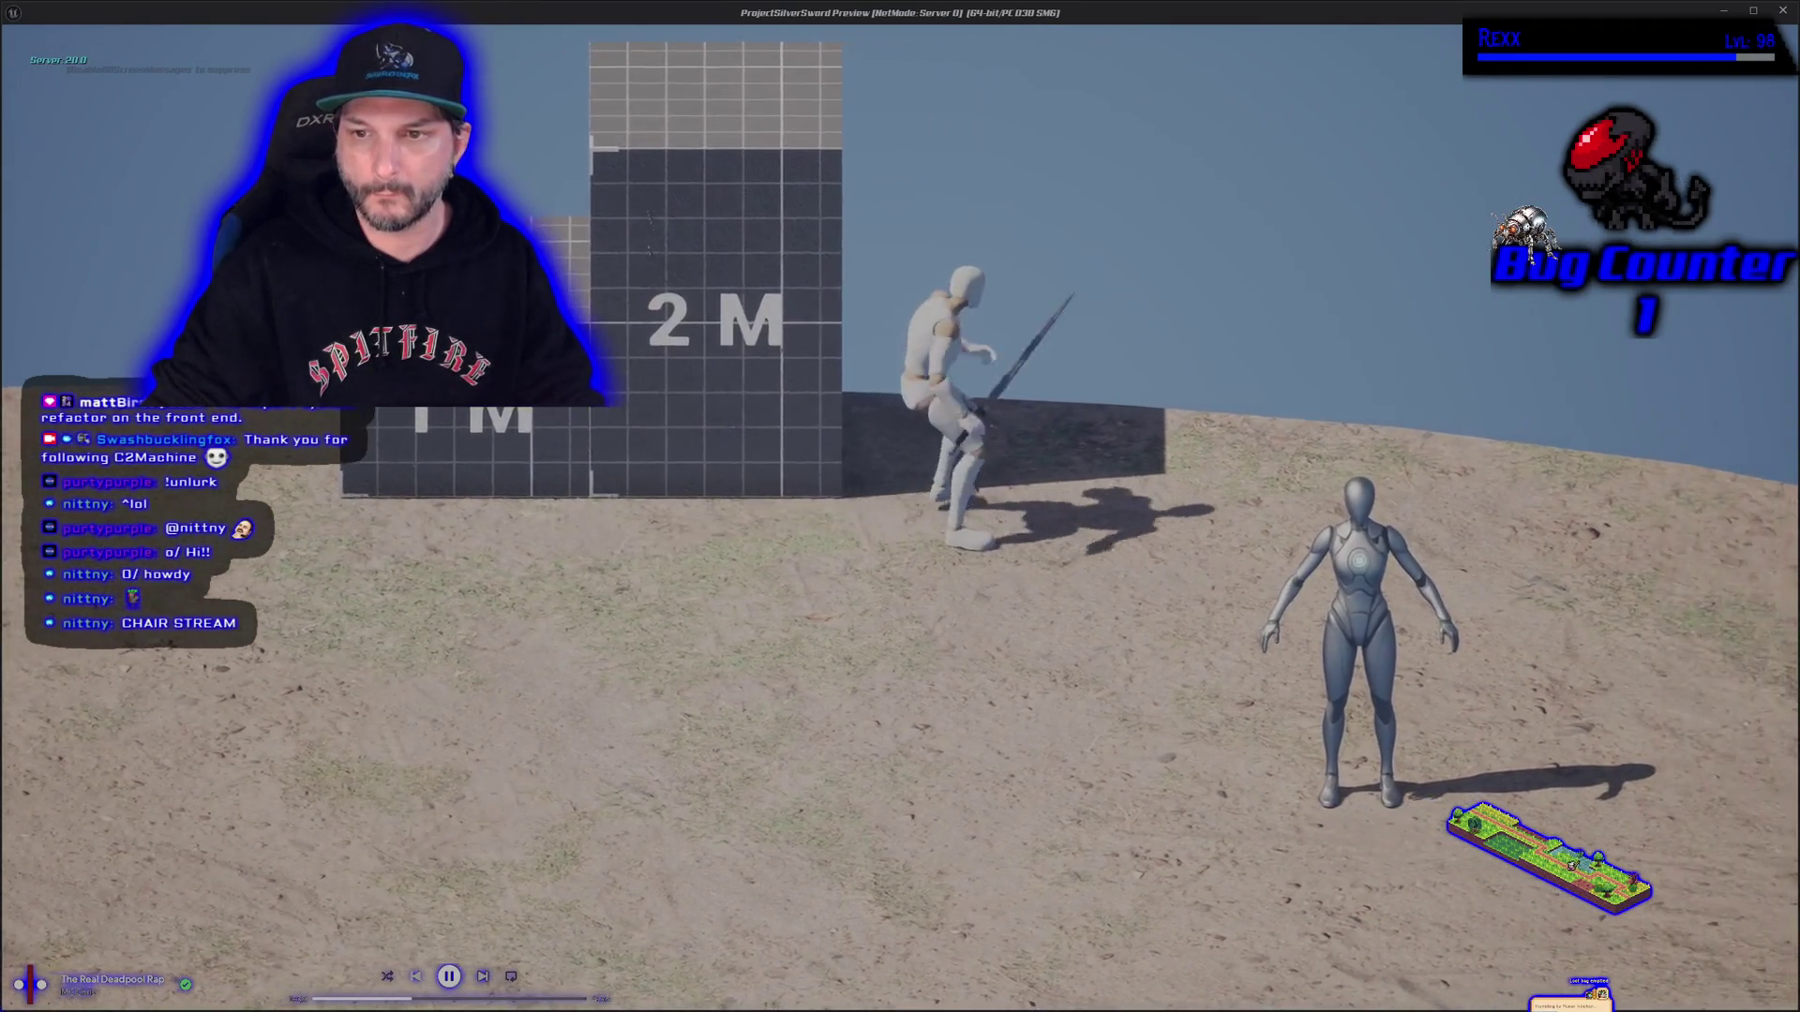
{"action": "key", "text": "Escape"}
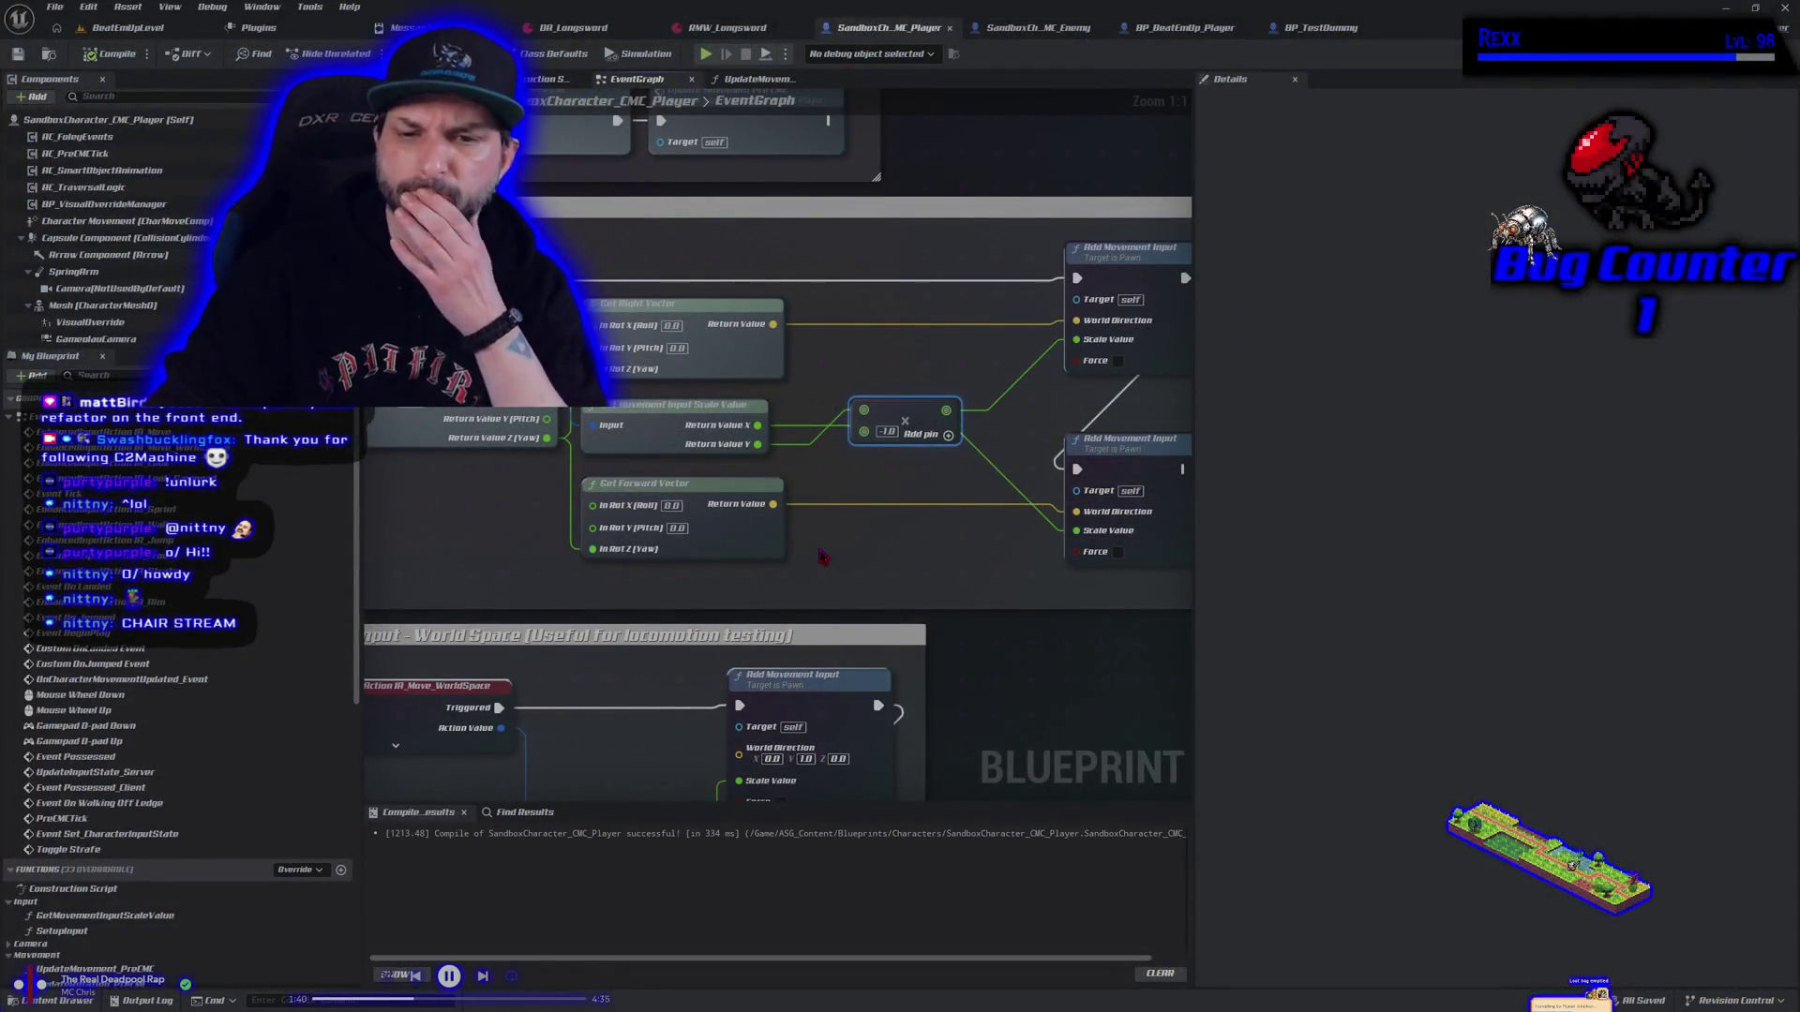
Undo both Scale Value pin link changes, then compile and save the player blueprint
{"action": "key", "text": "ctrl+z"}
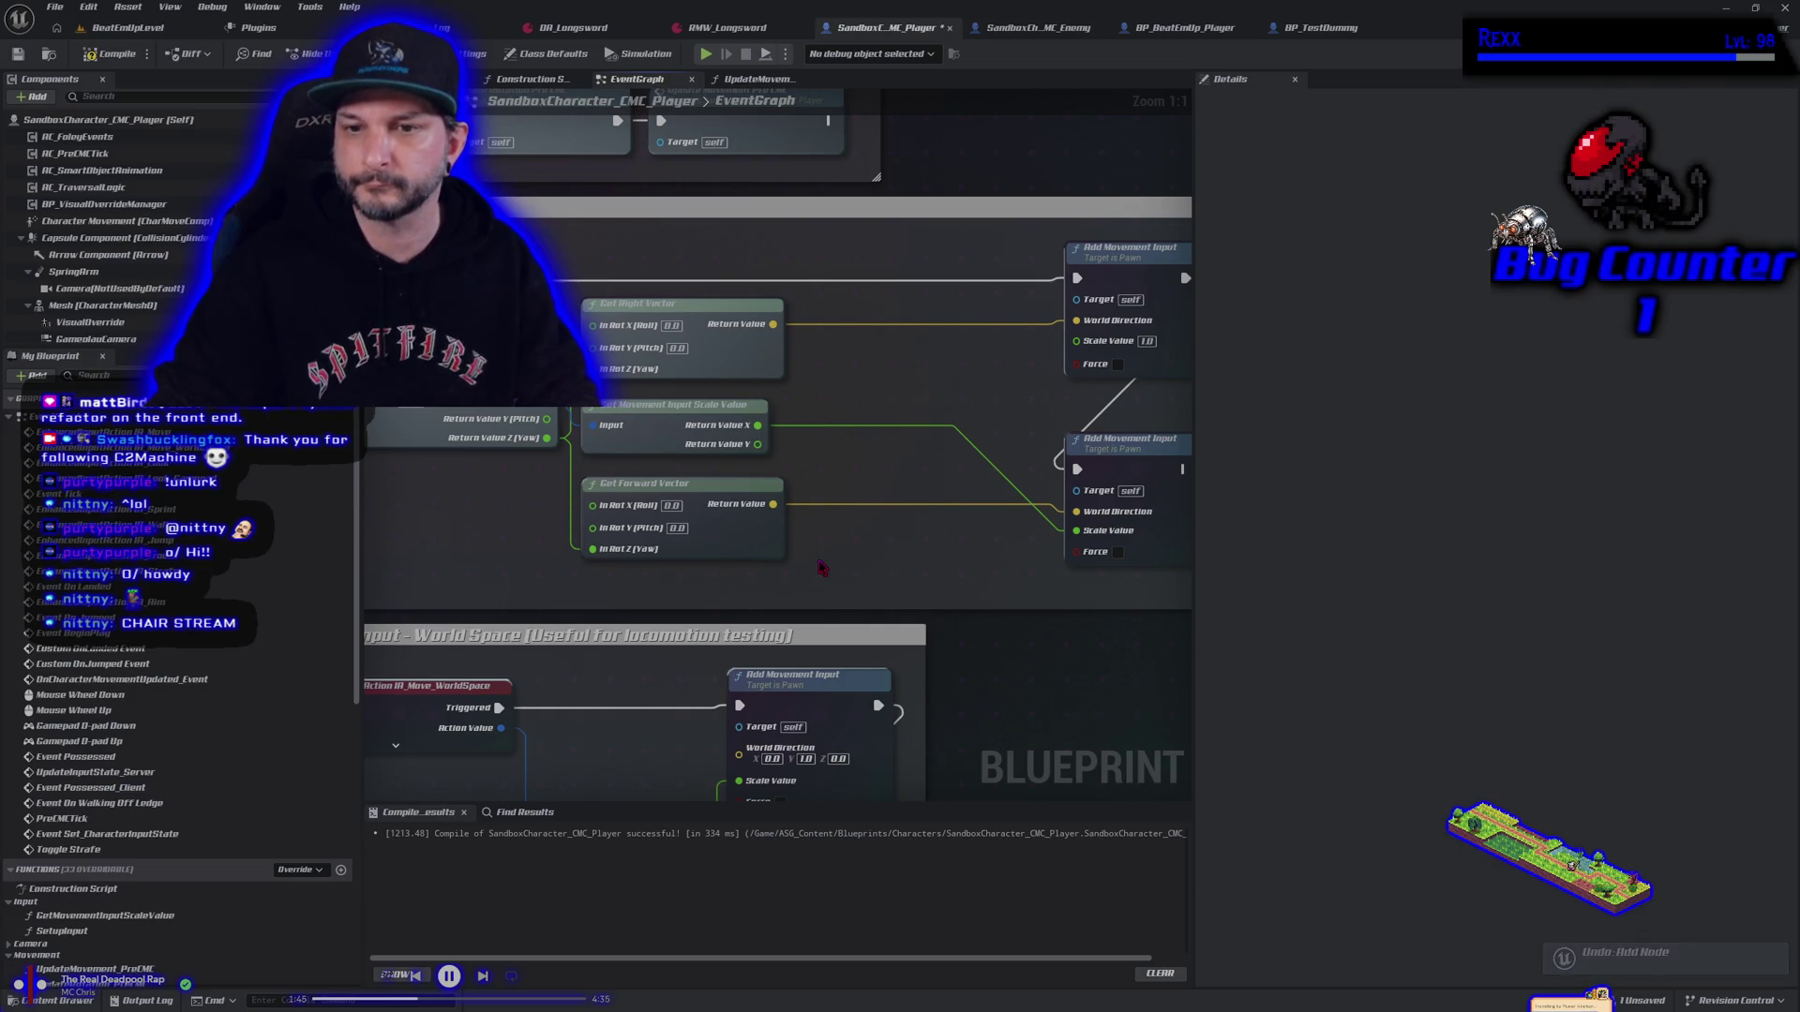
{"action": "key", "text": "ctrl+z"}
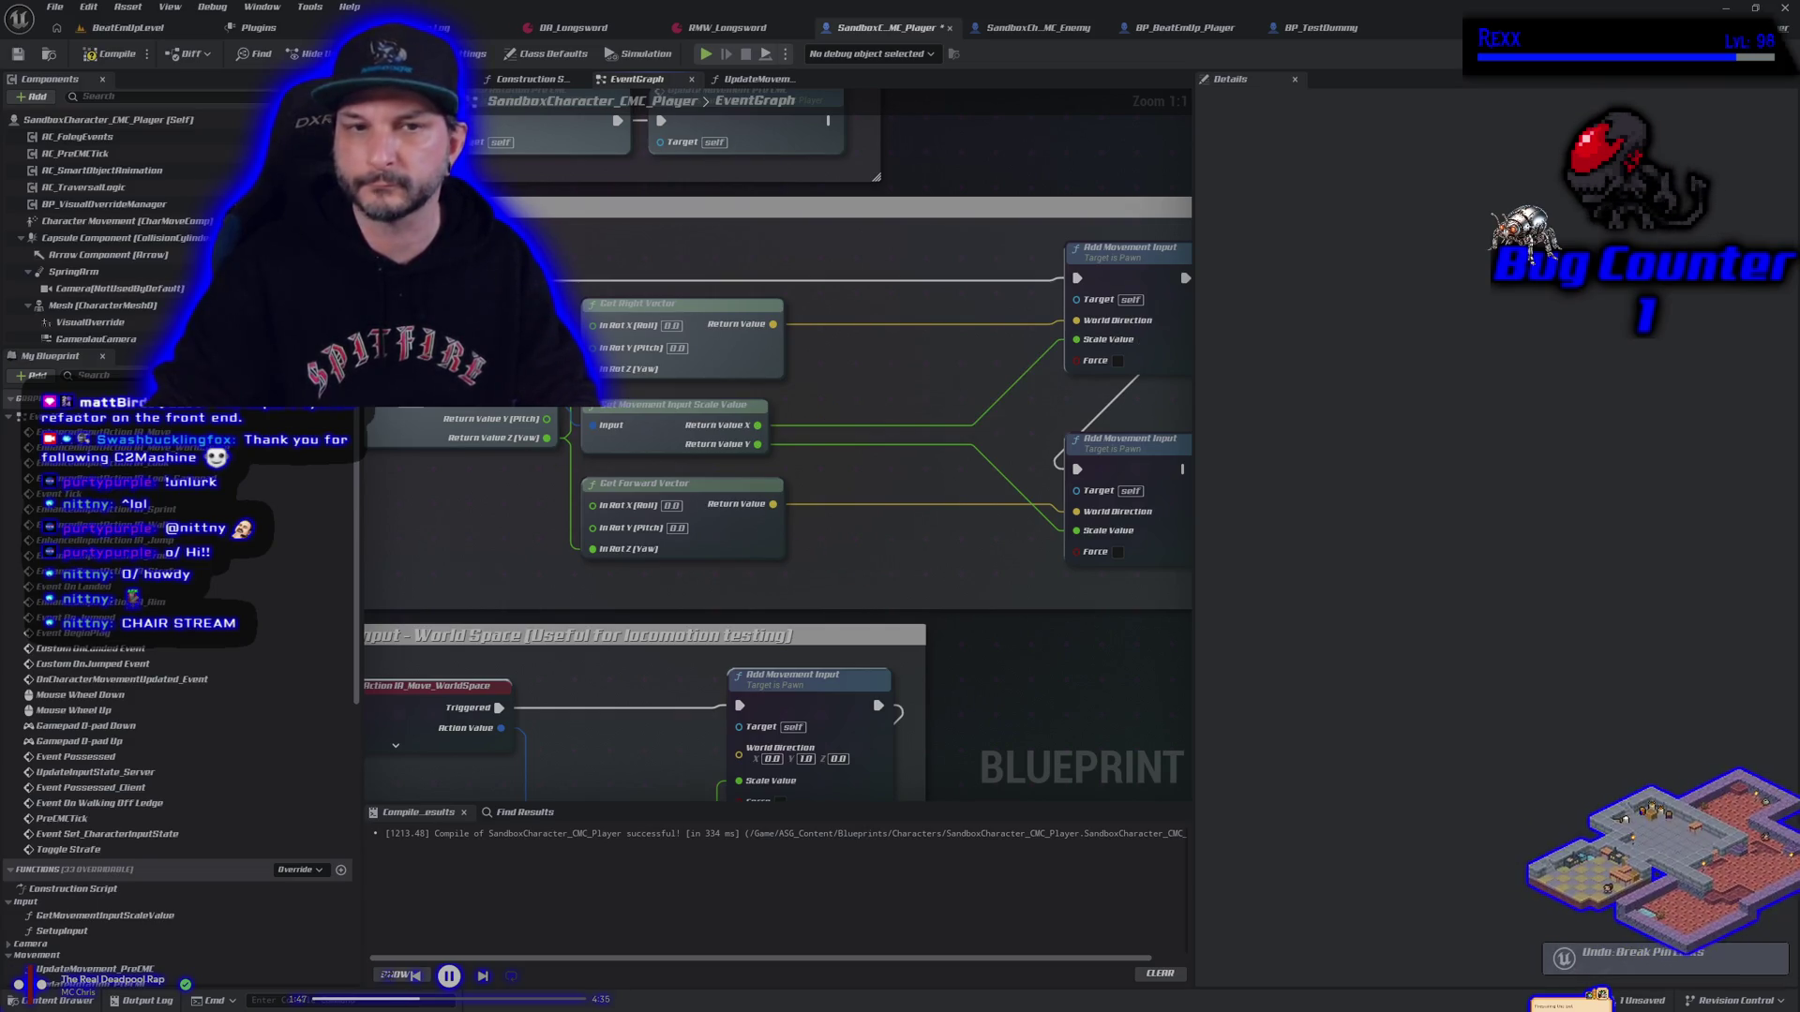
{"action": "left_click", "coordinate": [19, 55]}
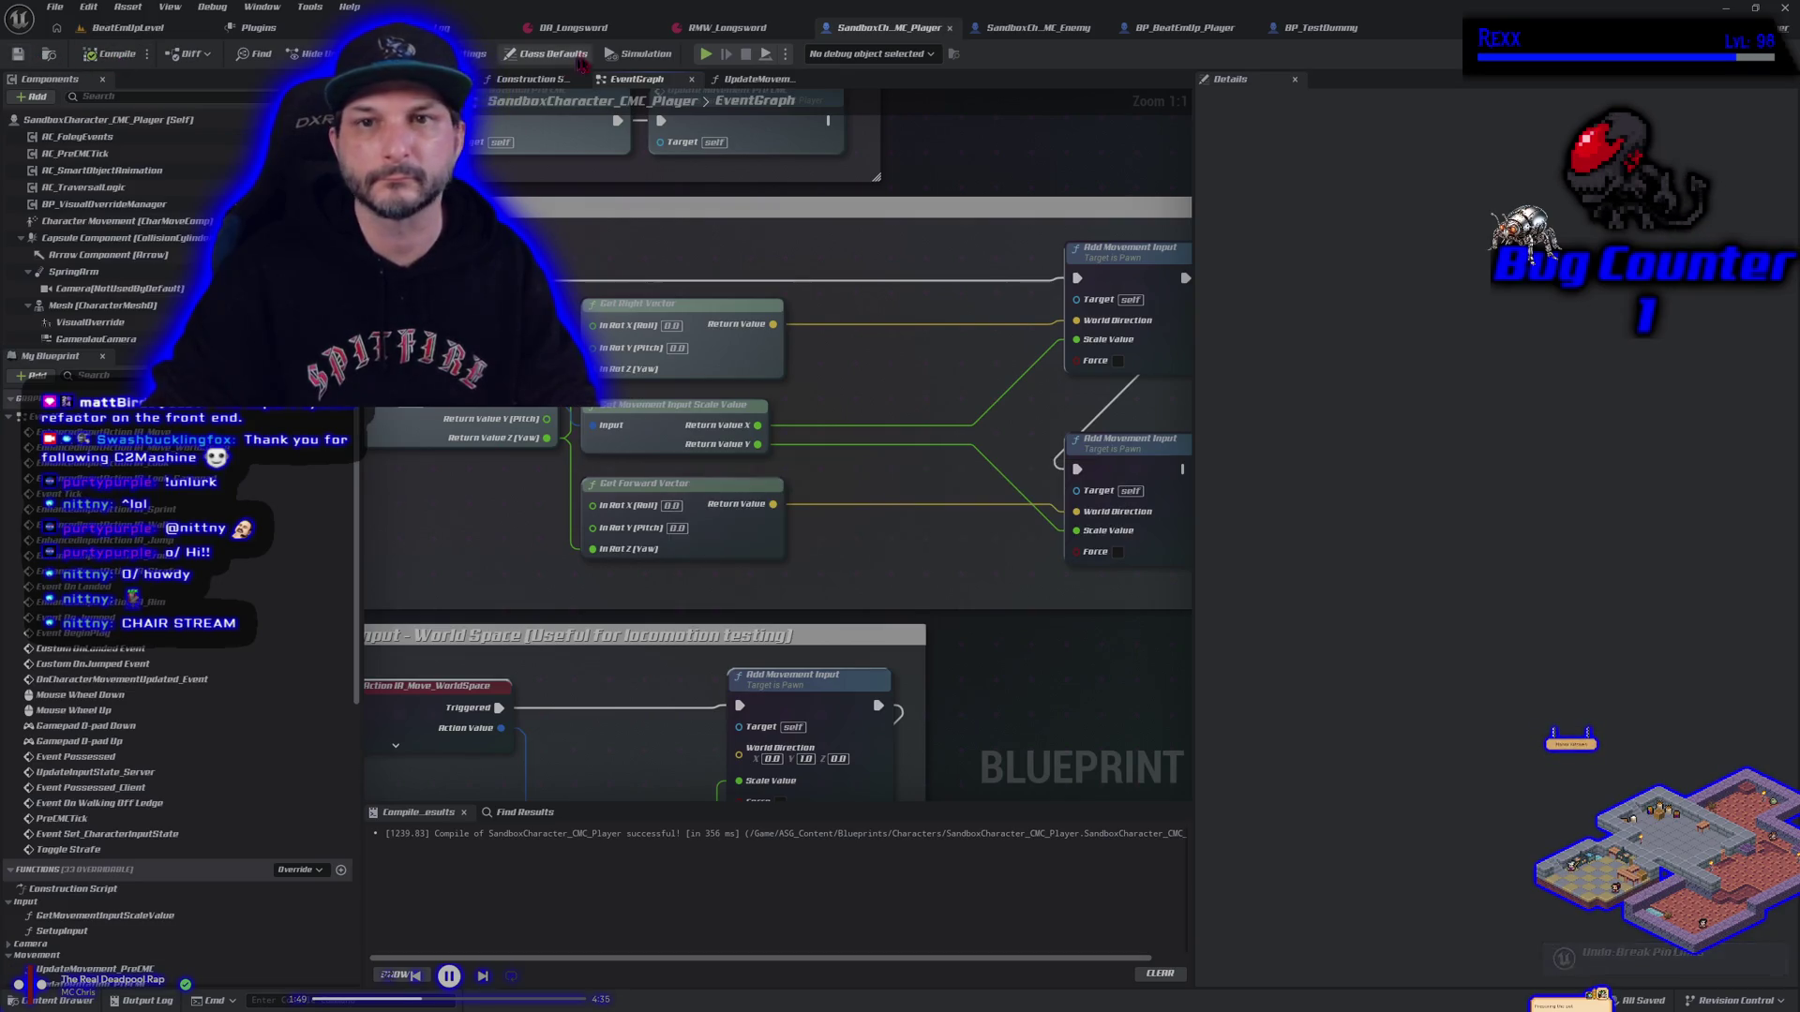
Start a play test and run the character back and forth past the test dummy
{"action": "left_click", "coordinate": [706, 55]}
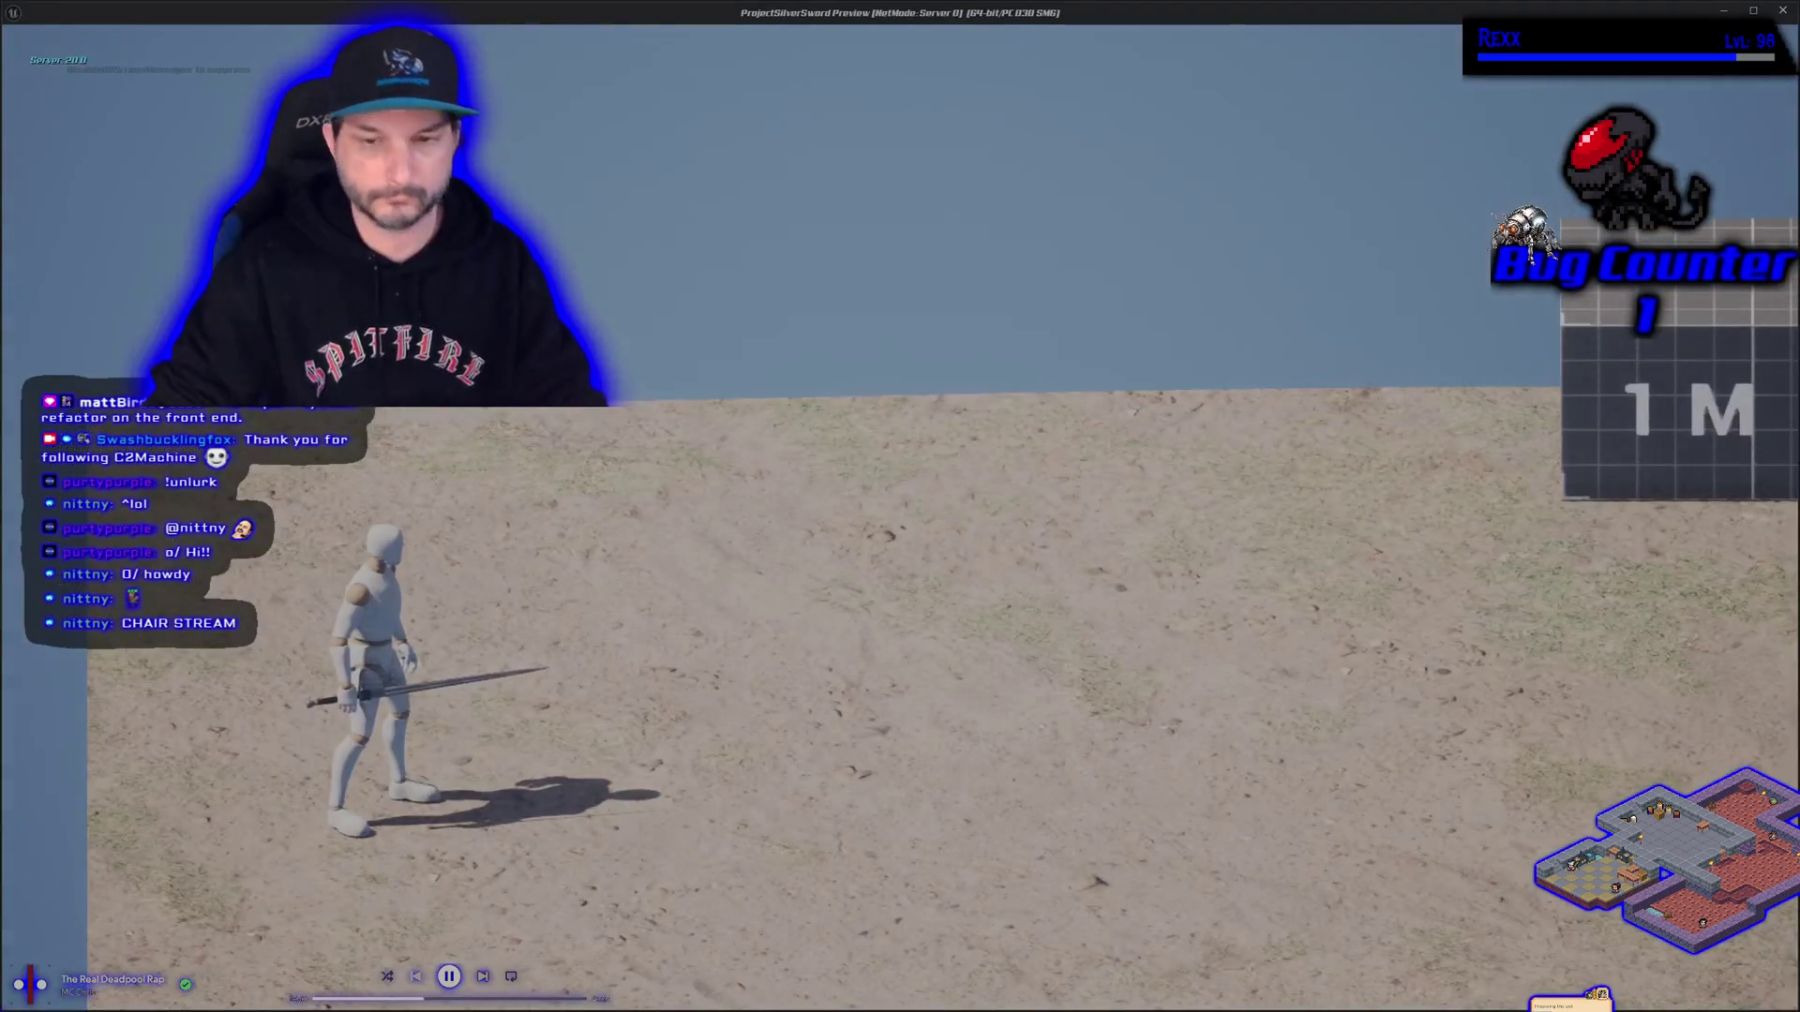
{"action": "key", "text": "a"}
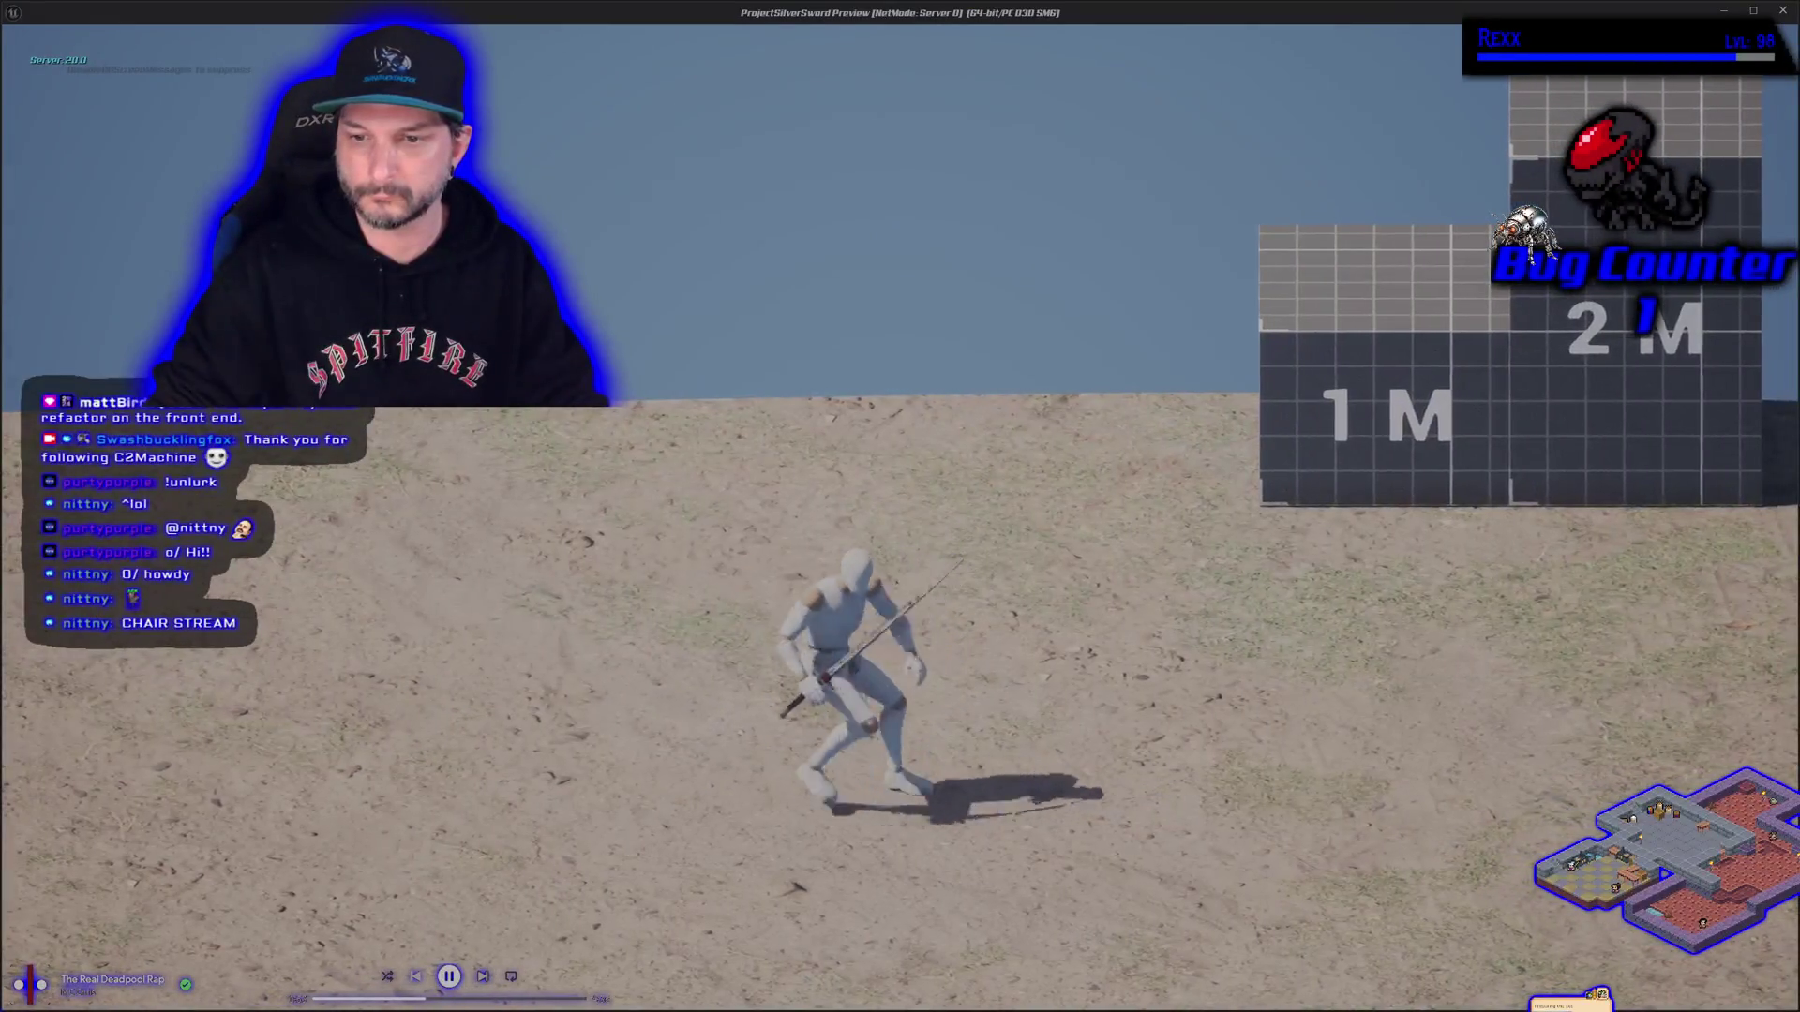
{"action": "key", "text": "d"}
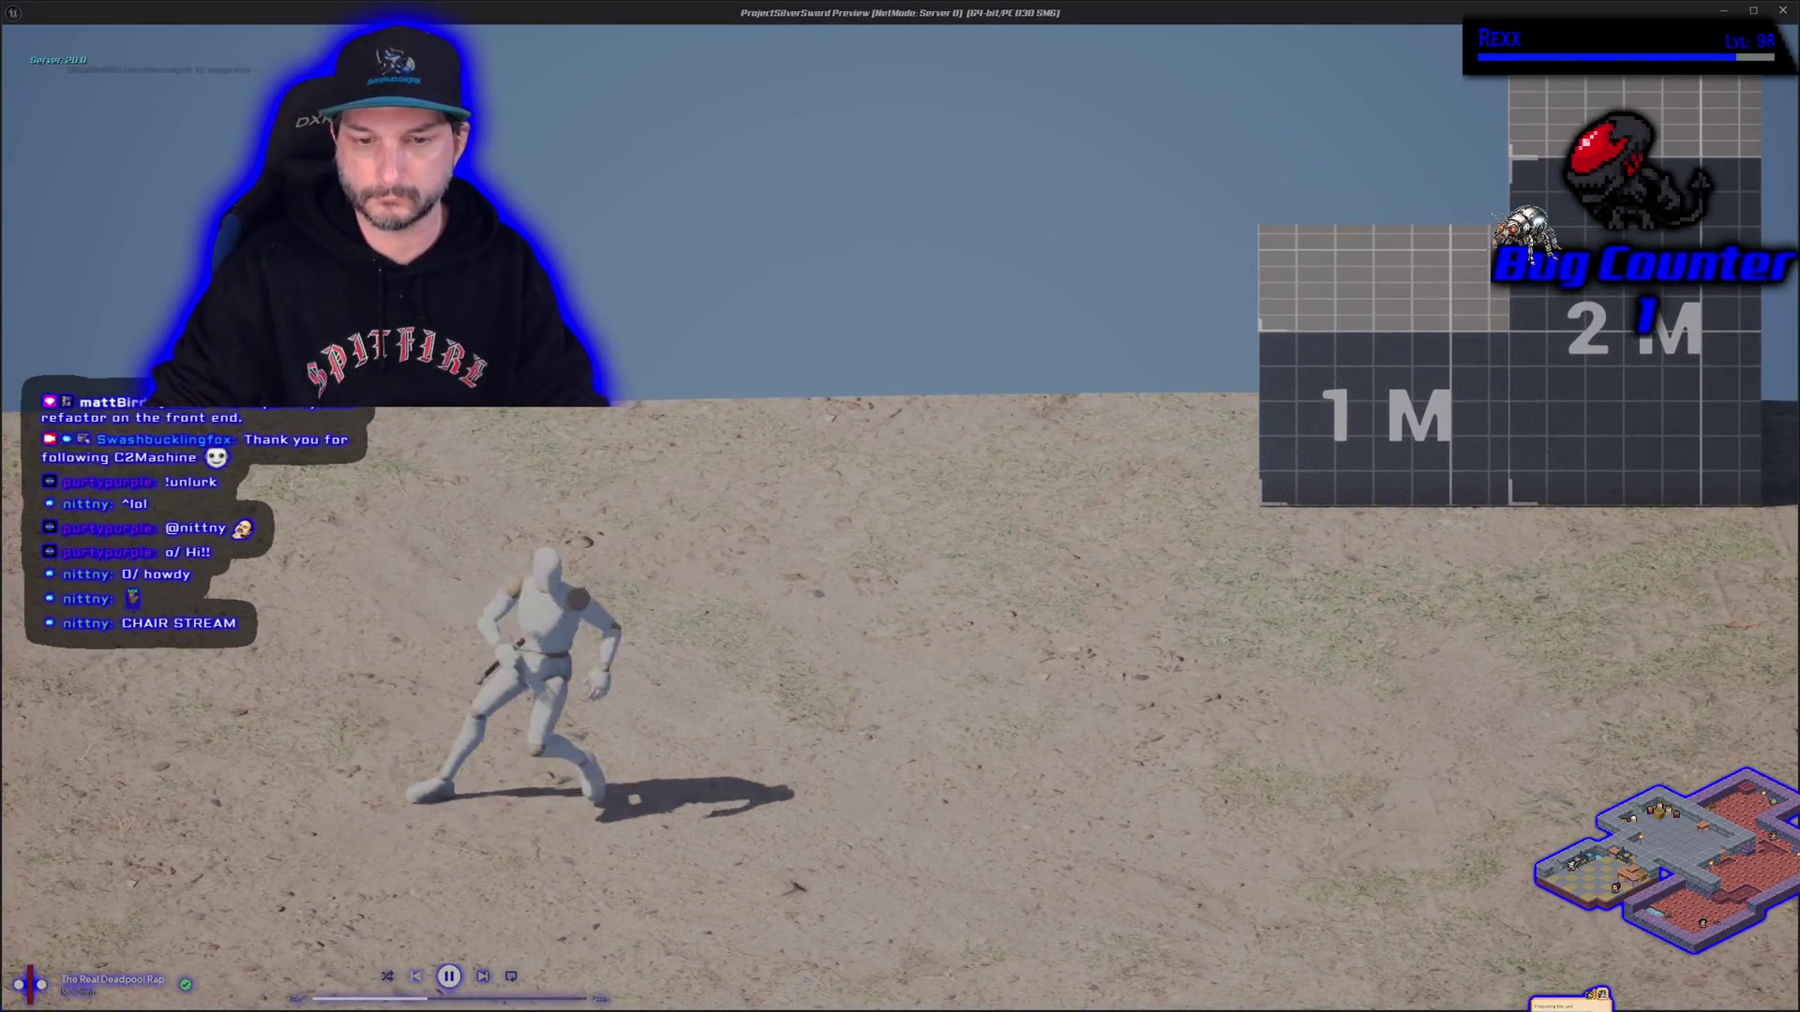
{"action": "key", "text": "d"}
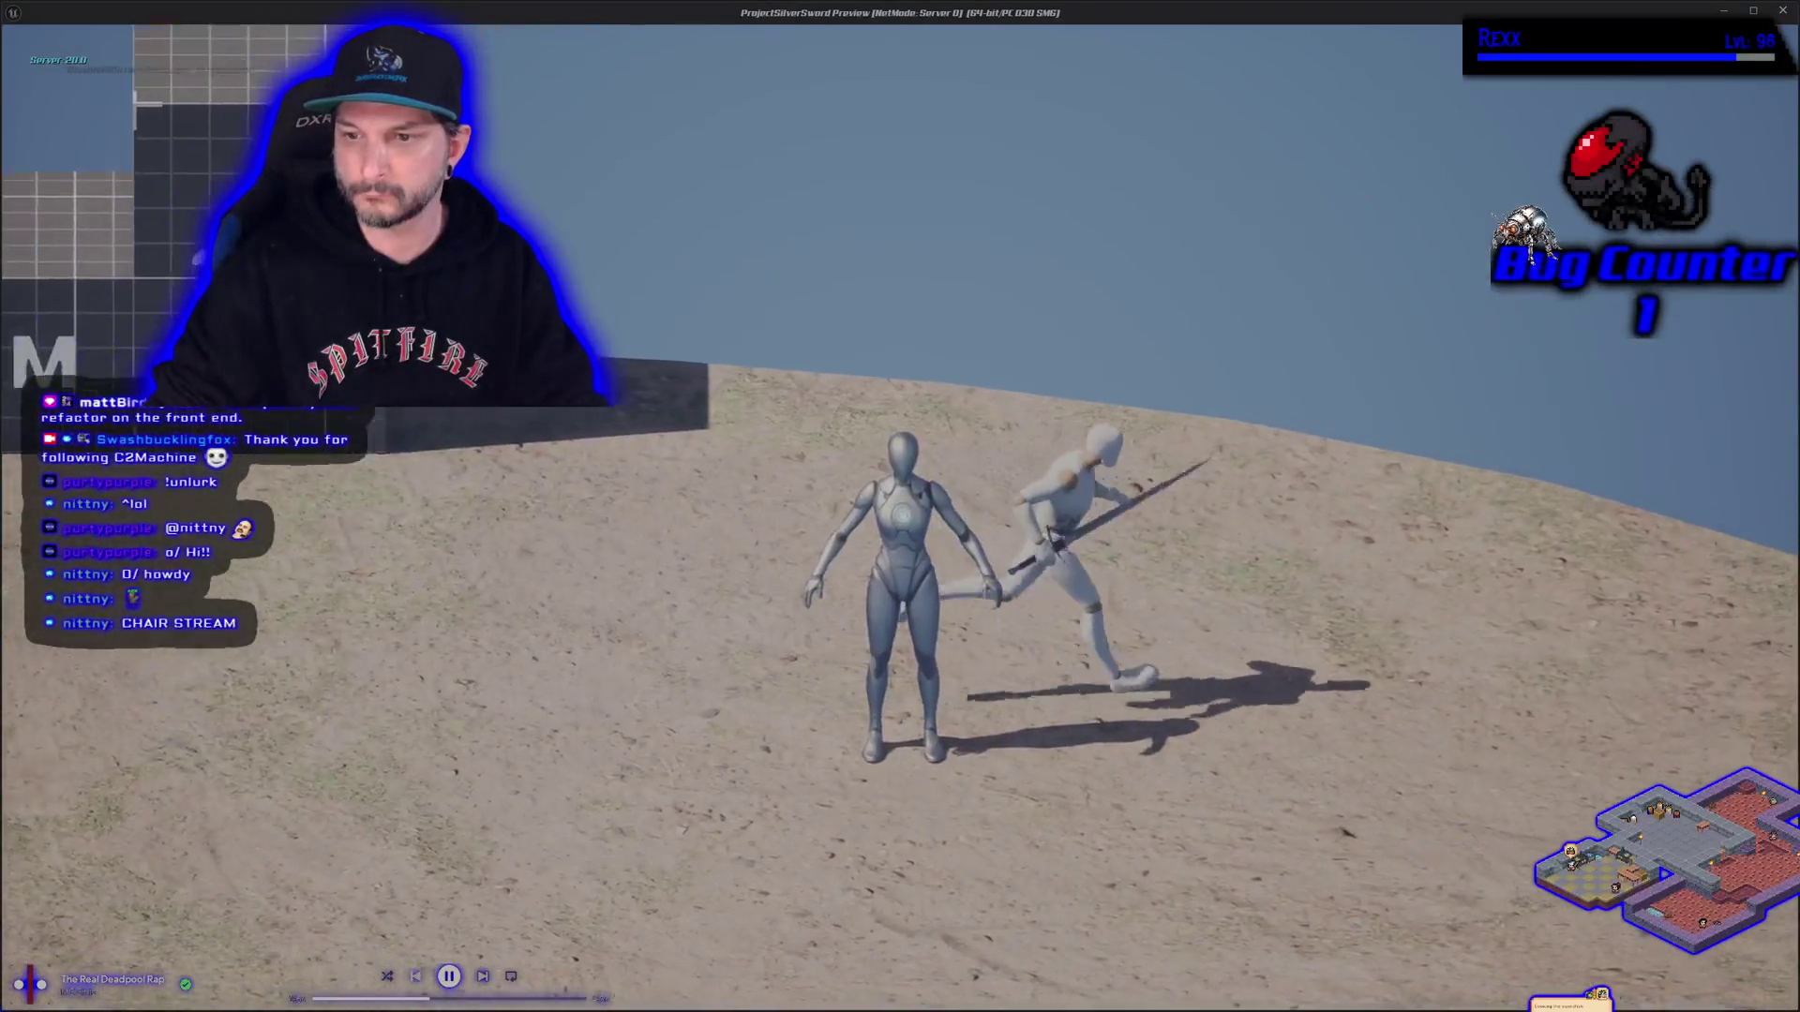
{"action": "key", "text": "a"}
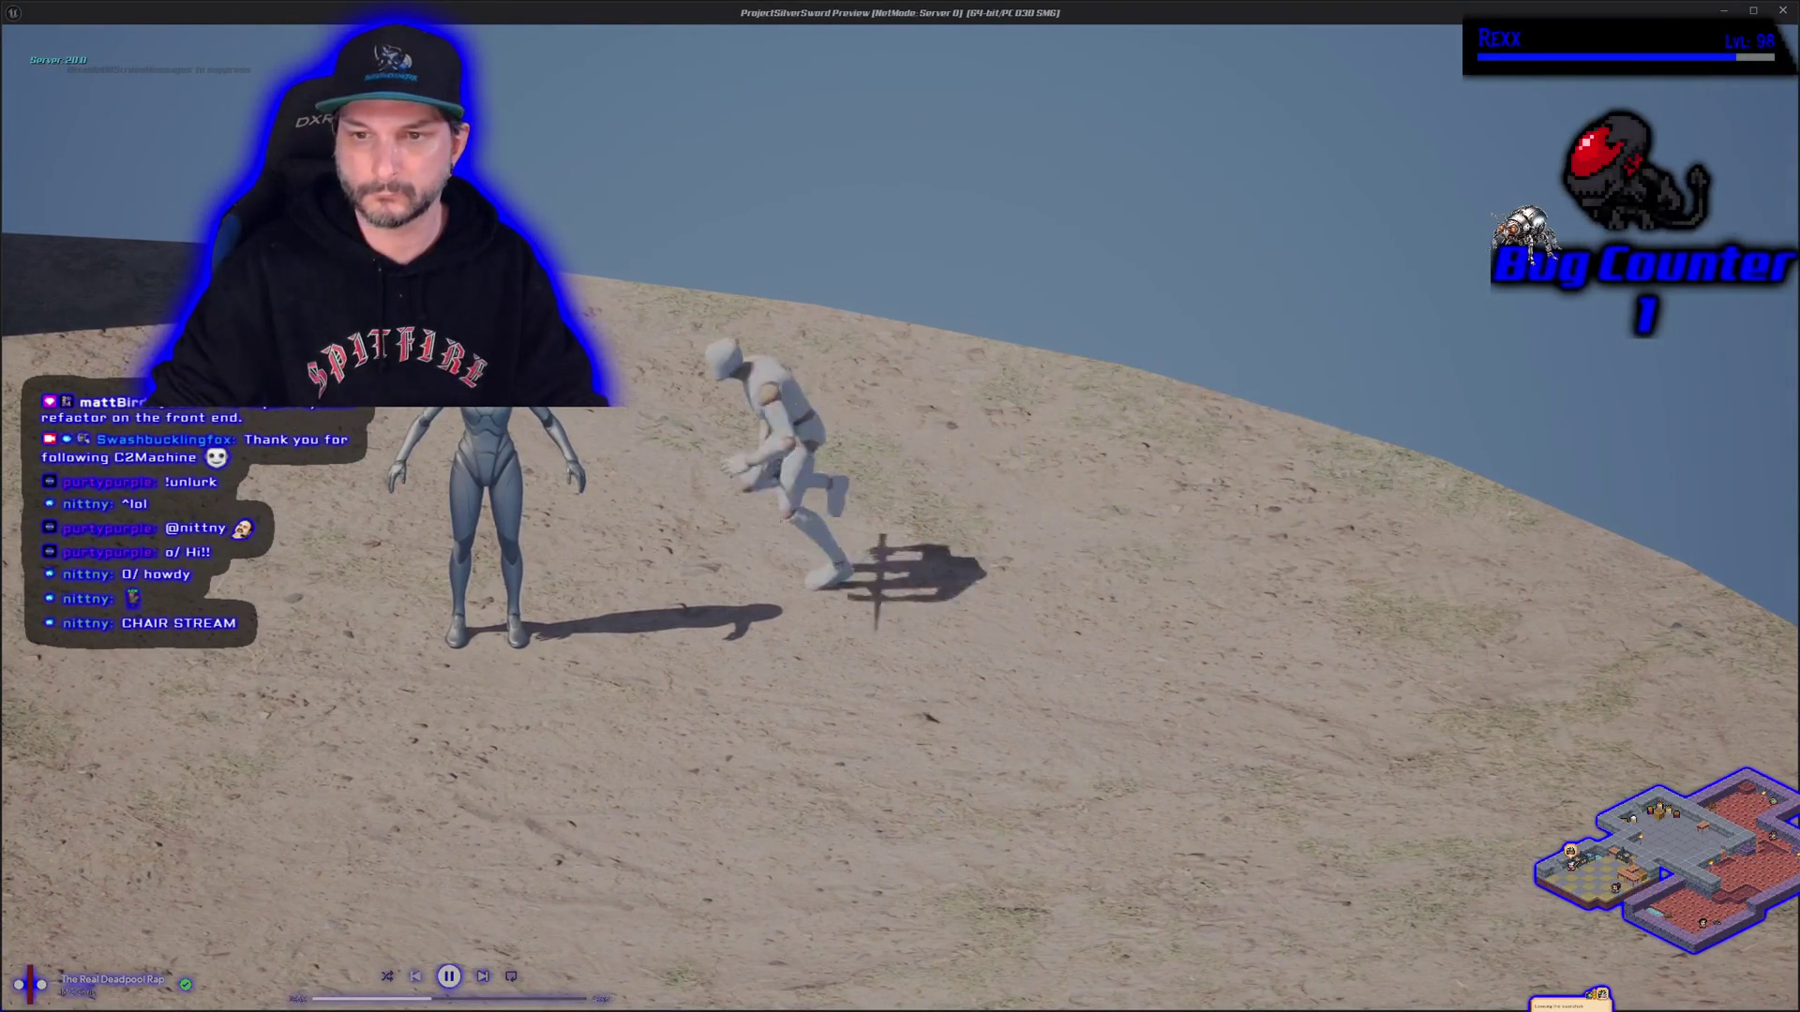
{"action": "key", "text": "d"}
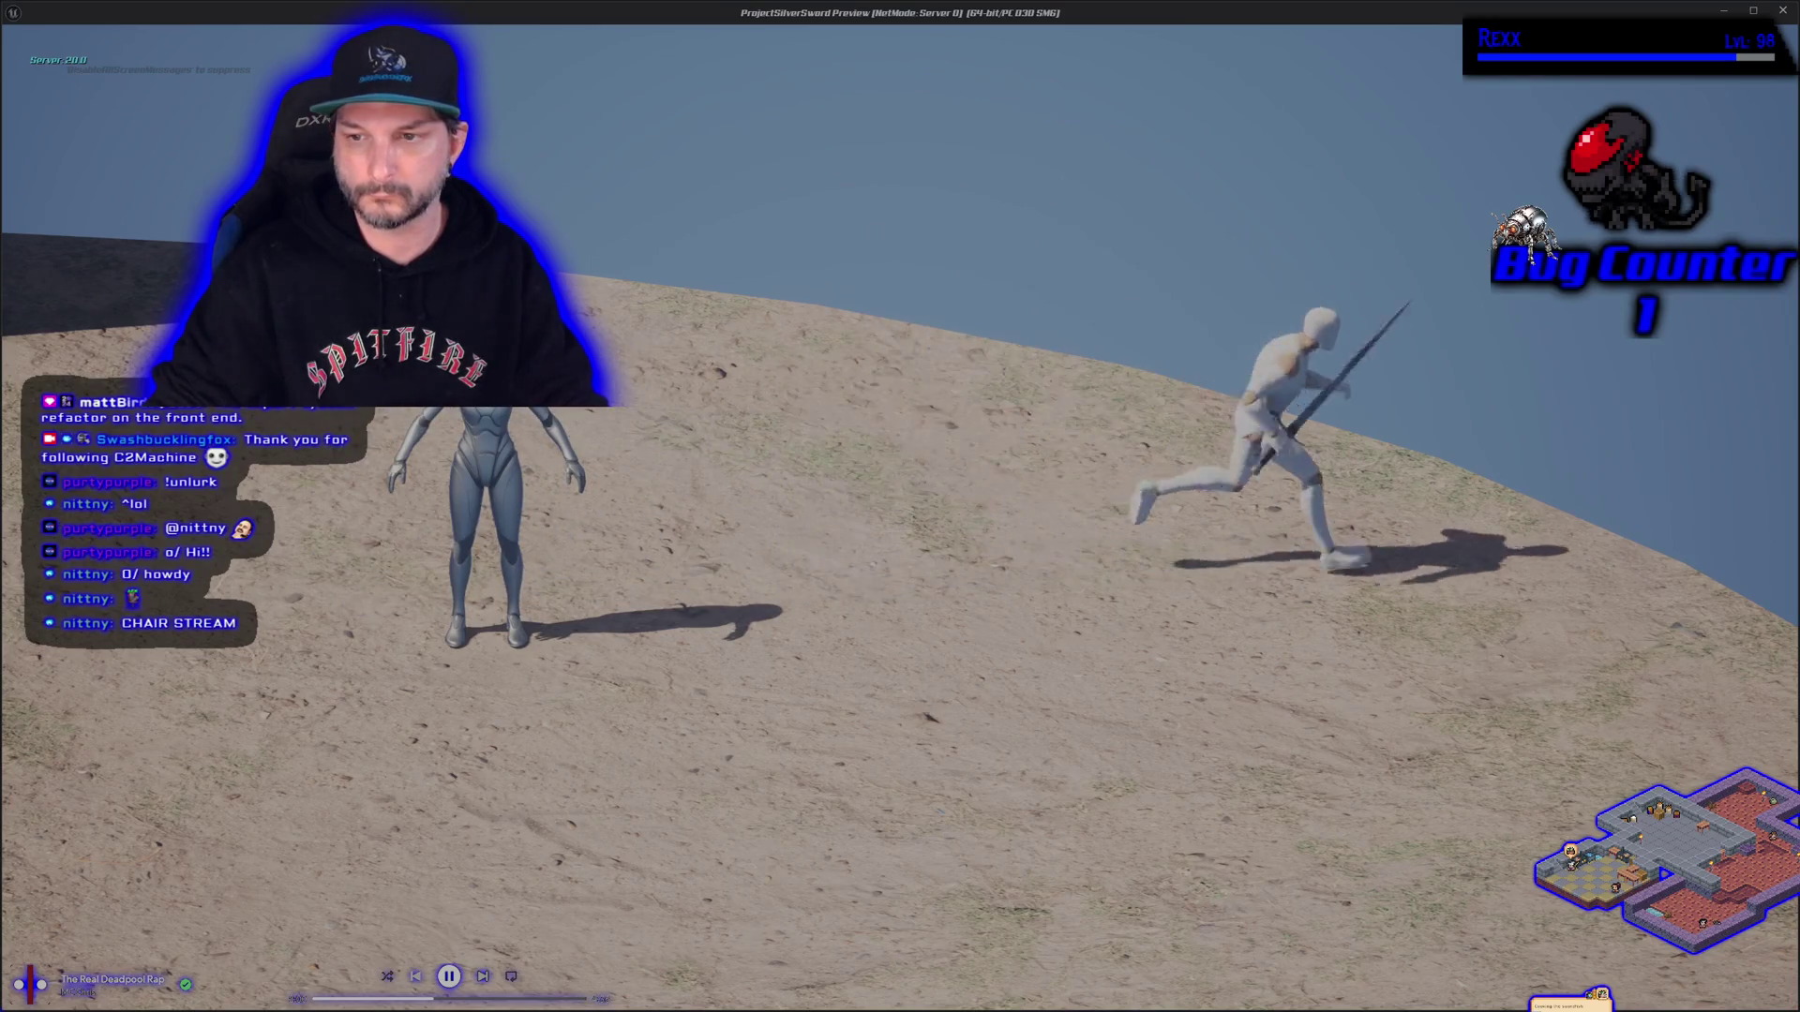
{"action": "key", "text": "a"}
{"action": "key", "text": "d"}
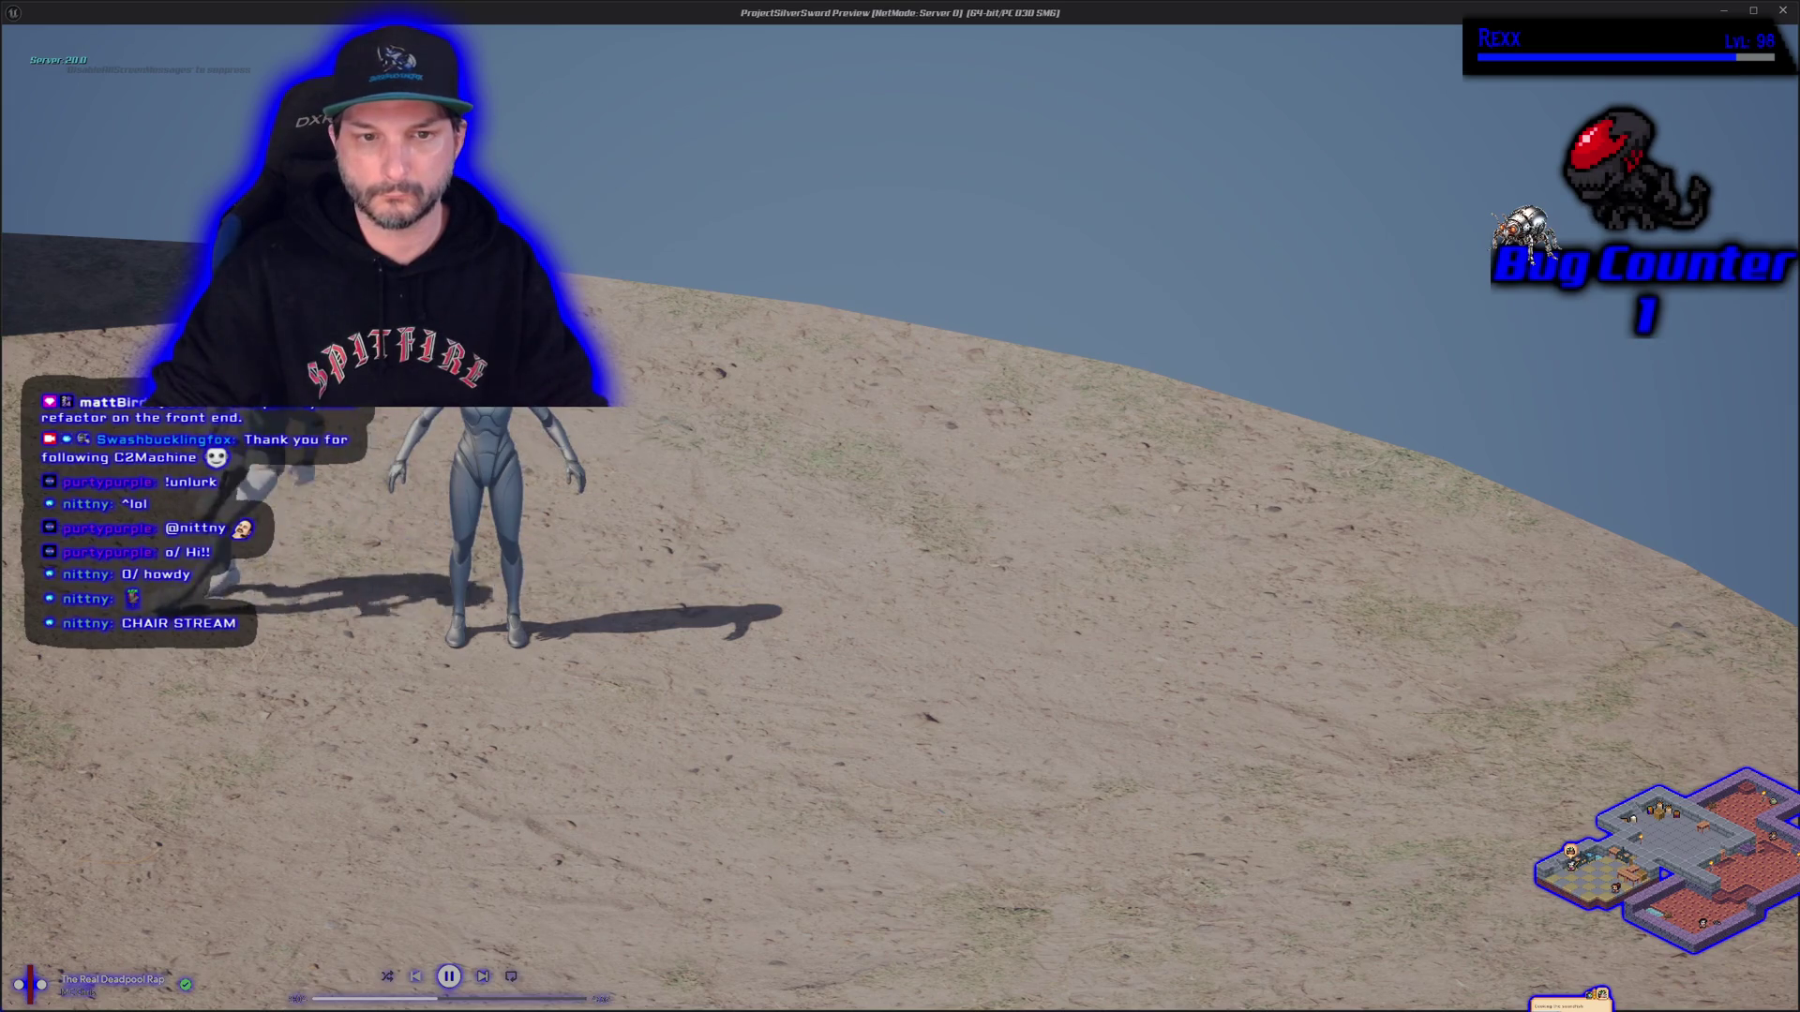
{"action": "key", "text": "a"}
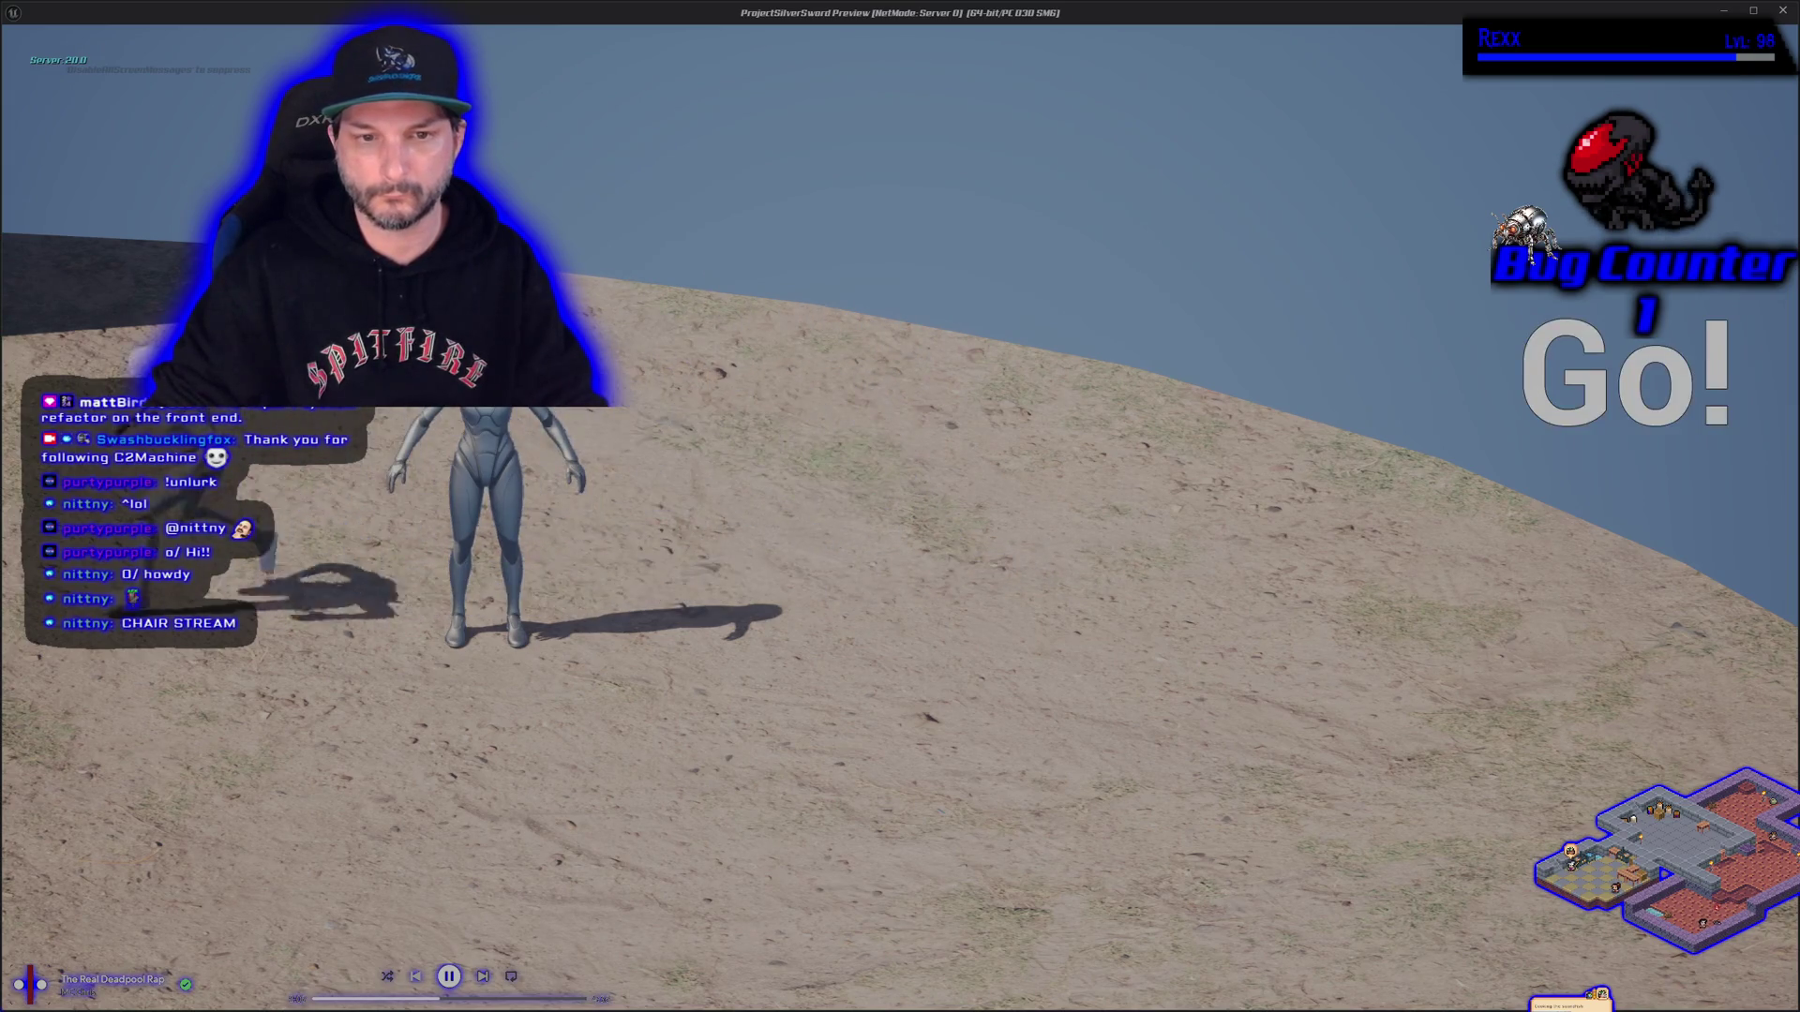
Switch to the sword-drawn stance, run down toward the camera, and stop the play test
{"action": "key", "text": "d"}
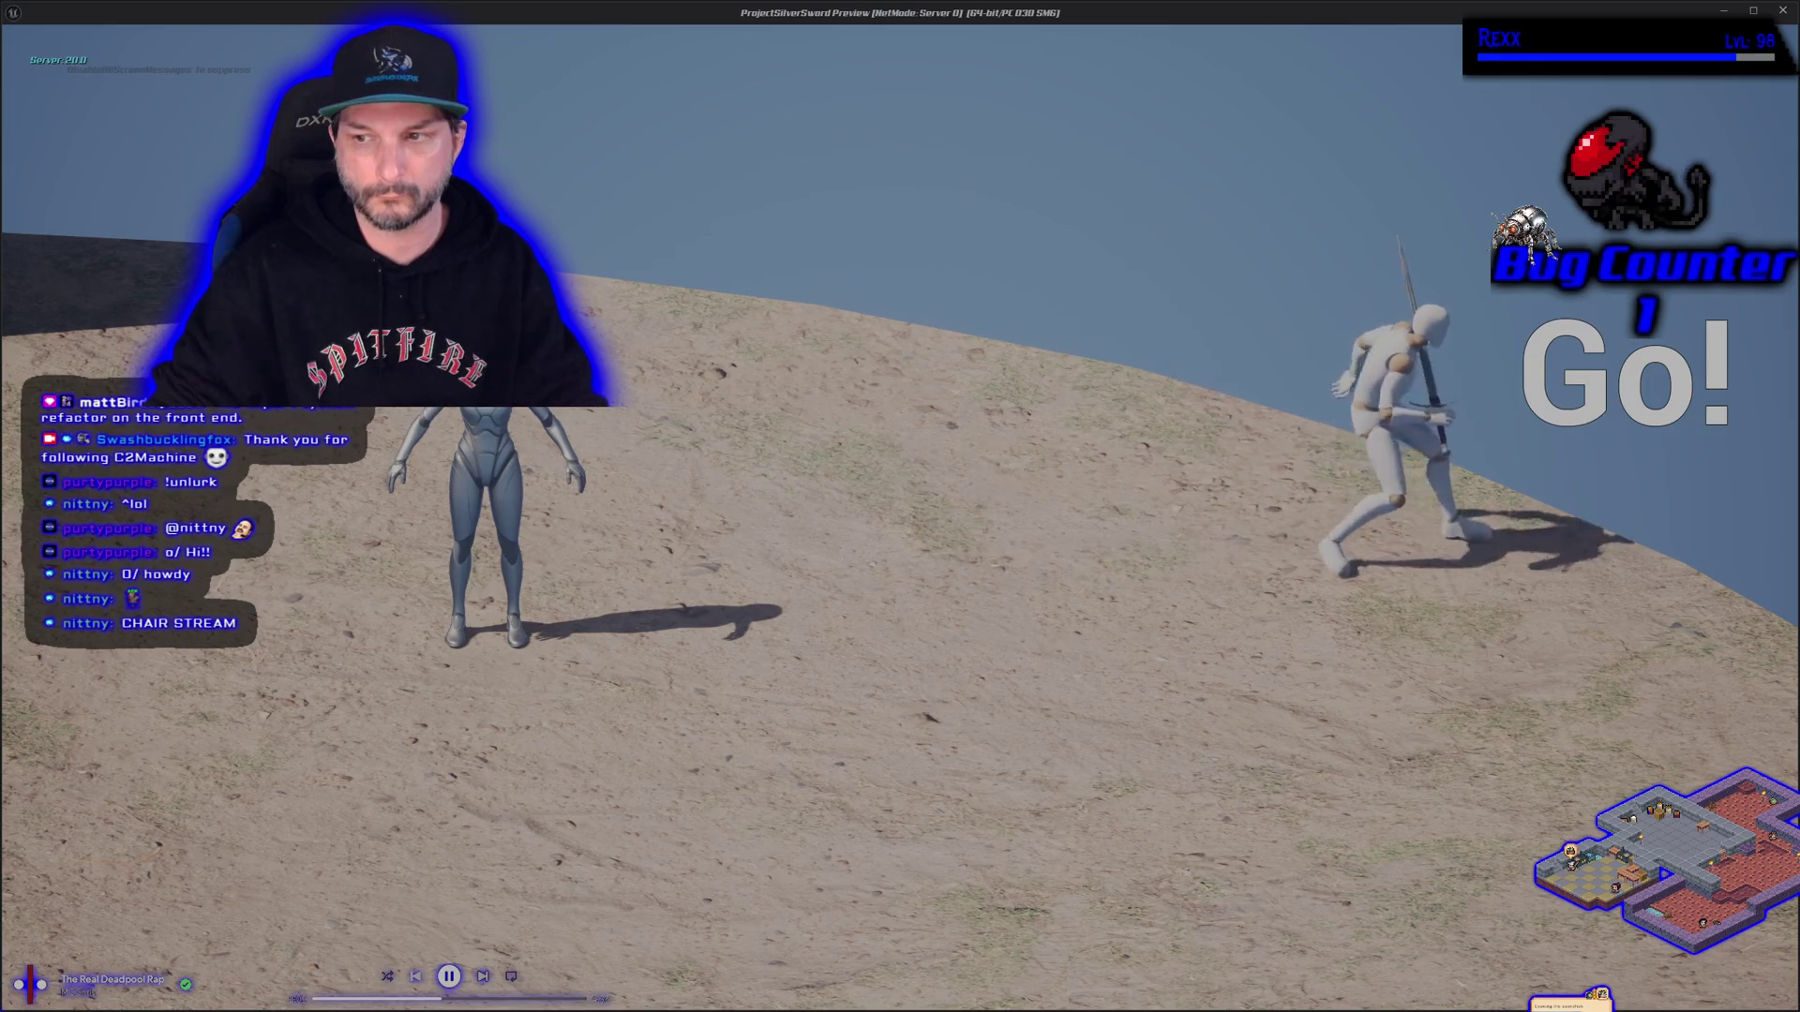
{"action": "key", "text": "a"}
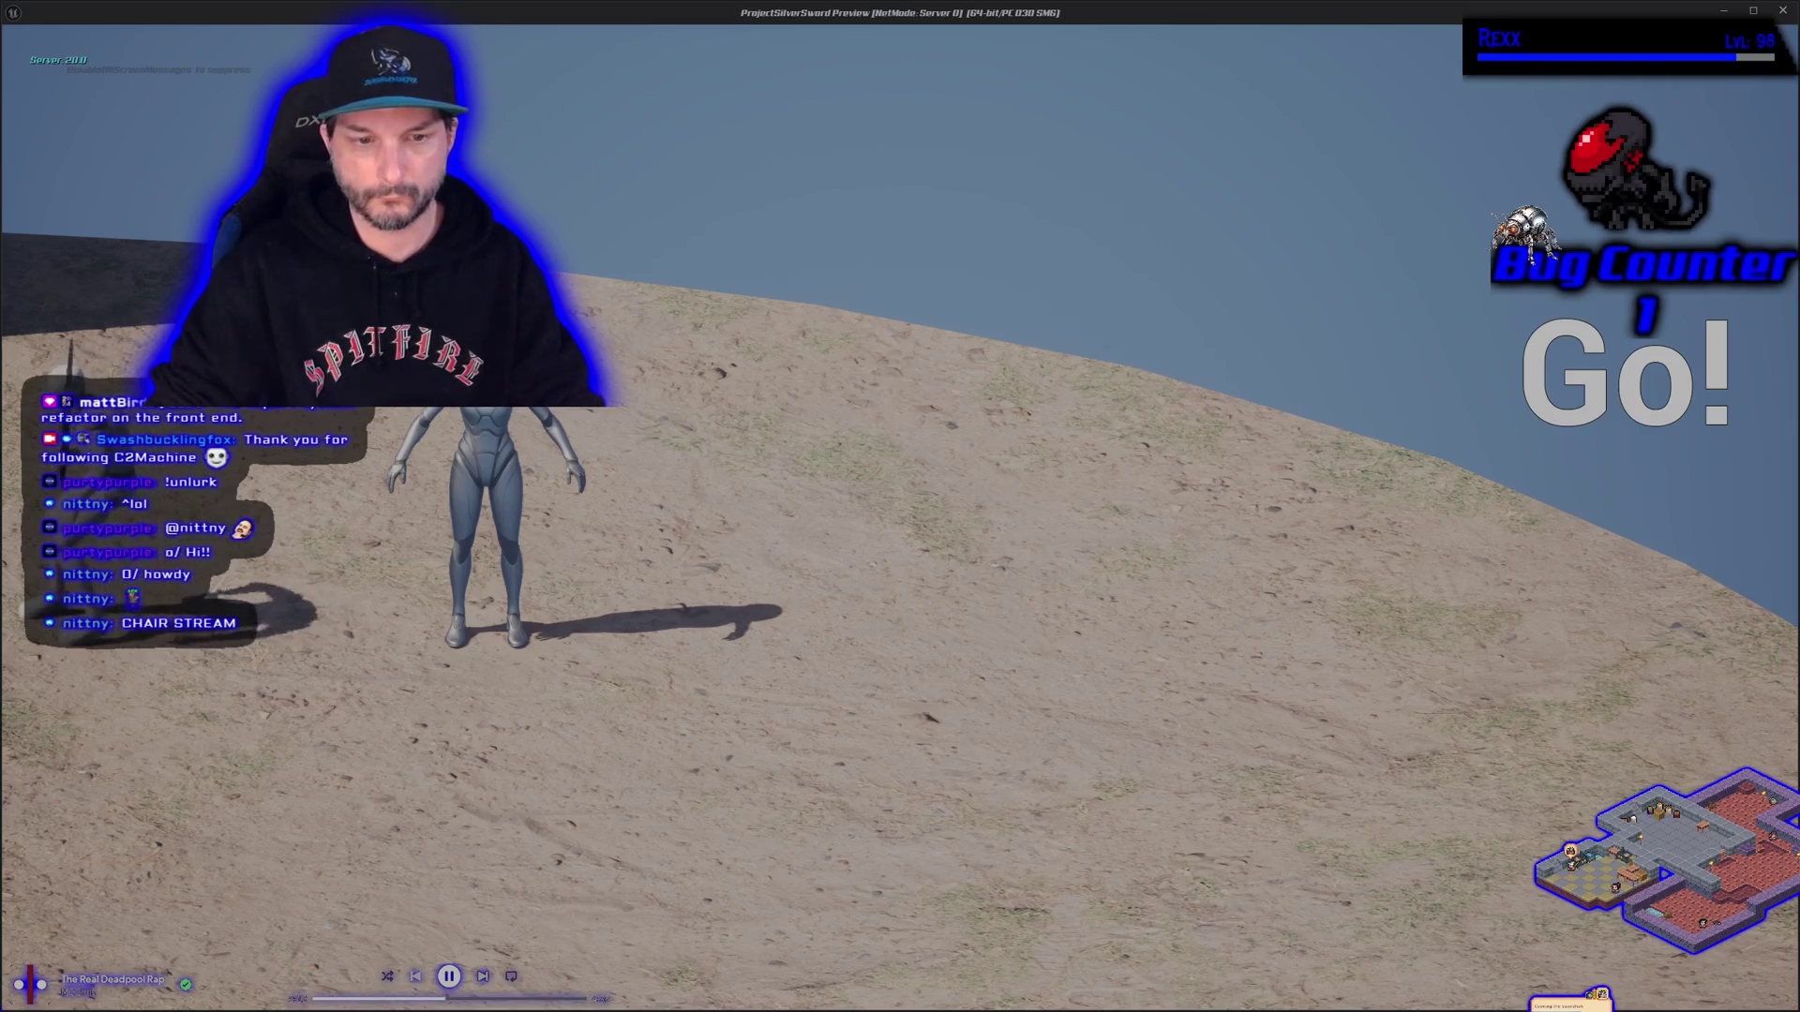
{"action": "key", "text": "s"}
{"action": "key", "text": "s"}
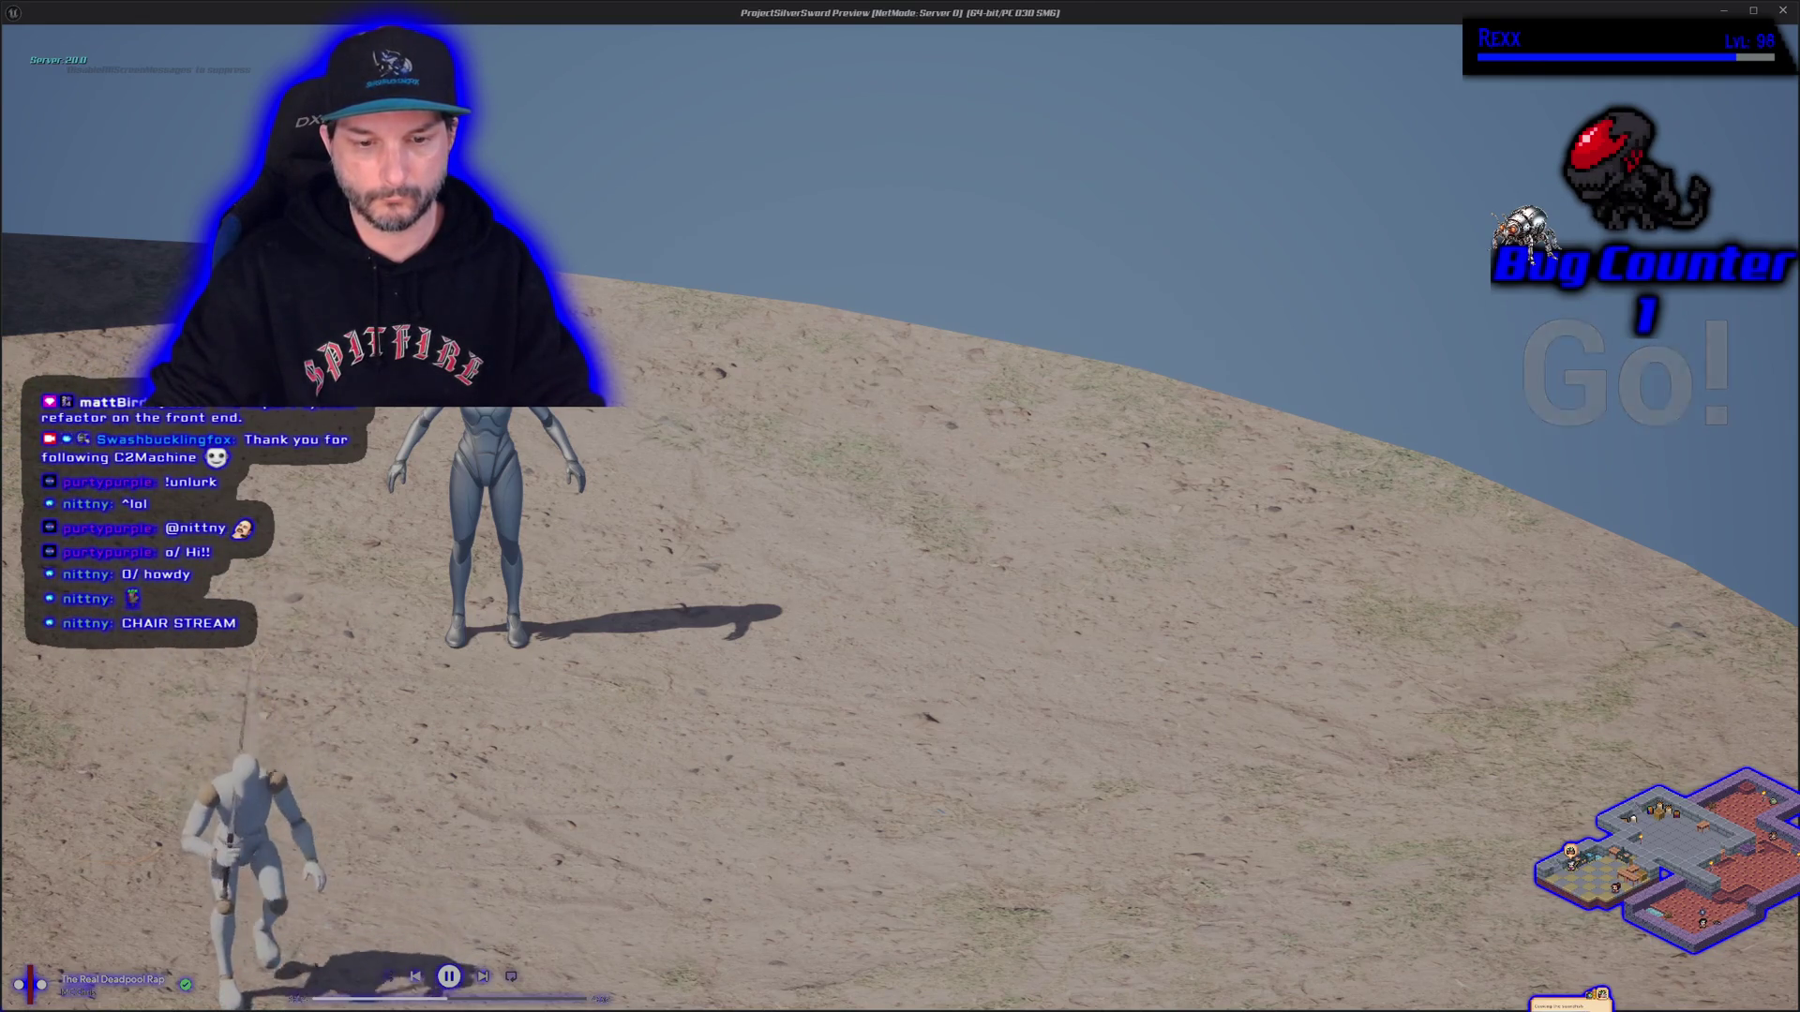
{"action": "key", "text": "s"}
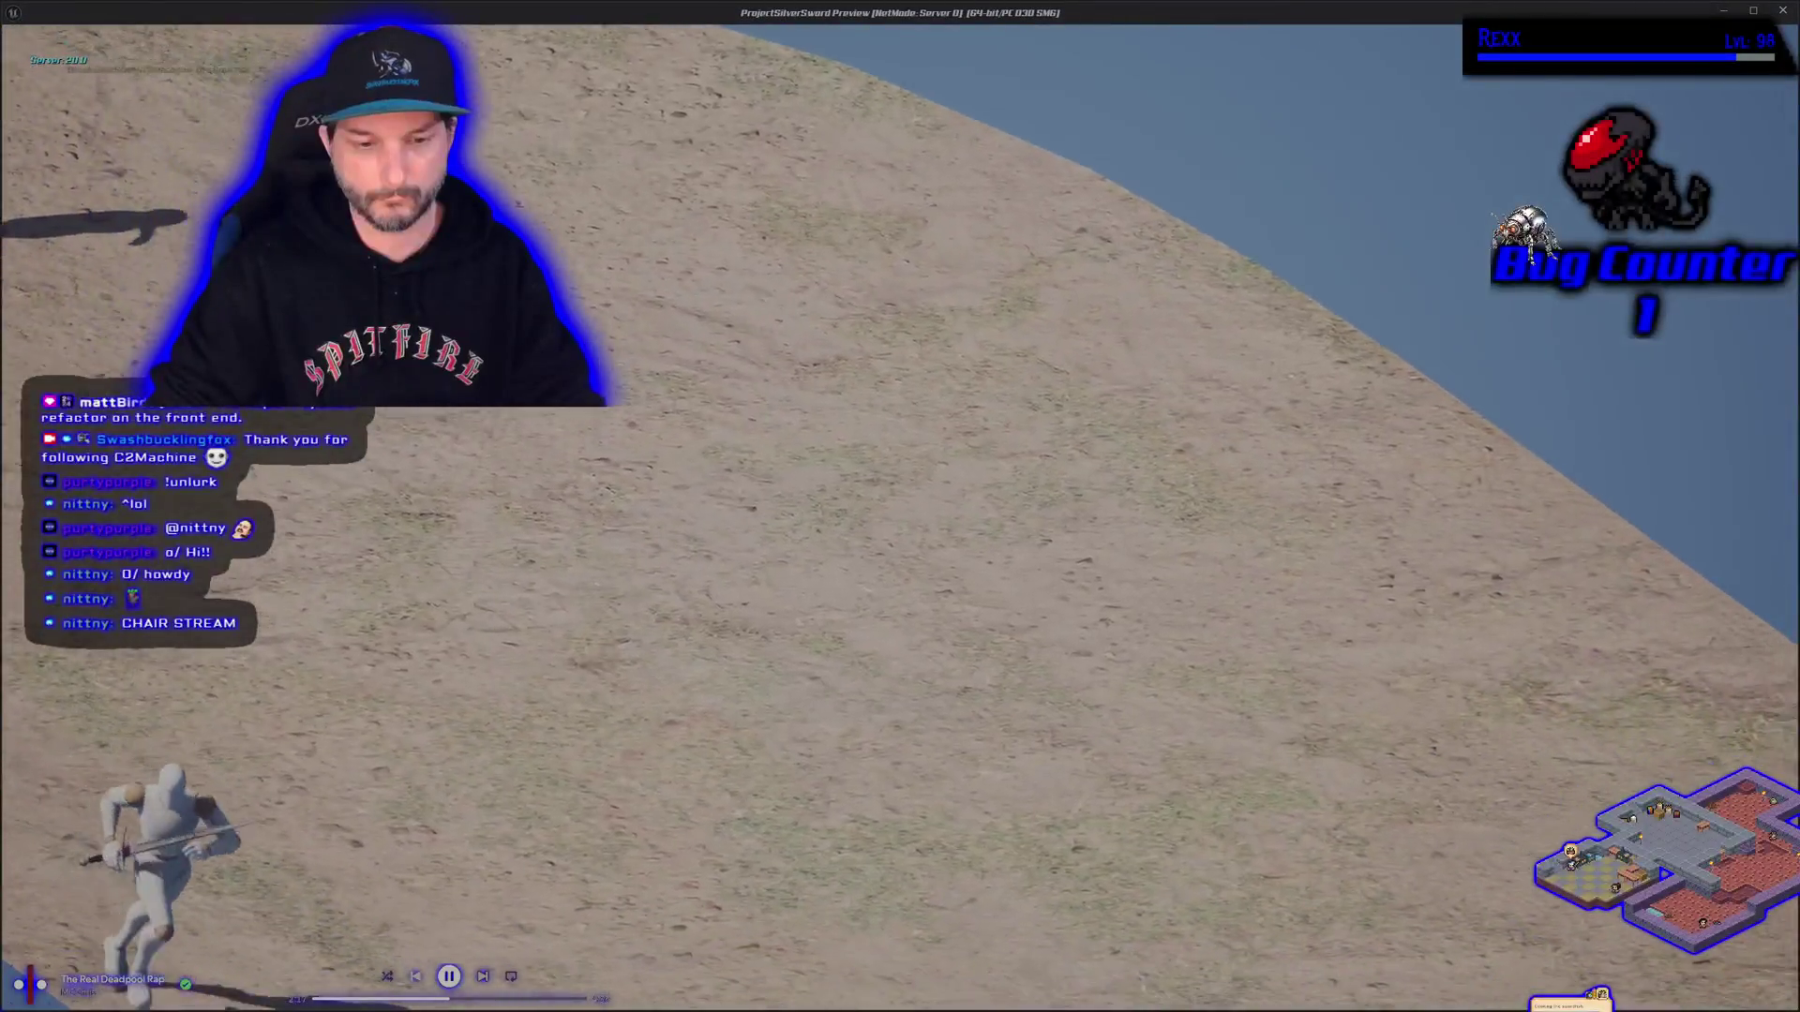
{"action": "key", "text": "a"}
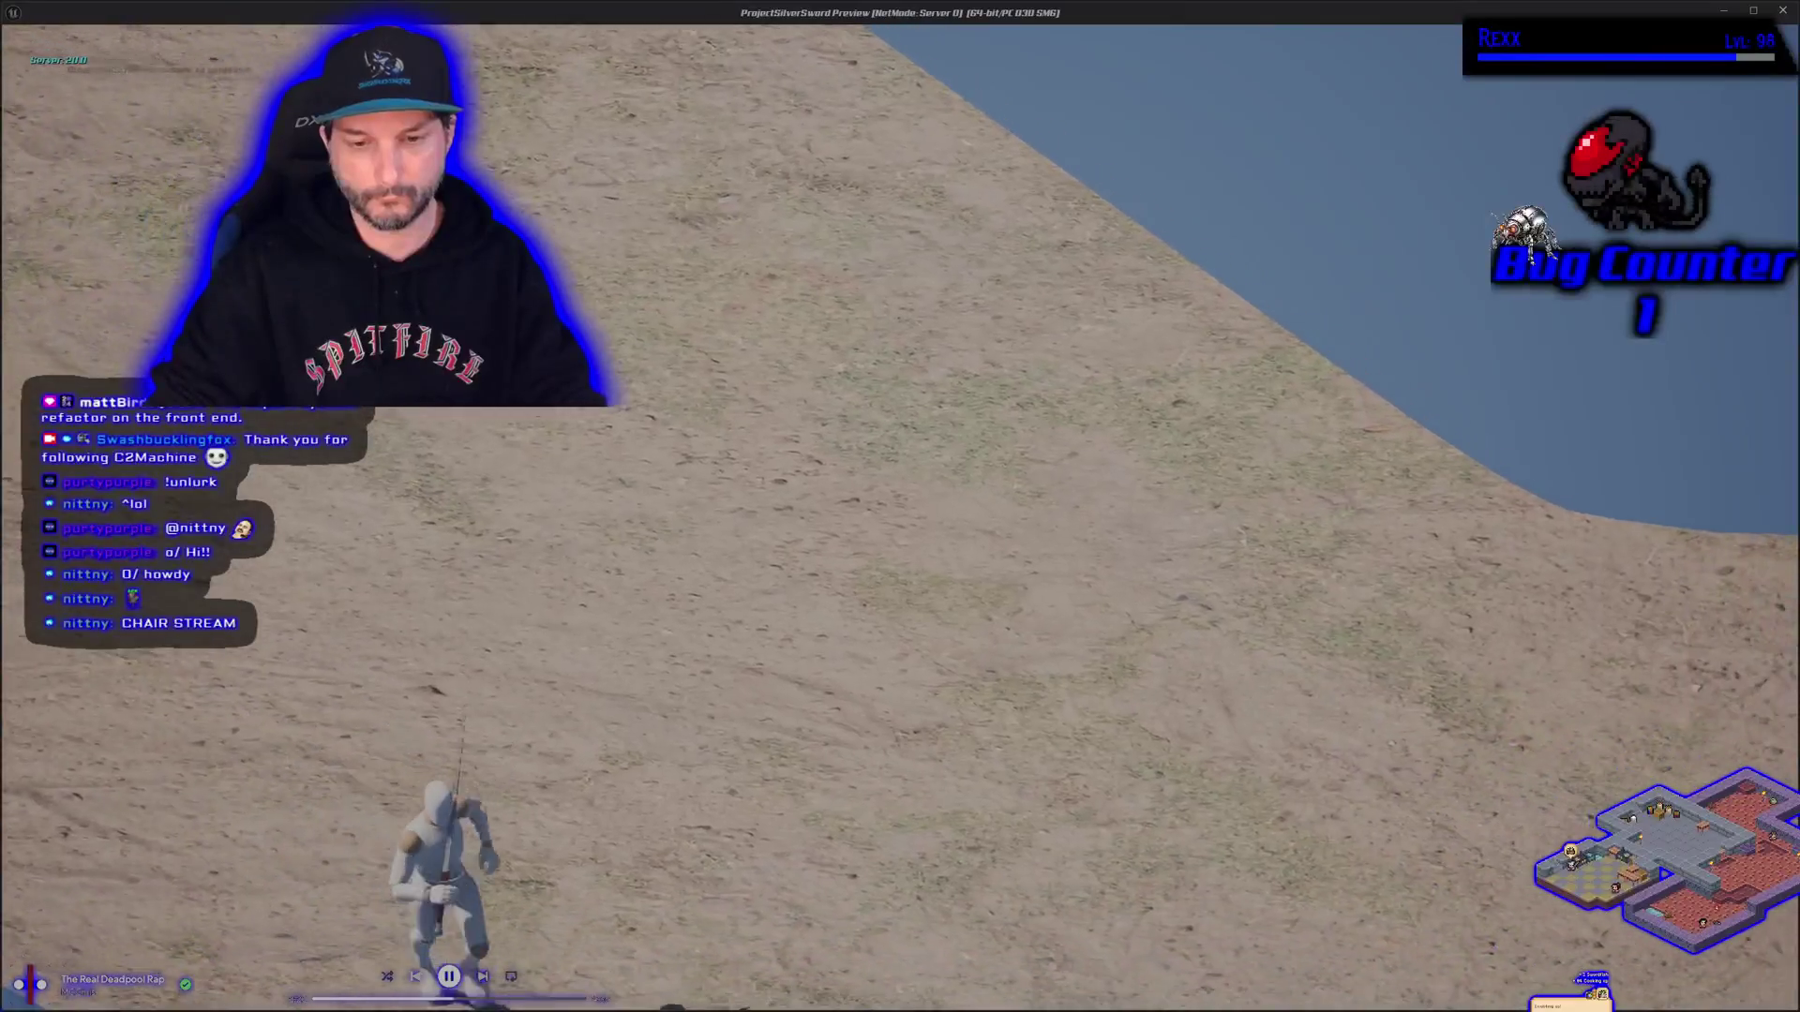
{"action": "key", "text": "Escape"}
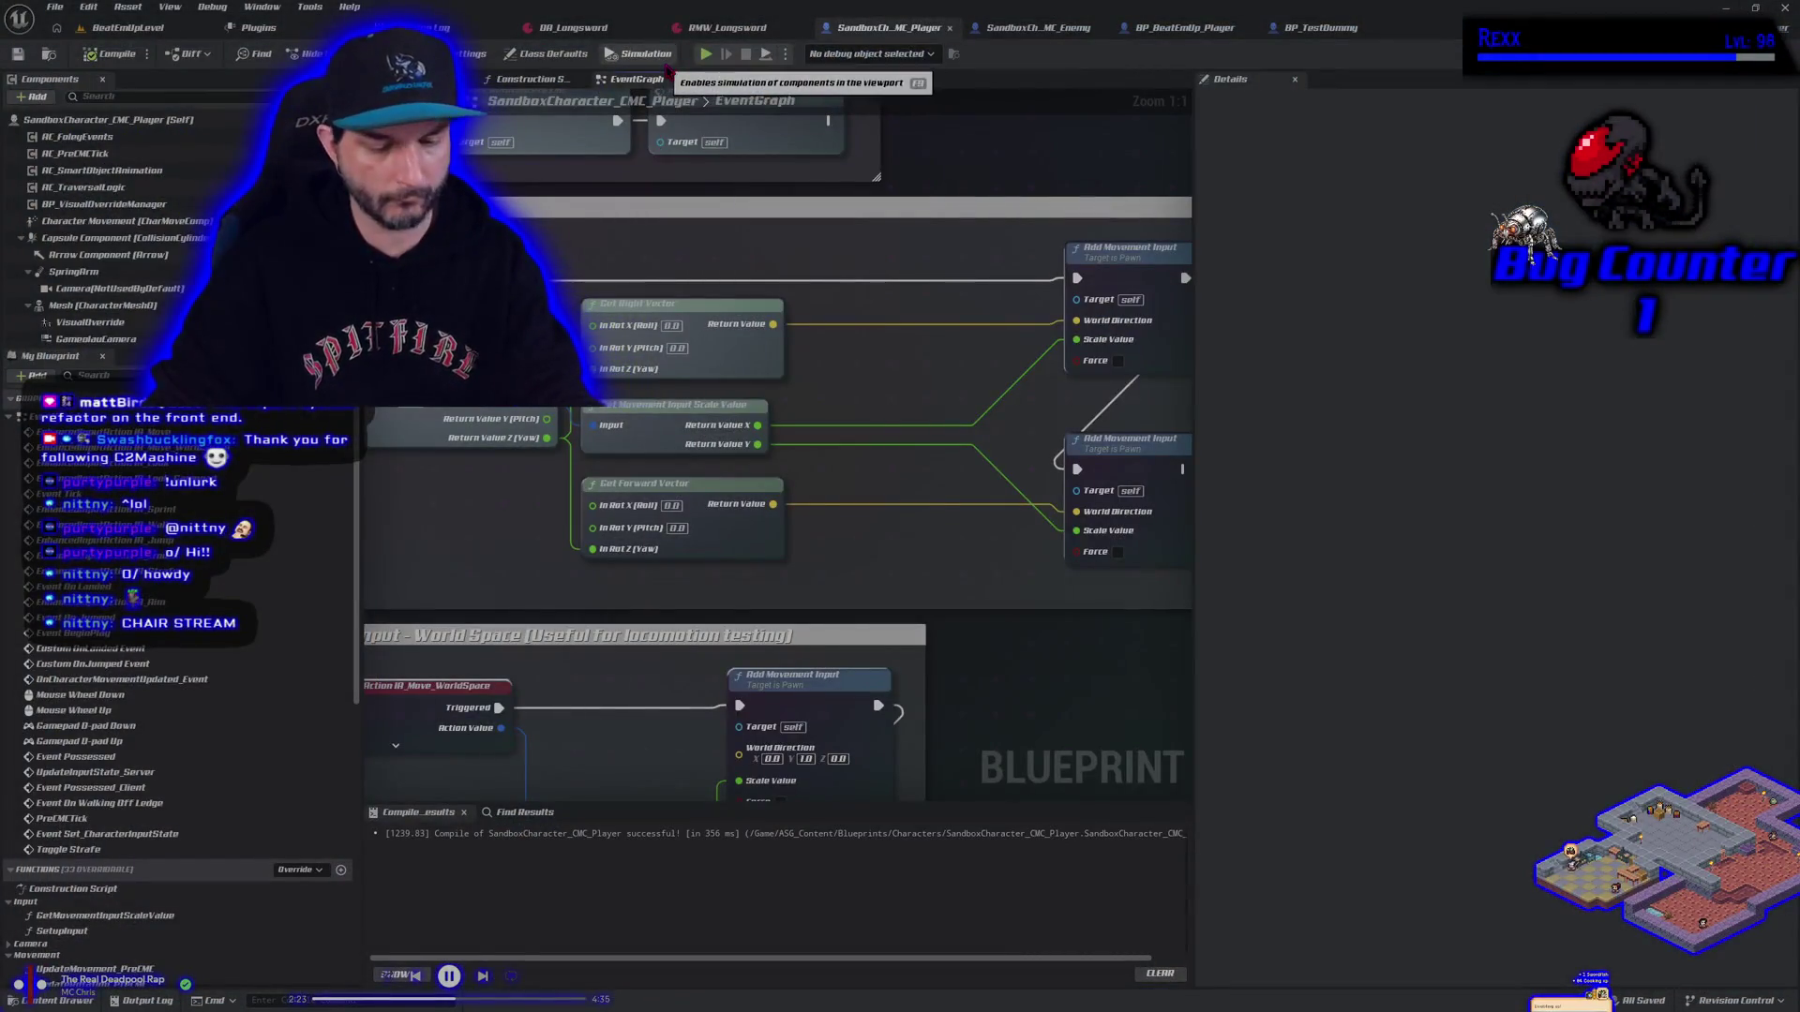
Wire Return Value X to the lower Scale Value and Return Value Y to the upper Scale Value
{"action": "left_click_drag", "start_coordinate": [881, 537], "coordinate": [809, 526]}
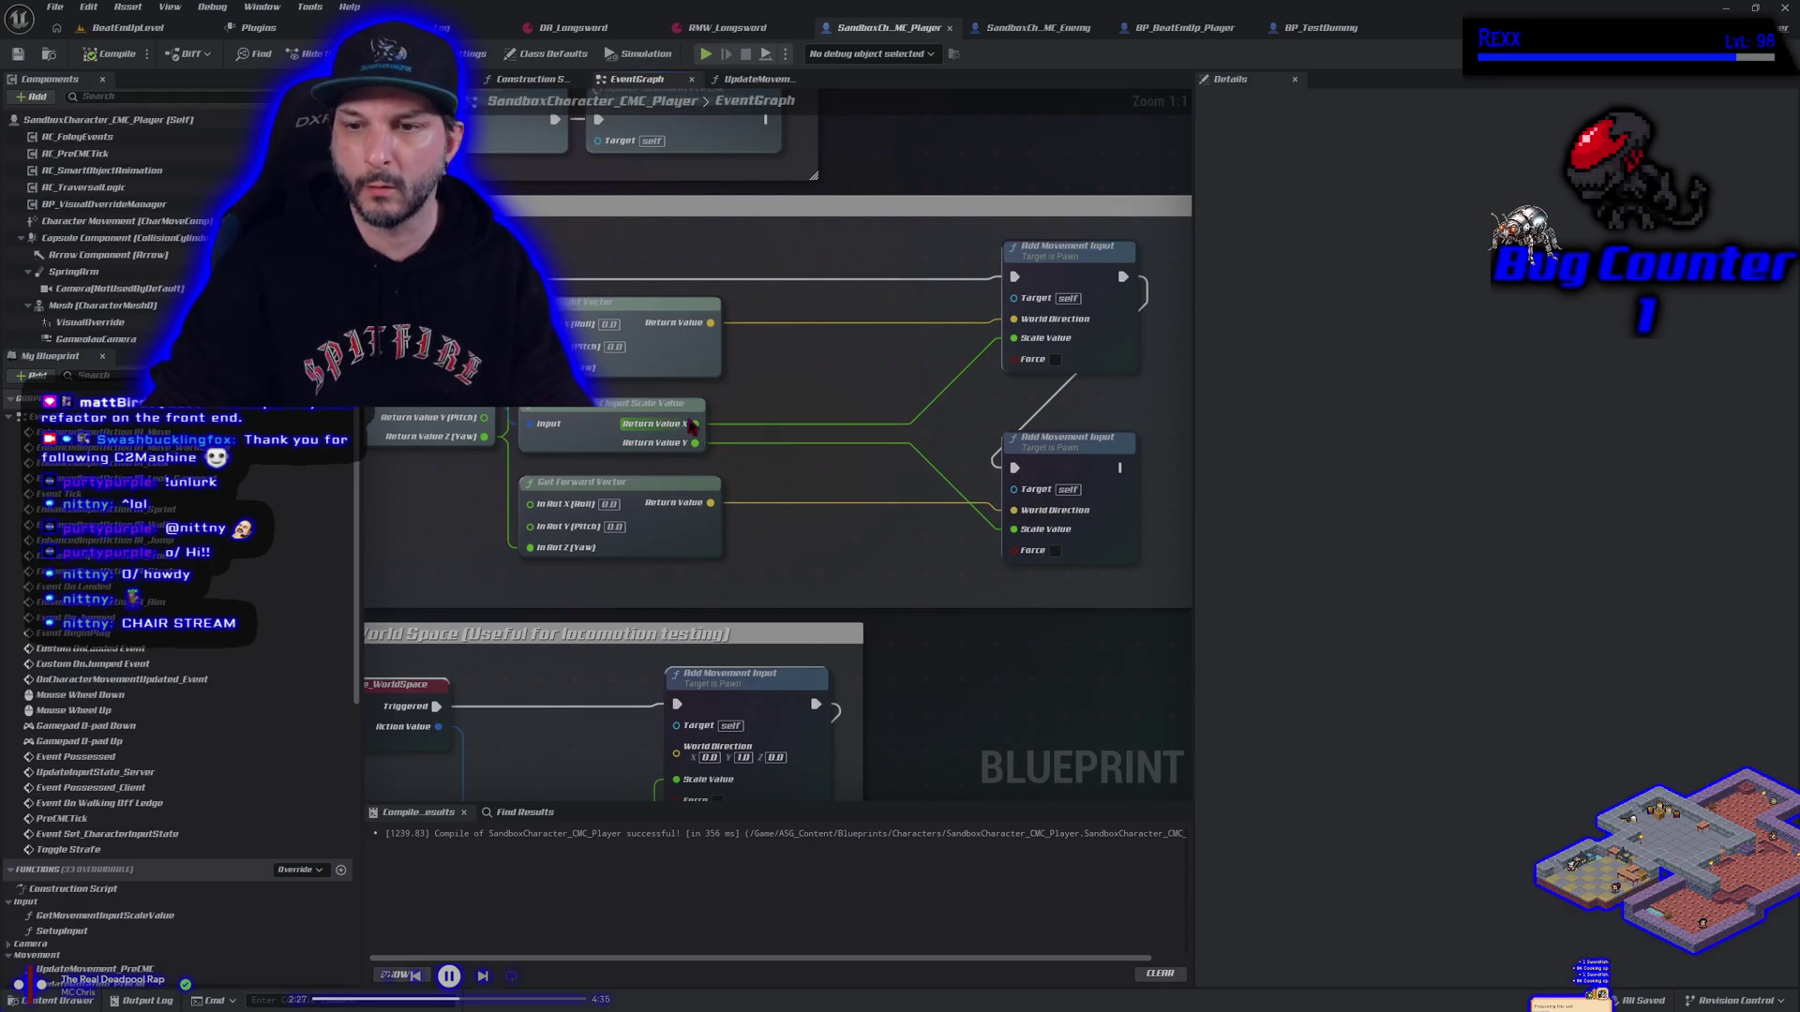
{"action": "mouse_move", "coordinate": [693, 426]}
{"action": "left_mouse_down"}
{"action": "mouse_move", "coordinate": [973, 541]}
{"action": "mouse_move", "coordinate": [1014, 530]}
{"action": "left_mouse_up"}
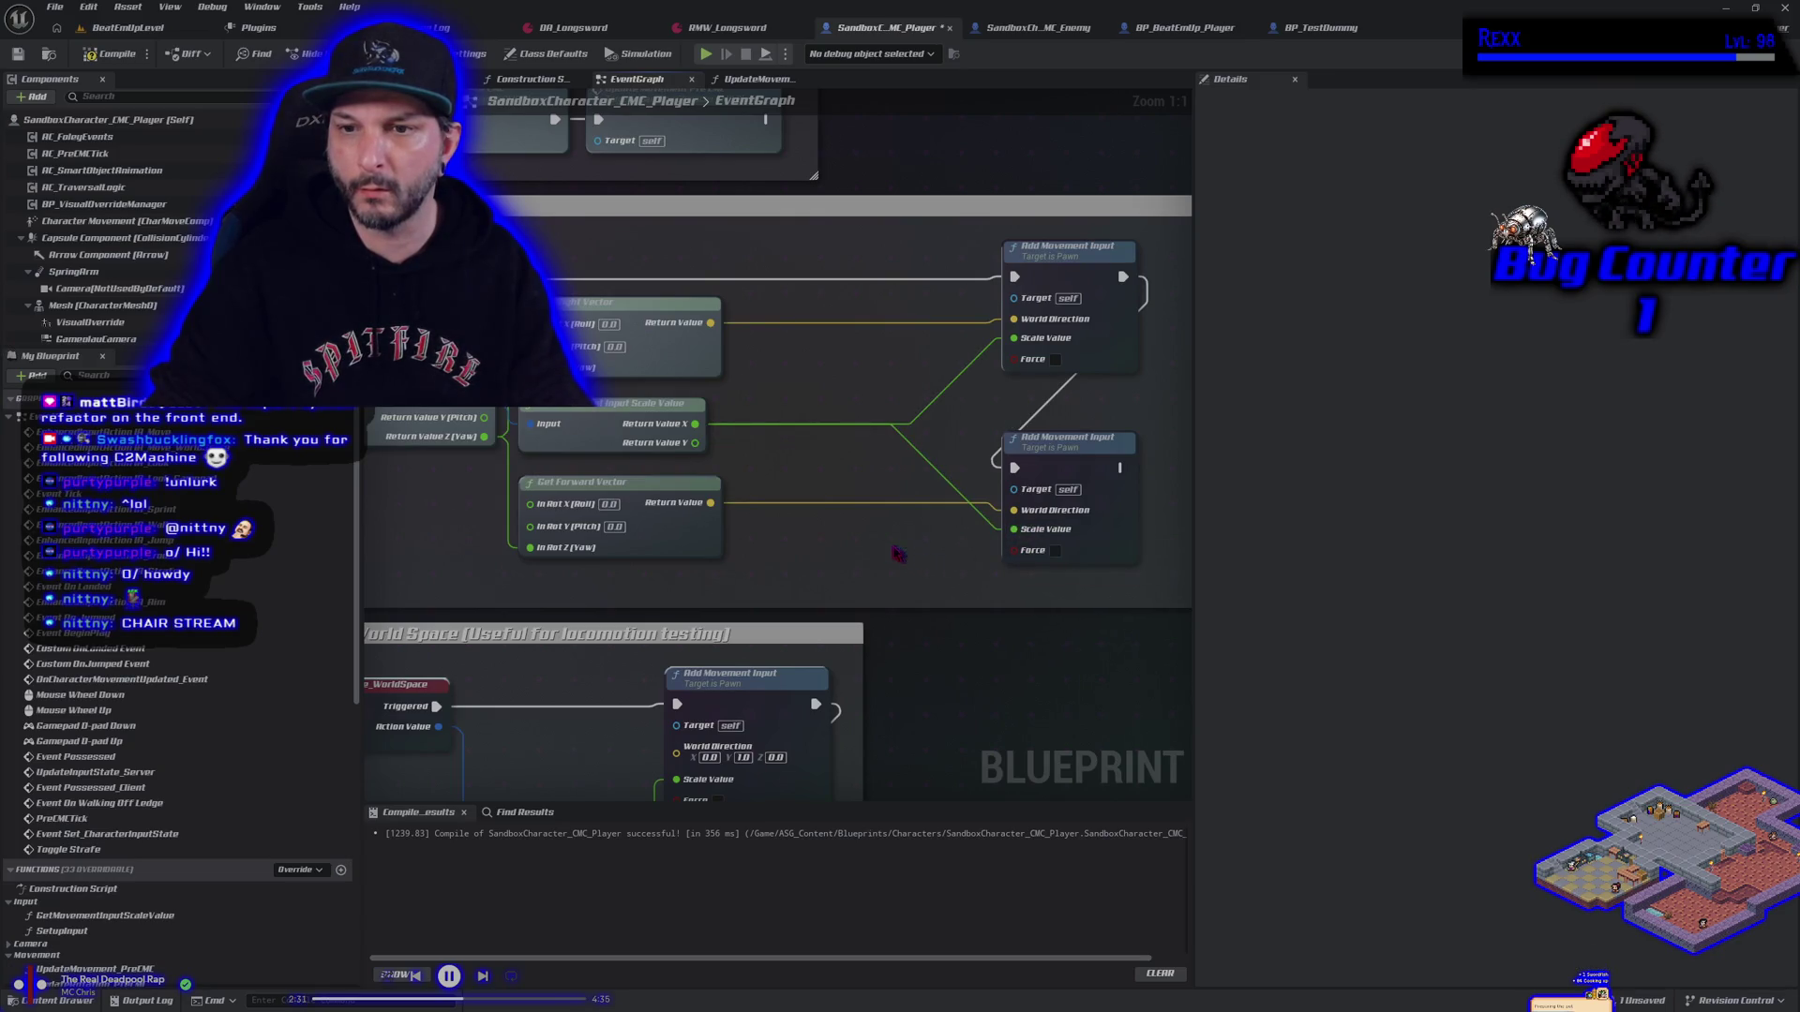
{"action": "left_click_drag", "start_coordinate": [695, 444], "coordinate": [815, 460]}
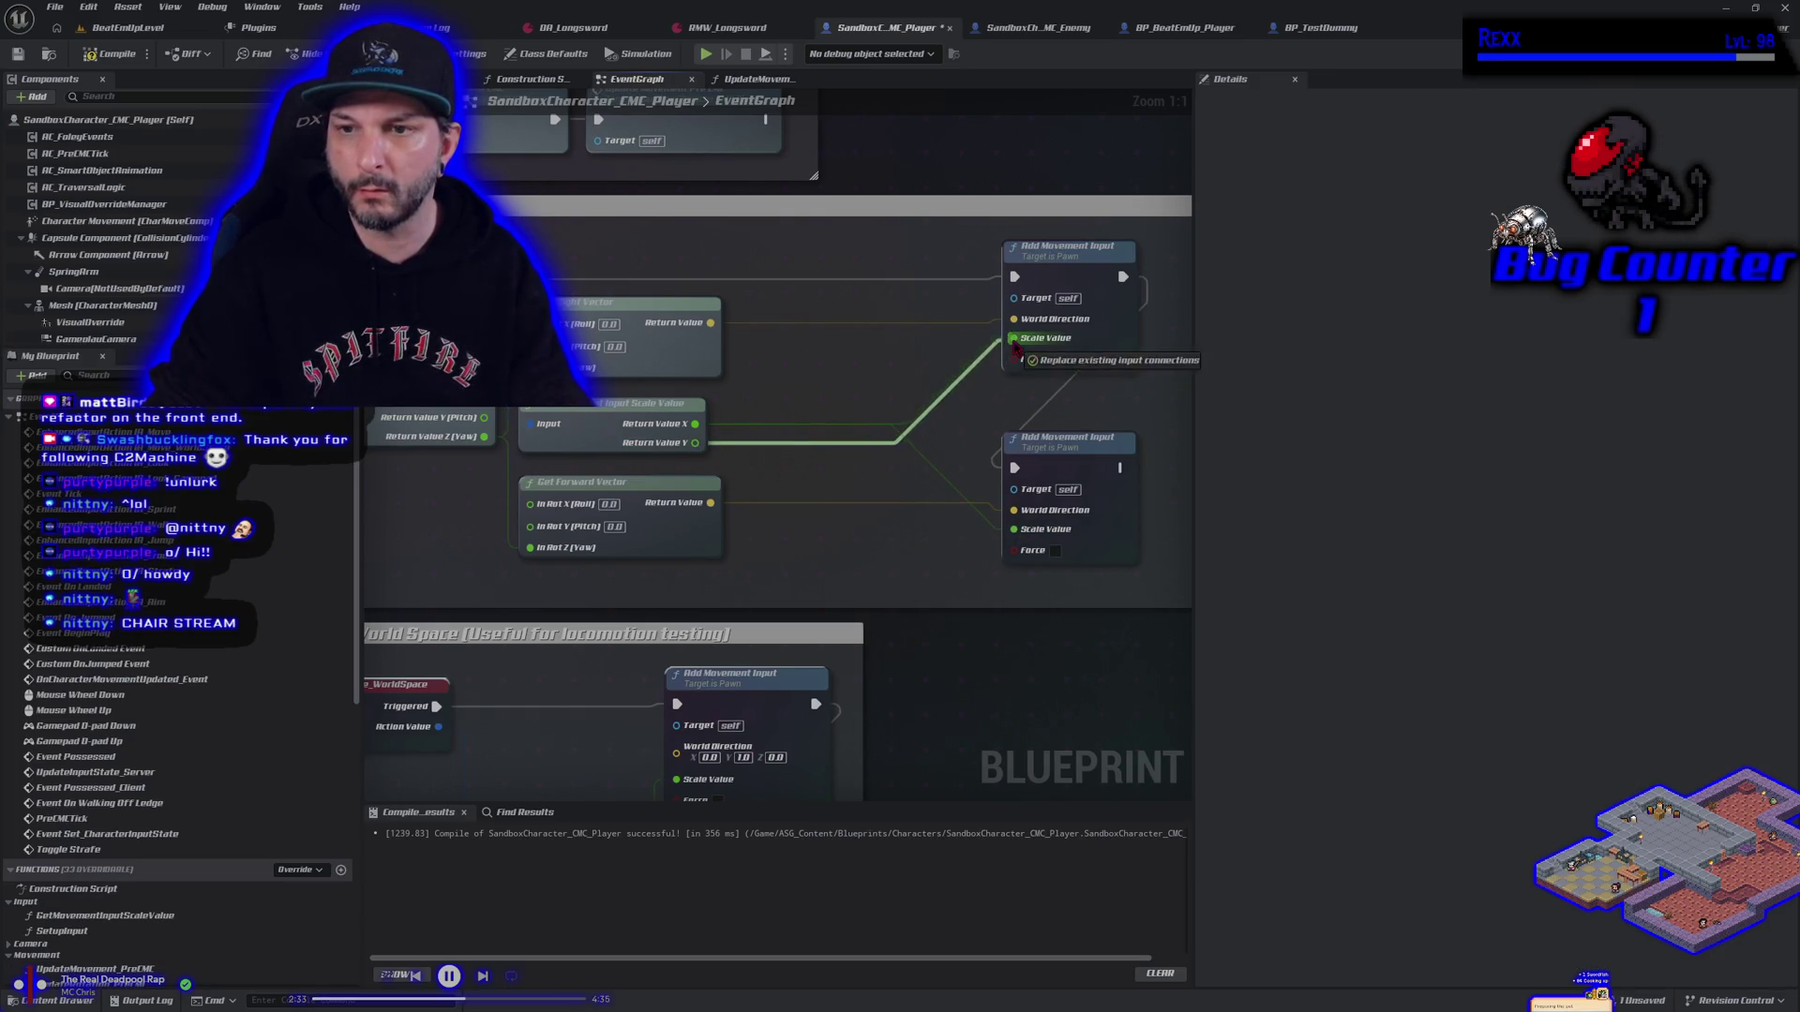
{"action": "left_click_drag", "start_coordinate": [1016, 347], "coordinate": [1015, 339]}
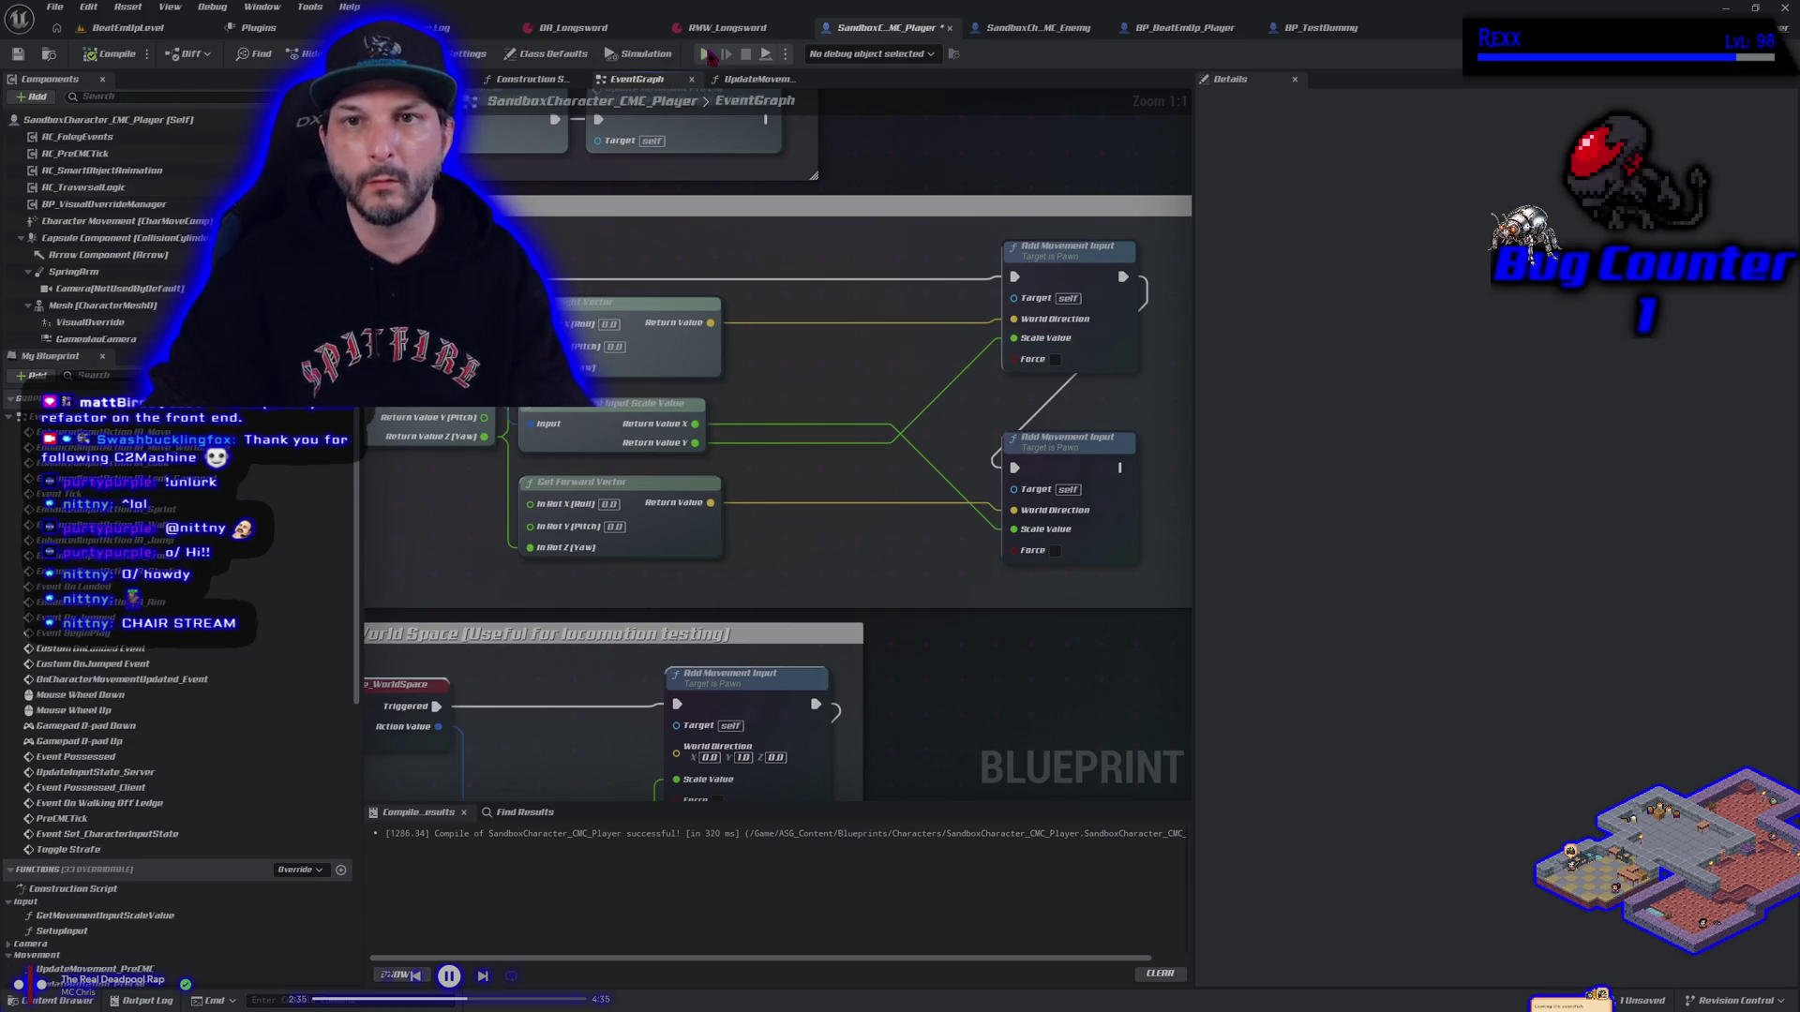
Play-test running across the sand to the 1 M block, stop, then bring the preview back up
{"action": "left_click", "coordinate": [707, 54]}
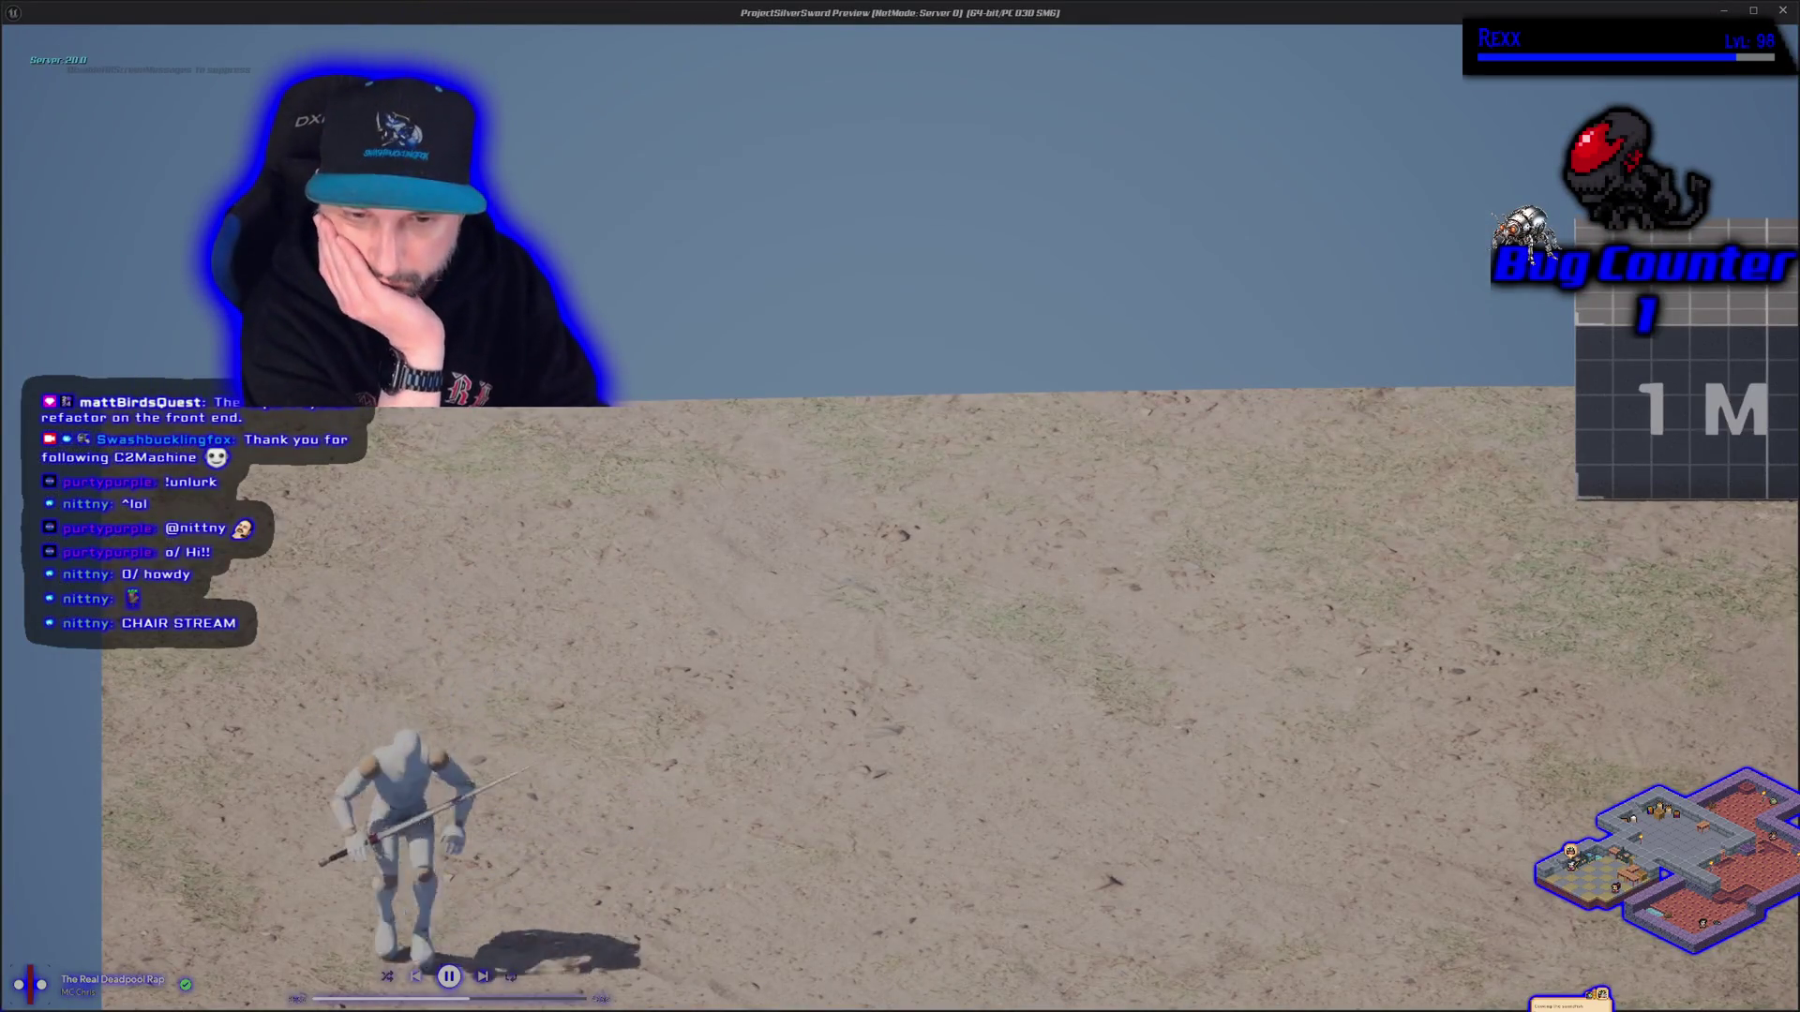
{"action": "key", "text": "s"}
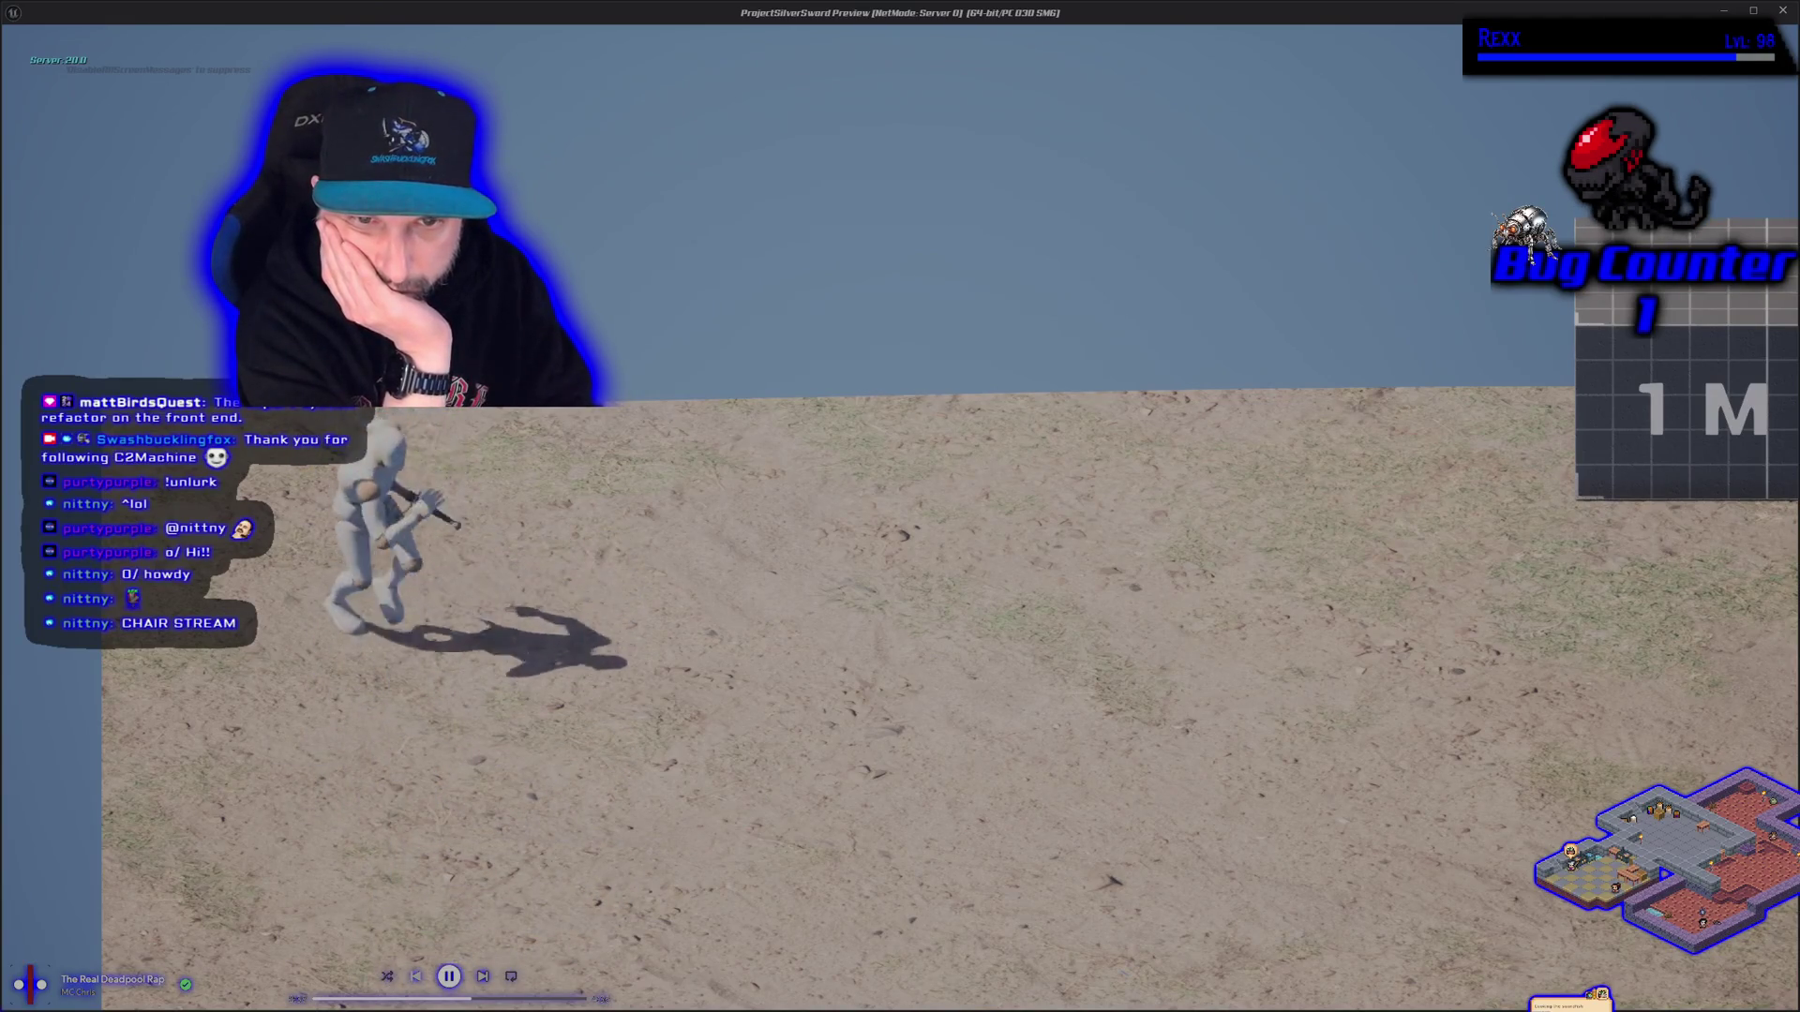
{"action": "key", "text": "w"}
{"action": "key", "text": "a"}
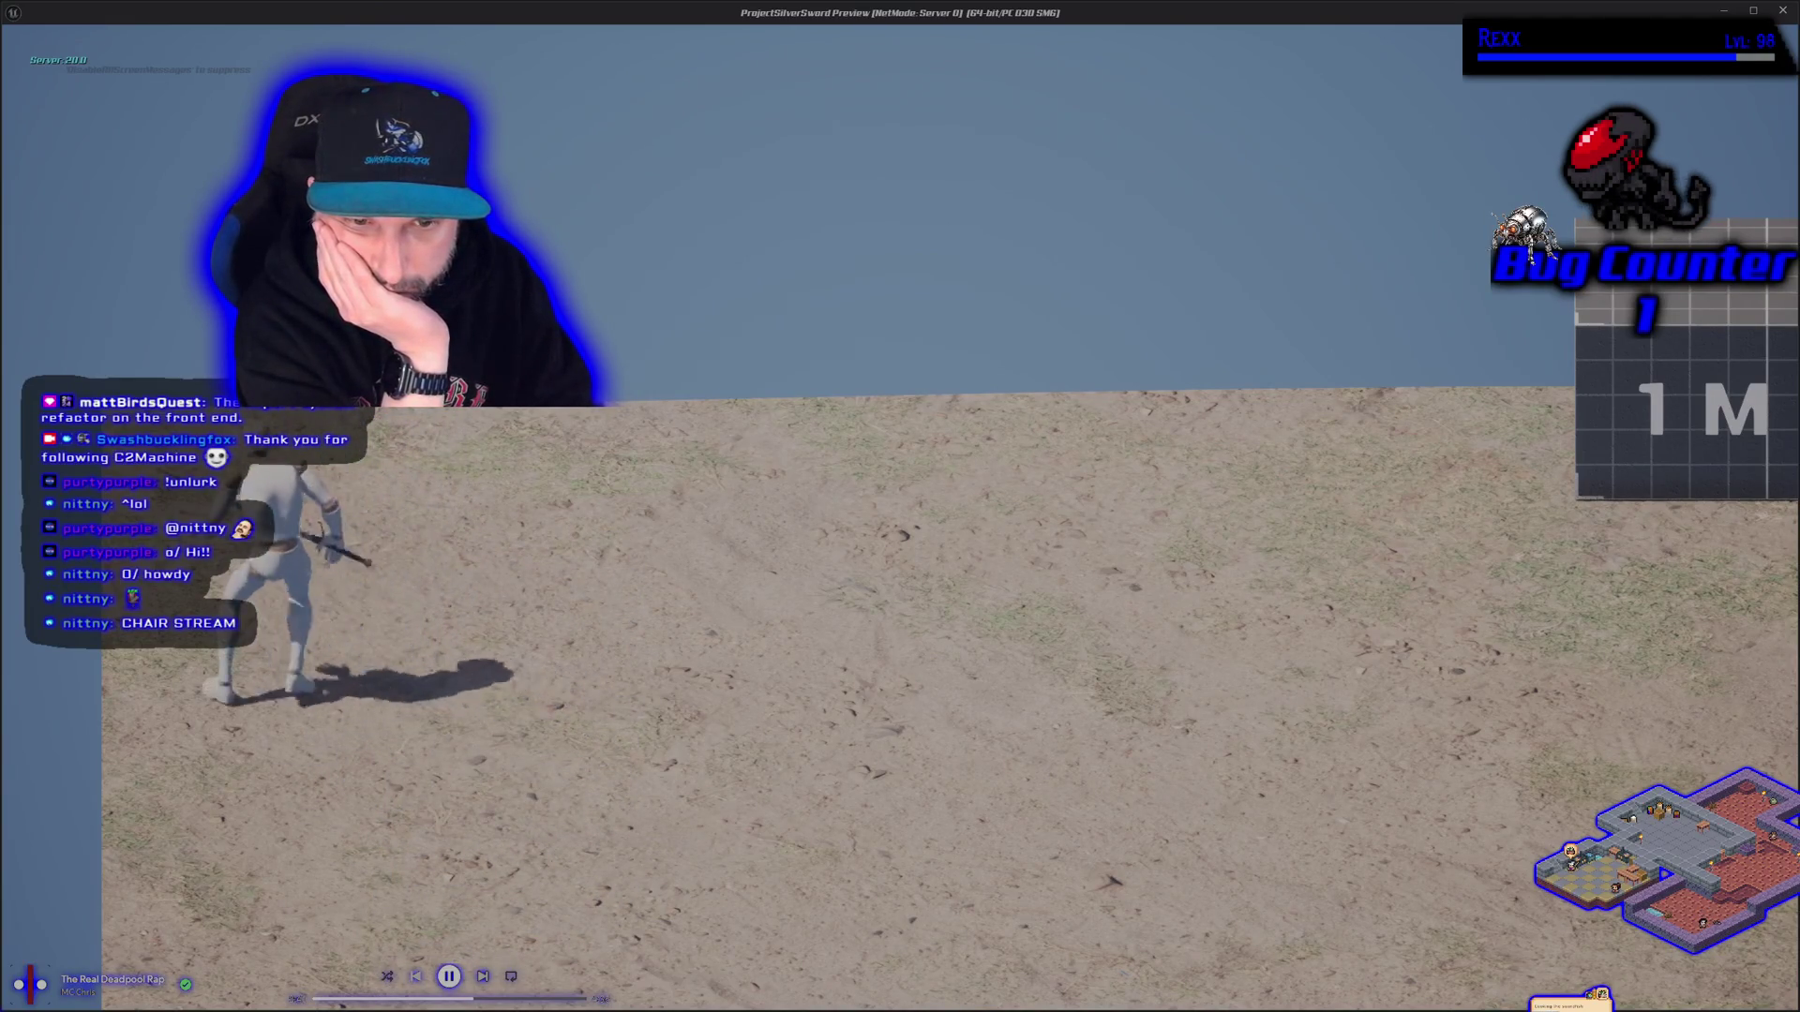
{"action": "key", "text": "d"}
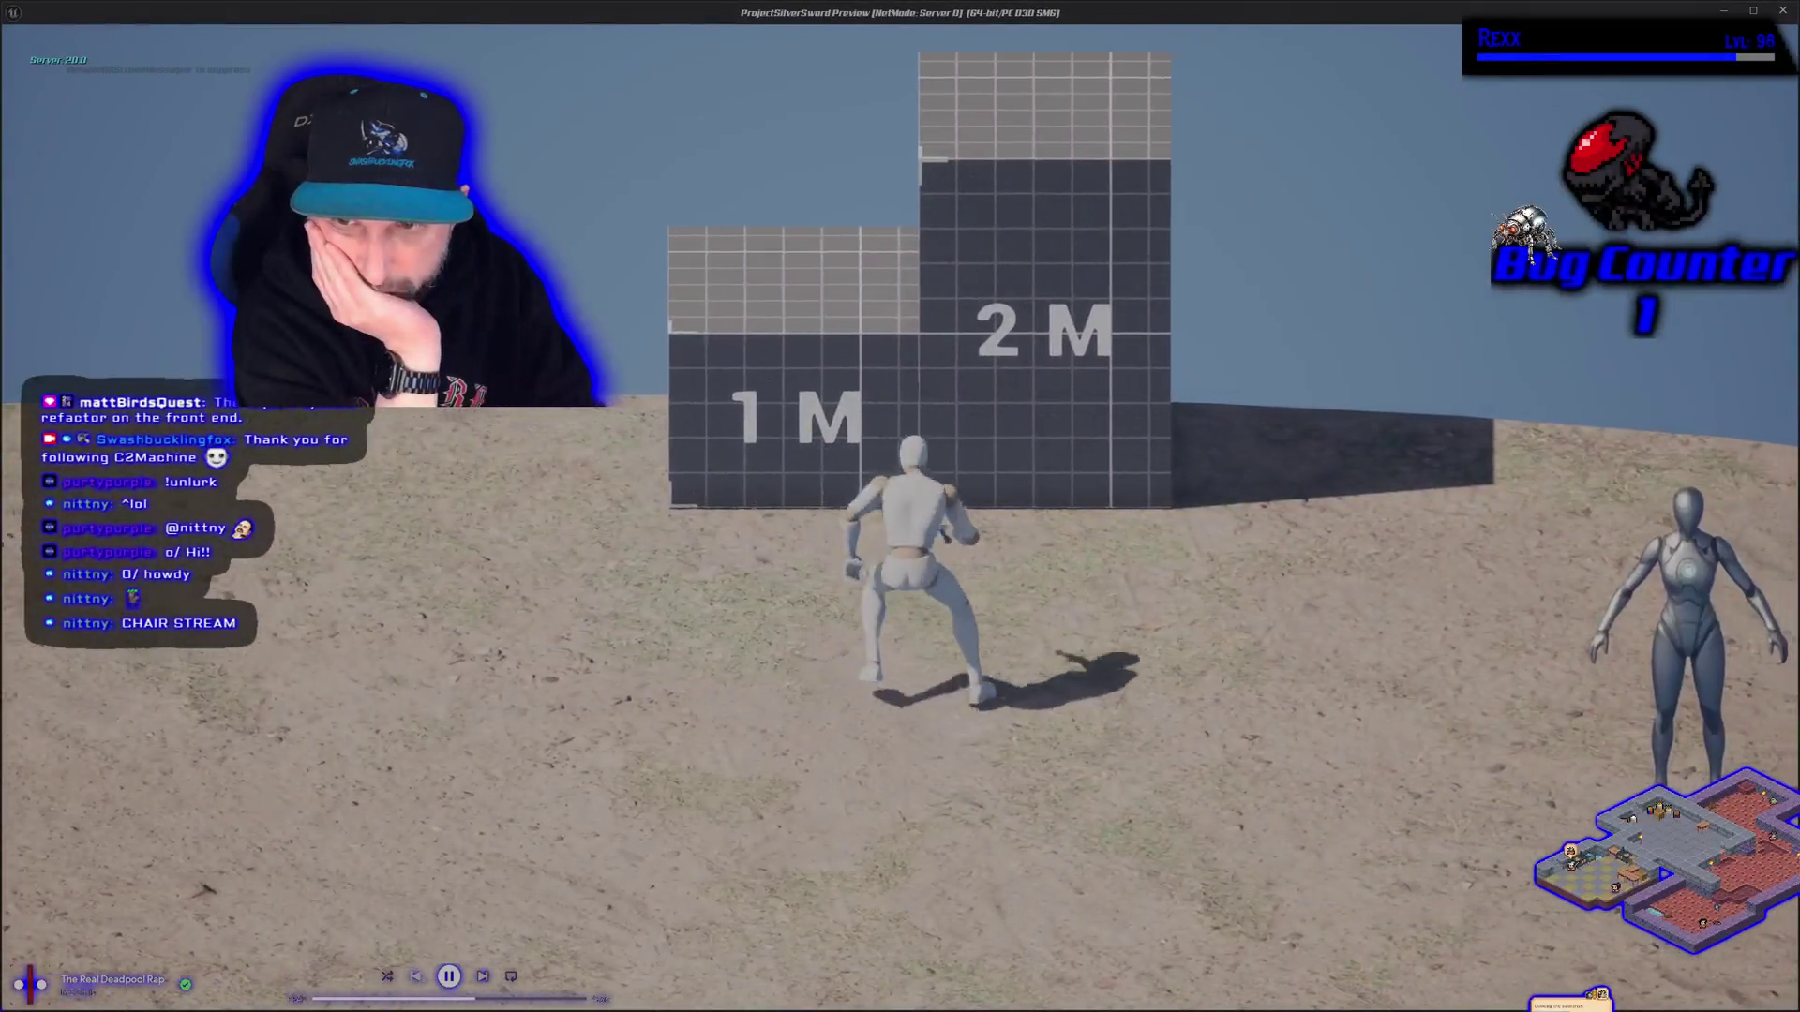
{"action": "key", "text": "a"}
{"action": "key", "text": "d"}
{"action": "key", "text": "w"}
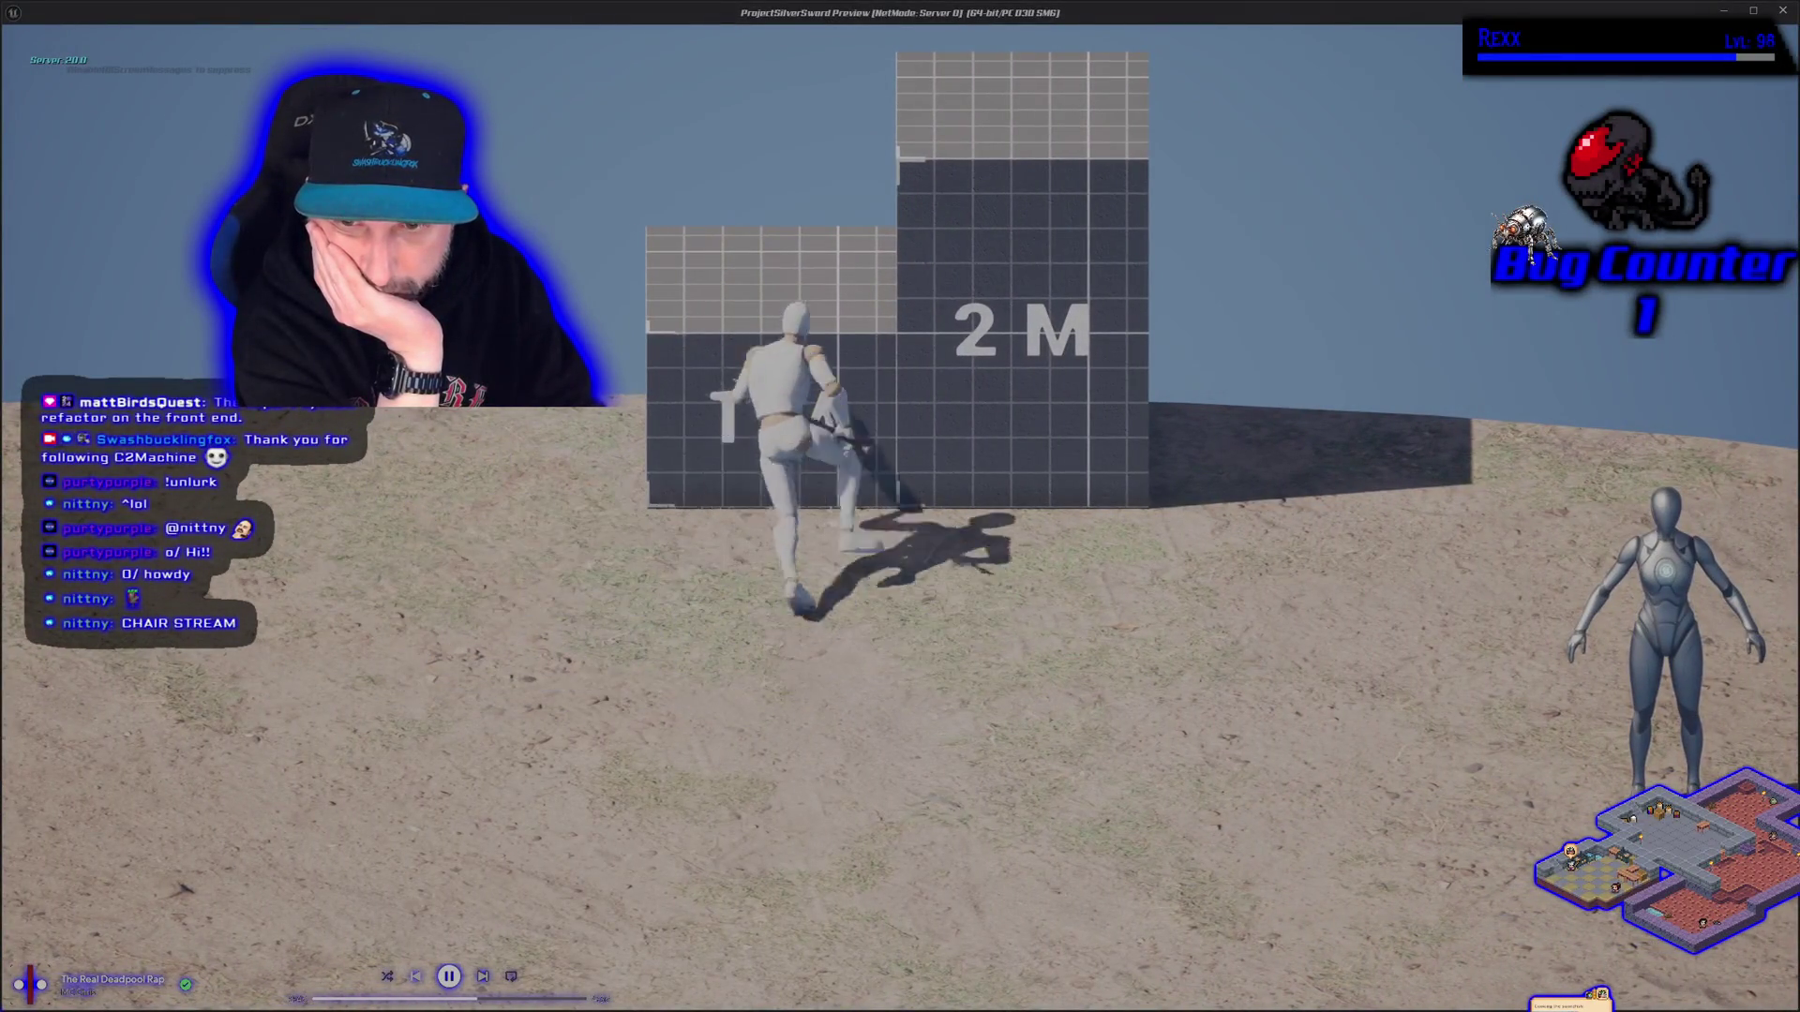
{"action": "key", "text": "s"}
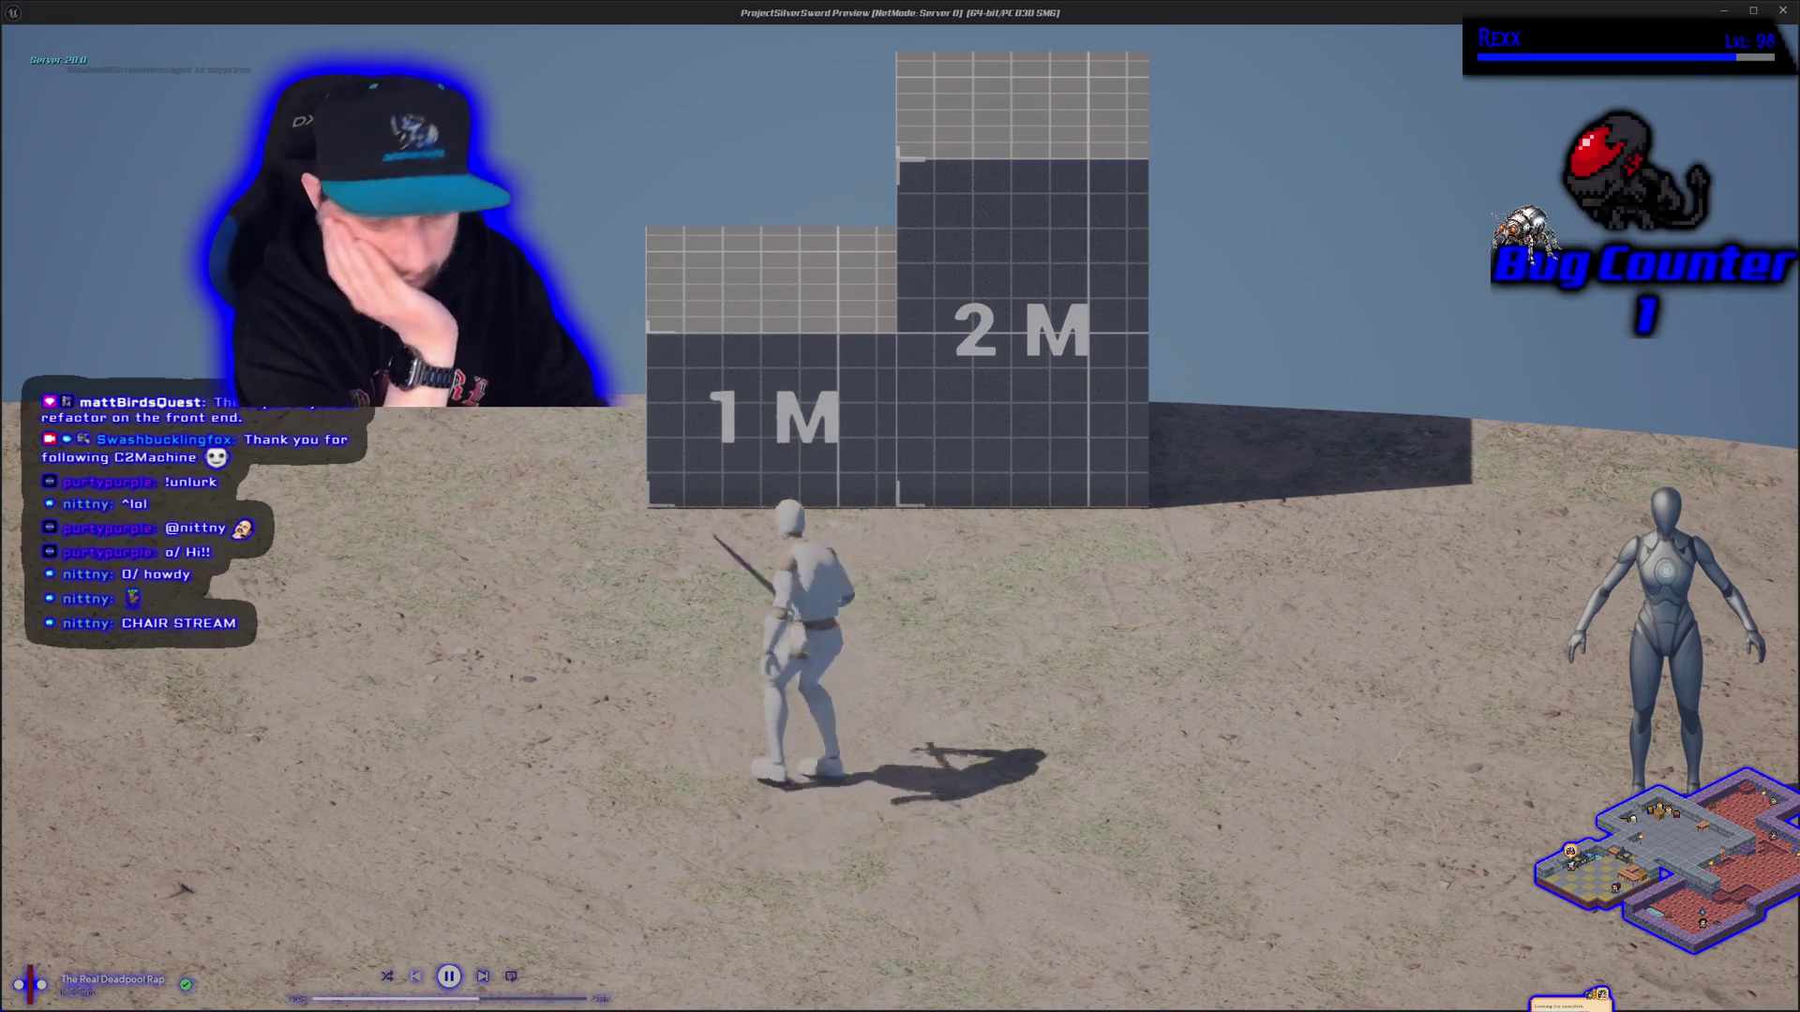
{"action": "key", "text": "Escape"}
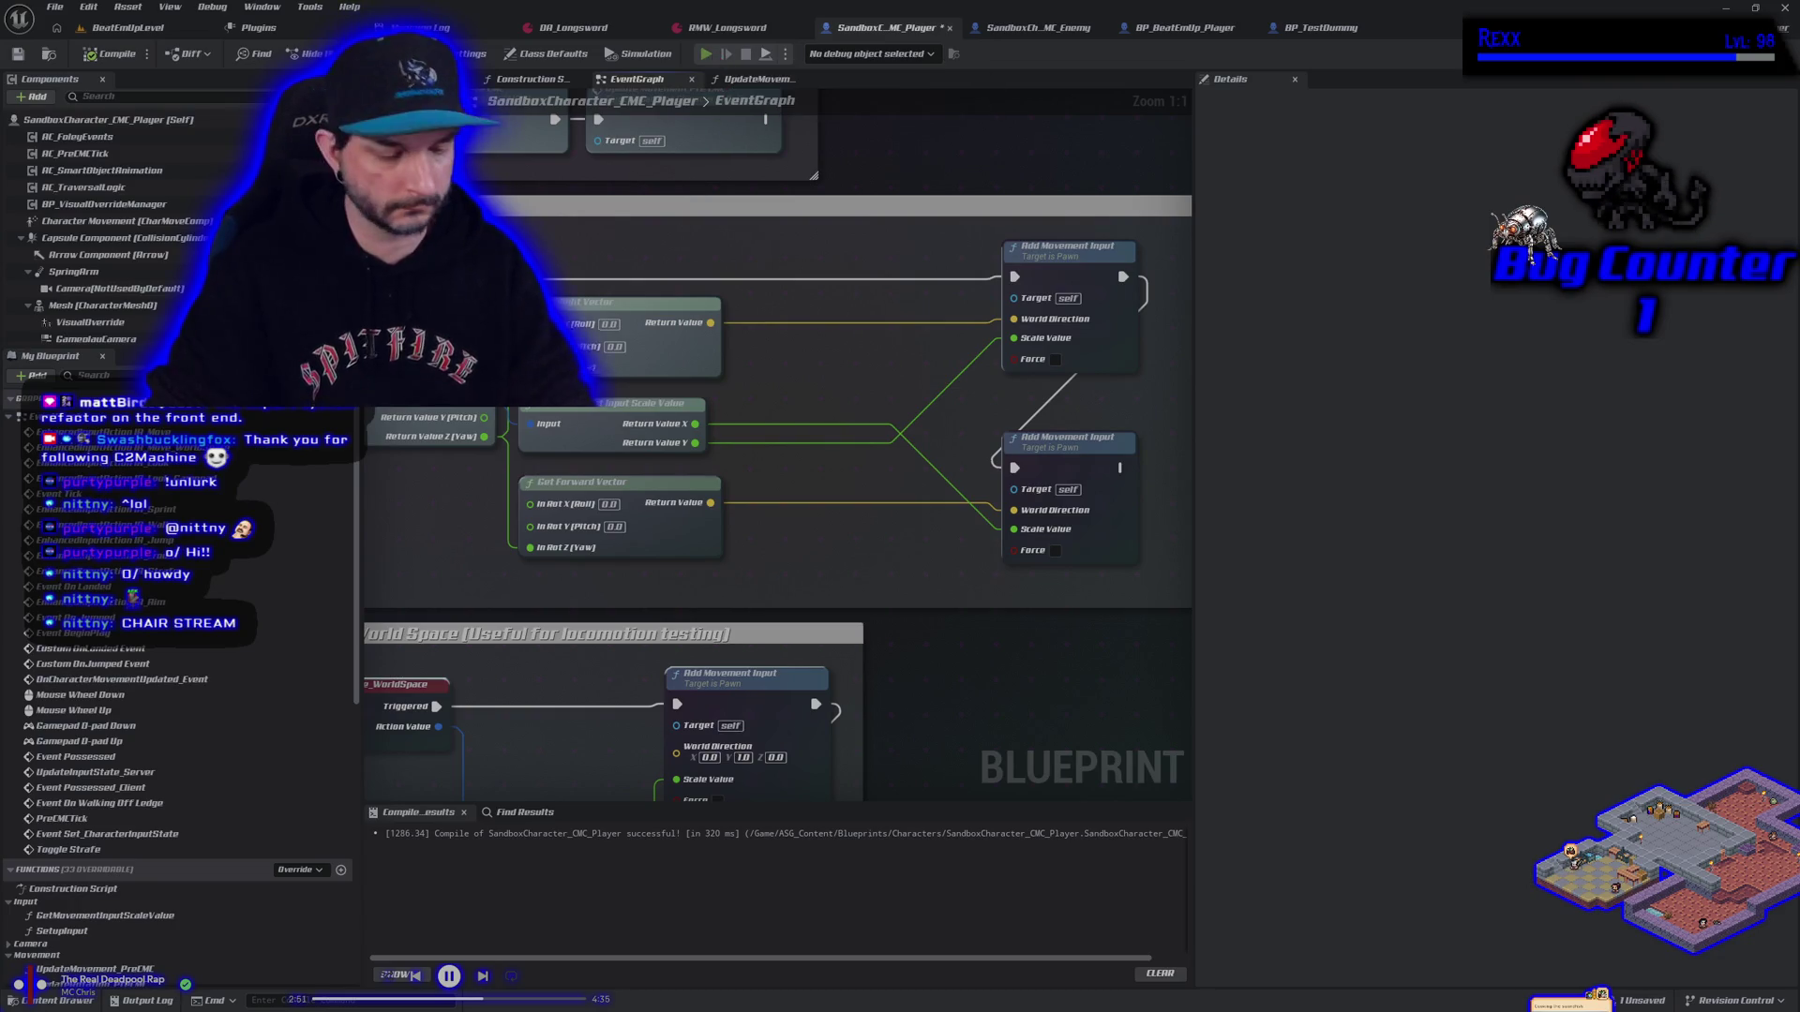
{"action": "key", "text": "alt+p"}
Walk the character back and forth with the sword raised, then end the play session
{"action": "key", "text": "s"}
{"action": "key", "text": "w"}
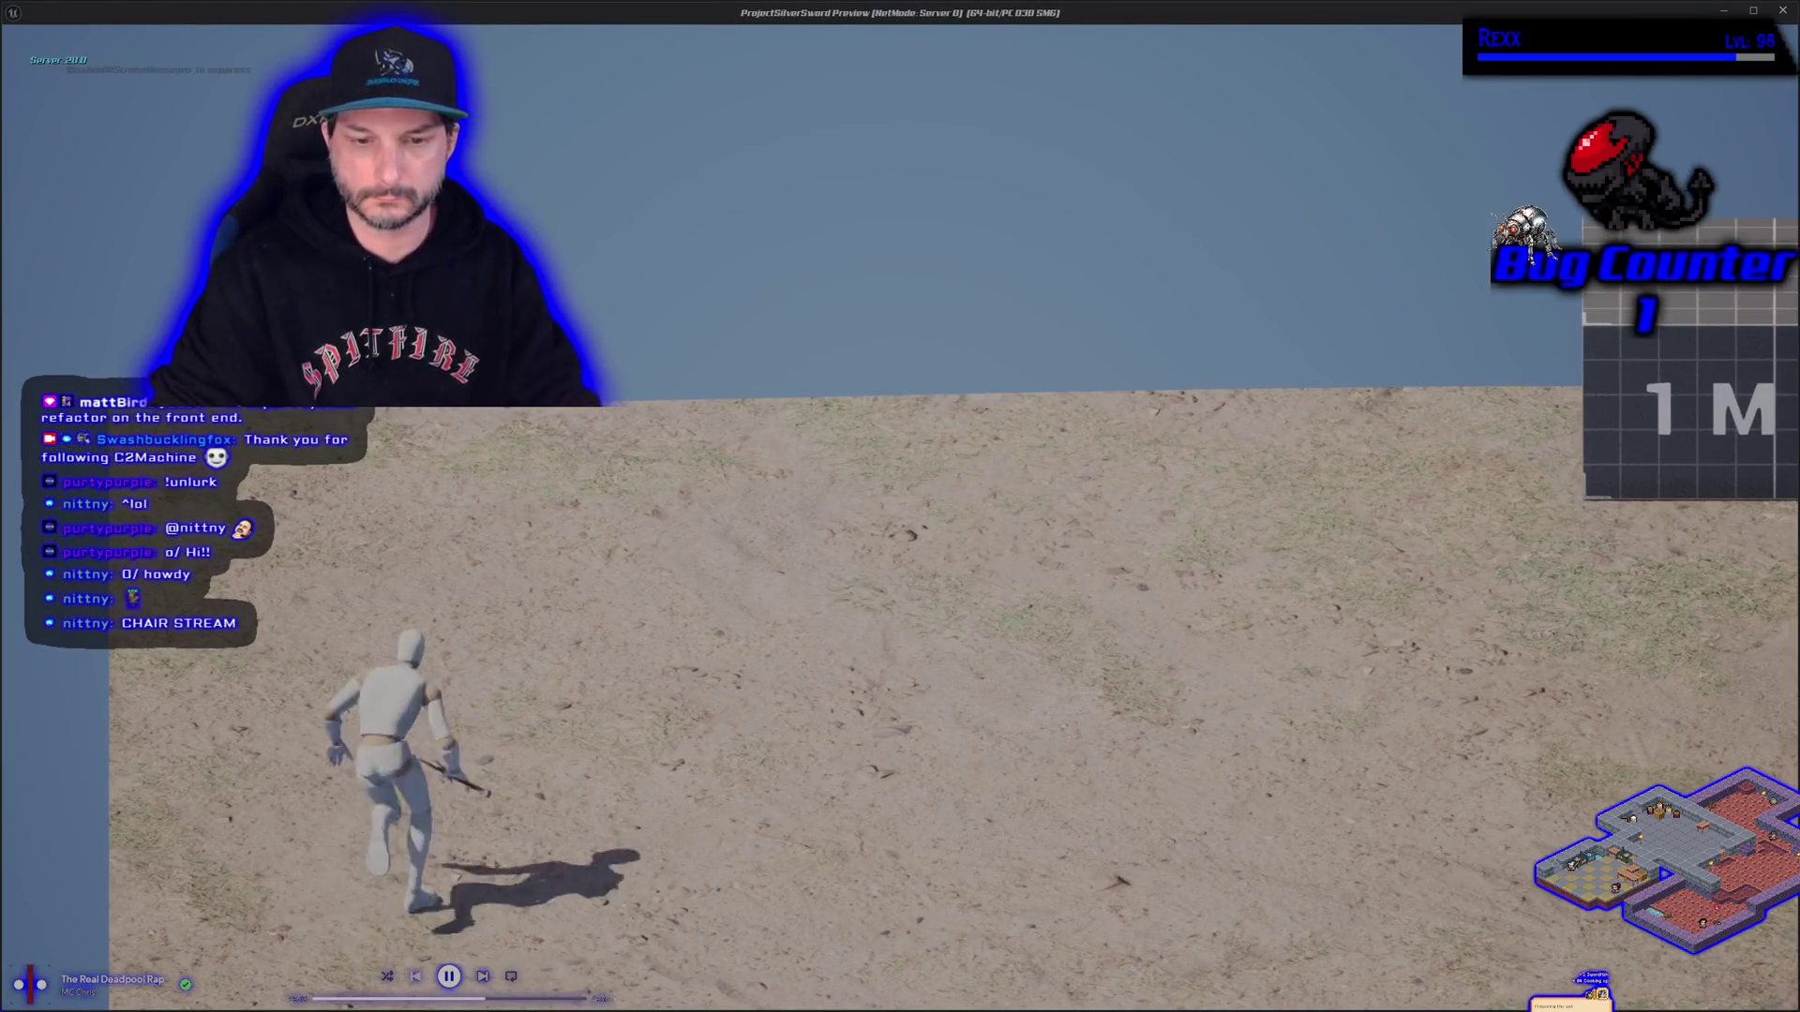
{"action": "key", "text": "d"}
{"action": "key", "text": "a"}
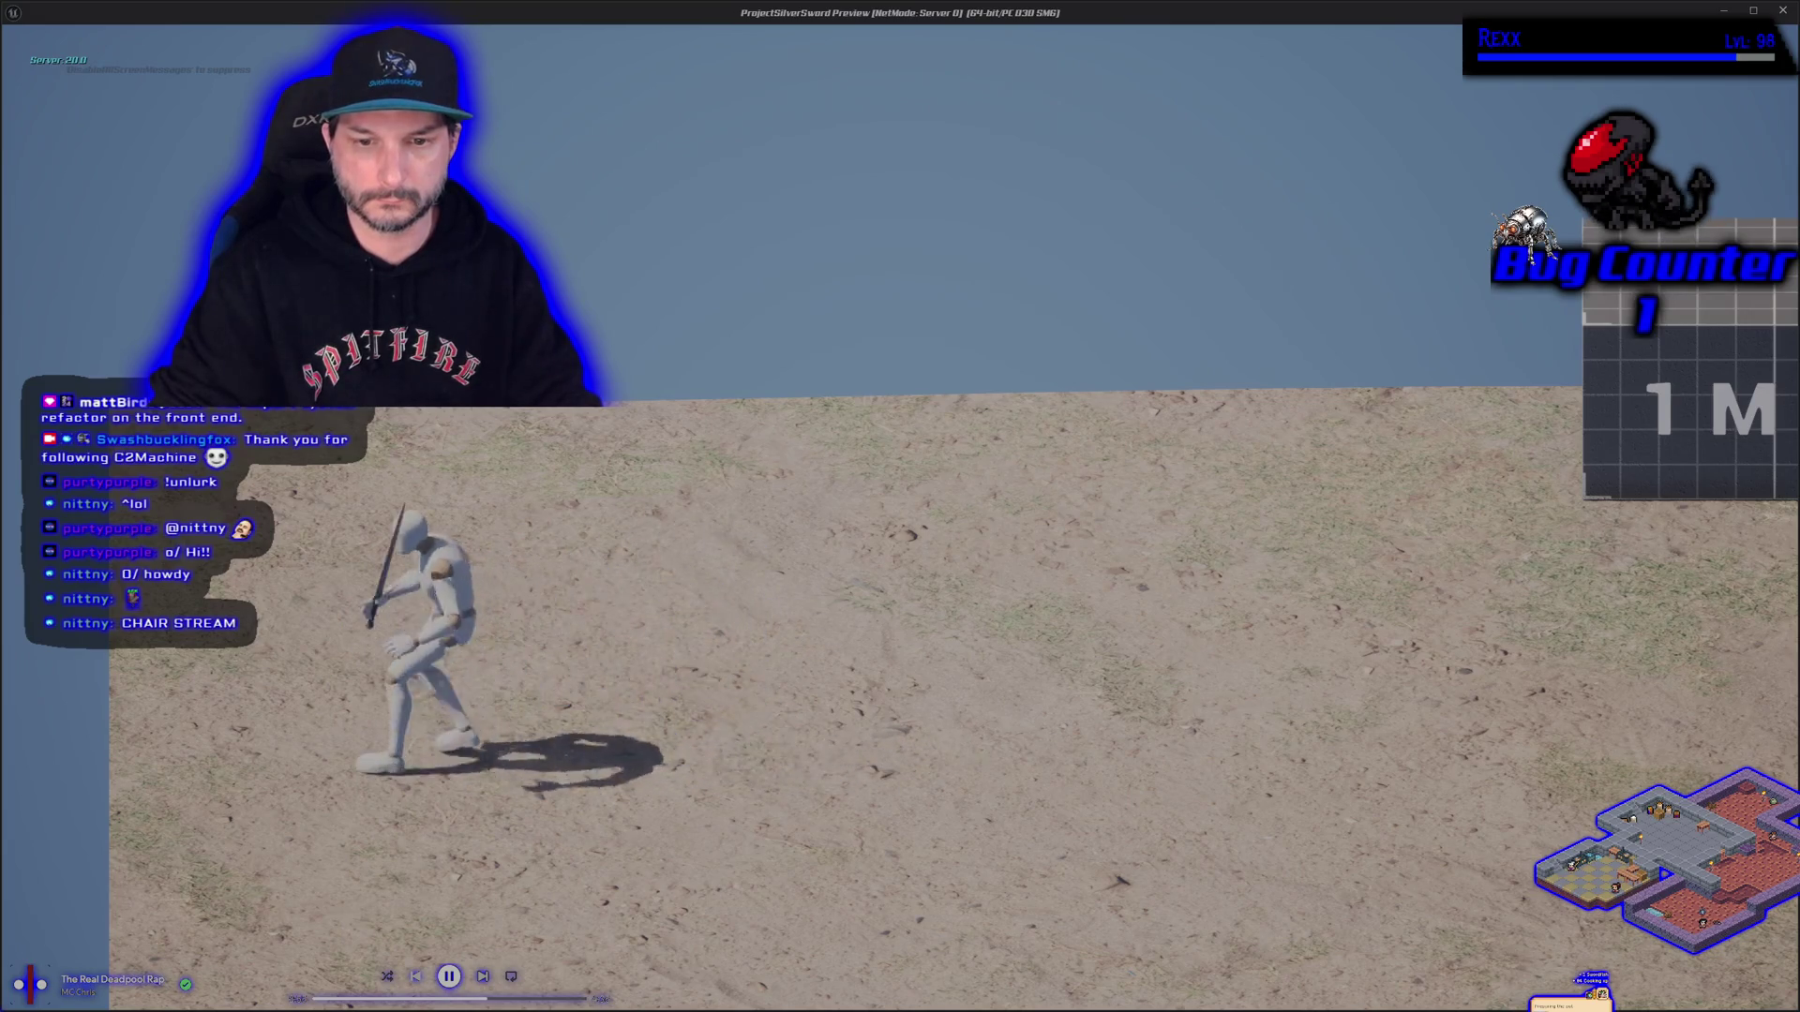
{"action": "key", "text": "s"}
{"action": "key", "text": "w"}
{"action": "key", "text": "Escape"}
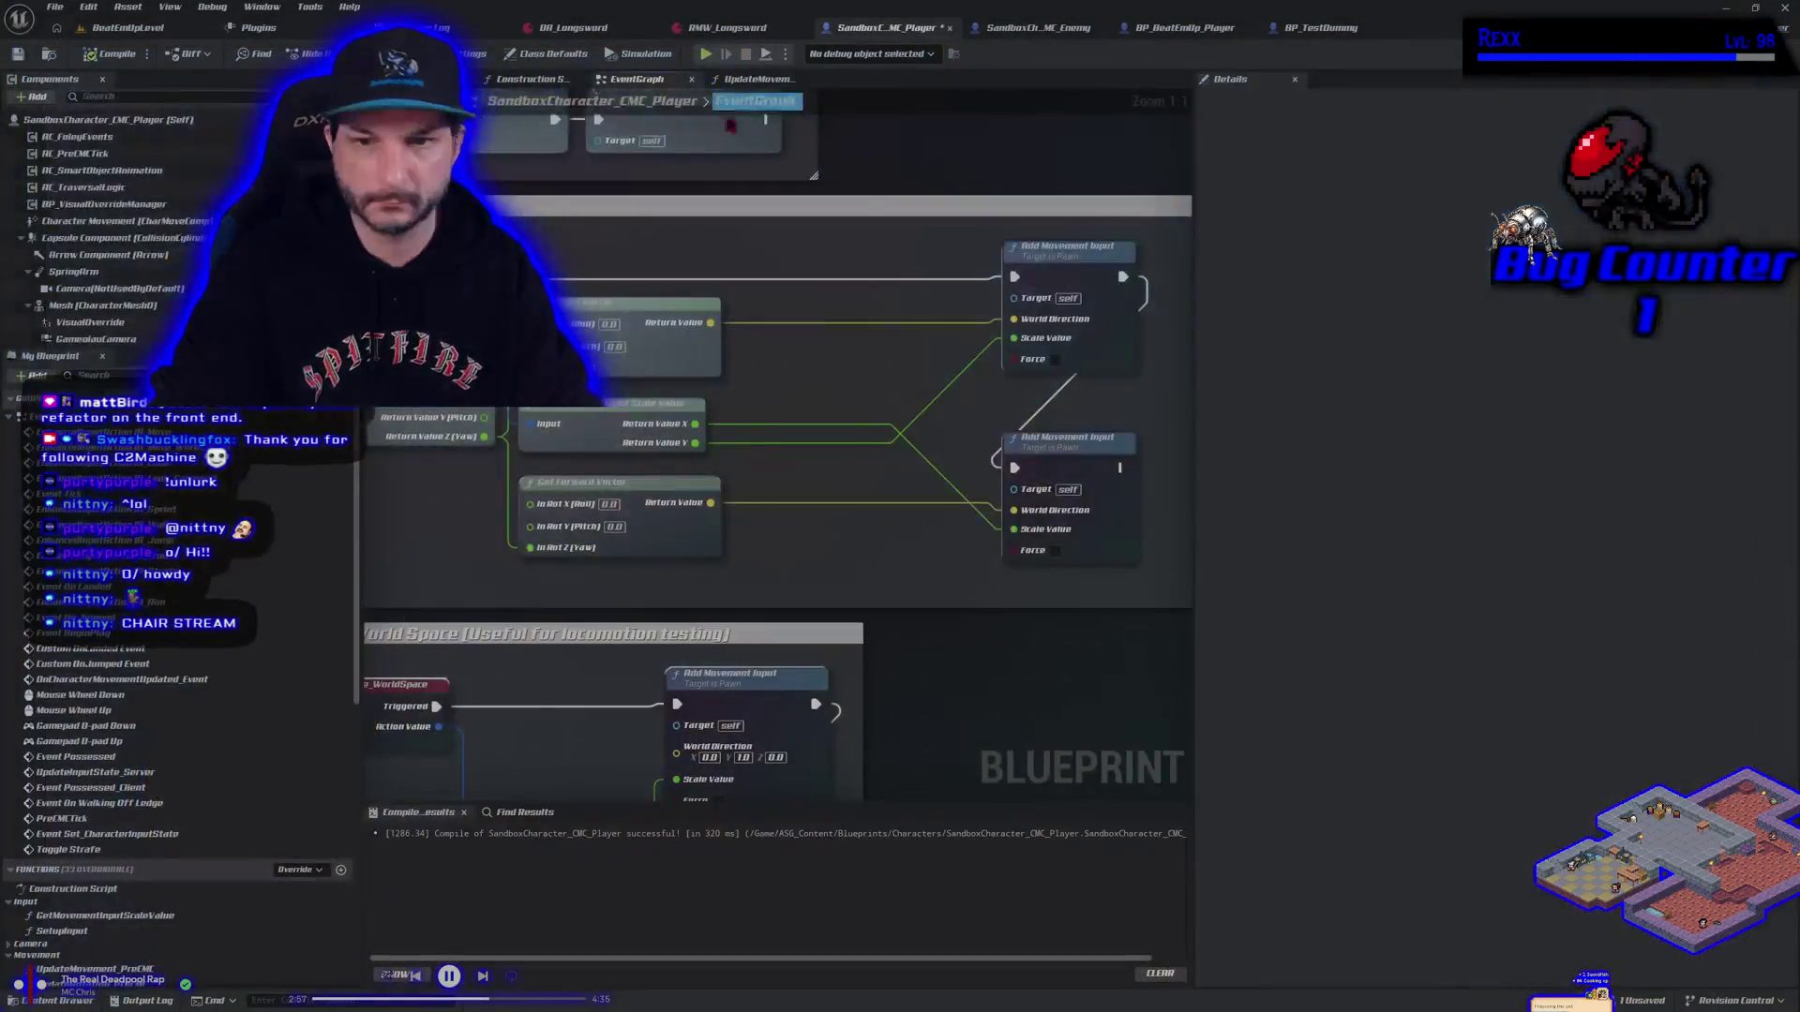
Multiply Return Value Y by -1 and wire the result into the top Scale Value
{"action": "left_click_drag", "start_coordinate": [697, 443], "coordinate": [756, 467]}
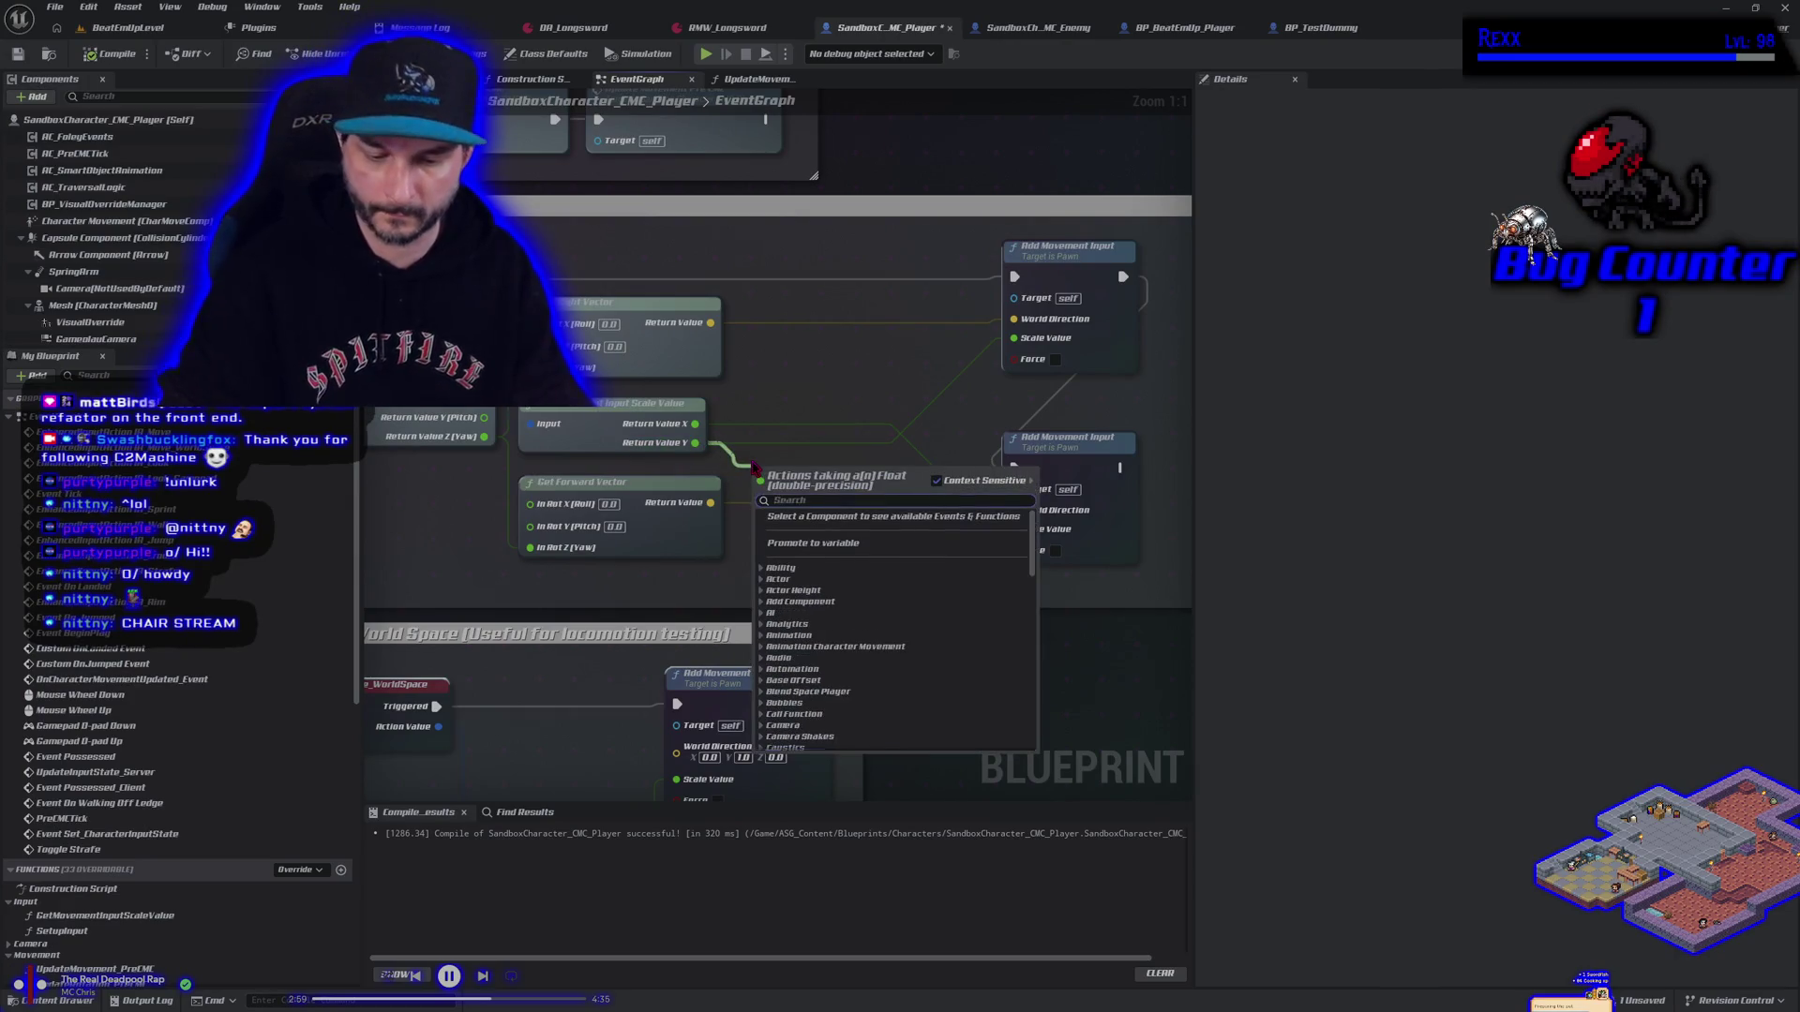
{"action": "type", "text": "*"}
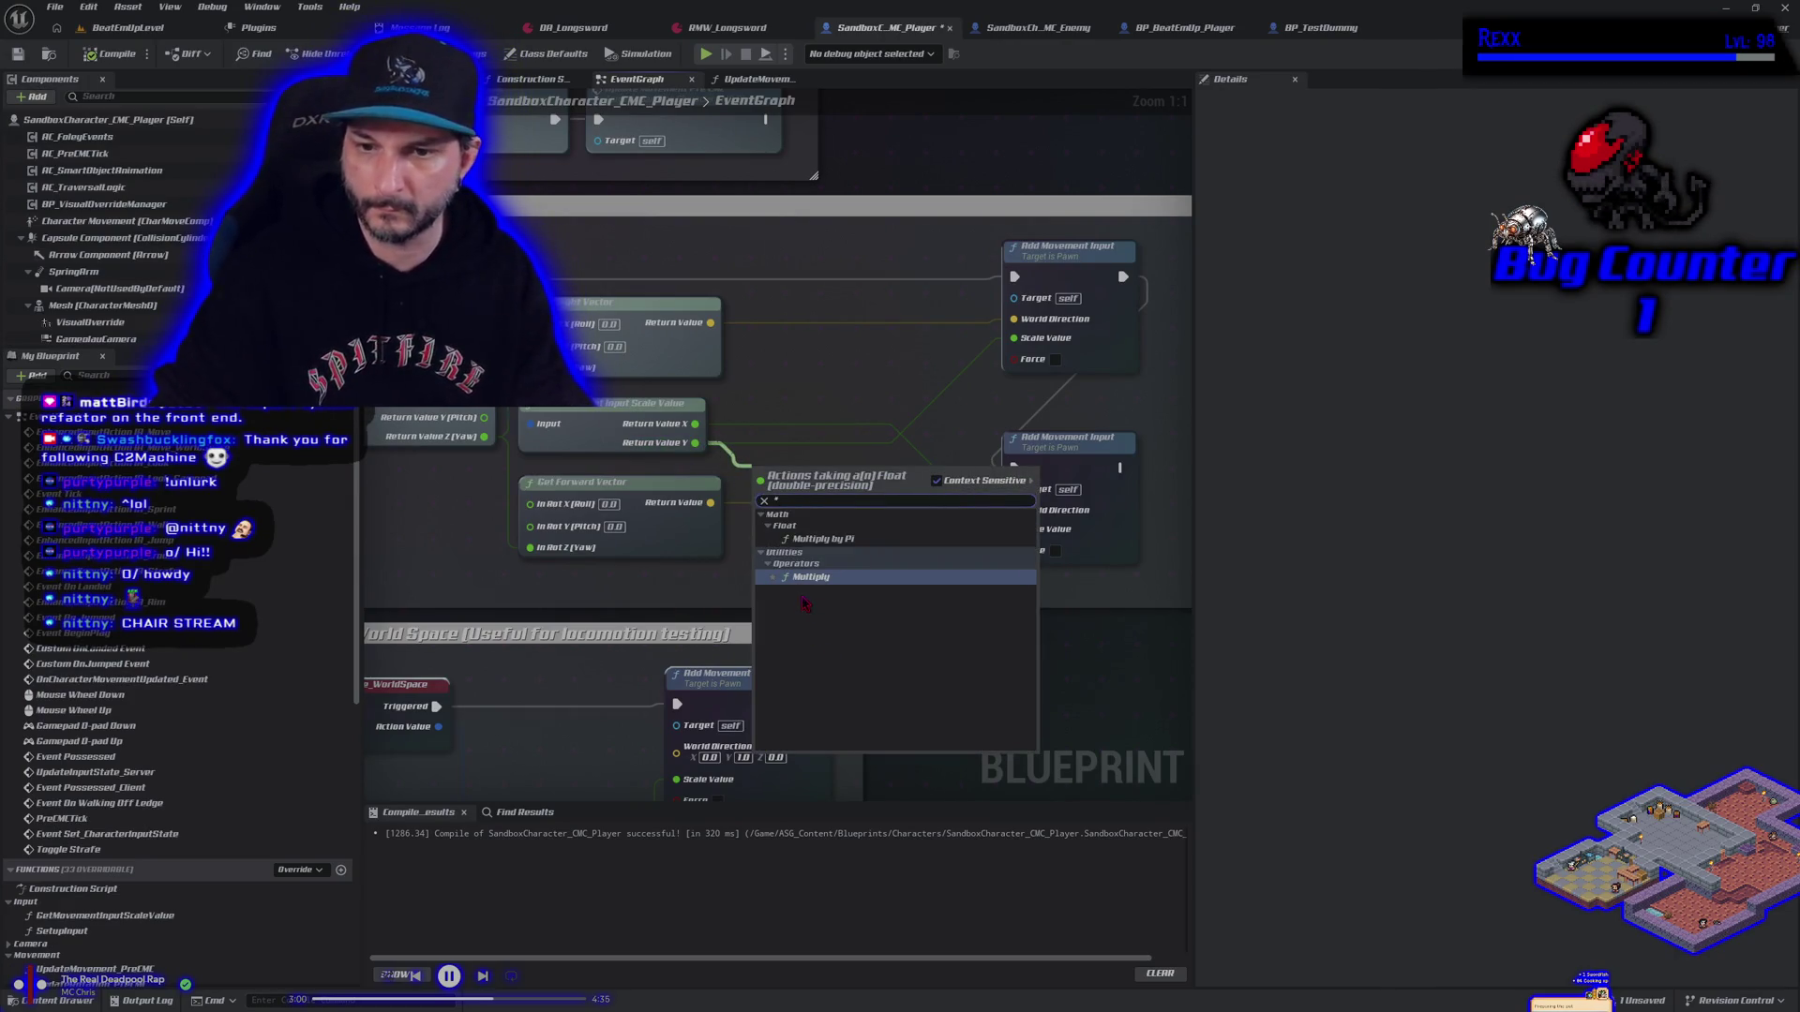
{"action": "left_click", "coordinate": [807, 579]}
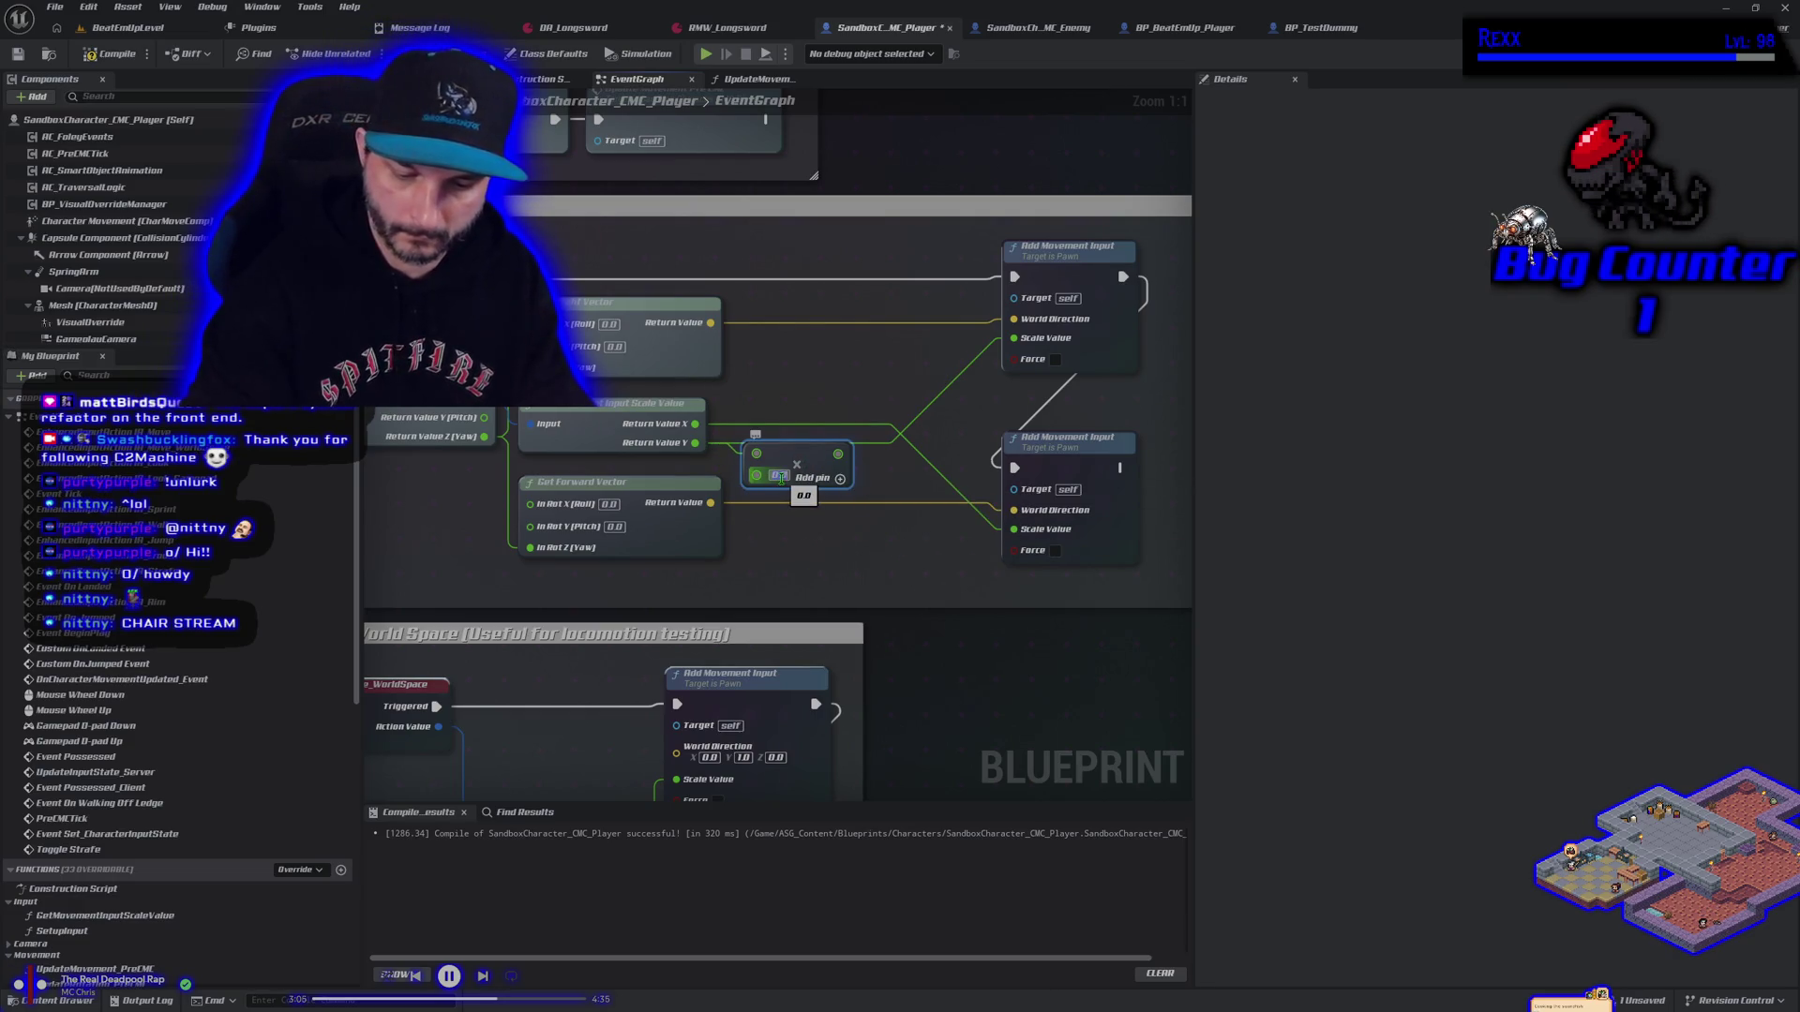
{"action": "type", "text": "-1"}
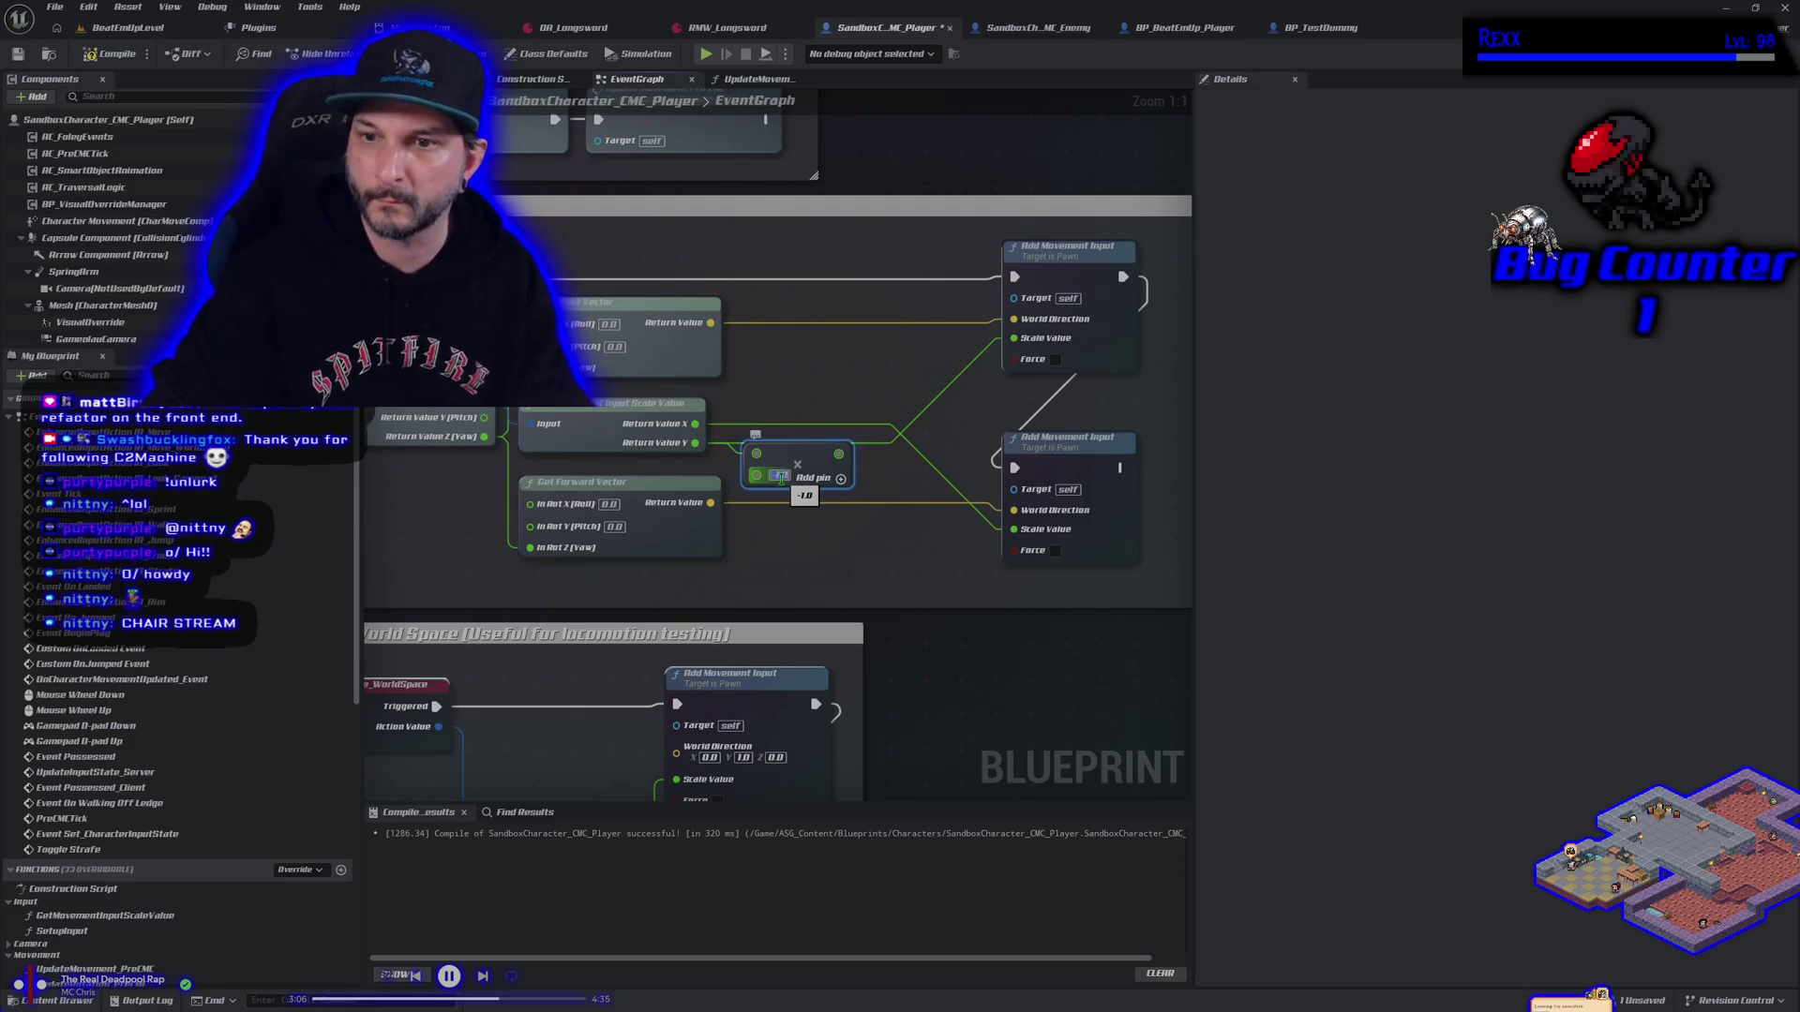
{"action": "mouse_move", "coordinate": [834, 456]}
{"action": "left_mouse_down"}
{"action": "mouse_move", "coordinate": [994, 347]}
{"action": "mouse_move", "coordinate": [1029, 345]}
{"action": "left_mouse_up"}
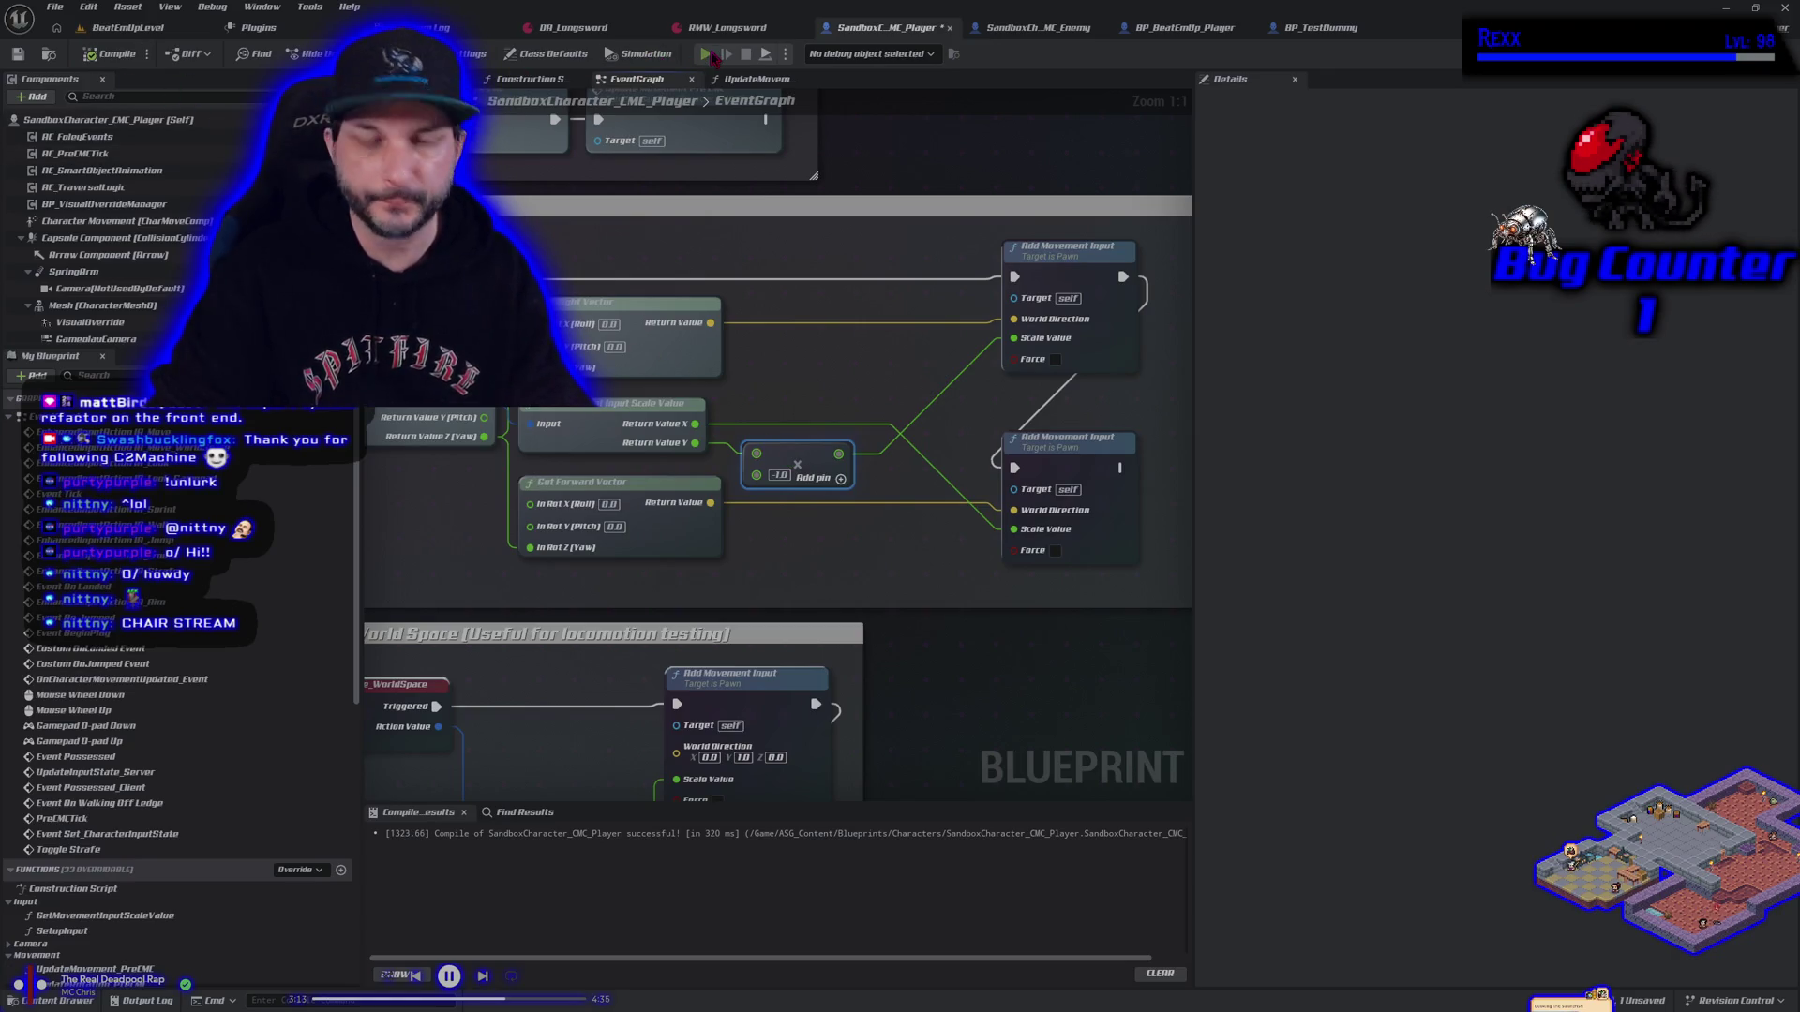
{"action": "left_click", "coordinate": [707, 55]}
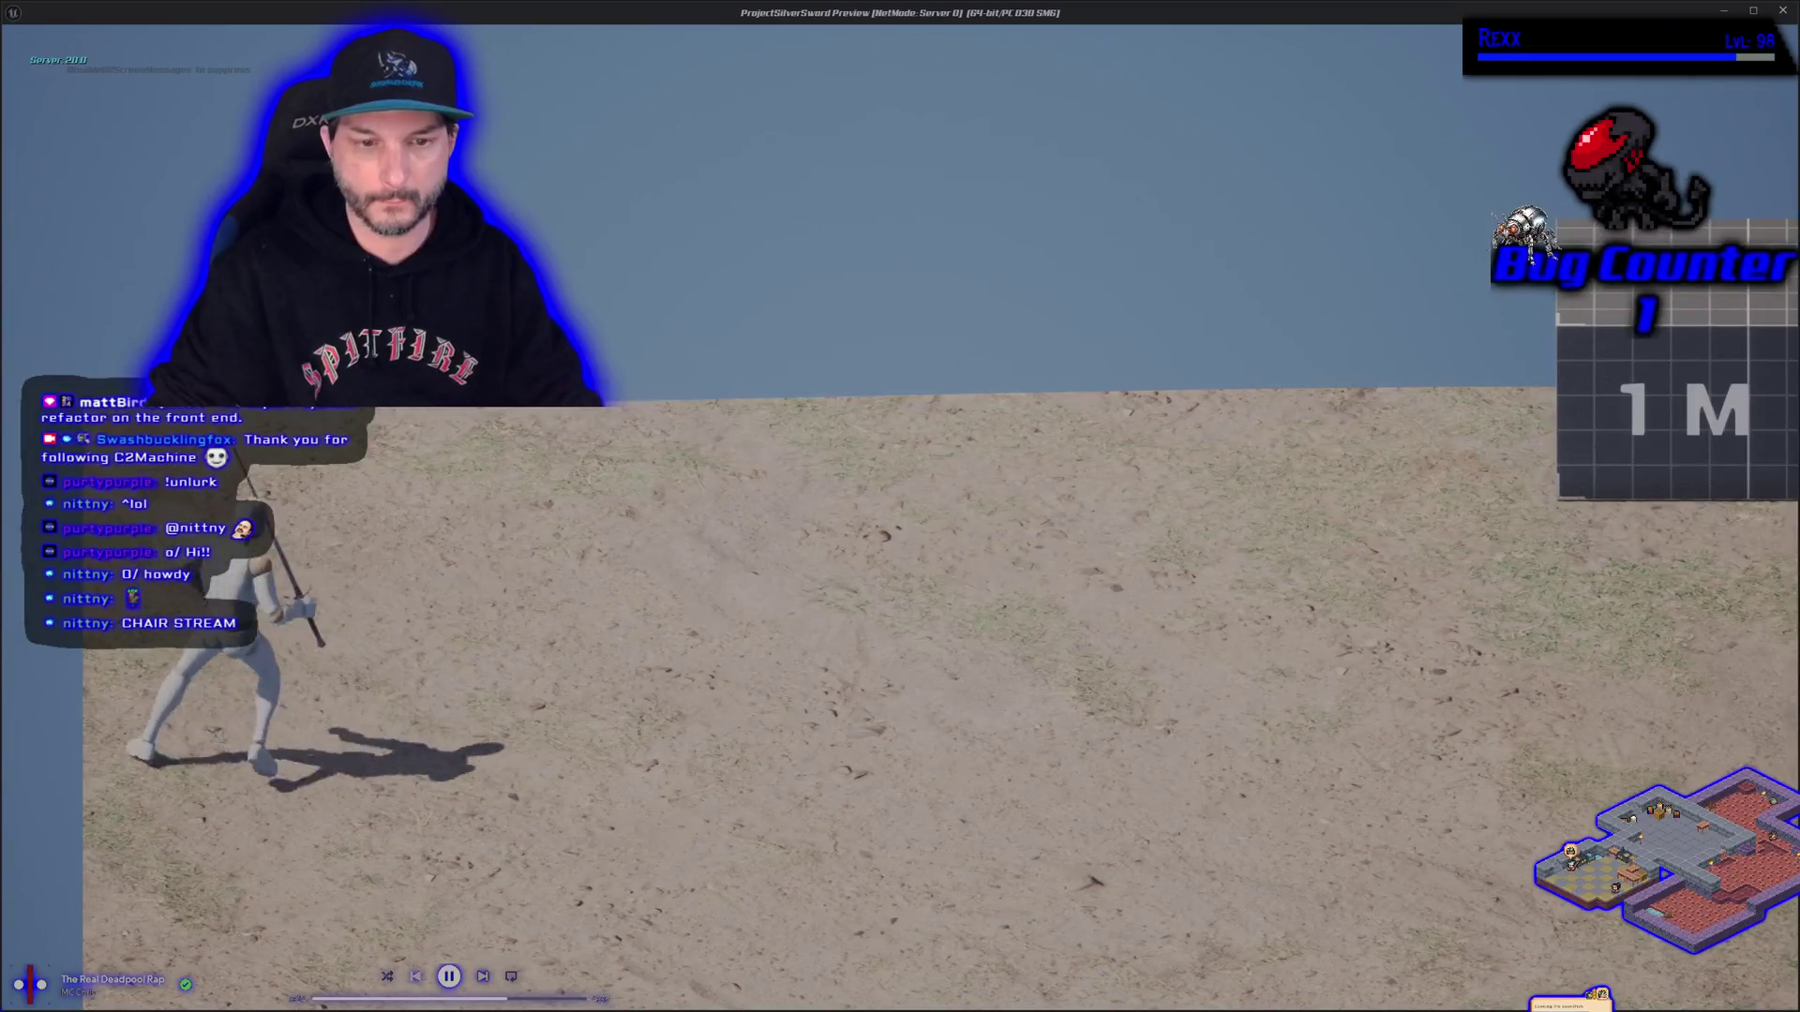
{"action": "key", "text": "d"}
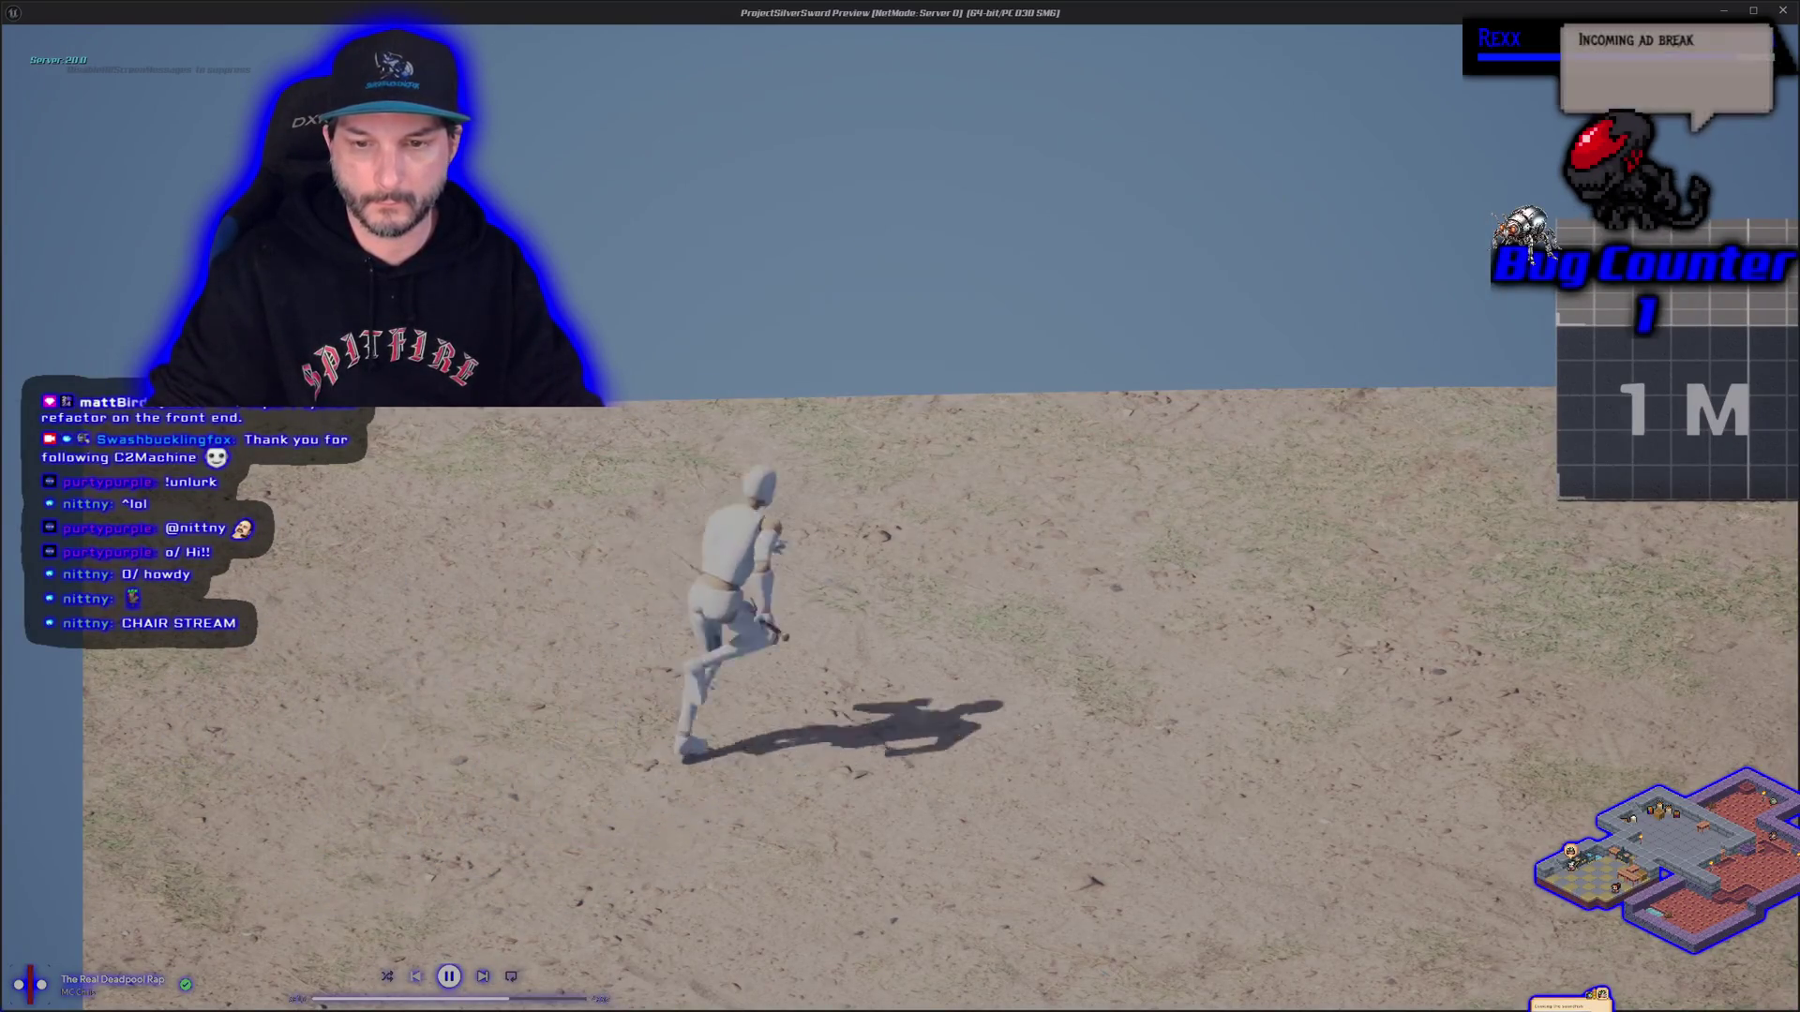
{"action": "key", "text": "Escape"}
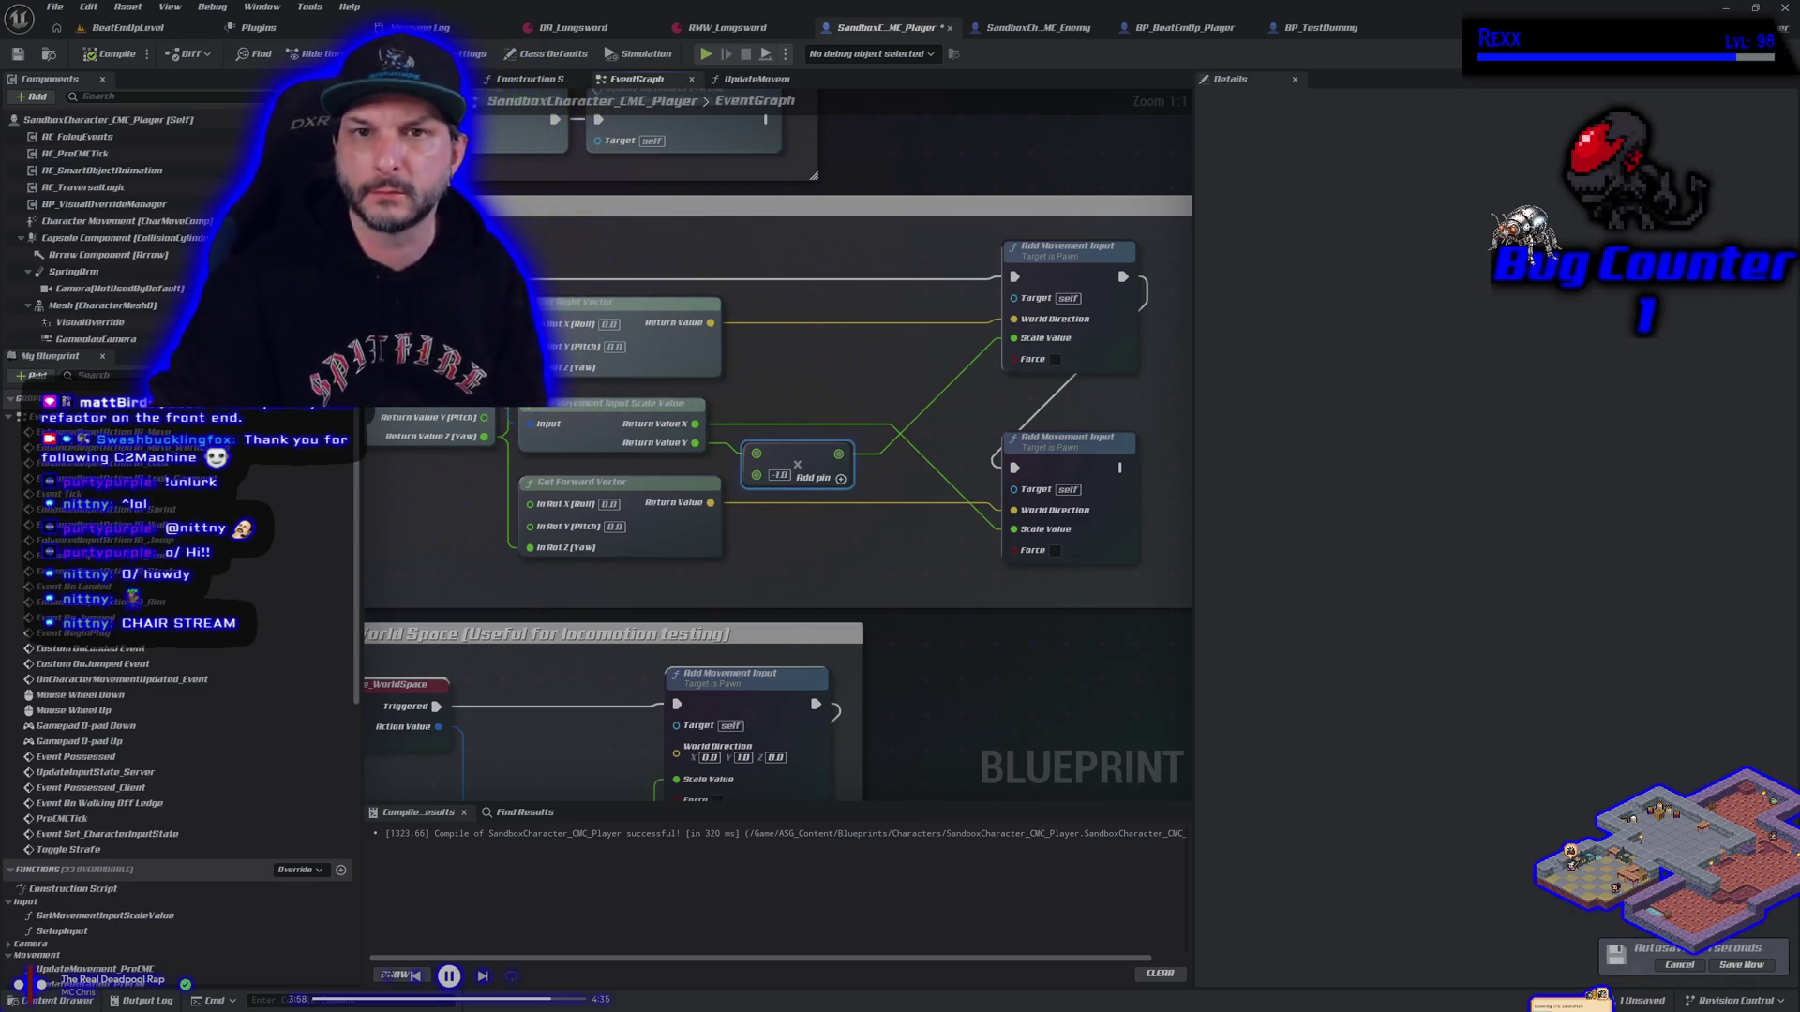
{"action": "left_click", "coordinate": [146, 36]}
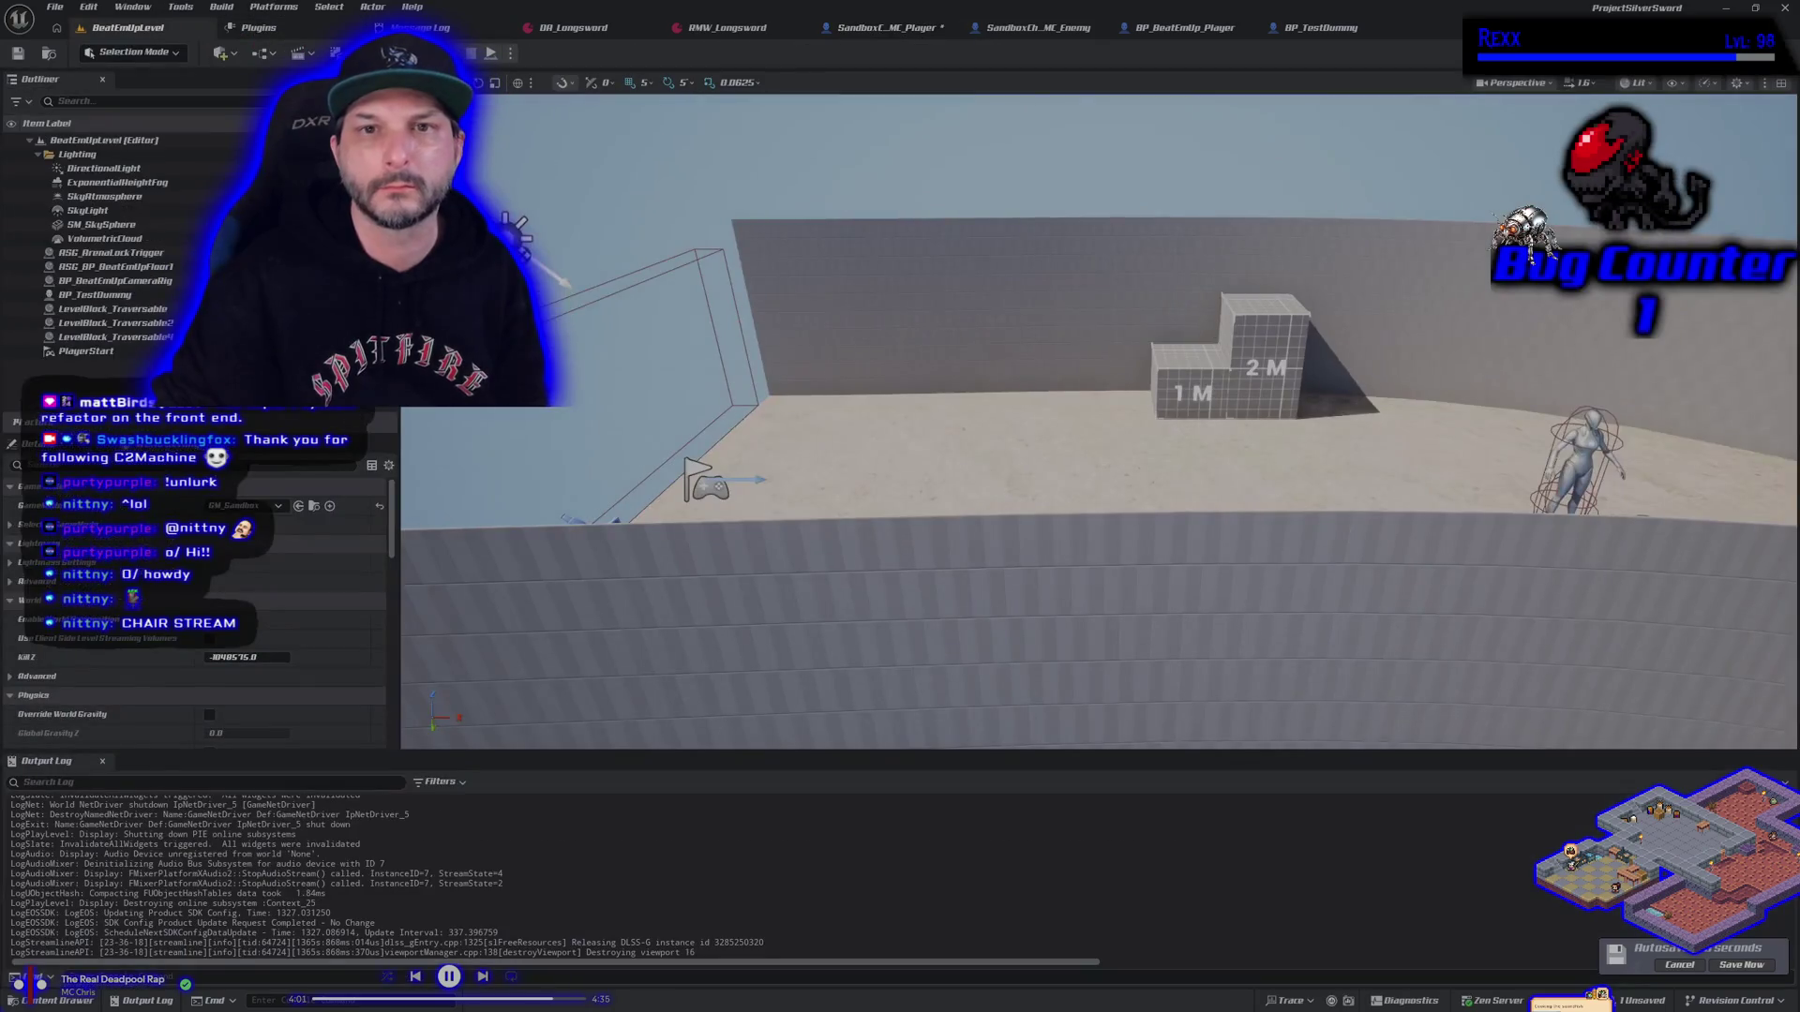
{"action": "key", "text": "alt+p"}
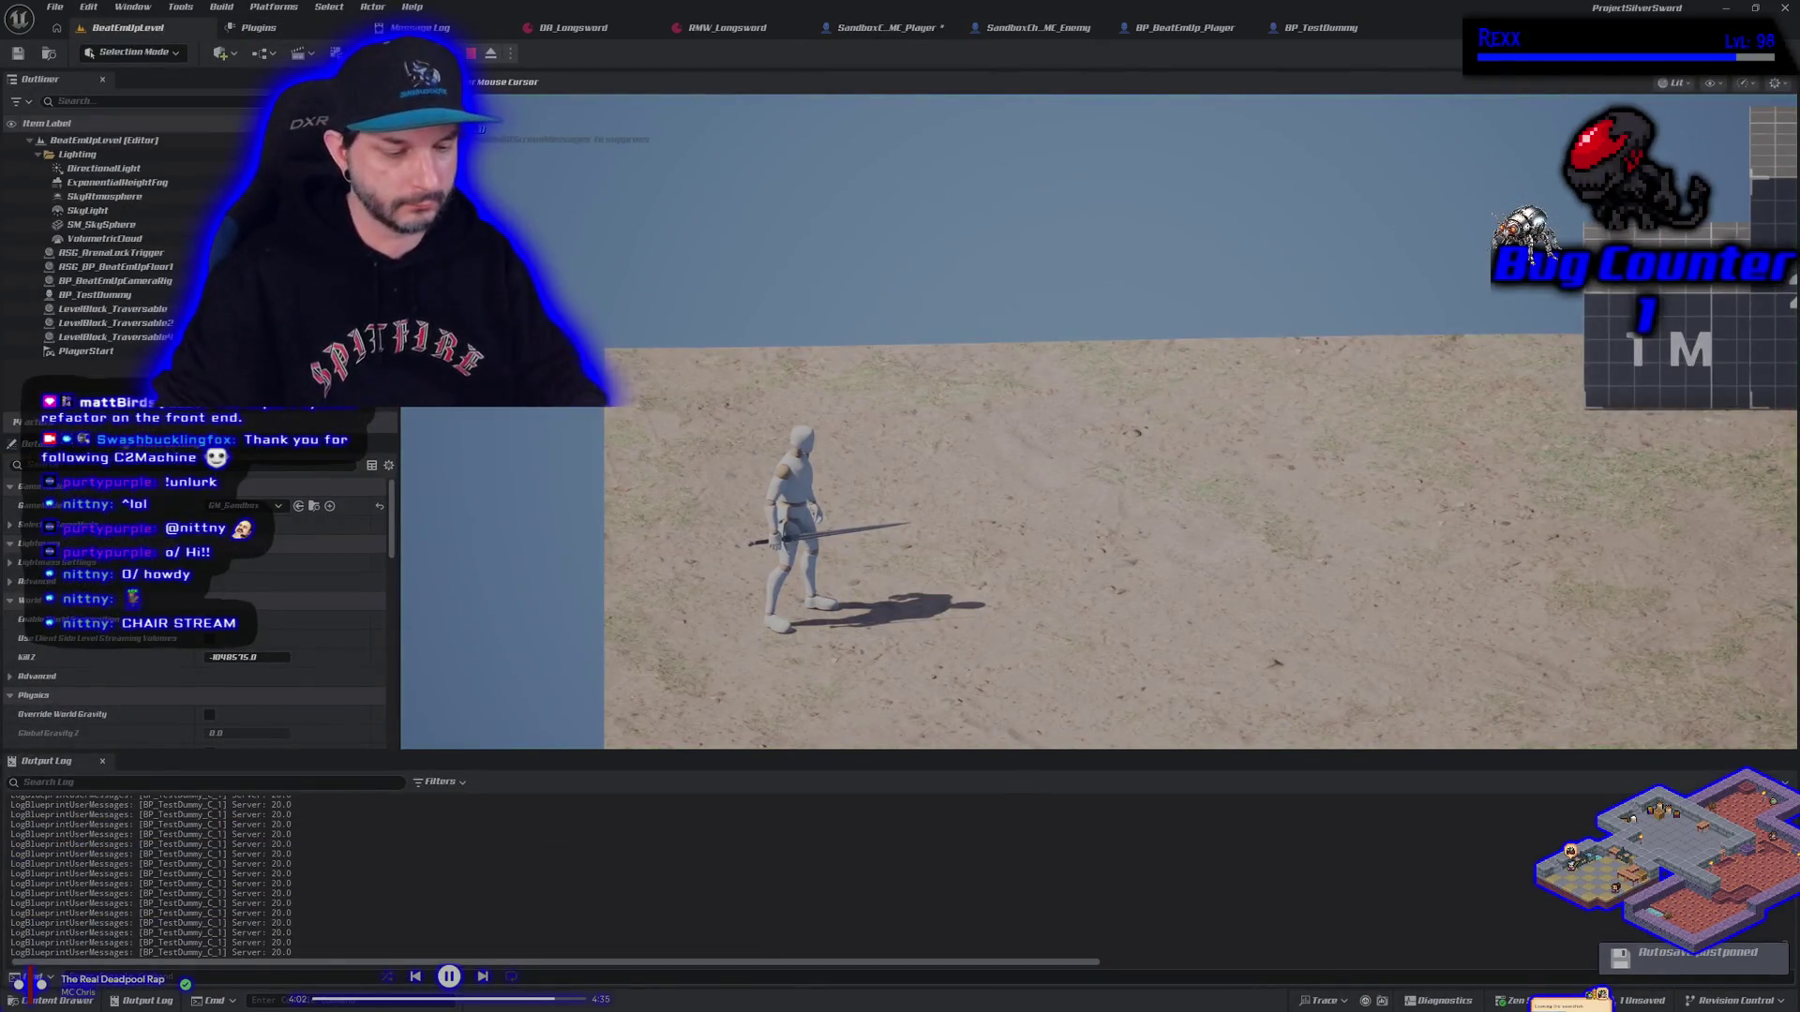
{"action": "key", "text": "d"}
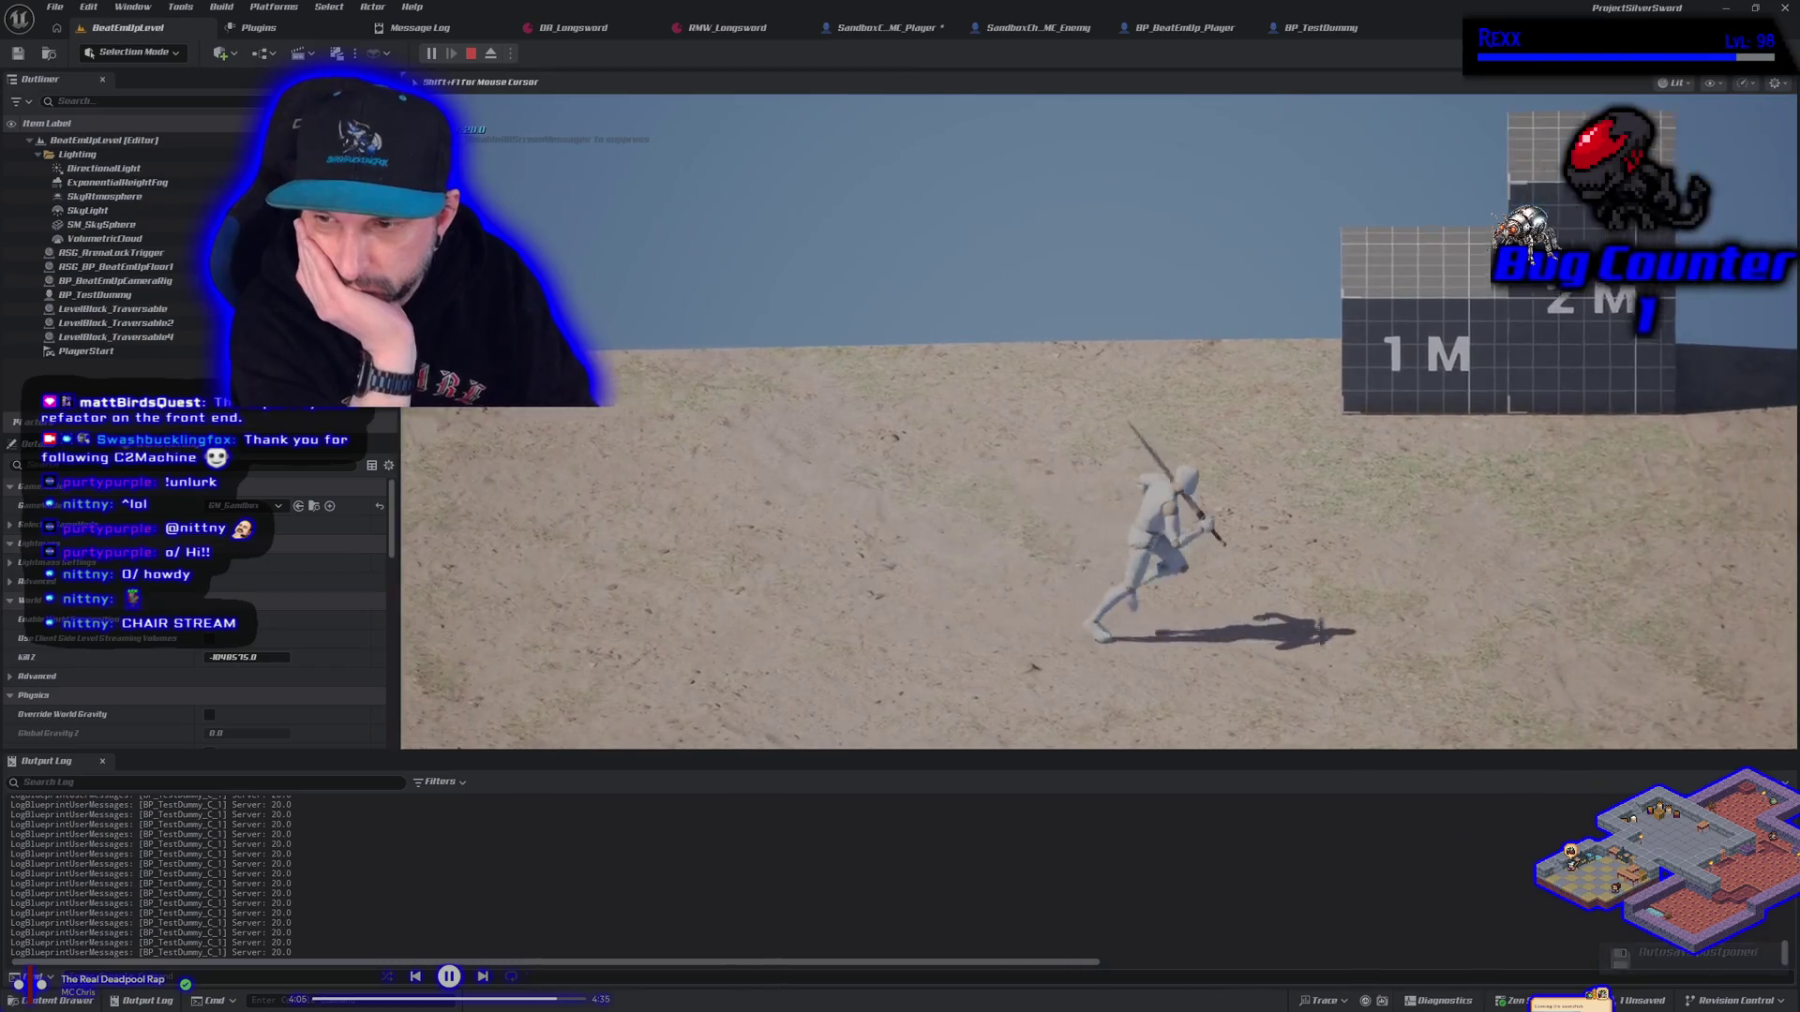
{"action": "key", "text": "a"}
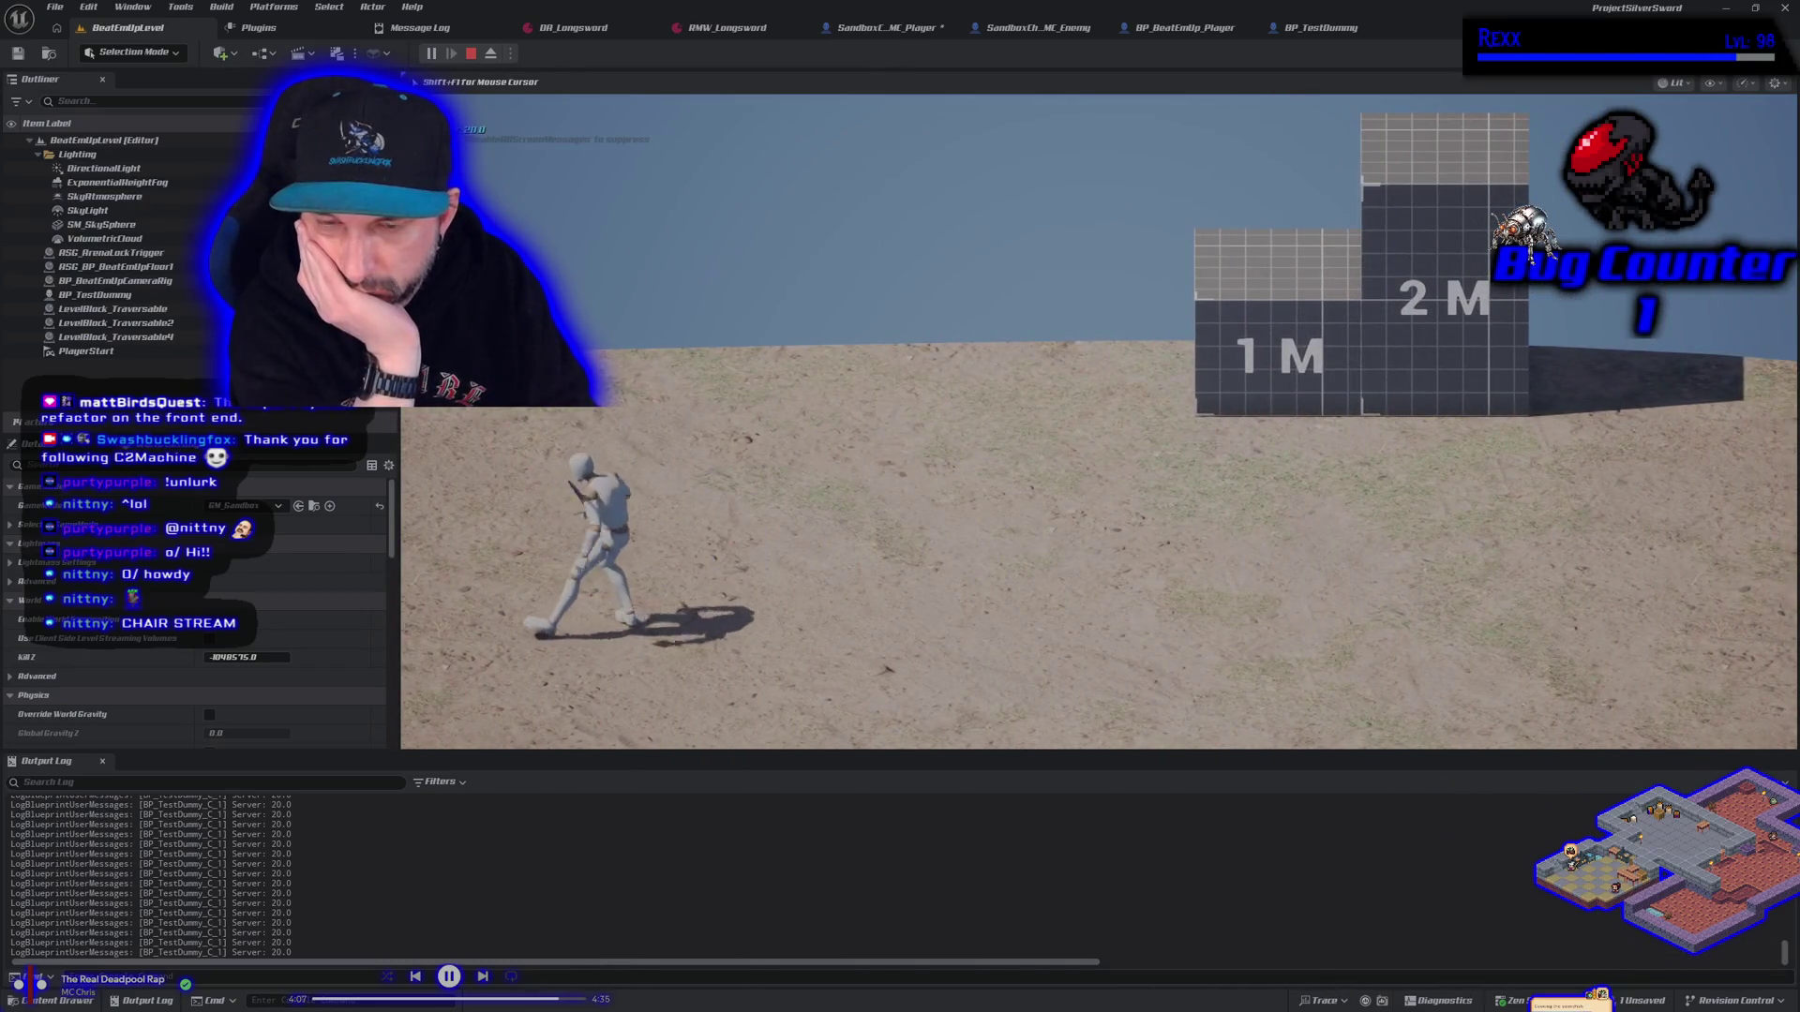
{"action": "key", "text": "space"}
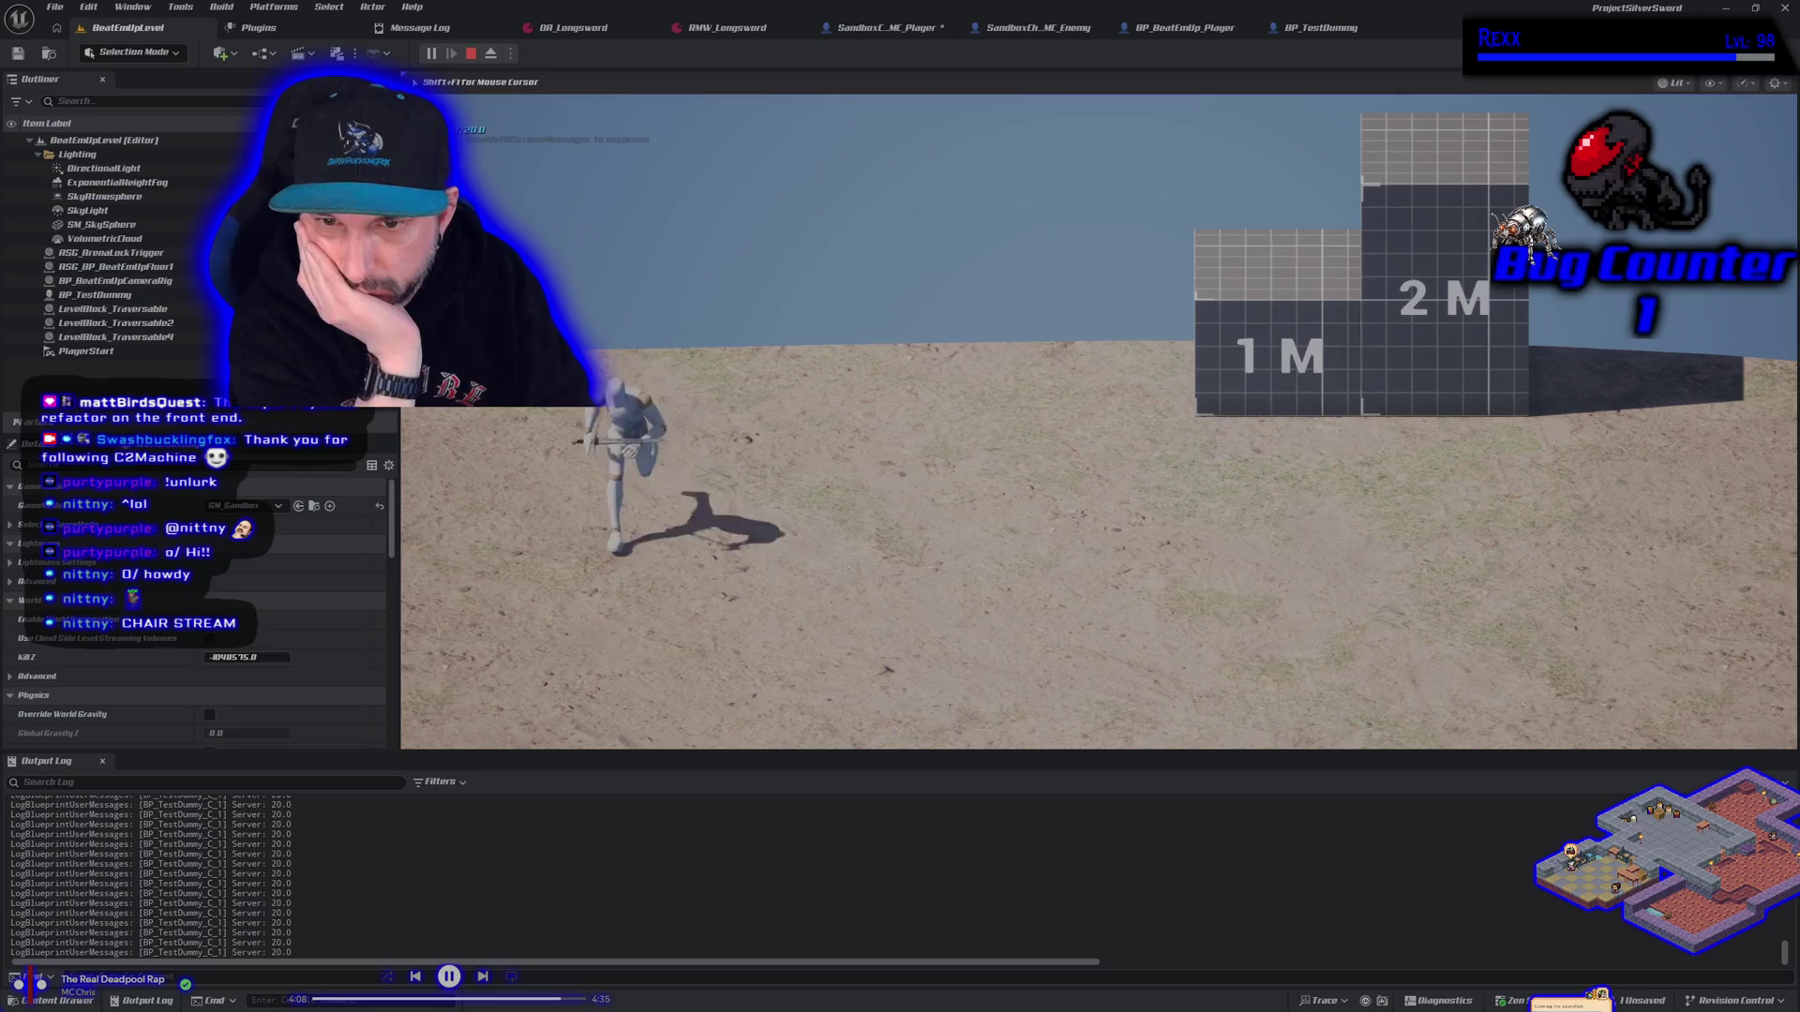
{"action": "key", "text": "F11"}
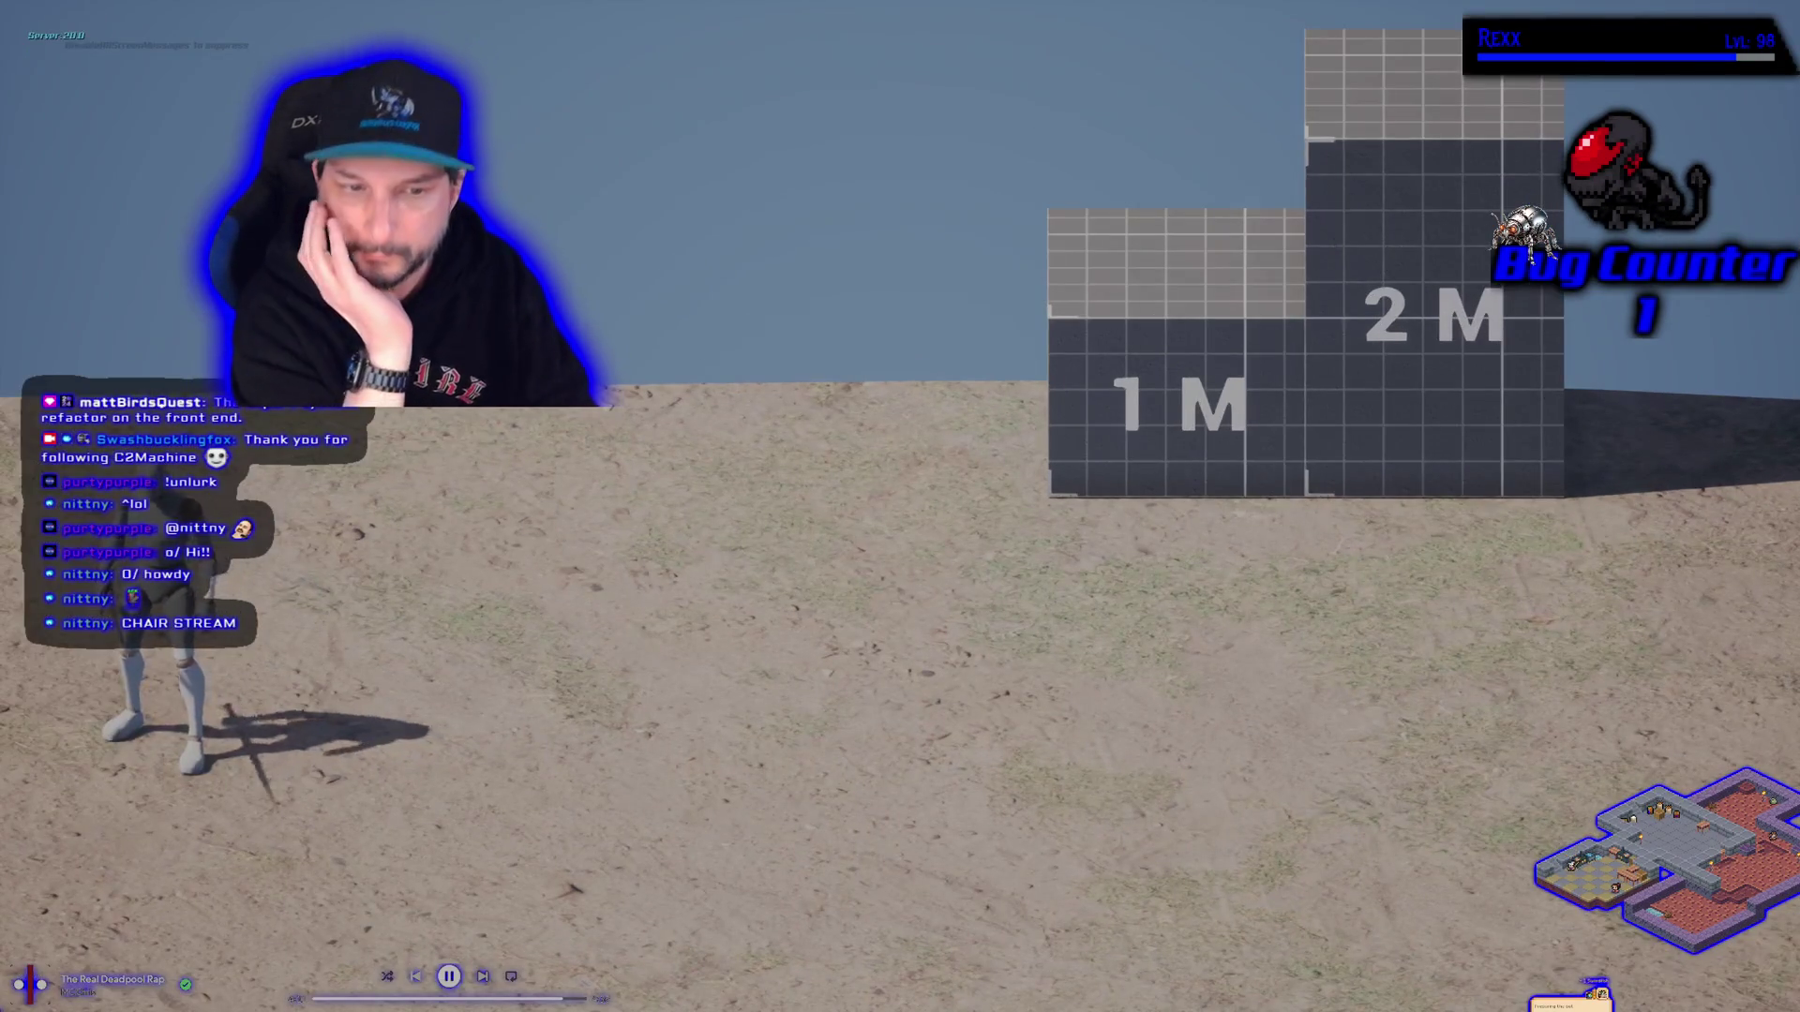
{"action": "key", "text": "a"}
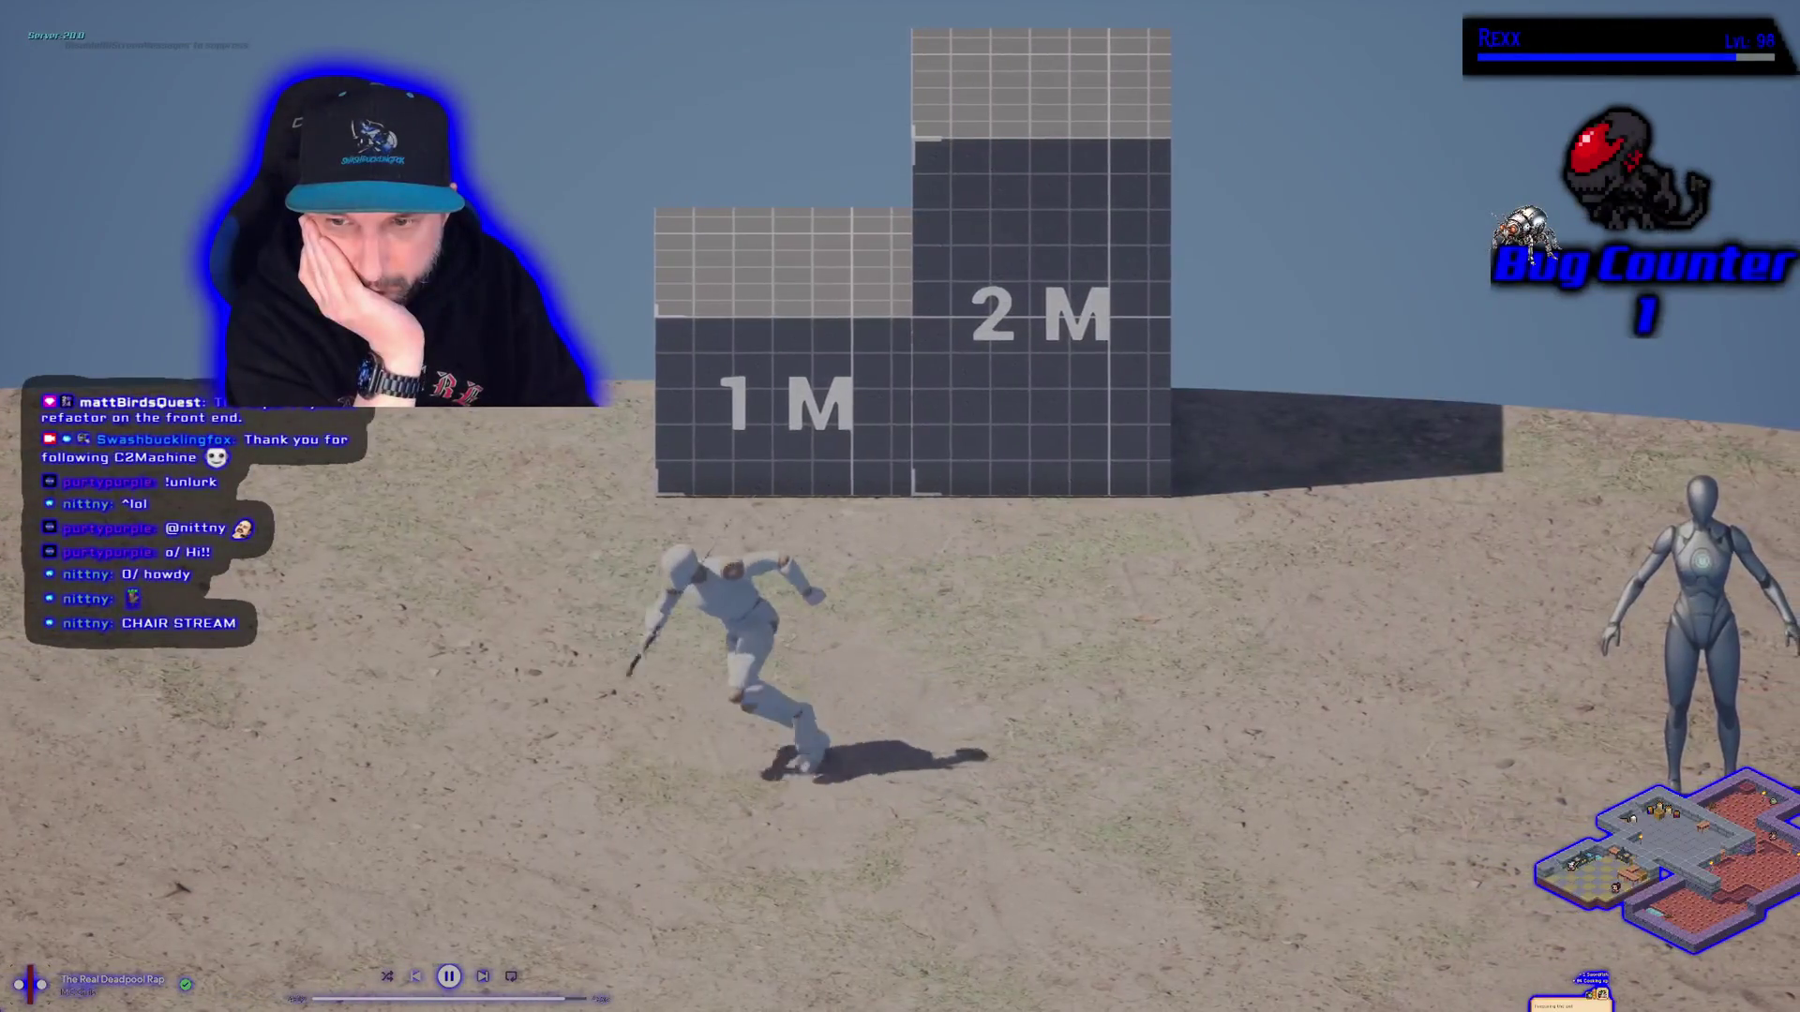
{"action": "key", "text": "d"}
{"action": "key", "text": "s"}
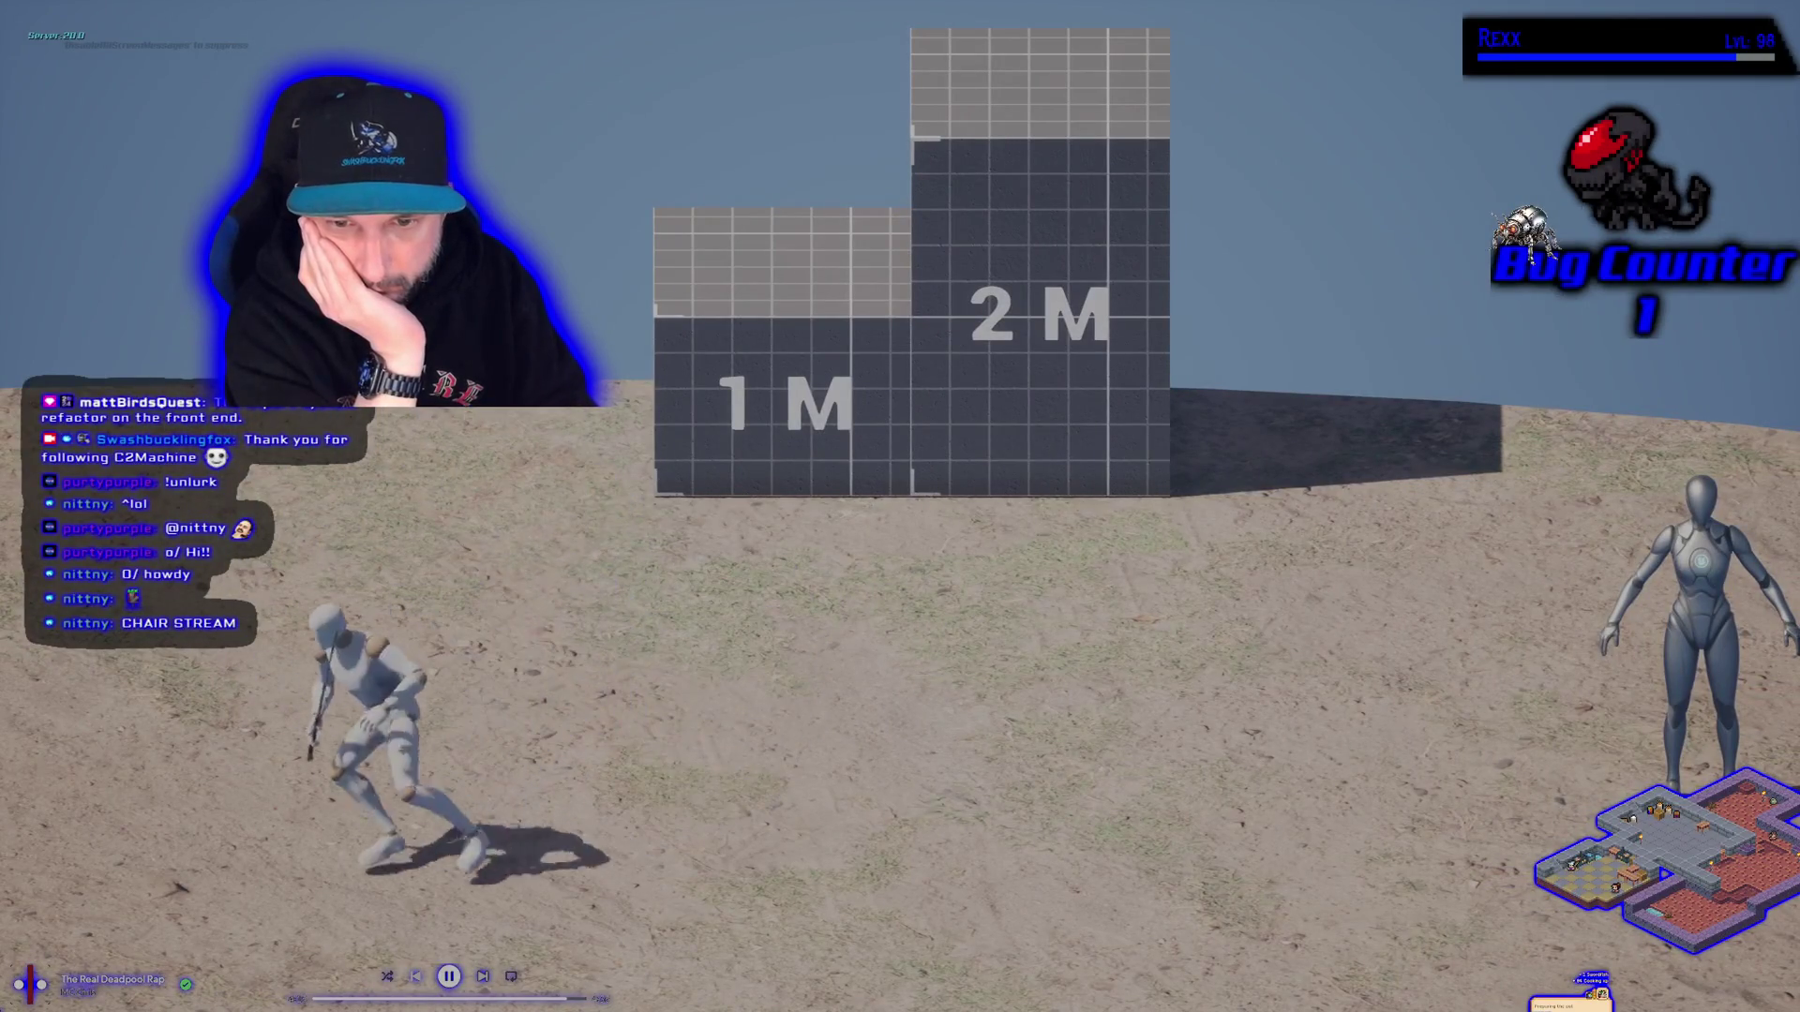
{"action": "key", "text": "w"}
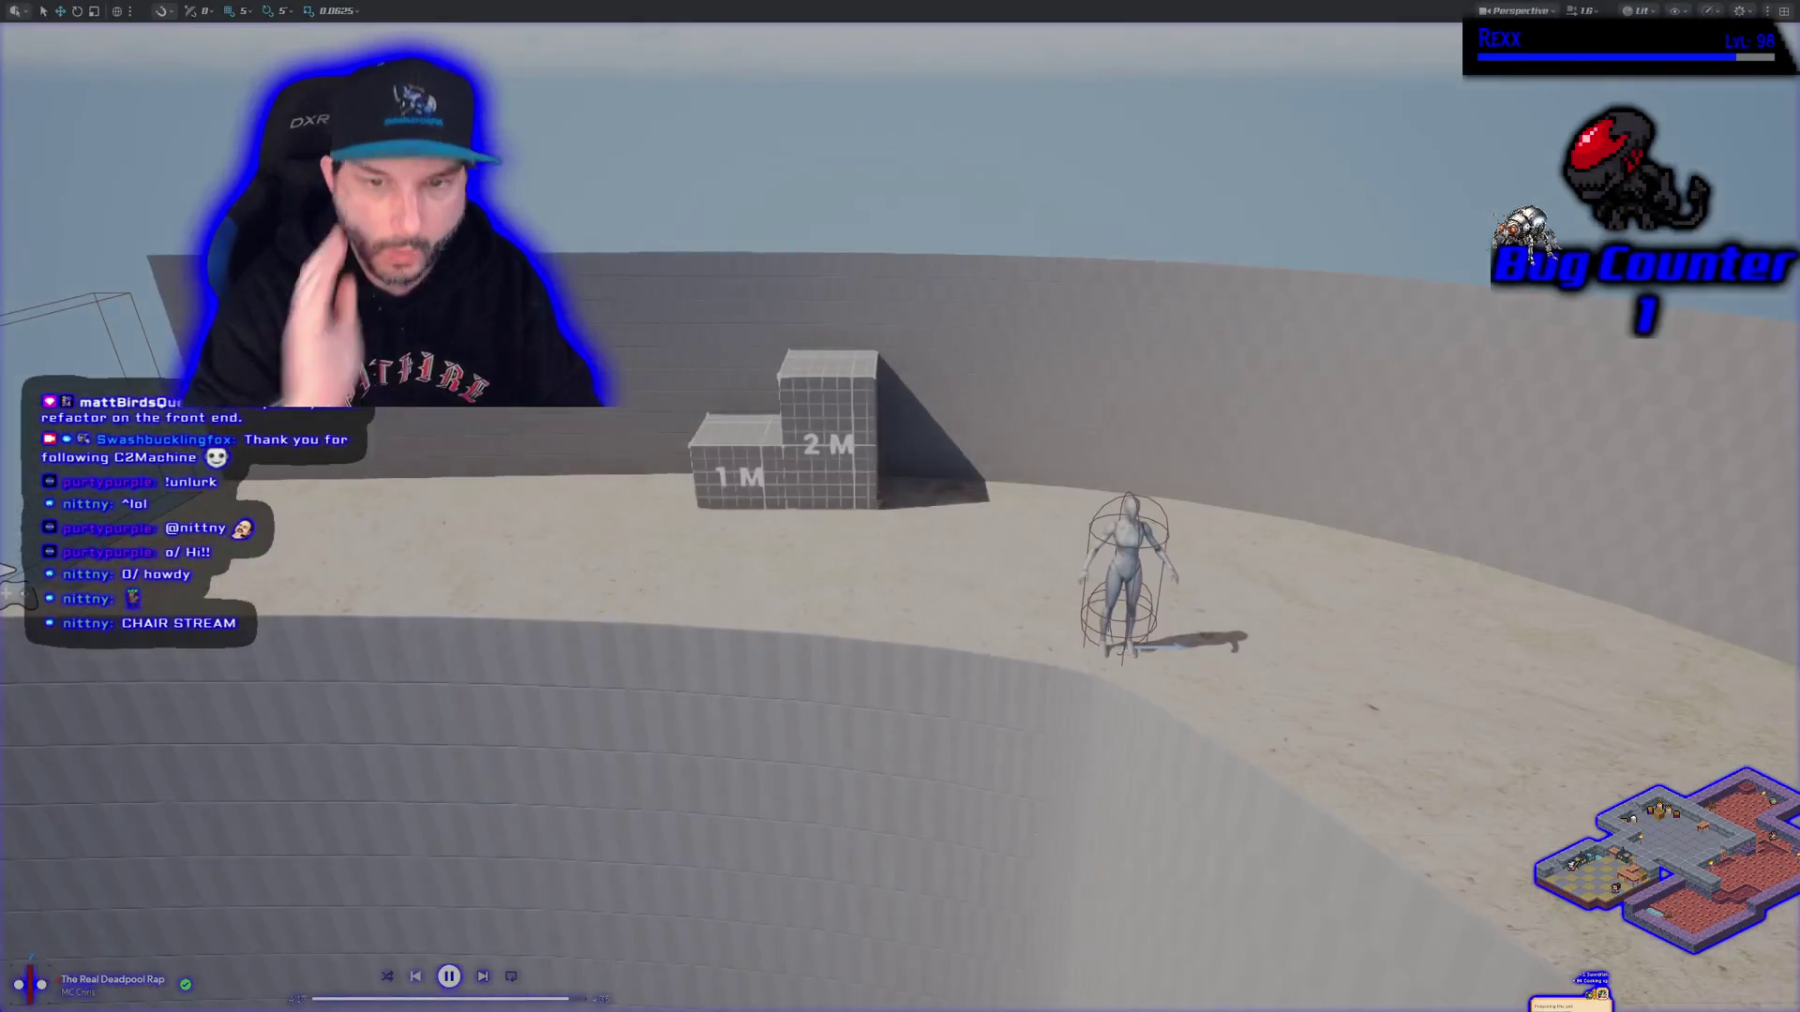
{"action": "key", "text": "Escape"}
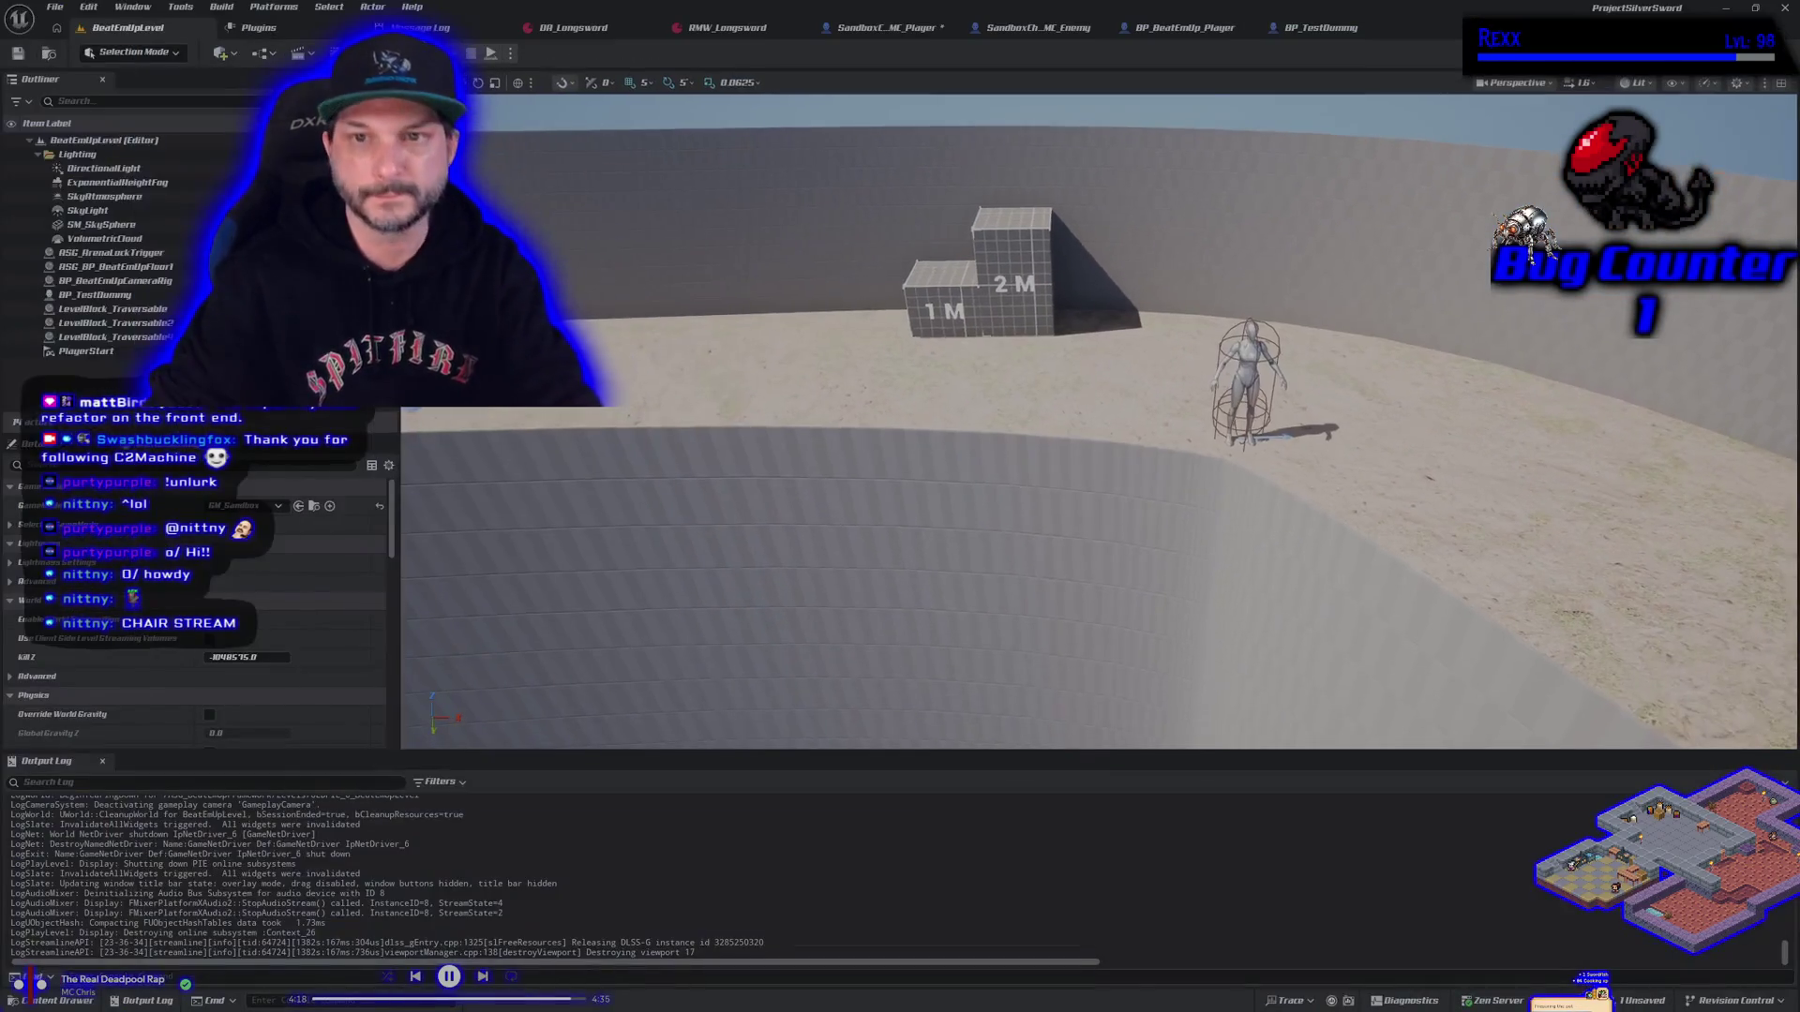
In the player graph, paste a copy of the Enhanced Input comment block and its nodes
{"action": "left_click", "coordinate": [864, 32]}
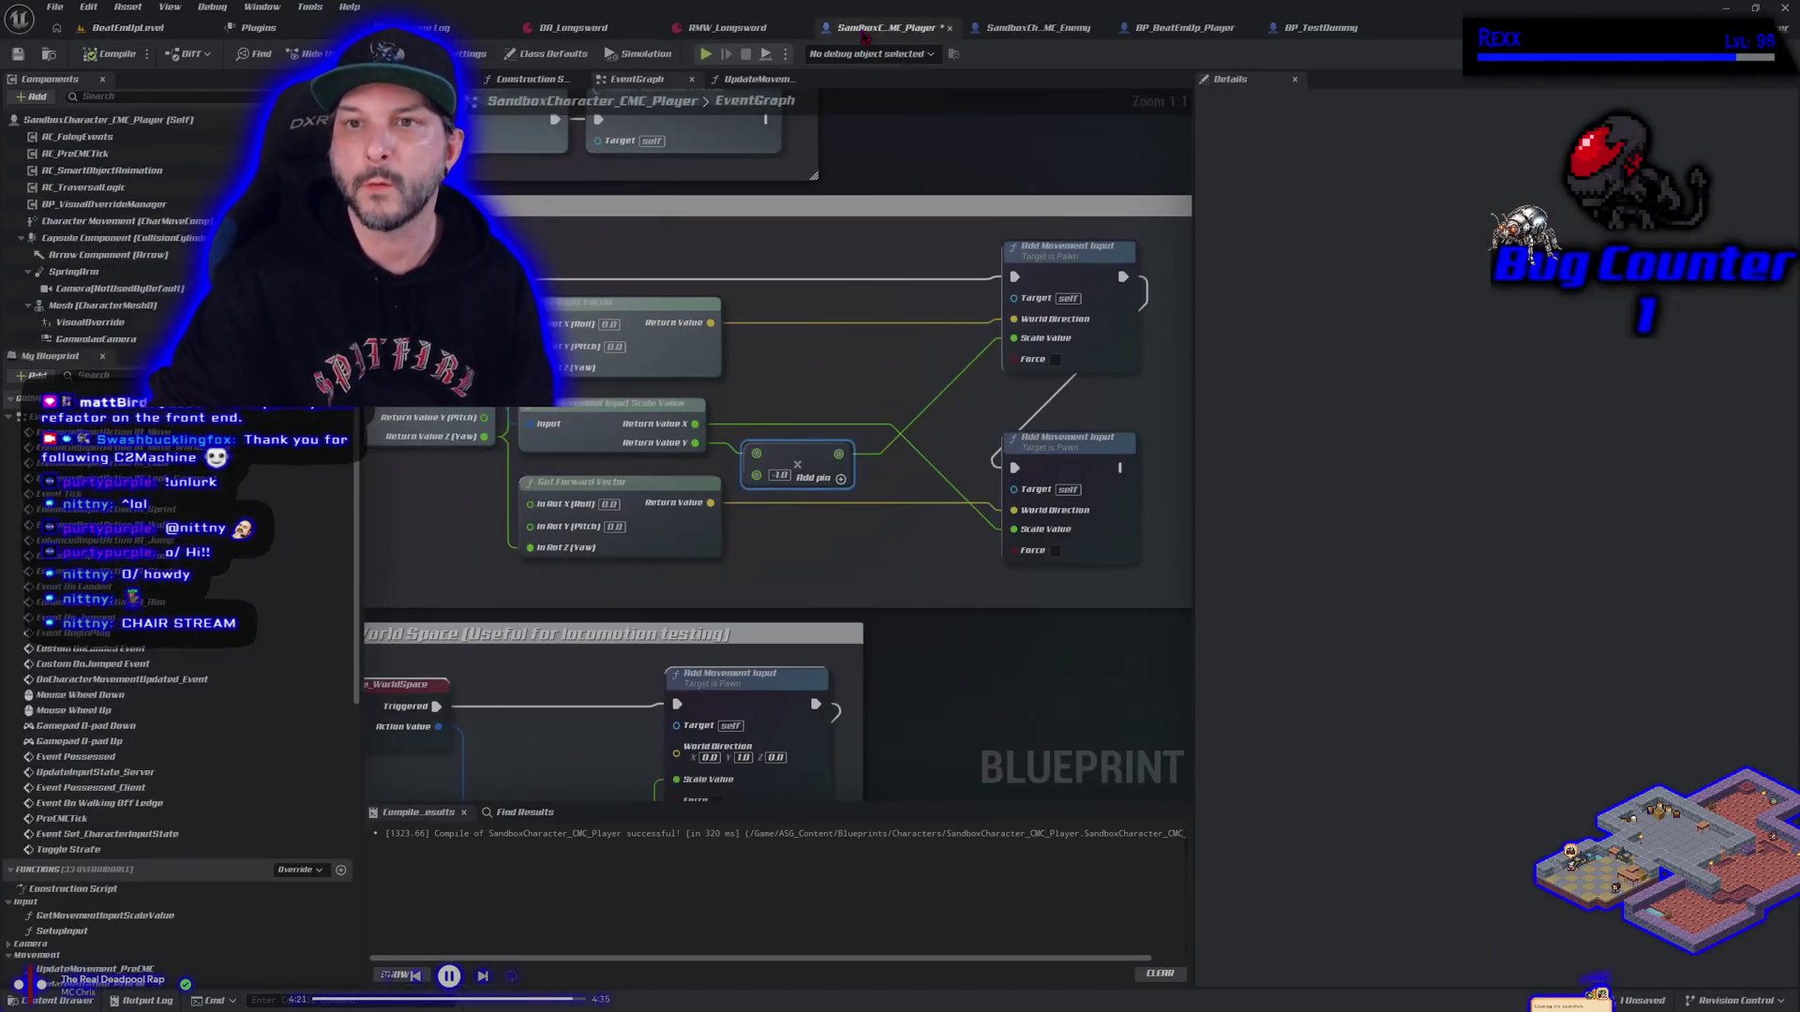
{"action": "scroll", "coordinate": [924, 506], "scroll_direction": "down", "scroll_amount": 6}
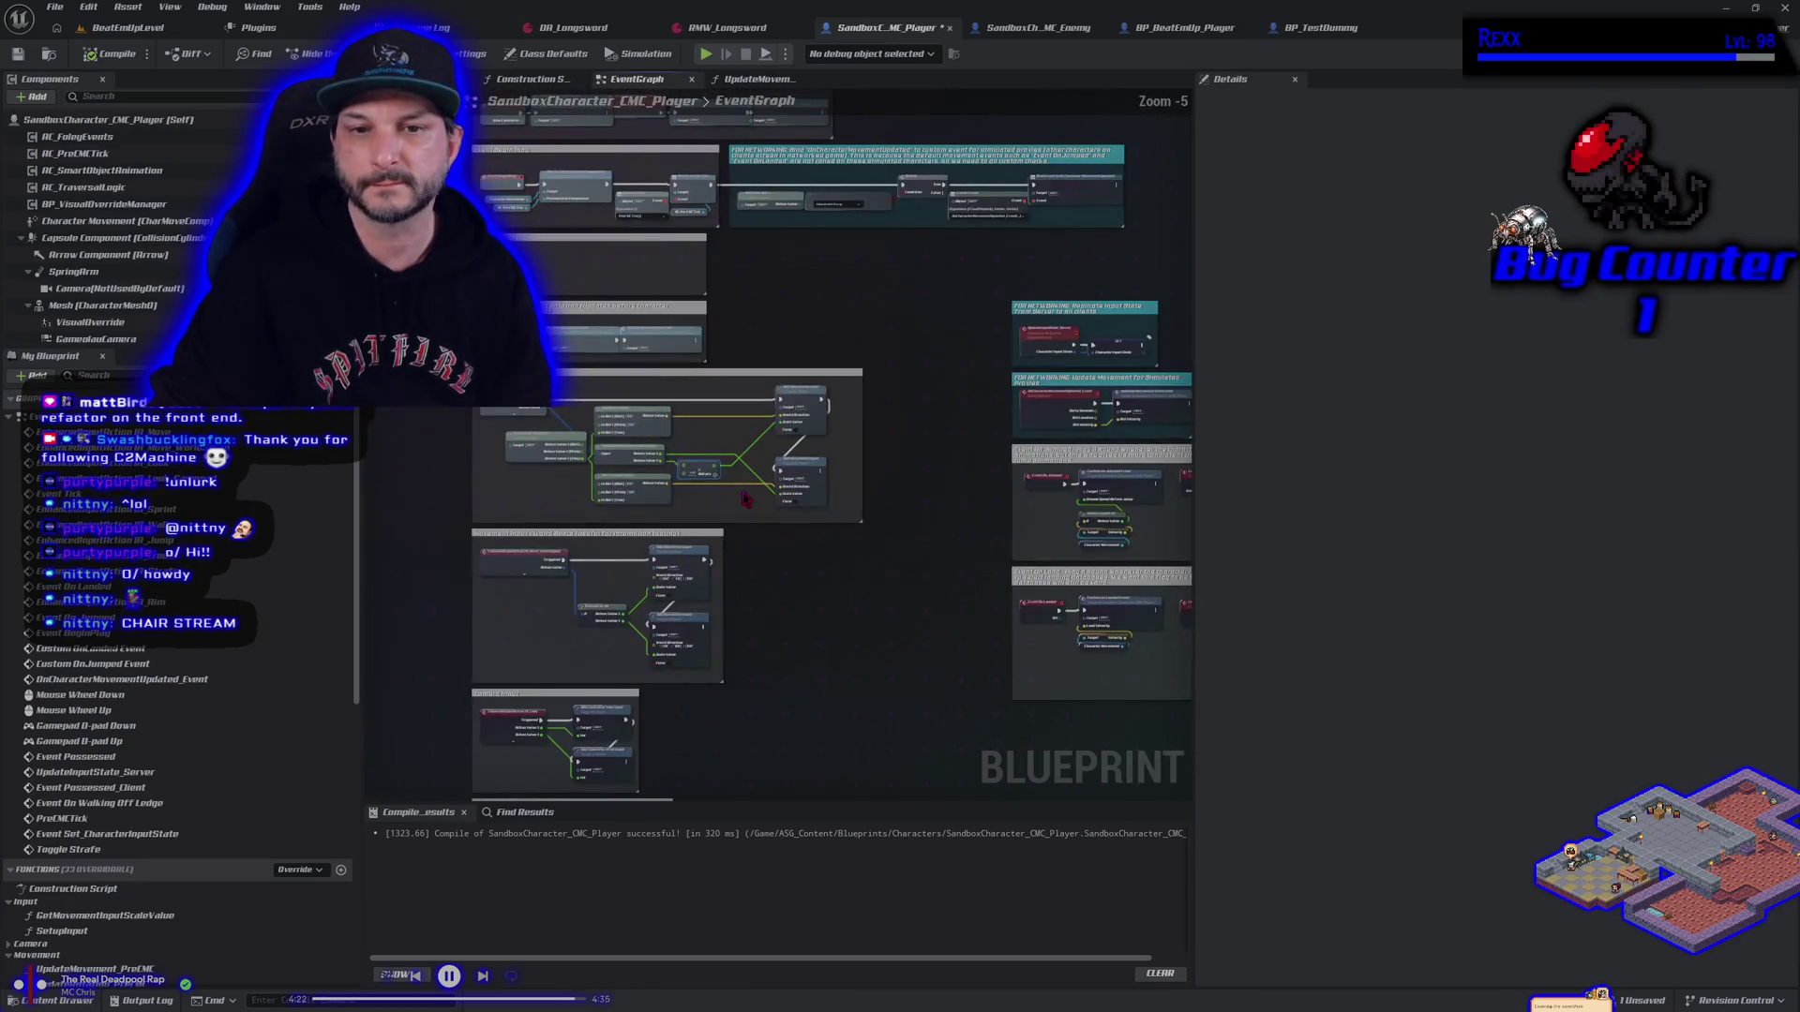
{"action": "scroll", "coordinate": [639, 489], "scroll_direction": "up", "scroll_amount": 1}
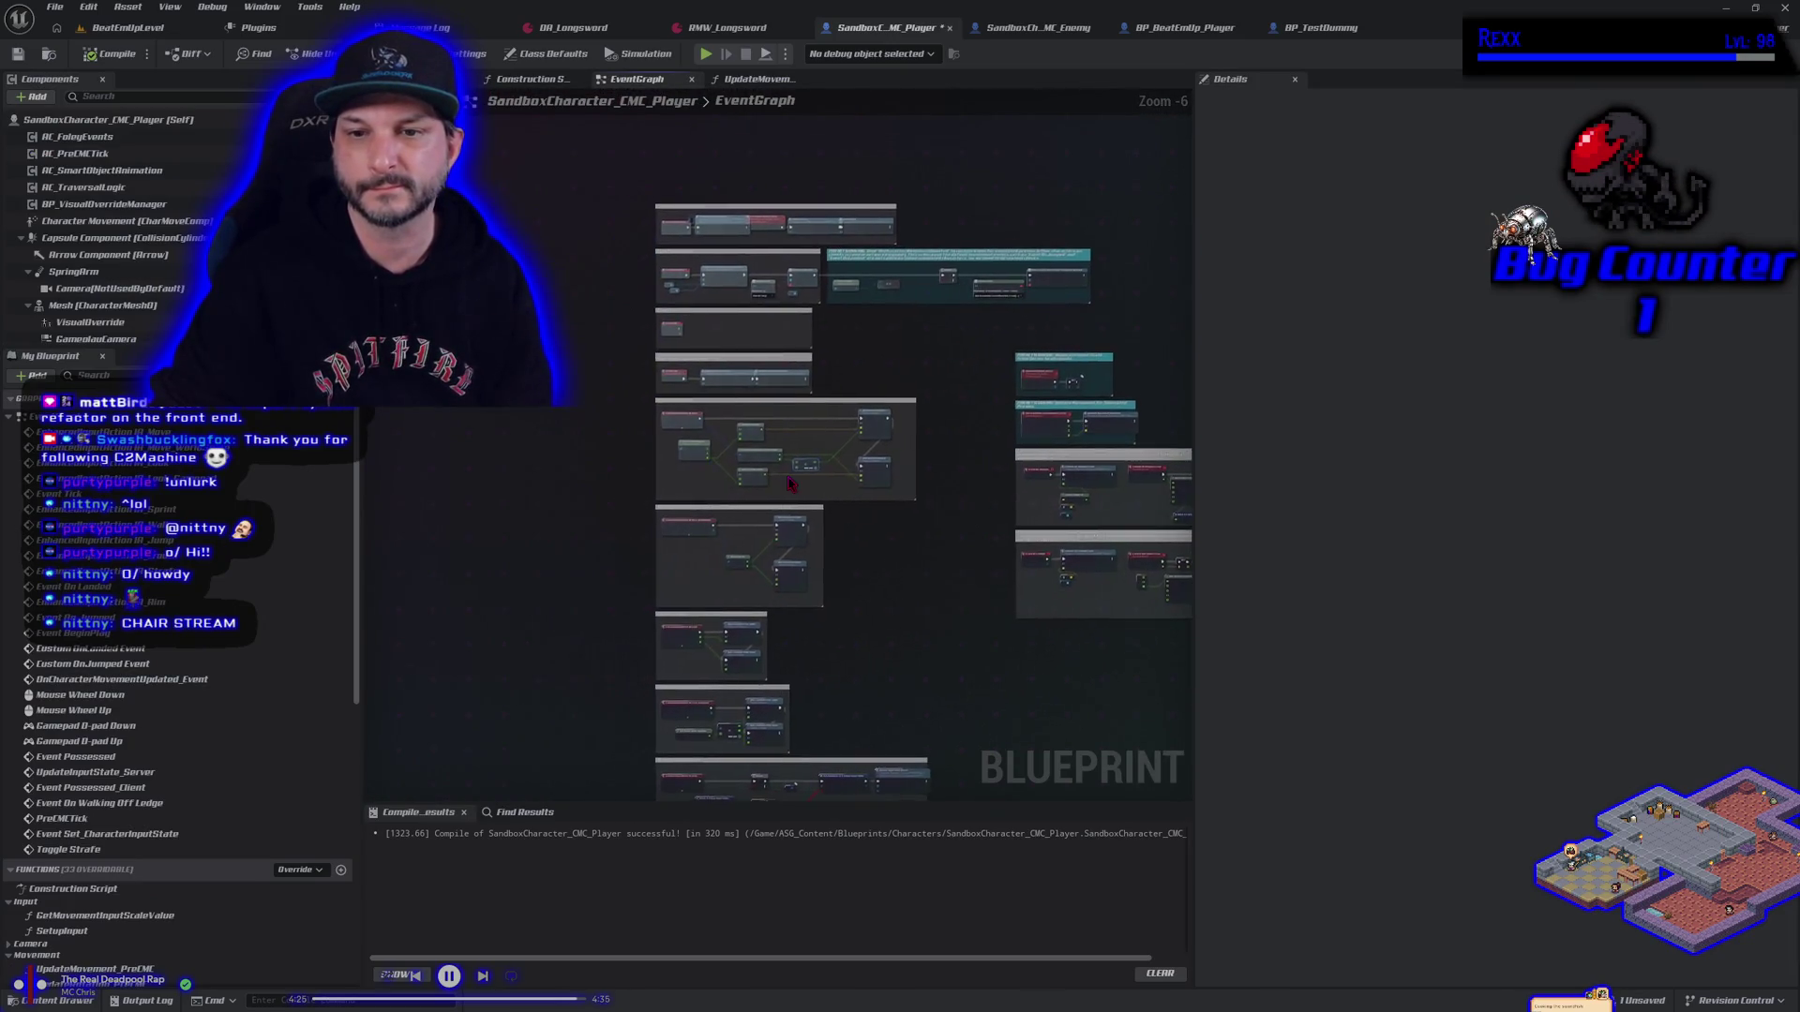
{"action": "left_click_drag", "start_coordinate": [507, 330], "coordinate": [1085, 515]}
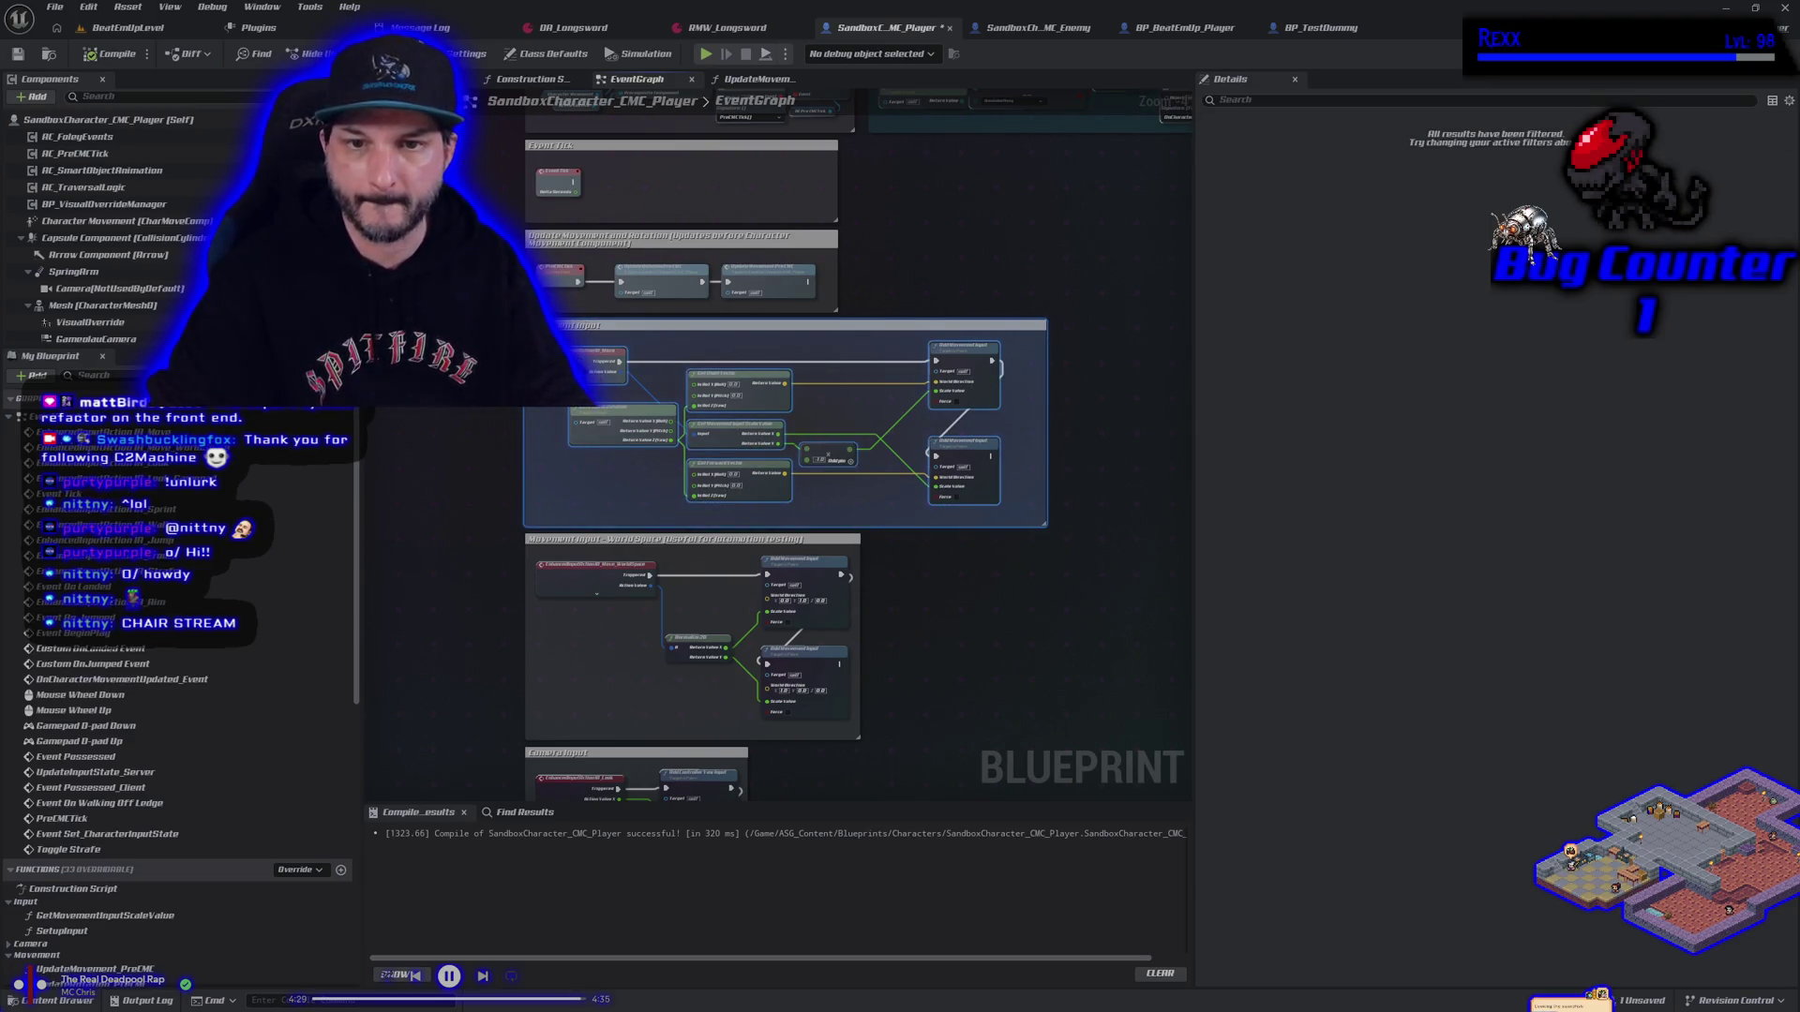
{"action": "left_click_drag", "start_coordinate": [507, 457], "coordinate": [727, 492]}
{"action": "key", "text": "ctrl+v"}
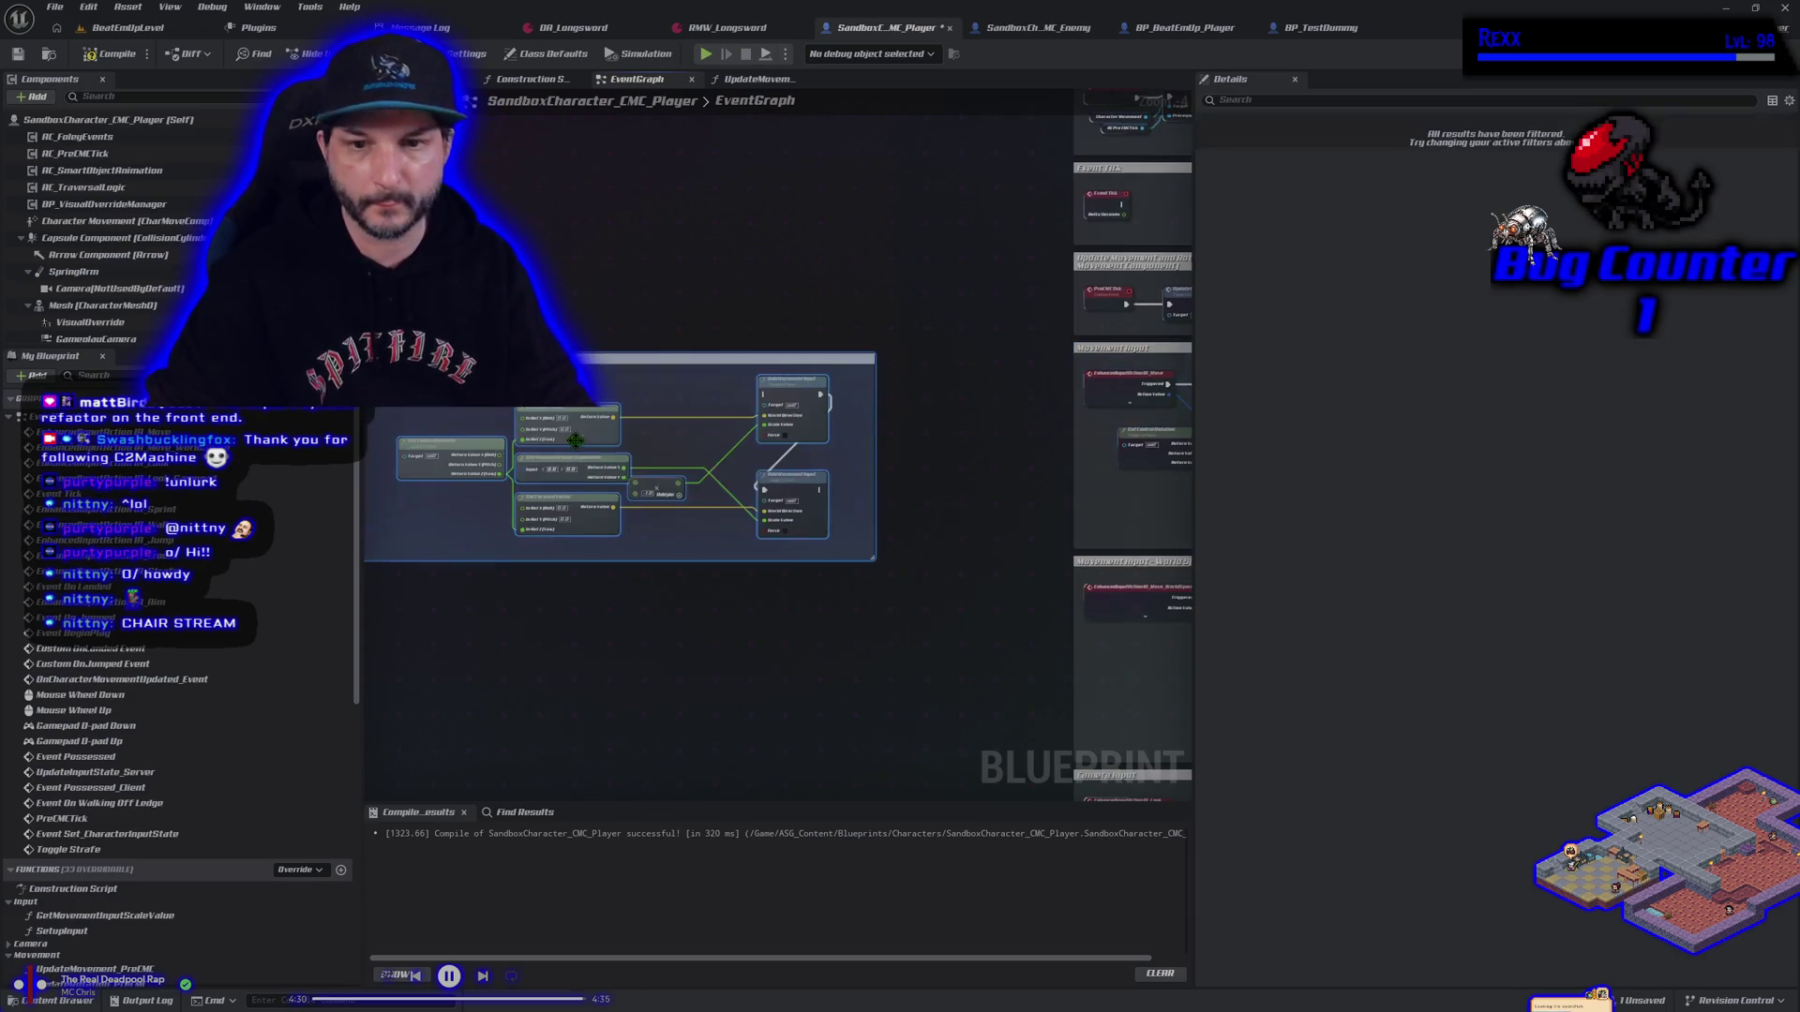
{"action": "left_click_drag", "start_coordinate": [590, 358], "coordinate": [701, 358]}
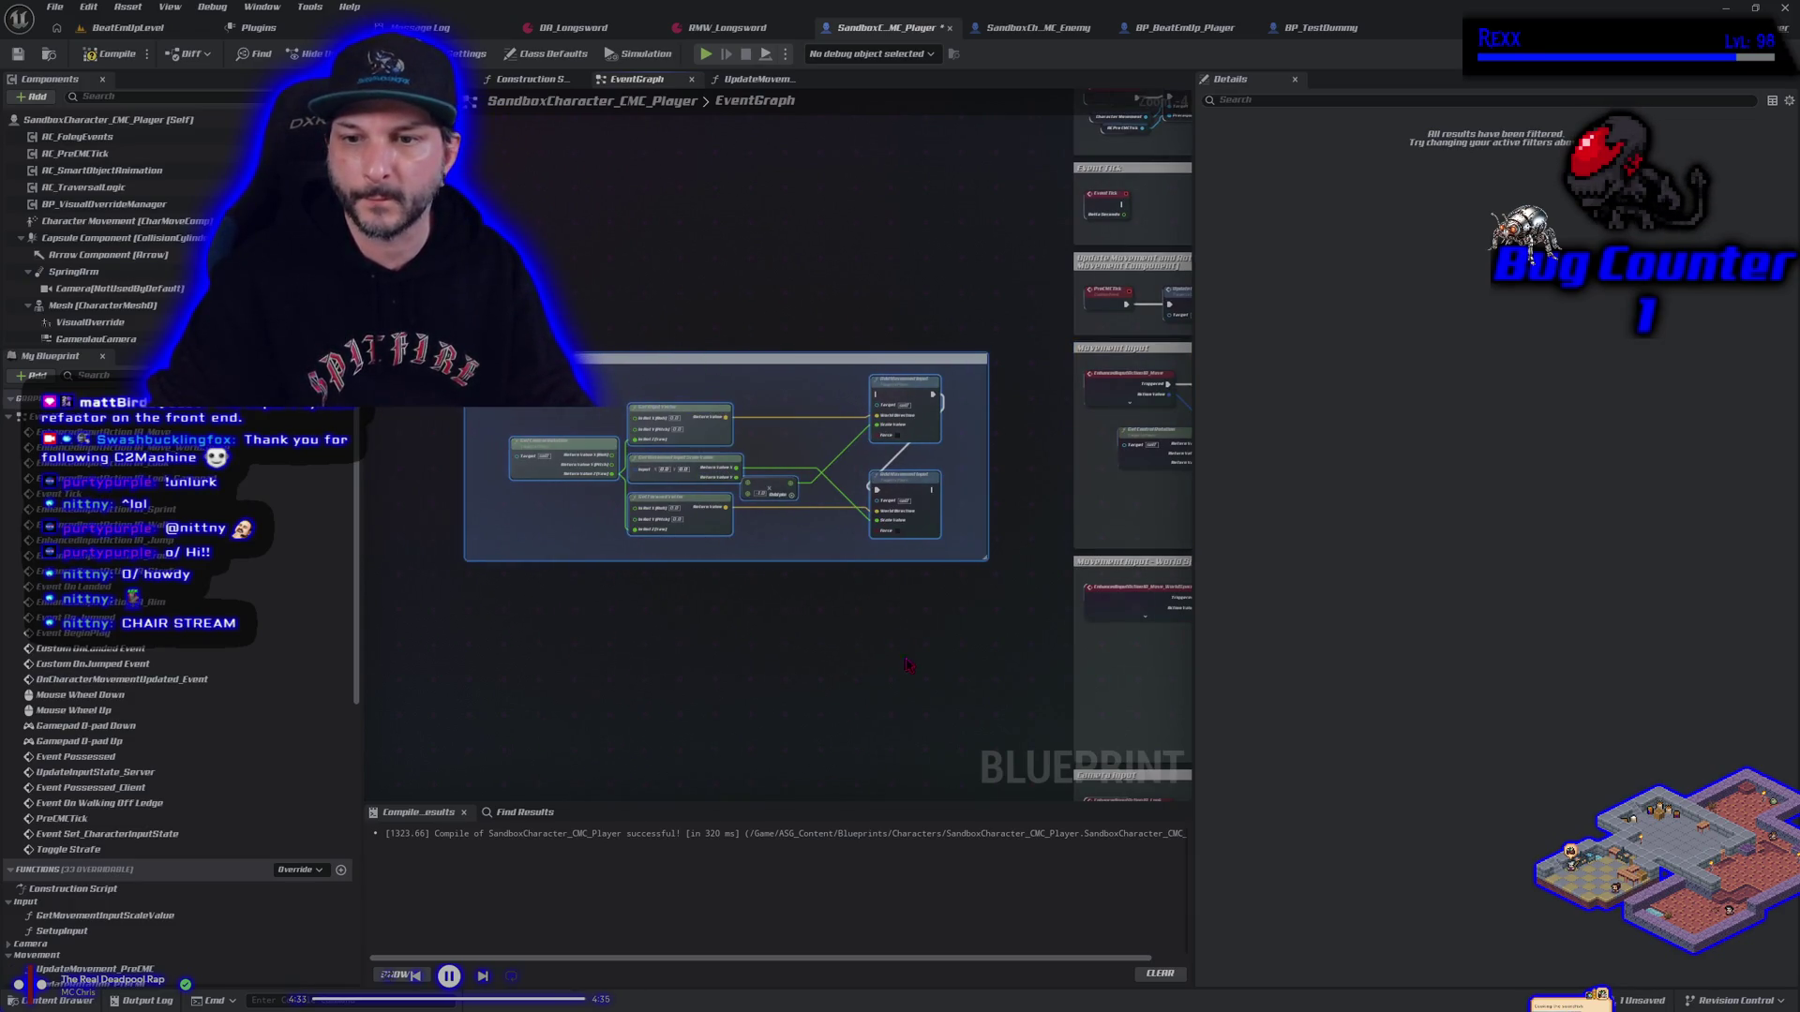
Wire Return Value X into the Scale Value of both Add Movement Input nodes
{"action": "scroll", "coordinate": [863, 621], "scroll_direction": "up", "scroll_amount": 2}
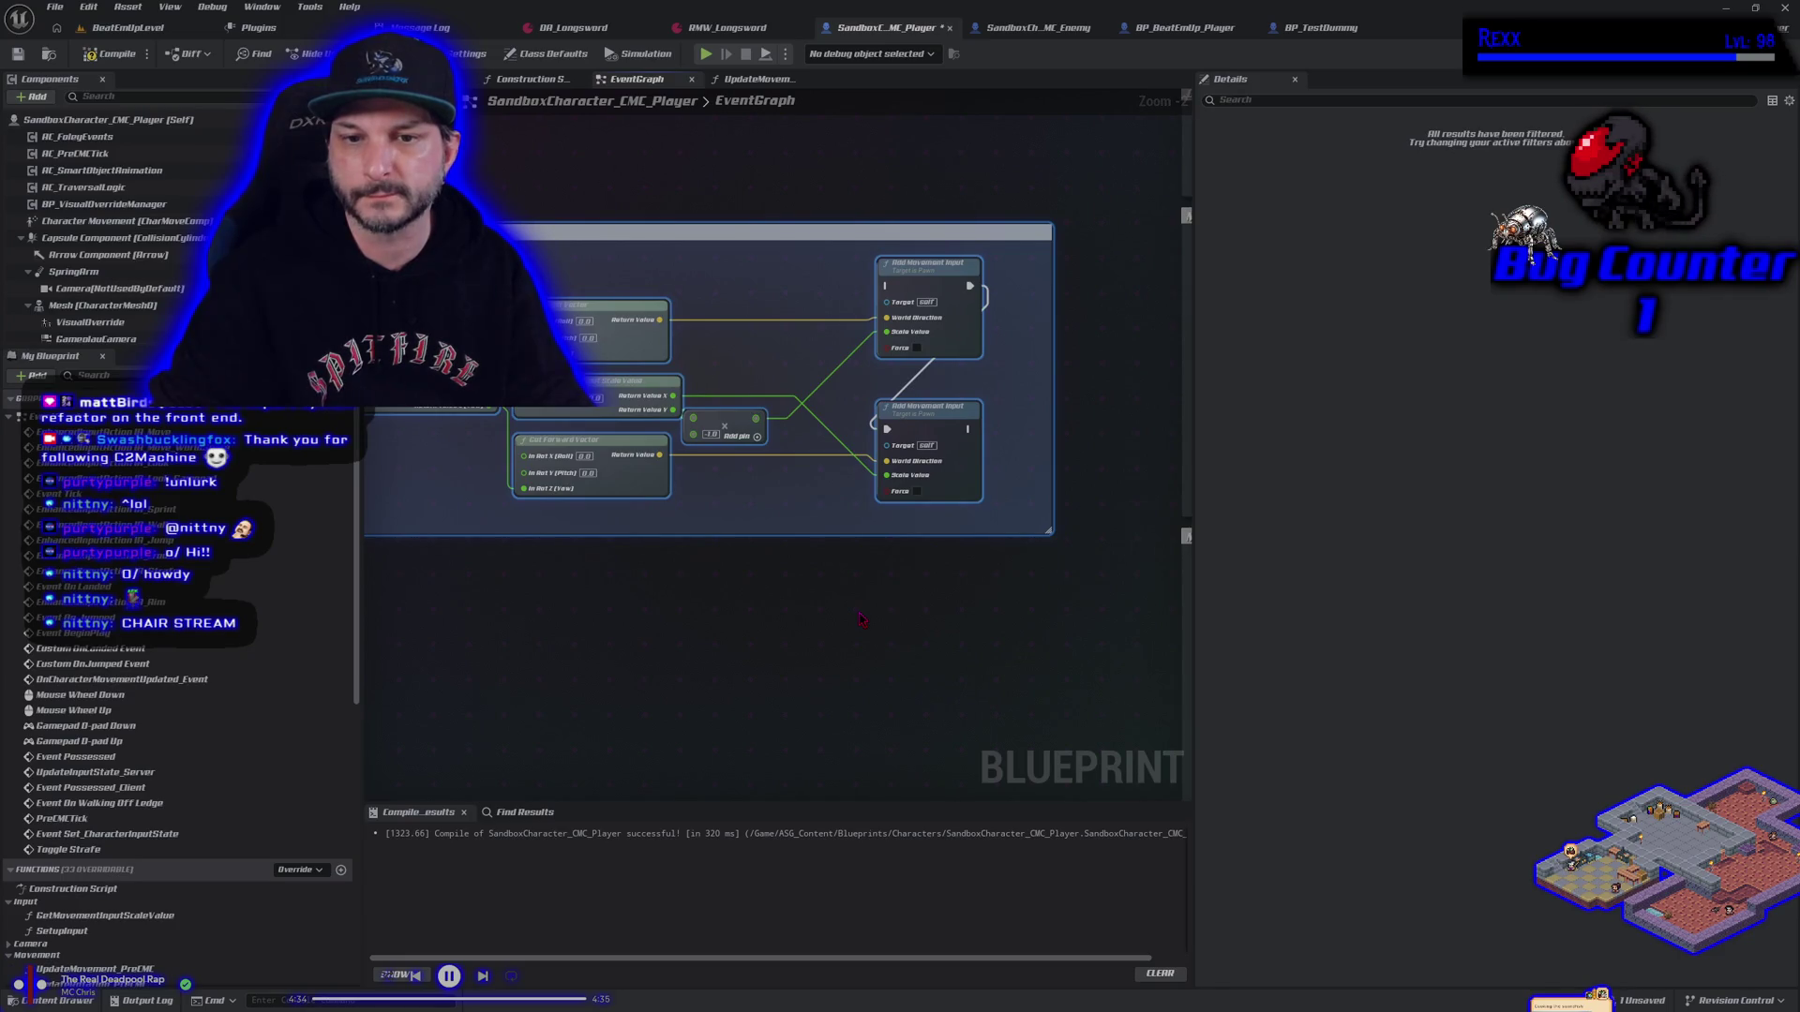
{"action": "scroll", "coordinate": [862, 619], "scroll_direction": "down", "scroll_amount": 1}
{"action": "mouse_move", "coordinate": [736, 567]}
{"action": "left_mouse_down"}
{"action": "mouse_move", "coordinate": [858, 593]}
{"action": "mouse_move", "coordinate": [784, 507]}
{"action": "left_mouse_up"}
{"action": "scroll", "coordinate": [860, 600], "scroll_direction": "up", "scroll_amount": 1}
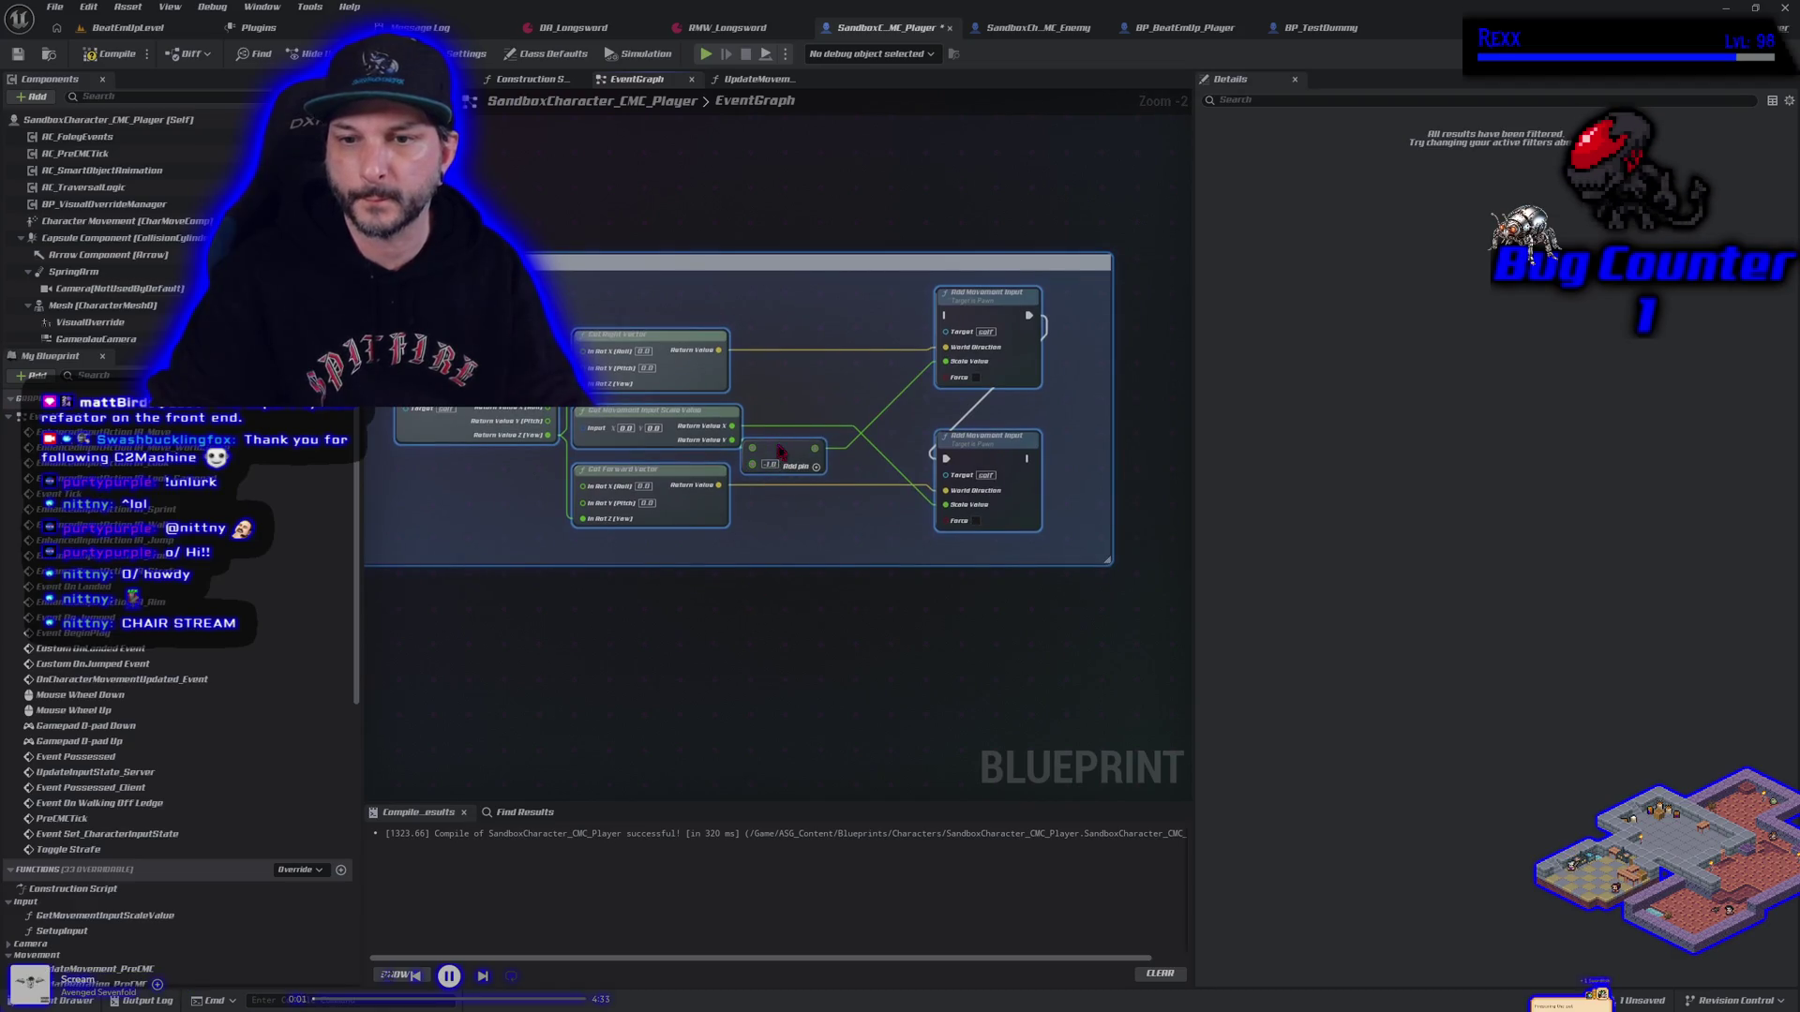
{"action": "left_click", "coordinate": [782, 453]}
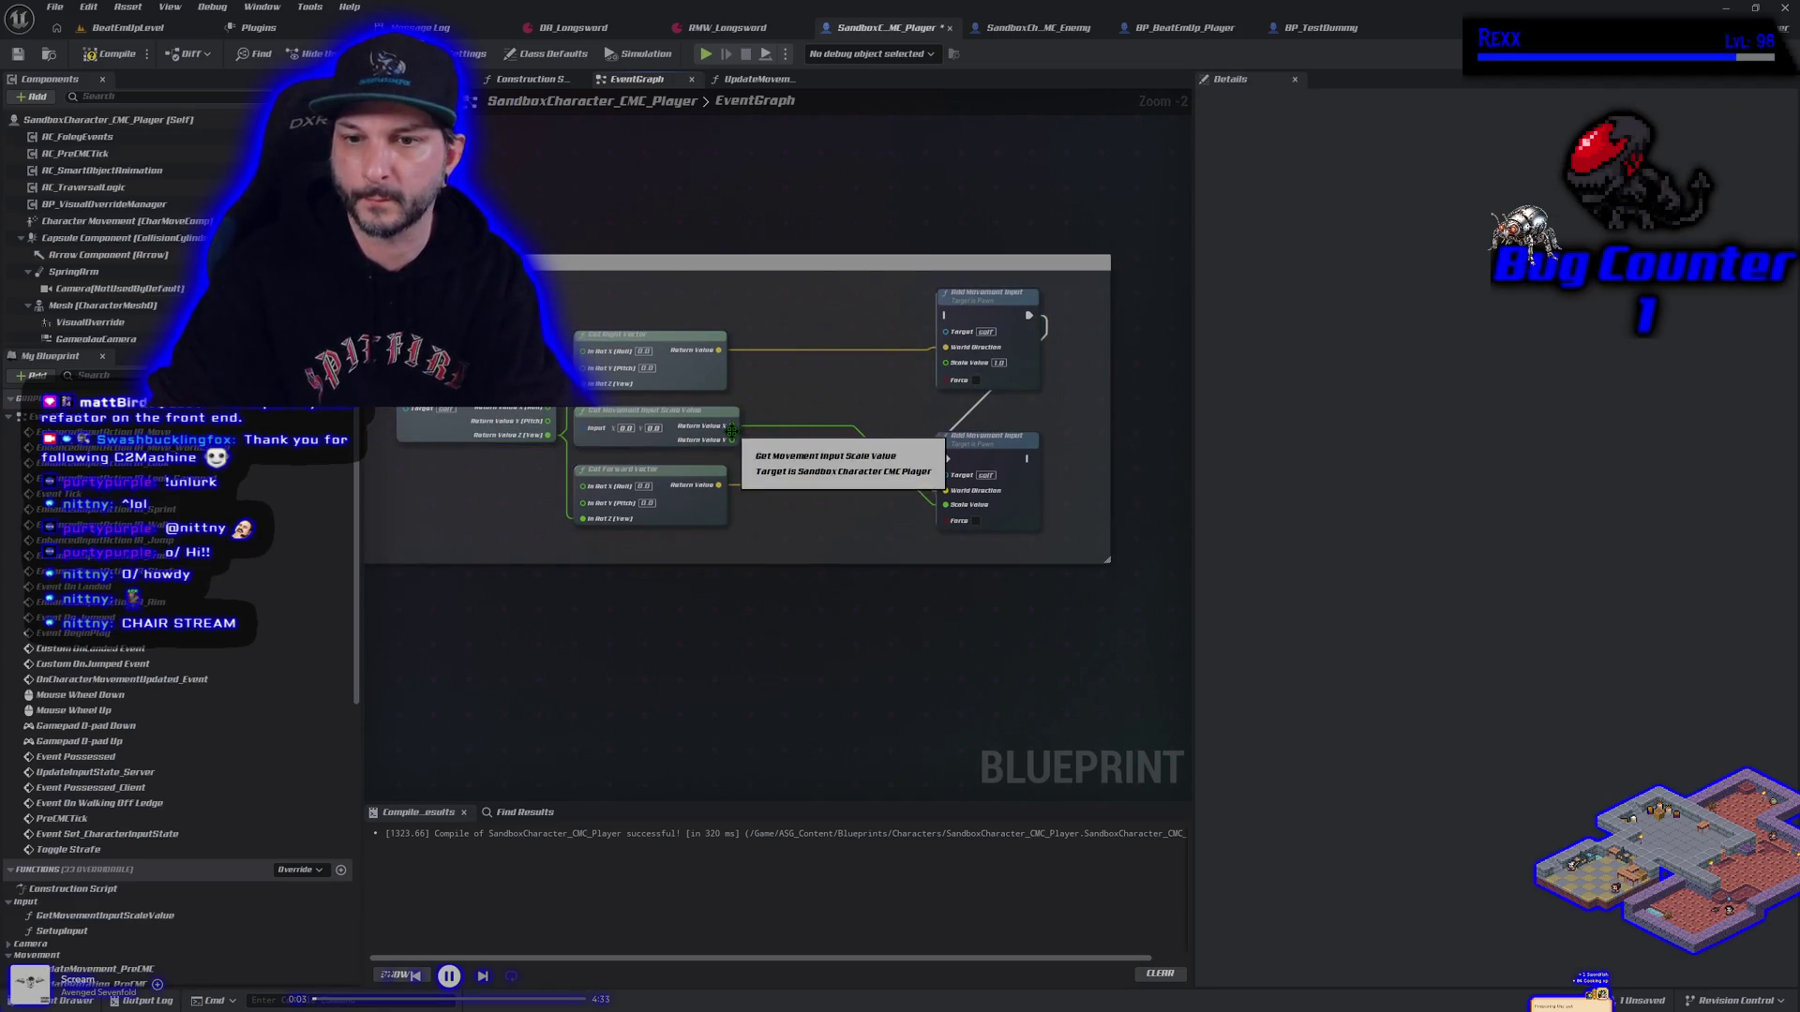
{"action": "left_click_drag", "start_coordinate": [934, 532], "coordinate": [947, 504]}
{"action": "mouse_move", "coordinate": [734, 426]}
{"action": "left_mouse_down"}
{"action": "mouse_move", "coordinate": [843, 445]}
{"action": "mouse_move", "coordinate": [945, 362]}
{"action": "left_mouse_up"}
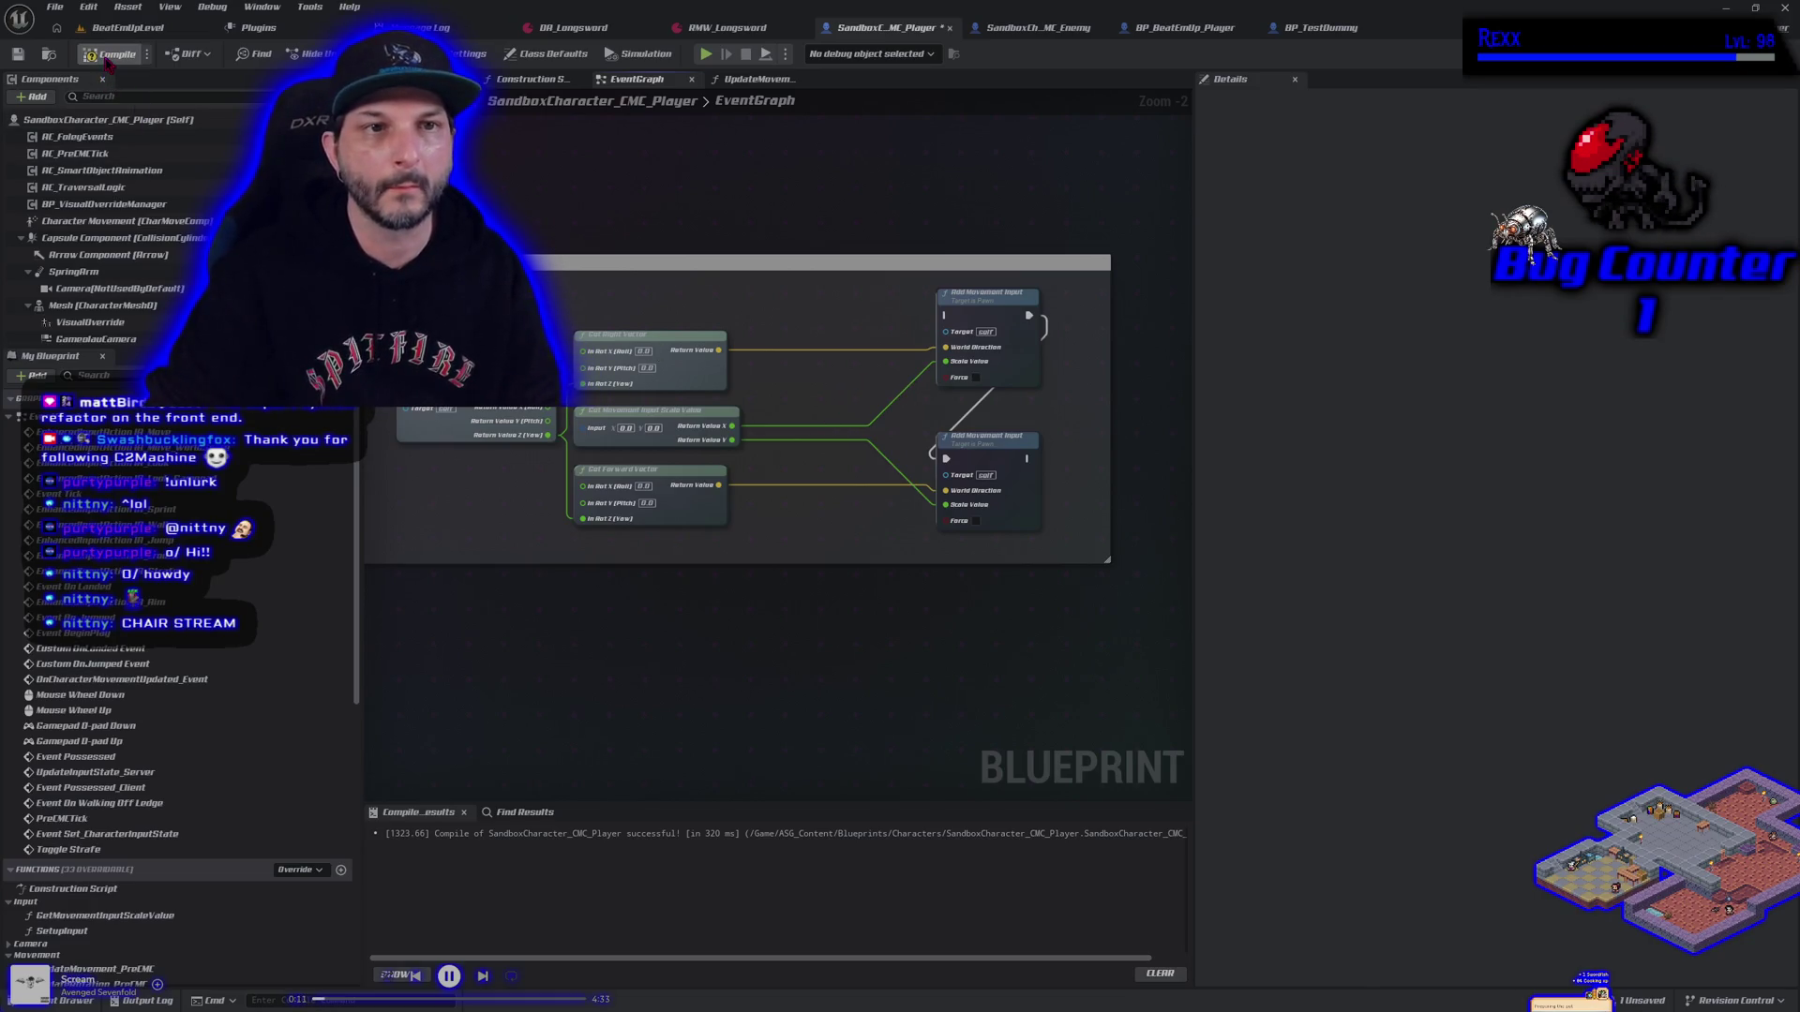
Compile and save SandboxCharacter_CMC_Player, browse the graph, then switch to the BeatEmUpLevel tab
{"action": "left_click", "coordinate": [17, 54]}
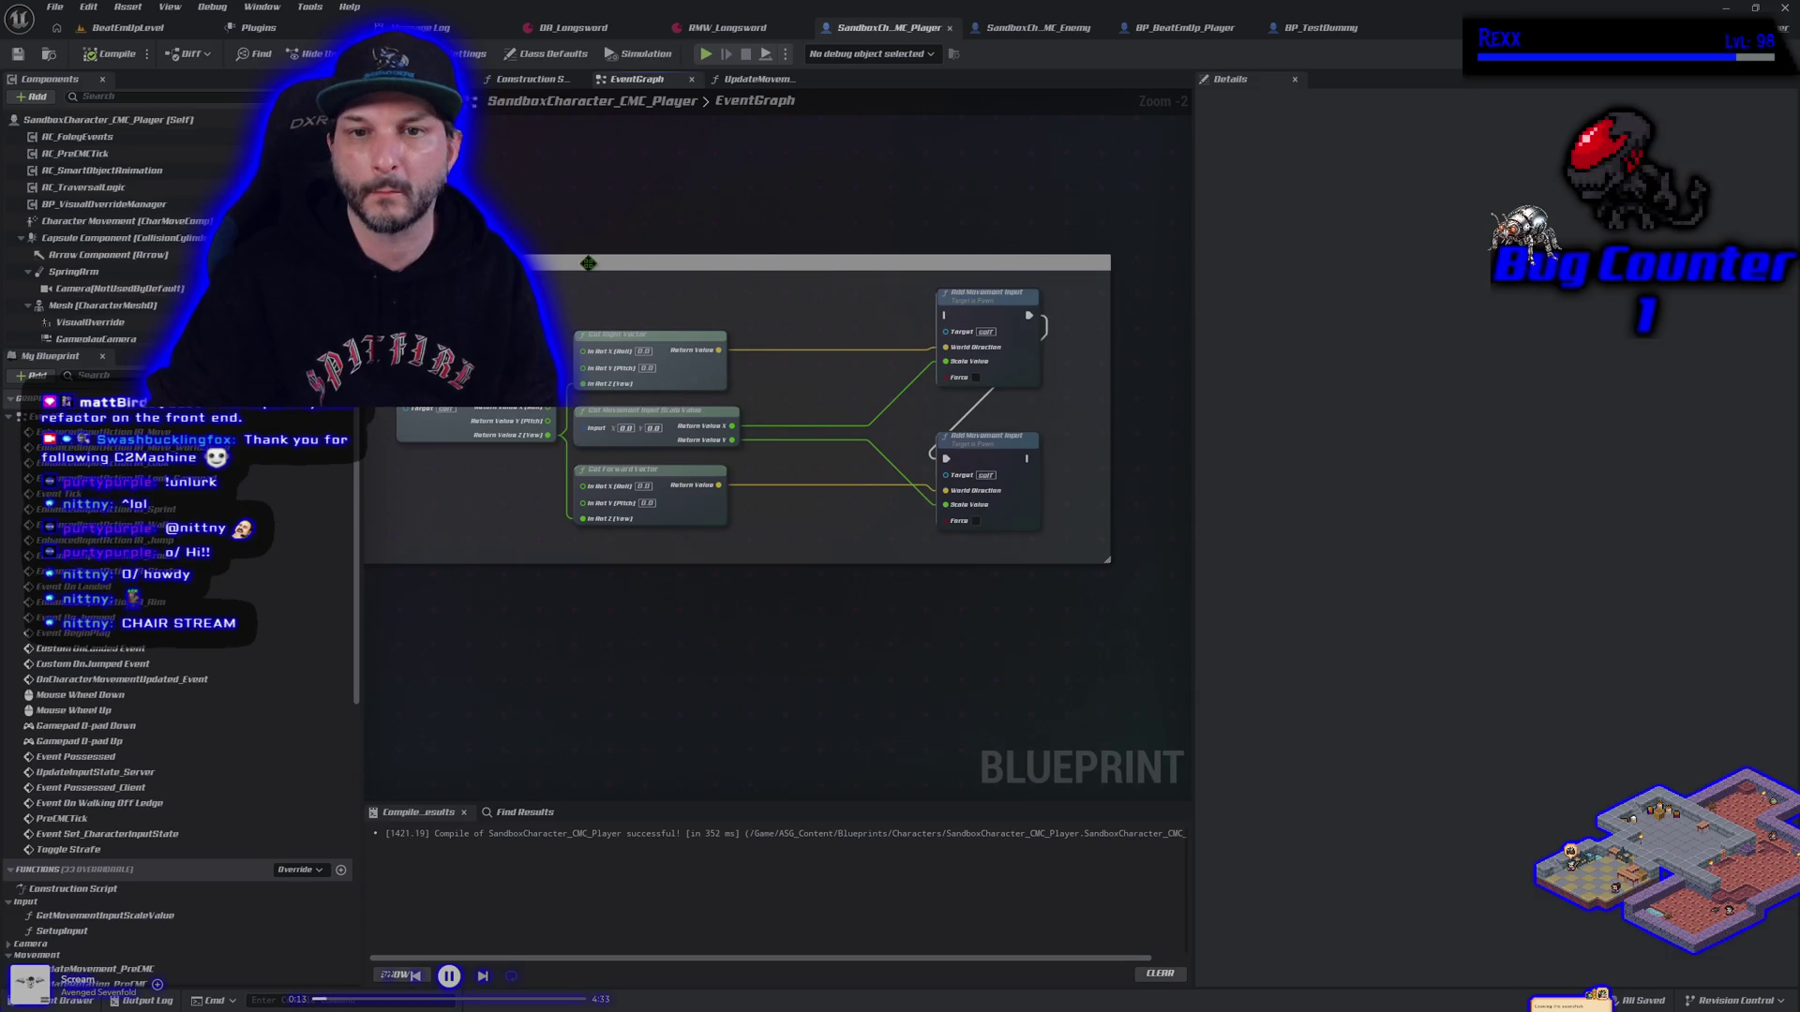
{"action": "scroll", "coordinate": [635, 509], "scroll_direction": "down", "scroll_amount": 4}
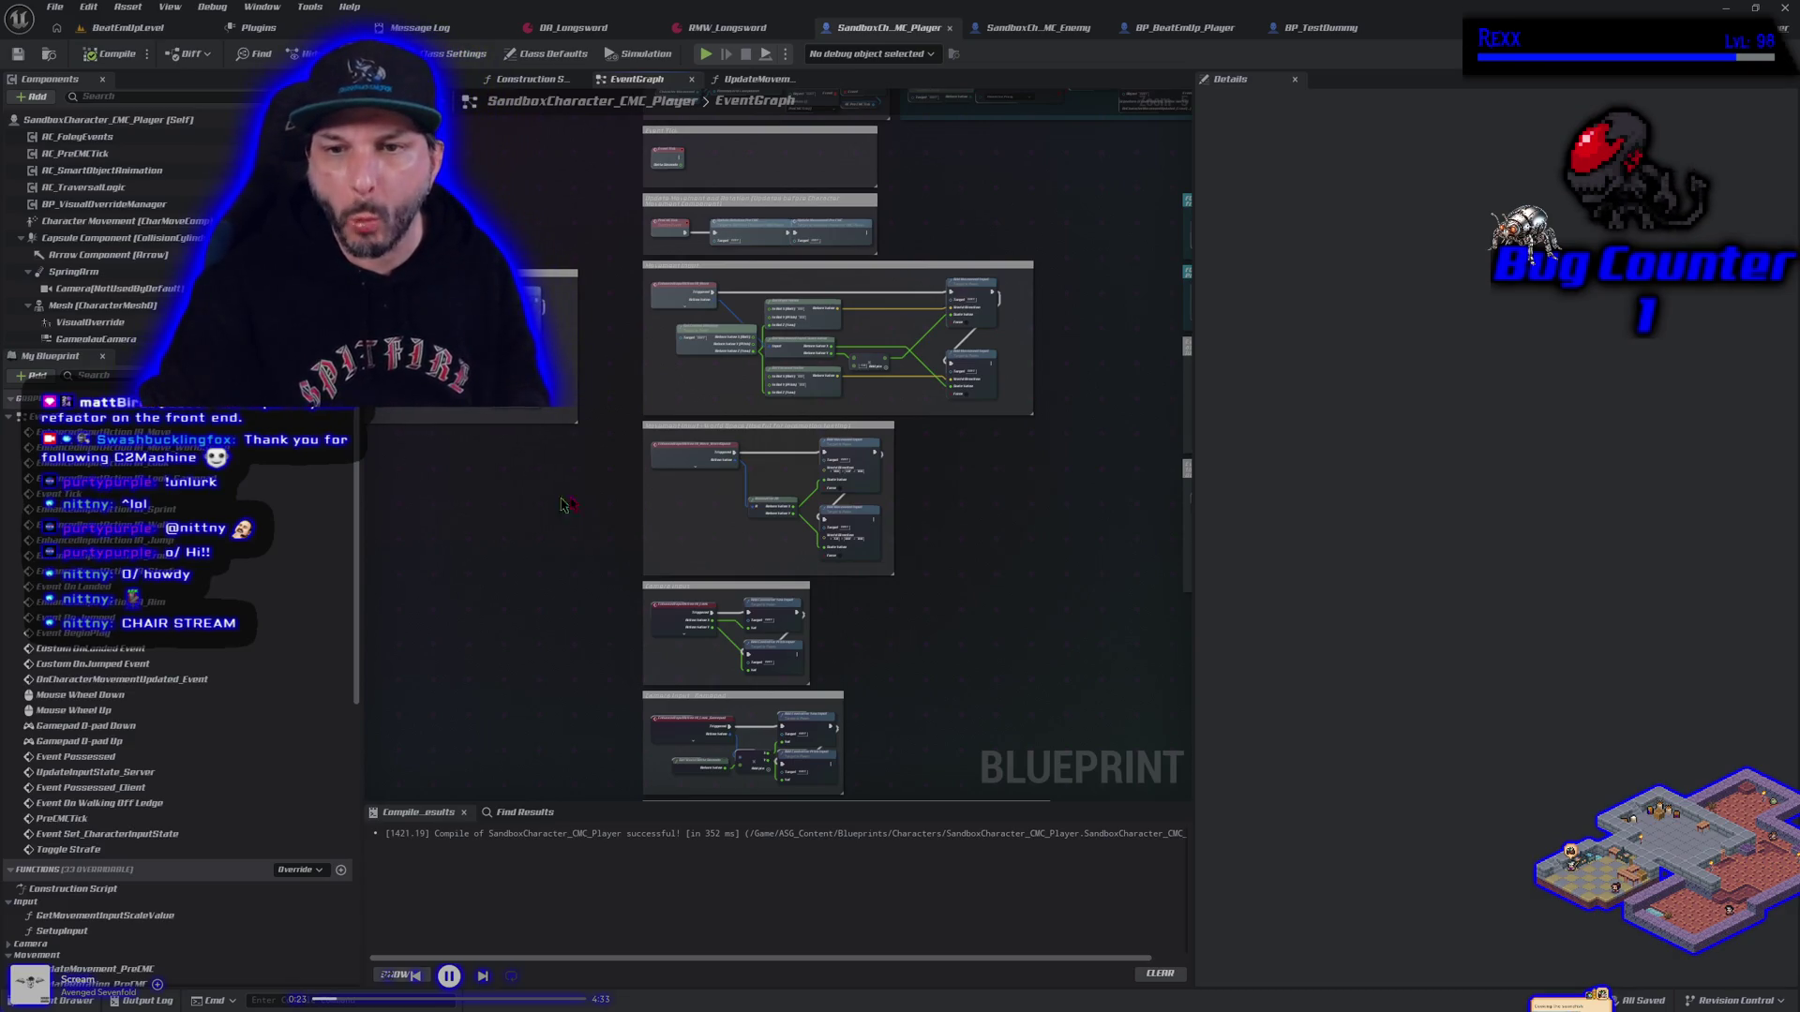
{"action": "left_click_drag", "start_coordinate": [1027, 474], "coordinate": [763, 521]}
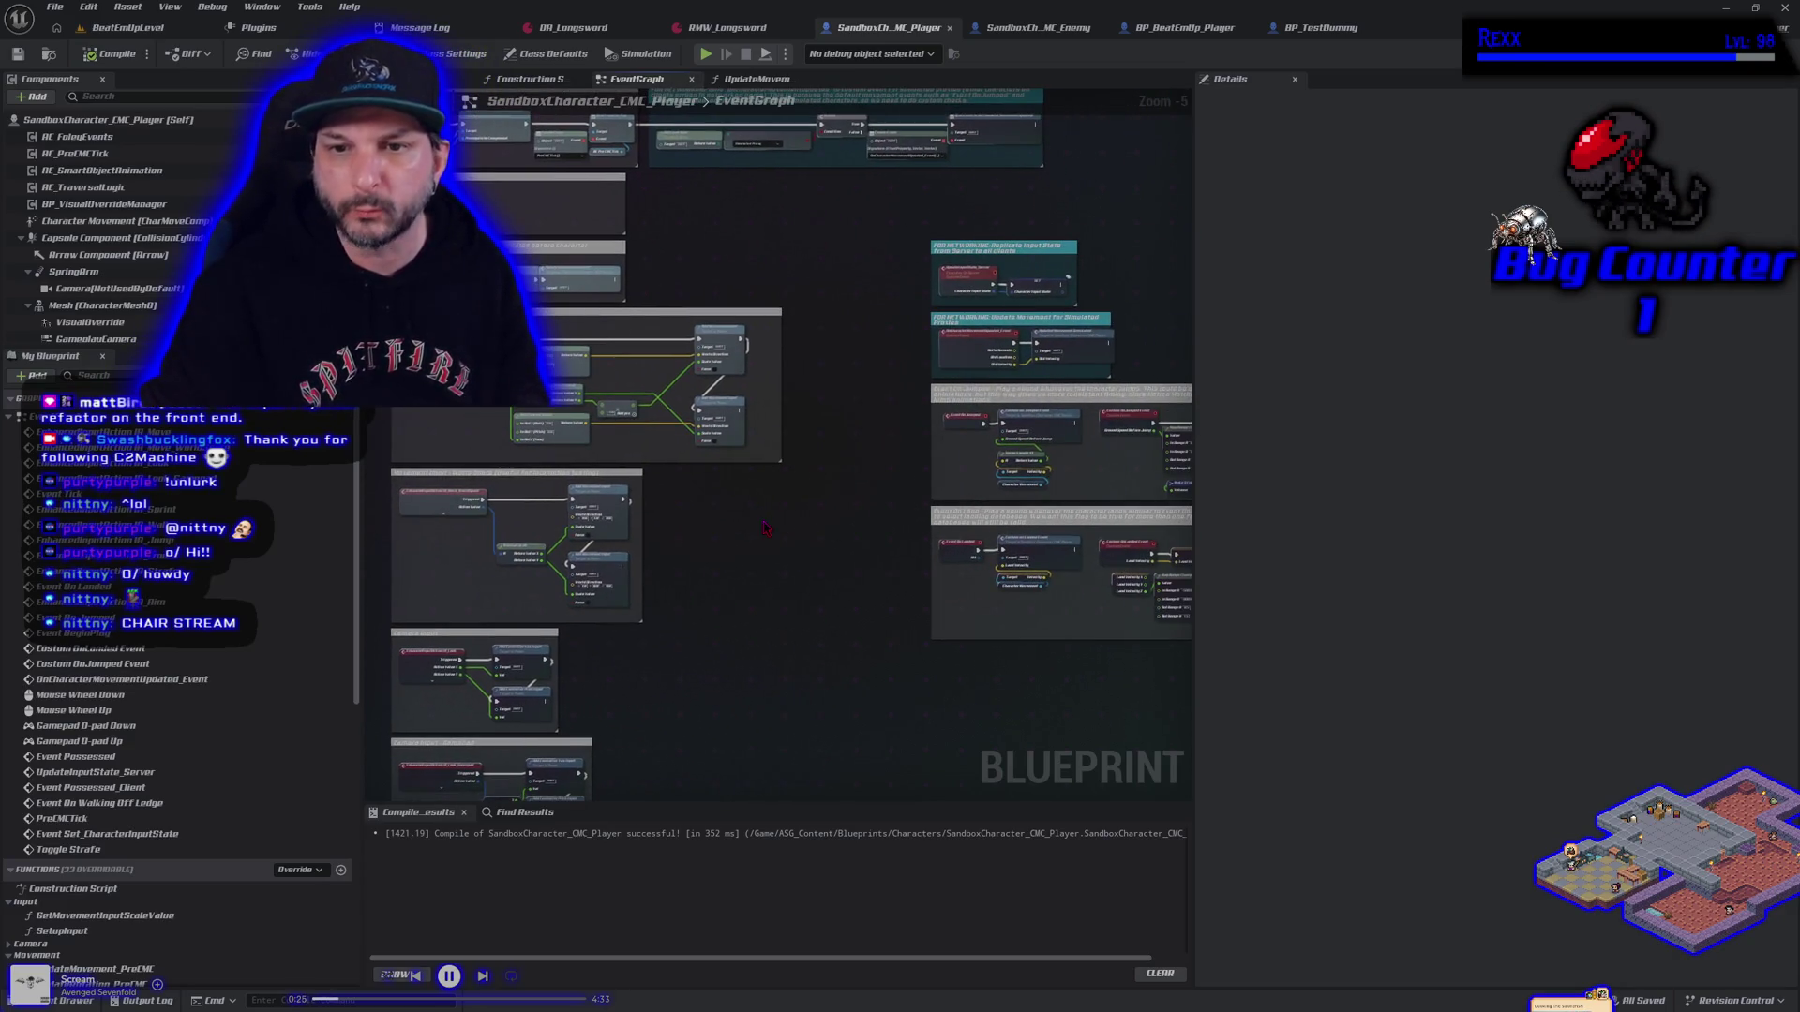
{"action": "left_click", "coordinate": [131, 30]}
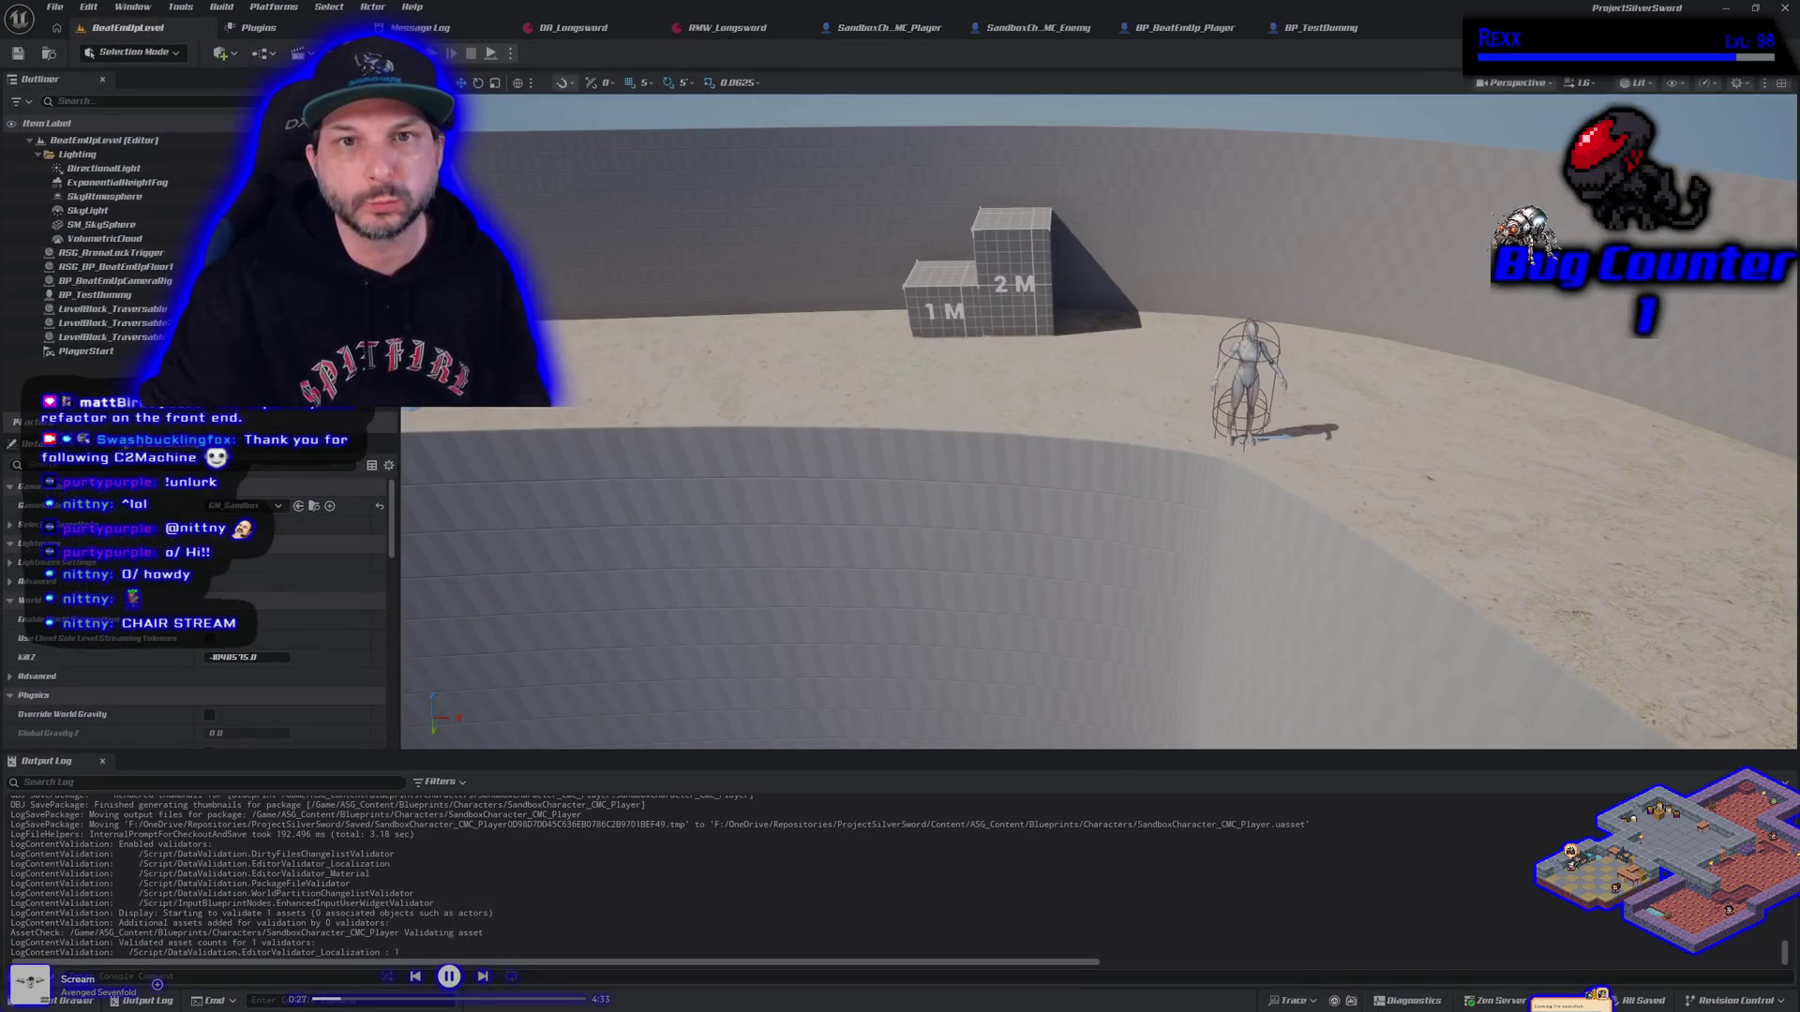
{"action": "key", "text": "alt+p"}
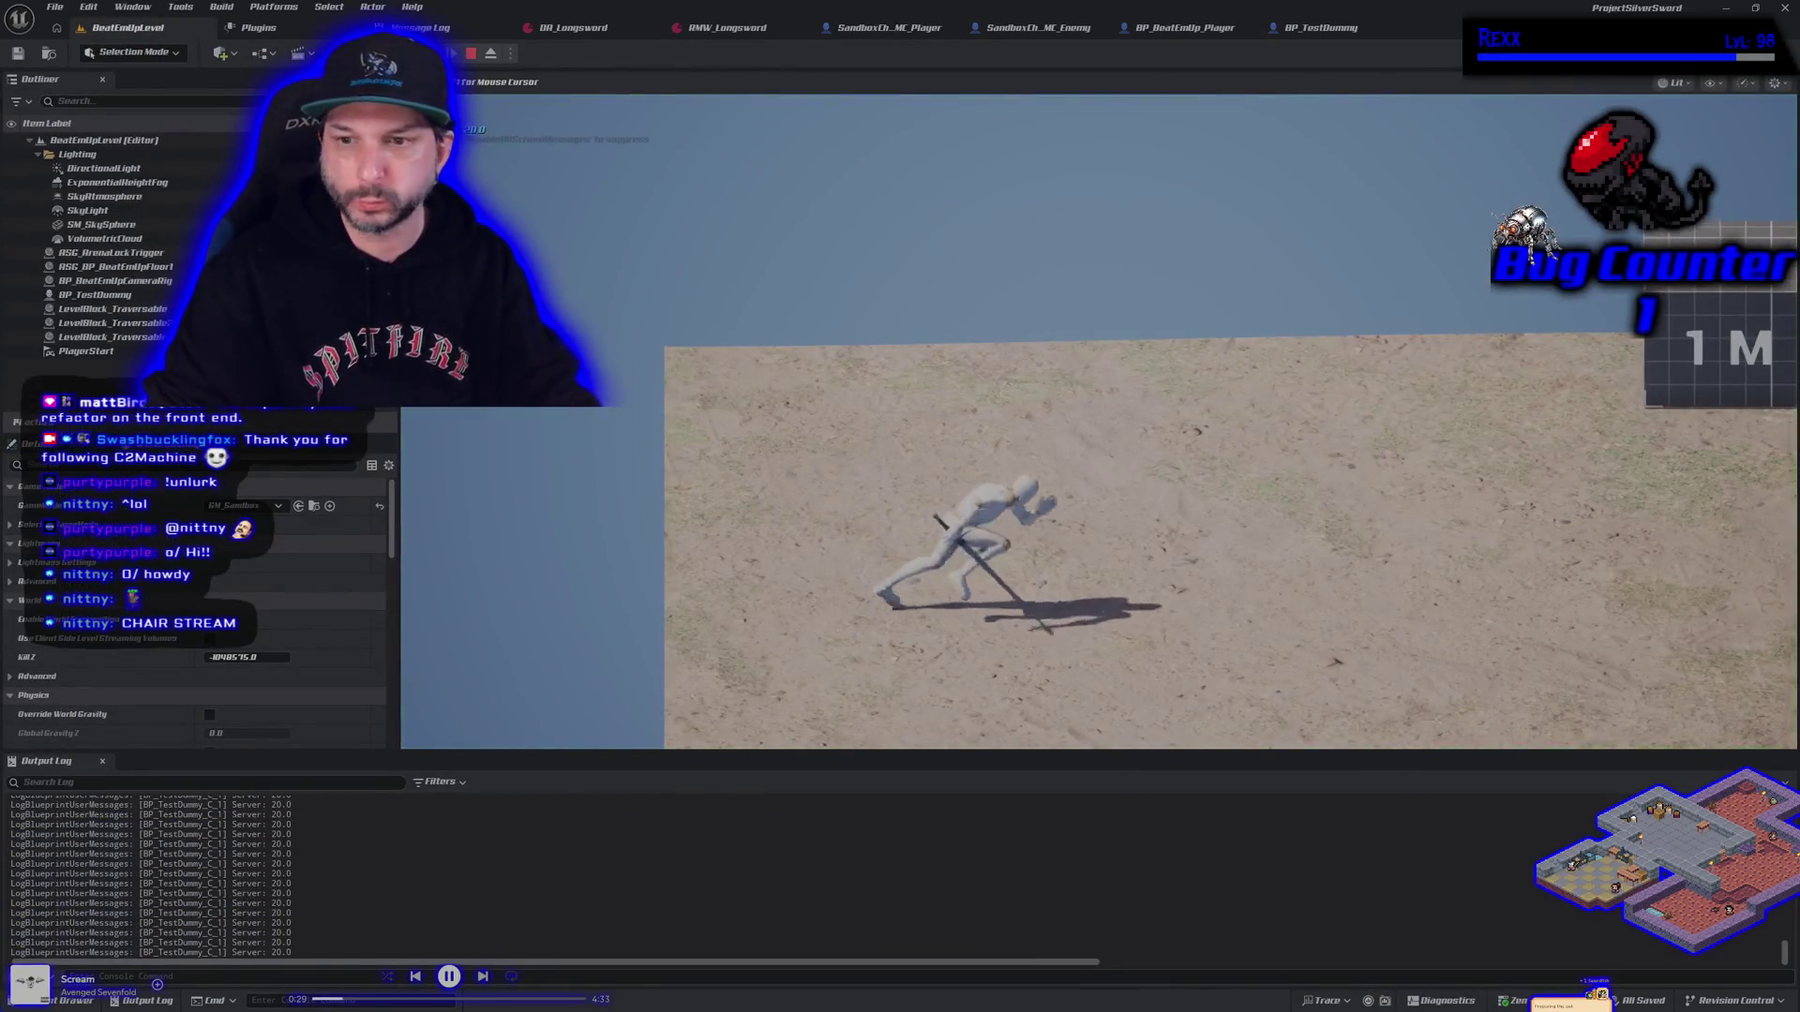
{"action": "key", "text": "space"}
{"action": "key", "text": "space"}
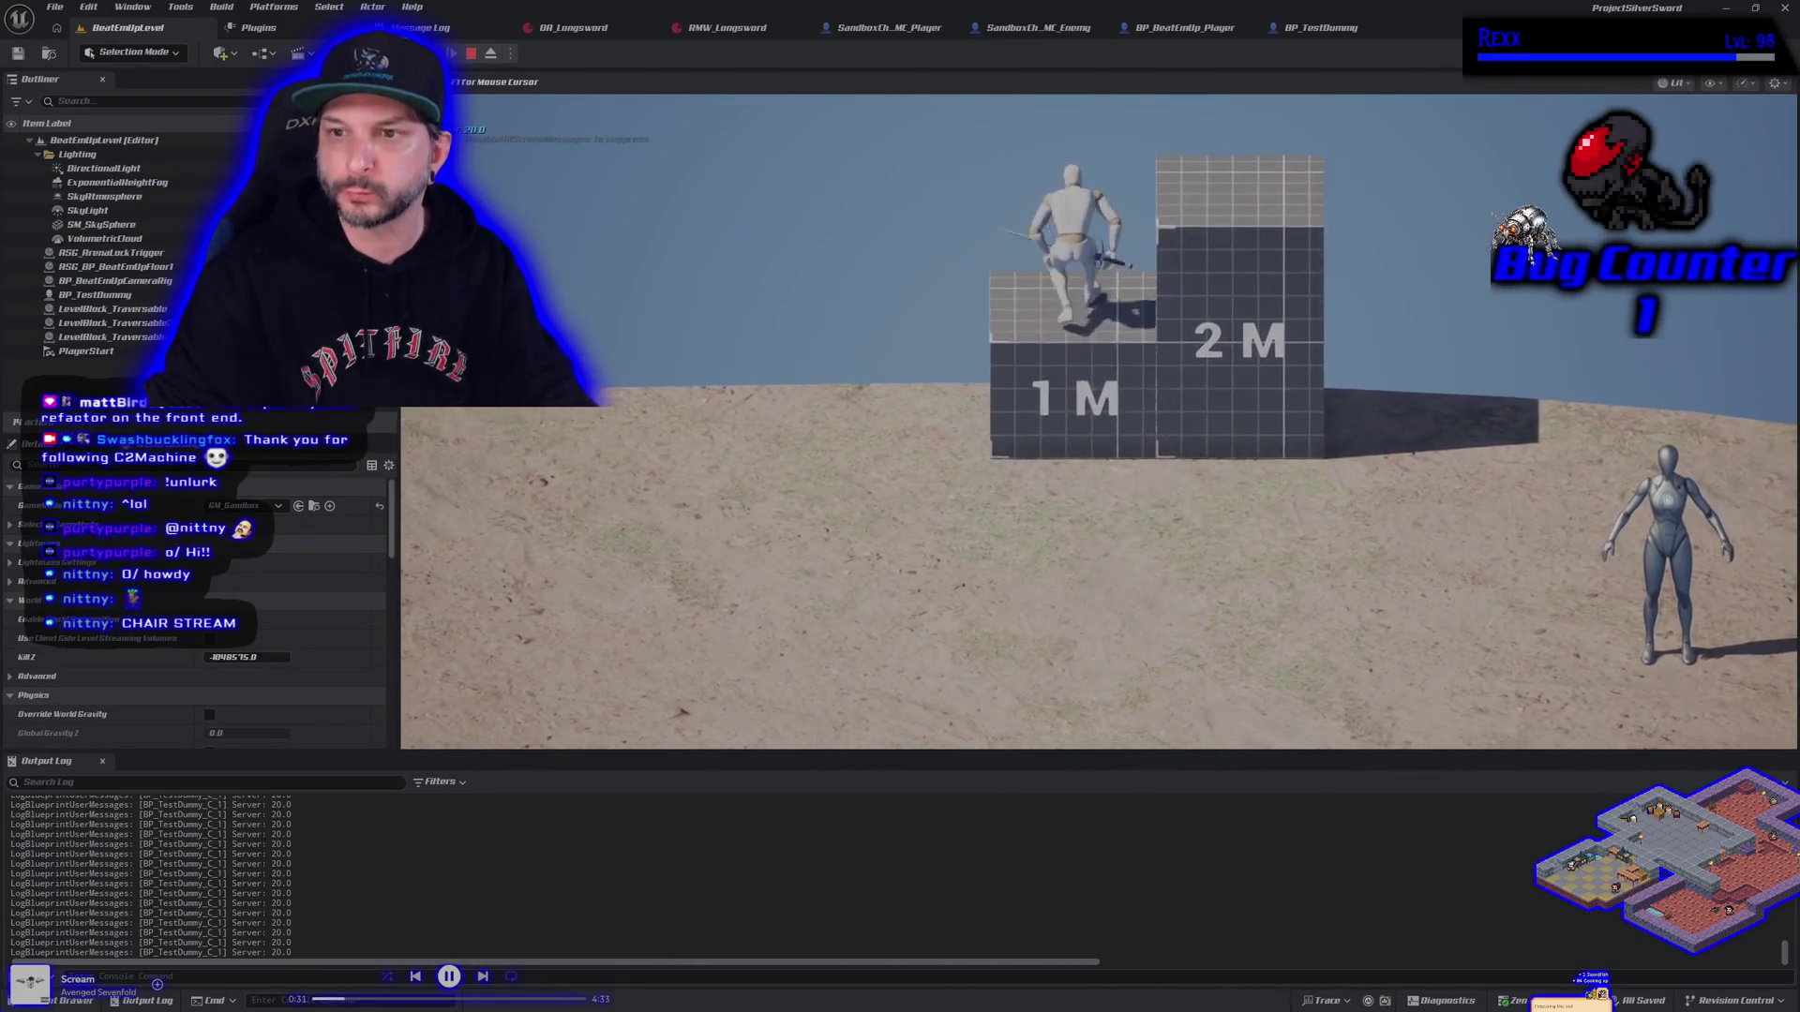
{"action": "key", "text": "a"}
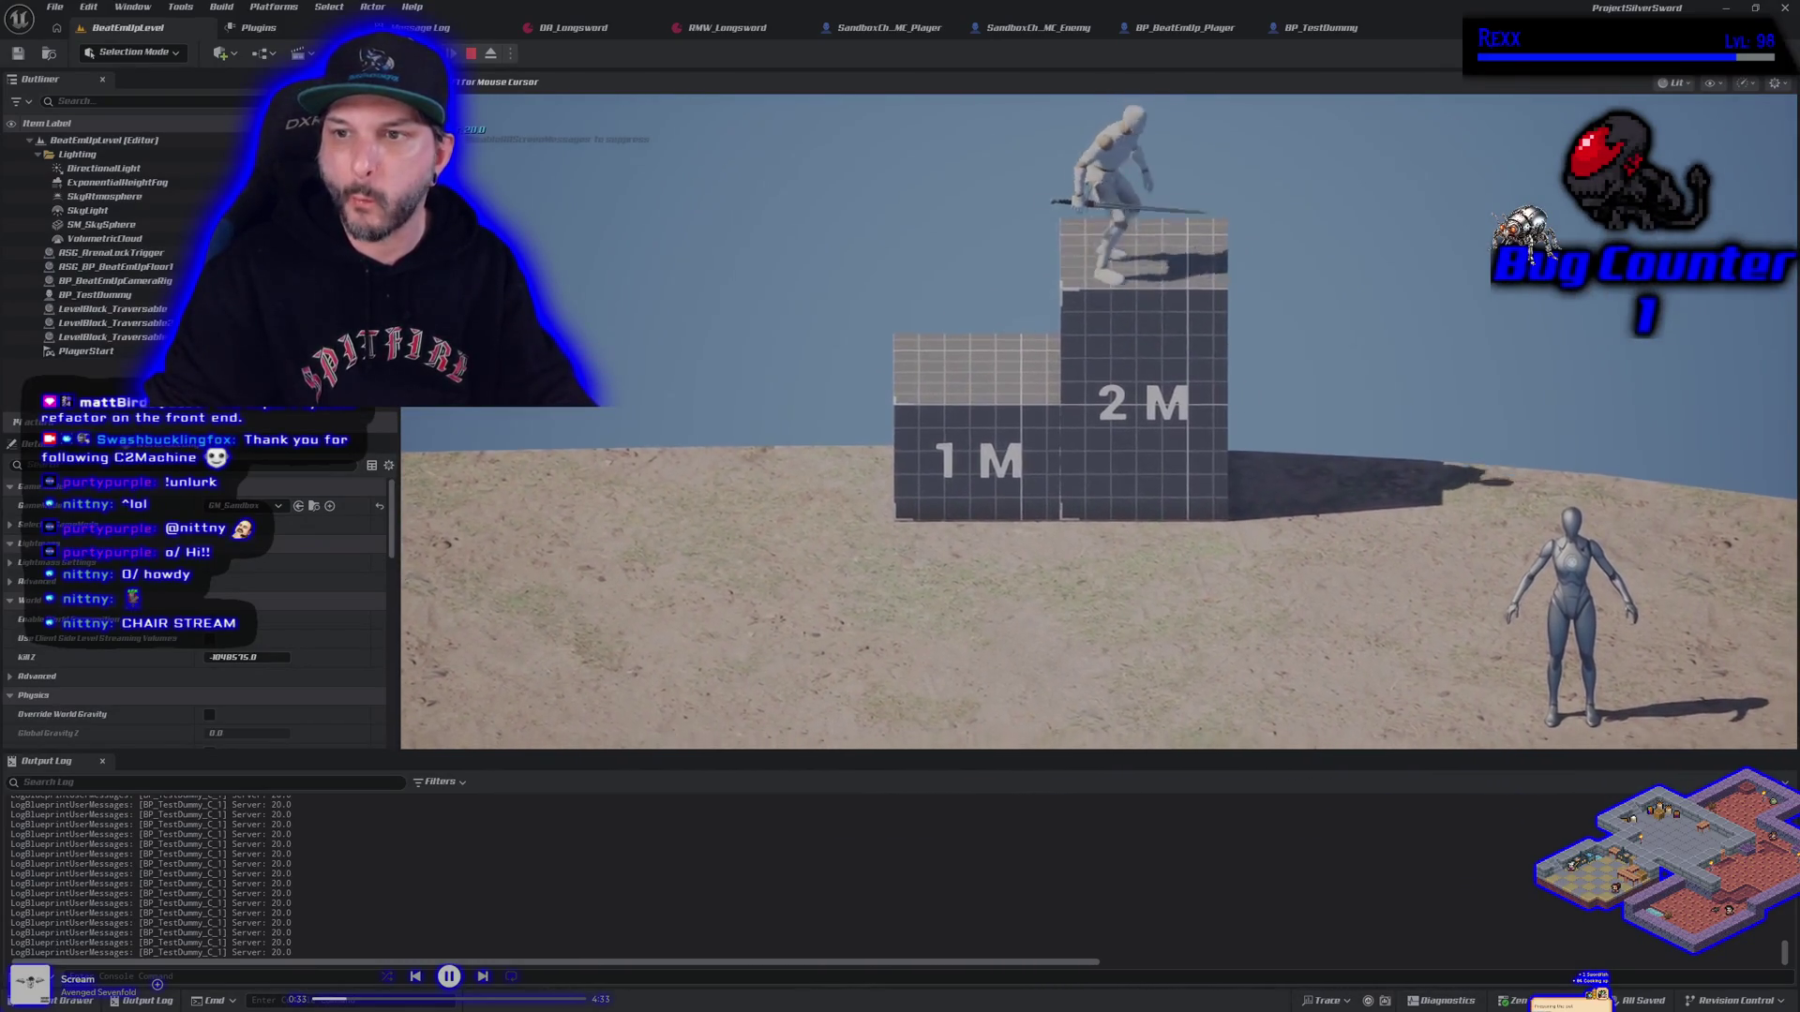
{"action": "key", "text": "space"}
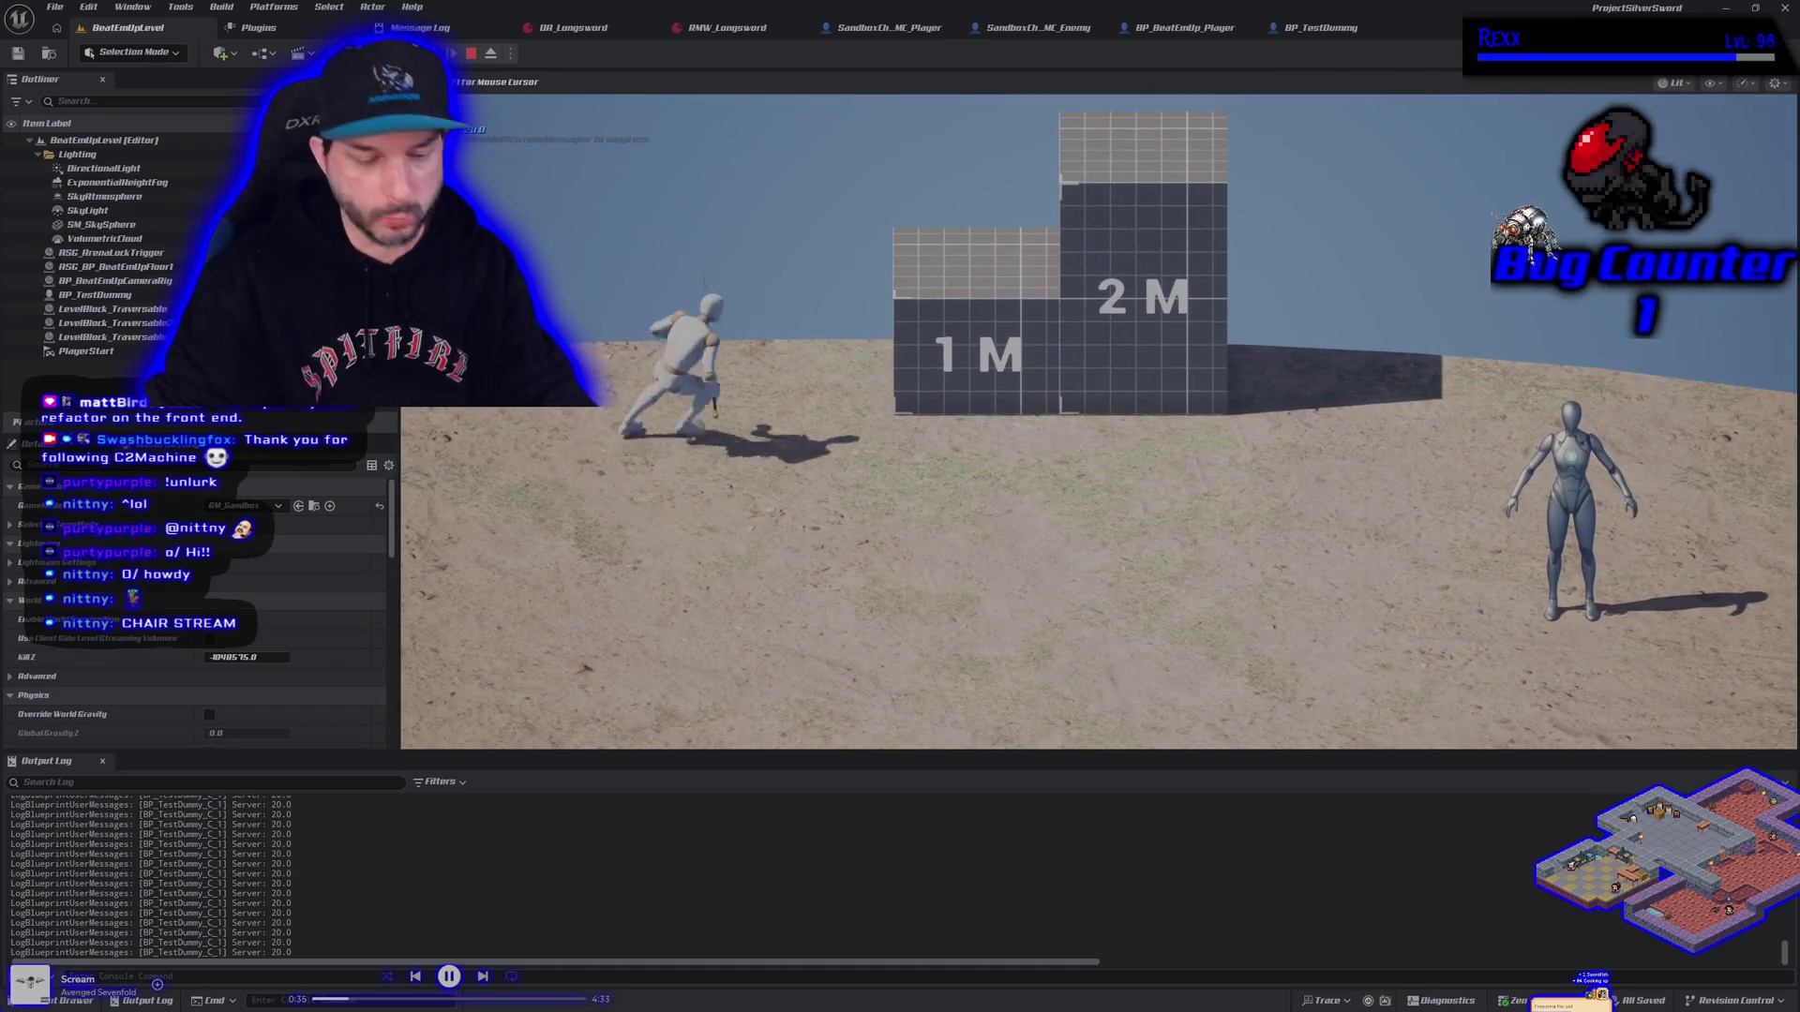
{"action": "key", "text": "d"}
{"action": "key", "text": "s"}
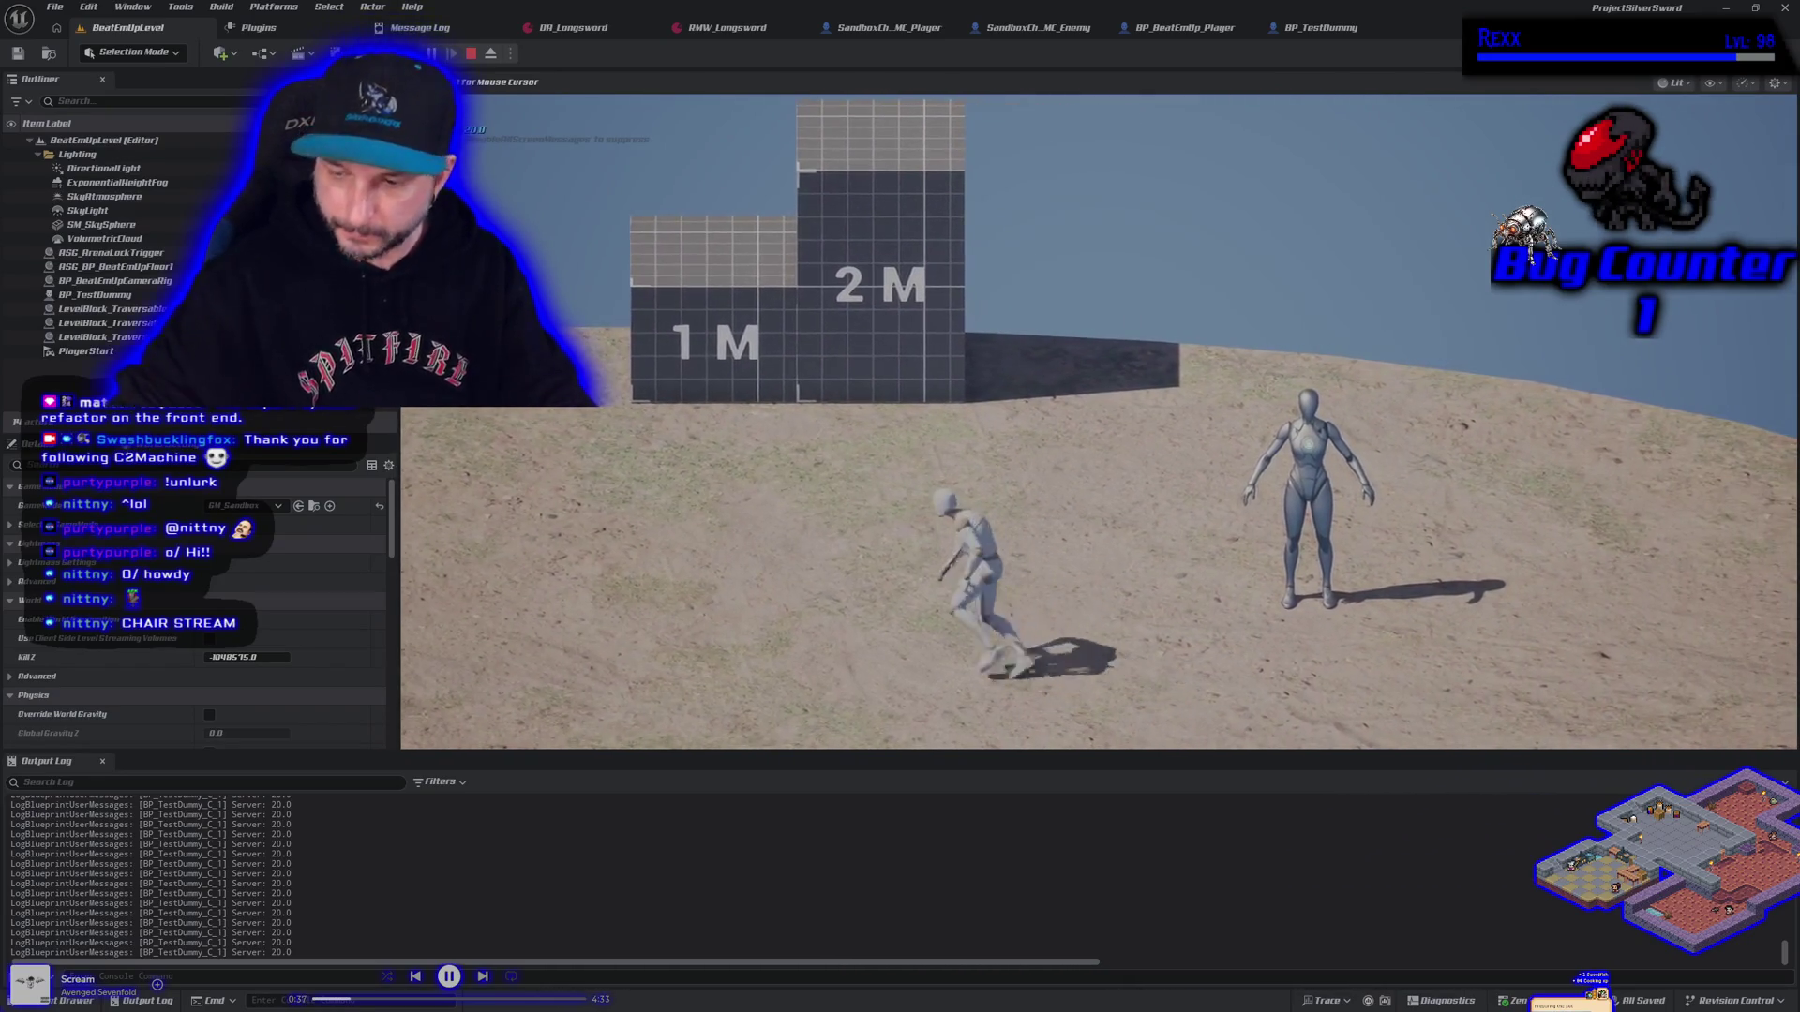
{"action": "key", "text": "d"}
{"action": "key", "text": "space"}
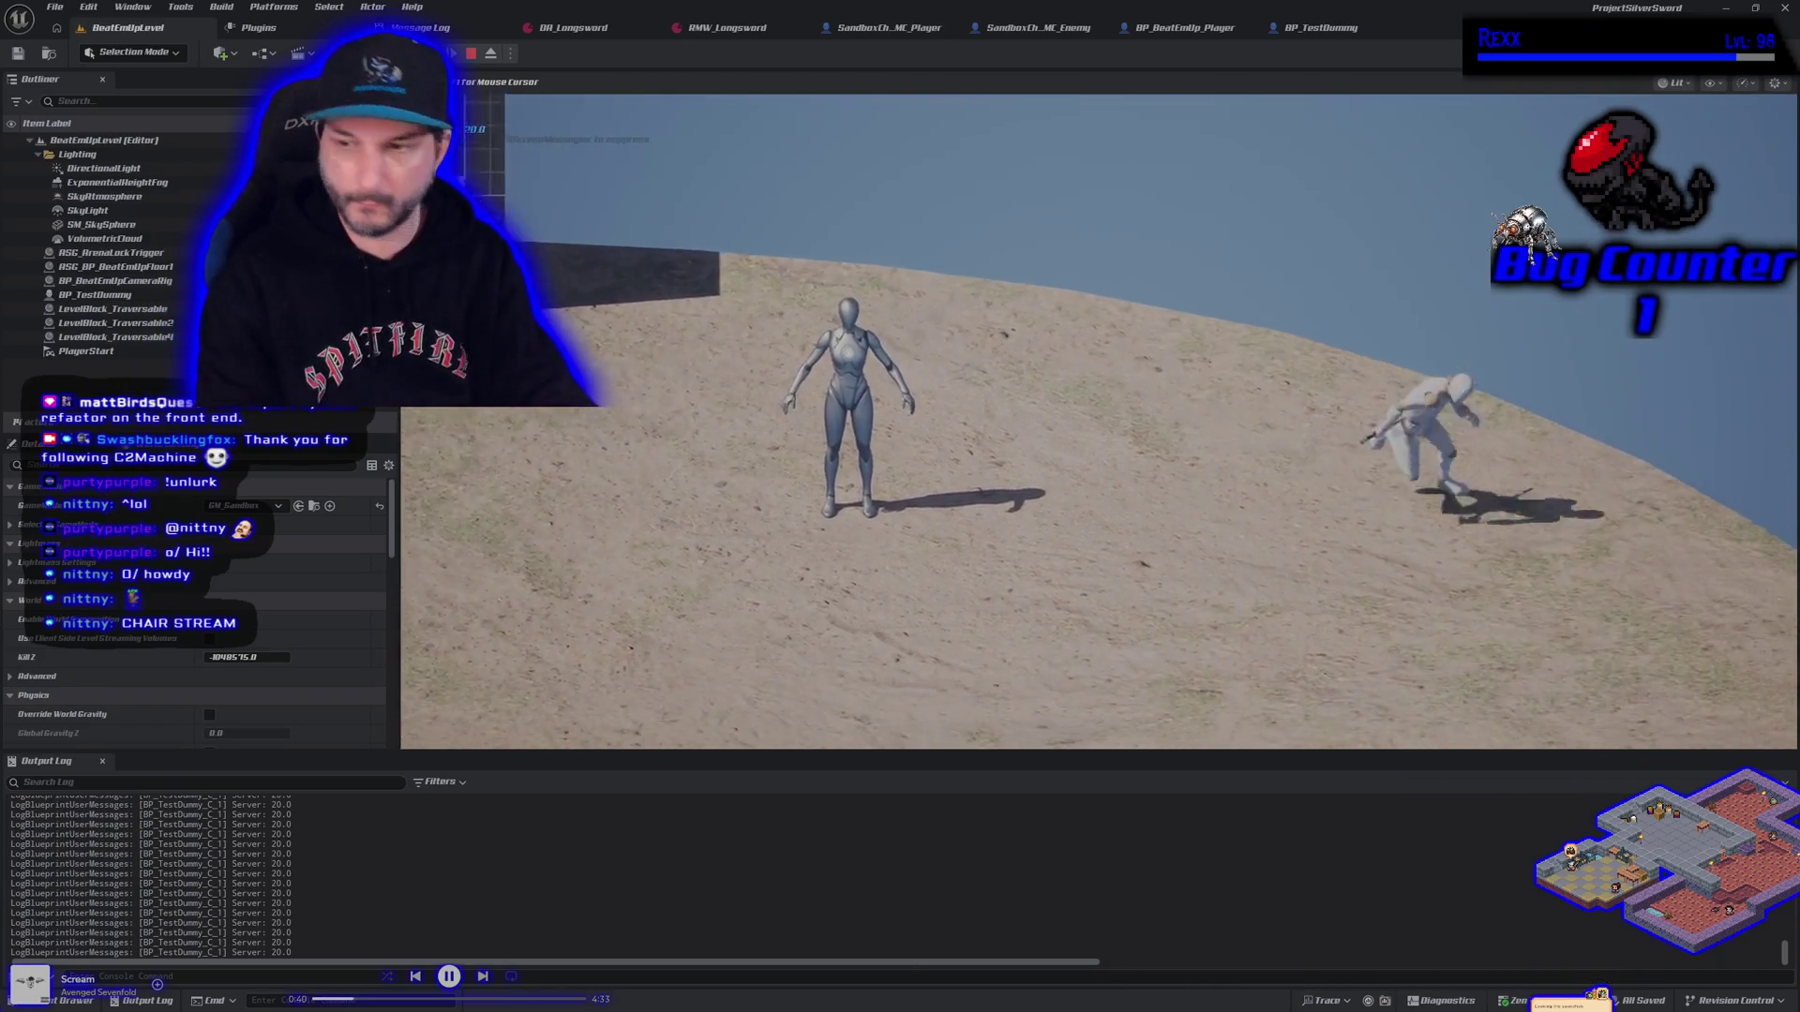
{"action": "key", "text": "d"}
{"action": "key", "text": "s"}
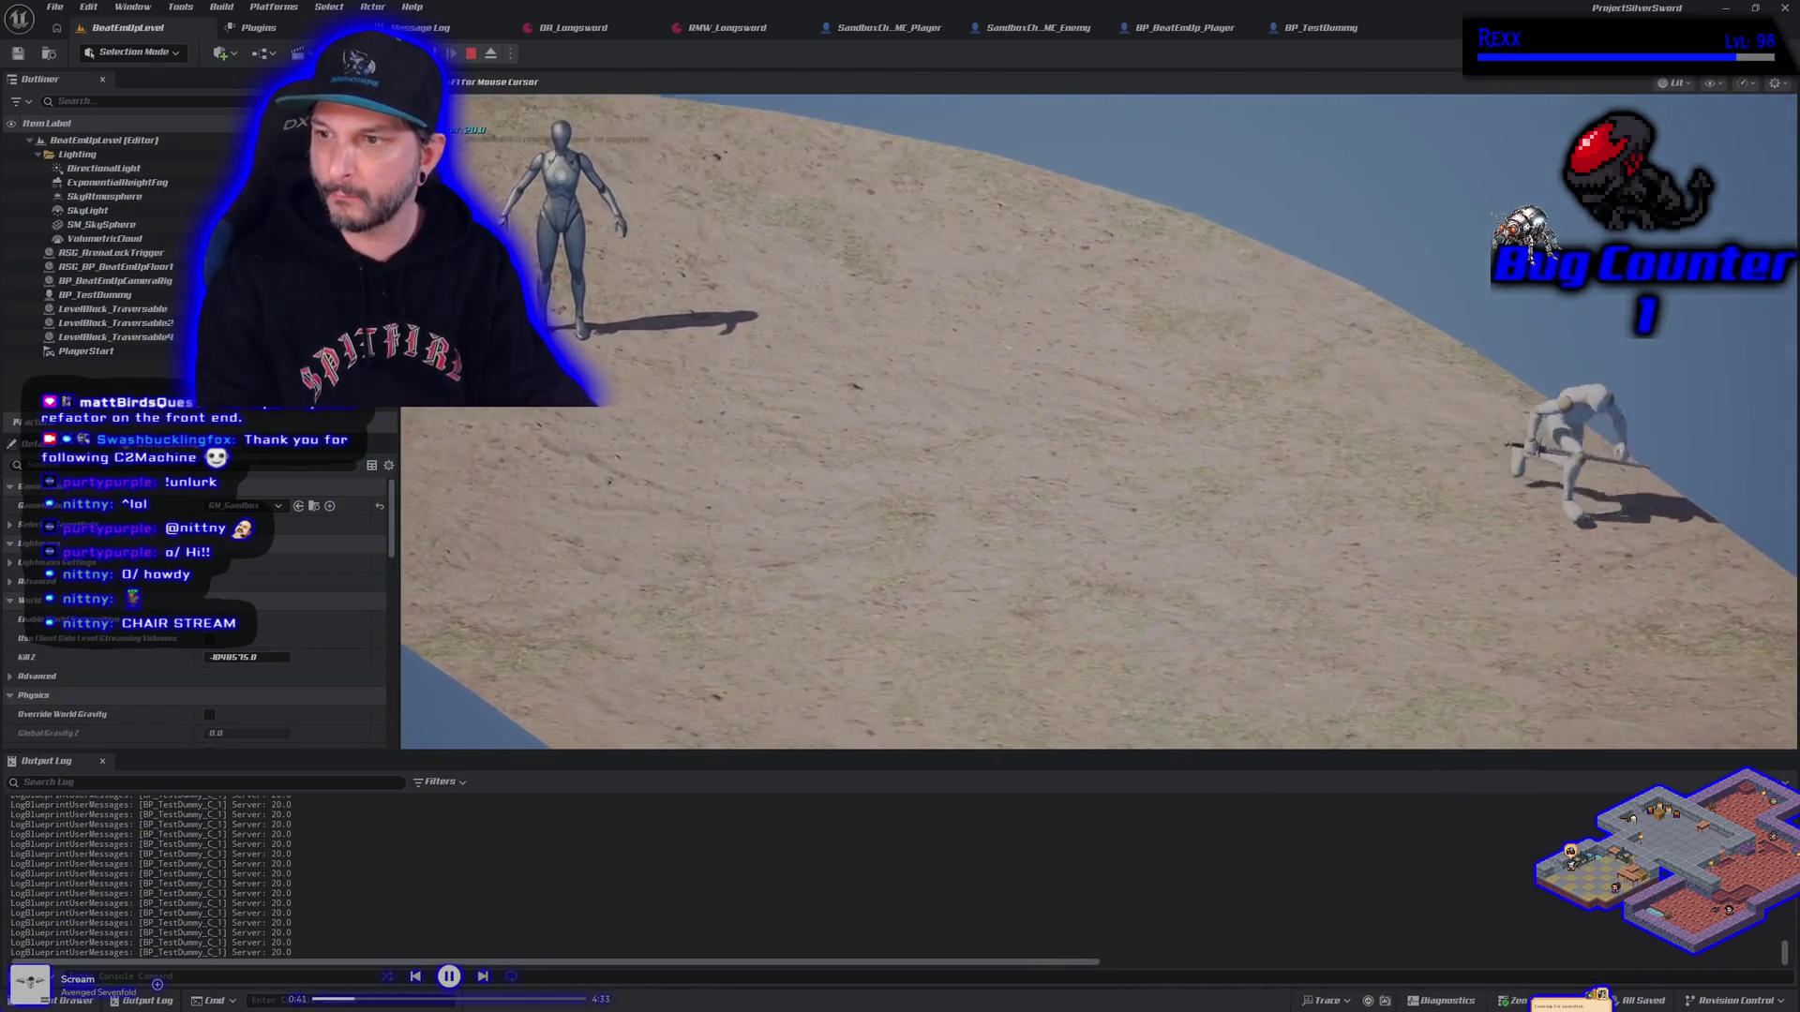
{"action": "key", "text": "Escape"}
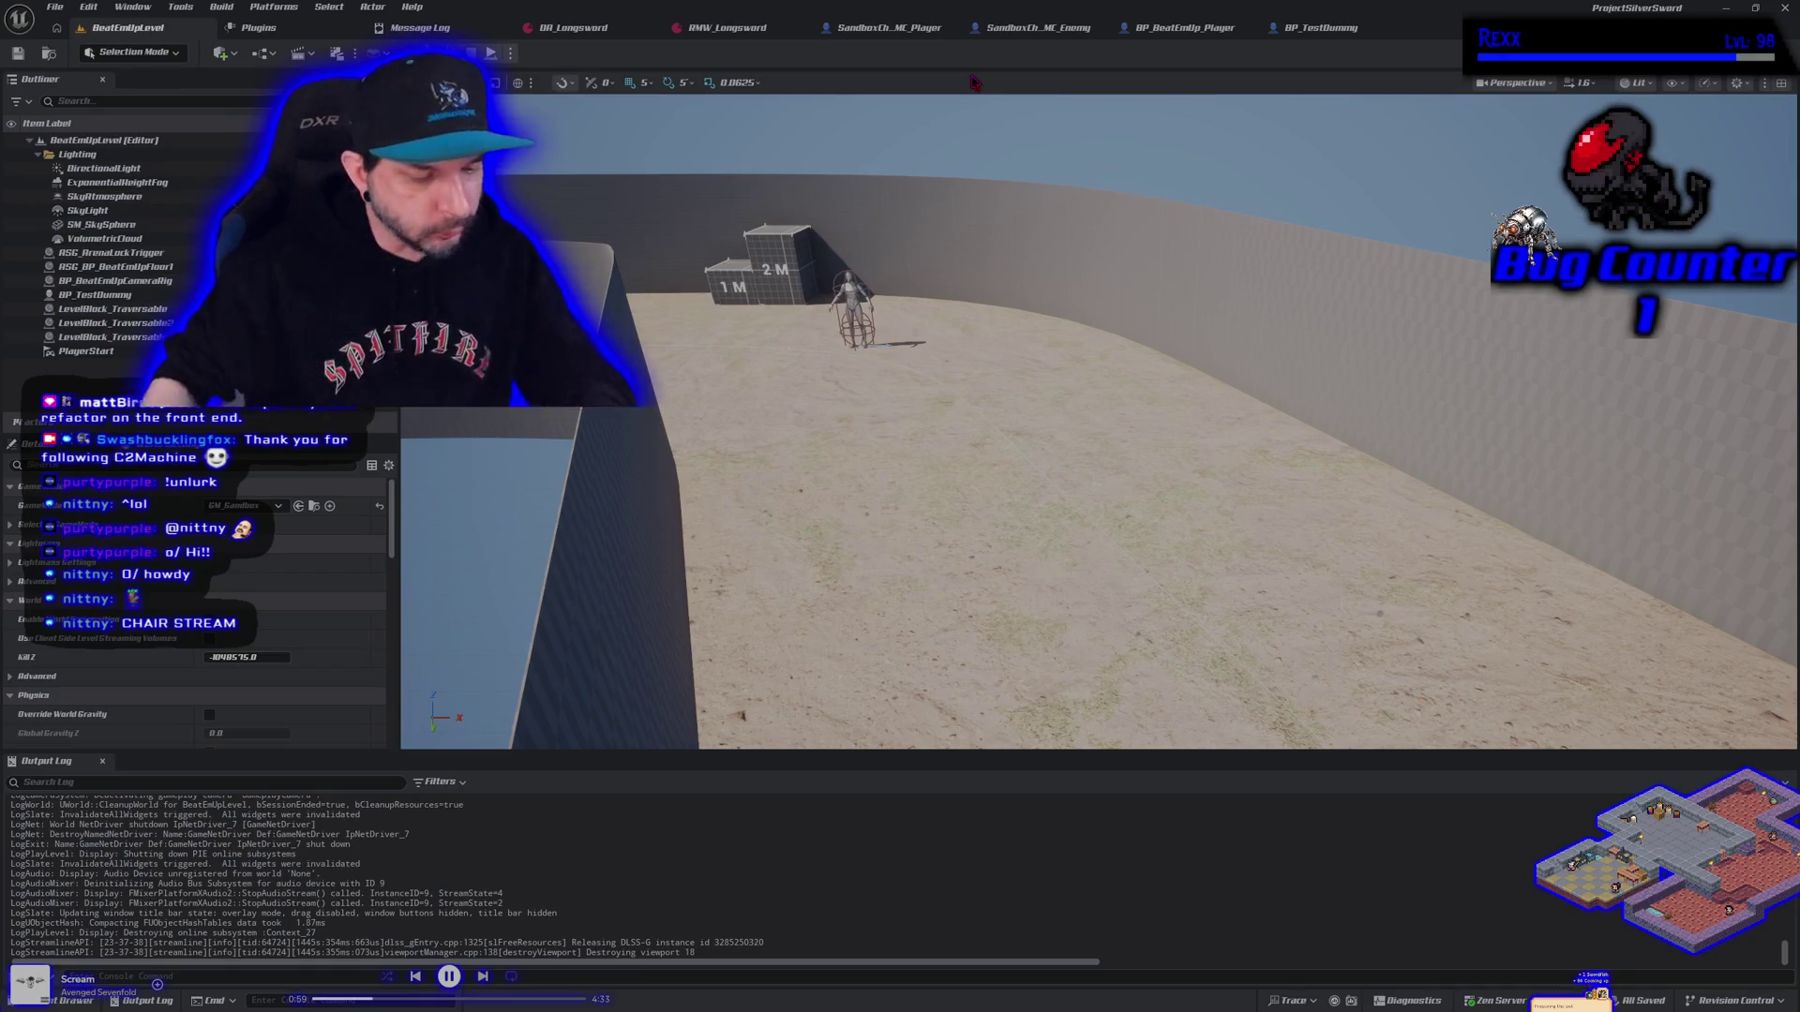
{"action": "key", "text": "alt+p"}
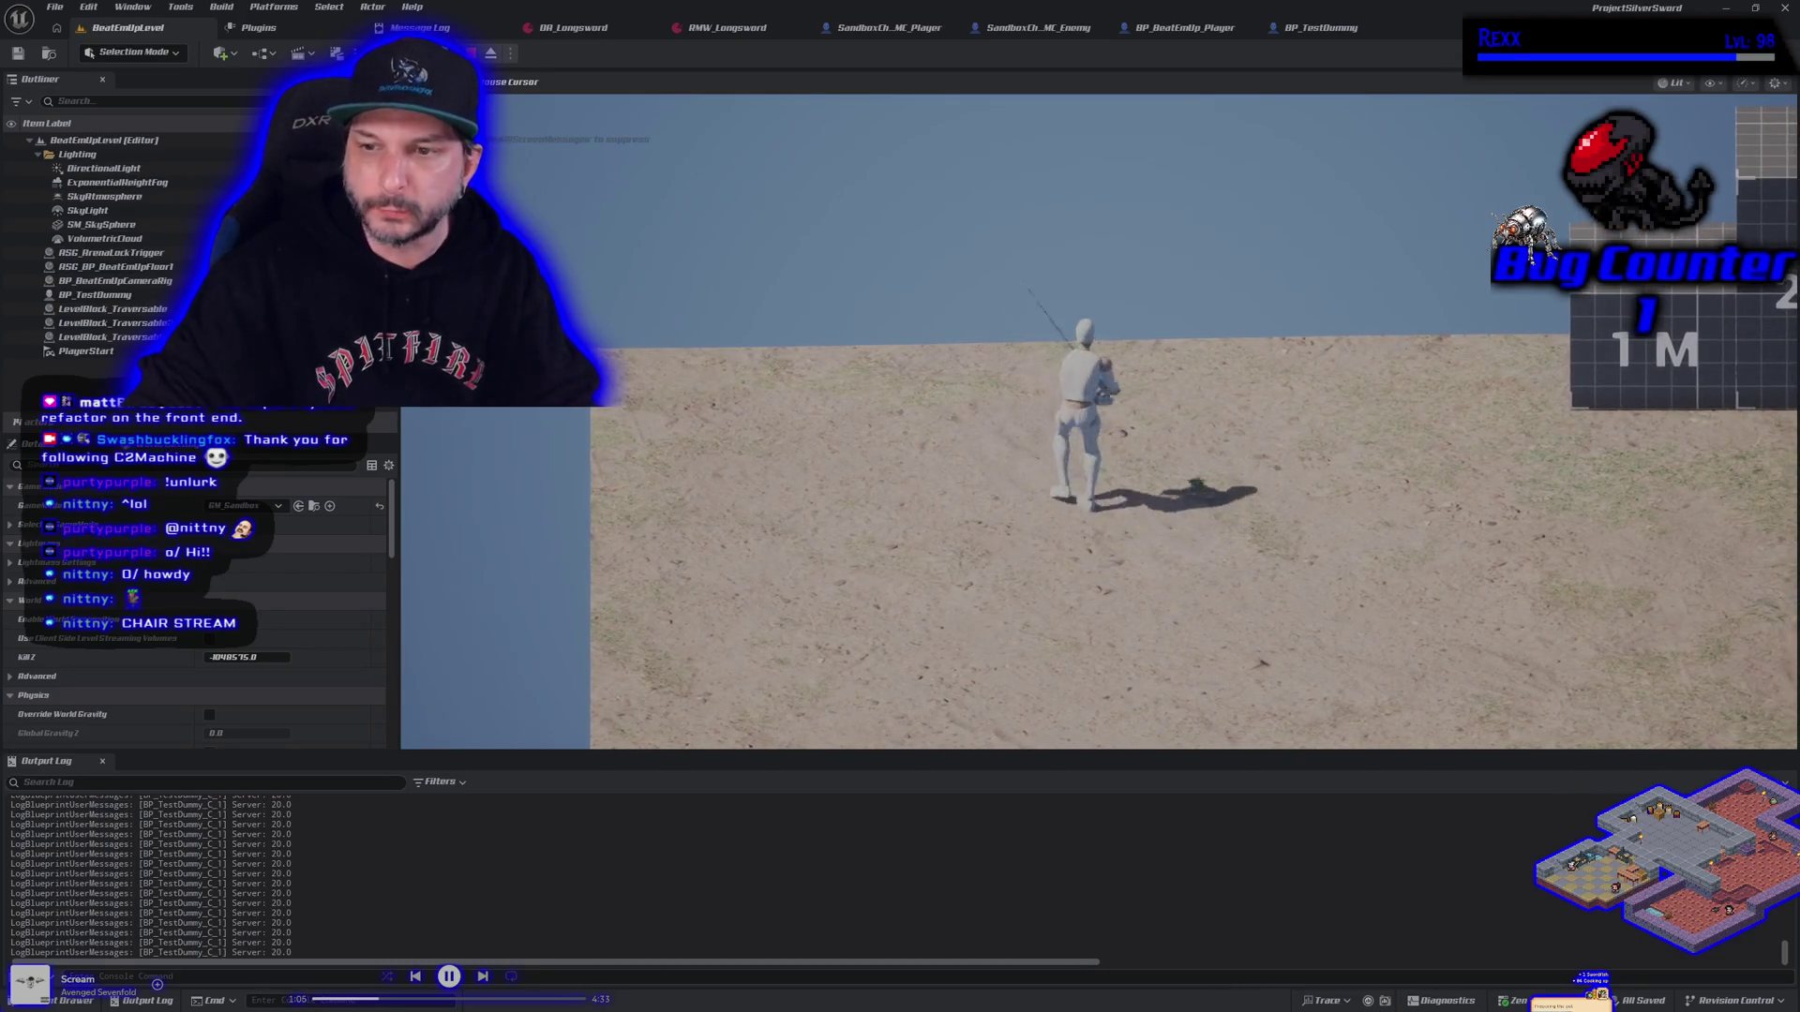
{"action": "key", "text": "a"}
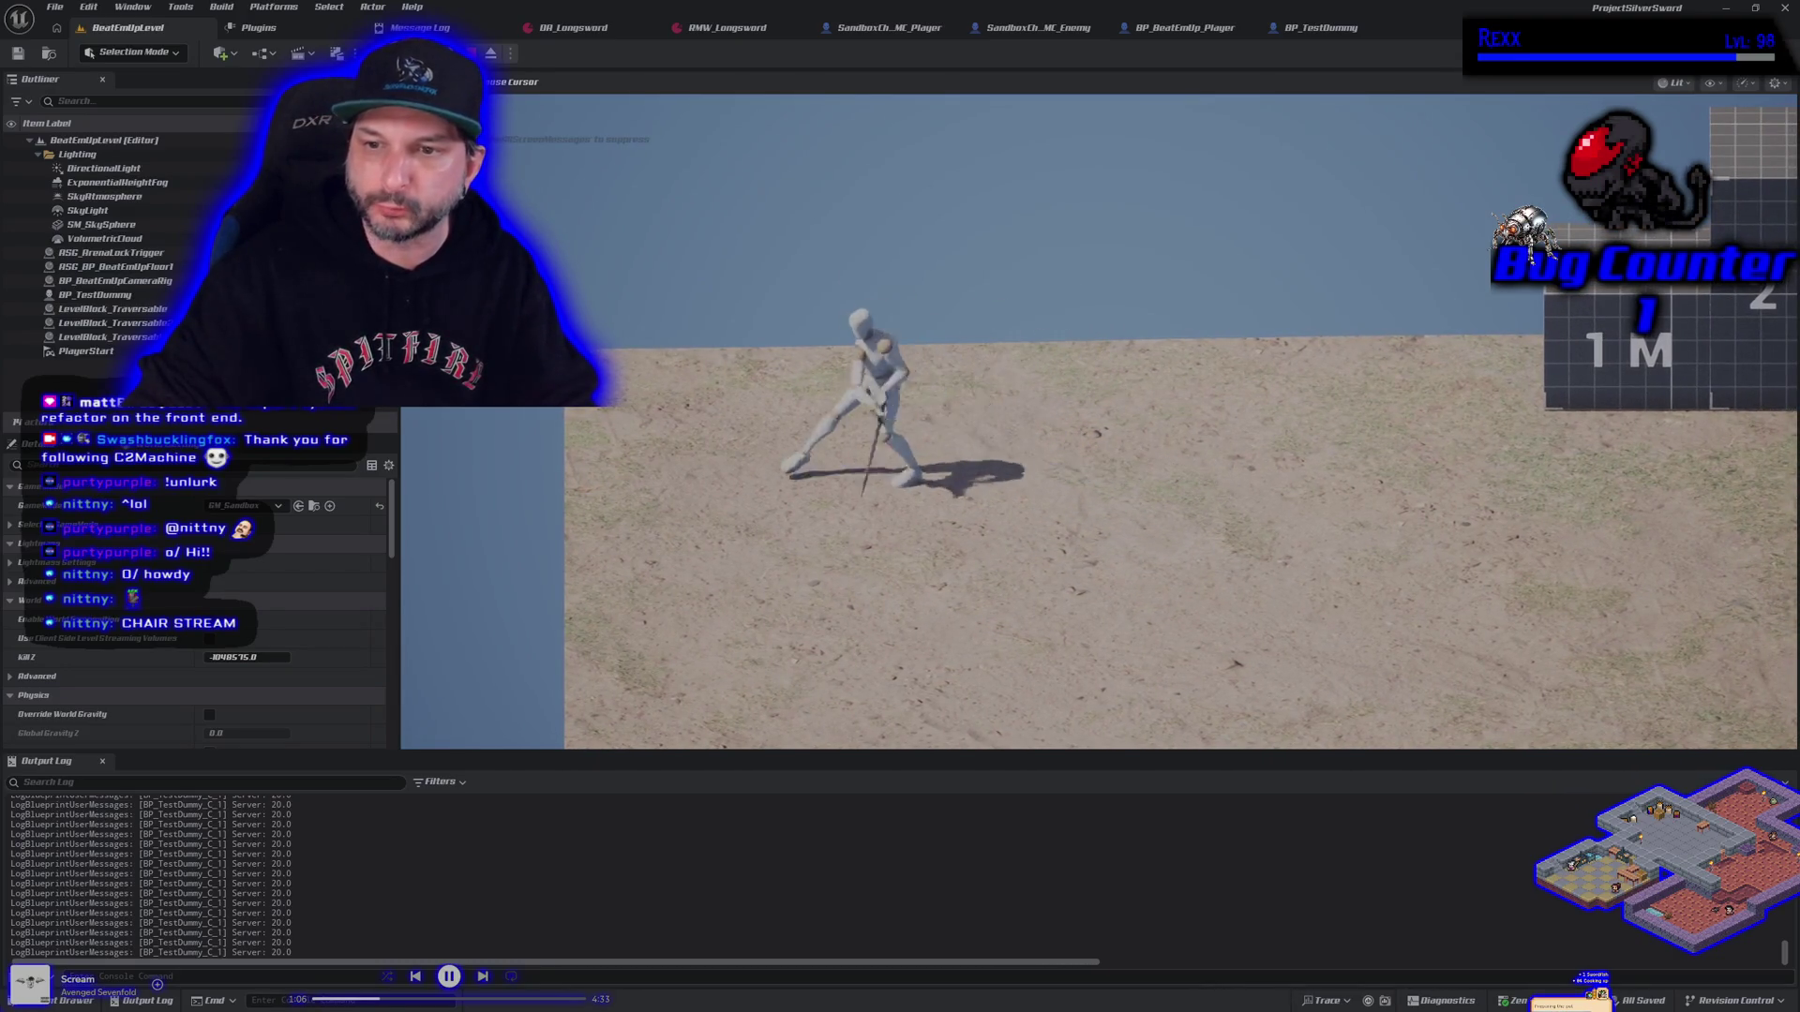
{"action": "key", "text": "a"}
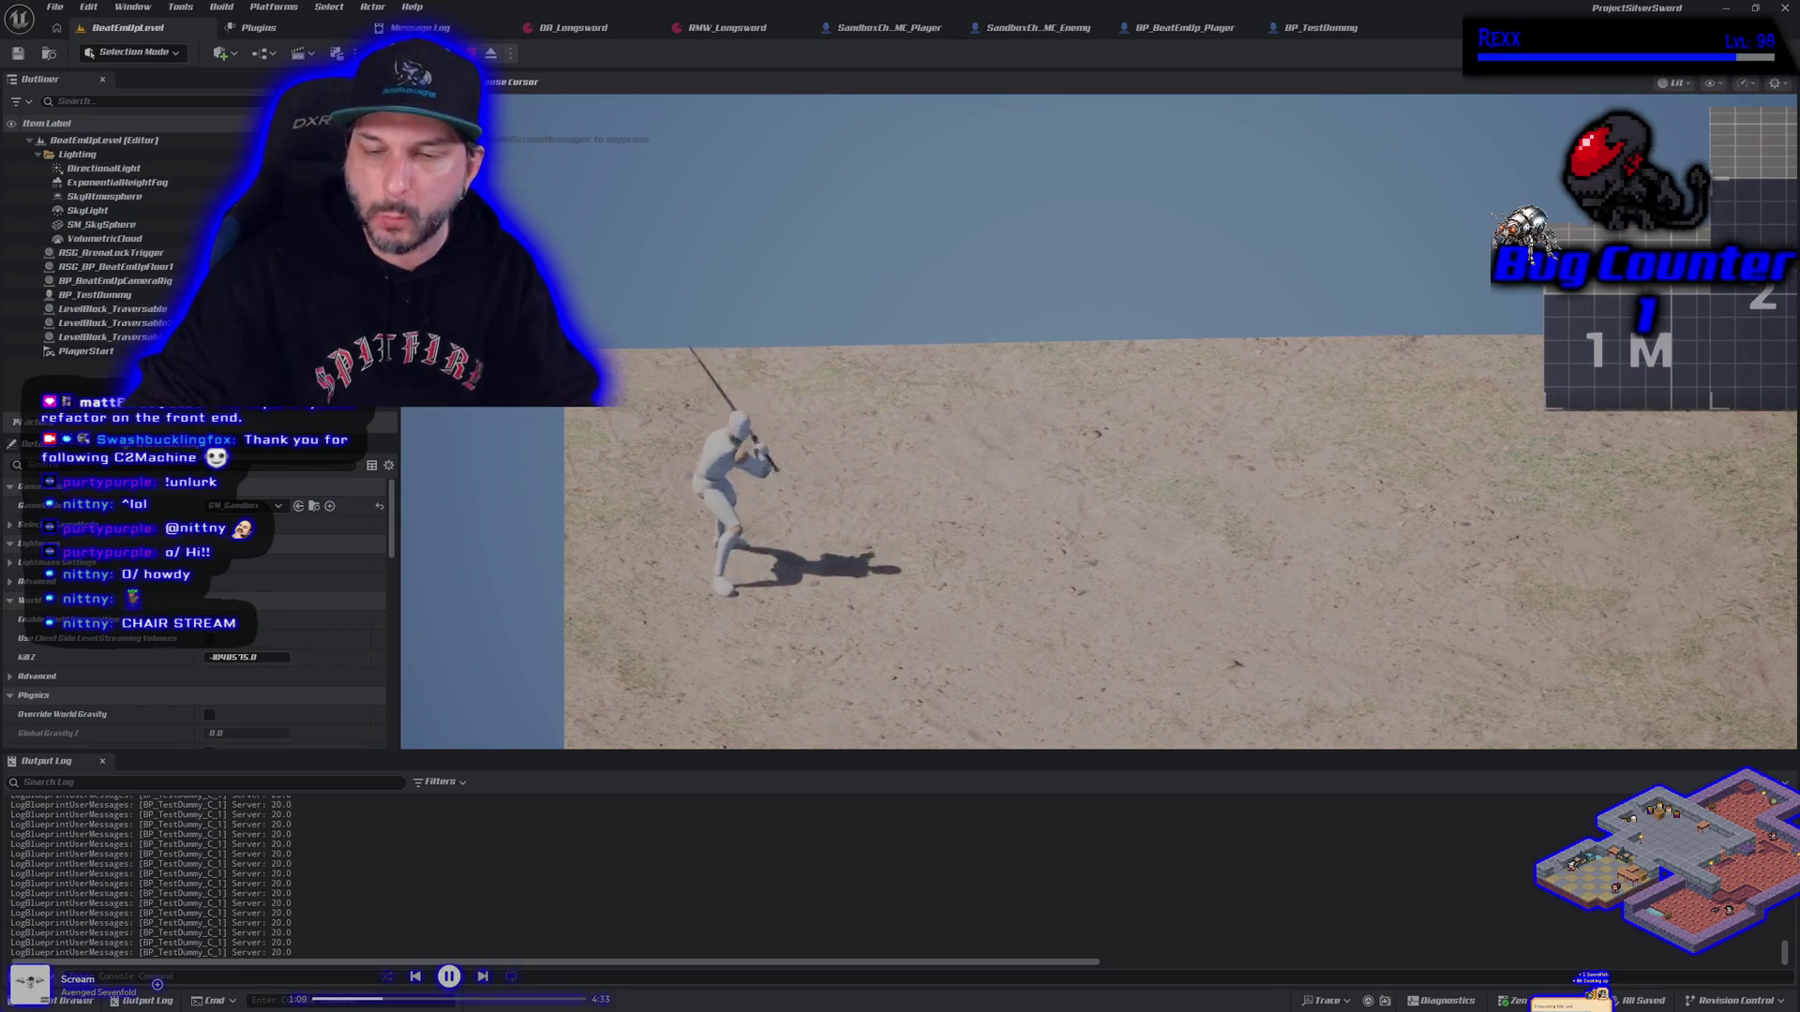
{"action": "key", "text": "d"}
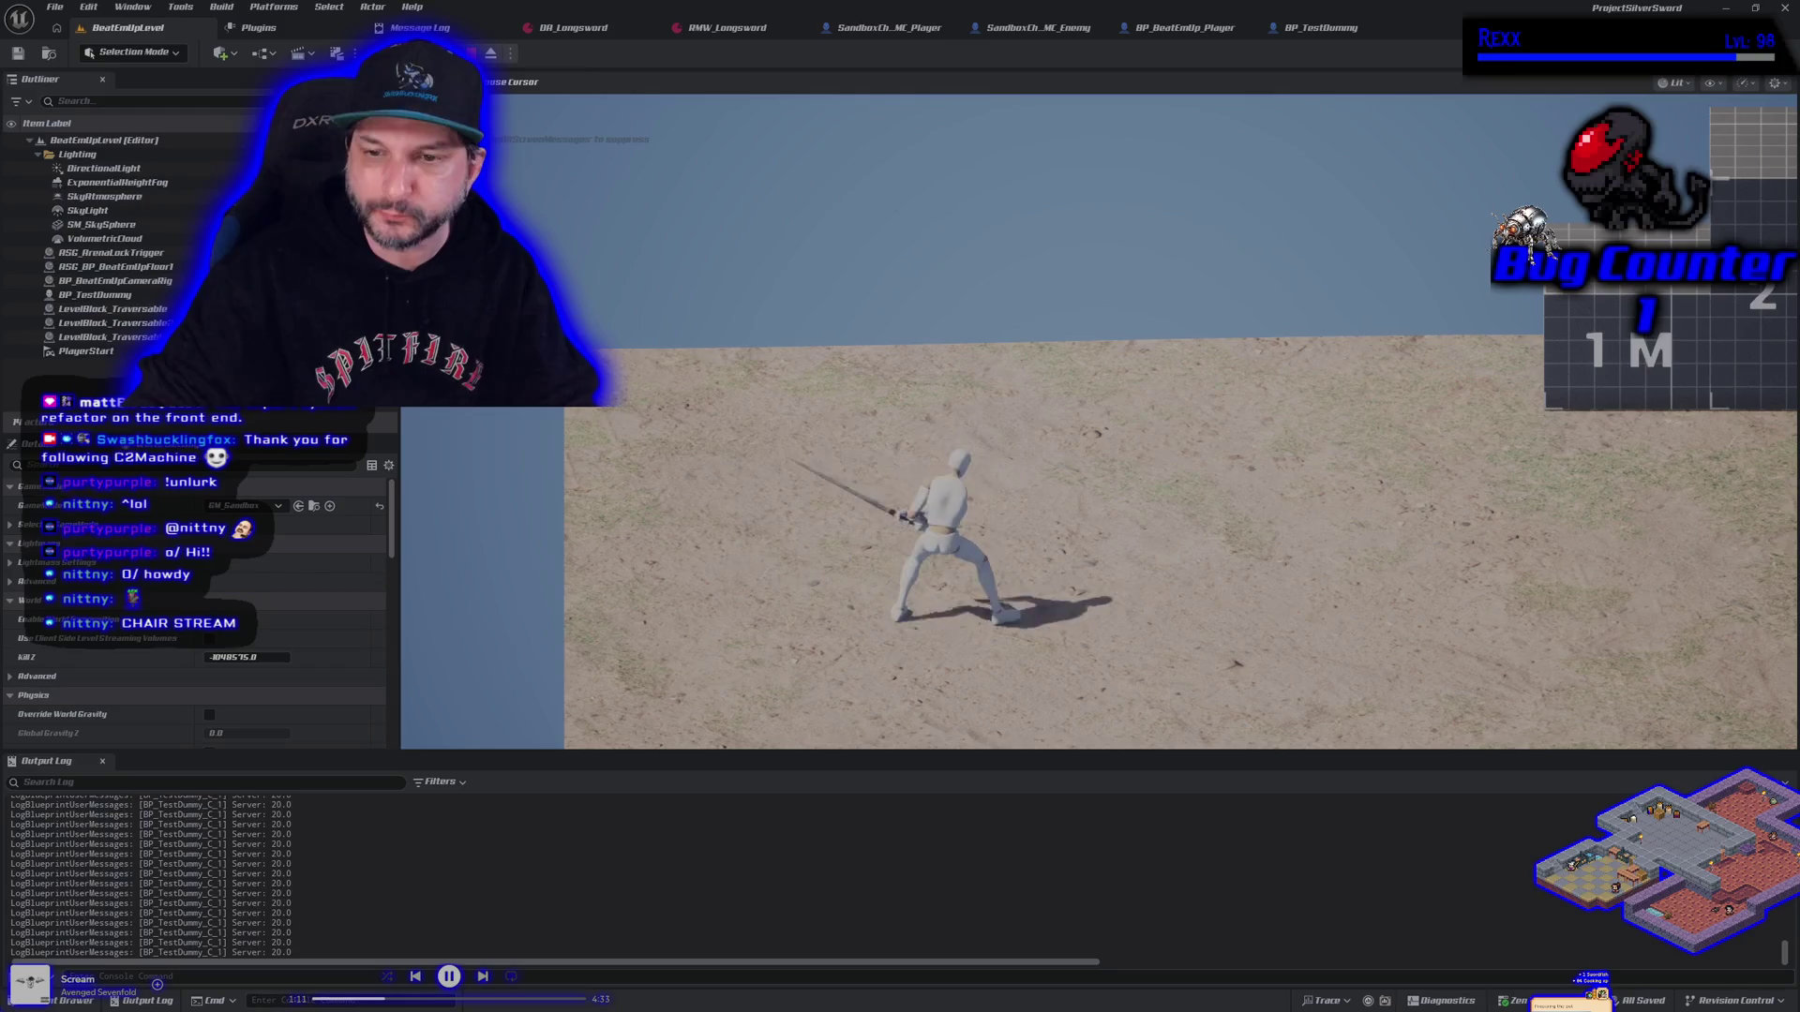
{"action": "key", "text": "d"}
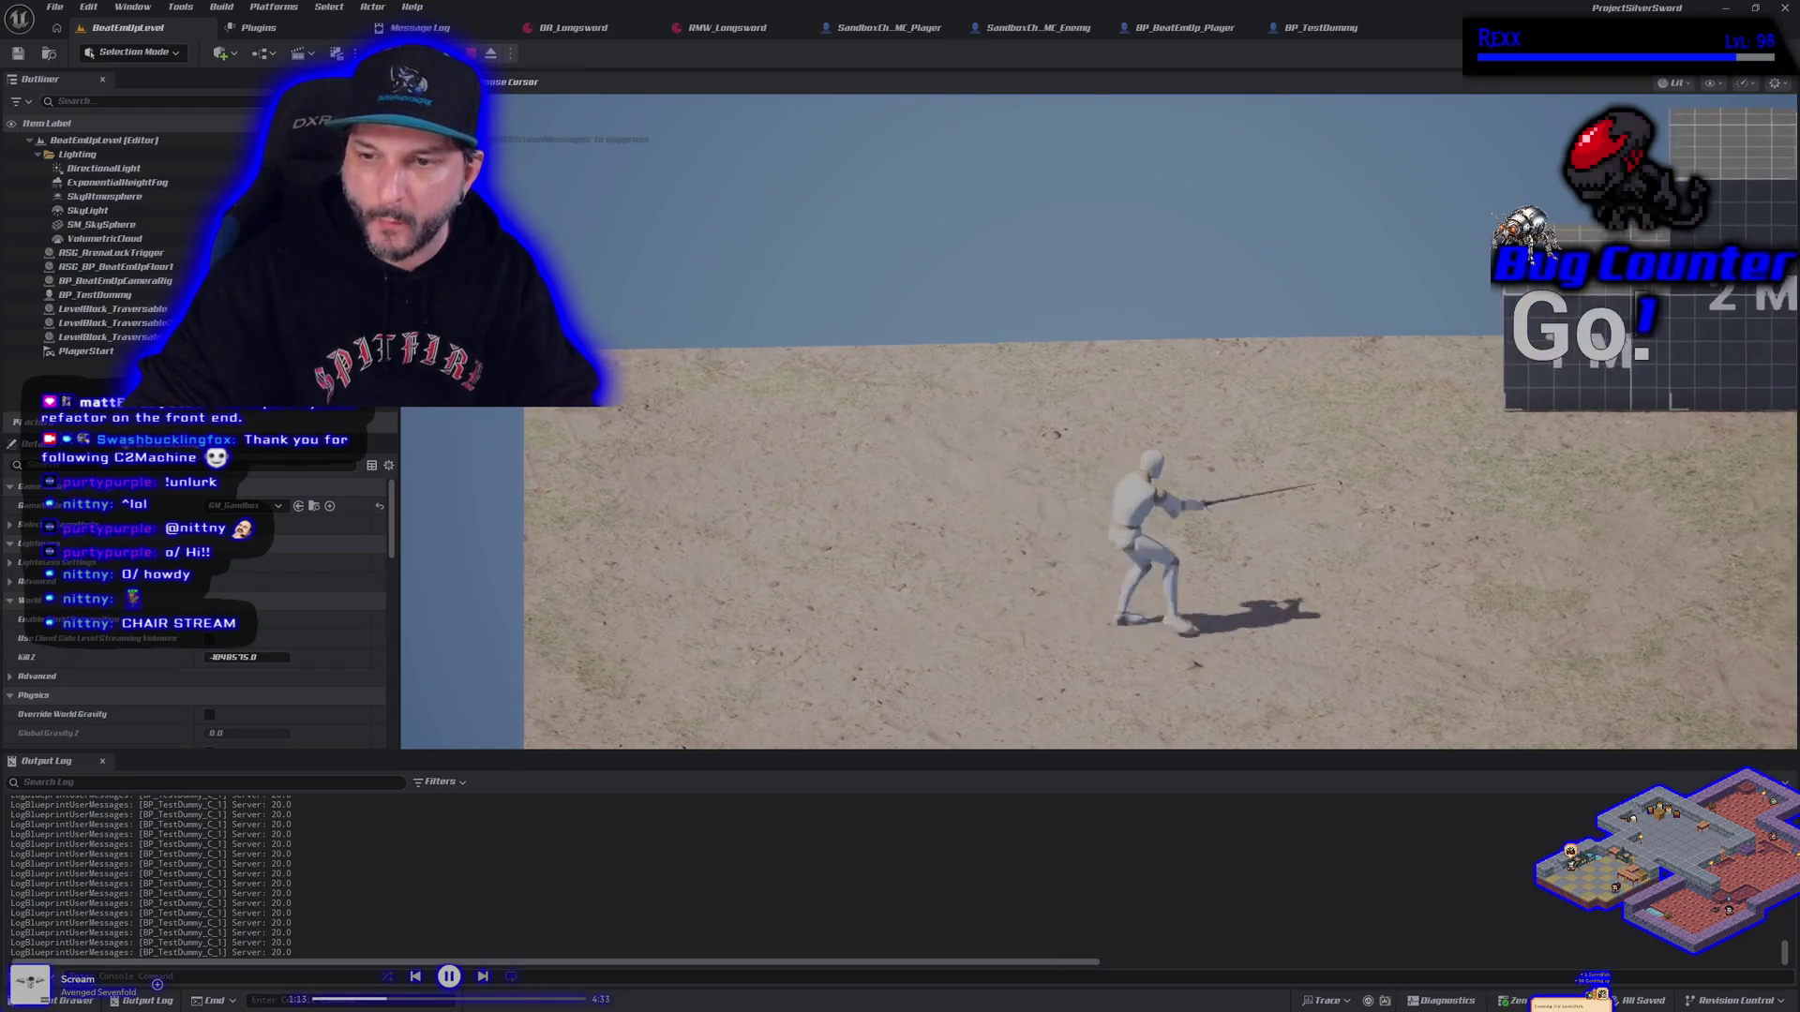
{"action": "key", "text": "a"}
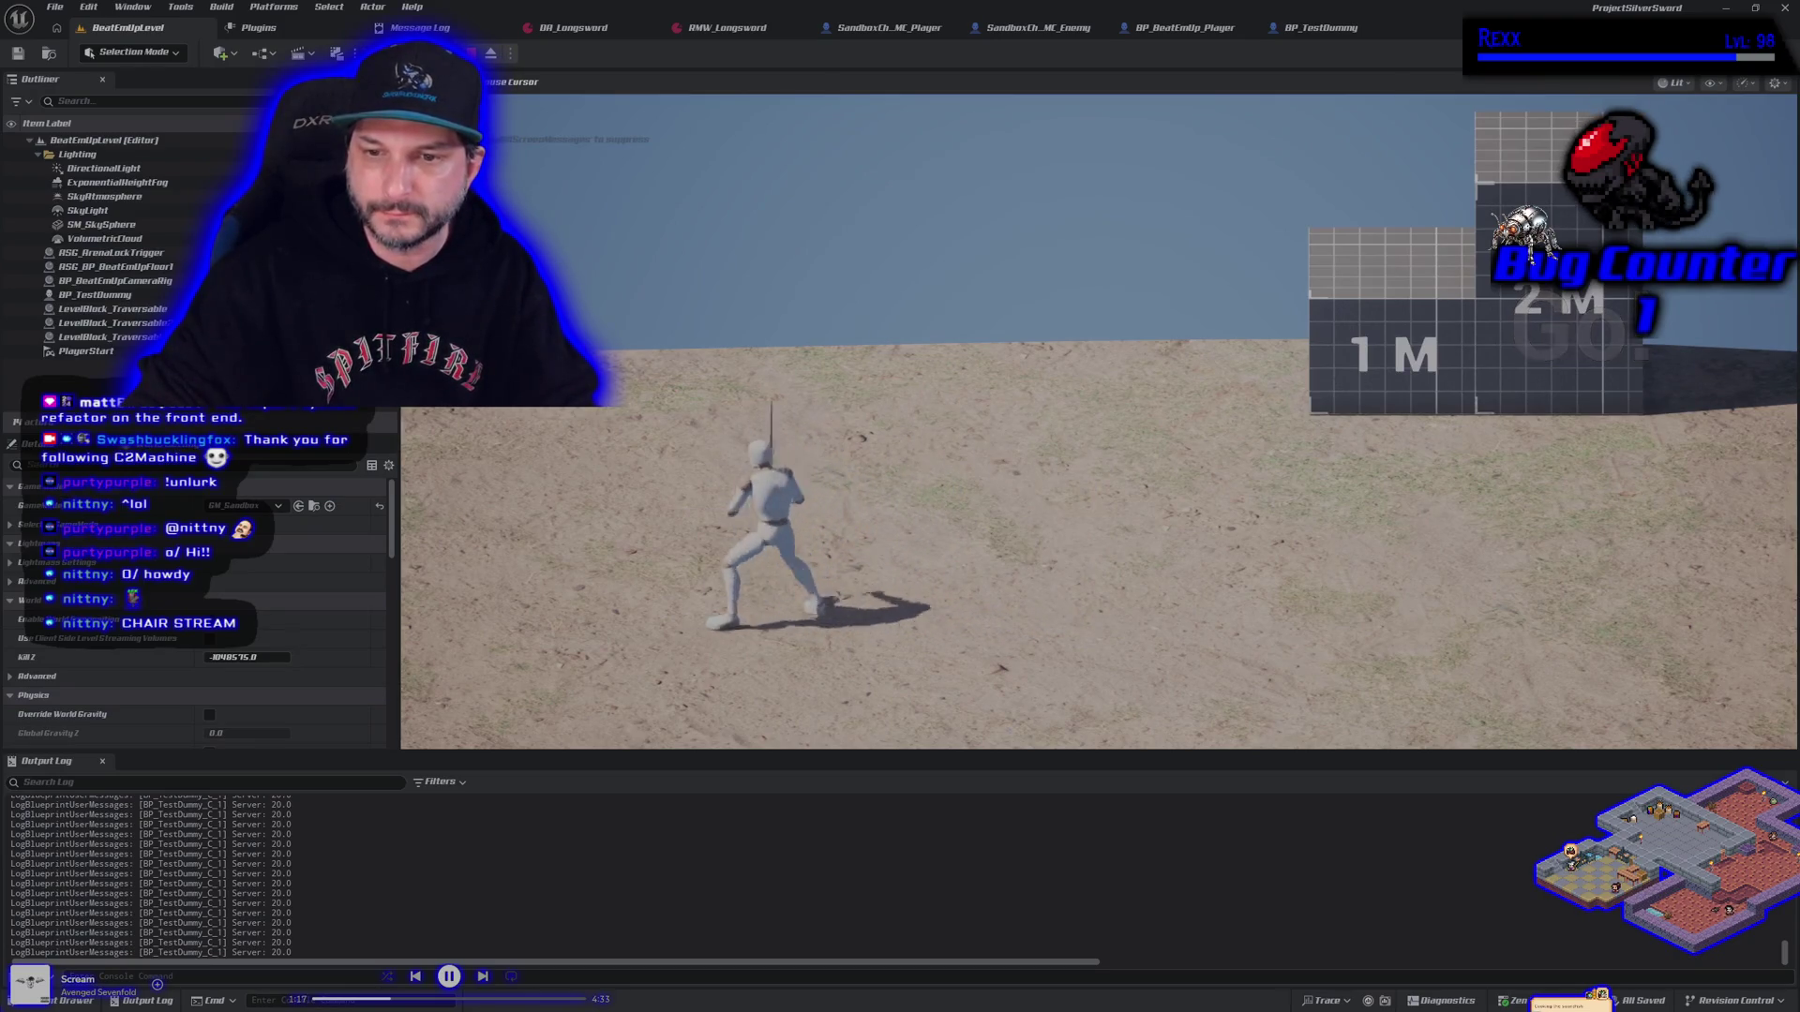
{"action": "key", "text": "Escape"}
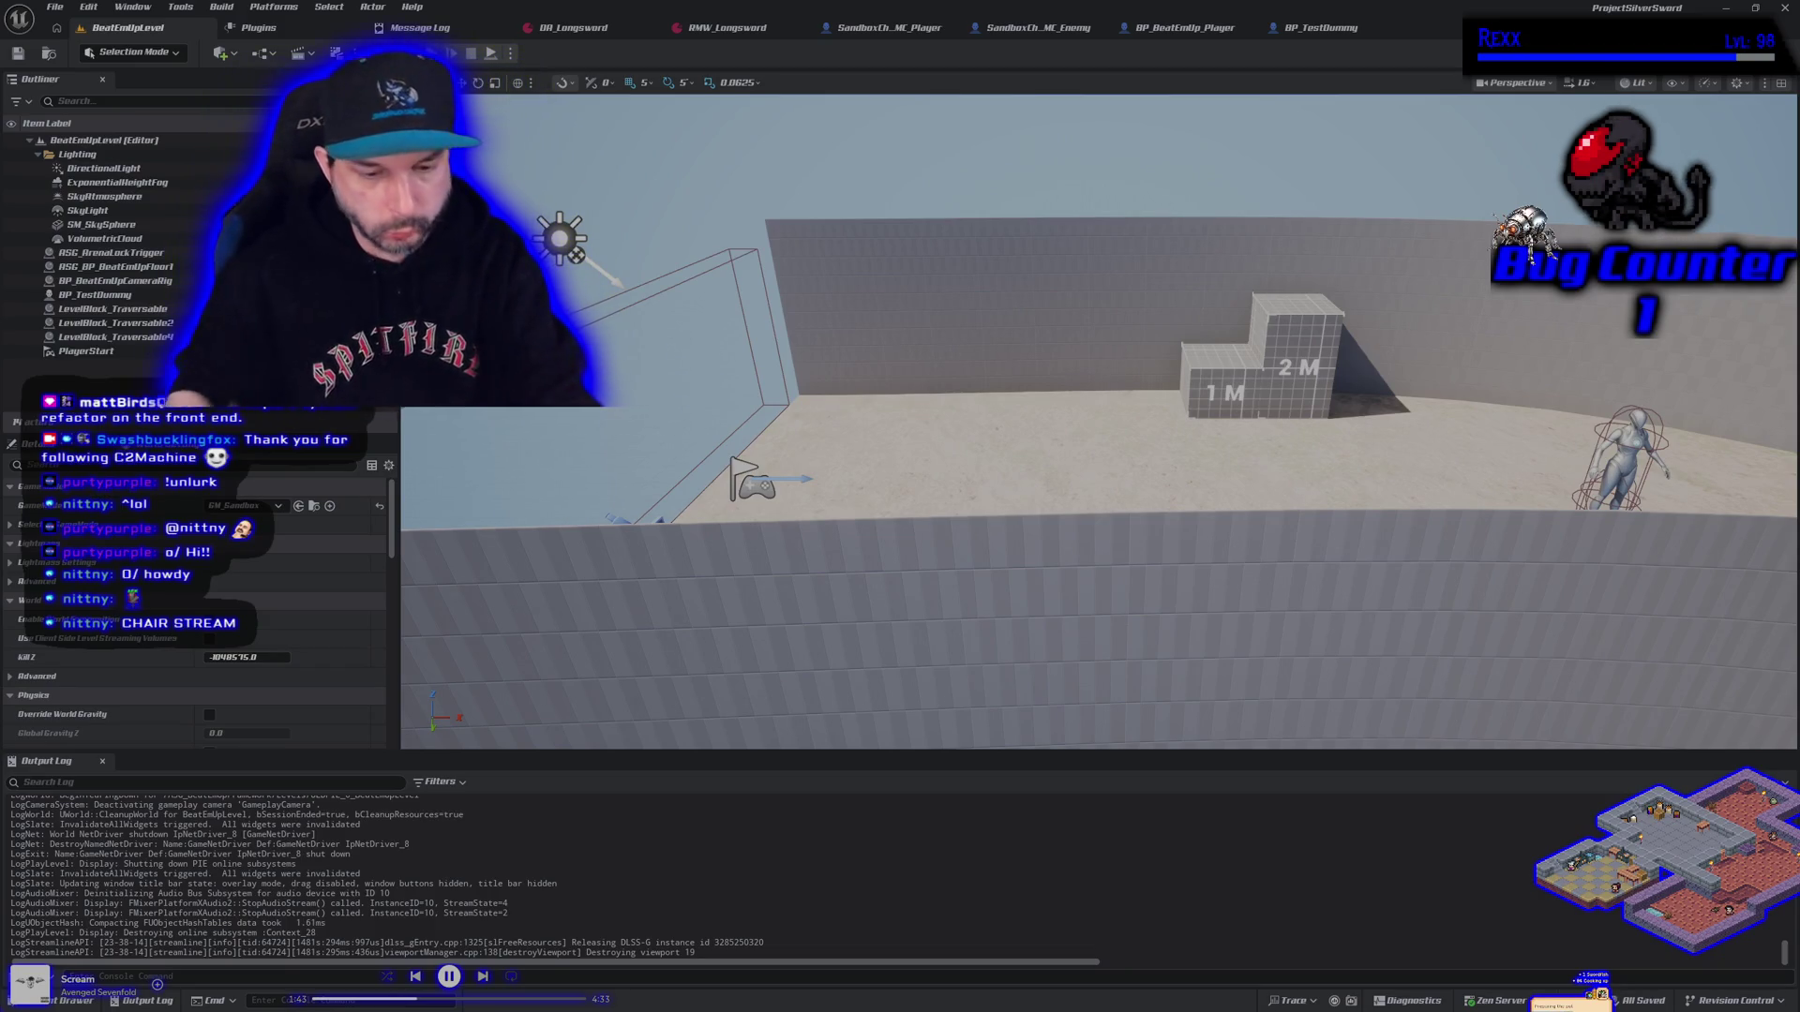
{"action": "key", "text": "alt+p"}
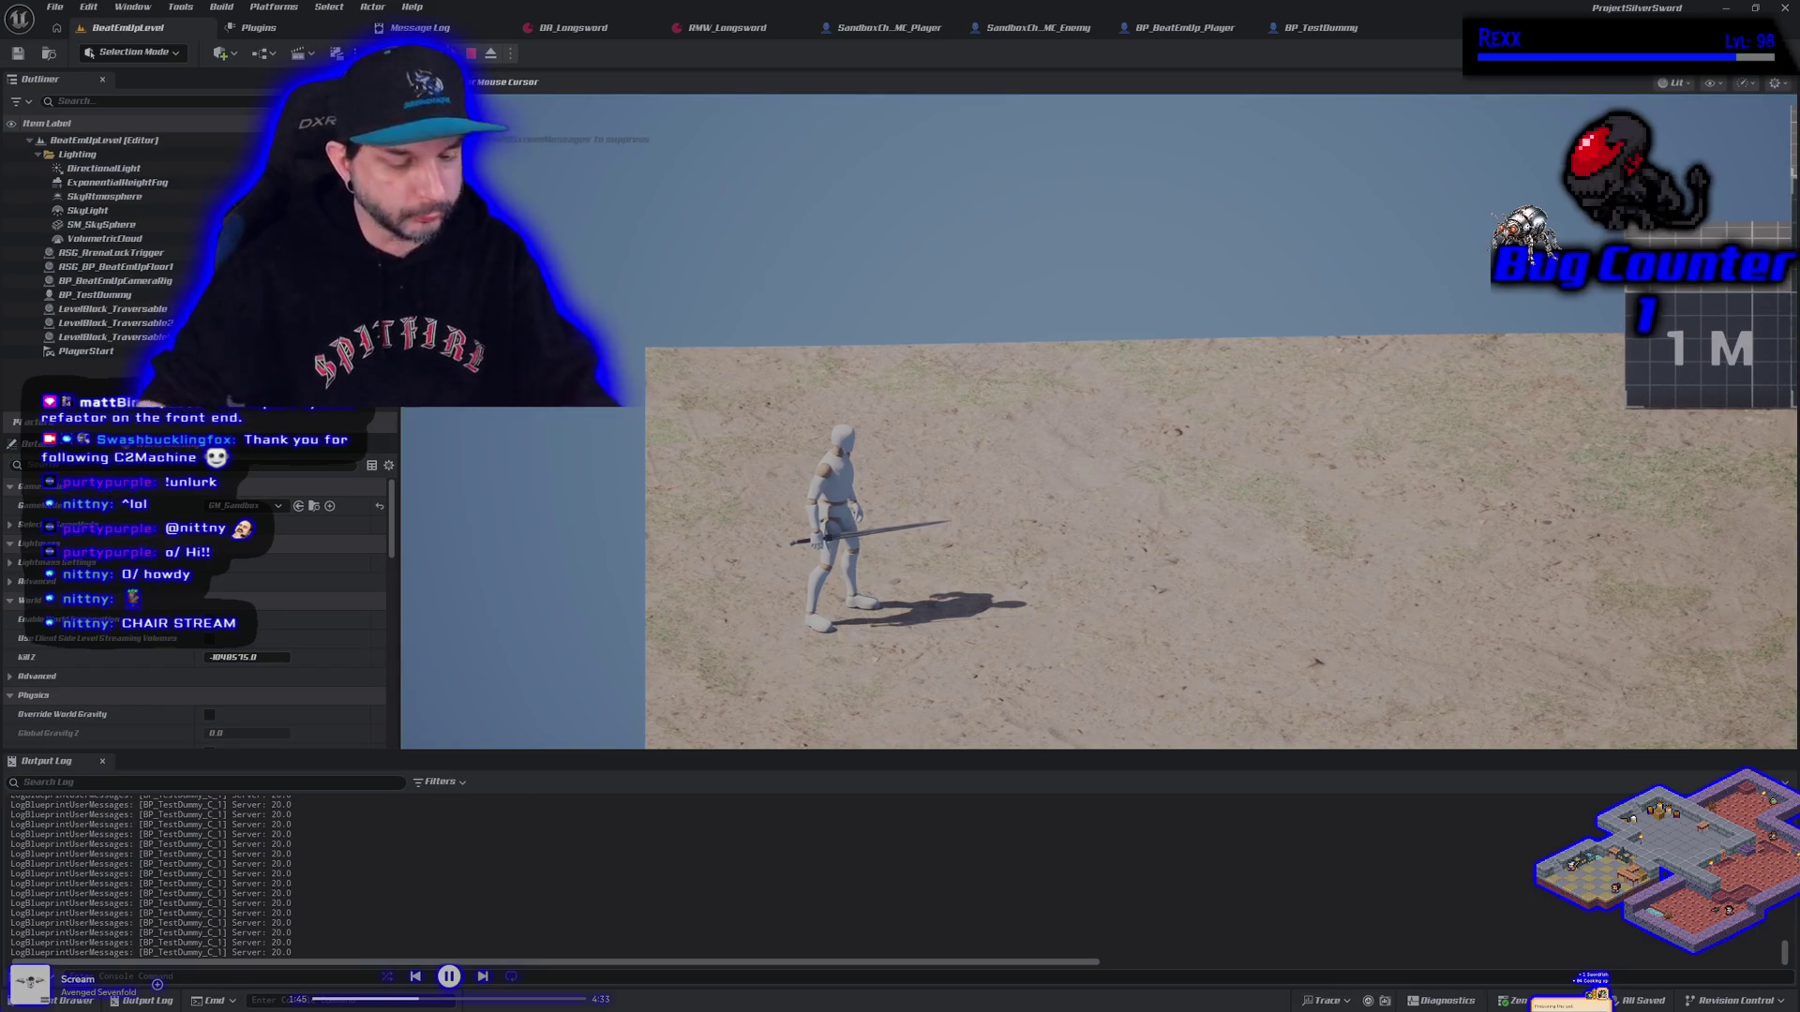
{"action": "key", "text": "d"}
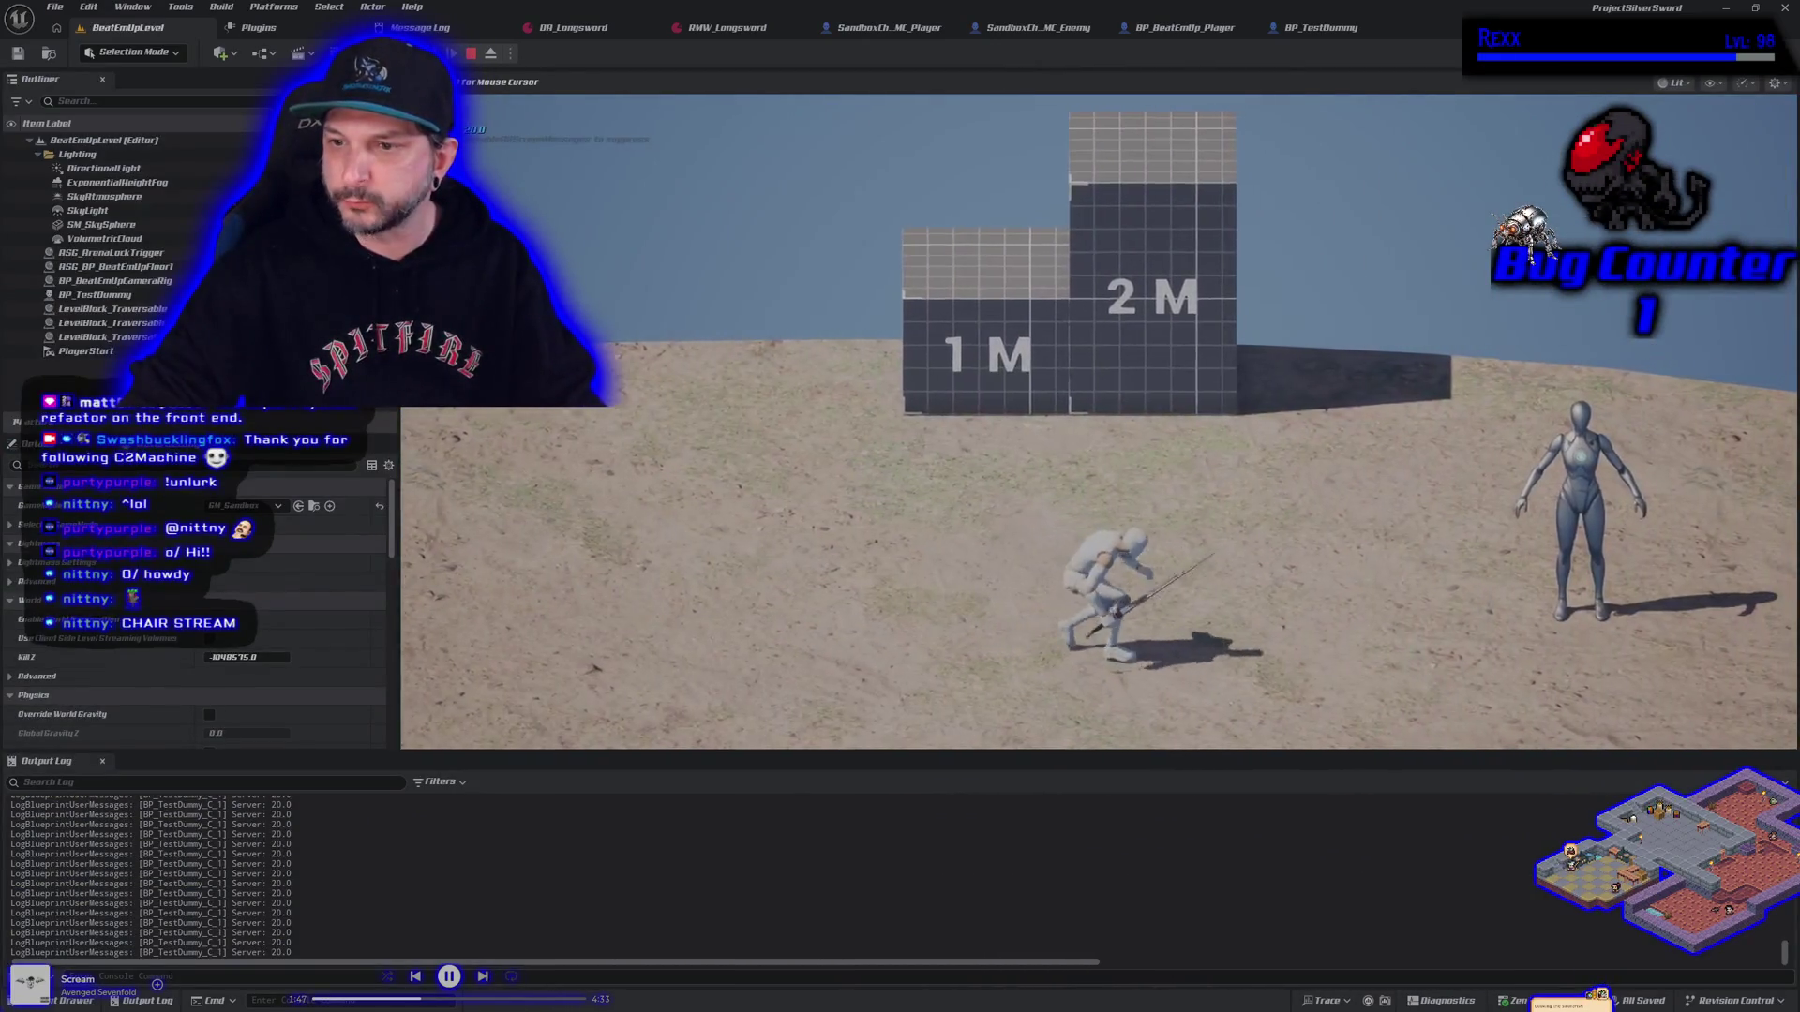
{"action": "key", "text": "d"}
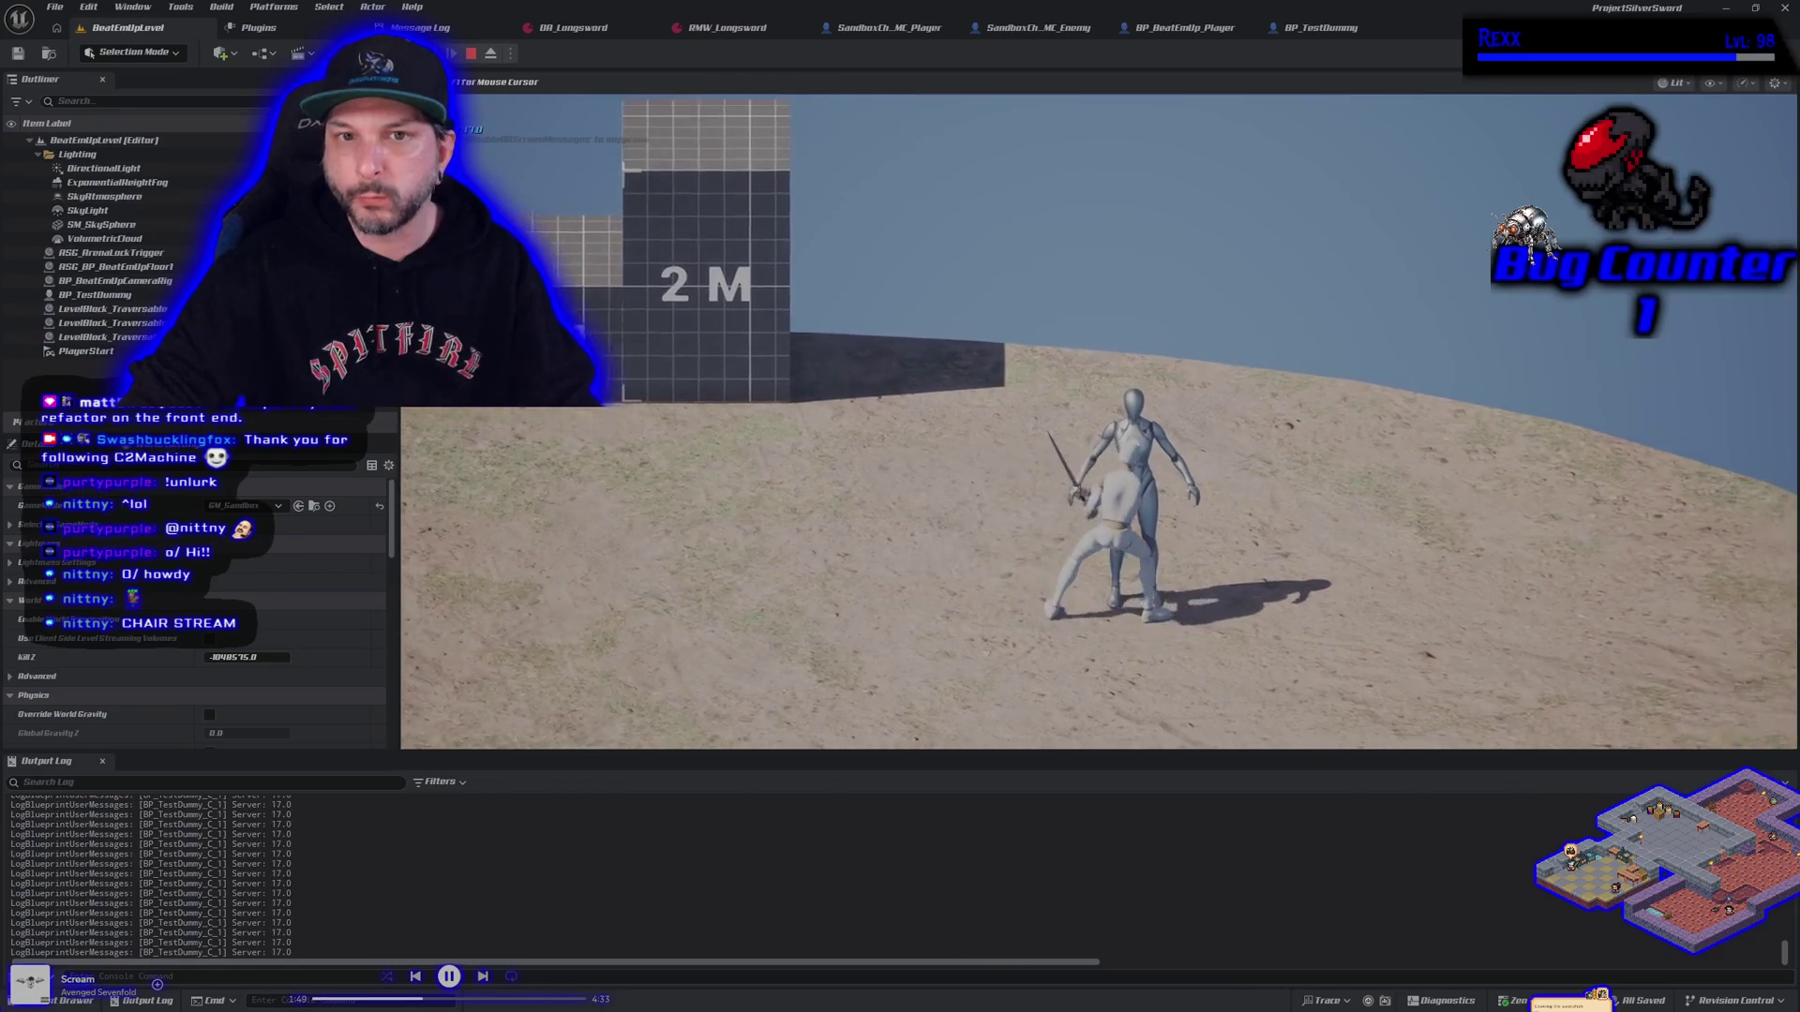
{"action": "key", "text": "d"}
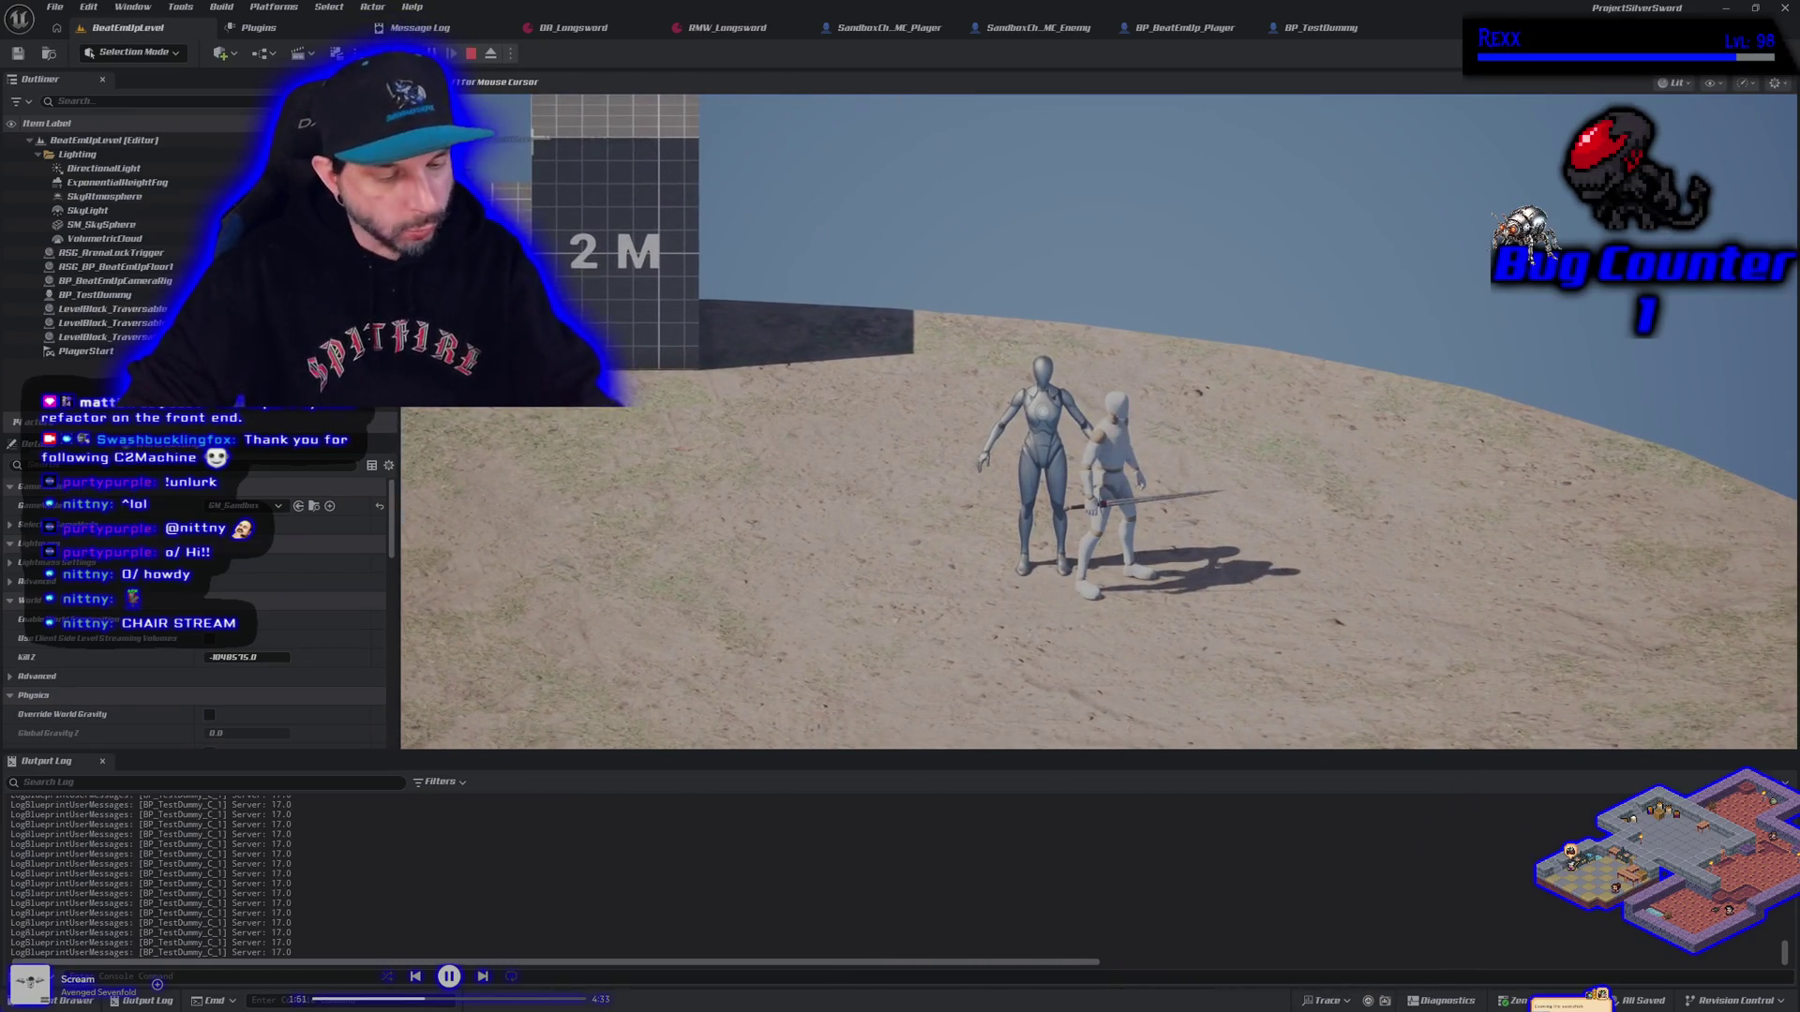
{"action": "key", "text": "Escape"}
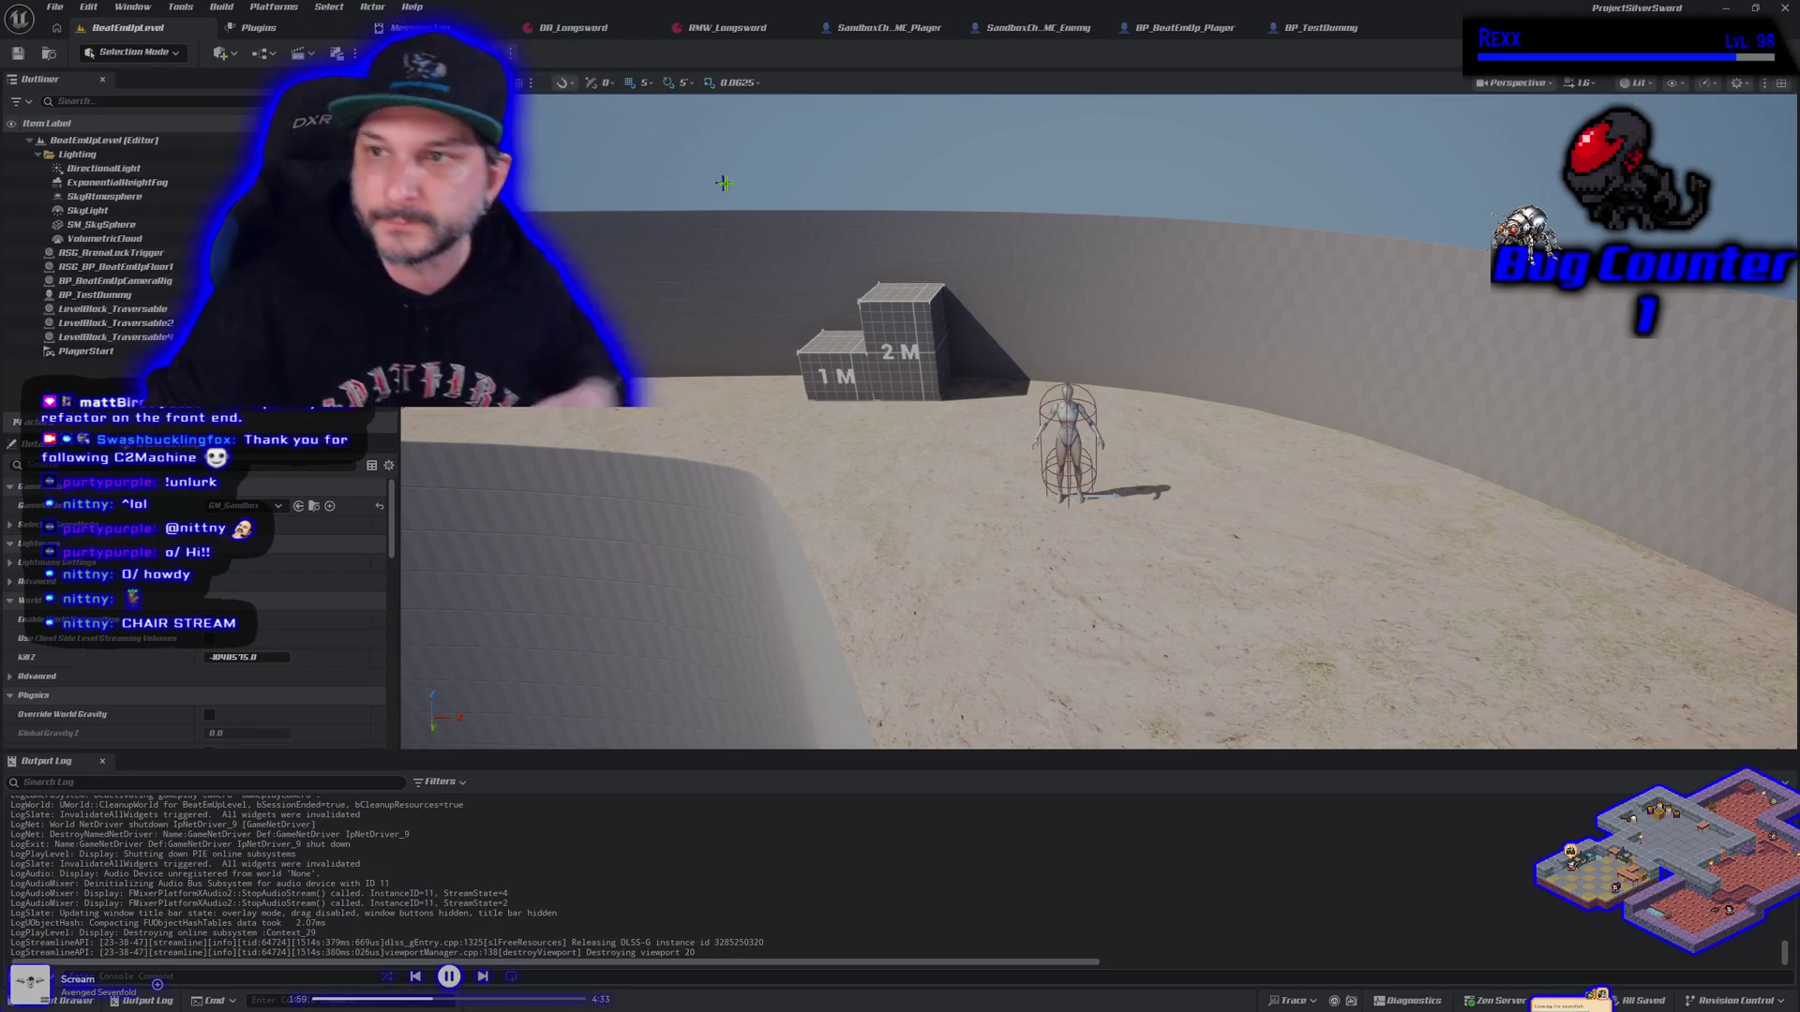
In the player graph, give the movement input comment a yellow header and show its bubble when zoomed out
{"action": "left_click", "coordinate": [839, 29]}
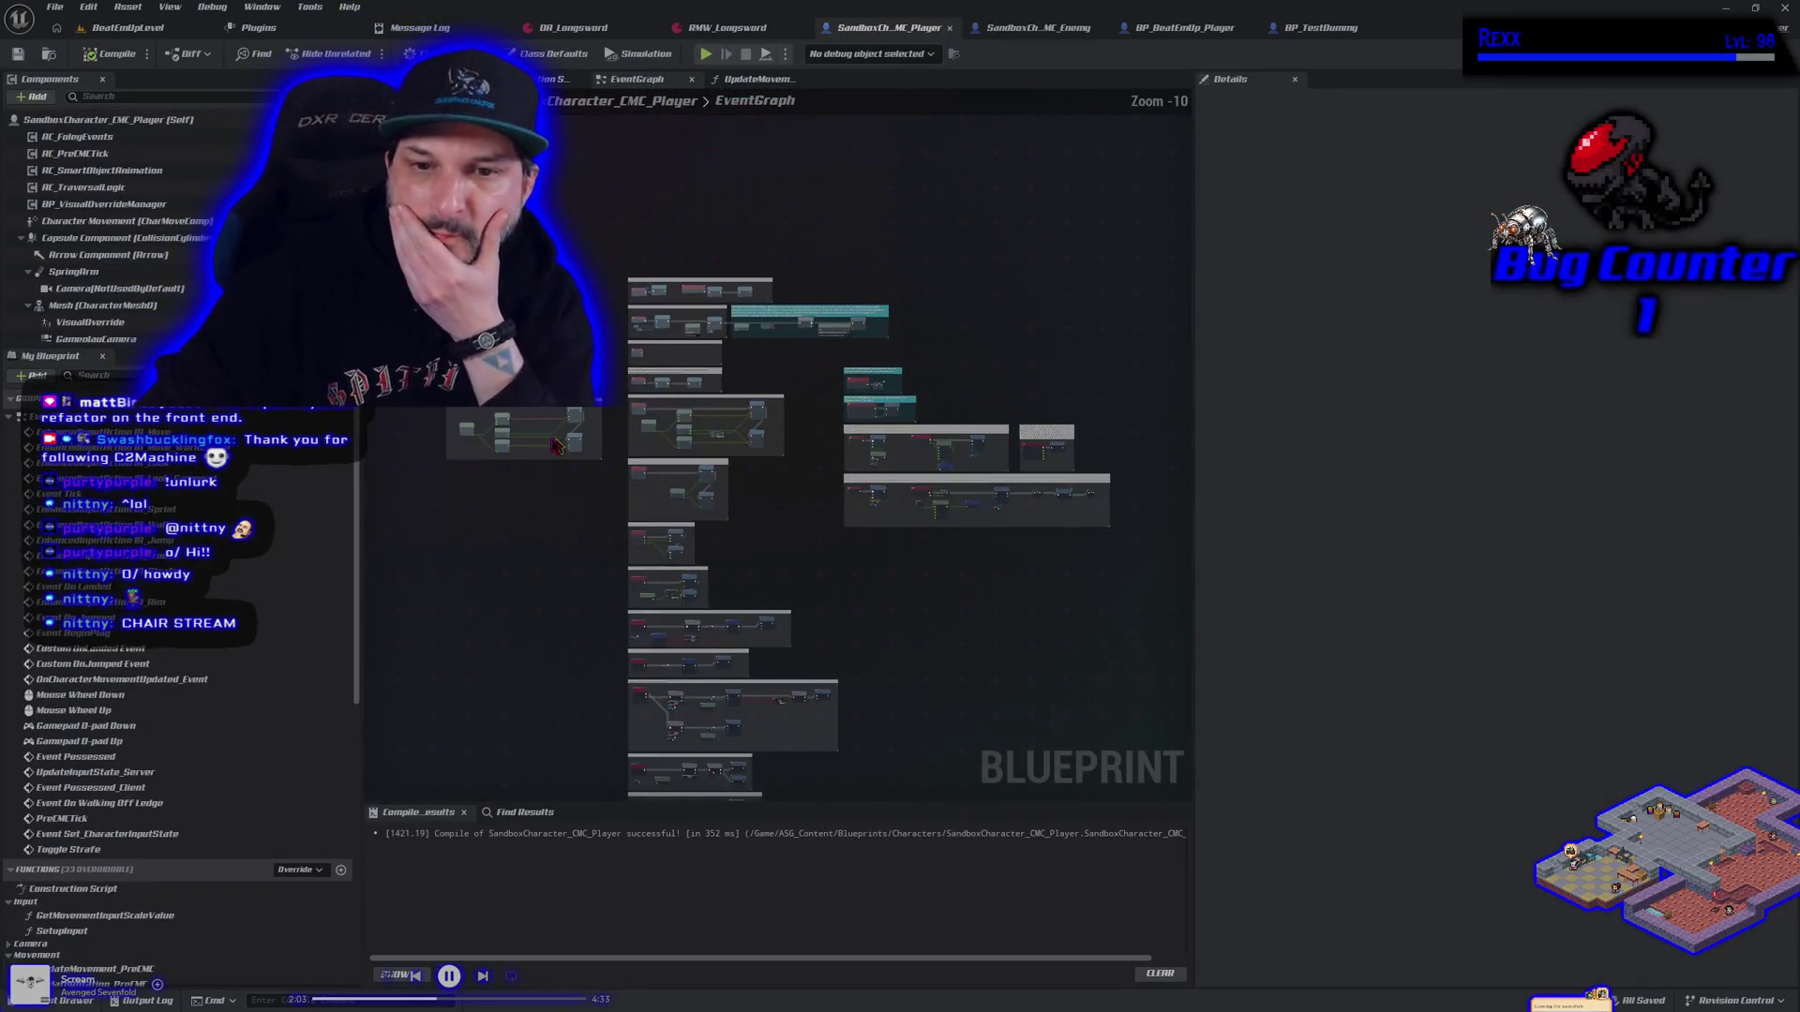
{"action": "scroll", "coordinate": [522, 415], "scroll_direction": "down", "scroll_amount": 1}
{"action": "scroll", "coordinate": [522, 415], "scroll_direction": "up", "scroll_amount": 1}
{"action": "left_click", "coordinate": [597, 403]}
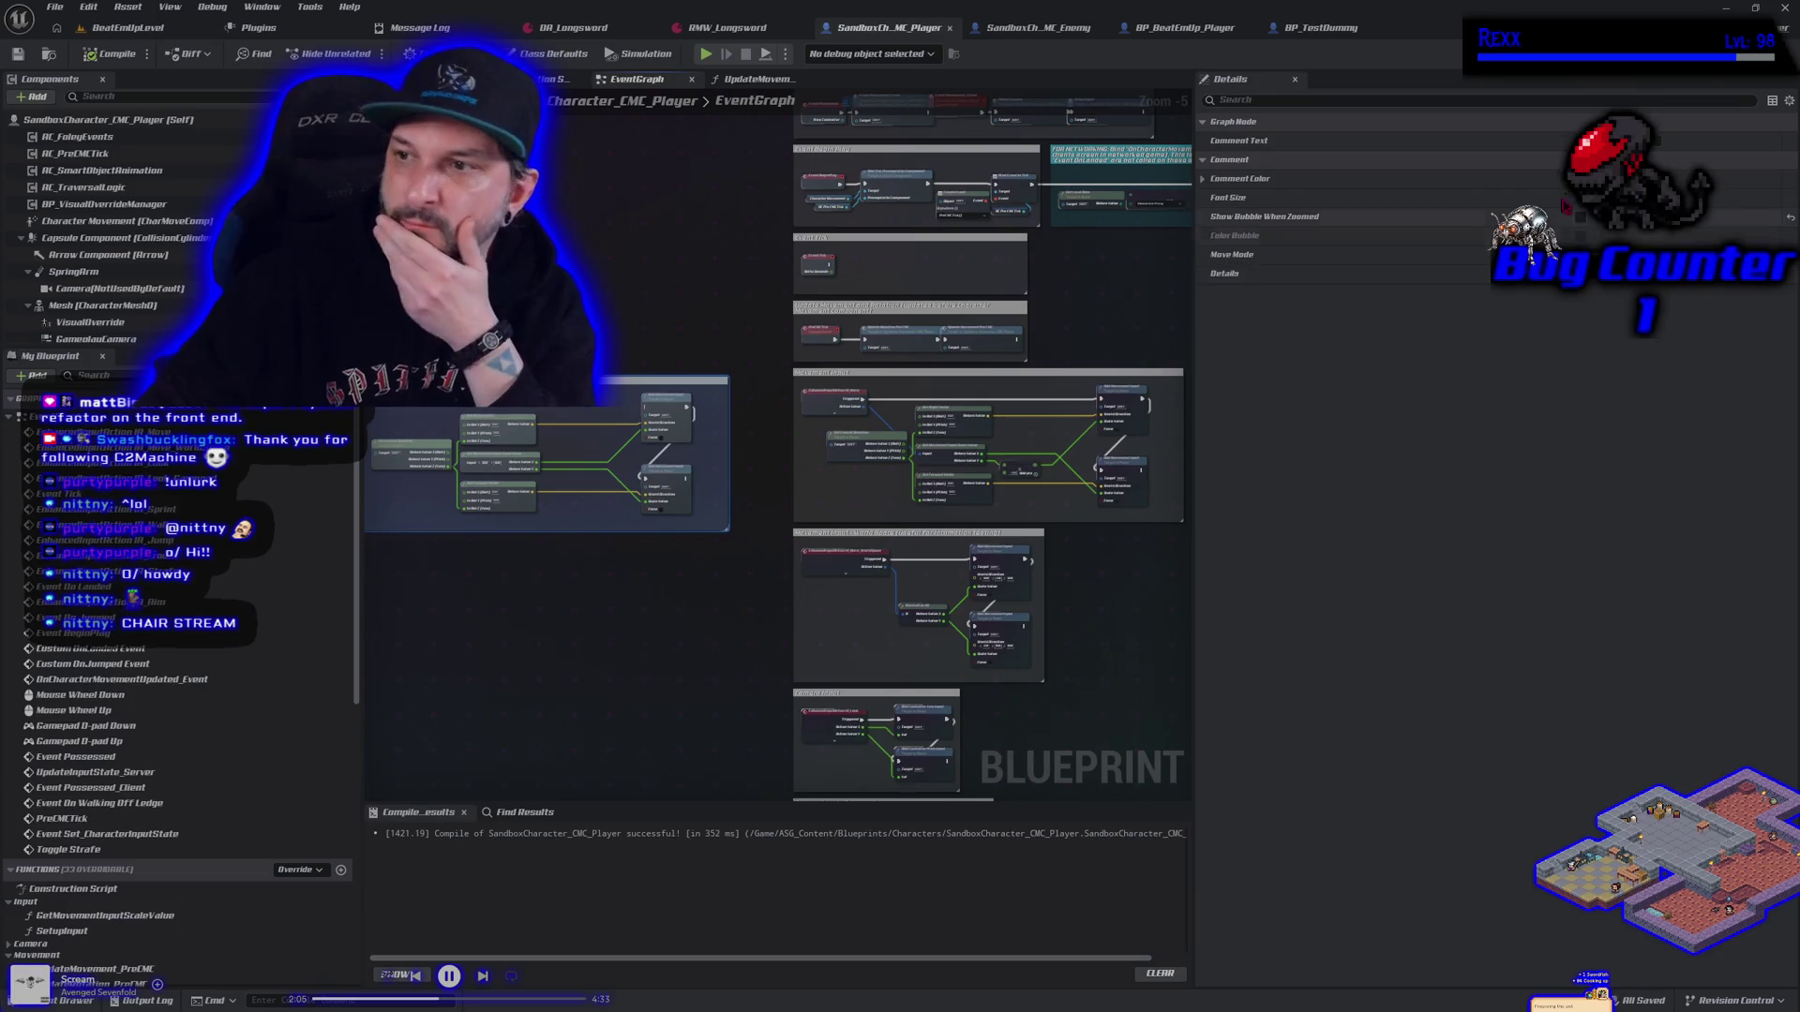
{"action": "left_click", "coordinate": [1580, 217]}
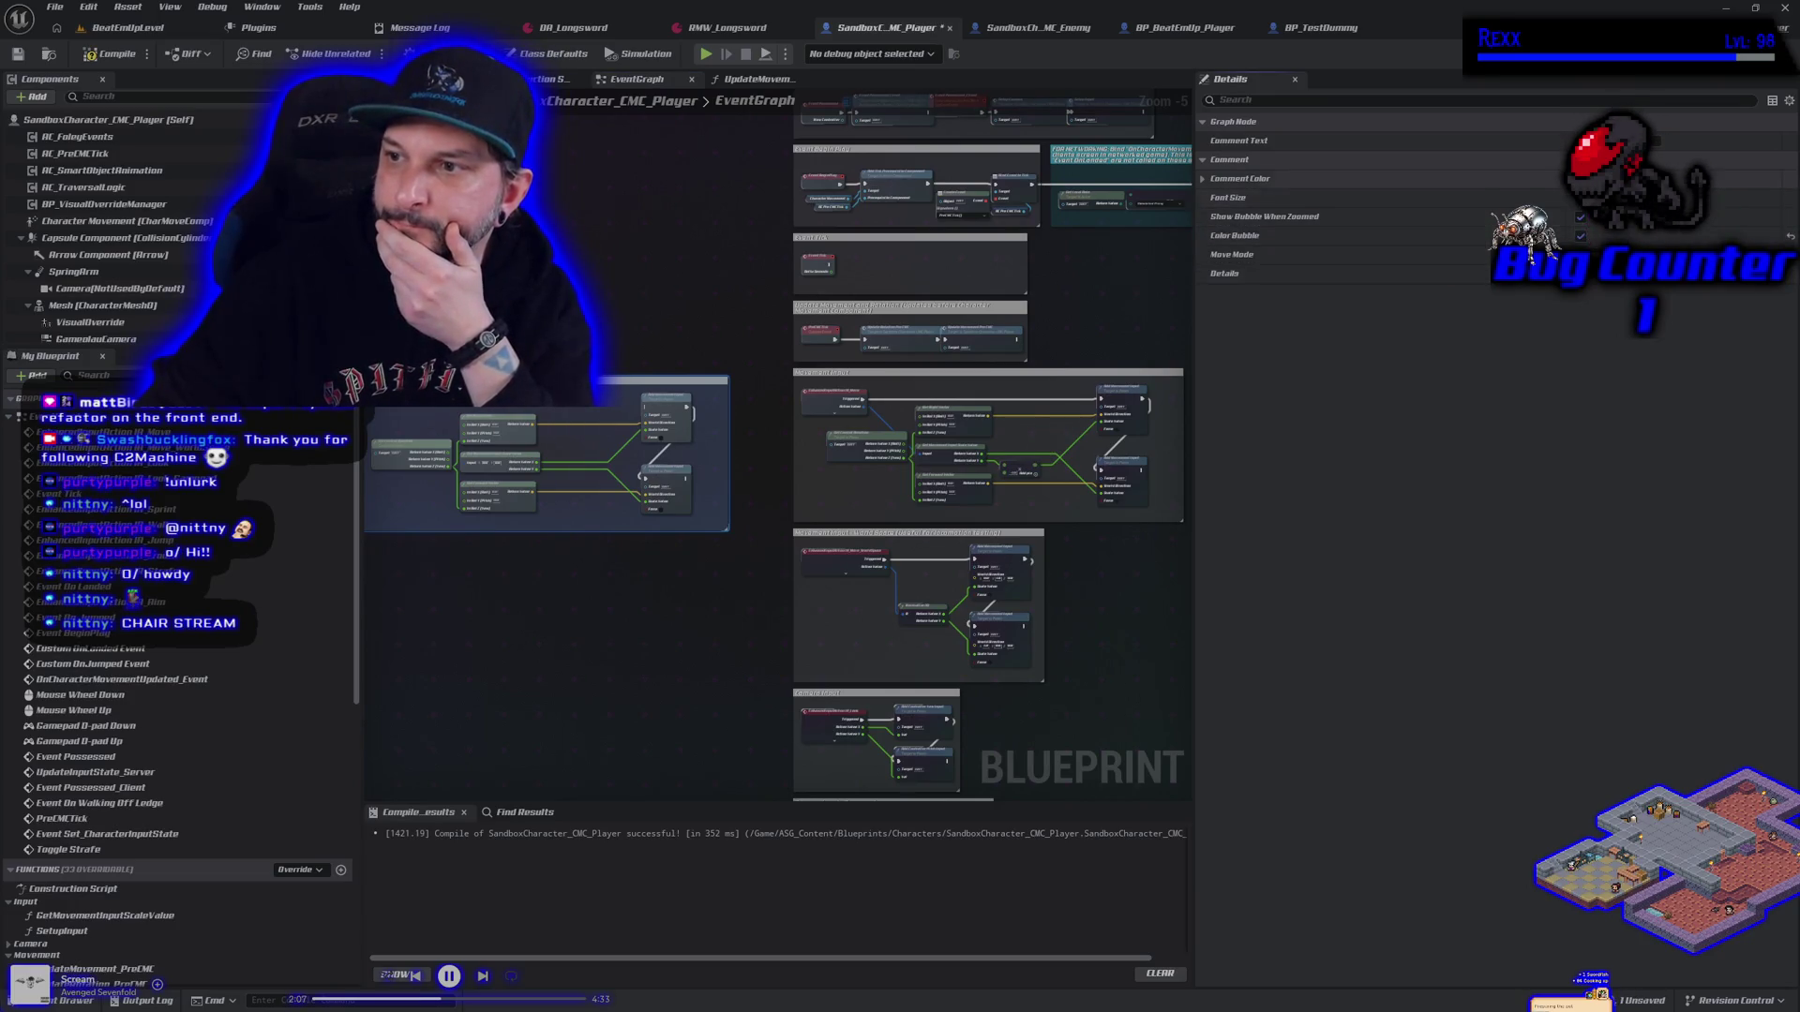
{"action": "left_click", "coordinate": [1547, 179]}
{"action": "left_click", "coordinate": [1406, 460]}
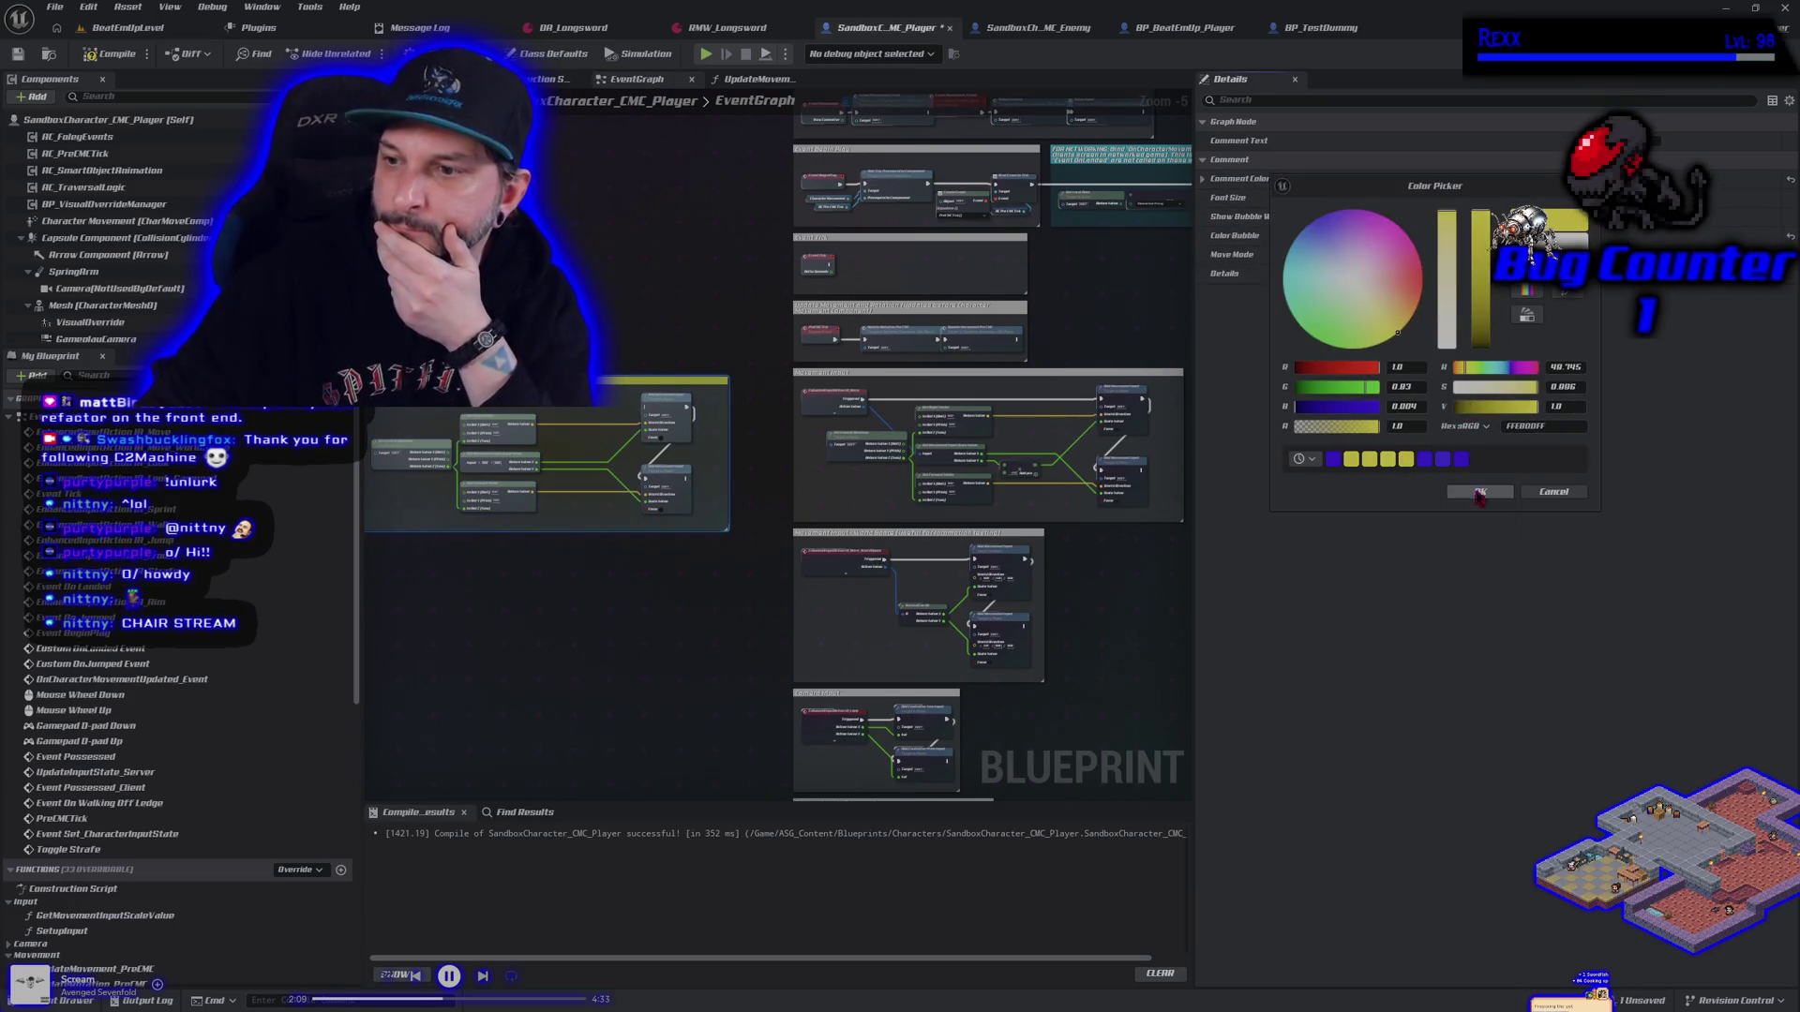
{"action": "left_click", "coordinate": [1480, 495]}
{"action": "left_click_drag", "start_coordinate": [567, 341], "coordinate": [740, 371]}
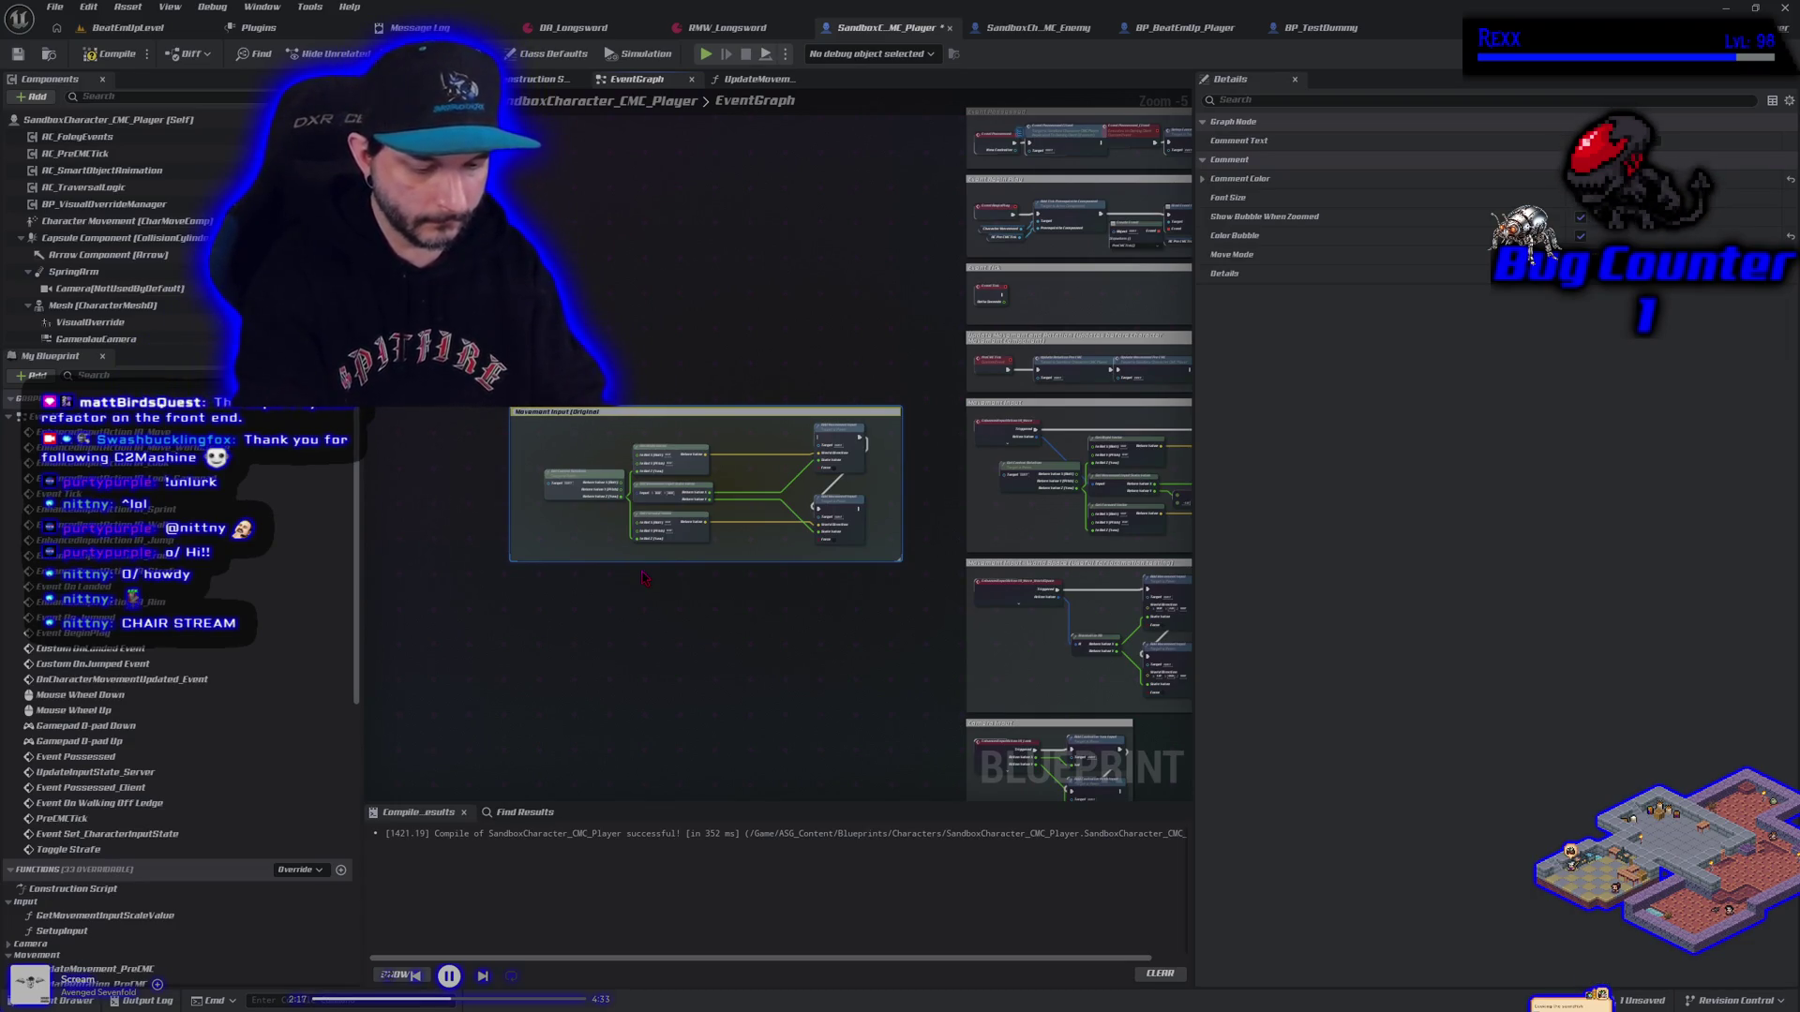
Save all changes with the Movement Input (Original) comment selected, then open the SandboxCh_MC_Enemy graph
{"action": "left_click", "coordinate": [641, 563]}
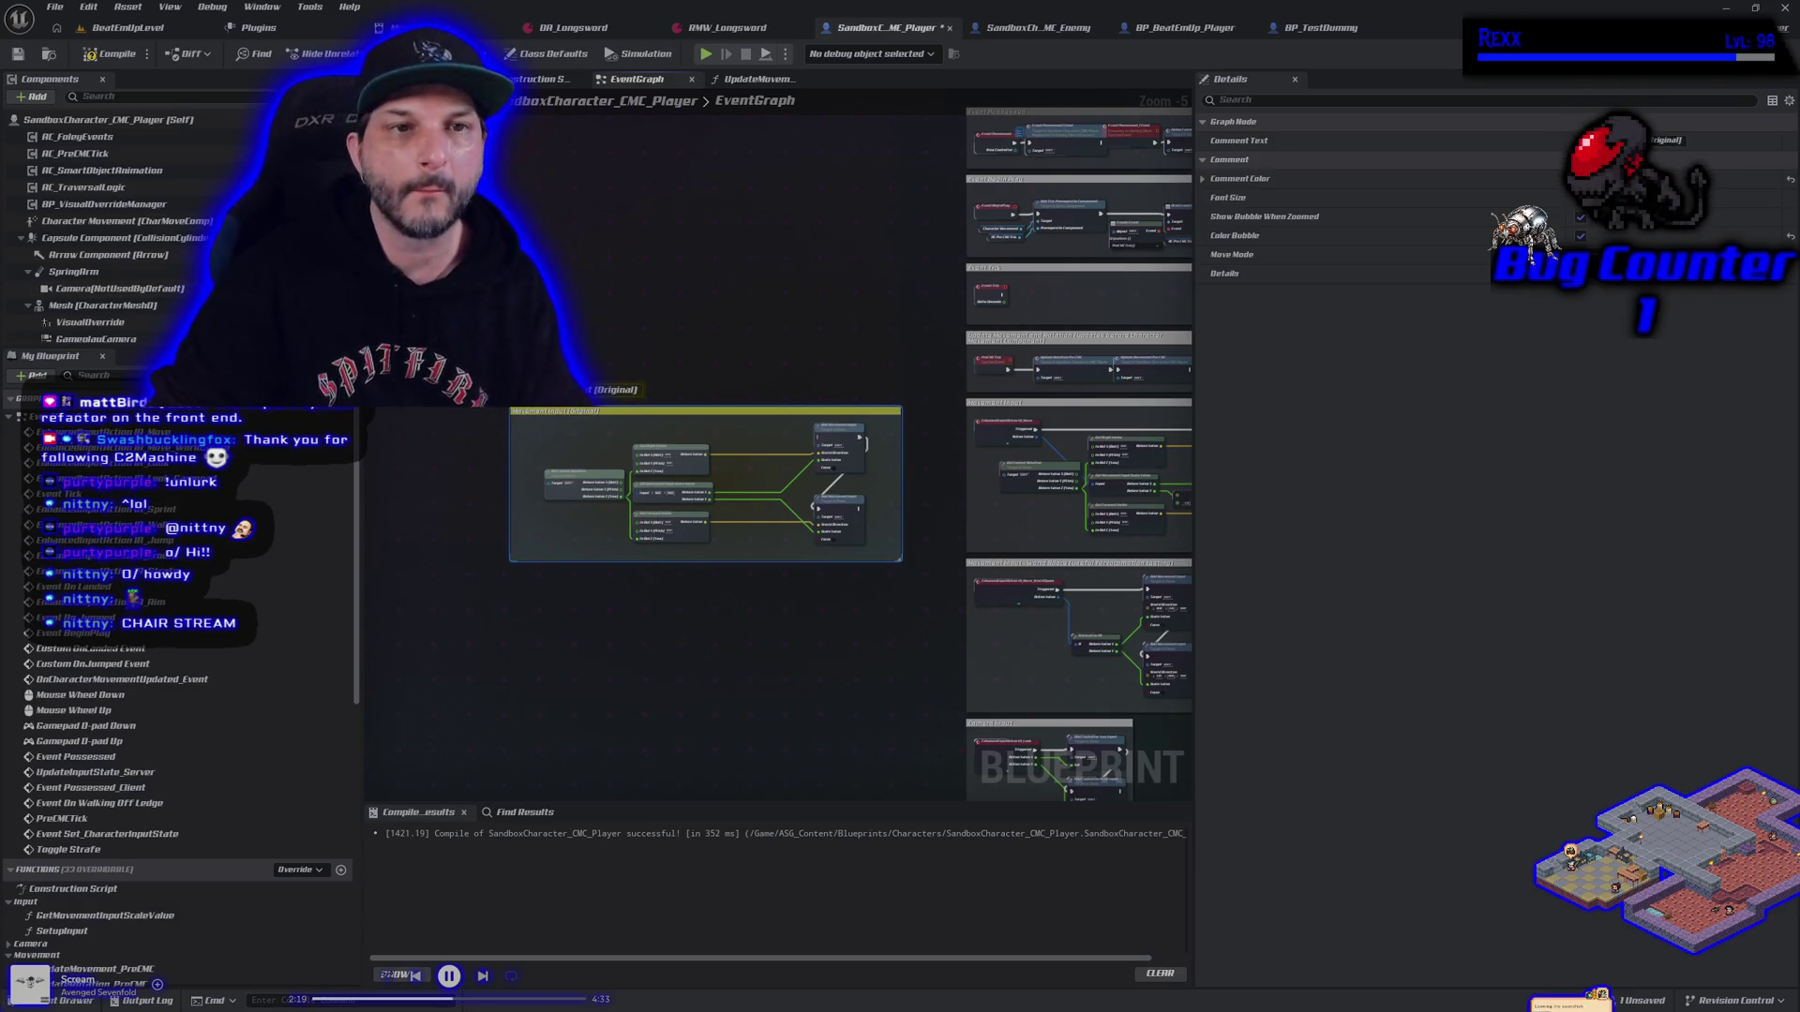
{"action": "left_click", "coordinate": [54, 7]}
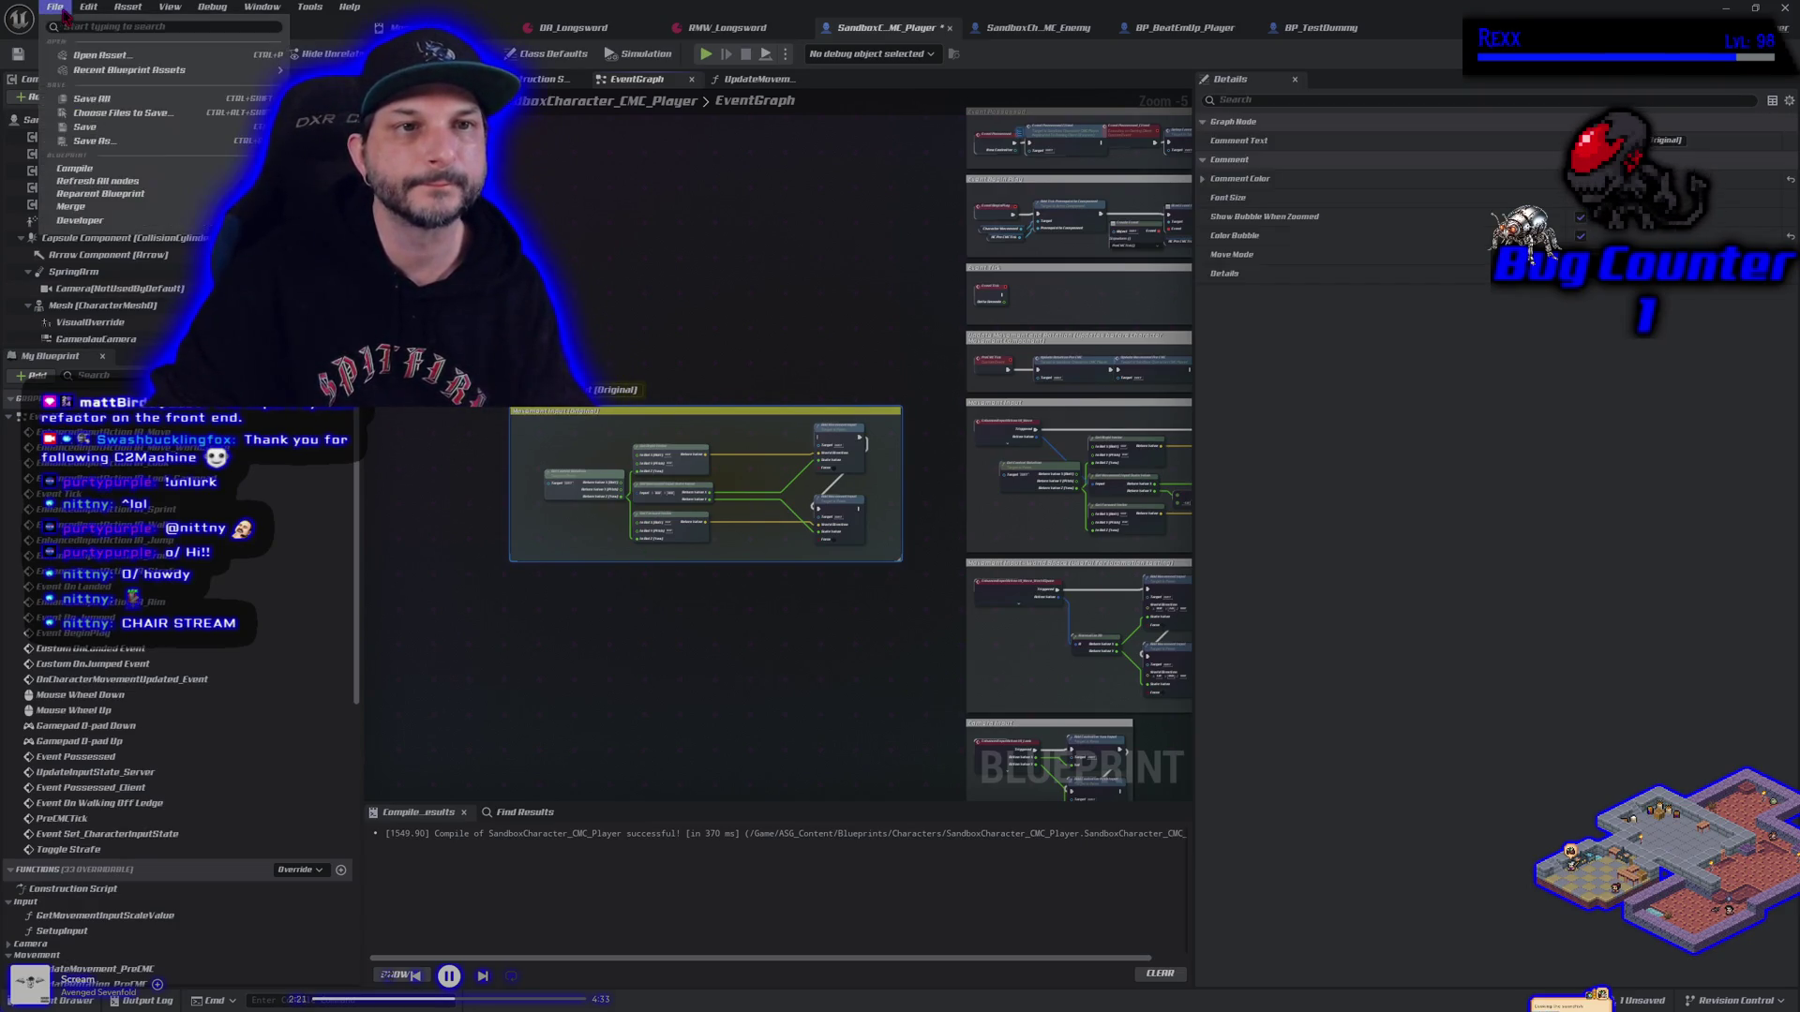
{"action": "left_click", "coordinate": [98, 99]}
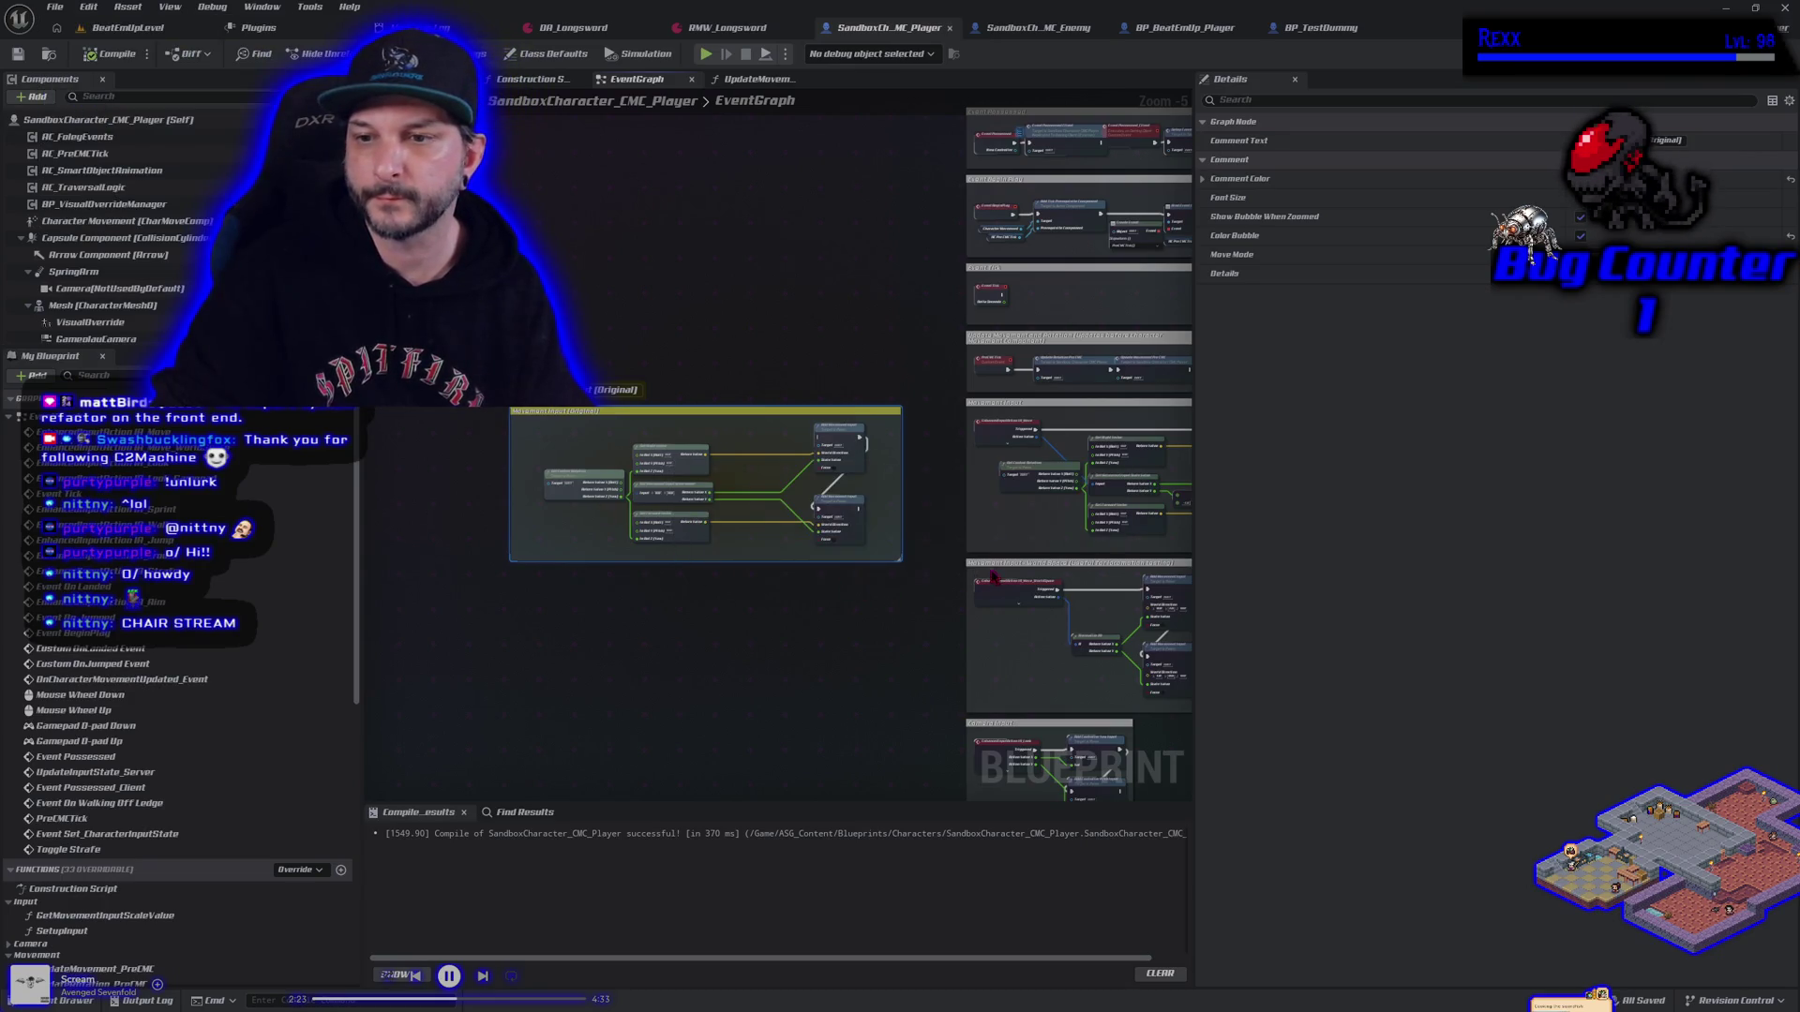
{"action": "scroll", "coordinate": [641, 549], "scroll_direction": "down", "scroll_amount": 2}
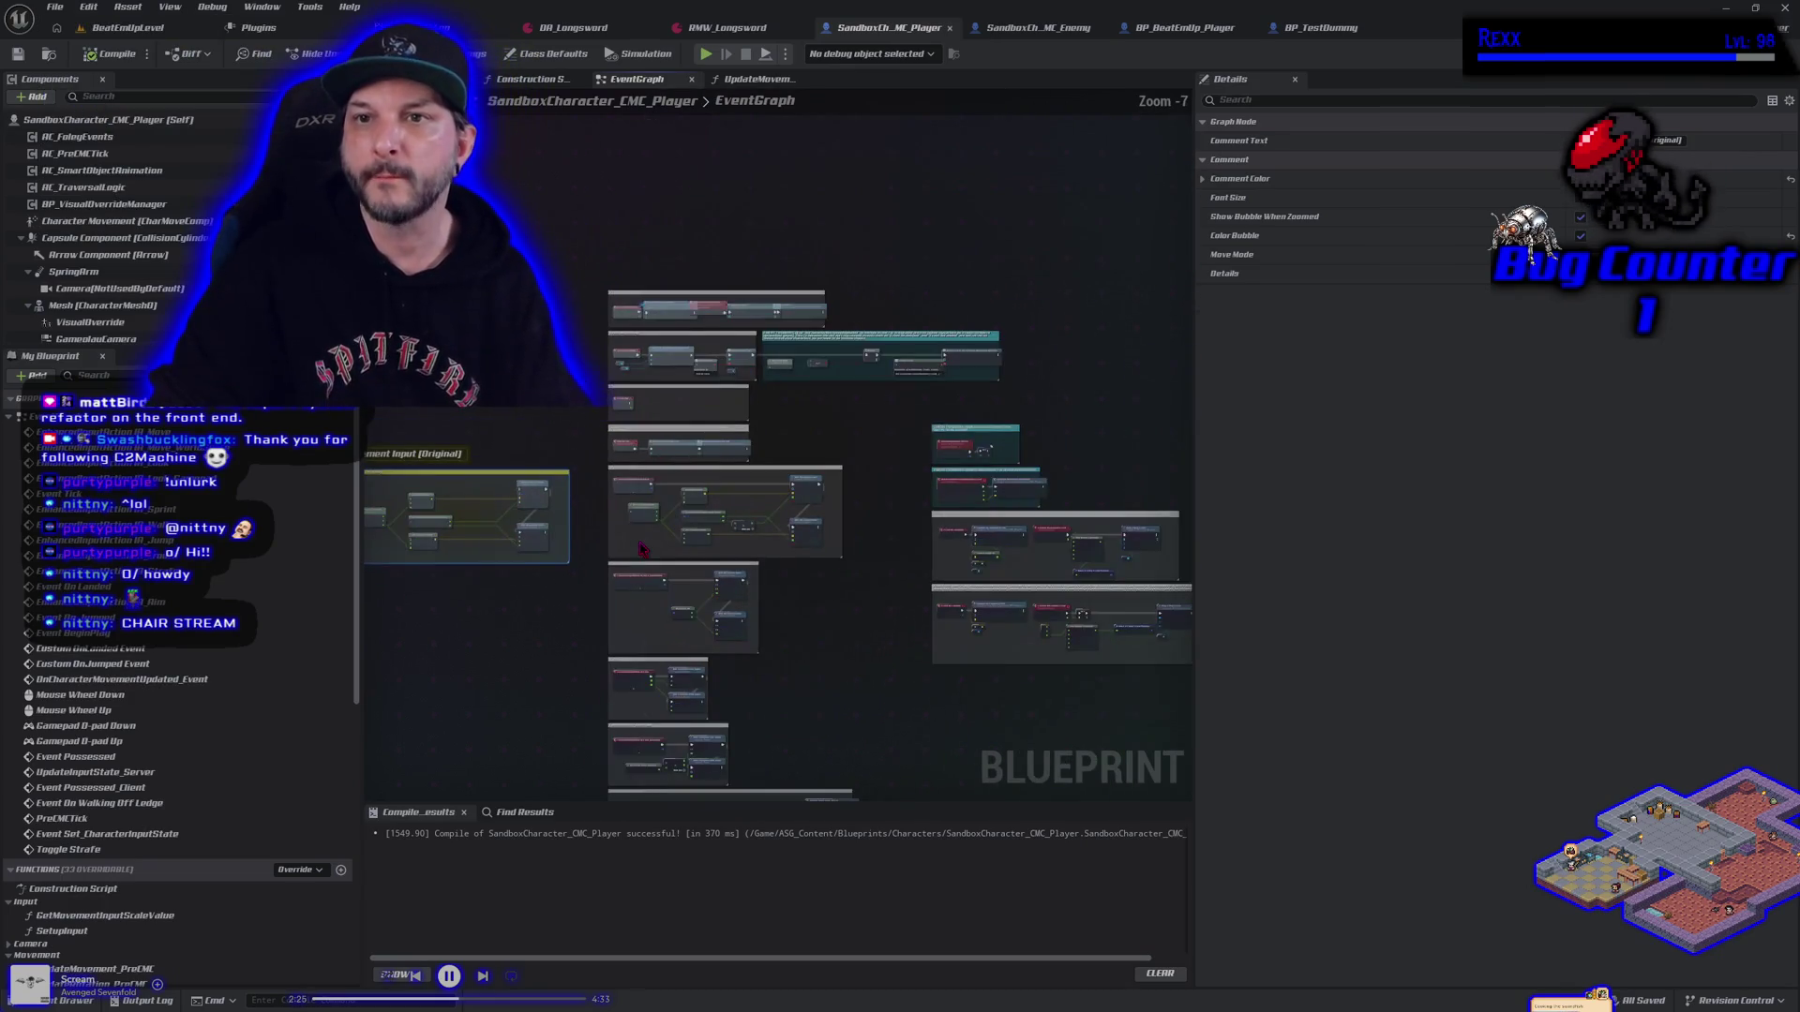
{"action": "left_click_drag", "start_coordinate": [823, 482], "coordinate": [781, 456]}
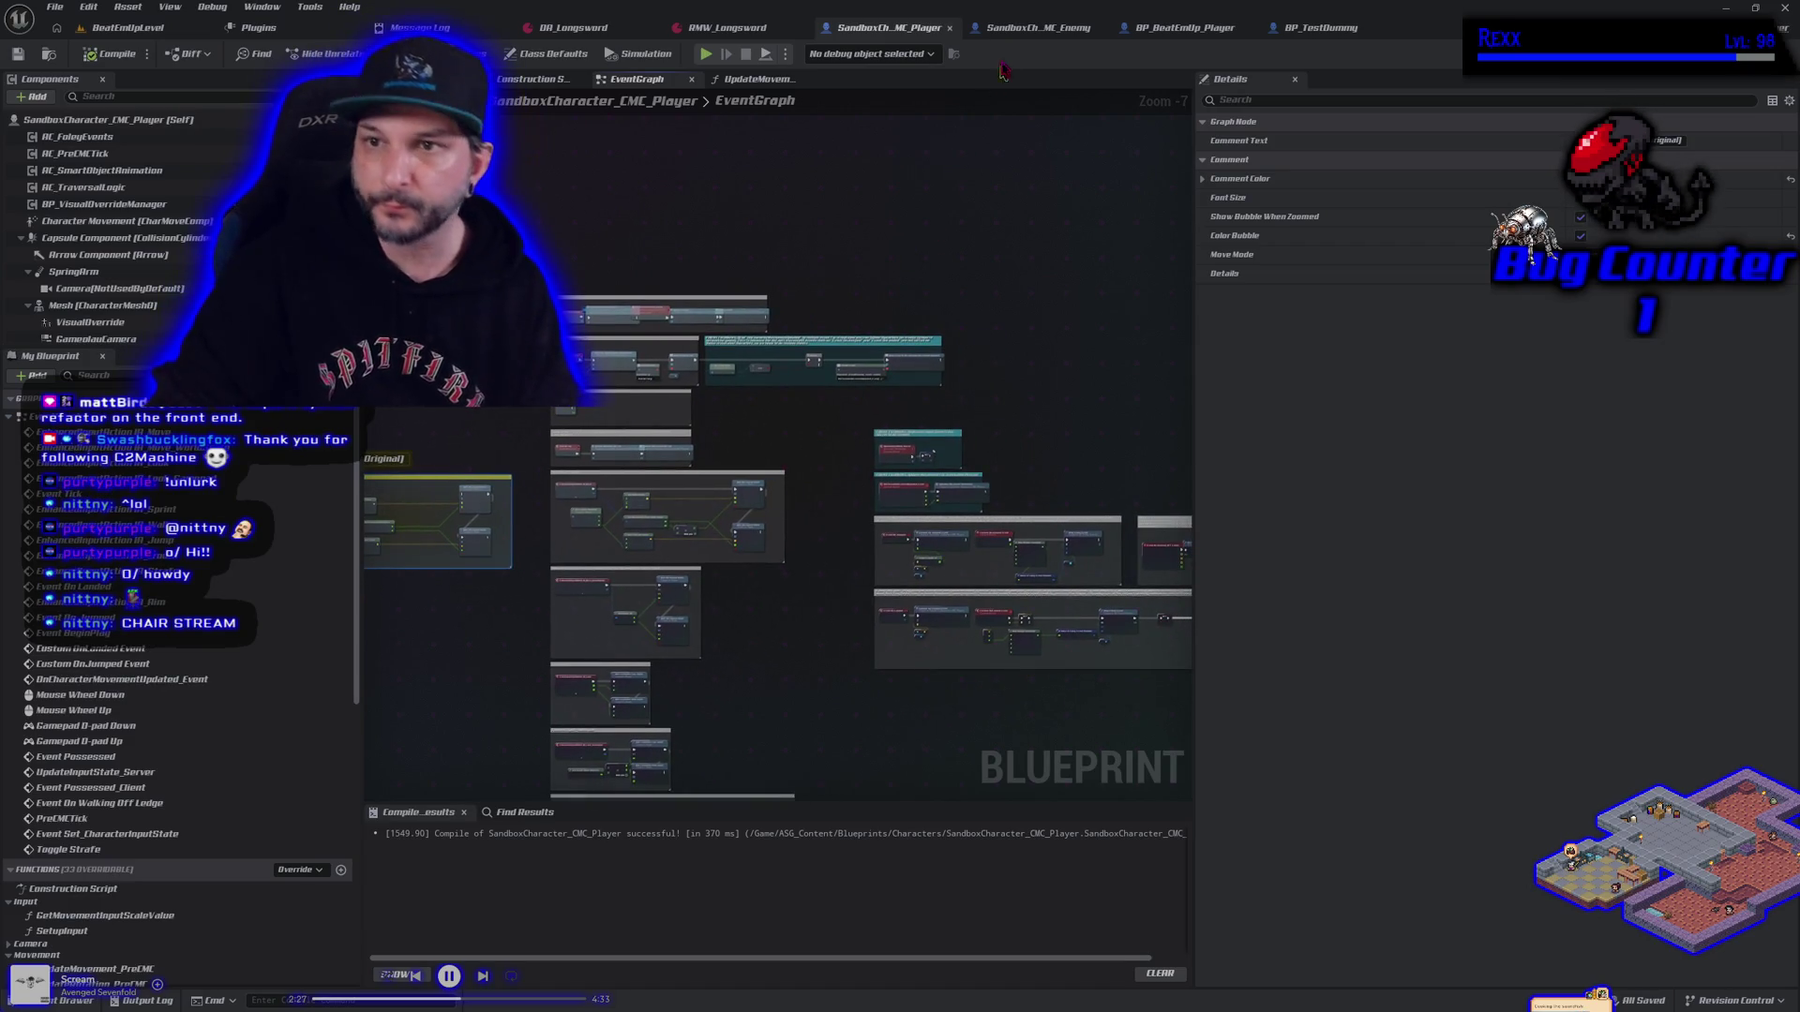
{"action": "left_click", "coordinate": [1038, 27]}
{"action": "scroll", "coordinate": [926, 472], "scroll_direction": "down", "scroll_amount": 2}
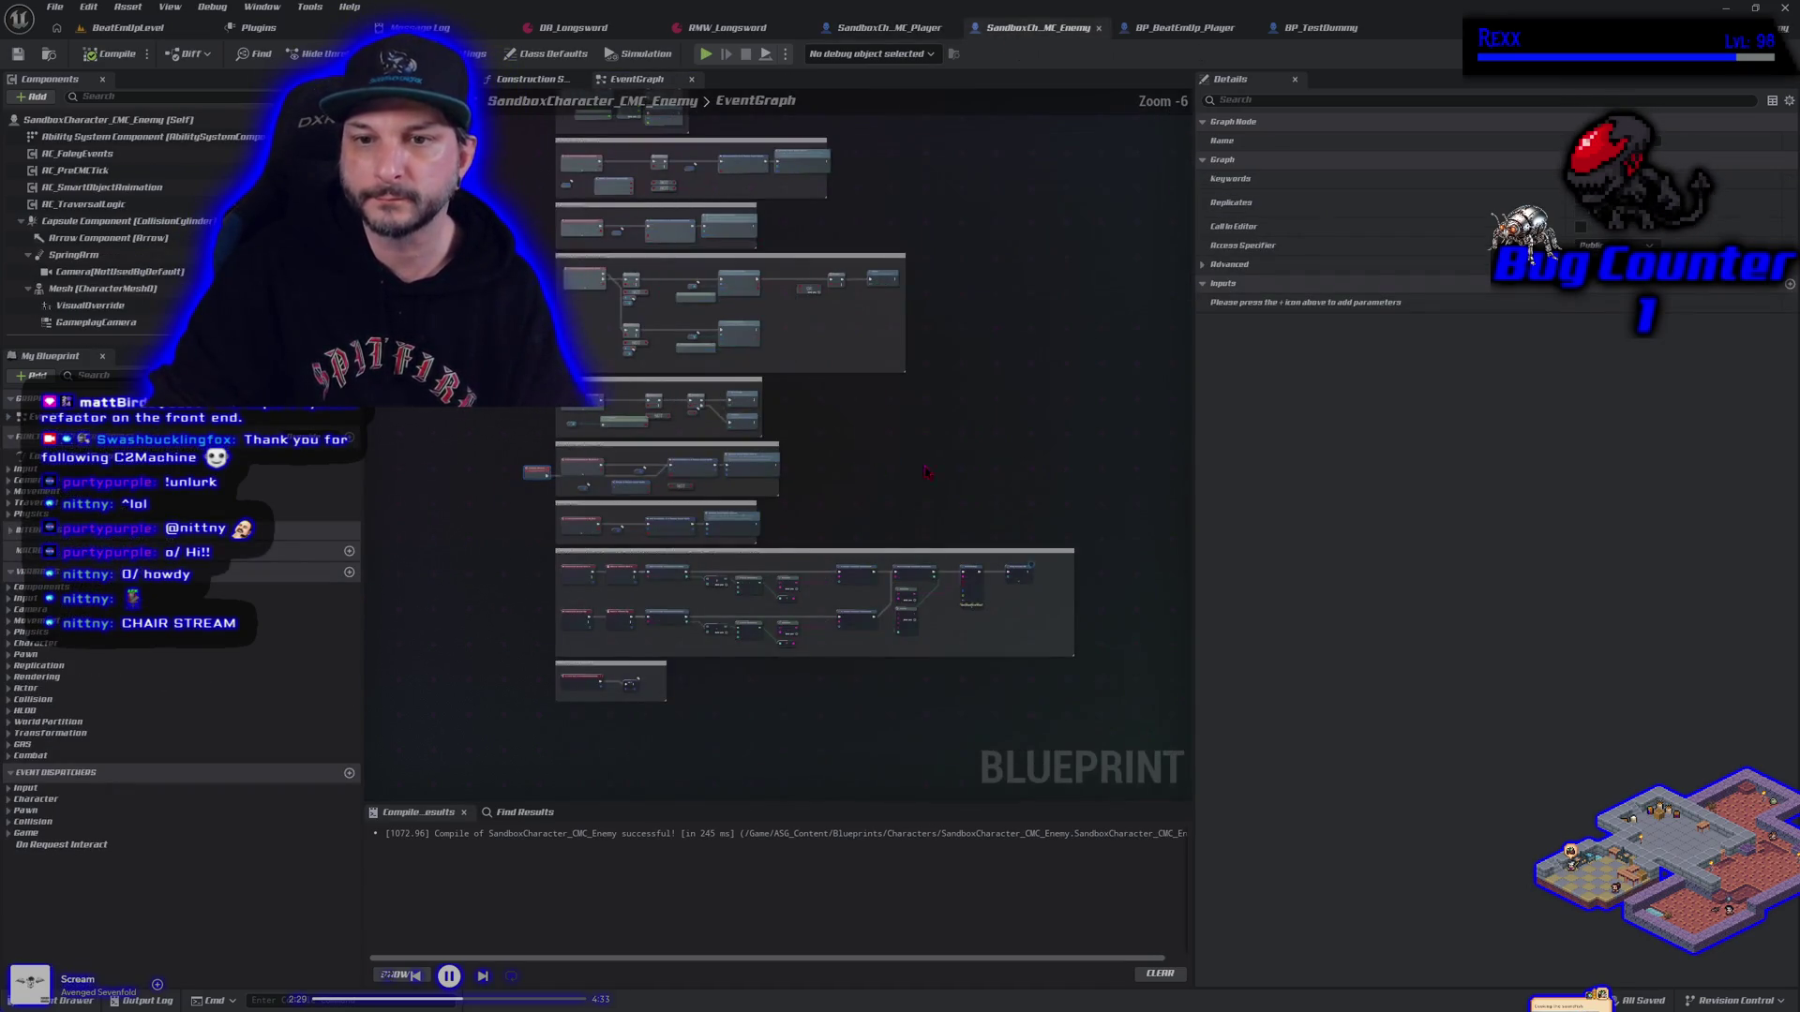
Pan and zoom the enemy graph across its Sprint, Jump/Traversal and movement input groups
{"action": "left_click_drag", "start_coordinate": [924, 535], "coordinate": [723, 290]}
{"action": "scroll", "coordinate": [759, 514], "scroll_direction": "up", "scroll_amount": 1}
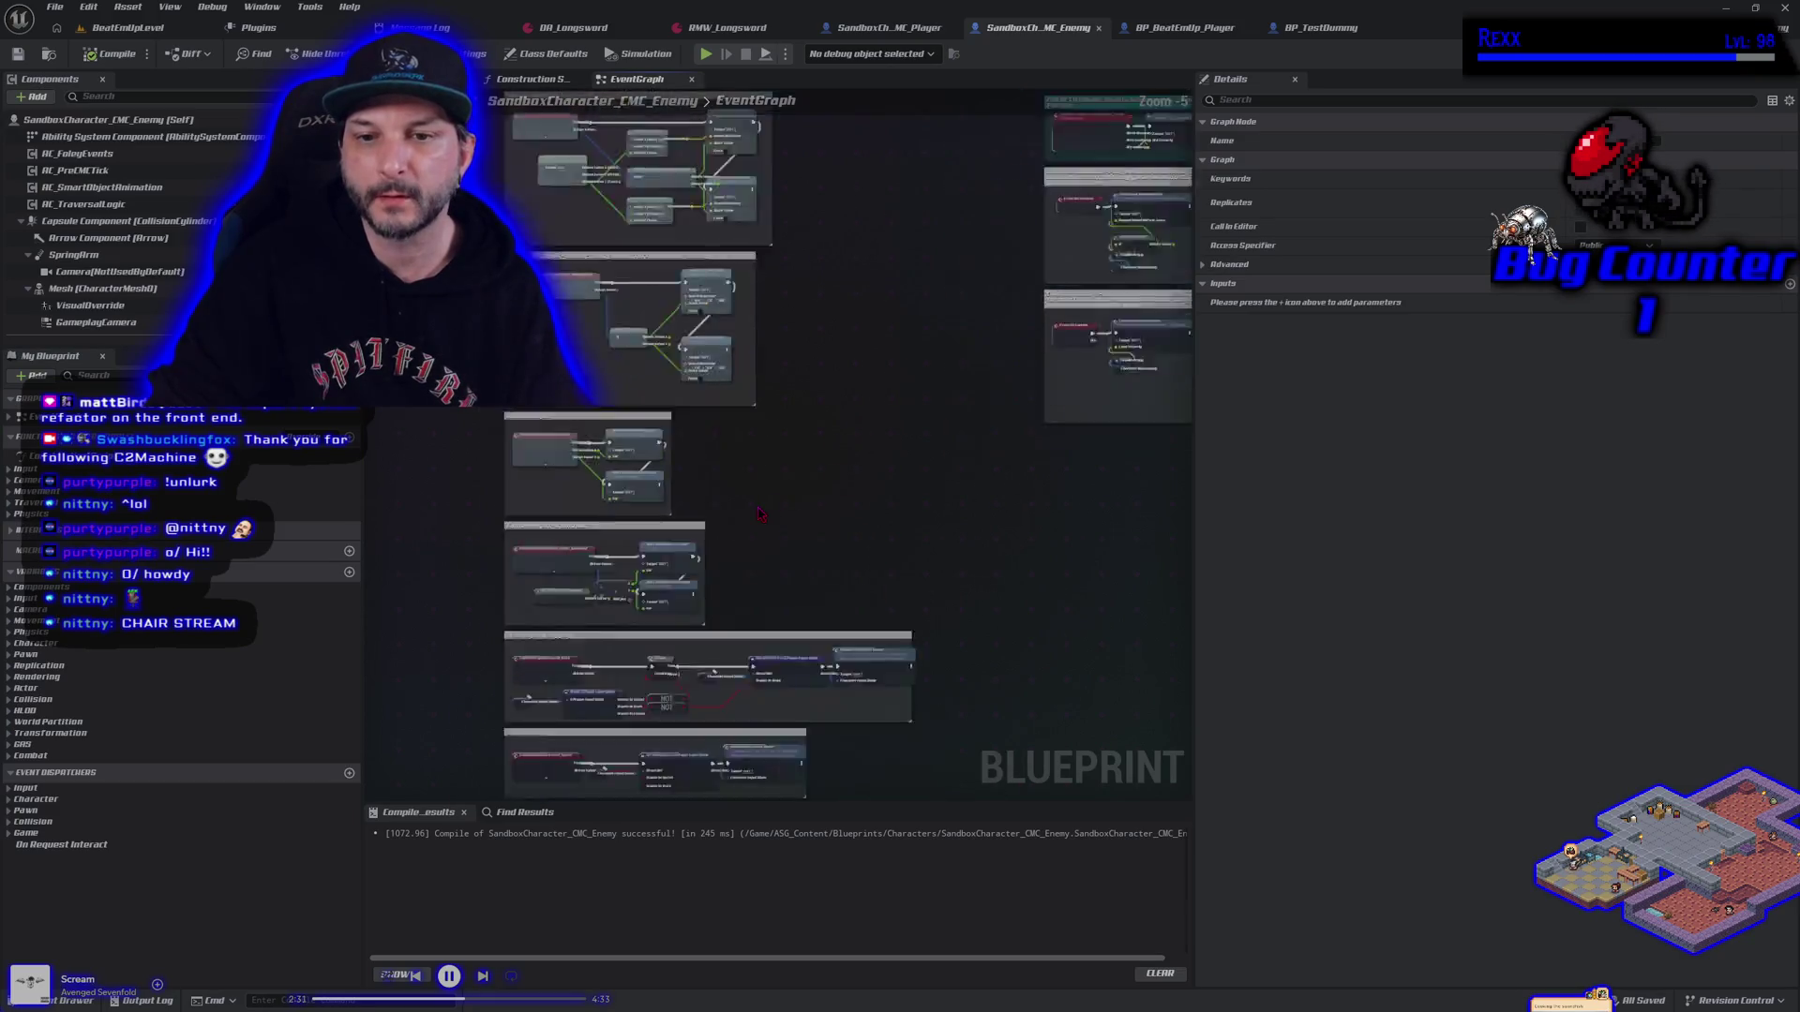
{"action": "scroll", "coordinate": [759, 514], "scroll_direction": "up", "scroll_amount": 1}
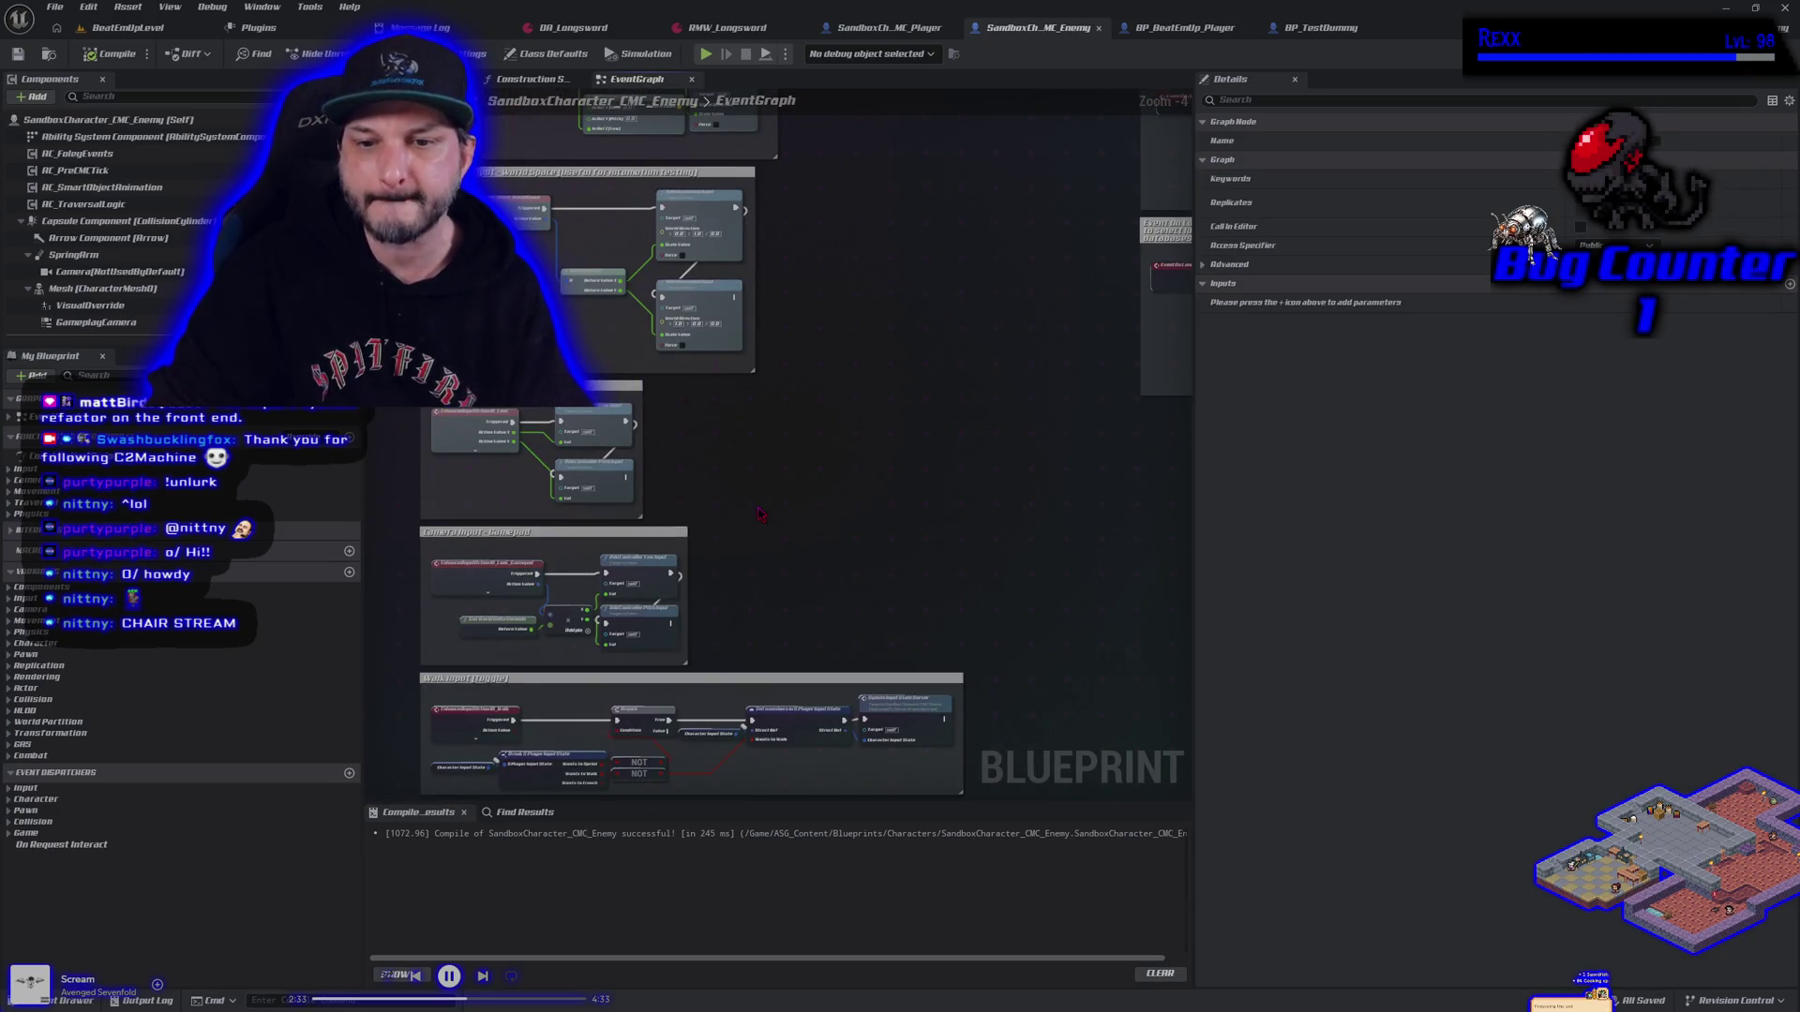
{"action": "left_click_drag", "start_coordinate": [750, 555], "coordinate": [802, 479]}
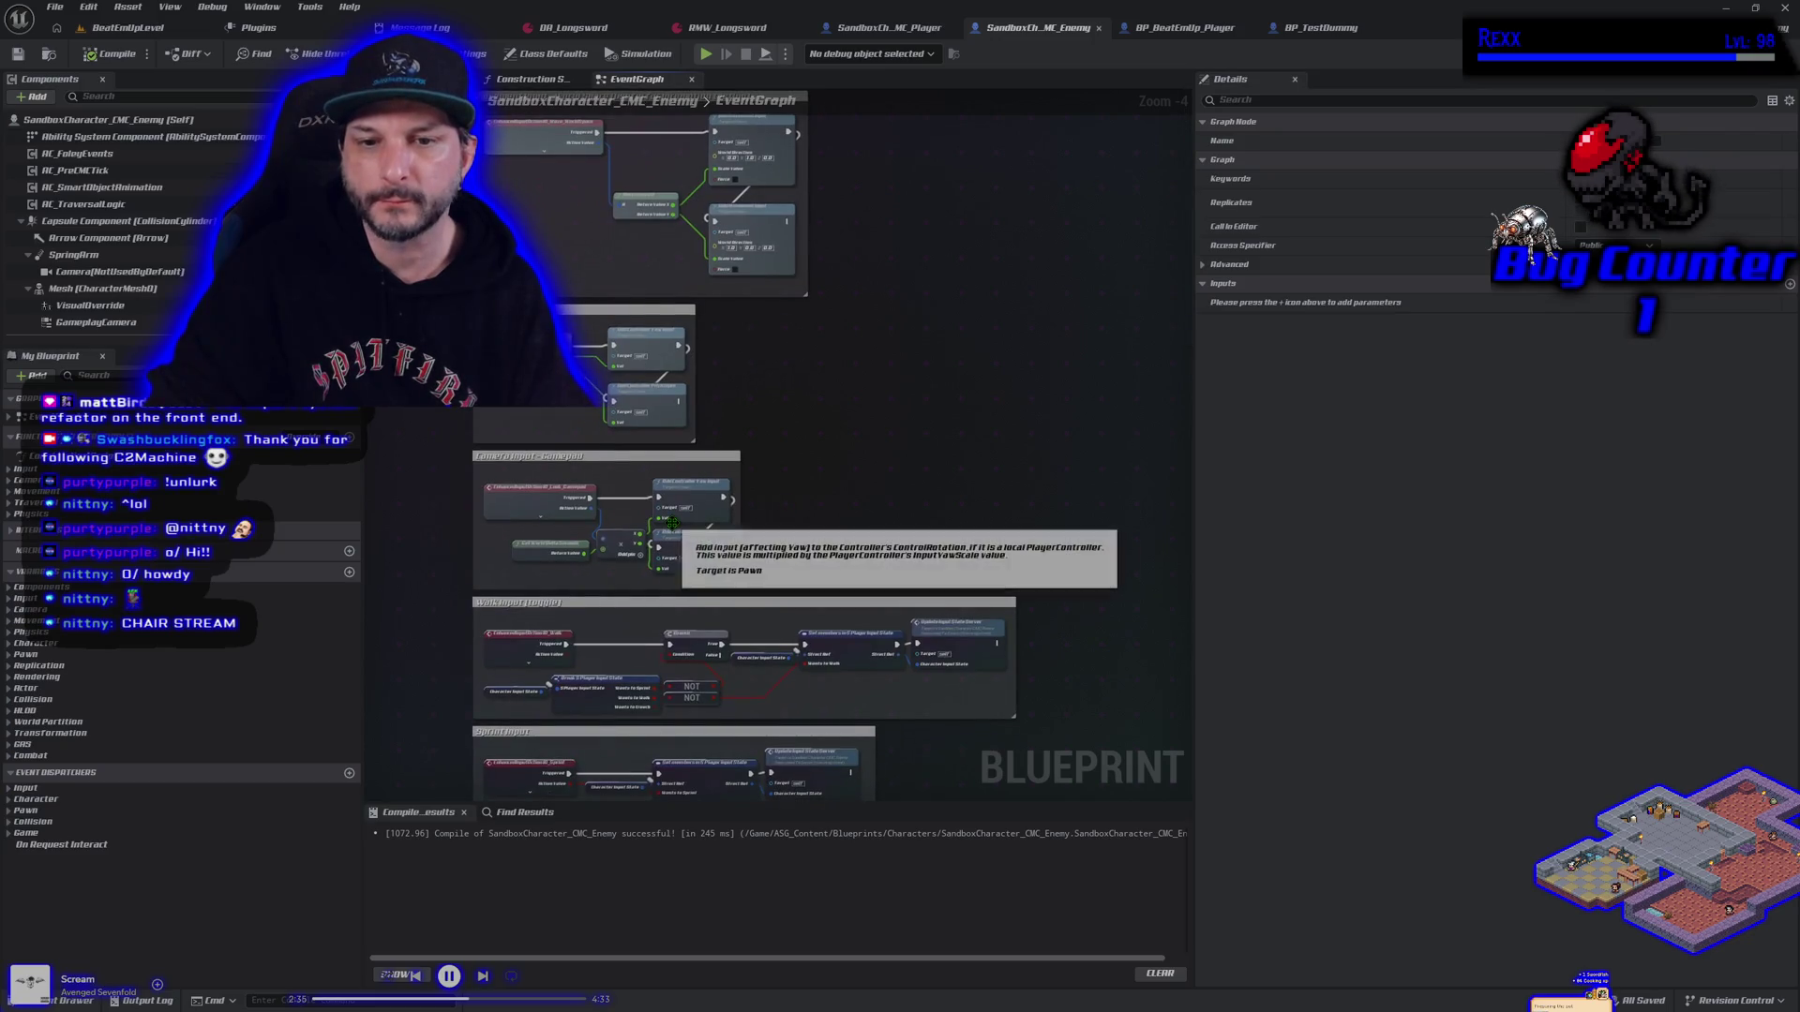
{"action": "left_click_drag", "start_coordinate": [728, 558], "coordinate": [760, 298]}
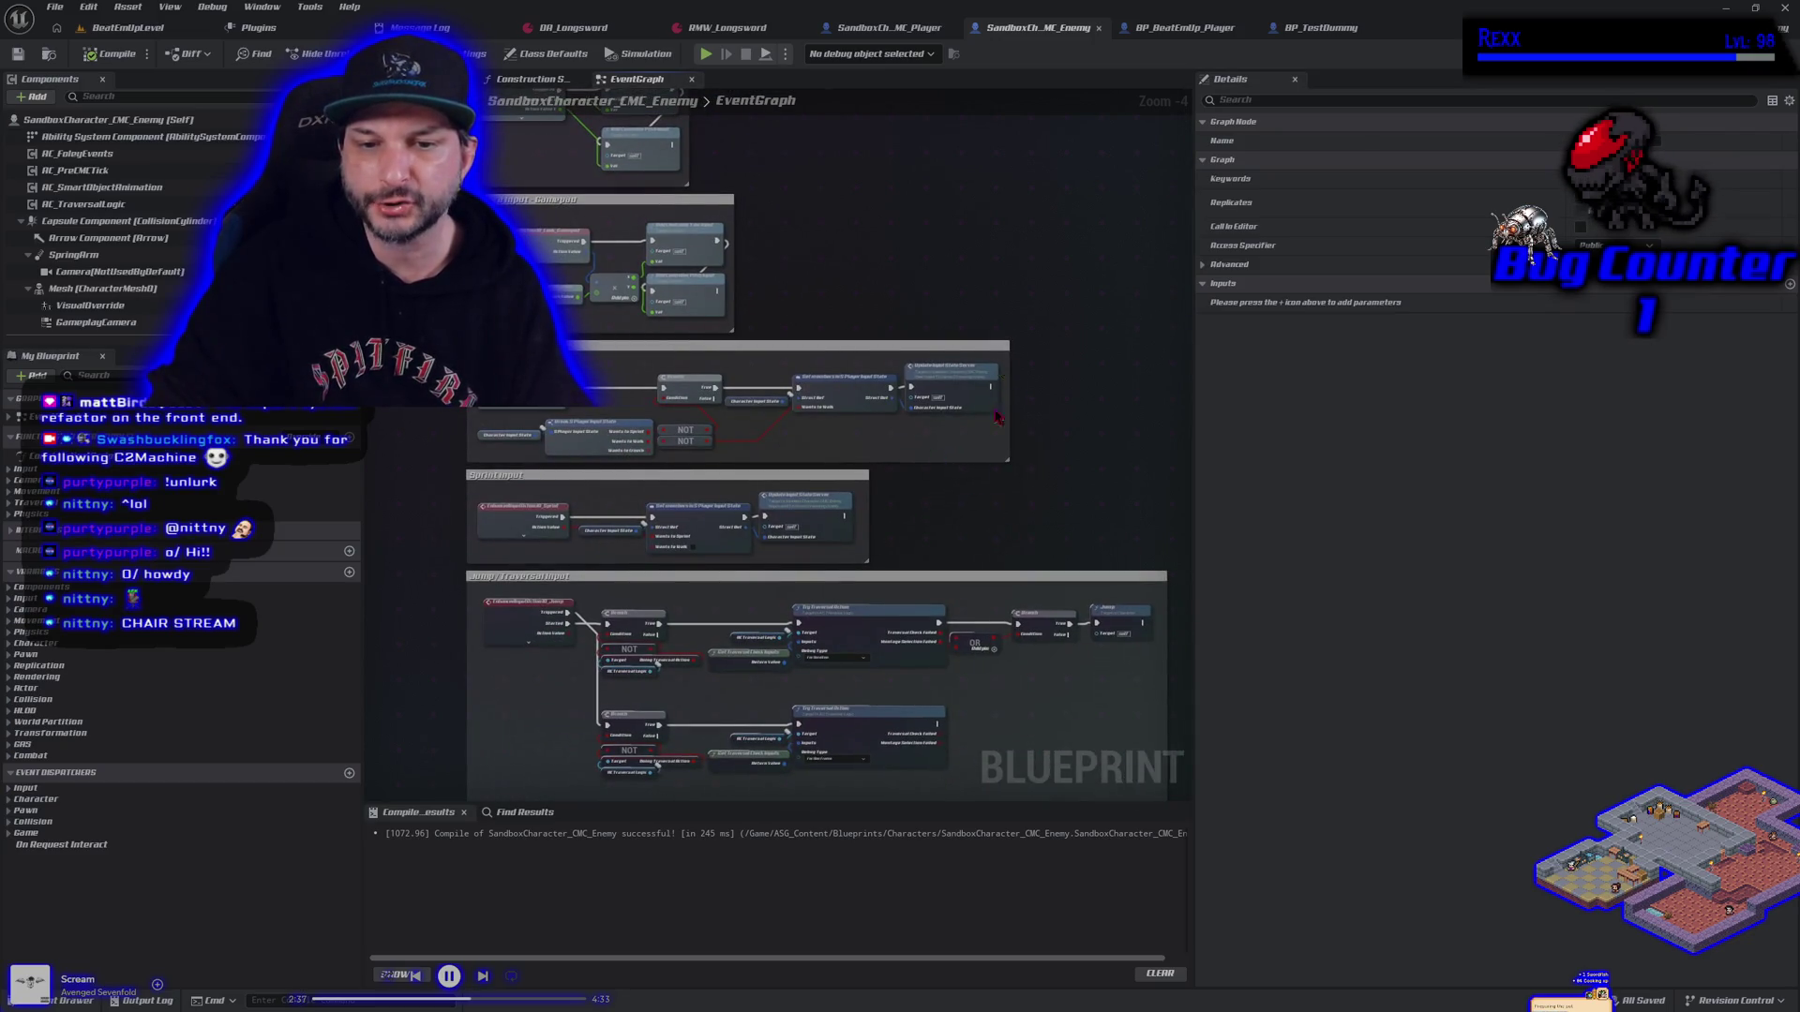
{"action": "left_click_drag", "start_coordinate": [999, 419], "coordinate": [900, 694]}
{"action": "scroll", "coordinate": [780, 653], "scroll_direction": "up", "scroll_amount": 3}
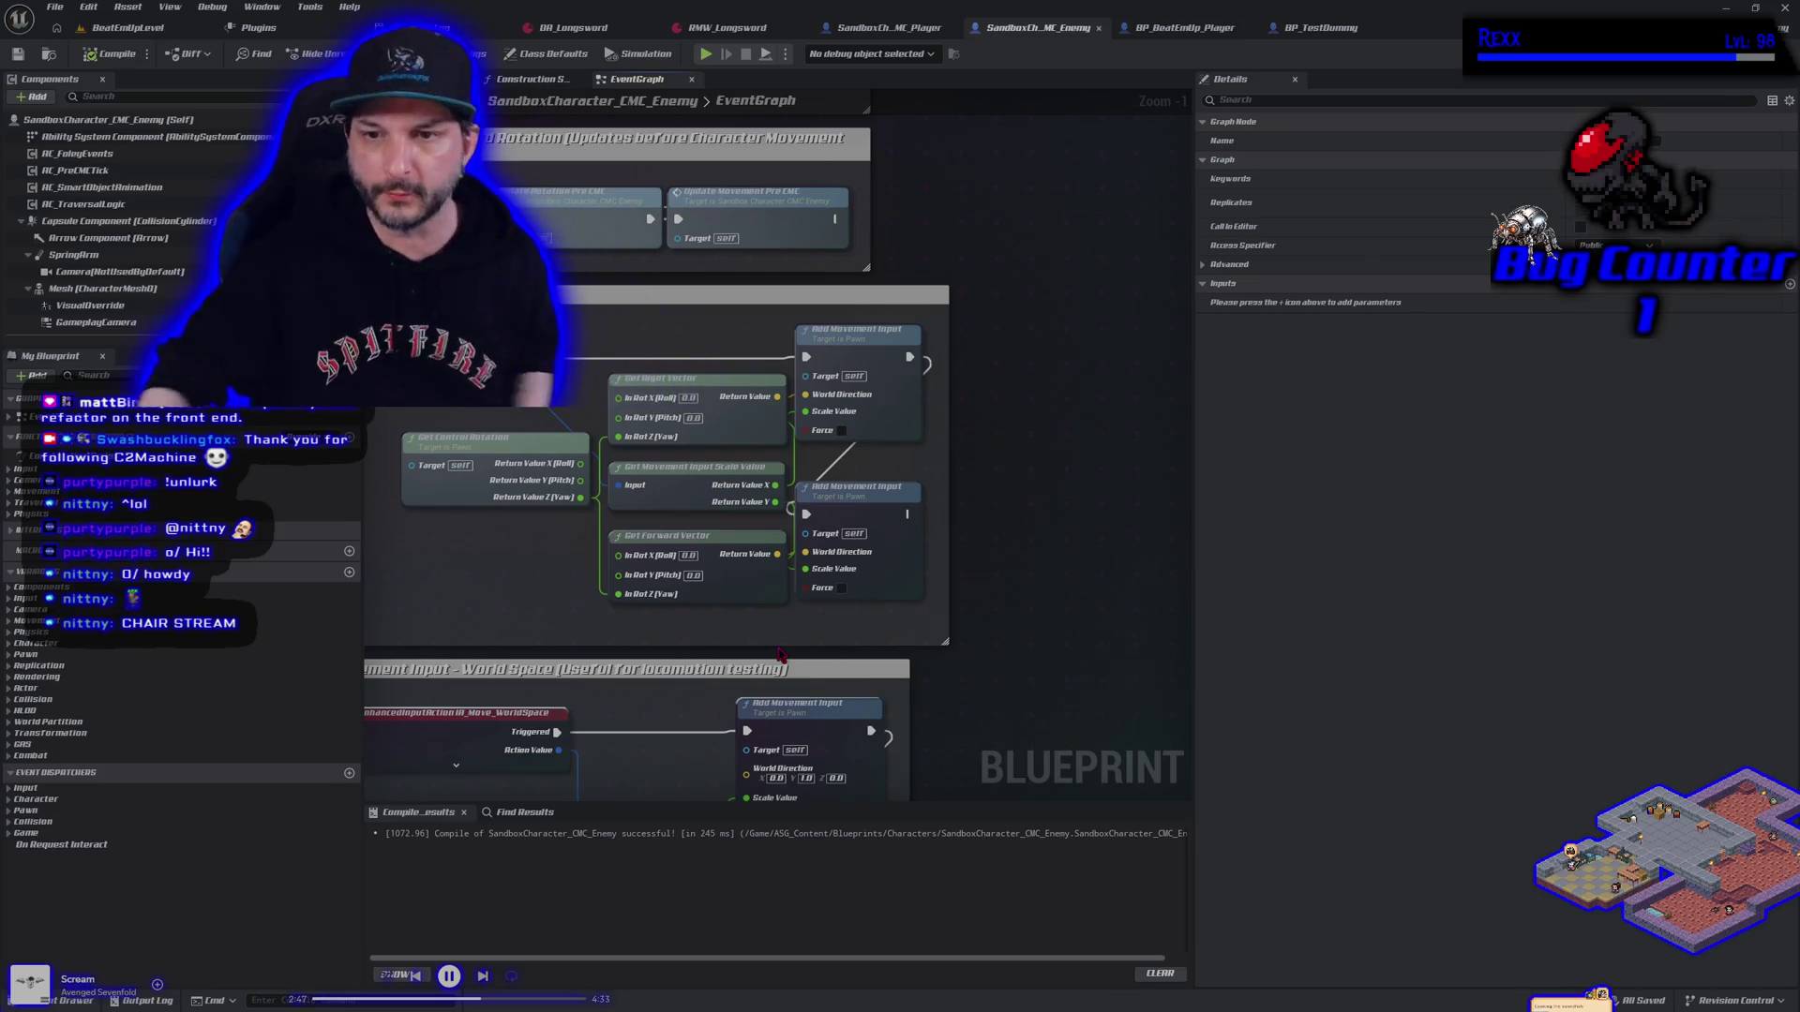
{"action": "left_click_drag", "start_coordinate": [994, 433], "coordinate": [1036, 422]}
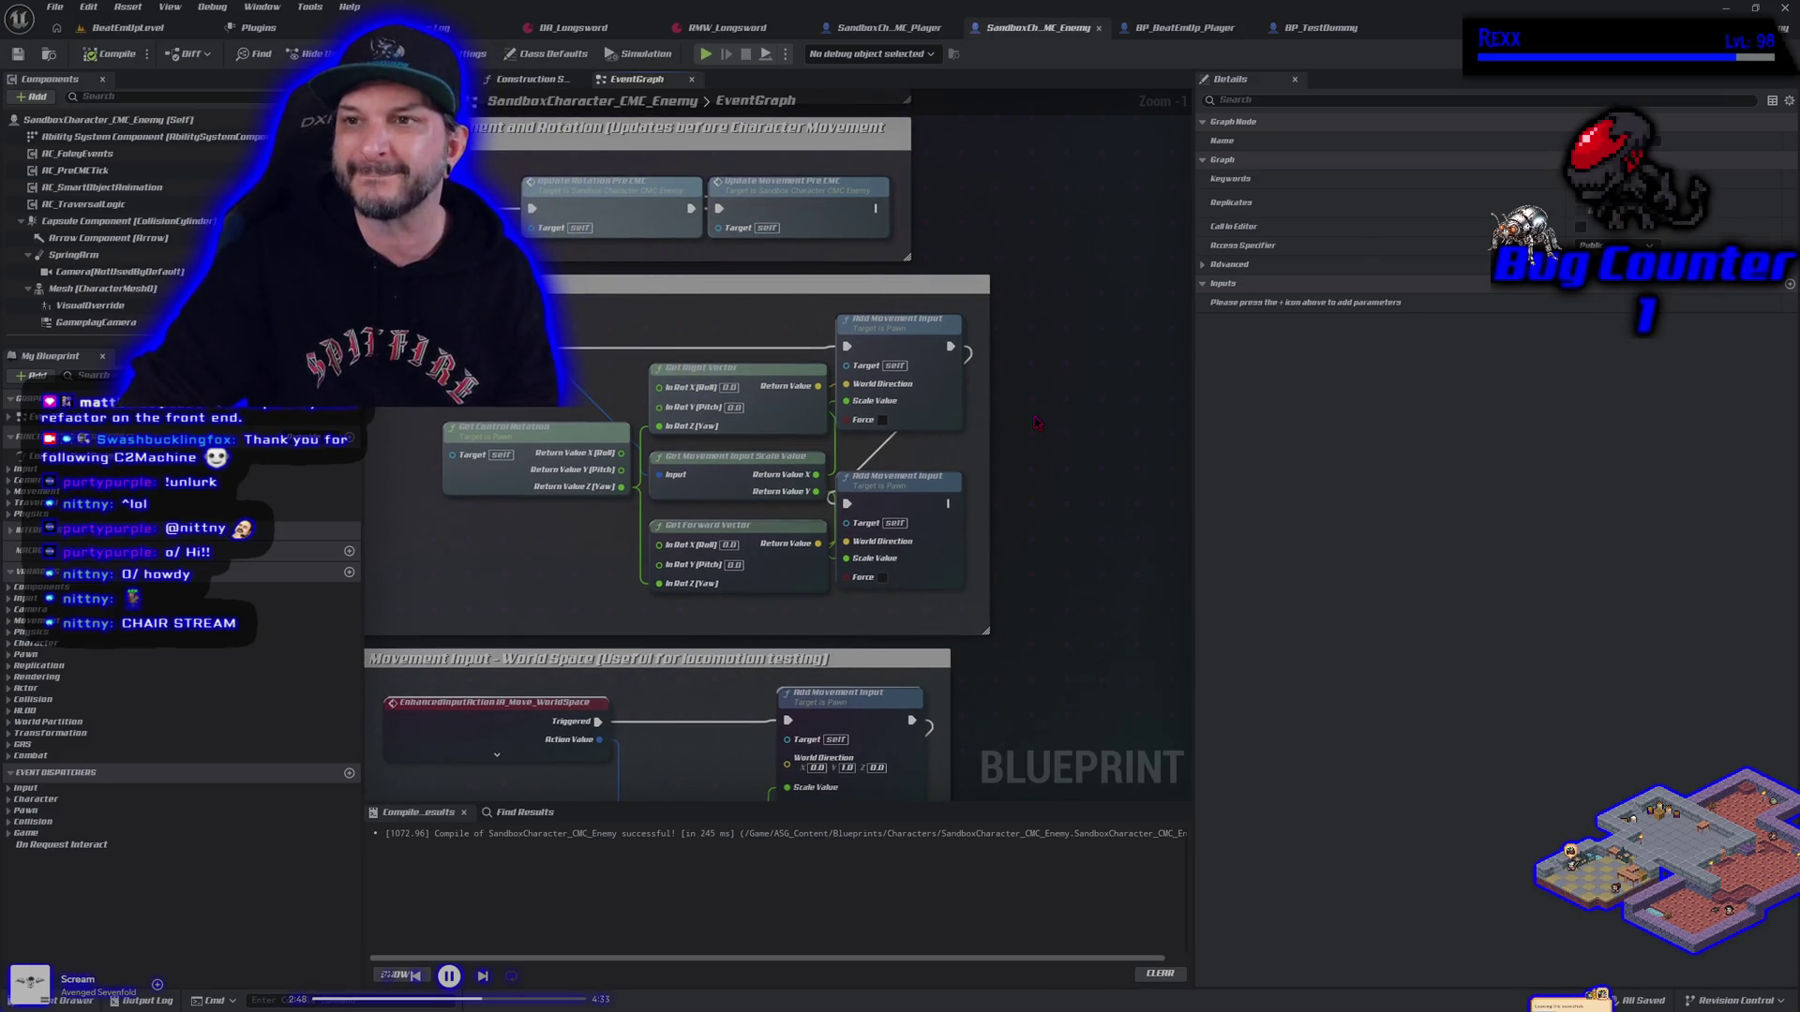
Compare the BP_BeatEmUp_Player, player and enemy graphs, ending on BP_TestDummy's graph
{"action": "left_click", "coordinate": [1179, 28]}
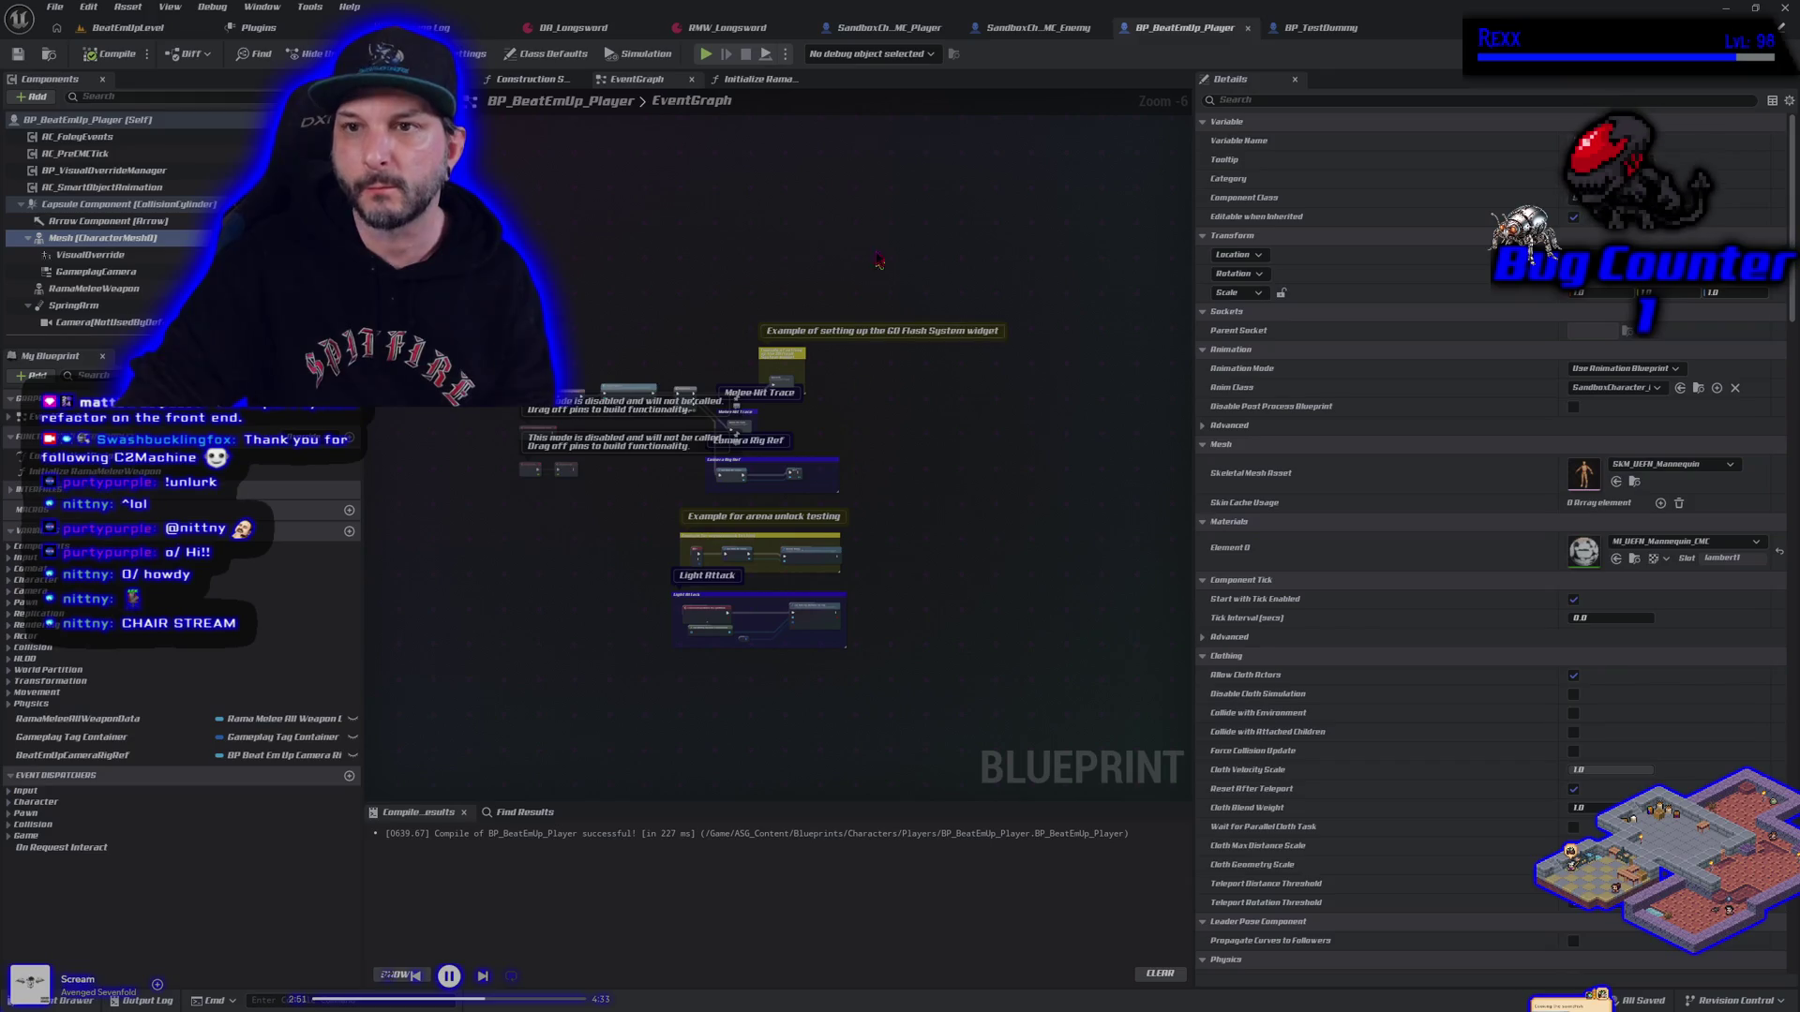
{"action": "left_click", "coordinate": [882, 28]}
{"action": "scroll", "coordinate": [760, 453], "scroll_direction": "down", "scroll_amount": 3}
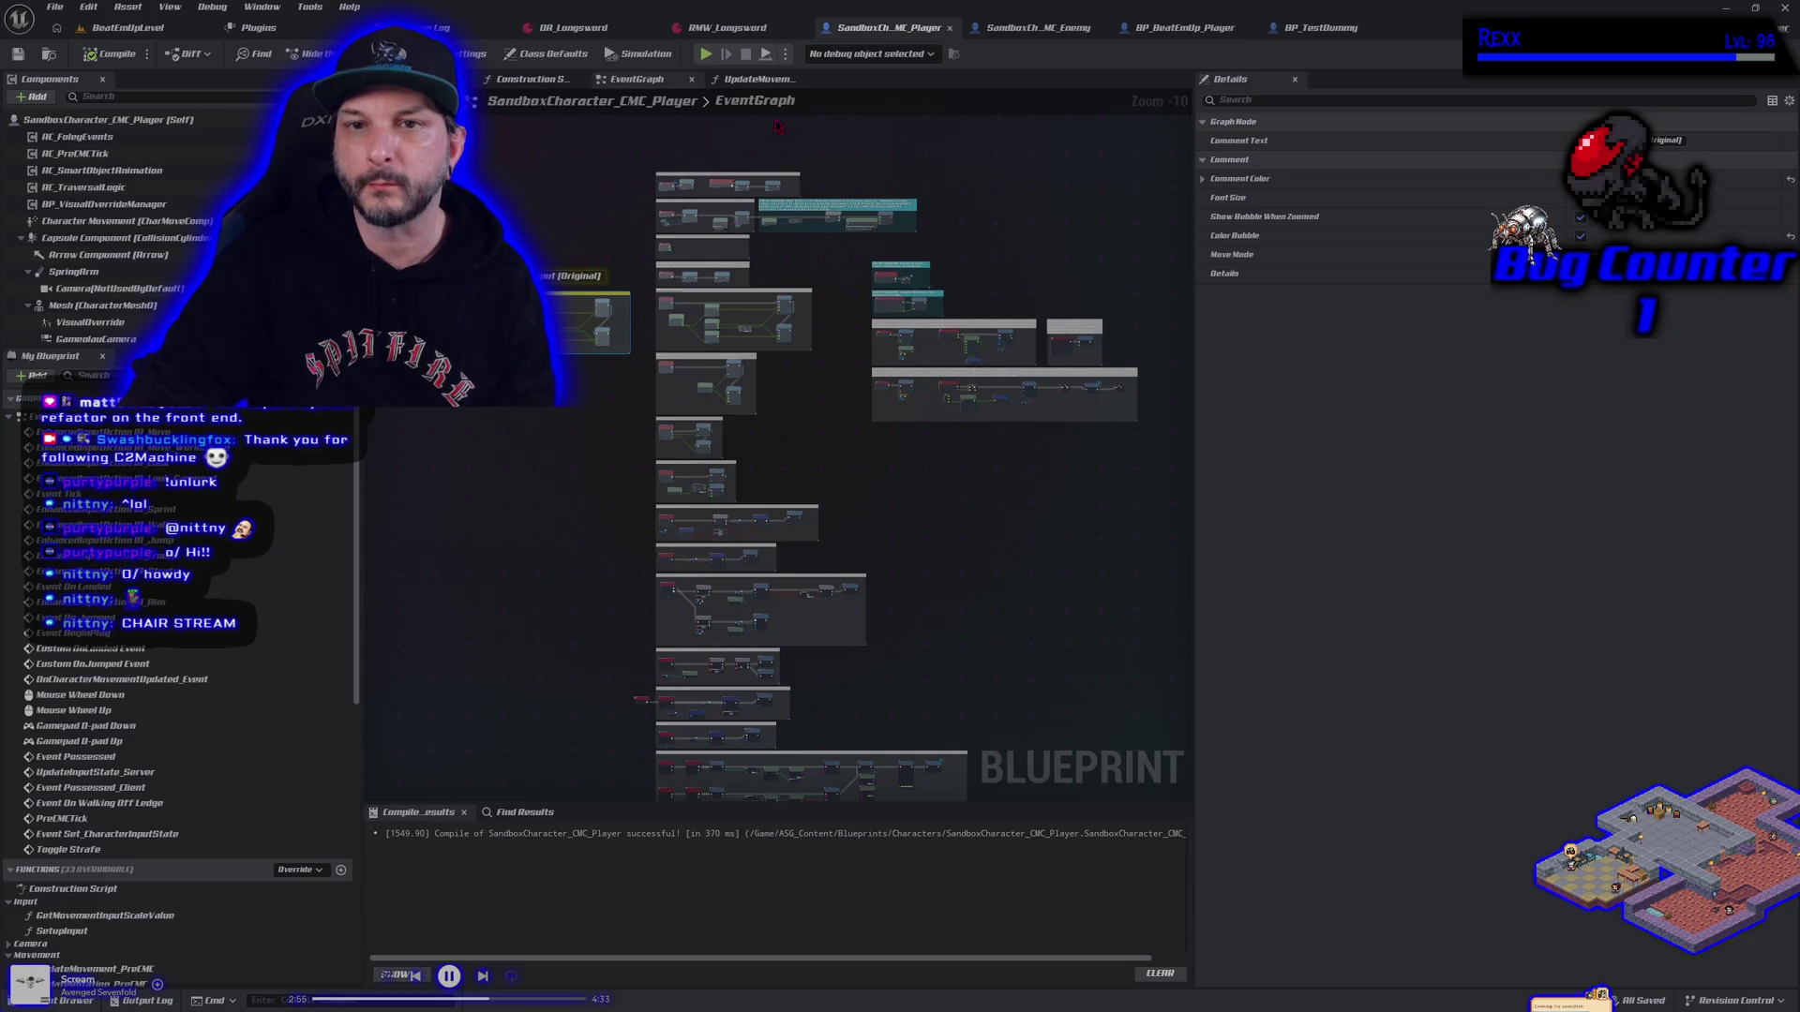
{"action": "left_click", "coordinate": [1038, 29]}
{"action": "scroll", "coordinate": [943, 283], "scroll_direction": "down", "scroll_amount": 5}
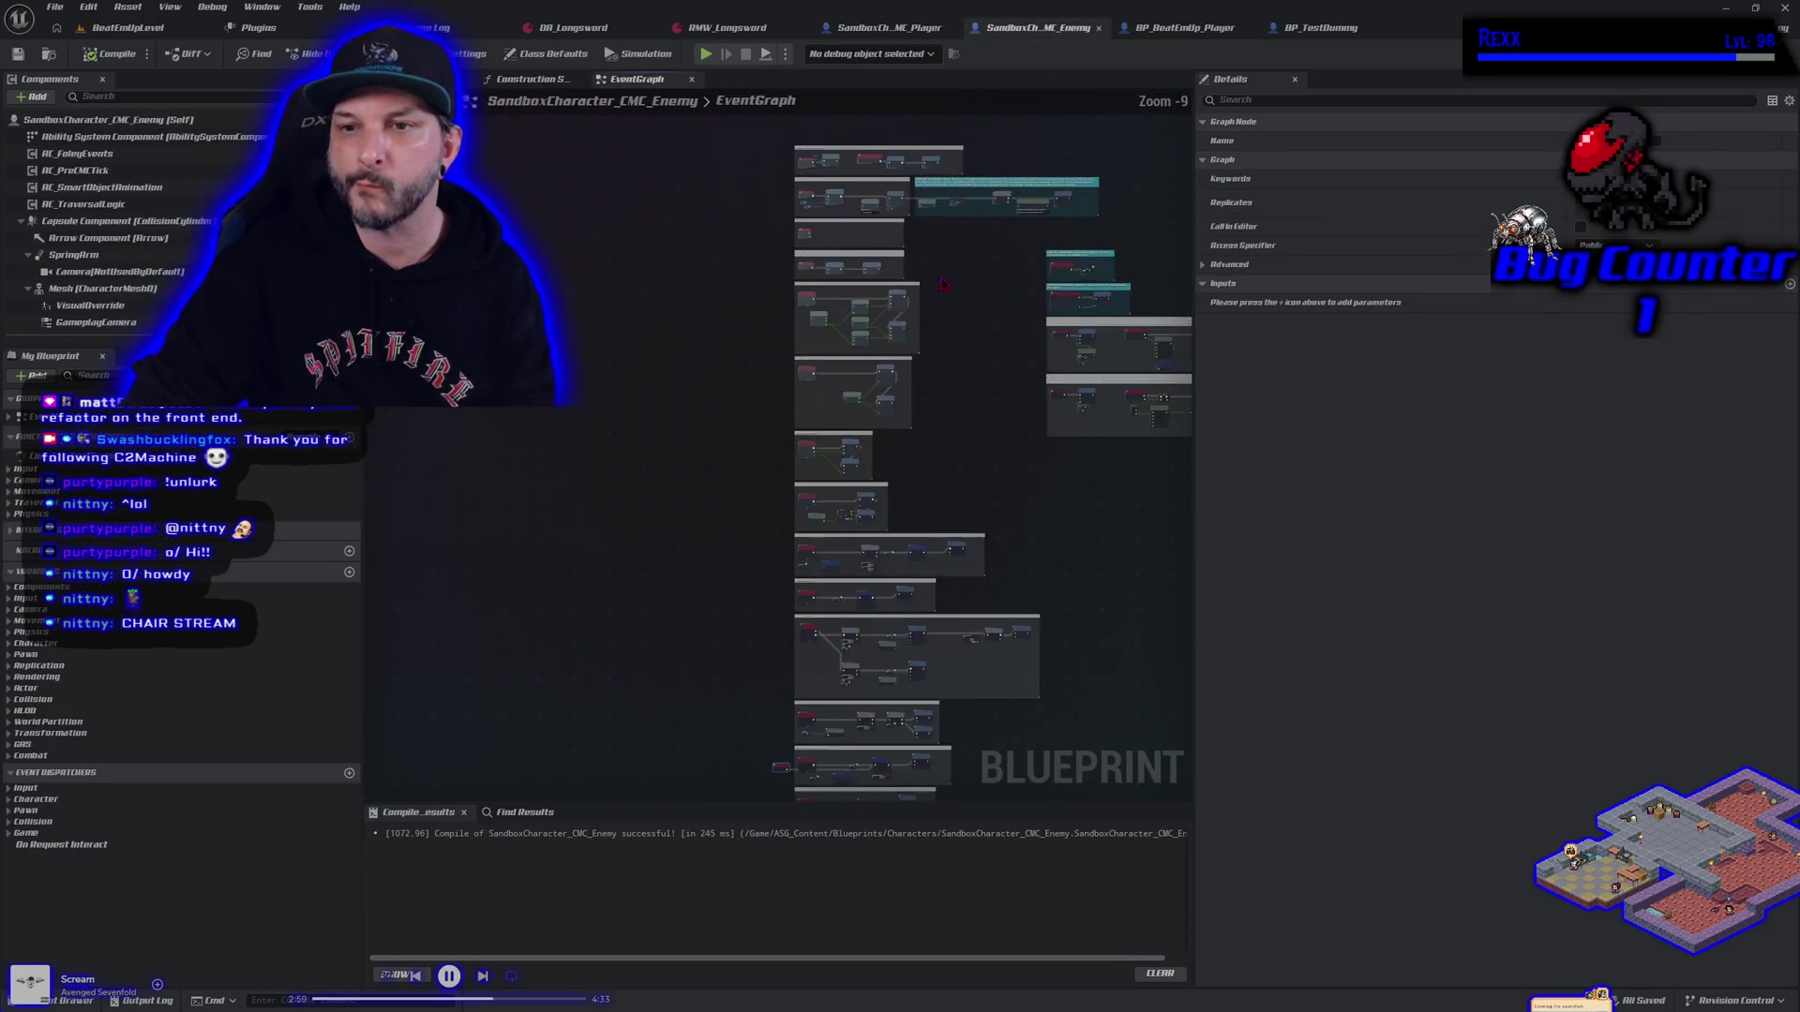
{"action": "left_click_drag", "start_coordinate": [944, 283], "coordinate": [836, 338]}
{"action": "left_click", "coordinate": [1186, 29]}
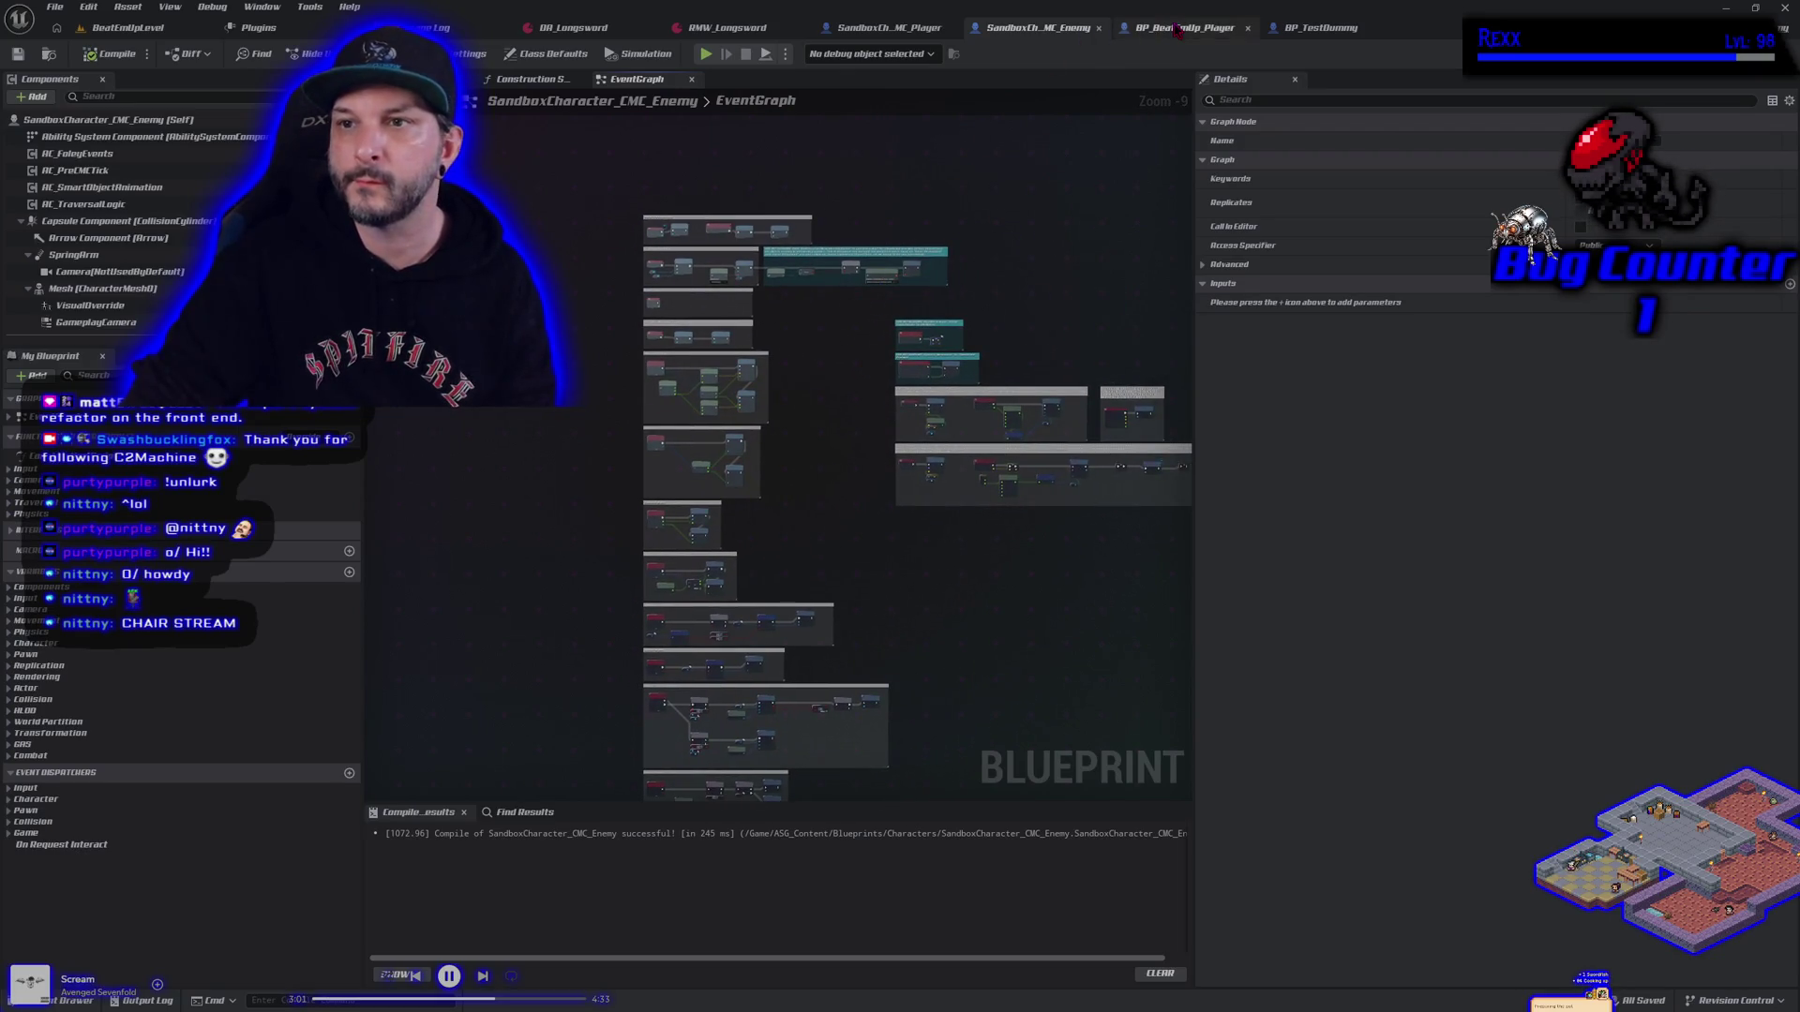
{"action": "scroll", "coordinate": [900, 369], "scroll_direction": "up", "scroll_amount": 8}
{"action": "scroll", "coordinate": [900, 369], "scroll_direction": "down", "scroll_amount": 2}
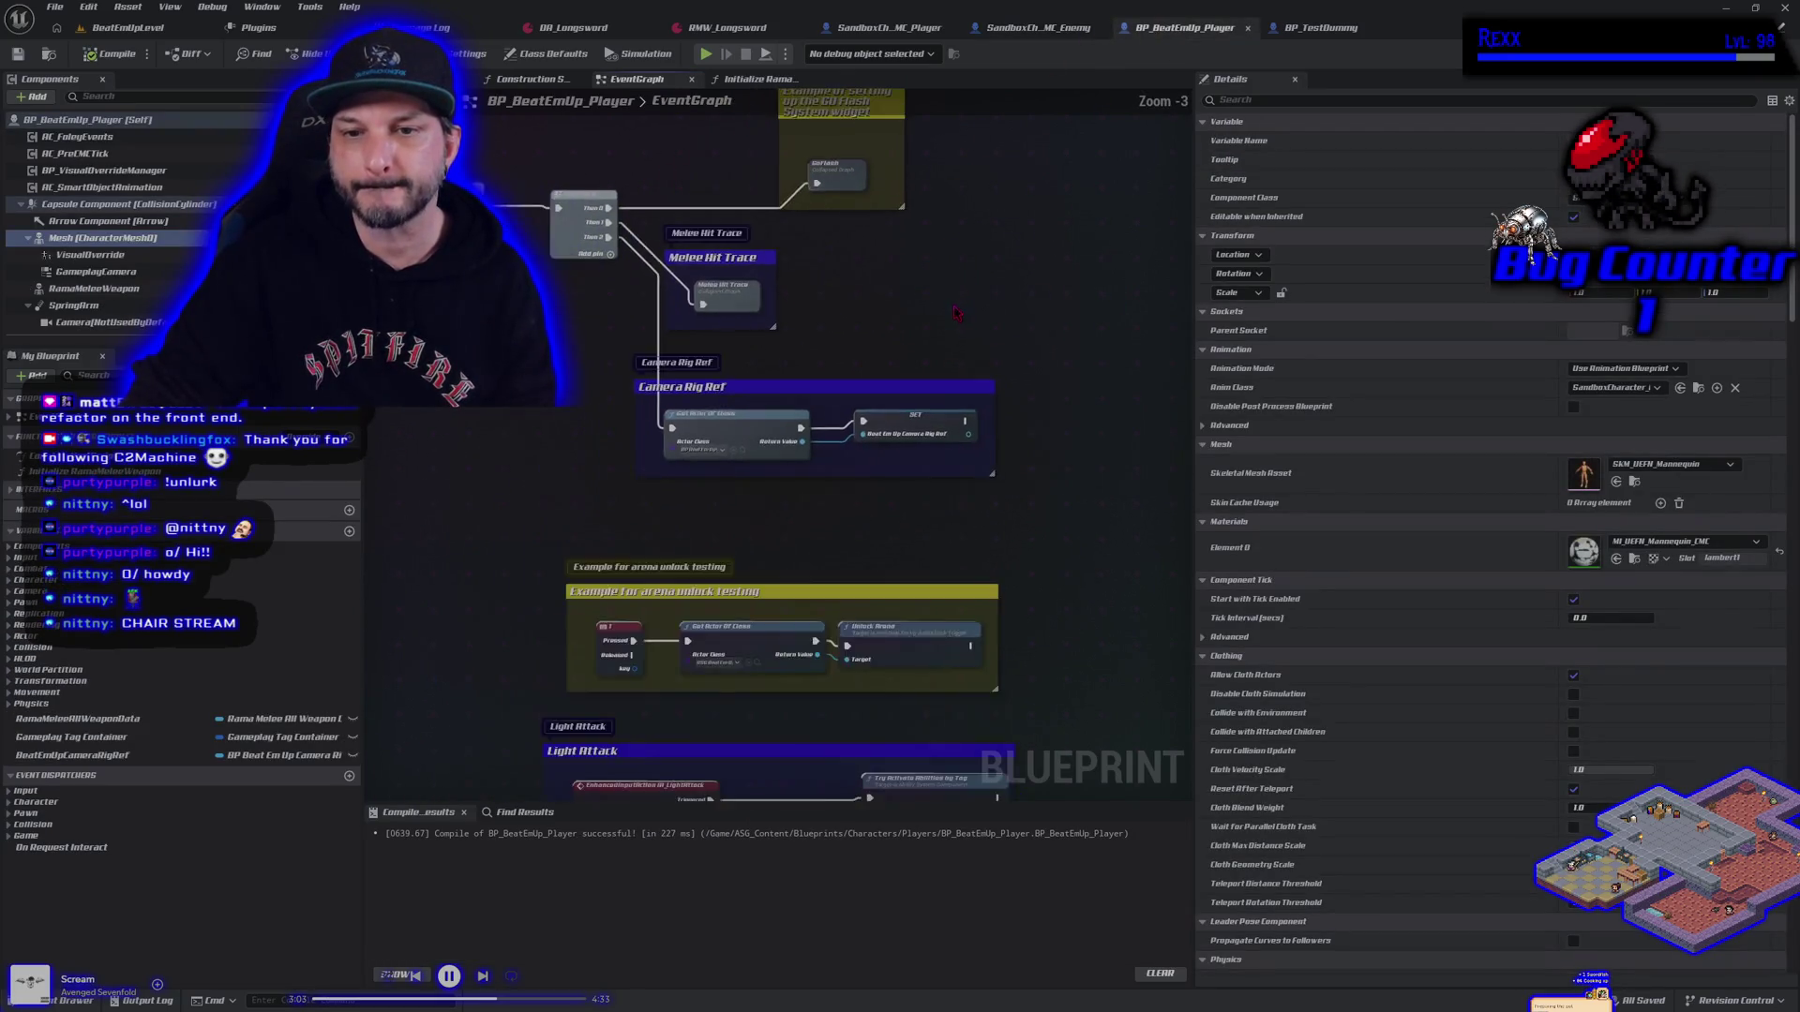
{"action": "mouse_move", "coordinate": [973, 459]}
{"action": "left_mouse_down"}
{"action": "mouse_move", "coordinate": [949, 340]}
{"action": "mouse_move", "coordinate": [868, 425]}
{"action": "left_mouse_up"}
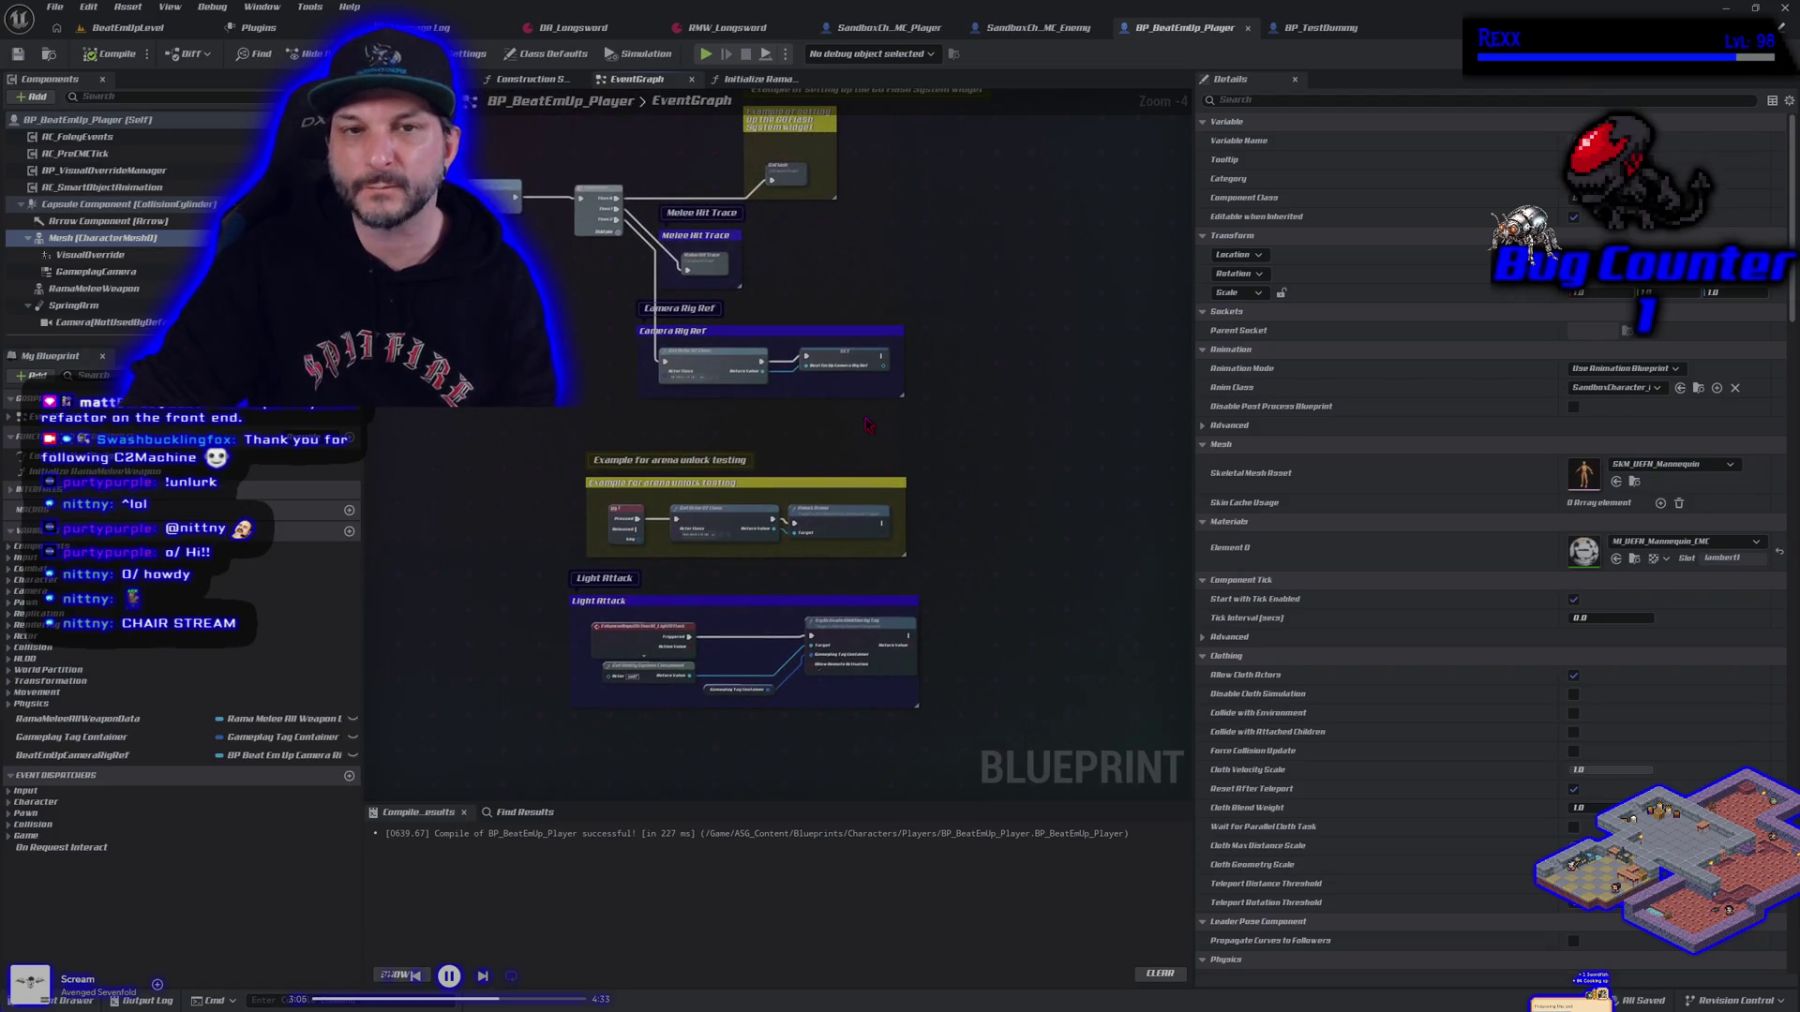
{"action": "left_click", "coordinate": [1307, 28]}
{"action": "scroll", "coordinate": [671, 548], "scroll_direction": "up", "scroll_amount": 2}
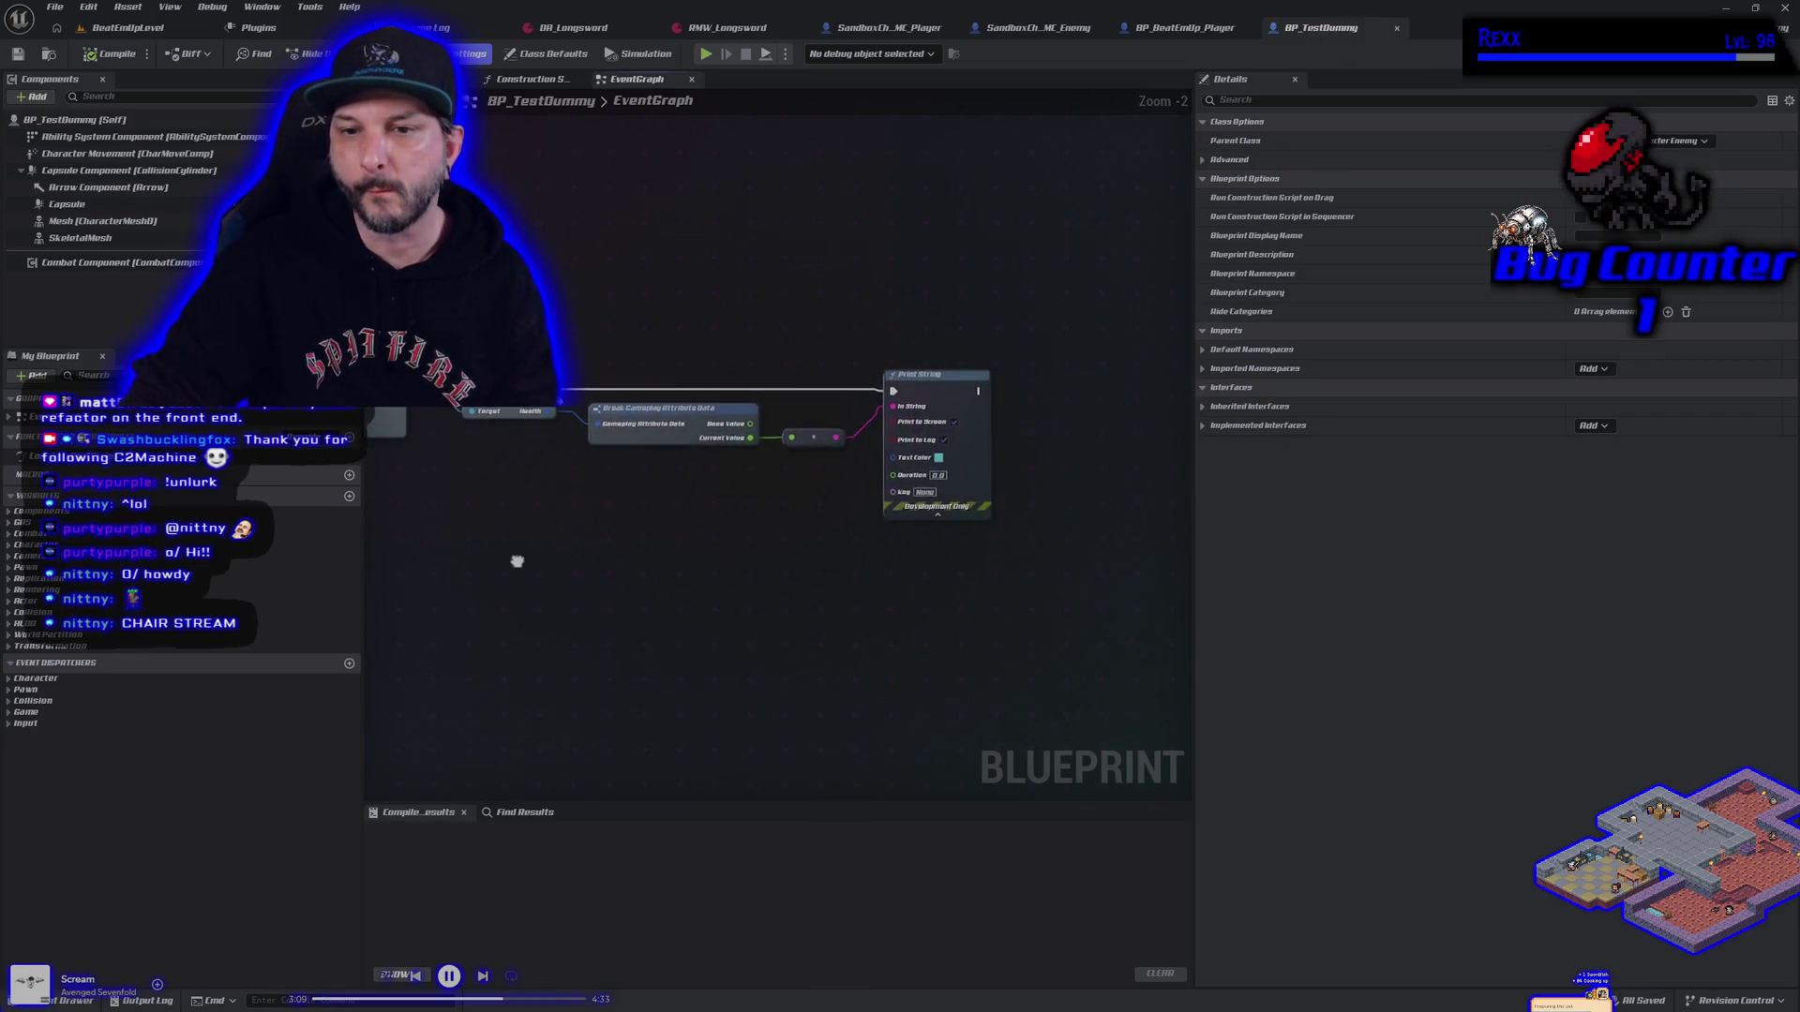
Pan across the BP_TestDummy nodes, then go back to the BeatEmUpLevel viewport
{"action": "scroll", "coordinate": [886, 401], "scroll_direction": "down", "scroll_amount": 2}
{"action": "left_click_drag", "start_coordinate": [886, 401], "coordinate": [786, 386]}
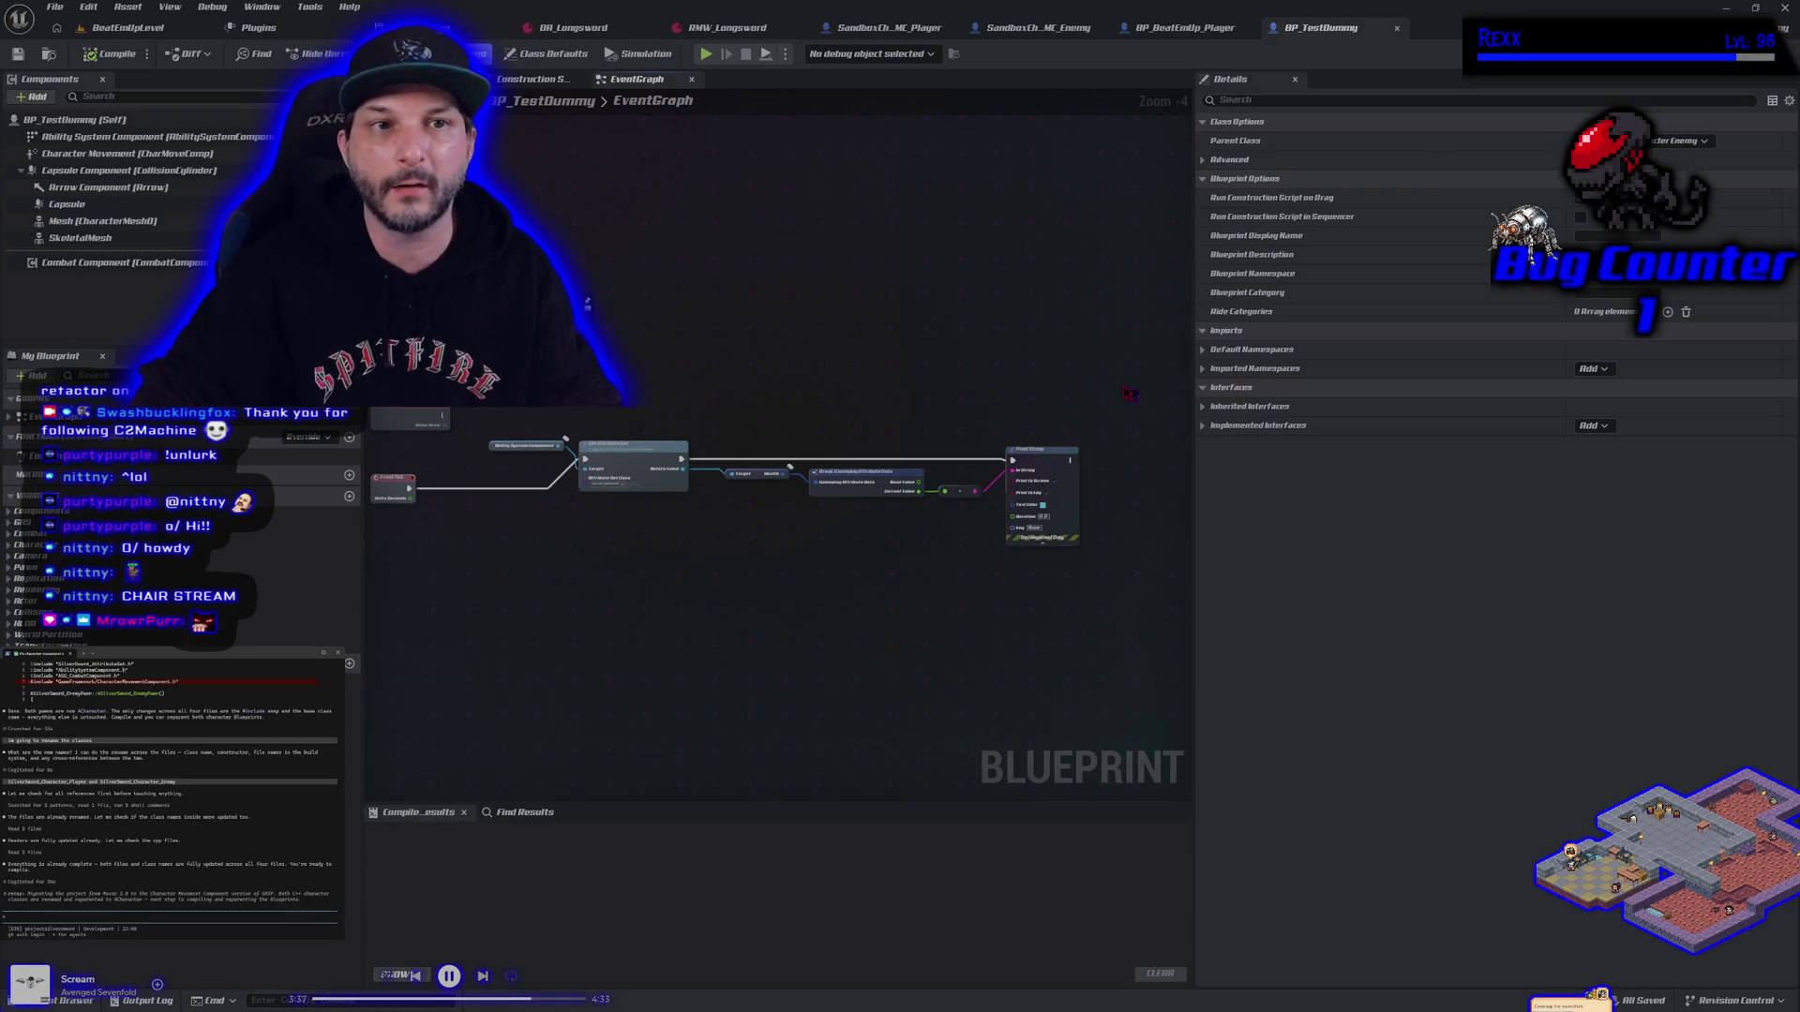
{"action": "left_click", "coordinate": [172, 35]}
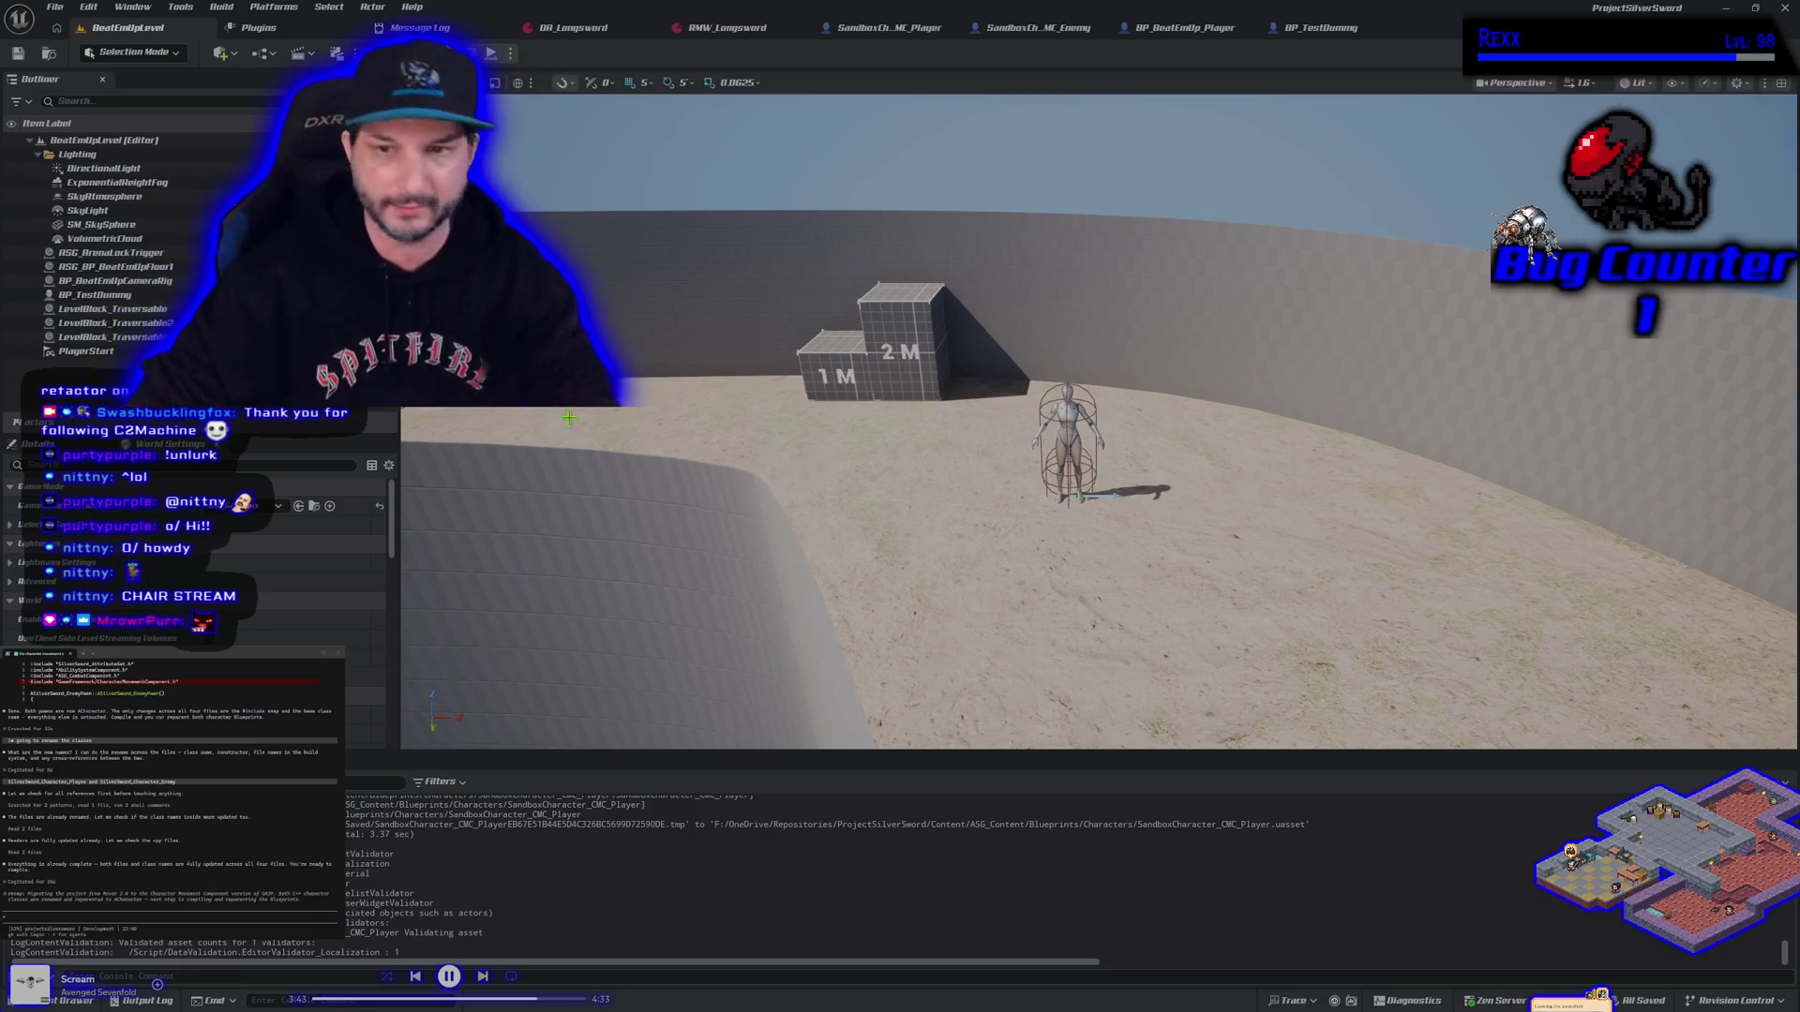
{"action": "left_click", "coordinate": [886, 27]}
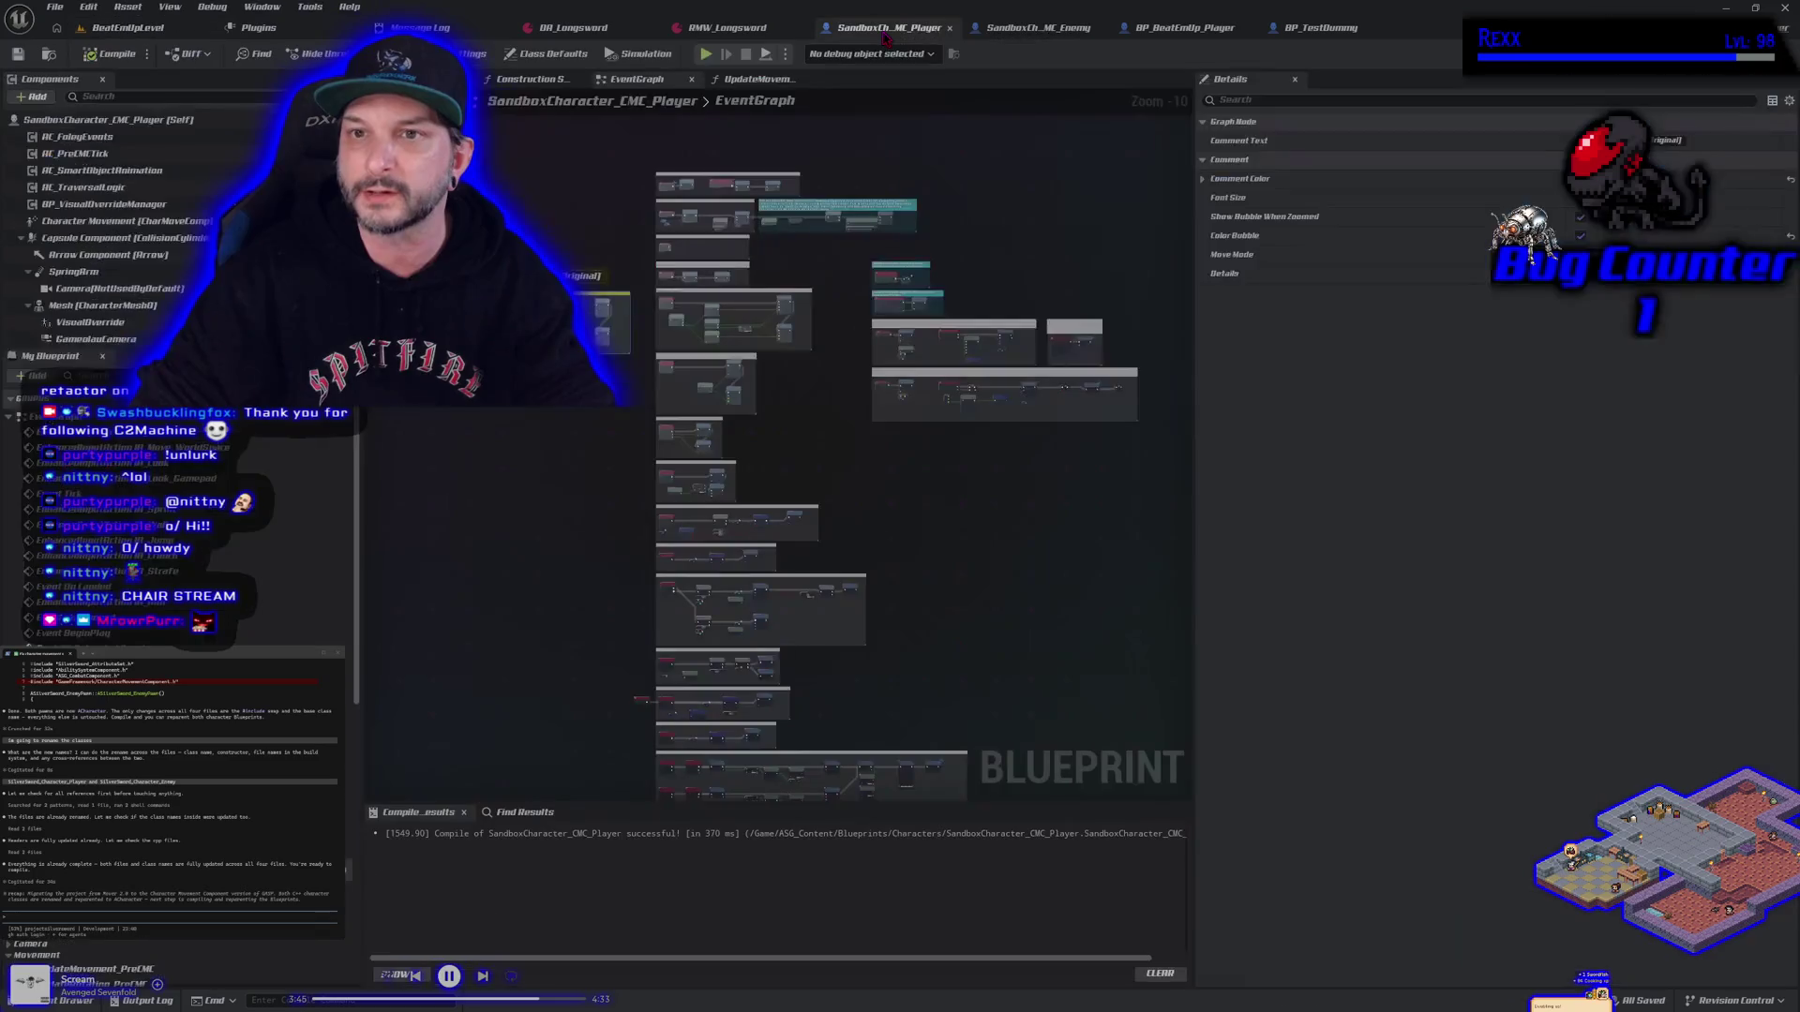
{"action": "left_click", "coordinate": [961, 515]}
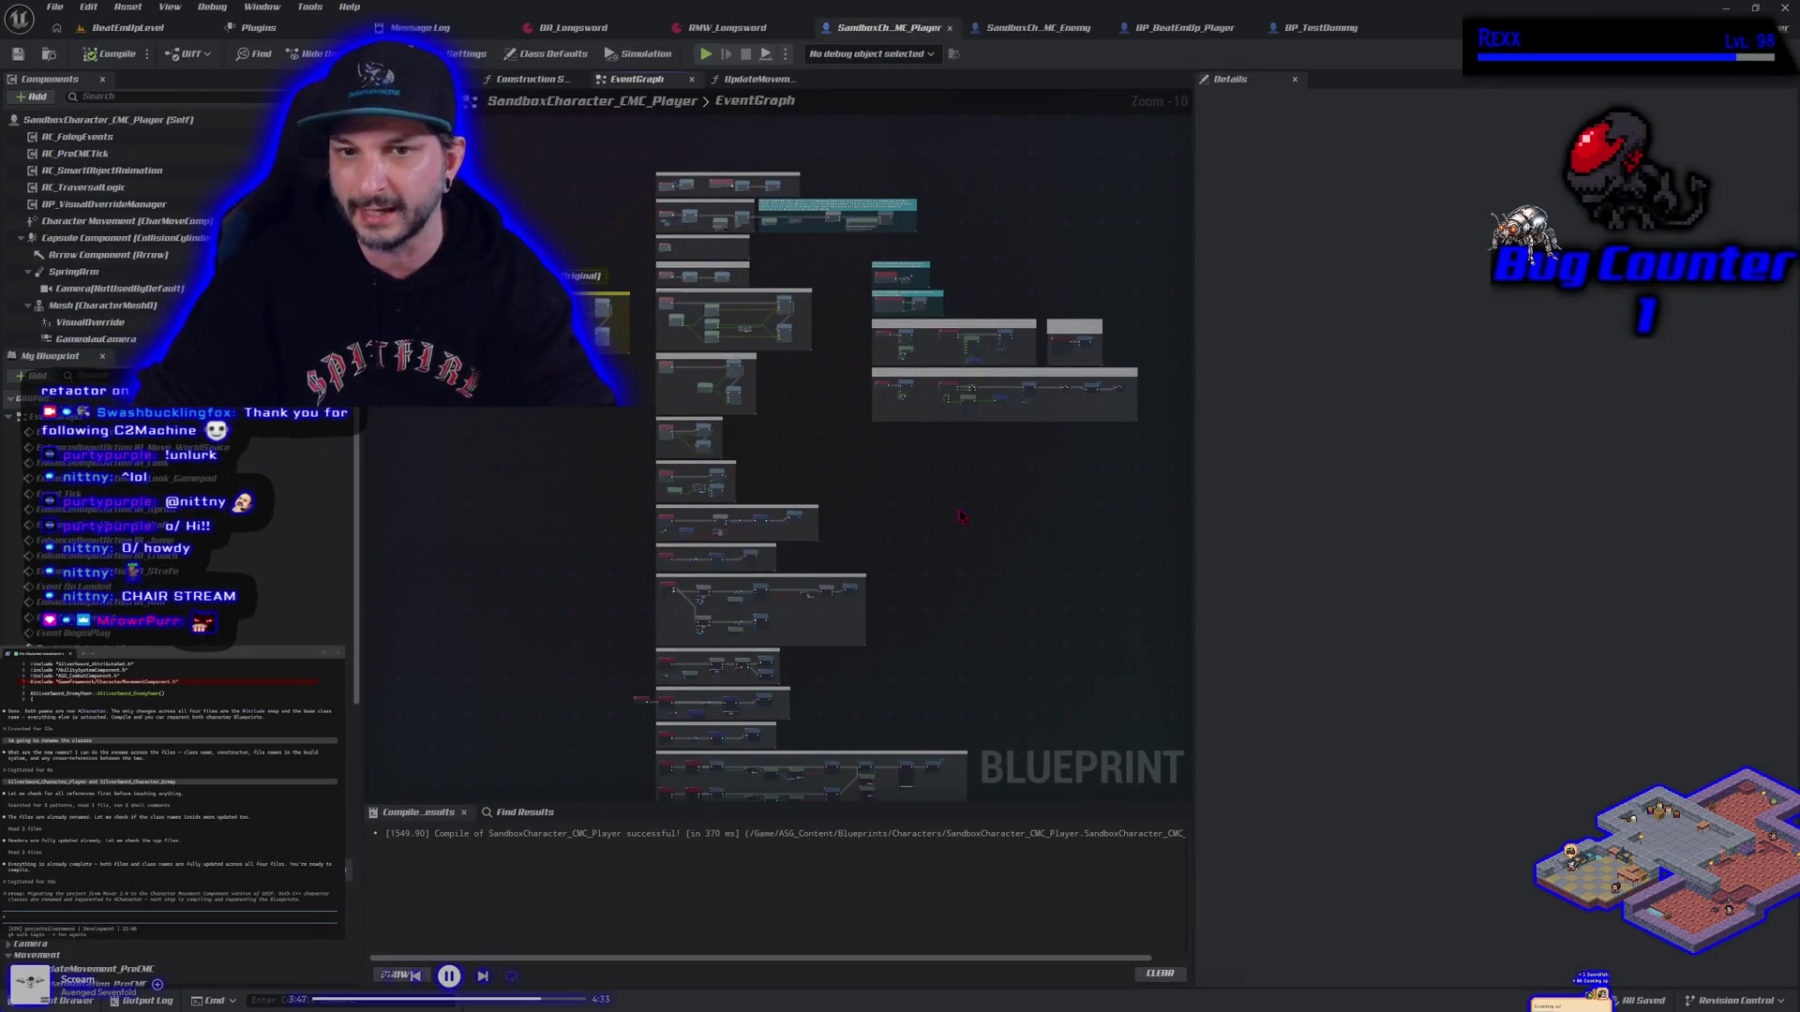
{"action": "left_click", "coordinate": [127, 27]}
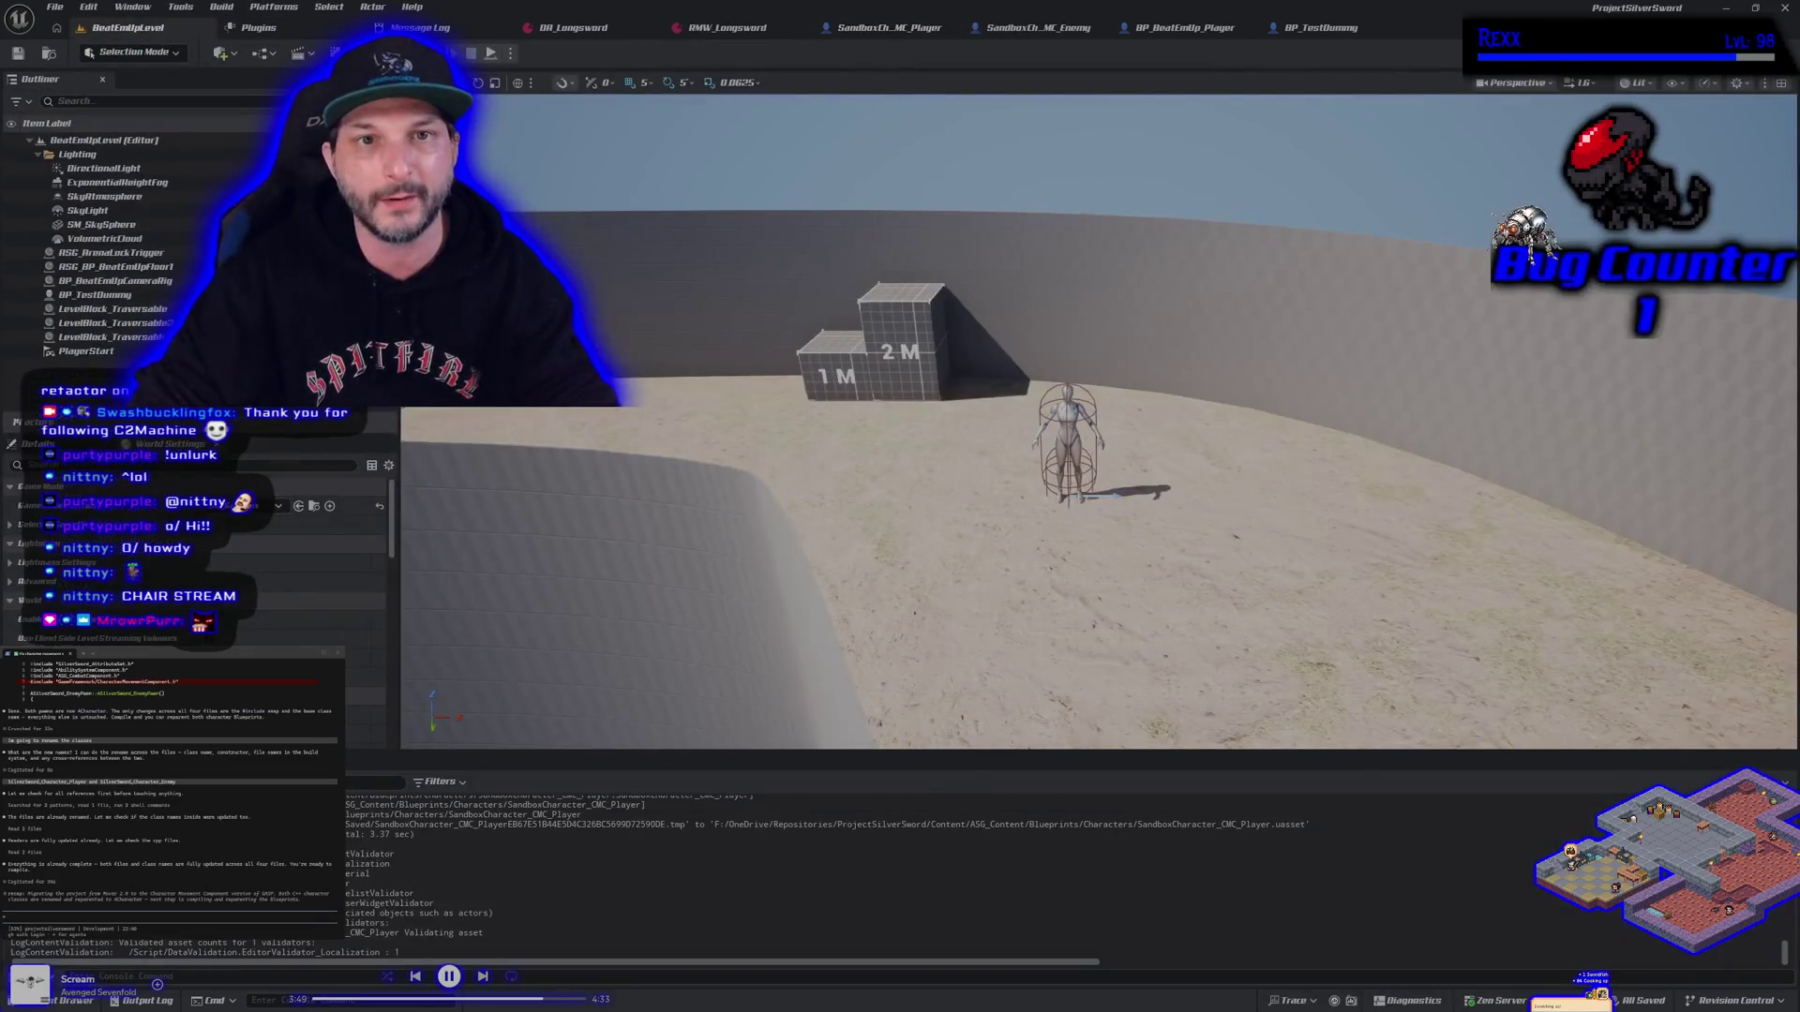
Run a Play In Editor session near the test dummy and blocks, then stop it
{"action": "key", "text": "alt+p"}
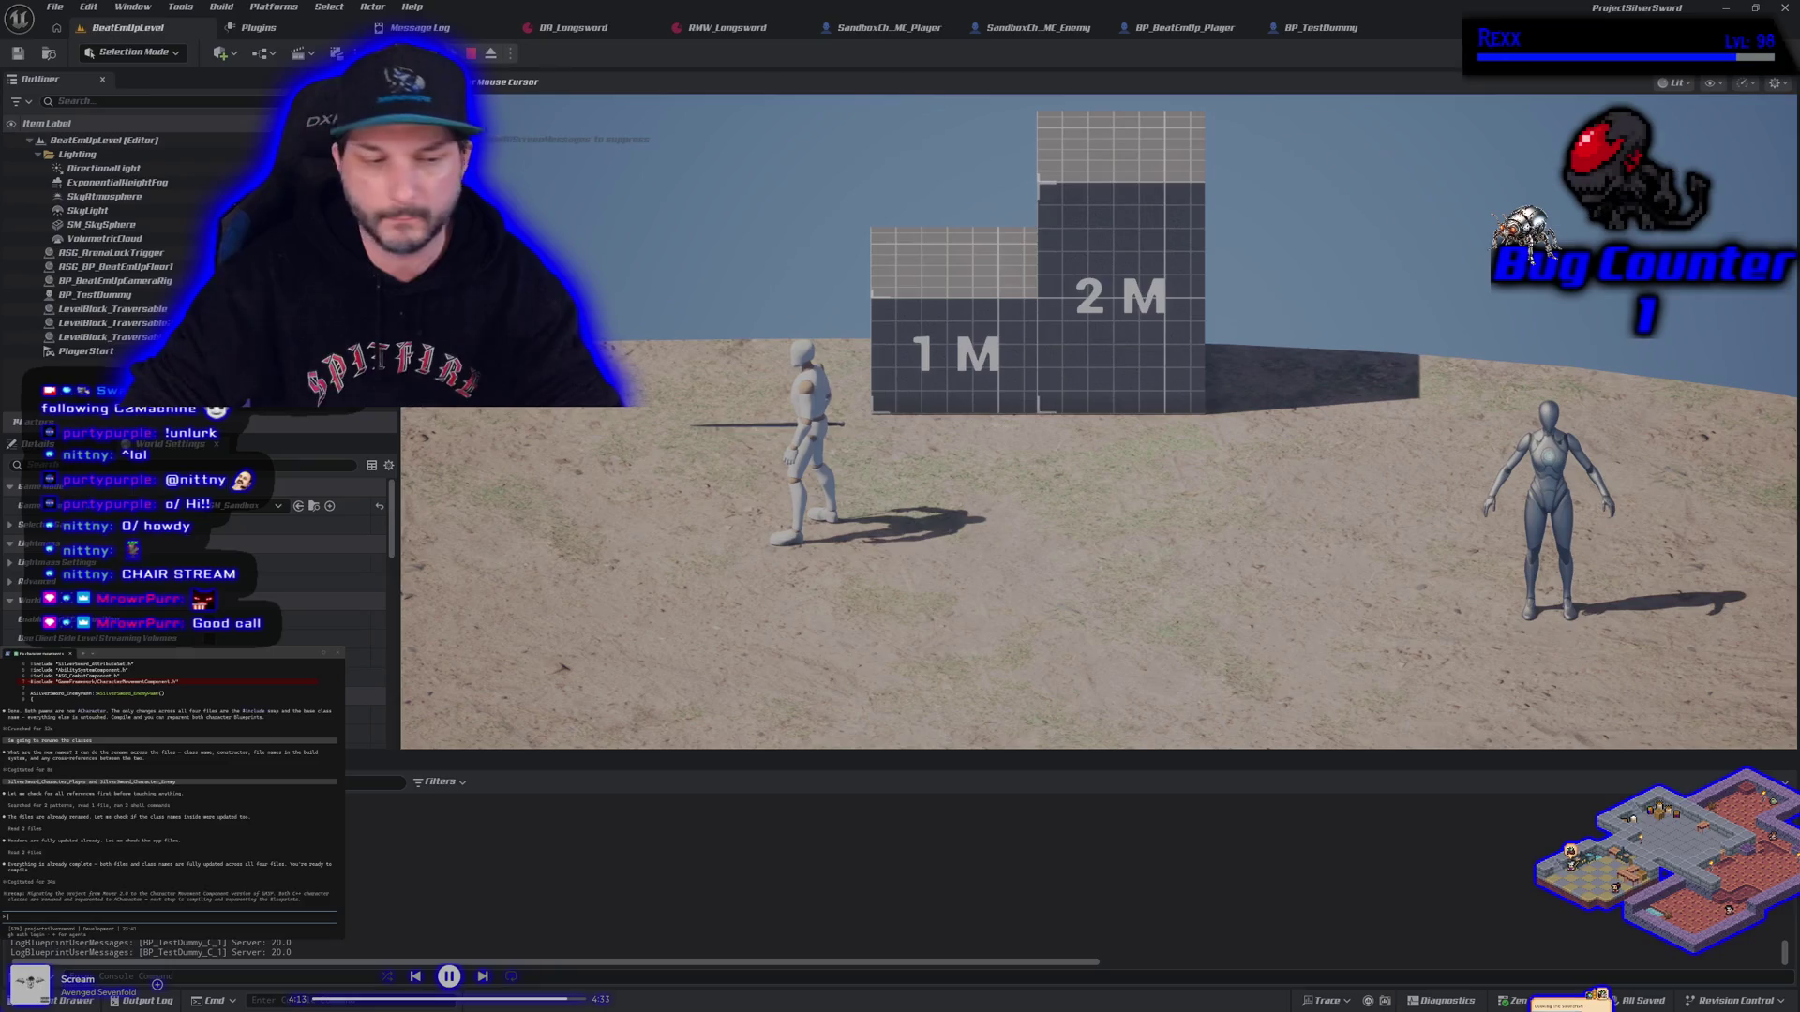
{"action": "key", "text": "Escape"}
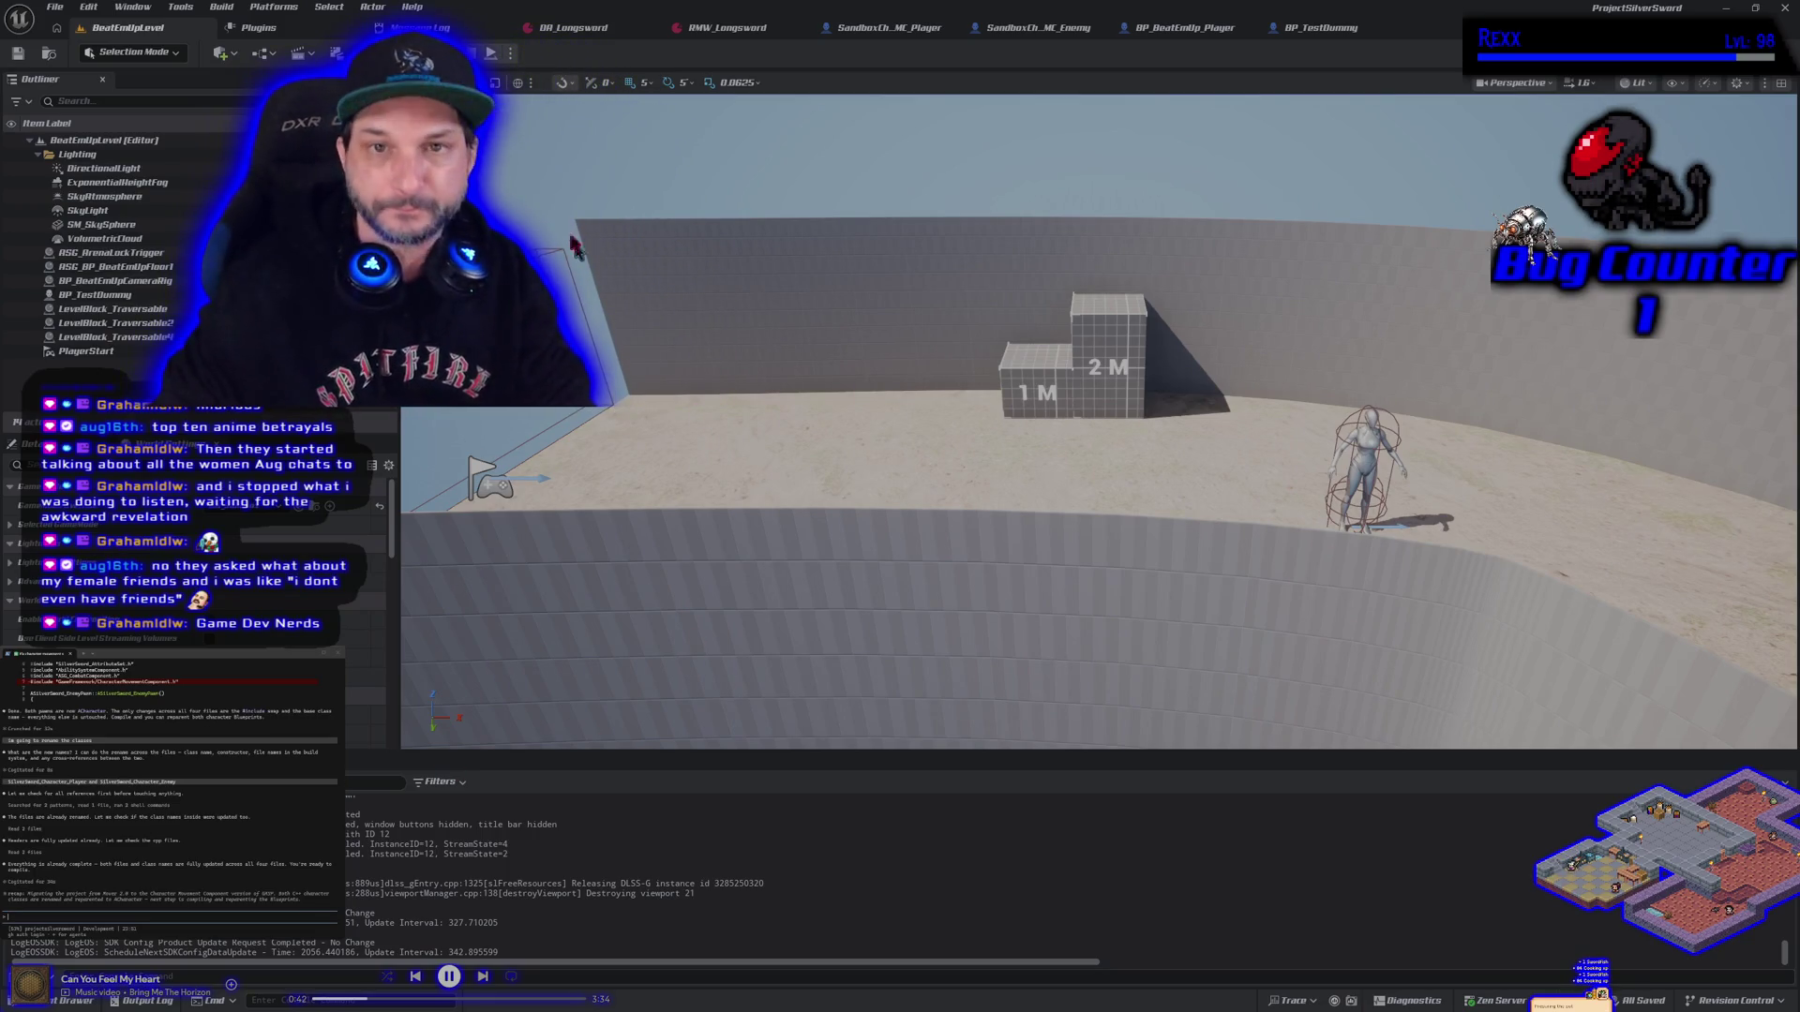
Play-test walking left and taking a lunging sword stance, then stop
{"action": "key", "text": "alt+p"}
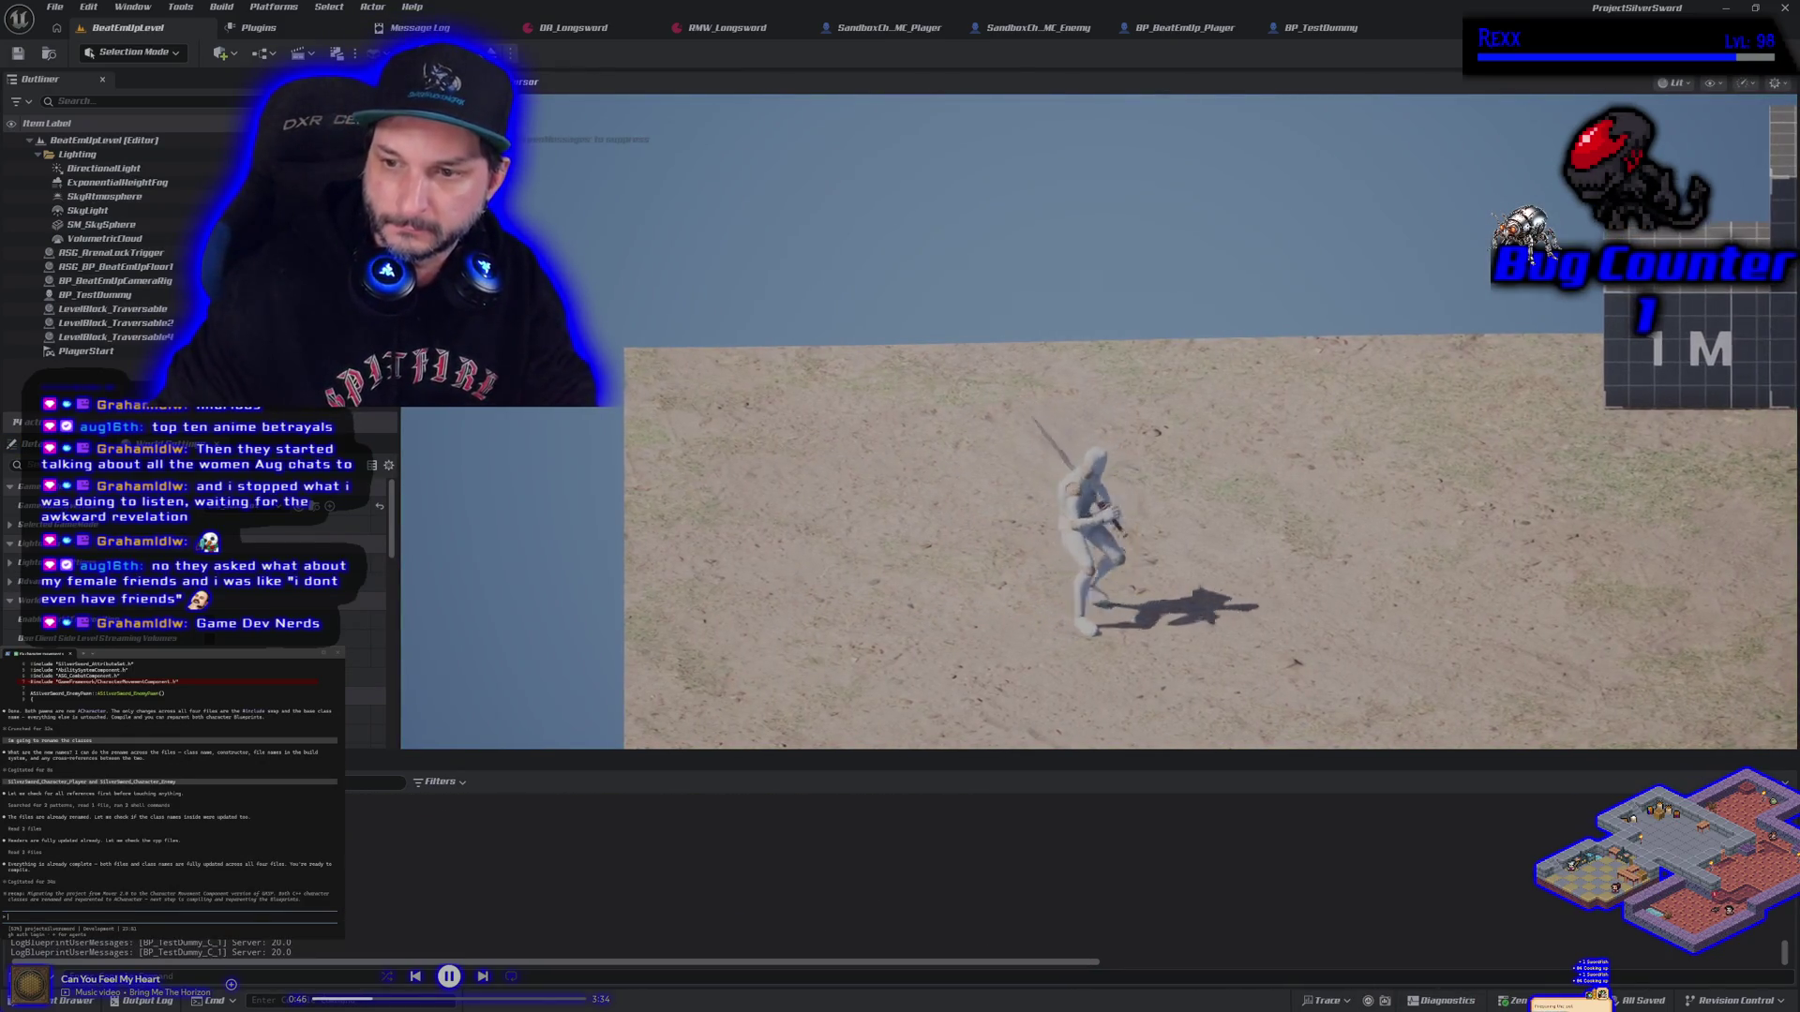
{"action": "key", "text": "a"}
{"action": "key", "text": "a"}
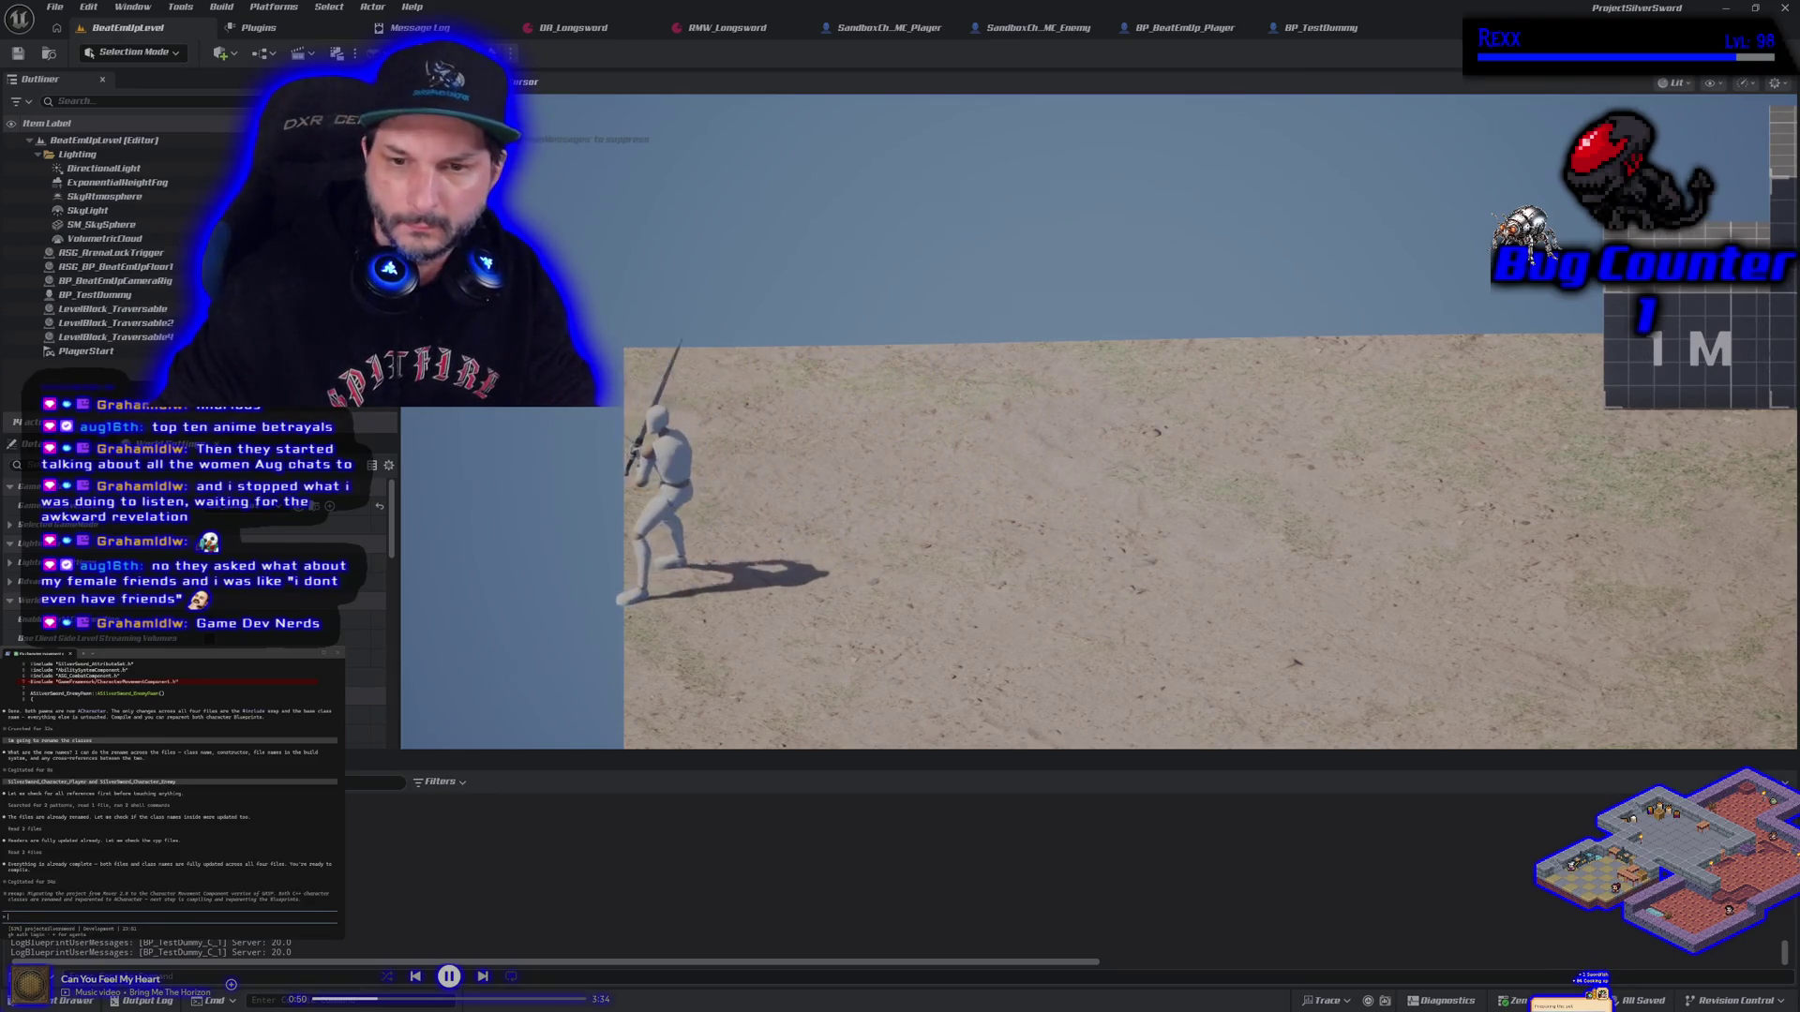
{"action": "key", "text": "j"}
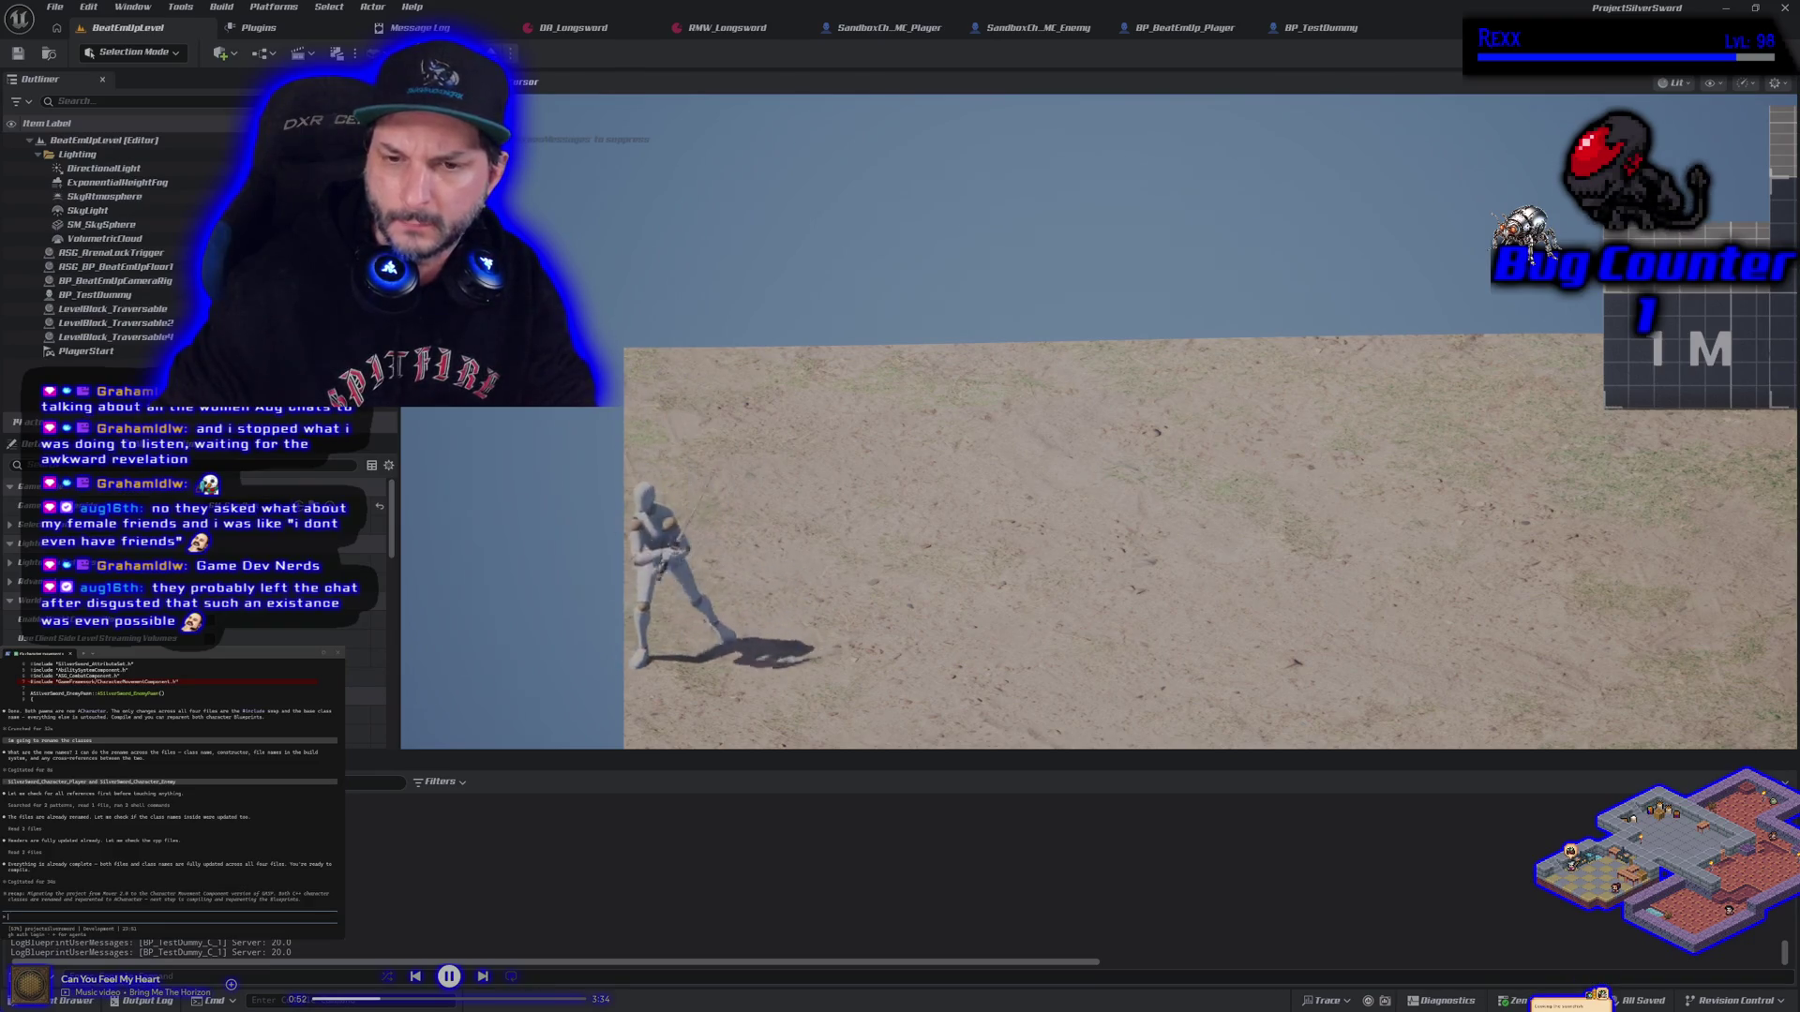
{"action": "key", "text": "d"}
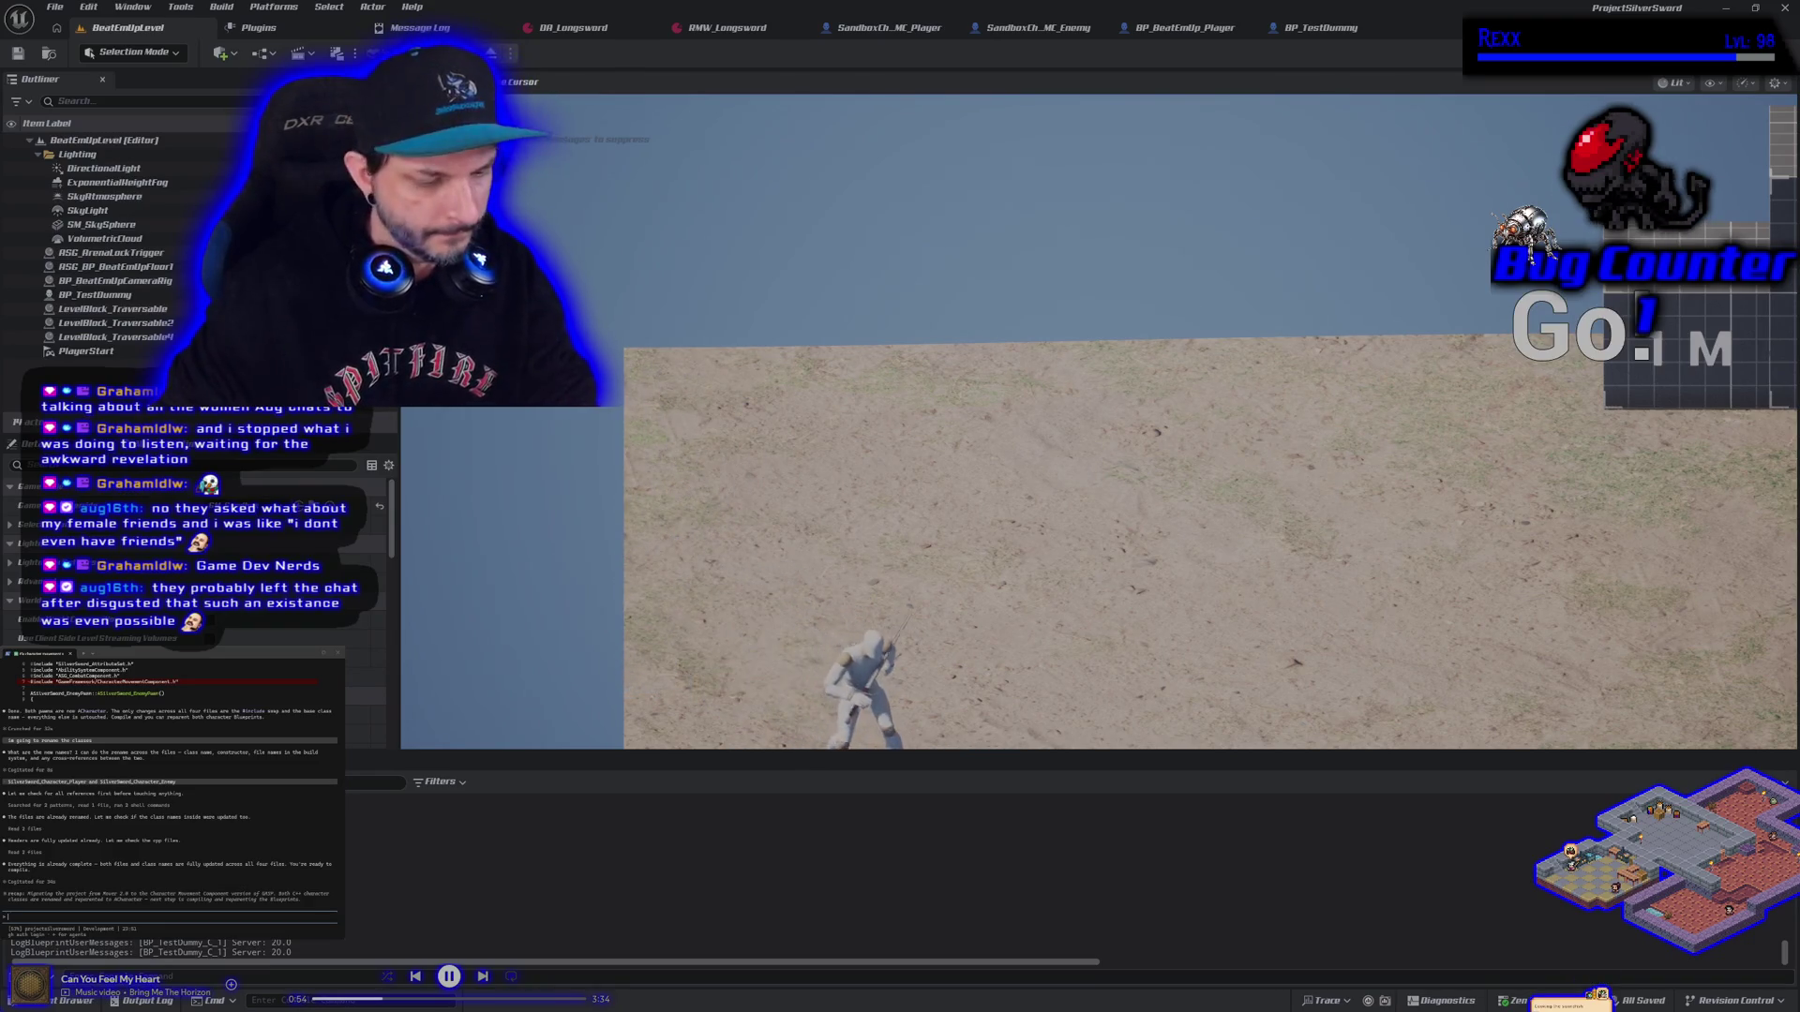
{"action": "key", "text": "Escape"}
Restart from spawn and run around while raising, swinging and lowering the sword
{"action": "key", "text": "alt+p"}
{"action": "key", "text": "d"}
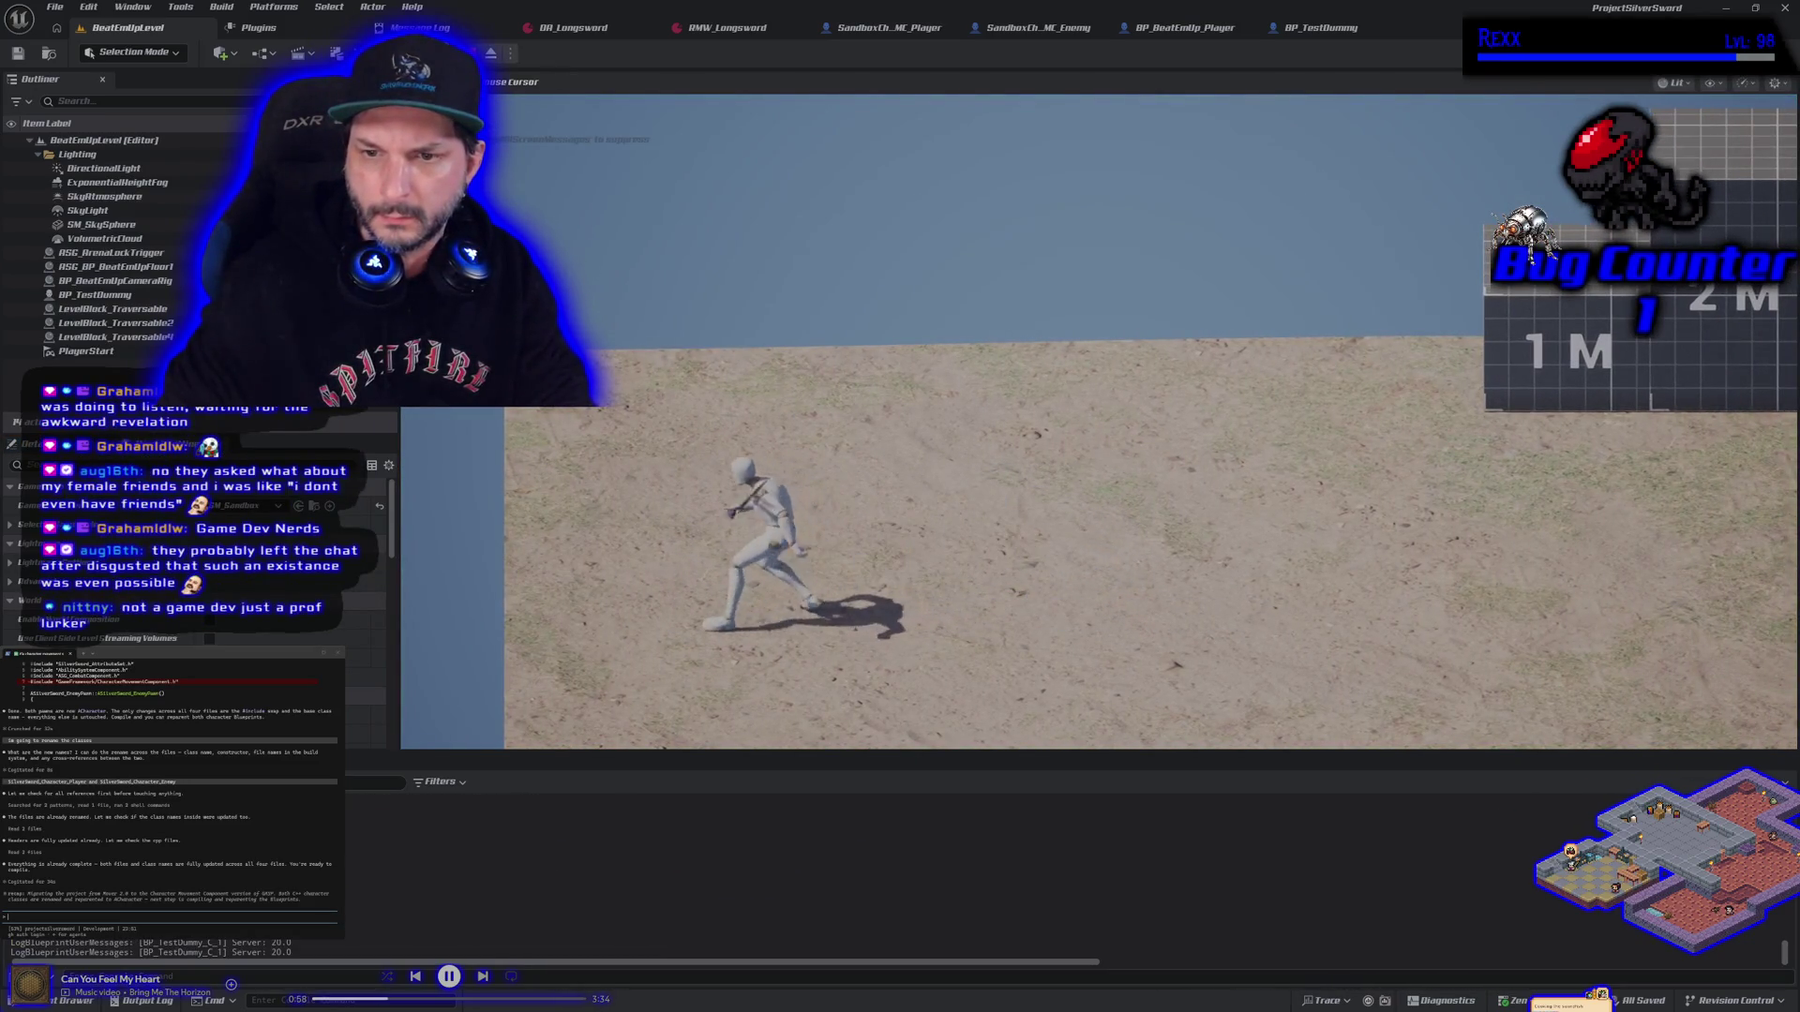
{"action": "key", "text": "d"}
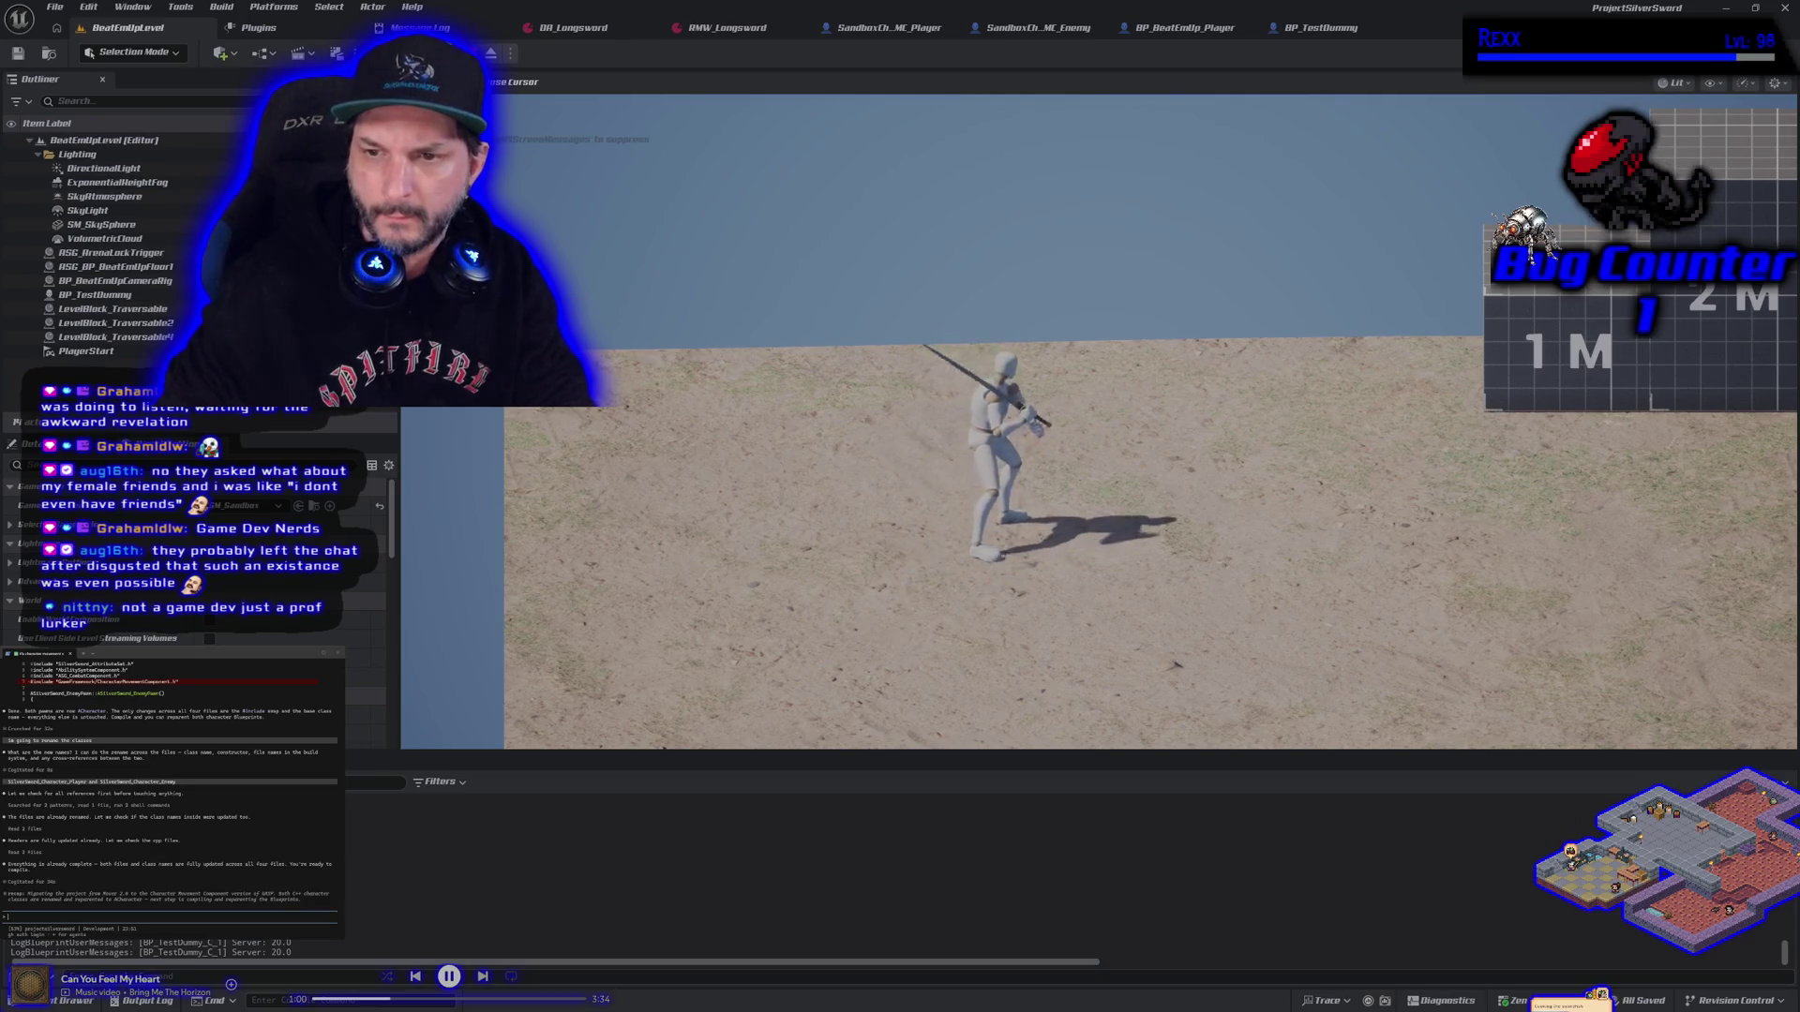
{"action": "key", "text": "a"}
{"action": "key", "text": "w"}
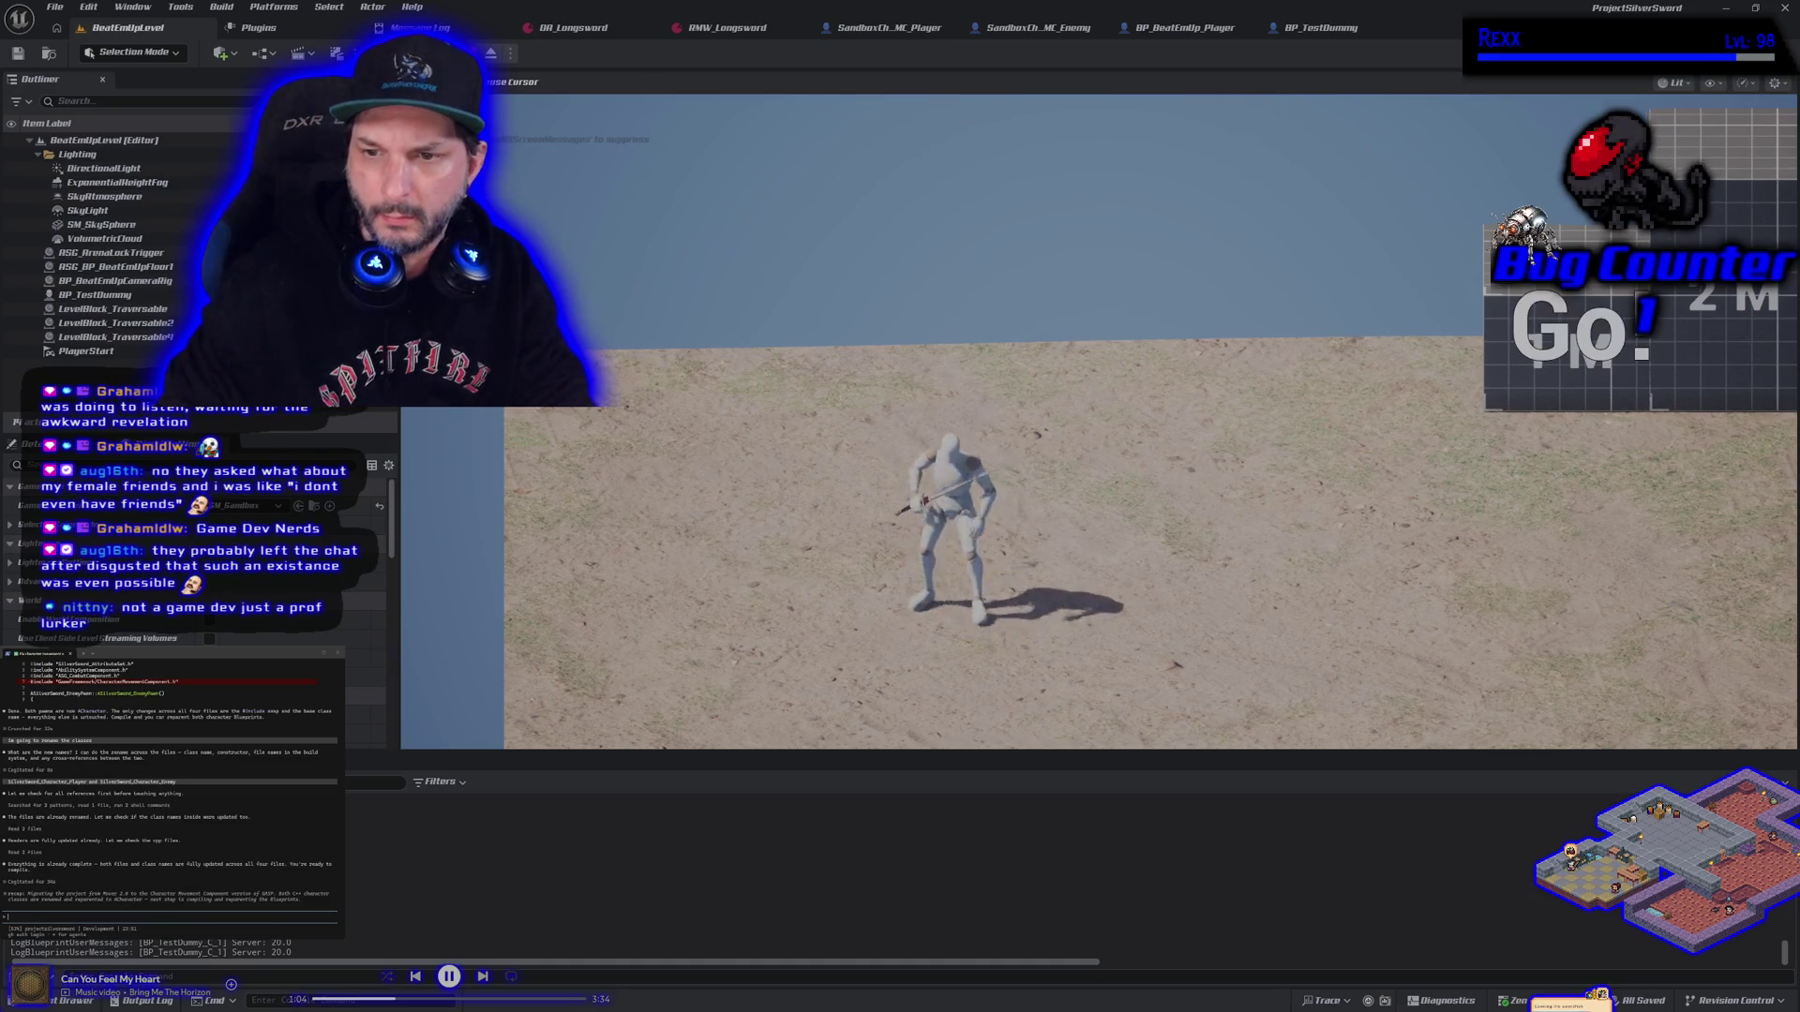
{"action": "key", "text": "Escape"}
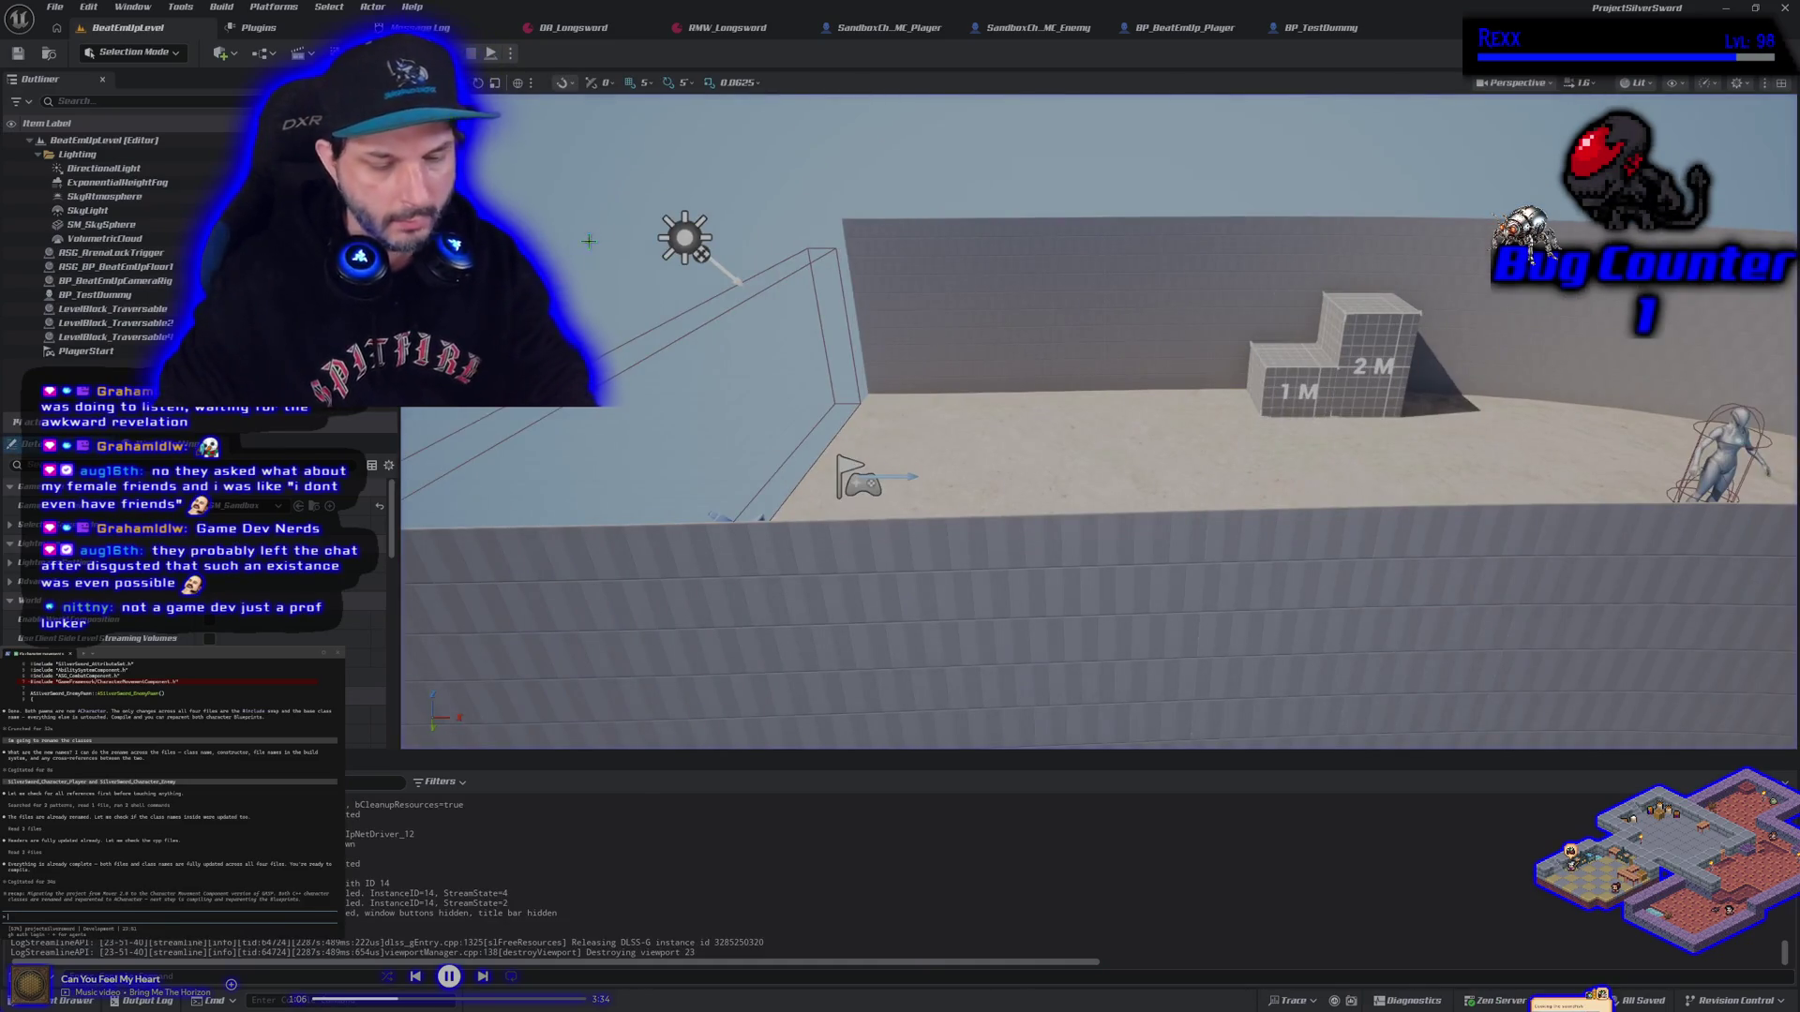
Start another session, run back and forth drawing and raising the sword, then end it
{"action": "key", "text": "alt+p"}
{"action": "key", "text": "a"}
{"action": "key", "text": "d"}
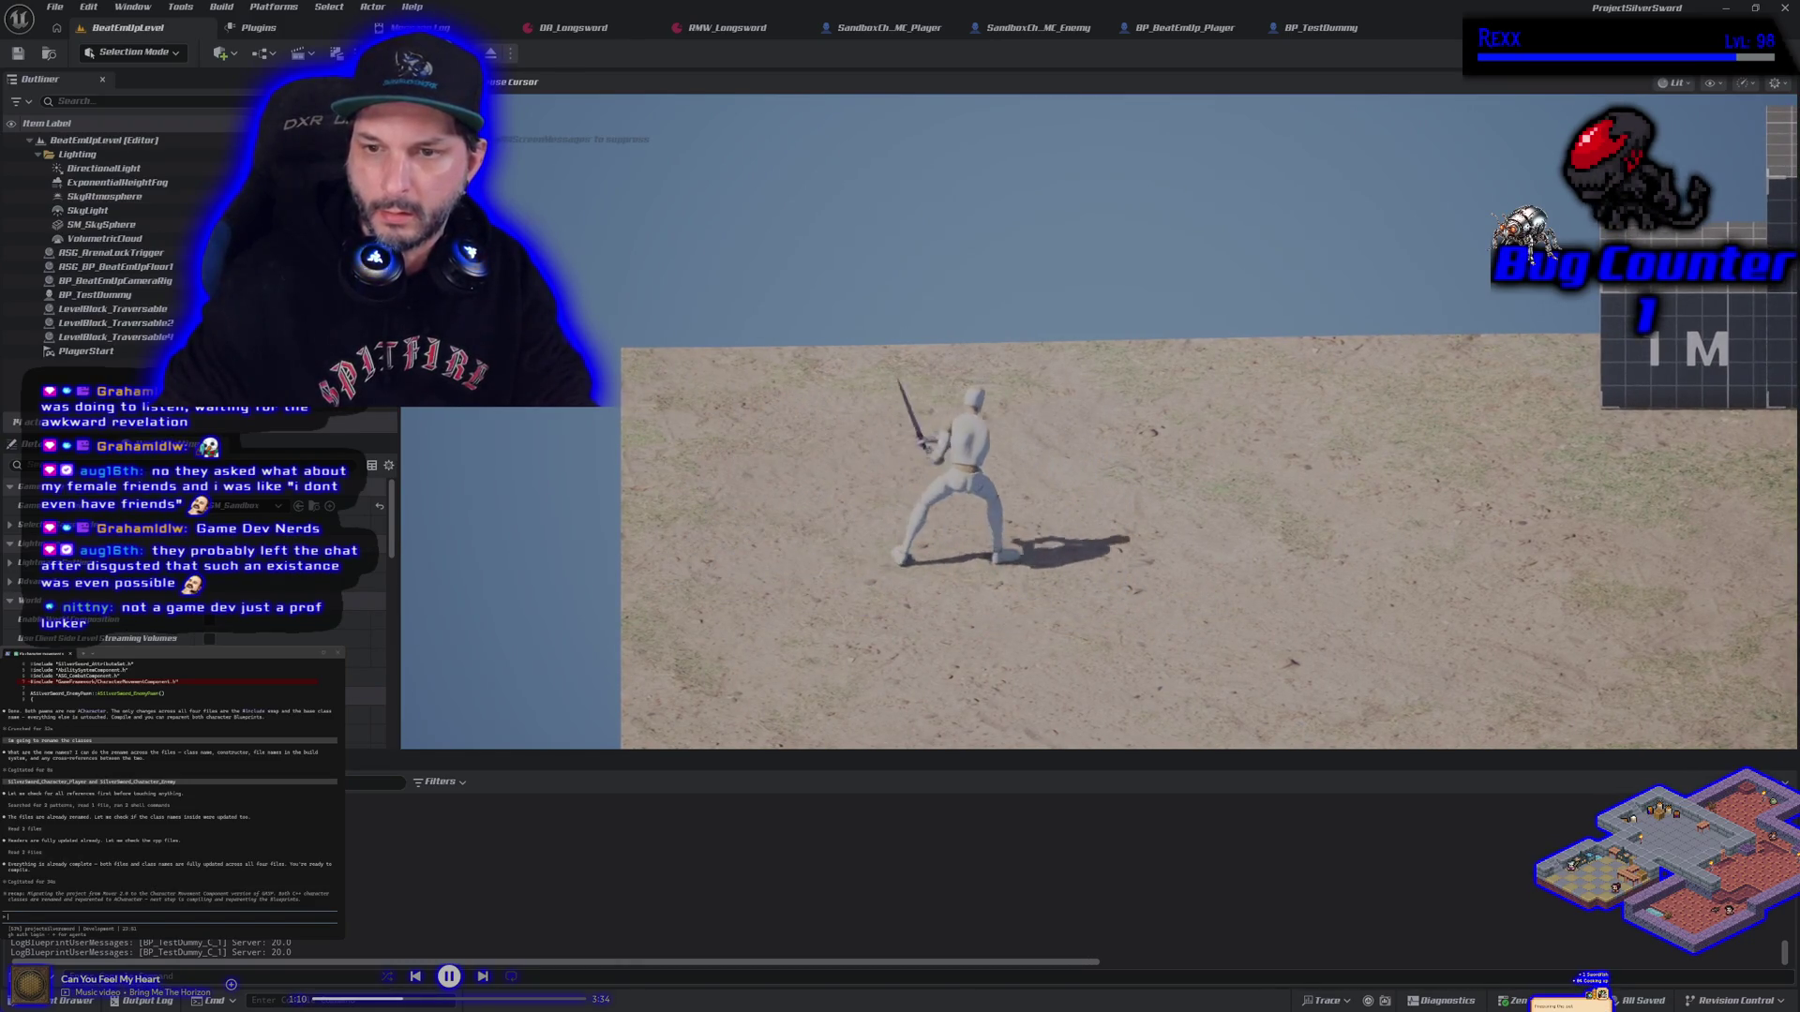
{"action": "key", "text": "s"}
{"action": "key", "text": "a"}
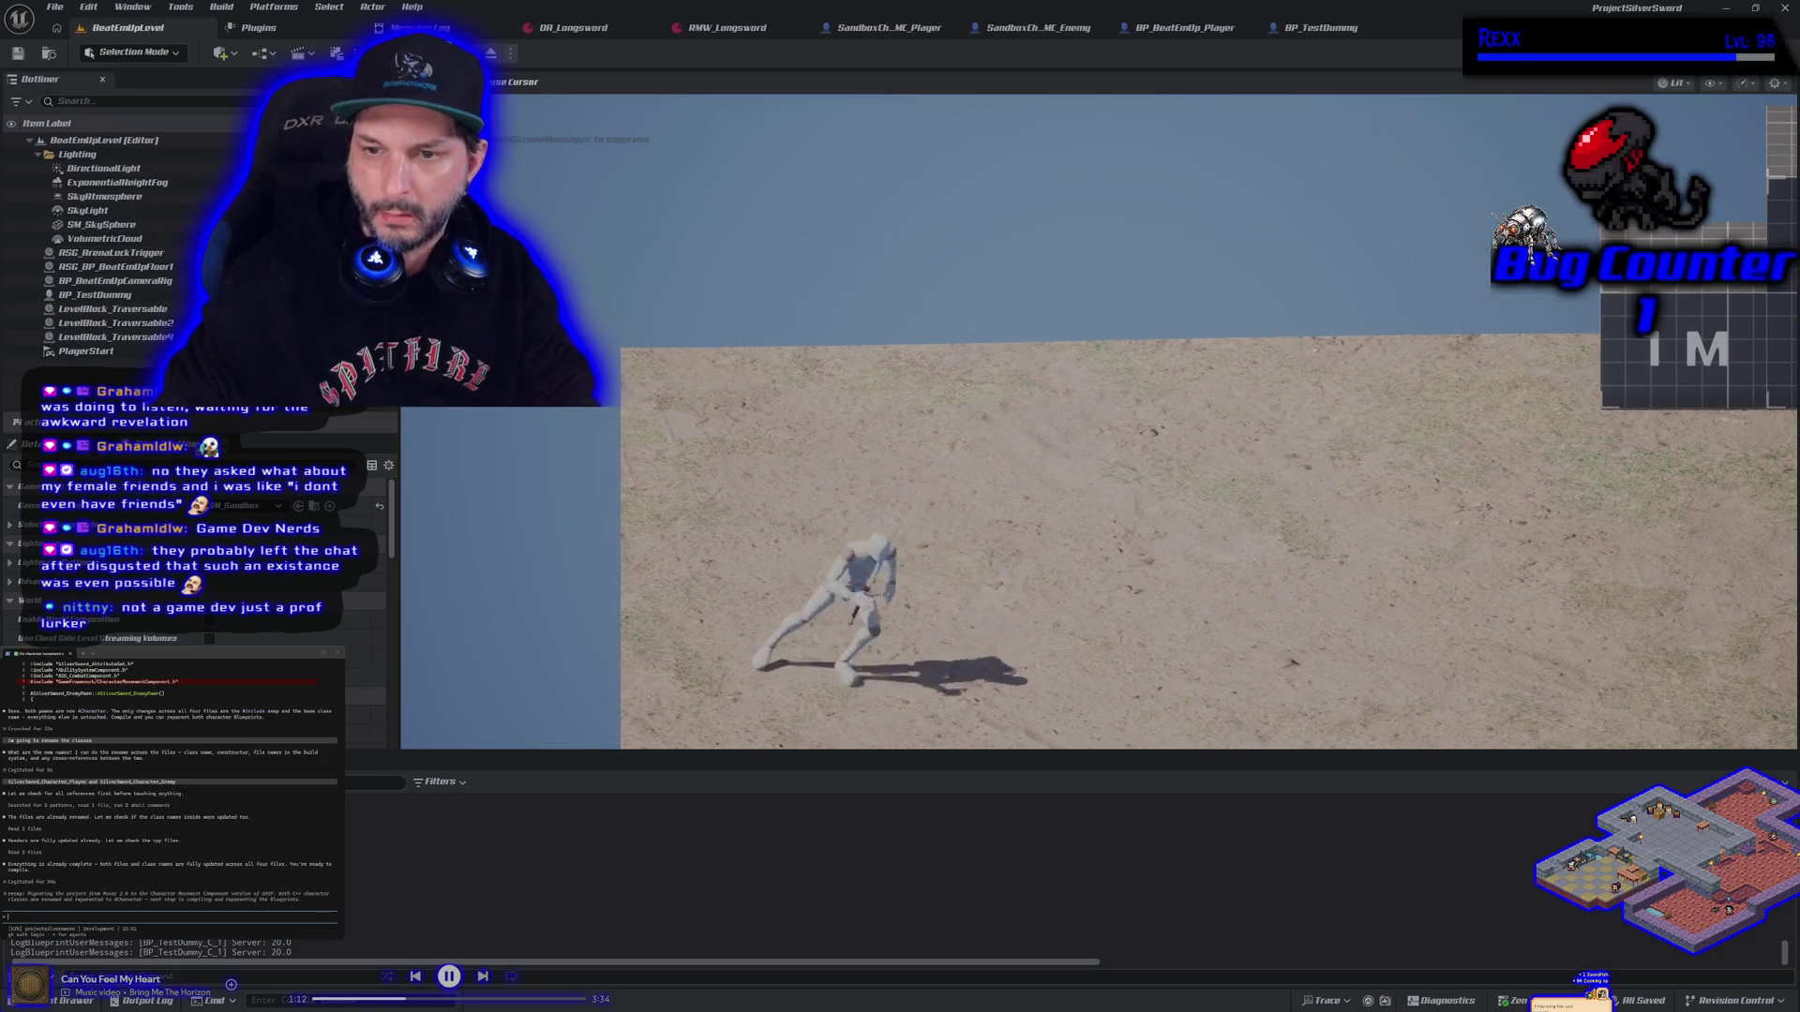
{"action": "key", "text": "d"}
{"action": "key", "text": "a"}
{"action": "key", "text": "d"}
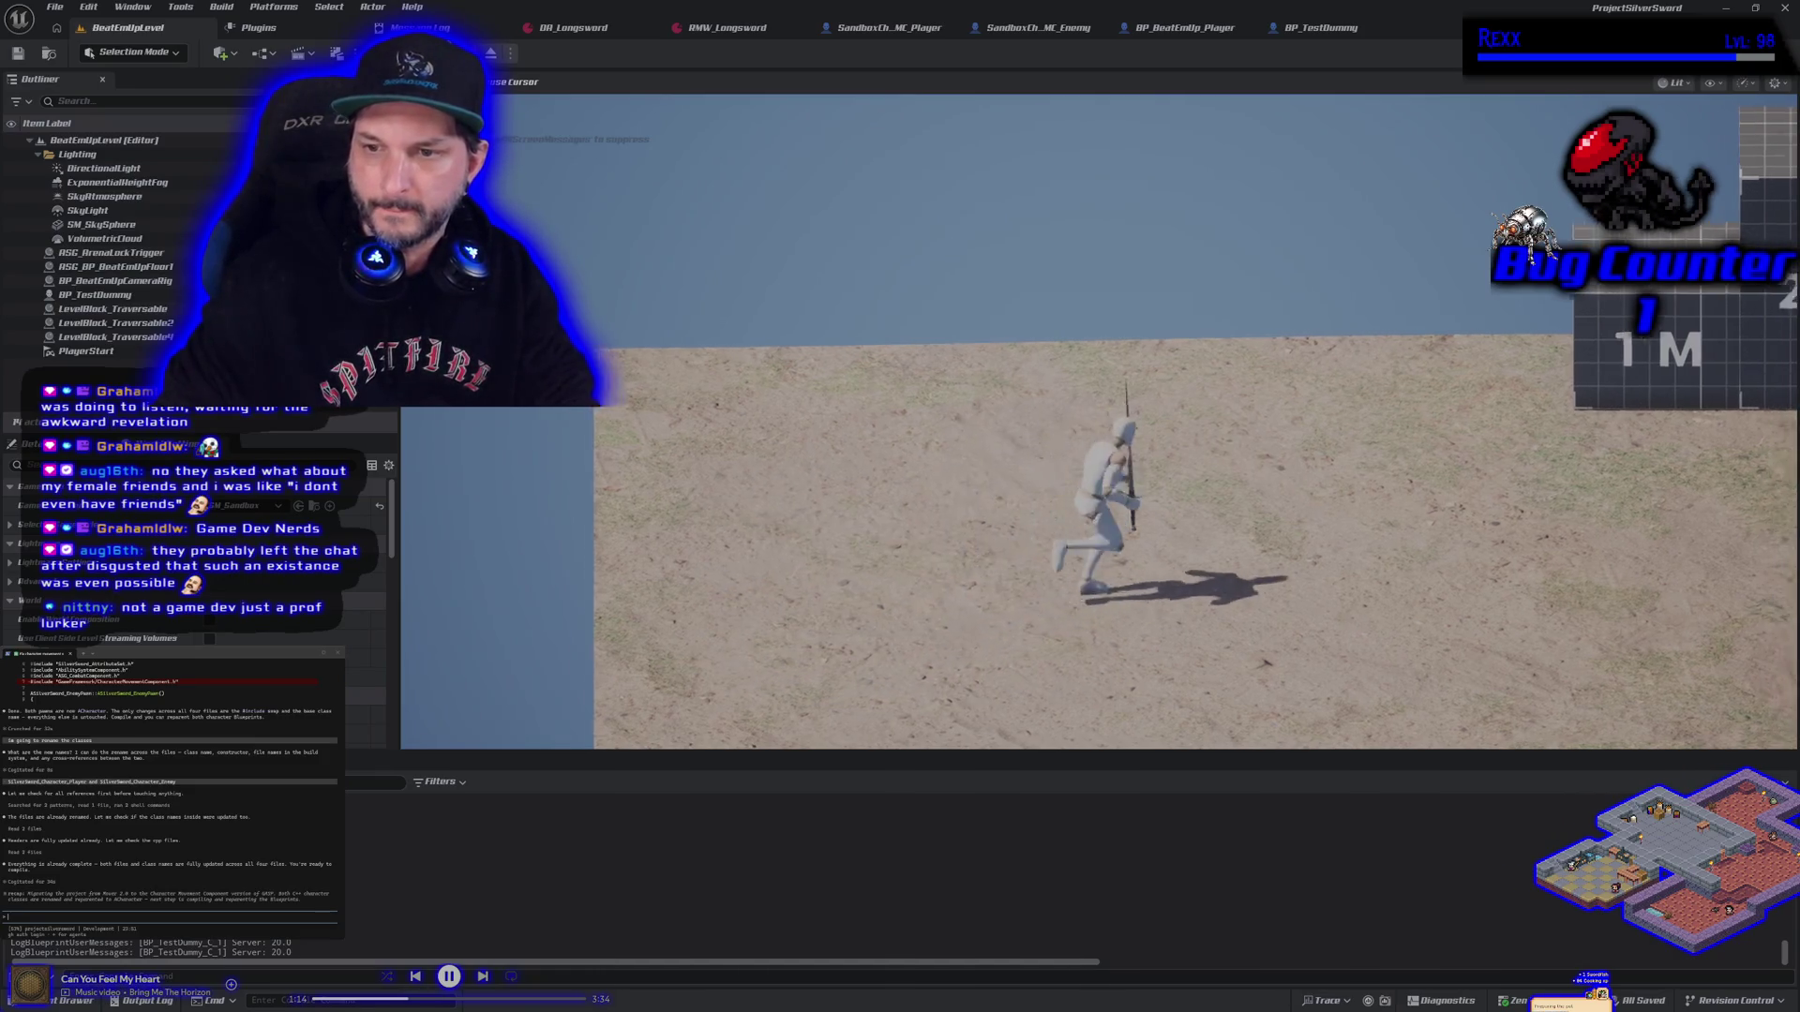
{"action": "key", "text": "a"}
{"action": "key", "text": "d"}
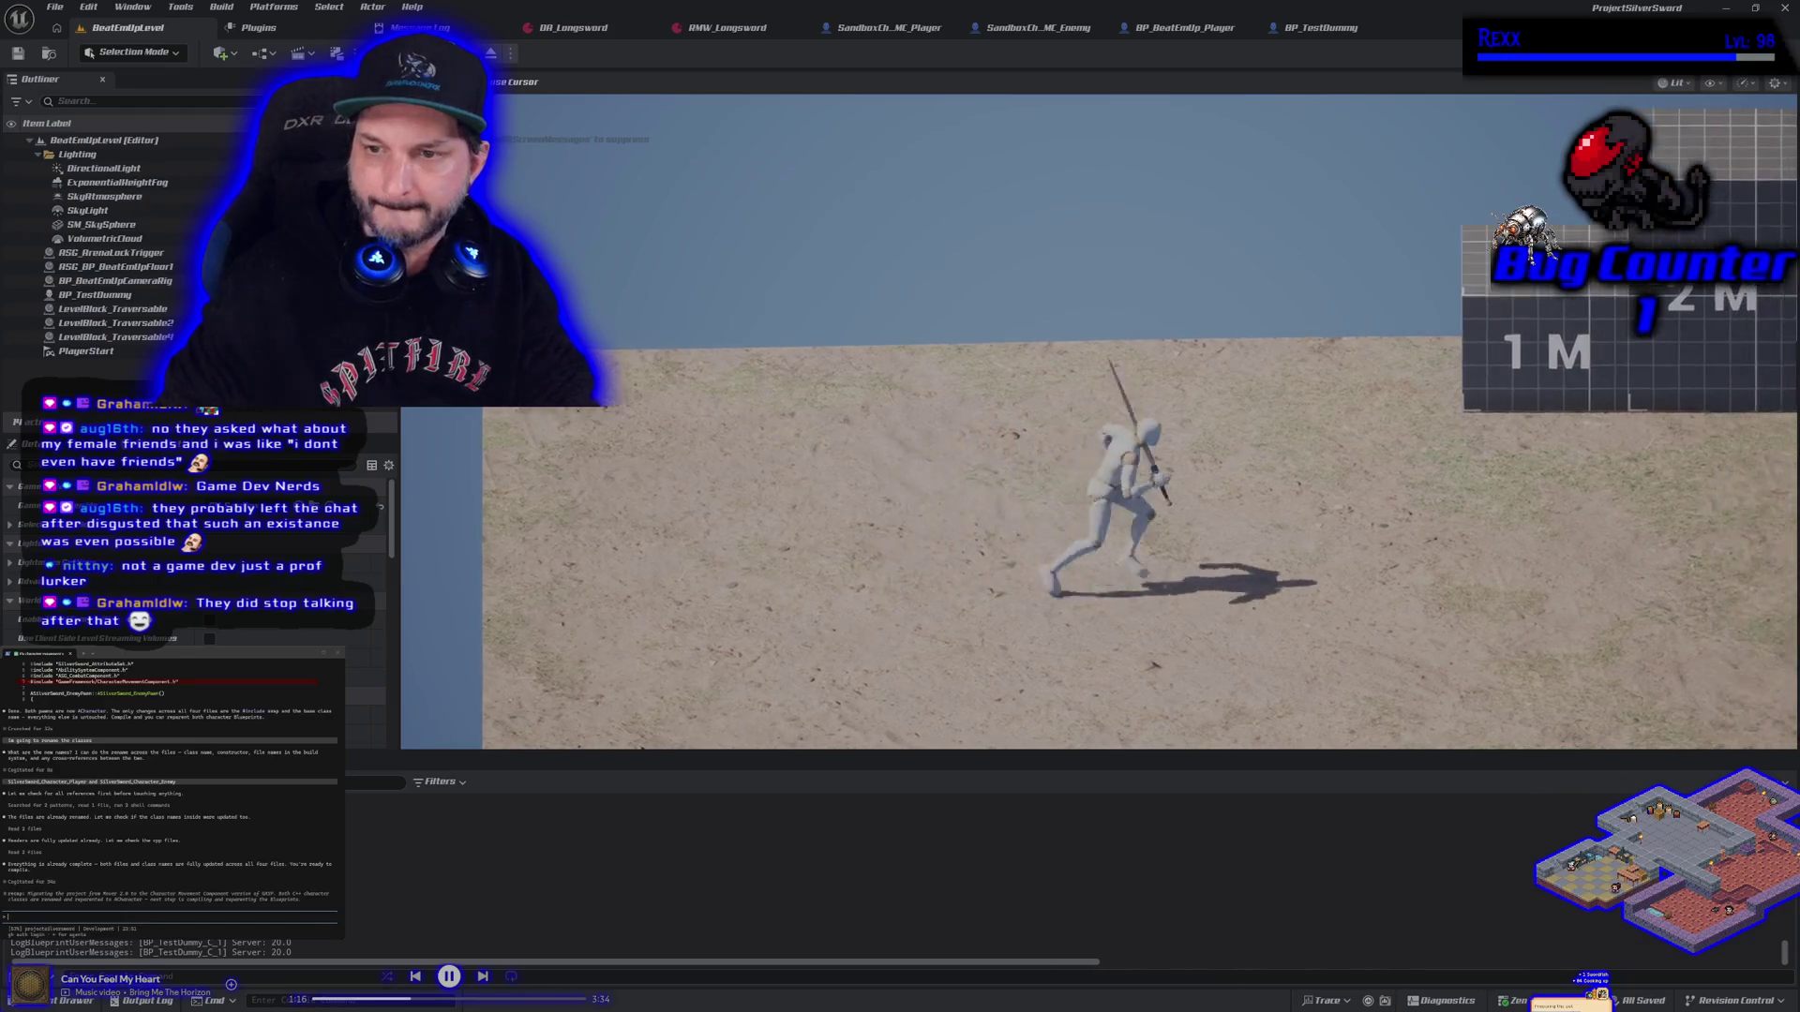
{"action": "key", "text": "a"}
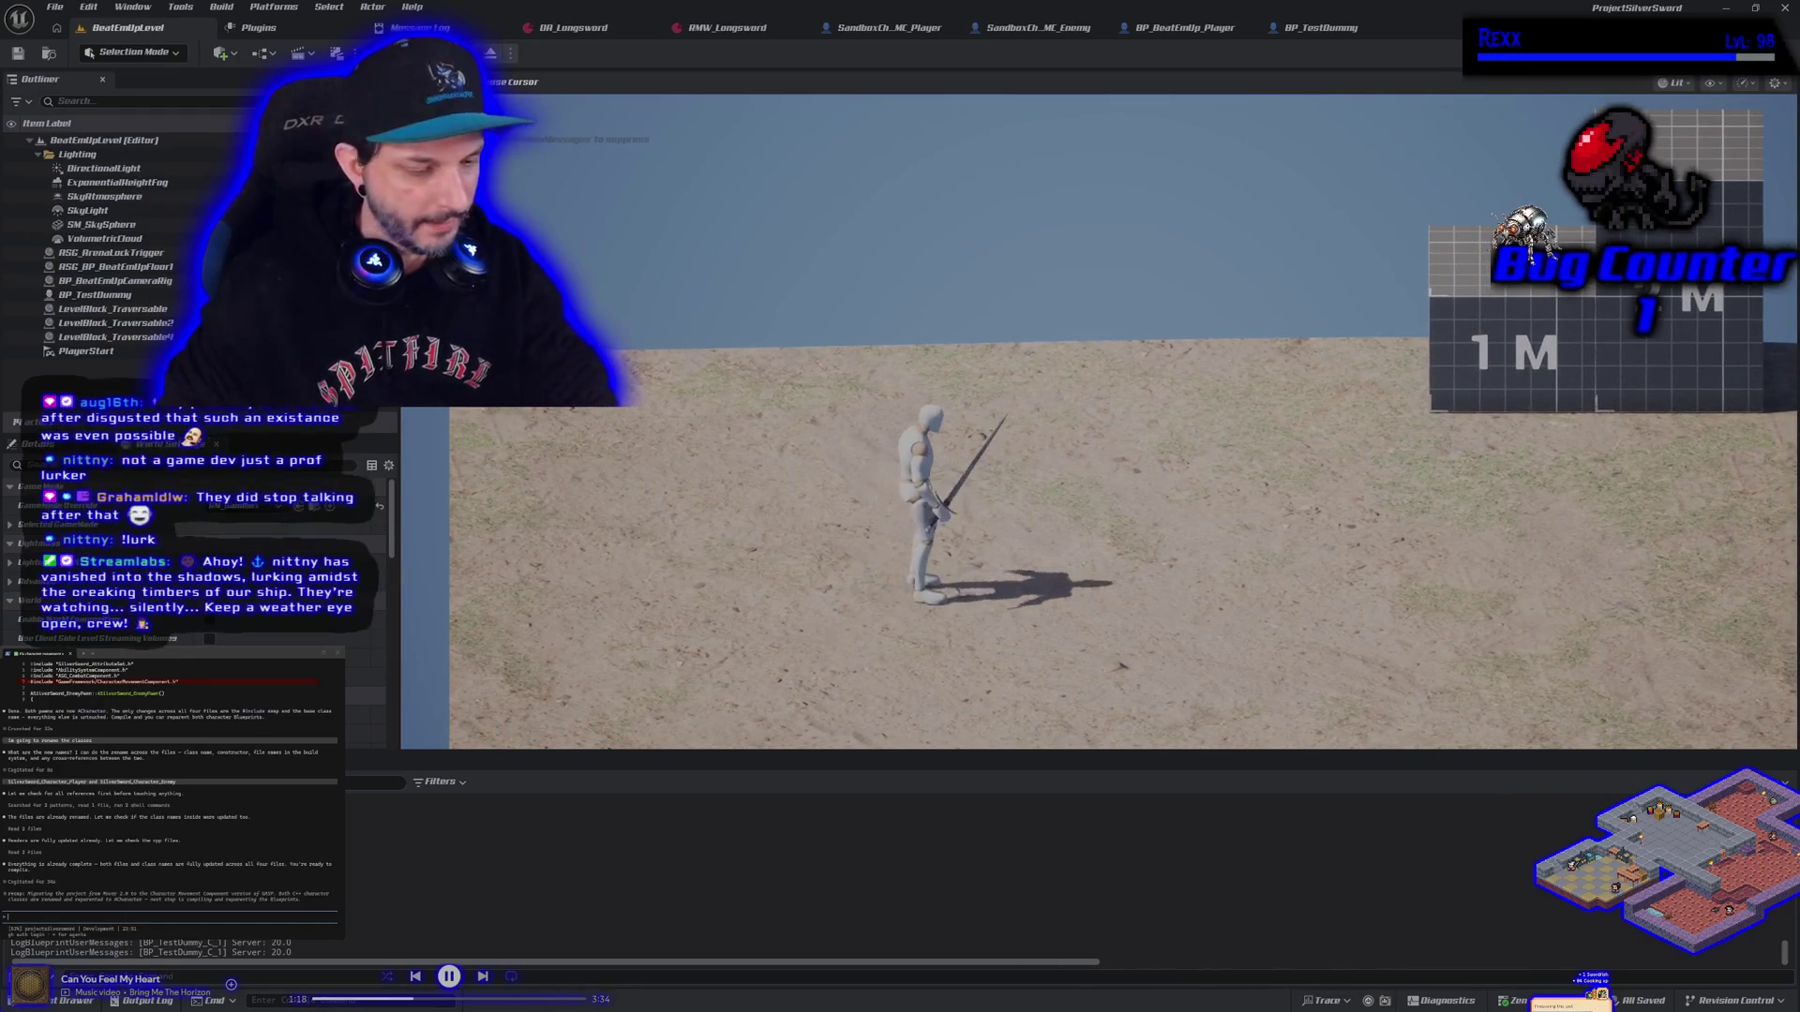
{"action": "key", "text": "Escape"}
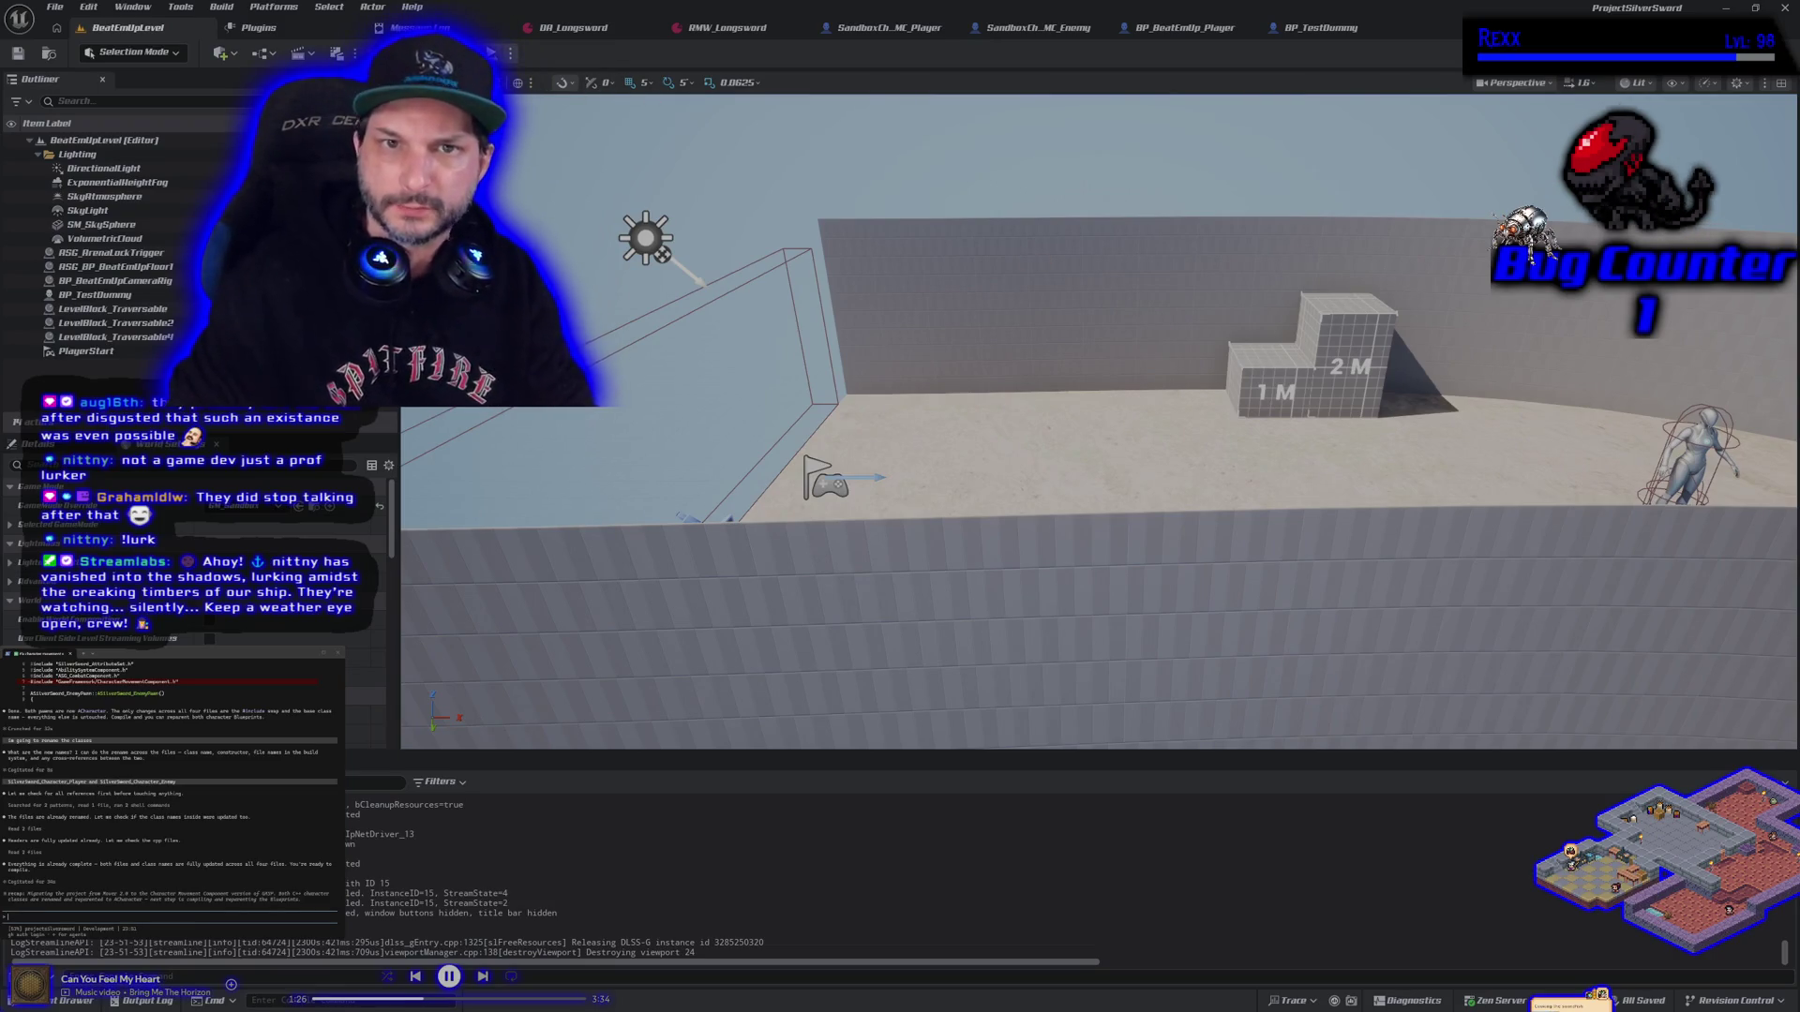
Start play and climb onto the 1M then 2M block, dropping off and re-climbing the 2M
{"action": "key", "text": "alt+p"}
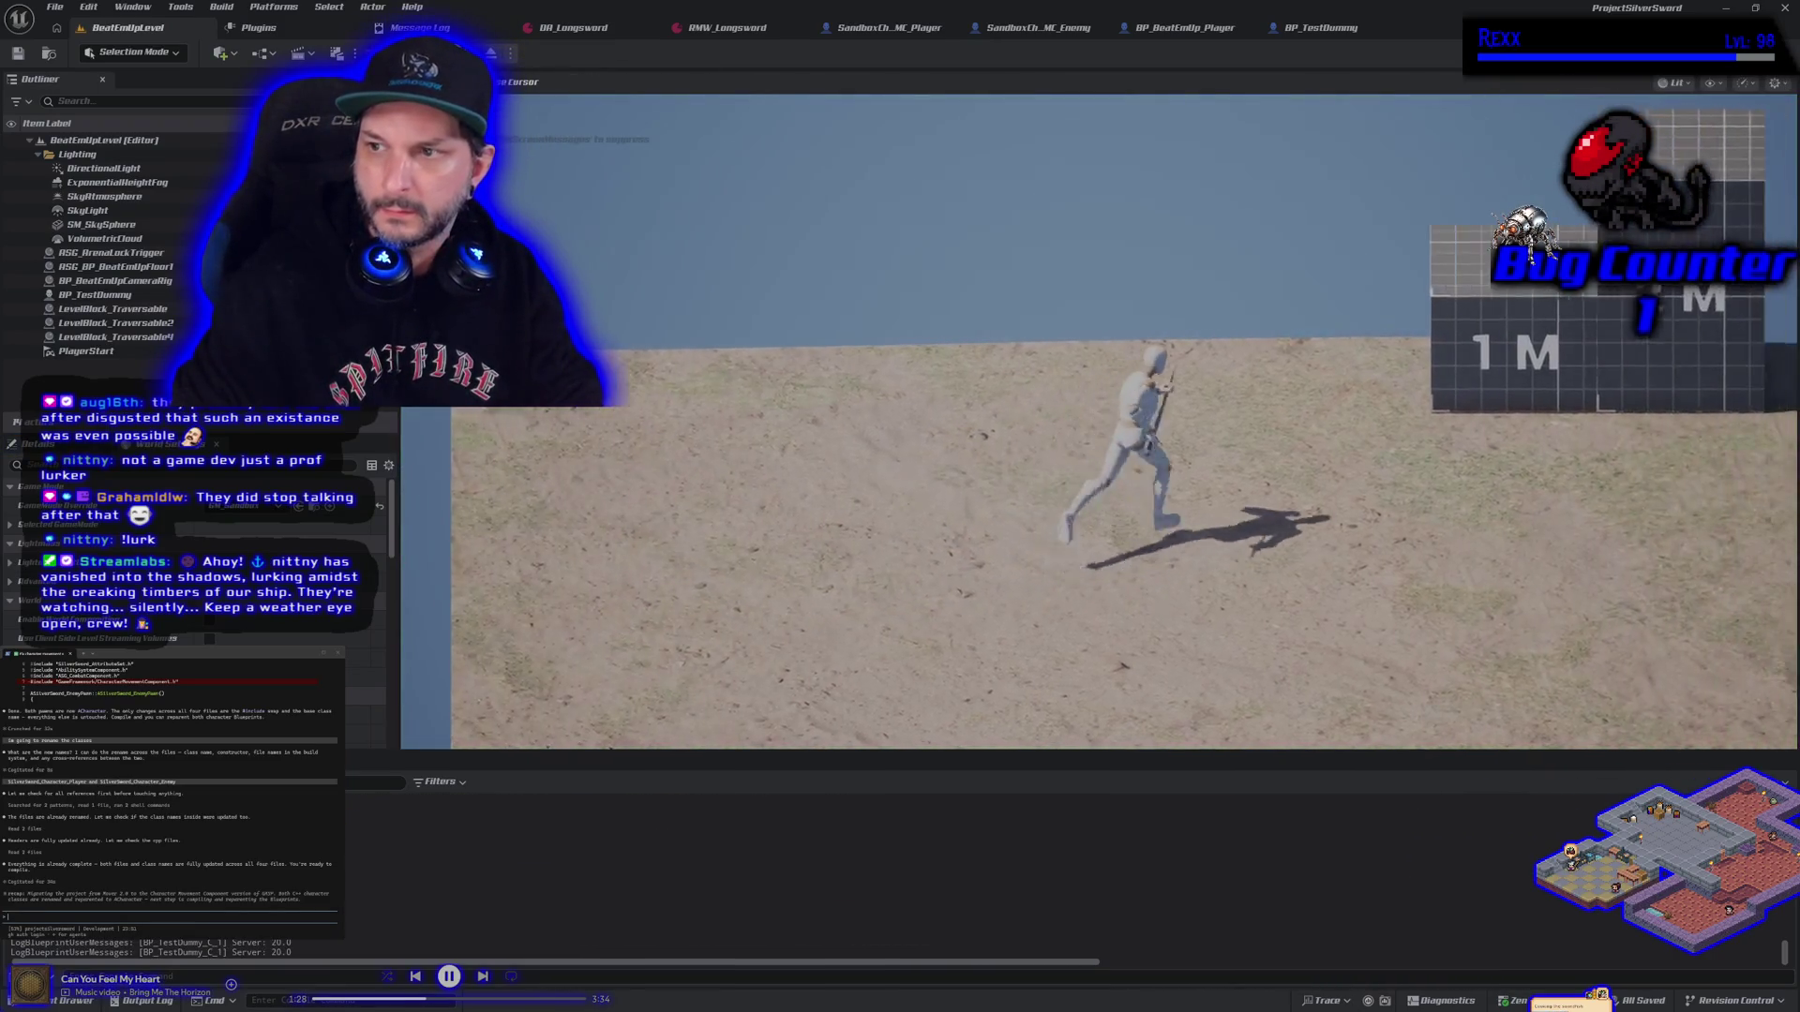
{"action": "key", "text": "space"}
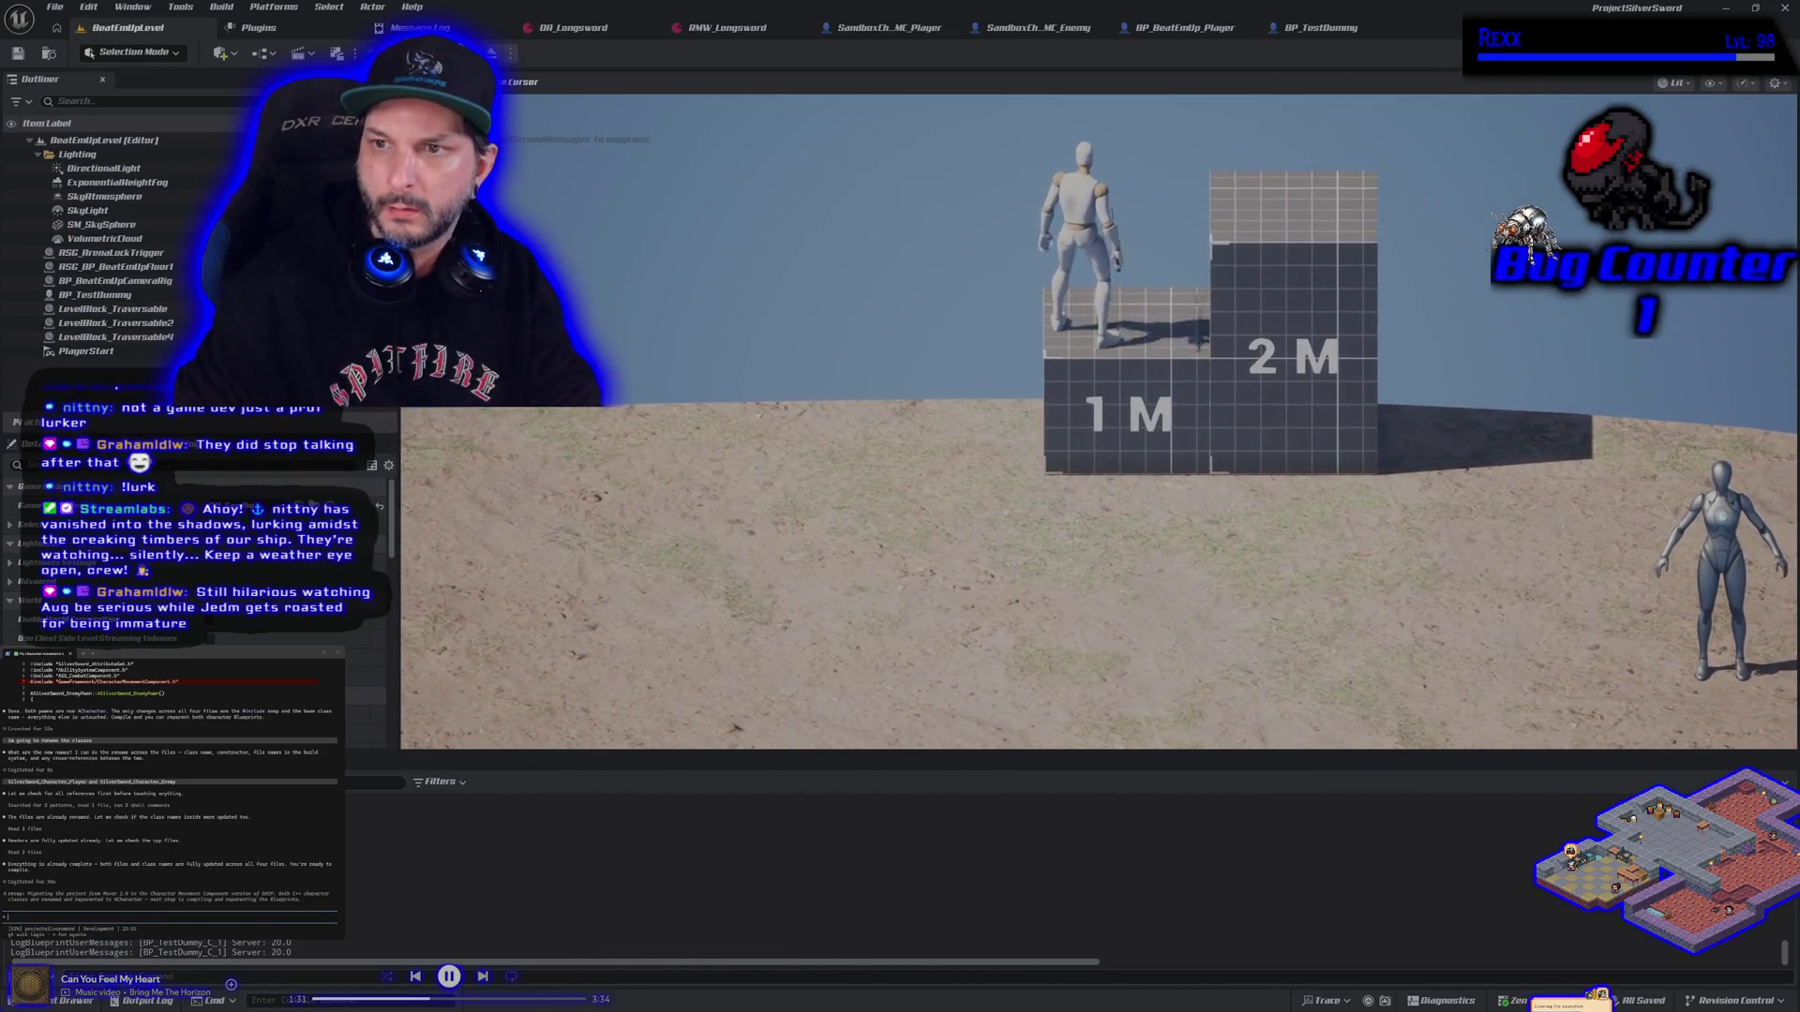
{"action": "key", "text": "space"}
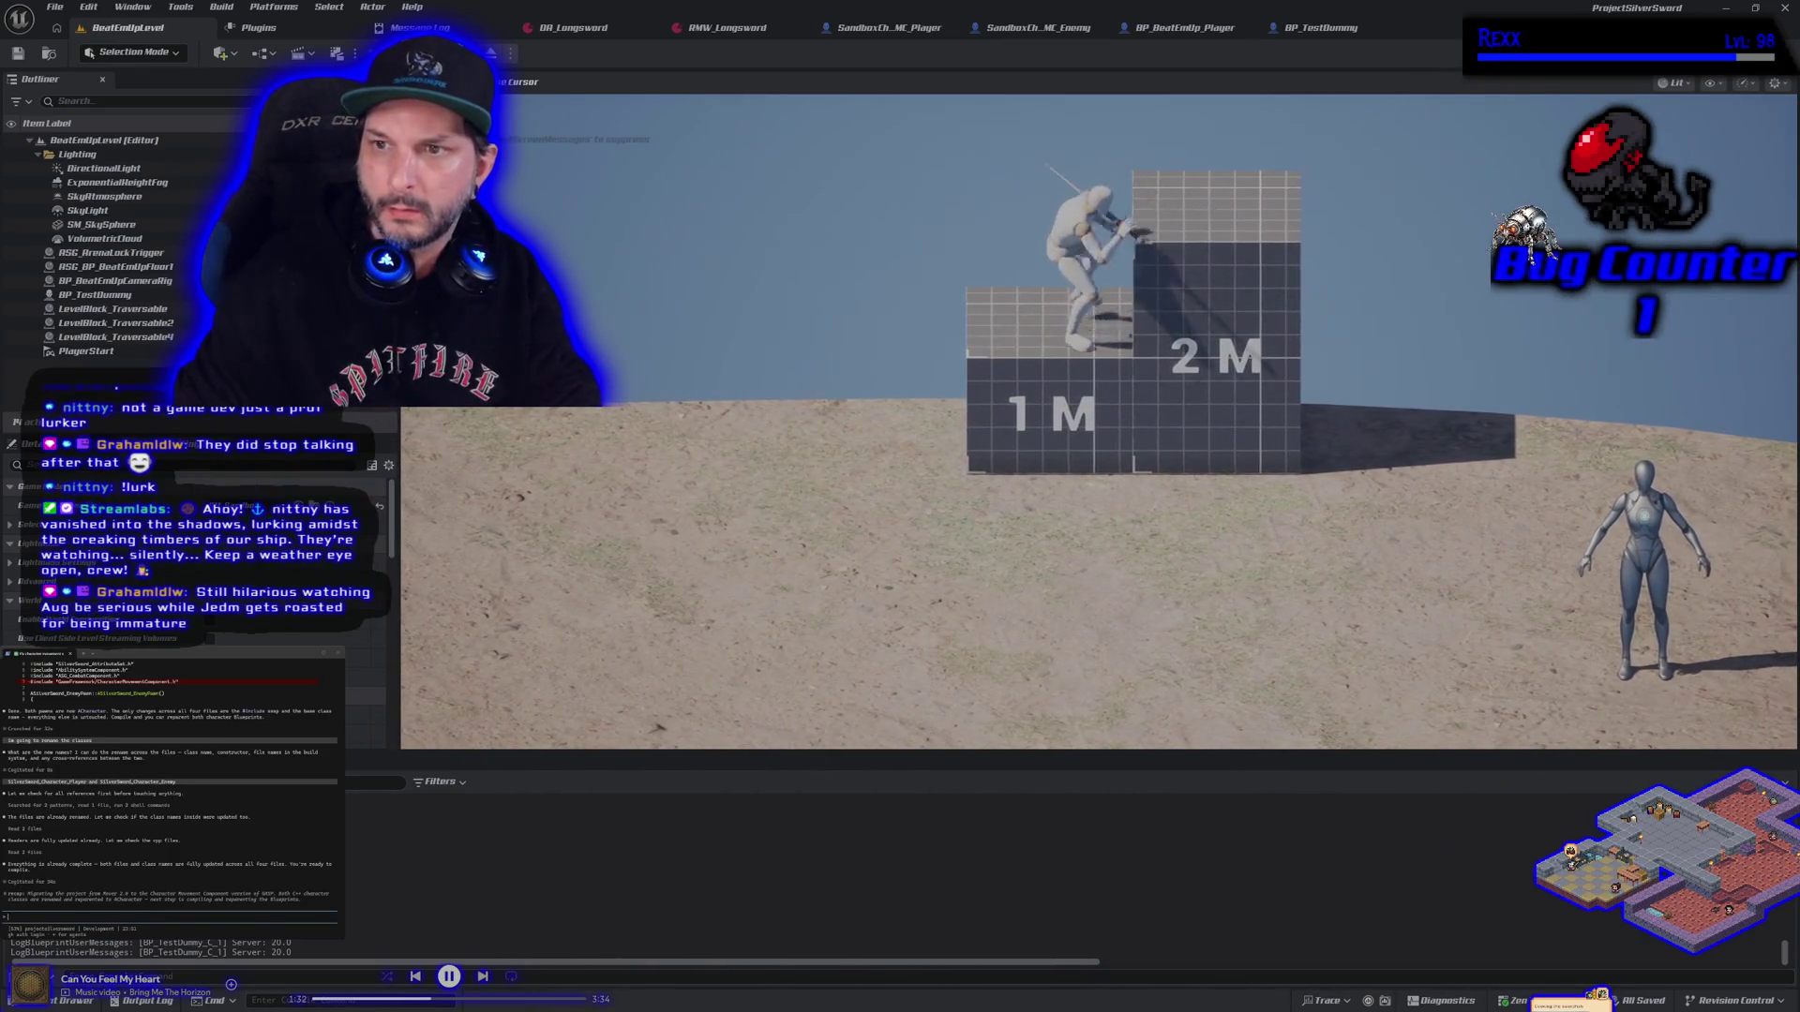
{"action": "key", "text": "s"}
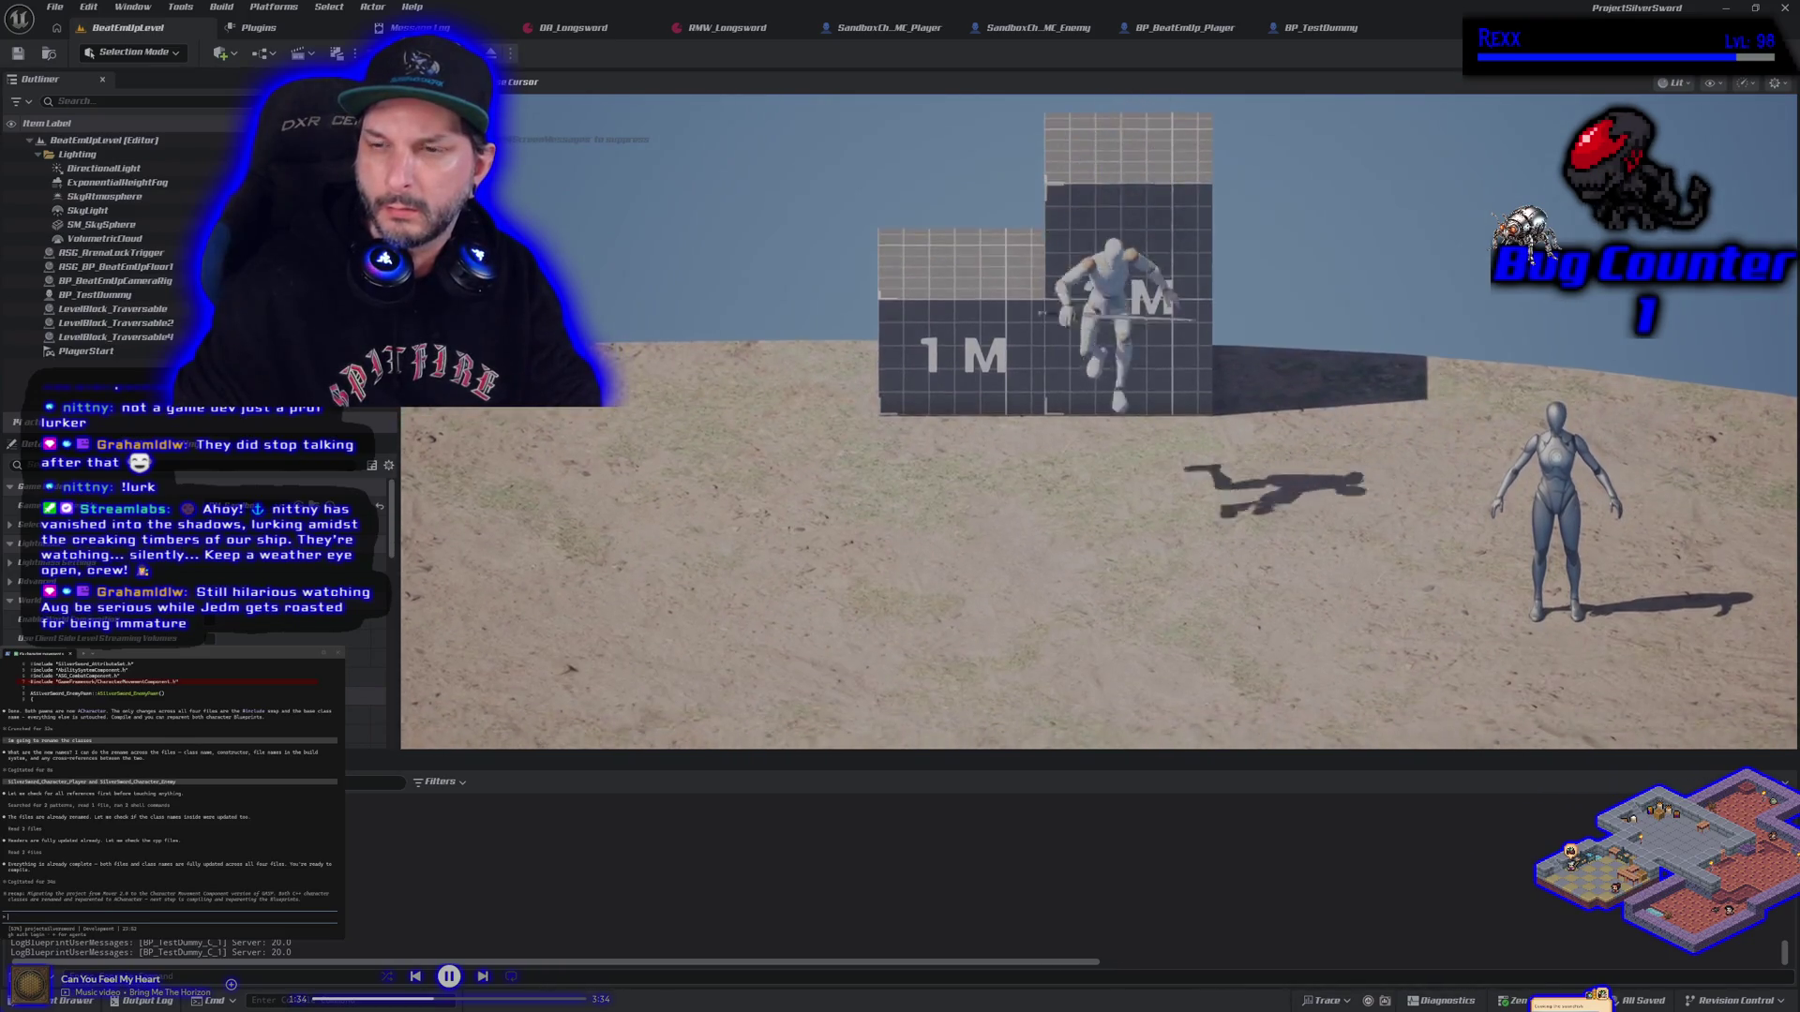
{"action": "key", "text": "w"}
{"action": "key", "text": "space"}
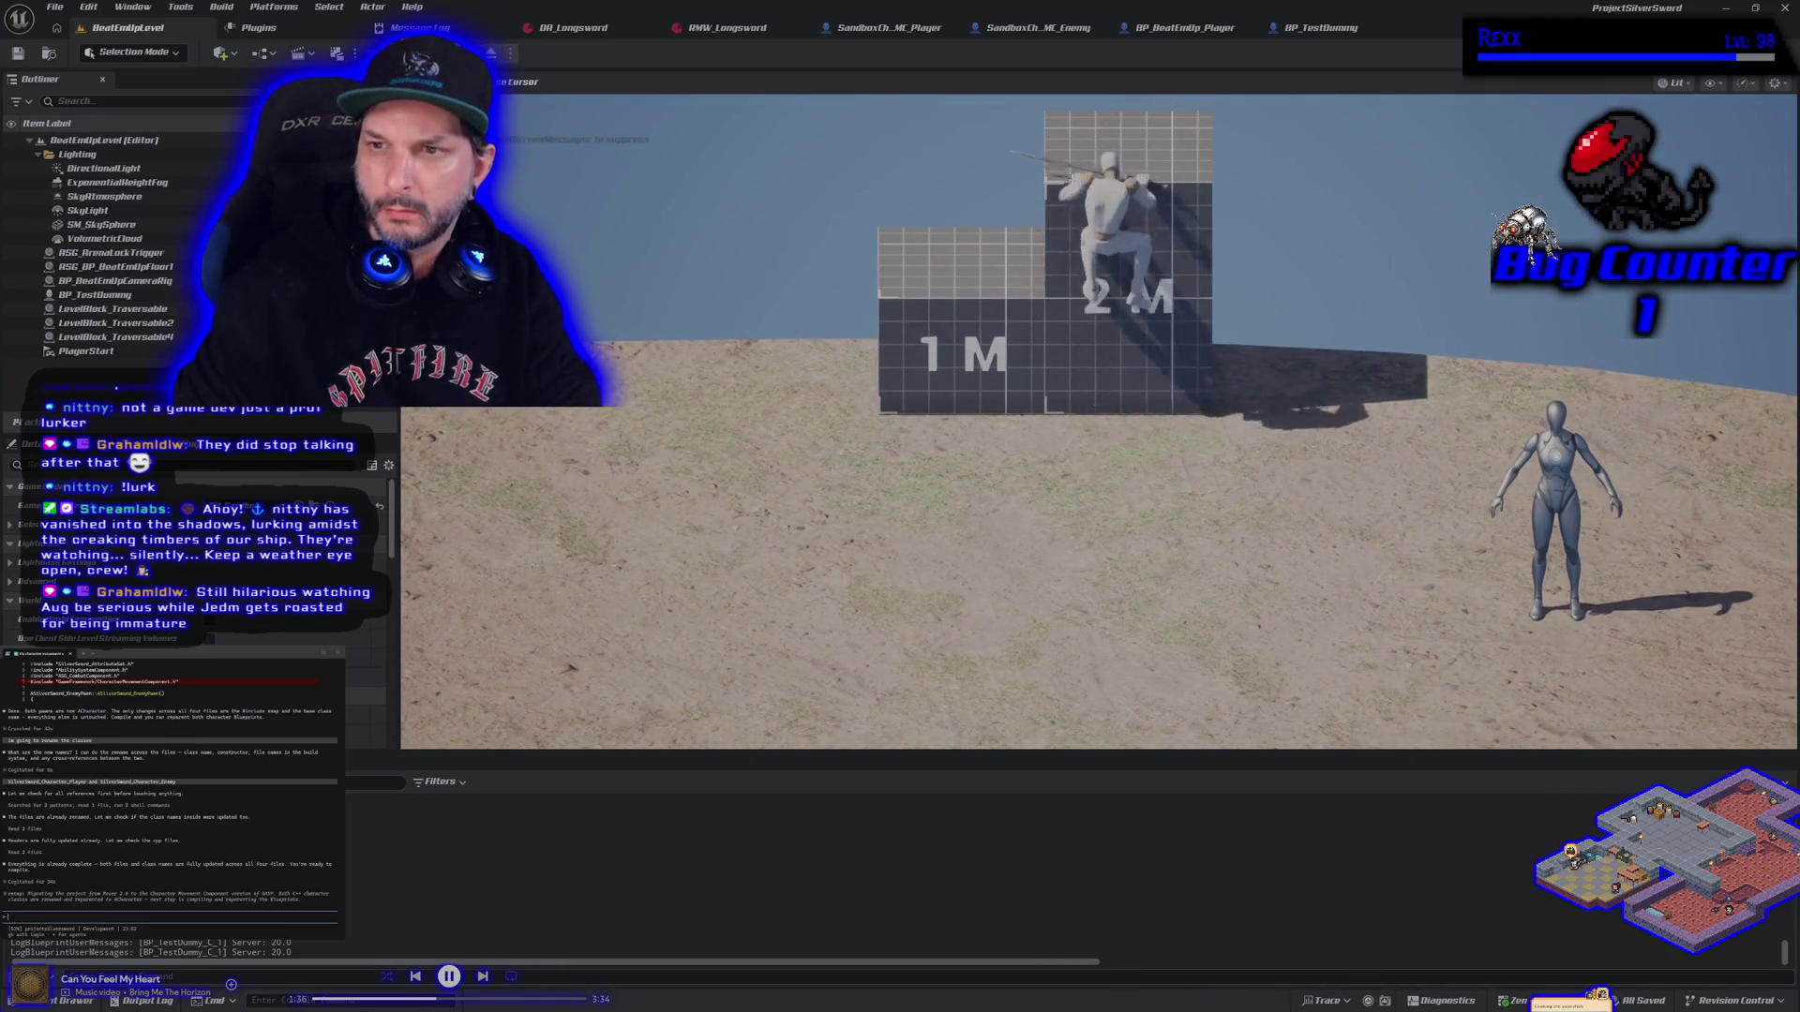
{"action": "key", "text": "s"}
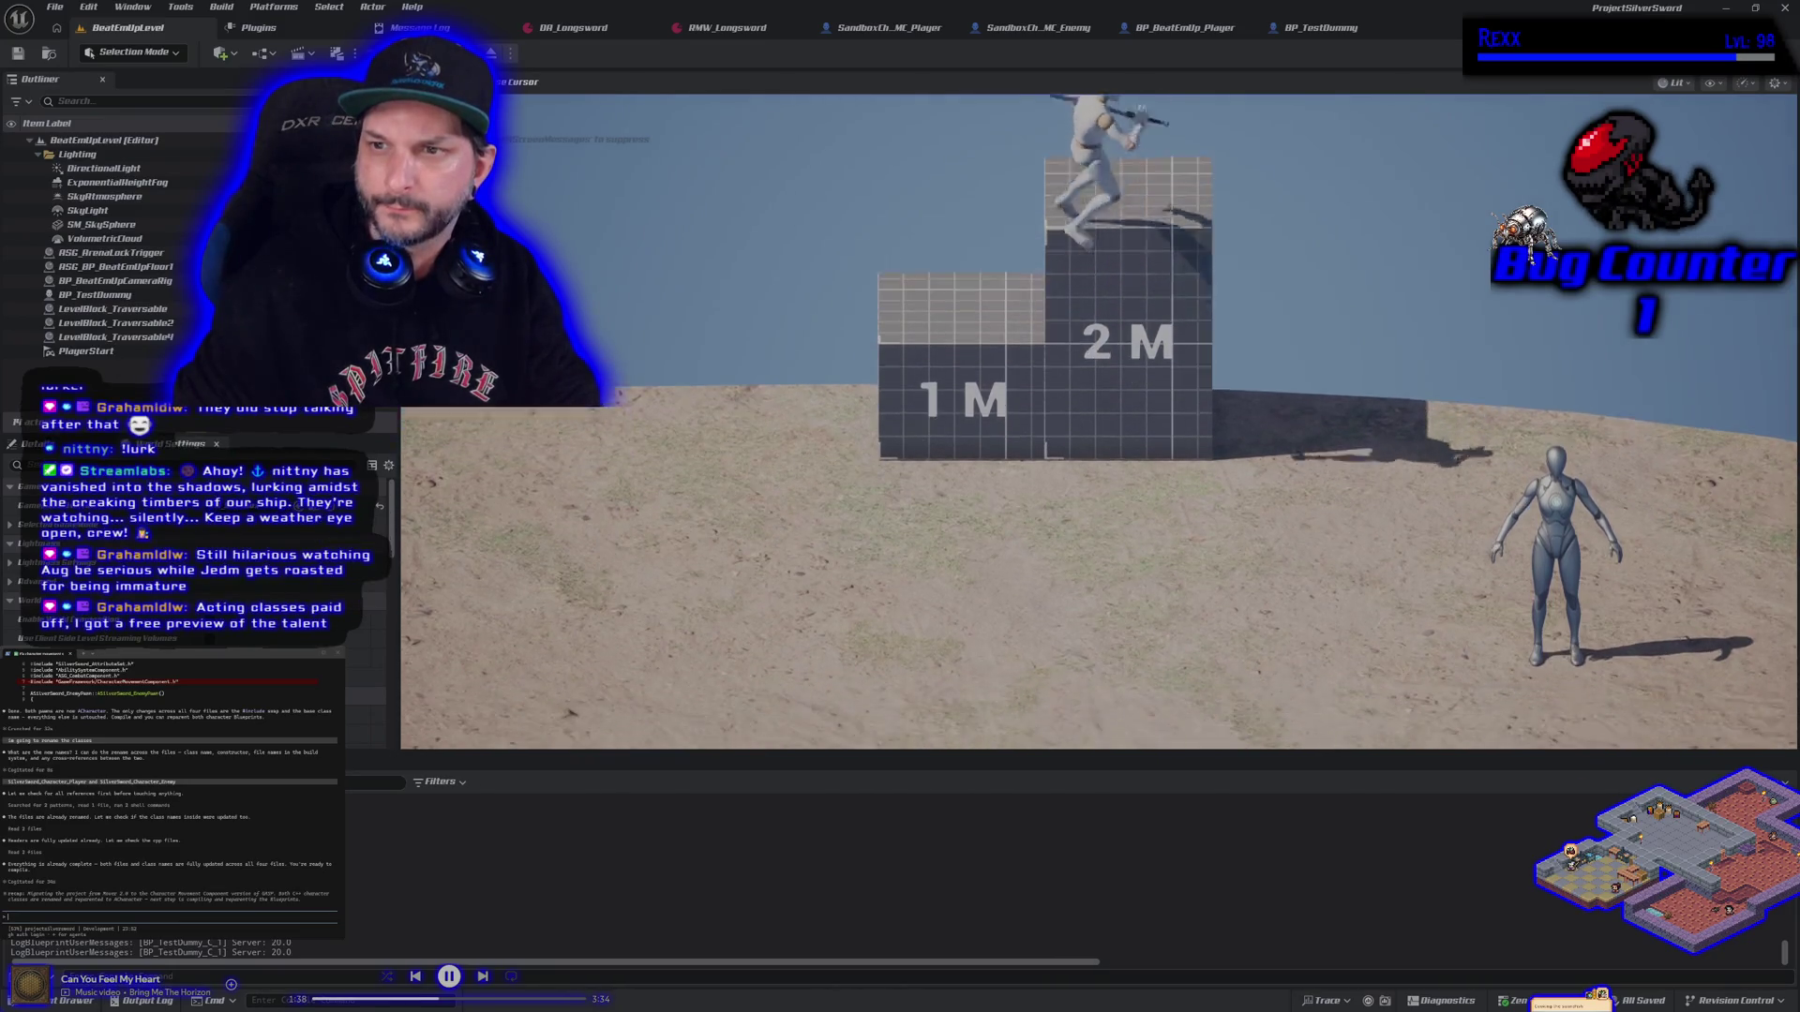
Run left and right, jump near the 1M block, then stop the session
{"action": "key", "text": "a"}
{"action": "key", "text": "d"}
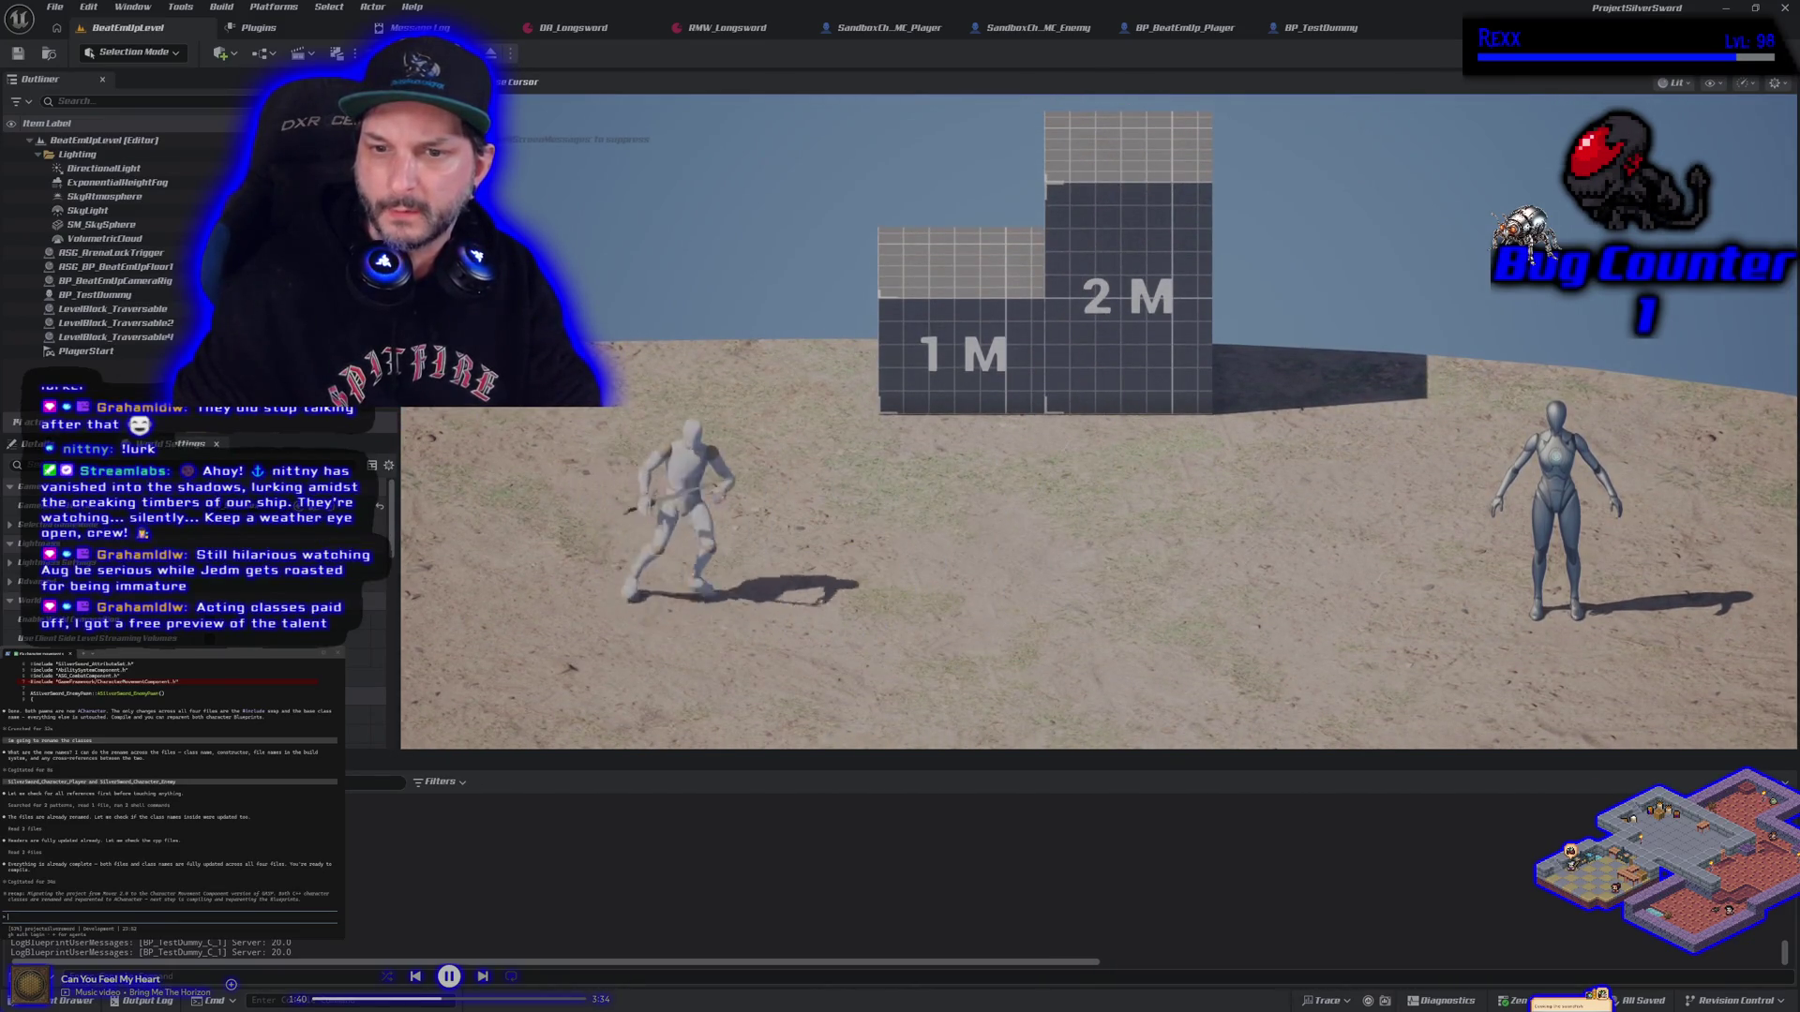
{"action": "key", "text": "a"}
{"action": "key", "text": "space"}
{"action": "key", "text": "d"}
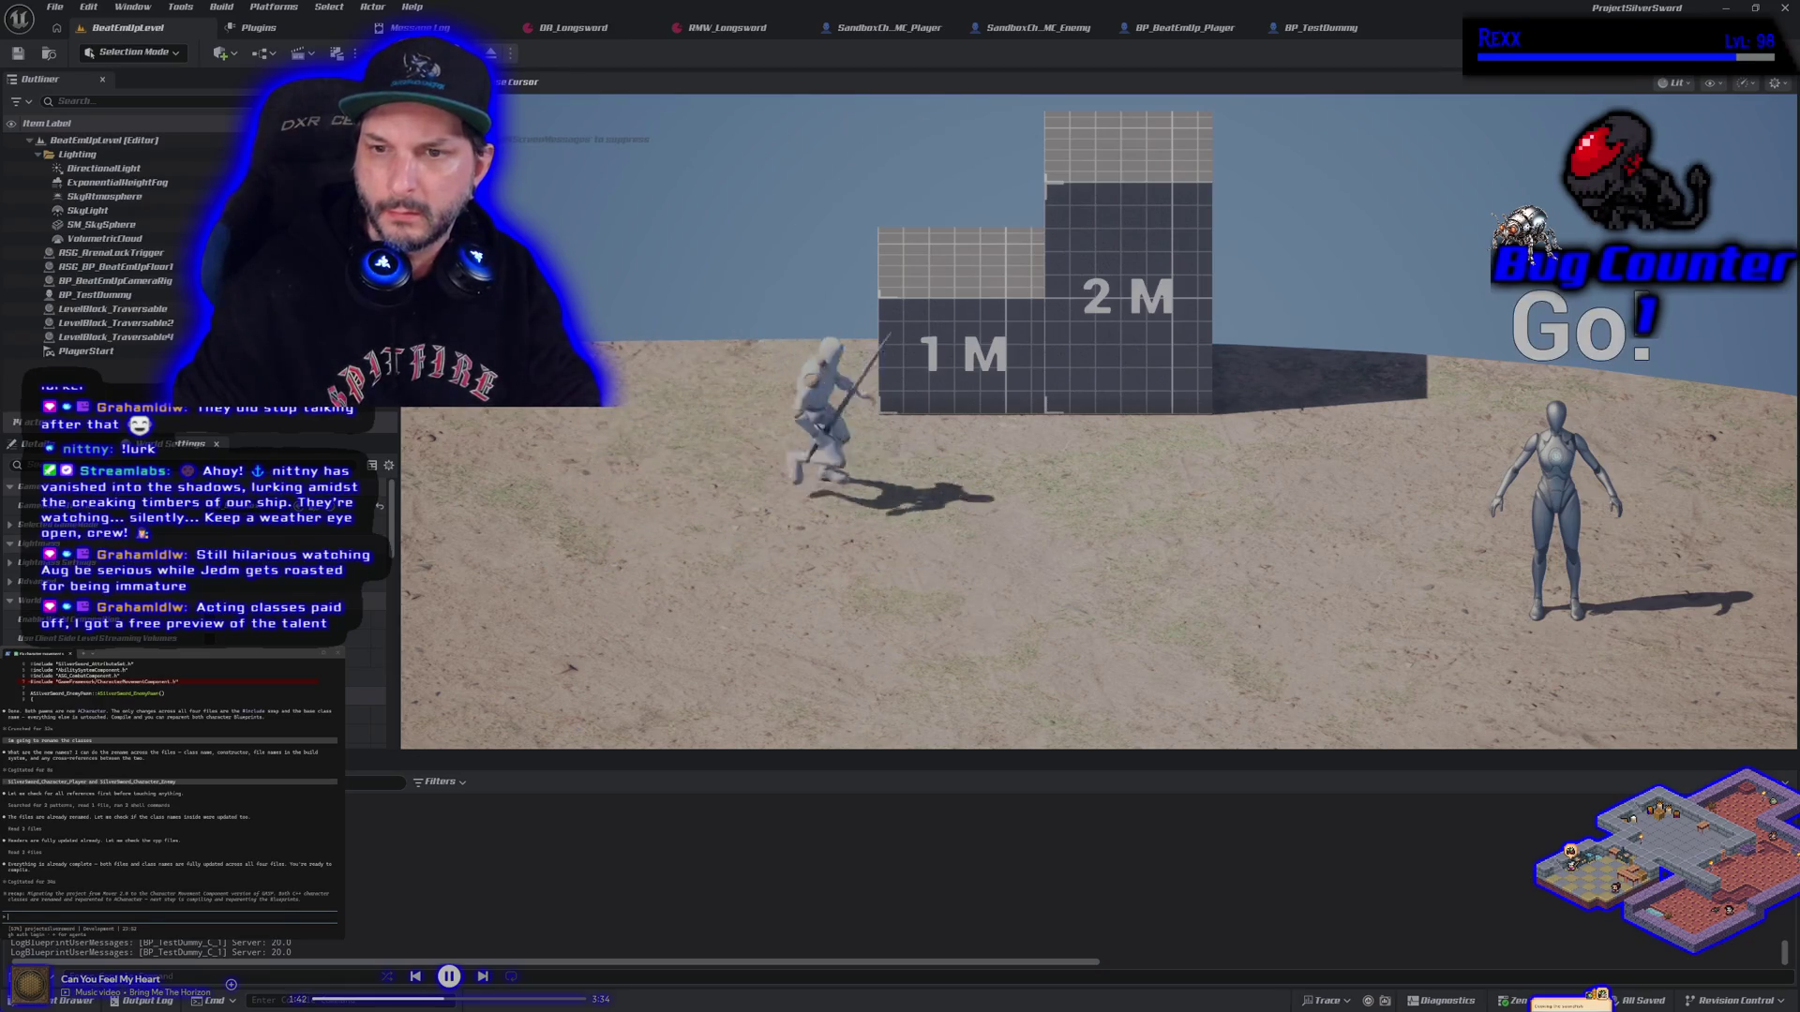
{"action": "key", "text": "Escape"}
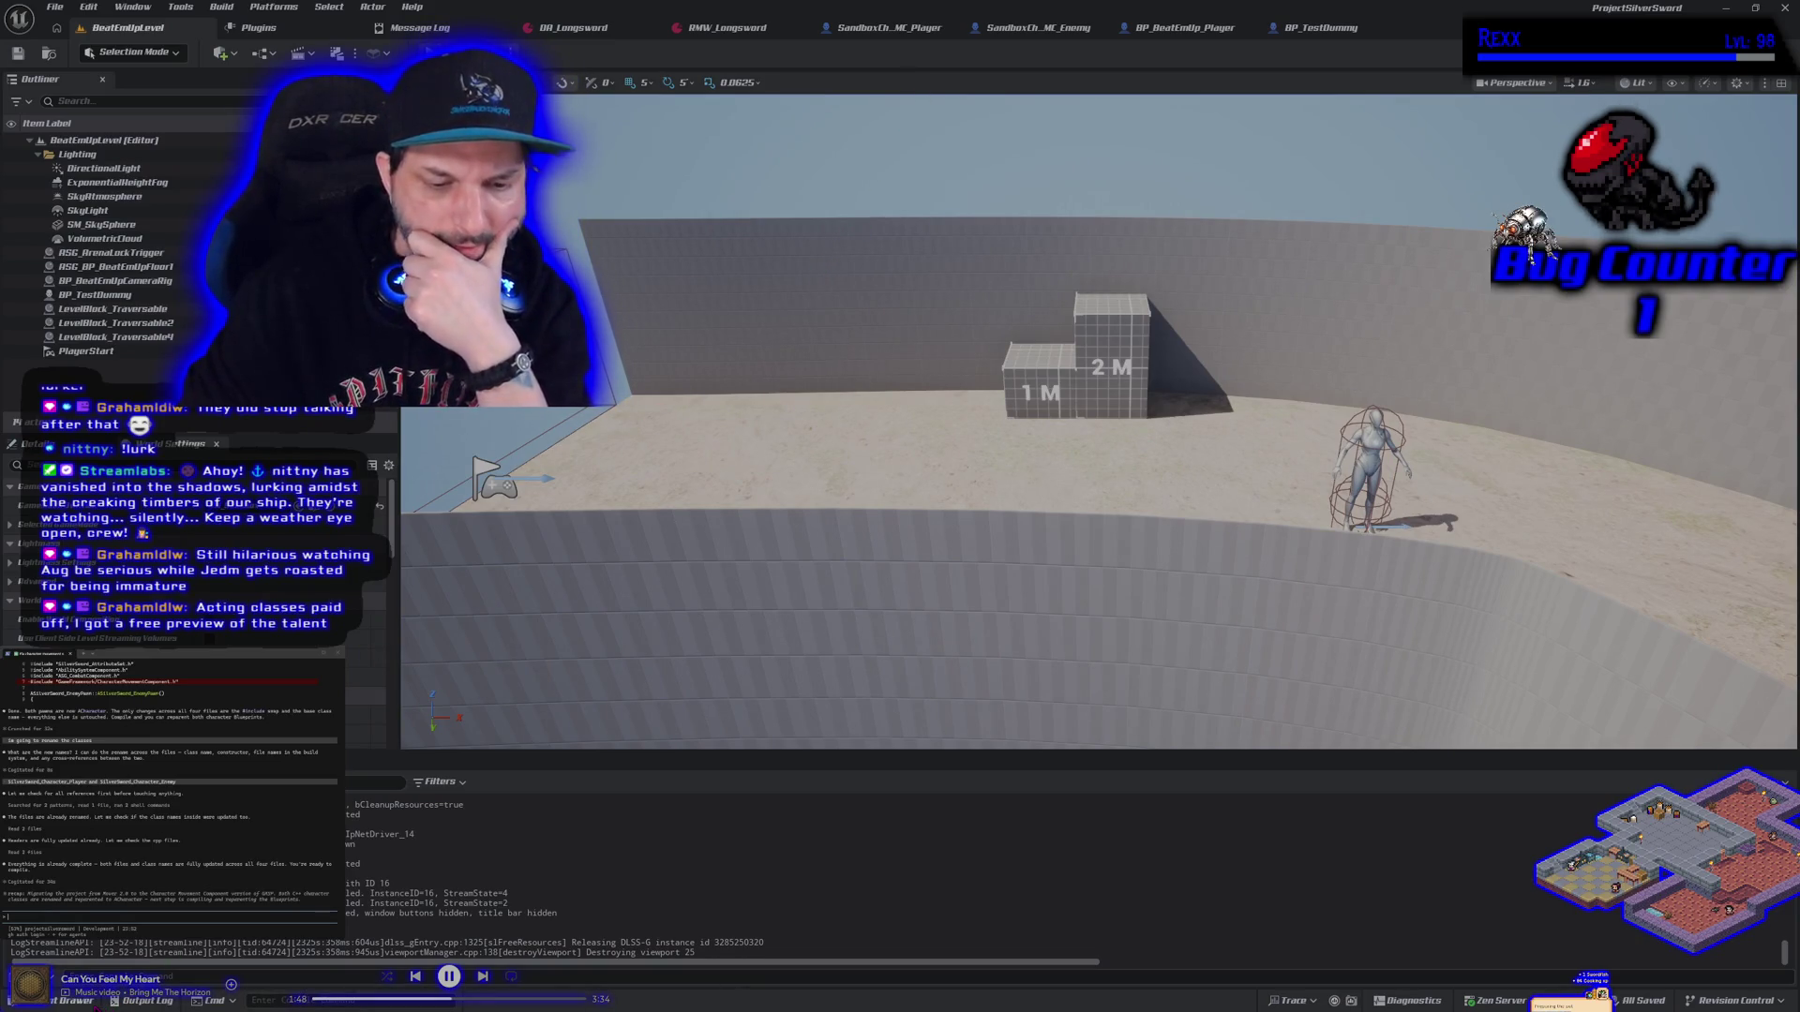
Open SandboxCharacter_Mover from Content > Blueprints, then start a build in Rider
{"action": "key", "text": "ctrl+space"}
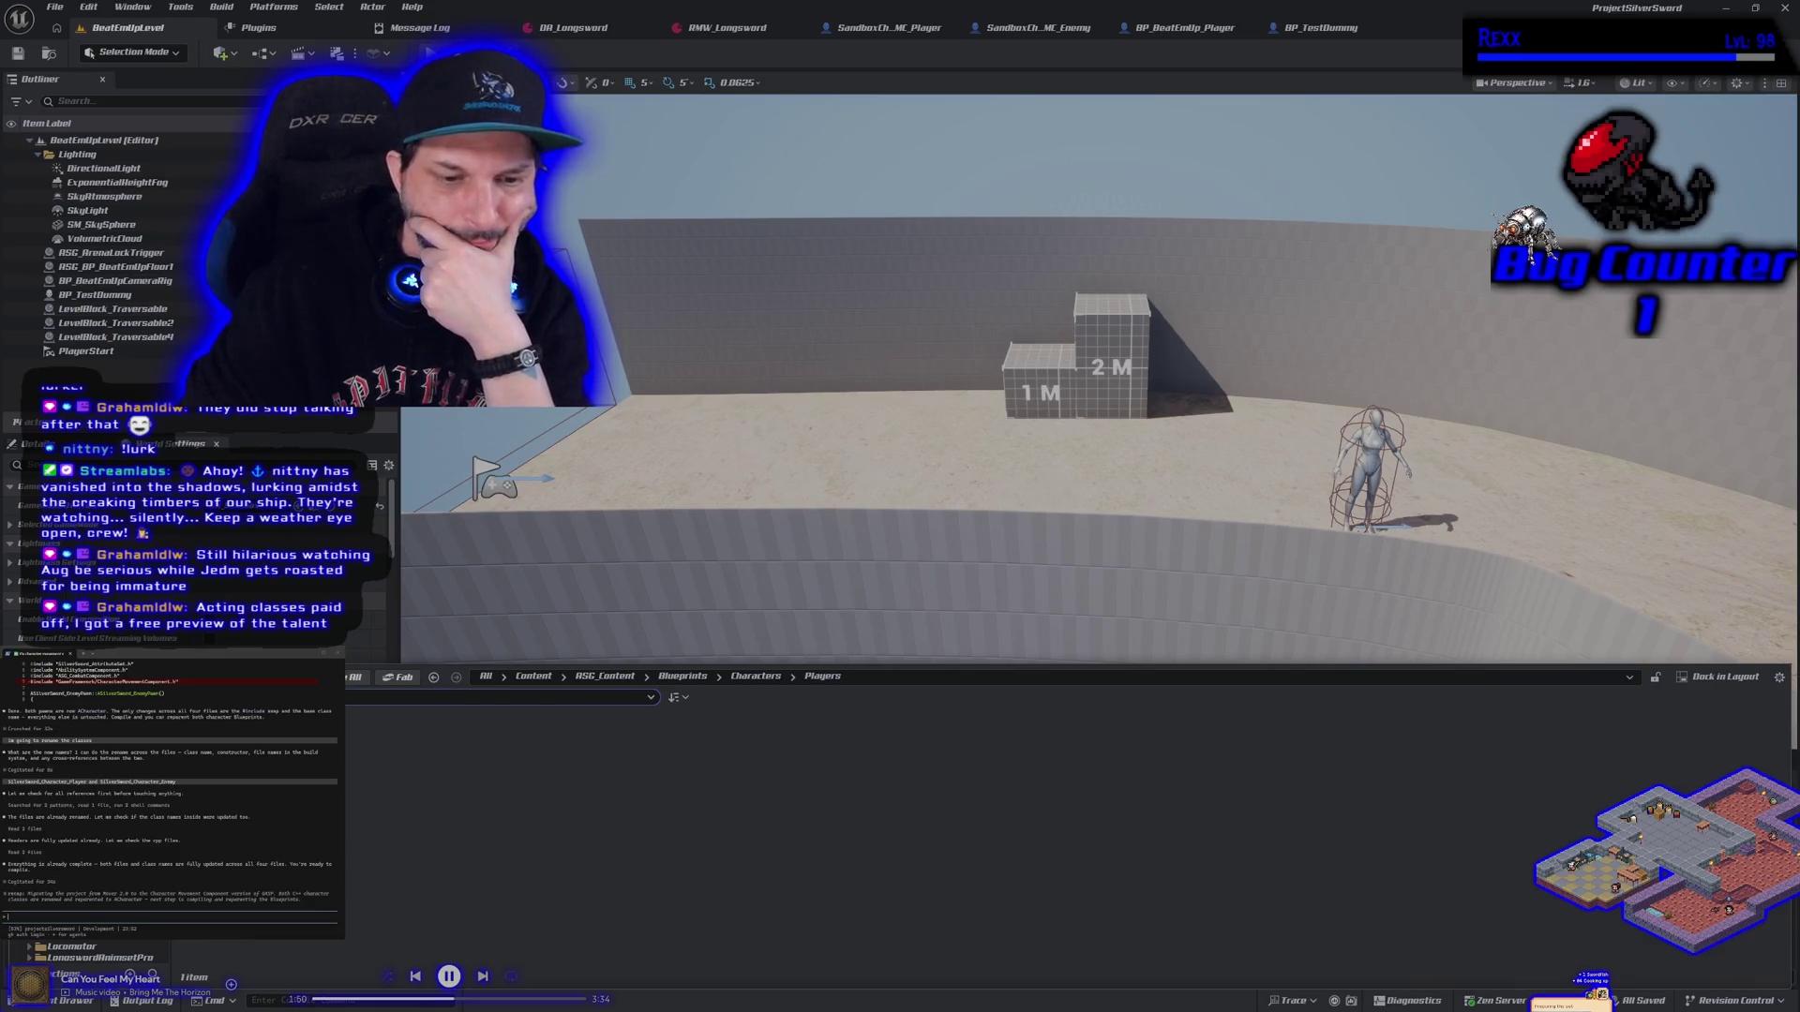
{"action": "key", "text": "BackSpace"}
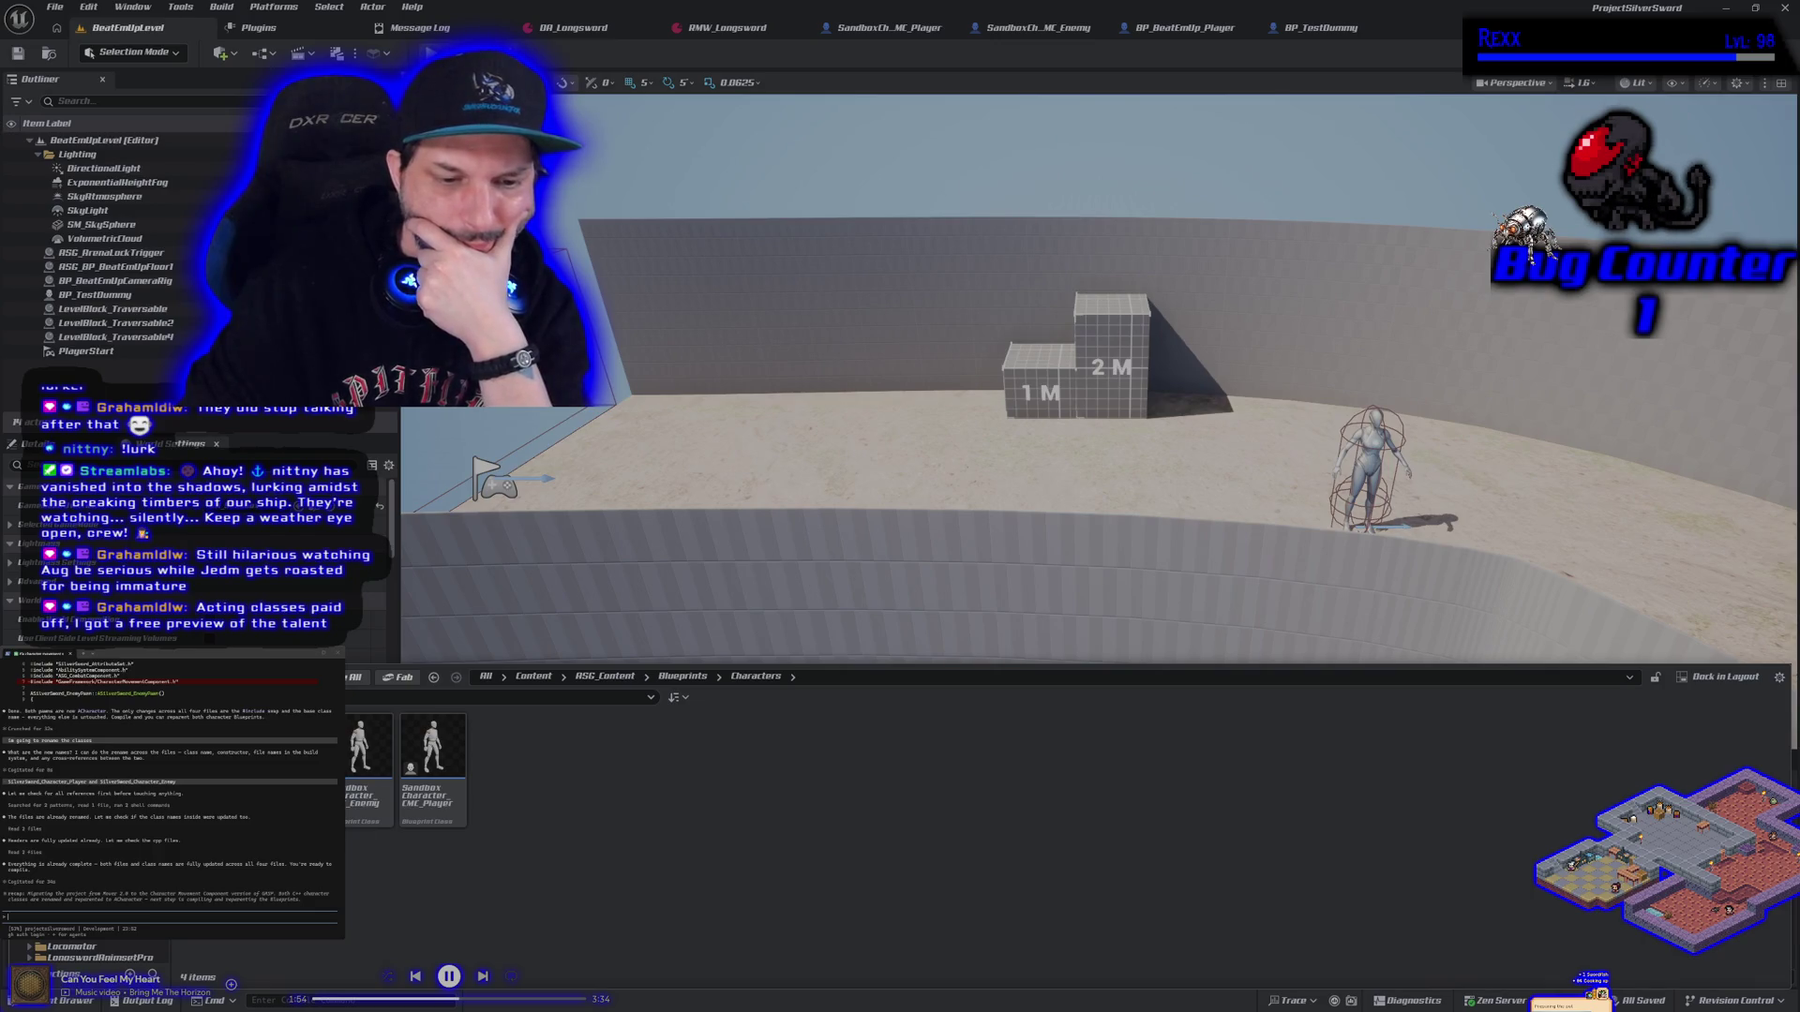
{"action": "key", "text": "alt+Left"}
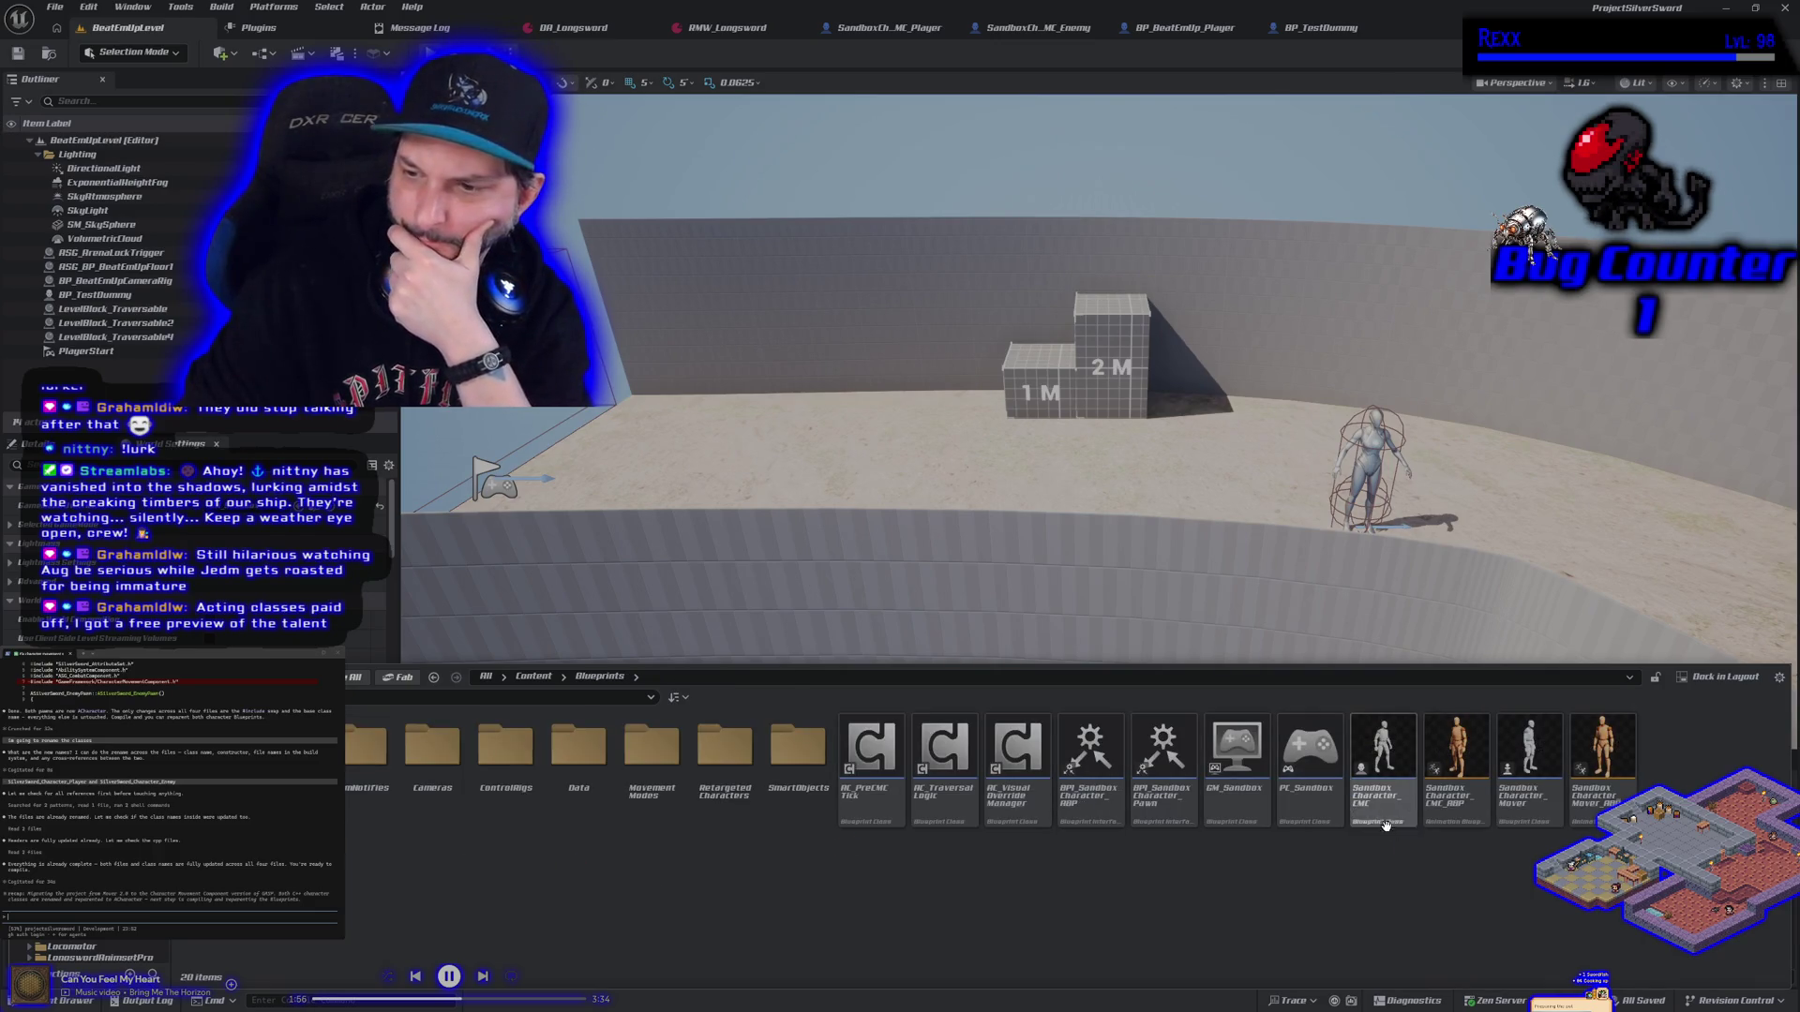
{"action": "left_click", "coordinate": [1527, 809]}
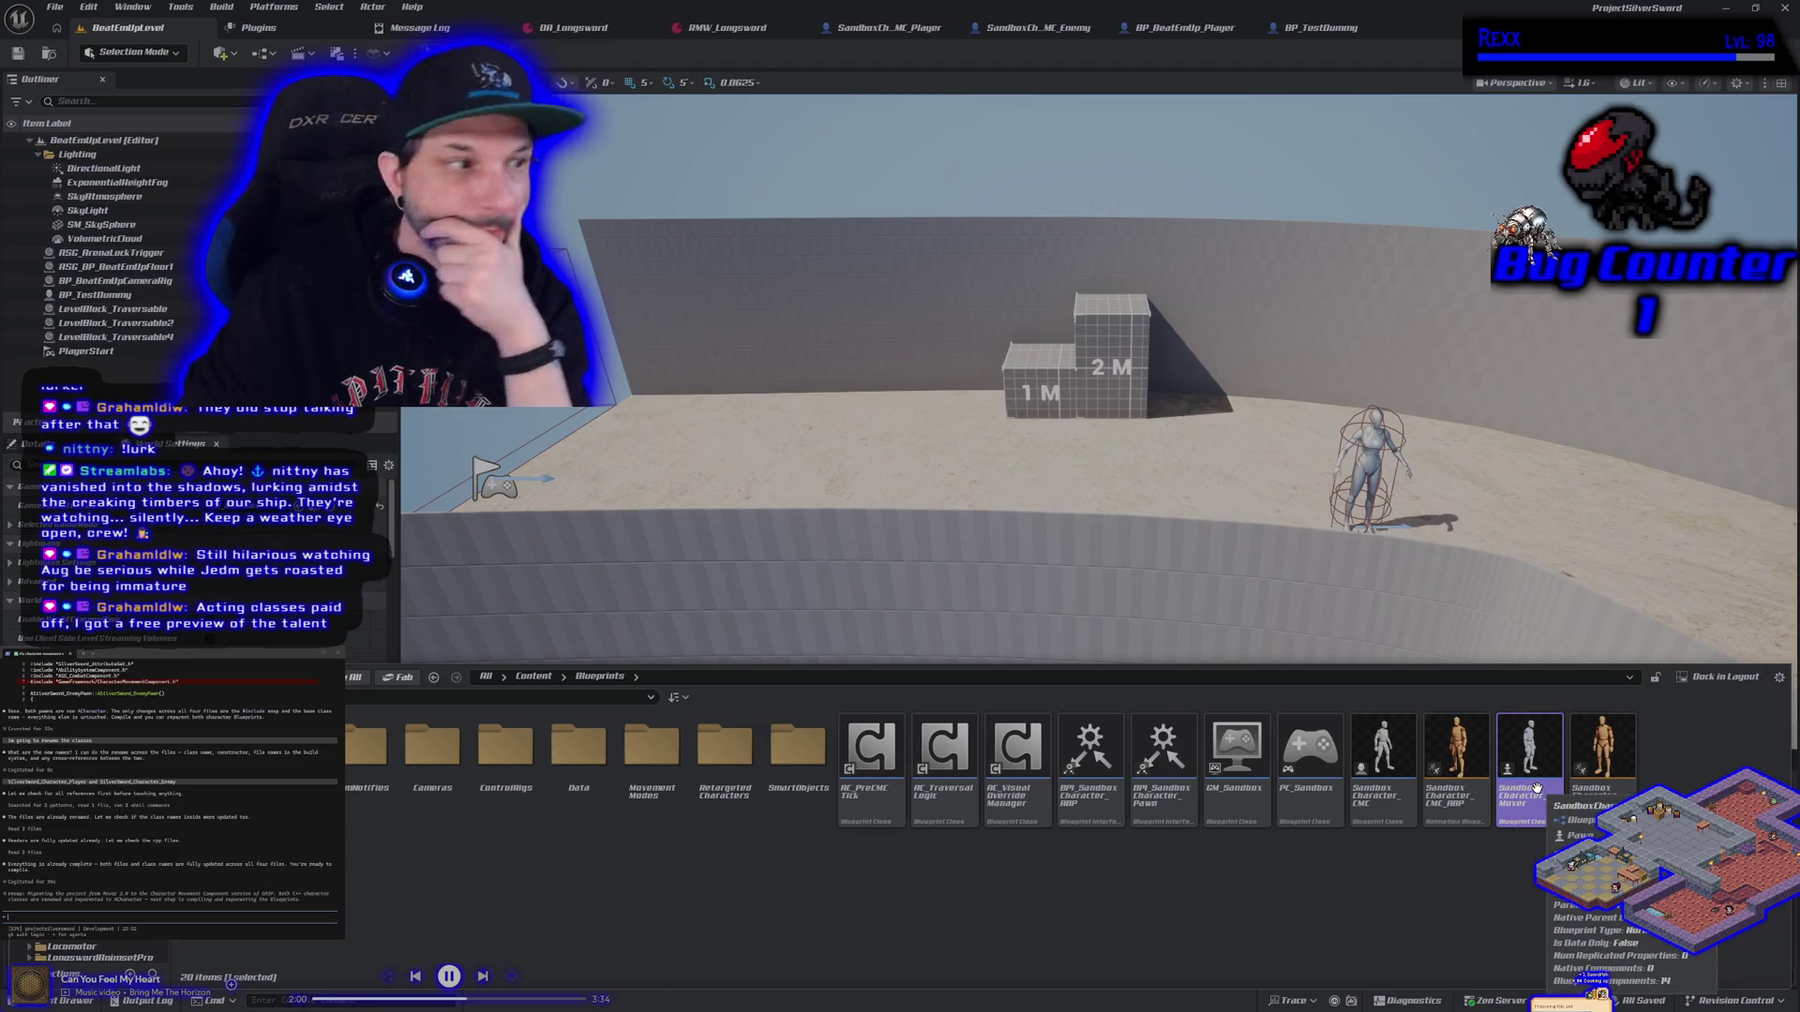
{"action": "key", "text": "ctrl+space"}
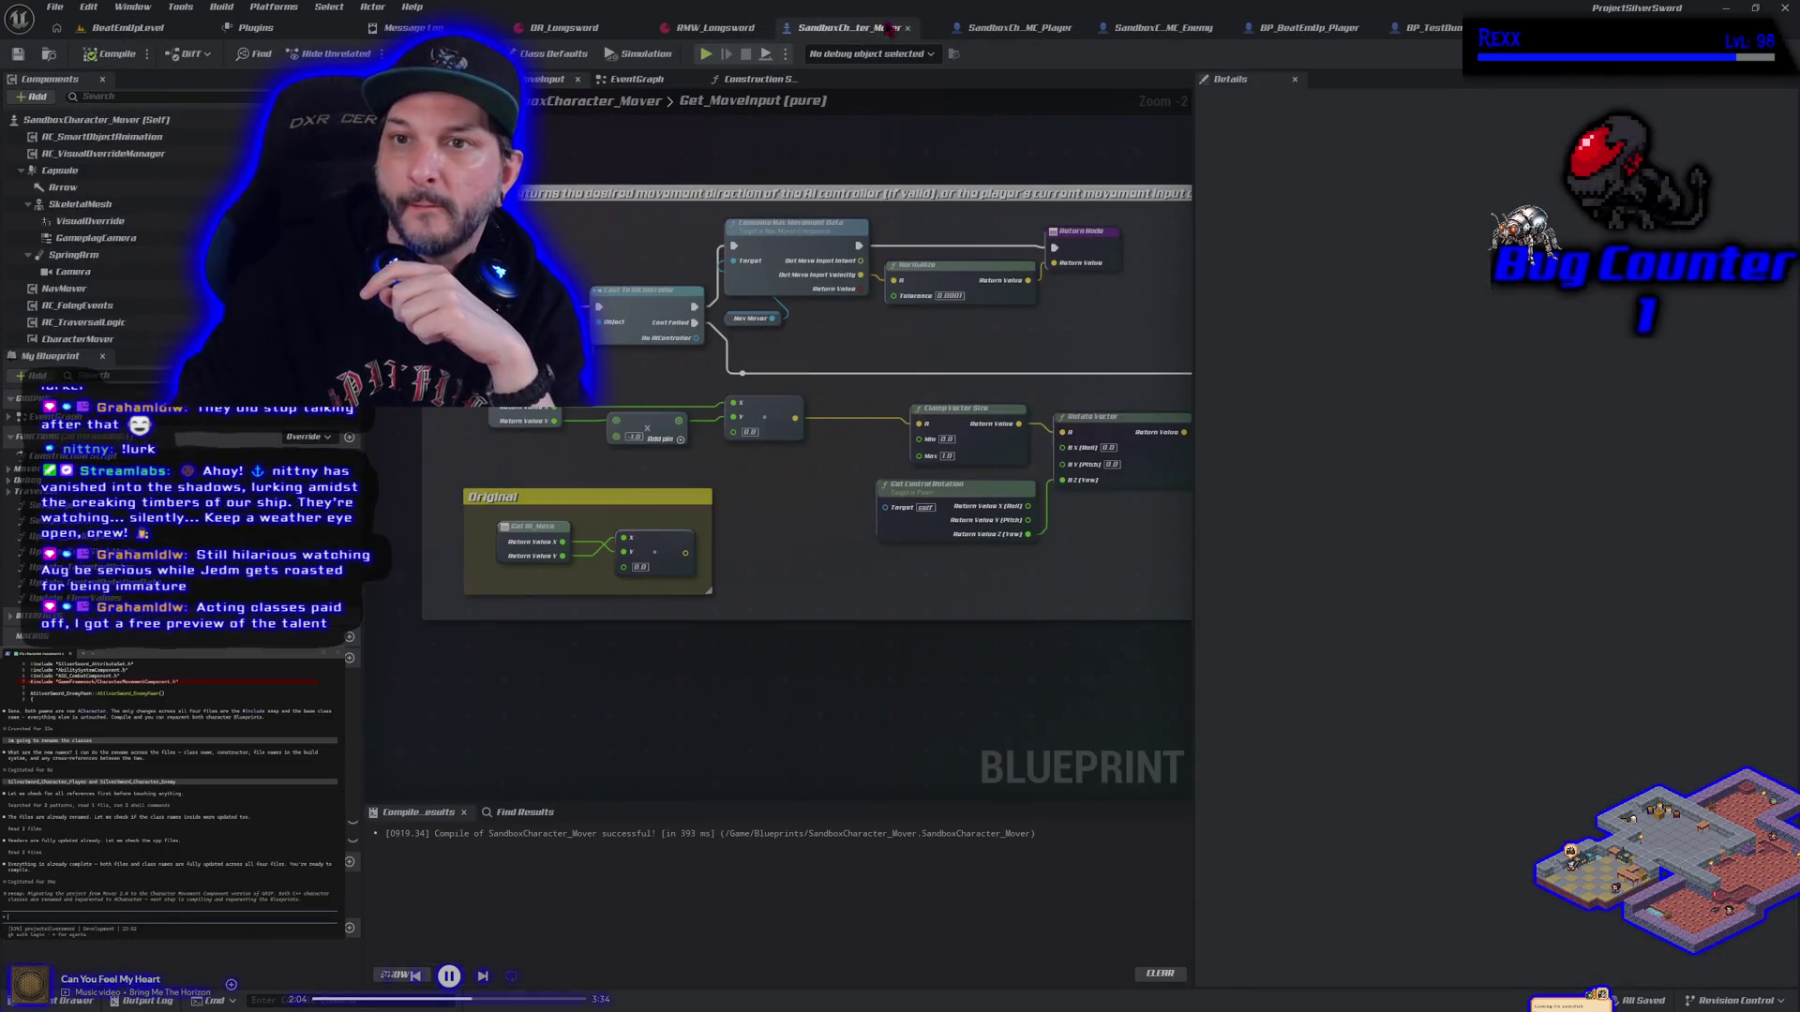
{"action": "scroll", "coordinate": [992, 622], "scroll_direction": "down", "scroll_amount": 6}
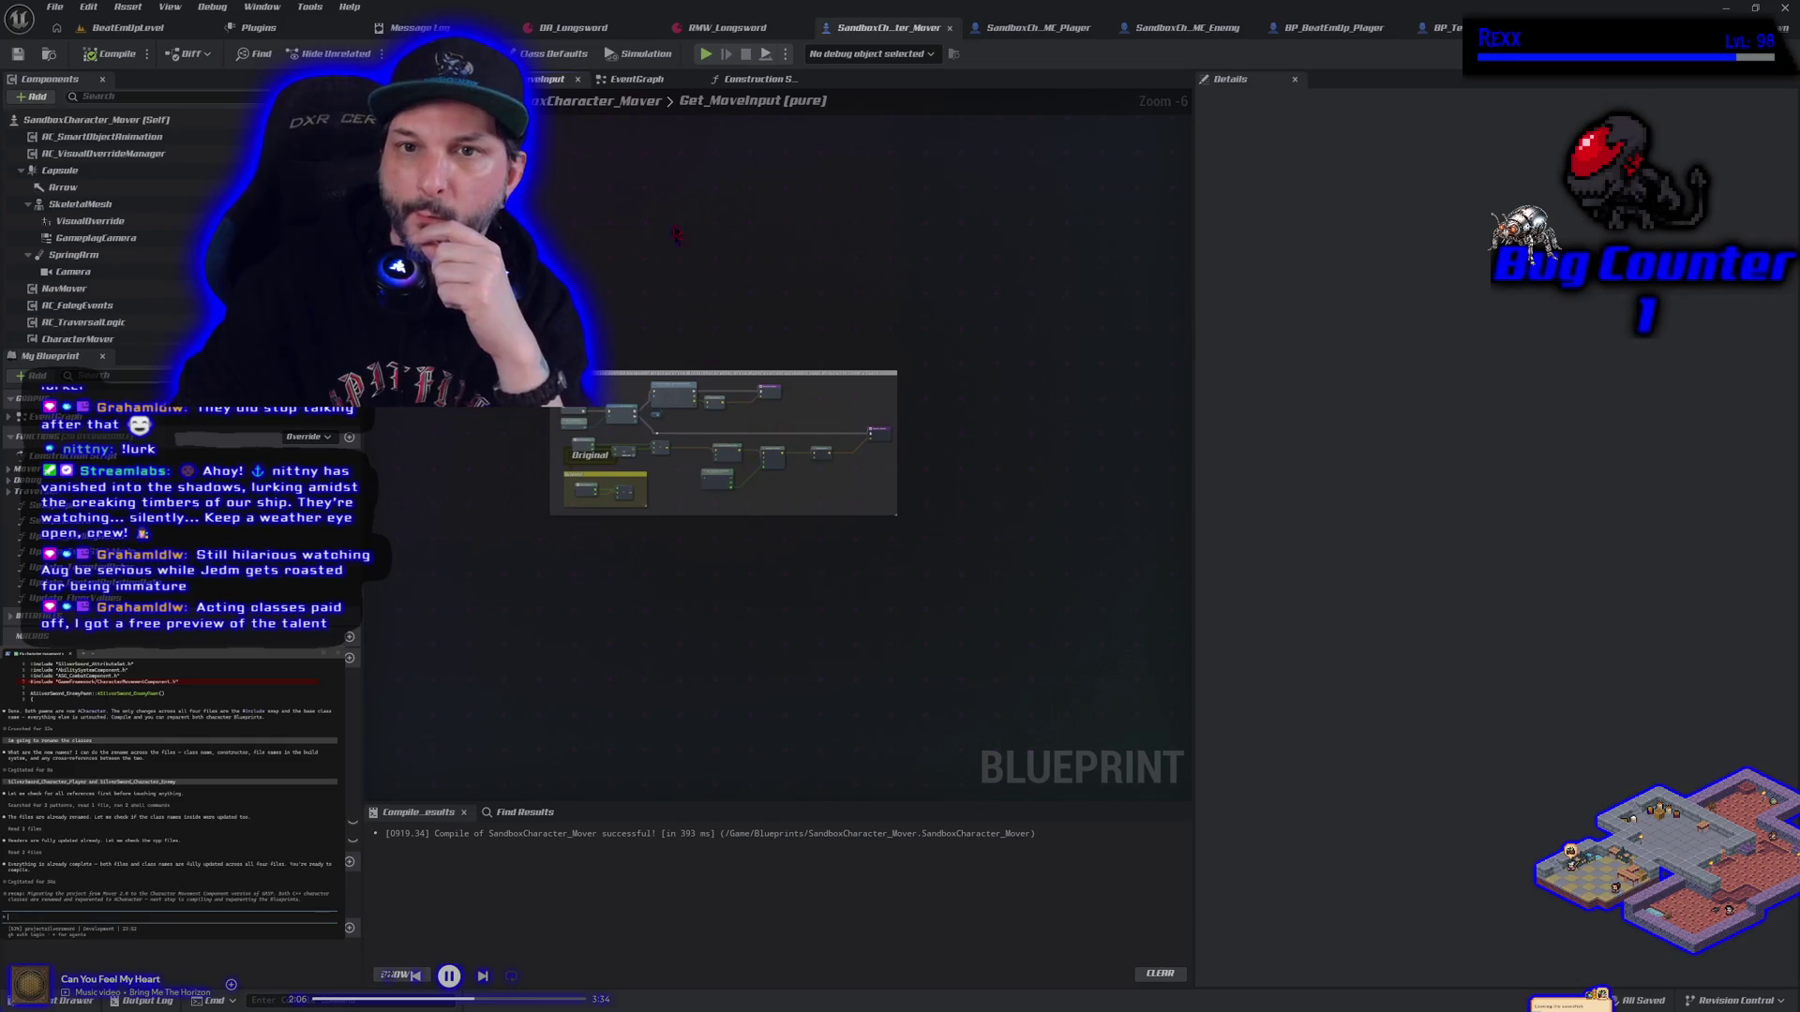
{"action": "key", "text": "alt+Tab"}
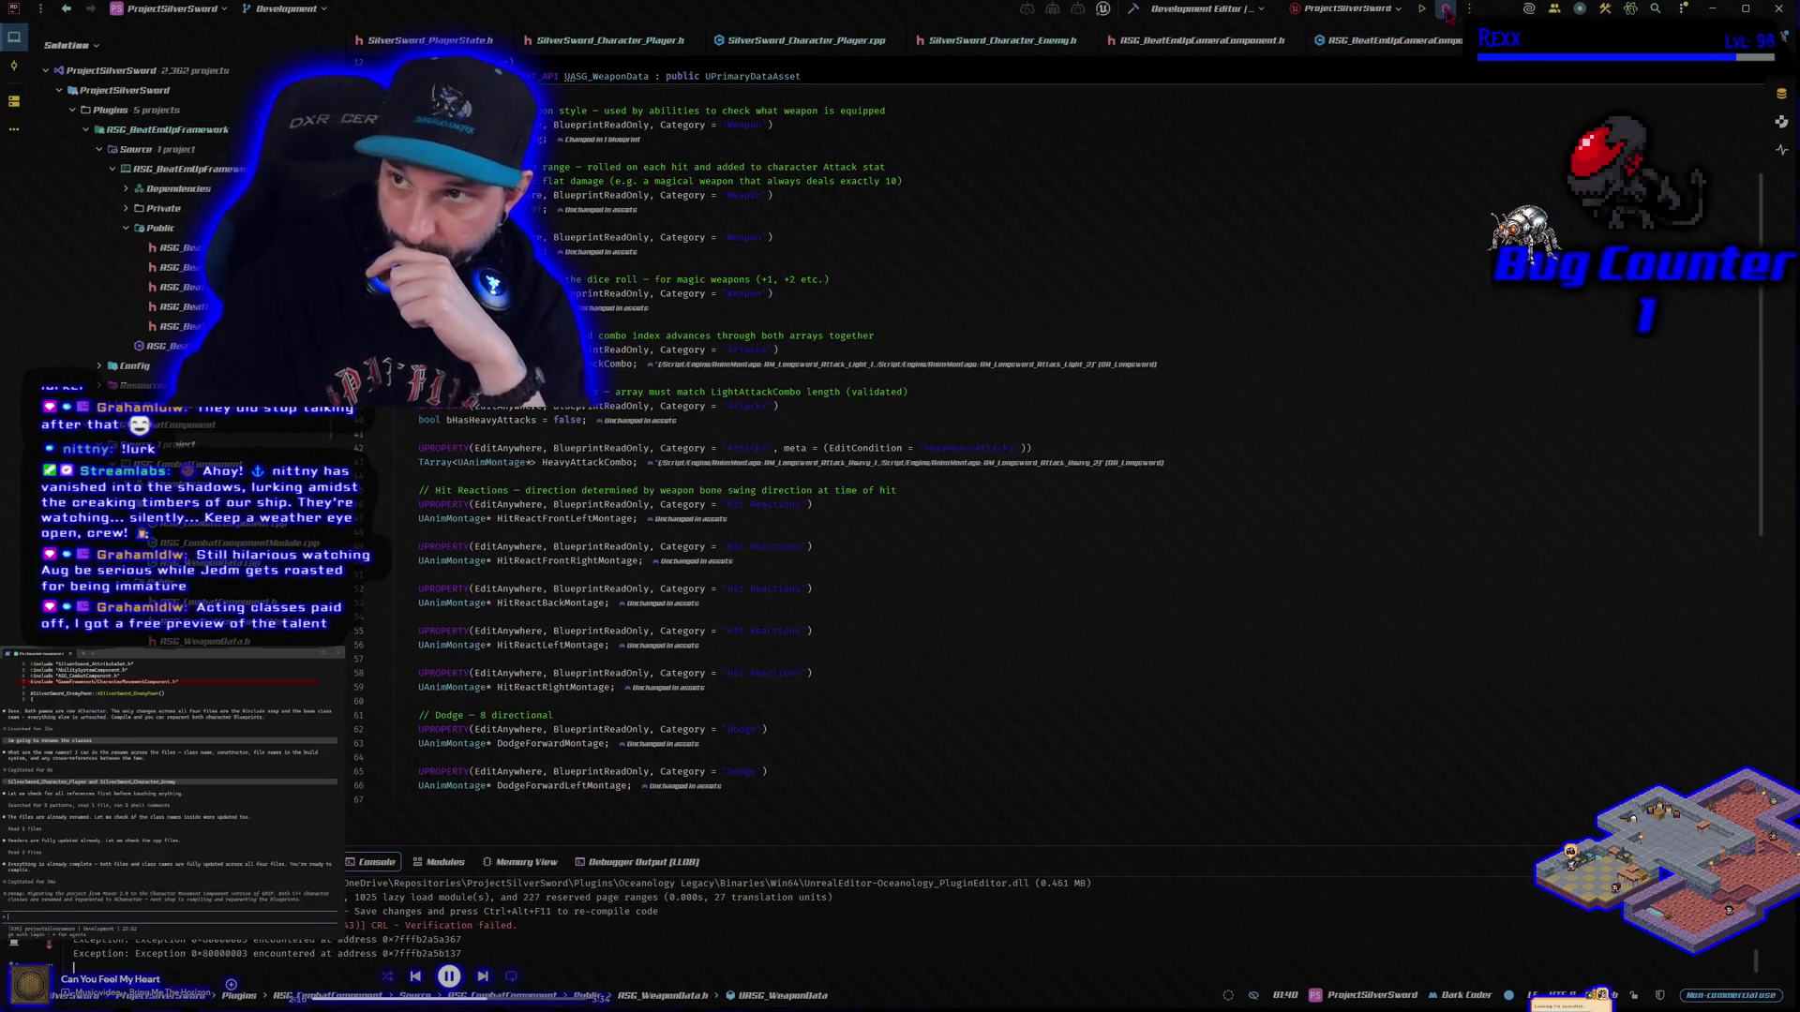
{"action": "left_click", "coordinate": [1445, 9]}
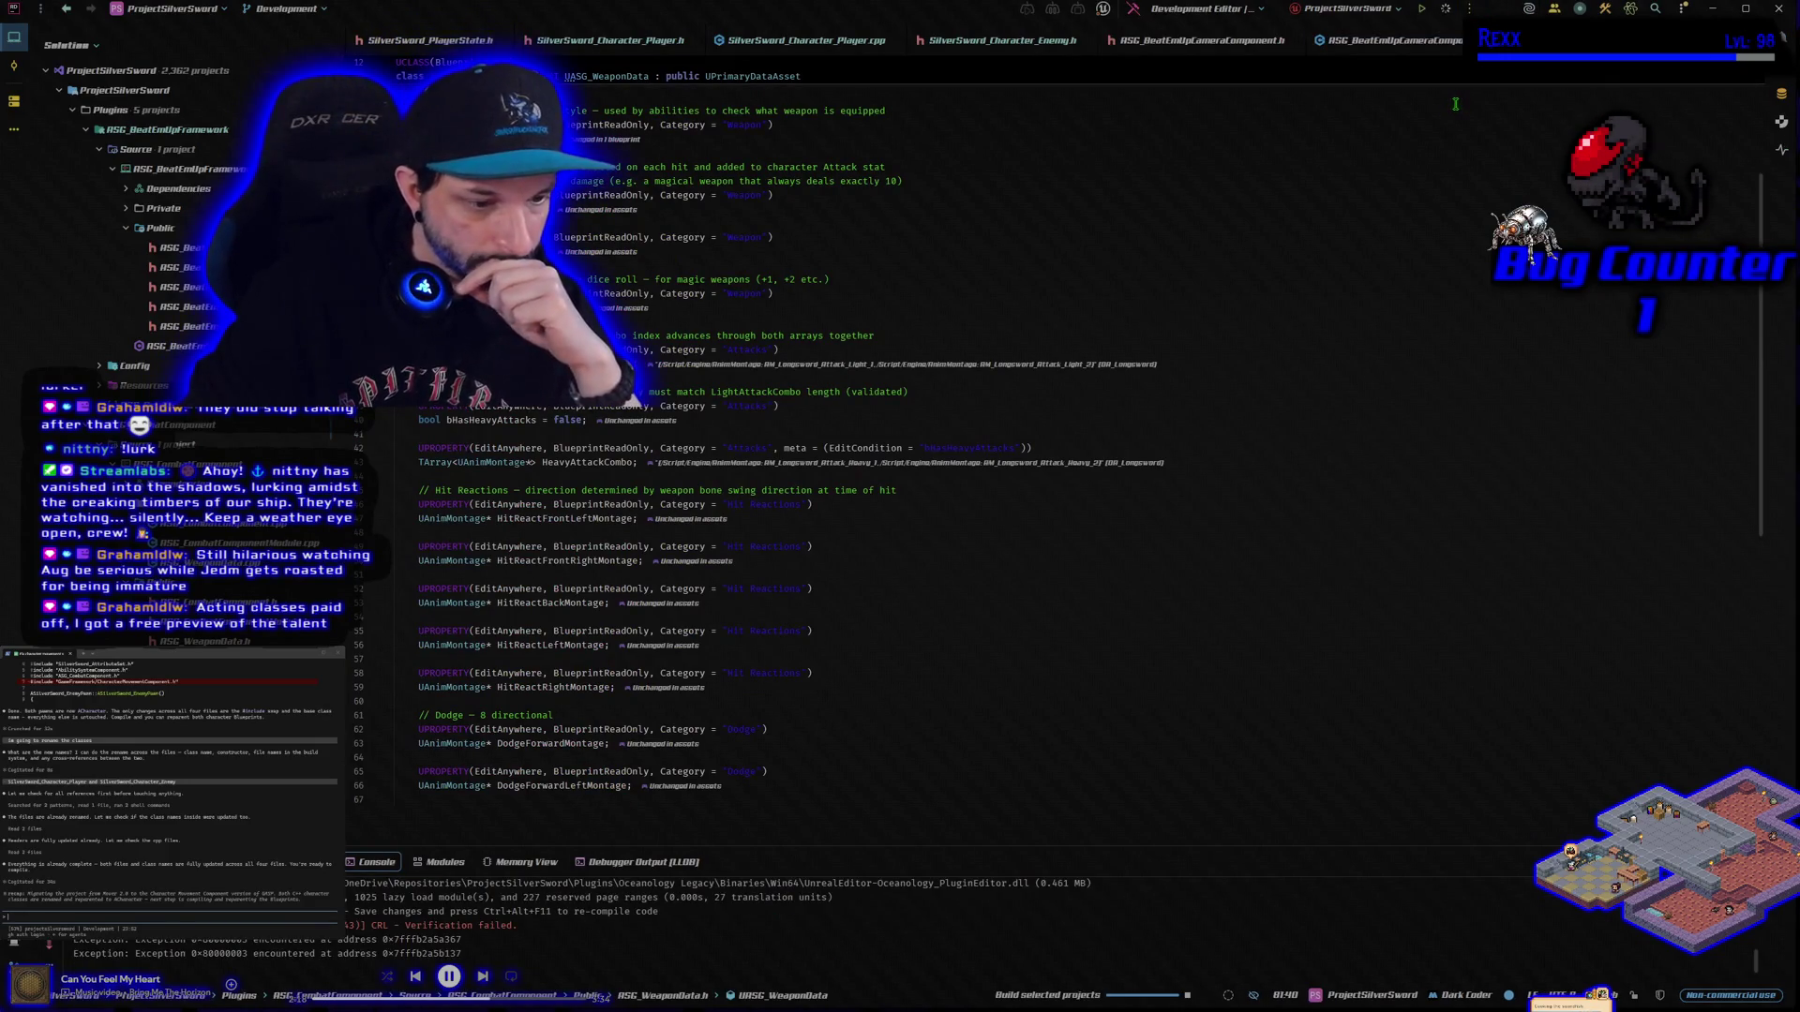
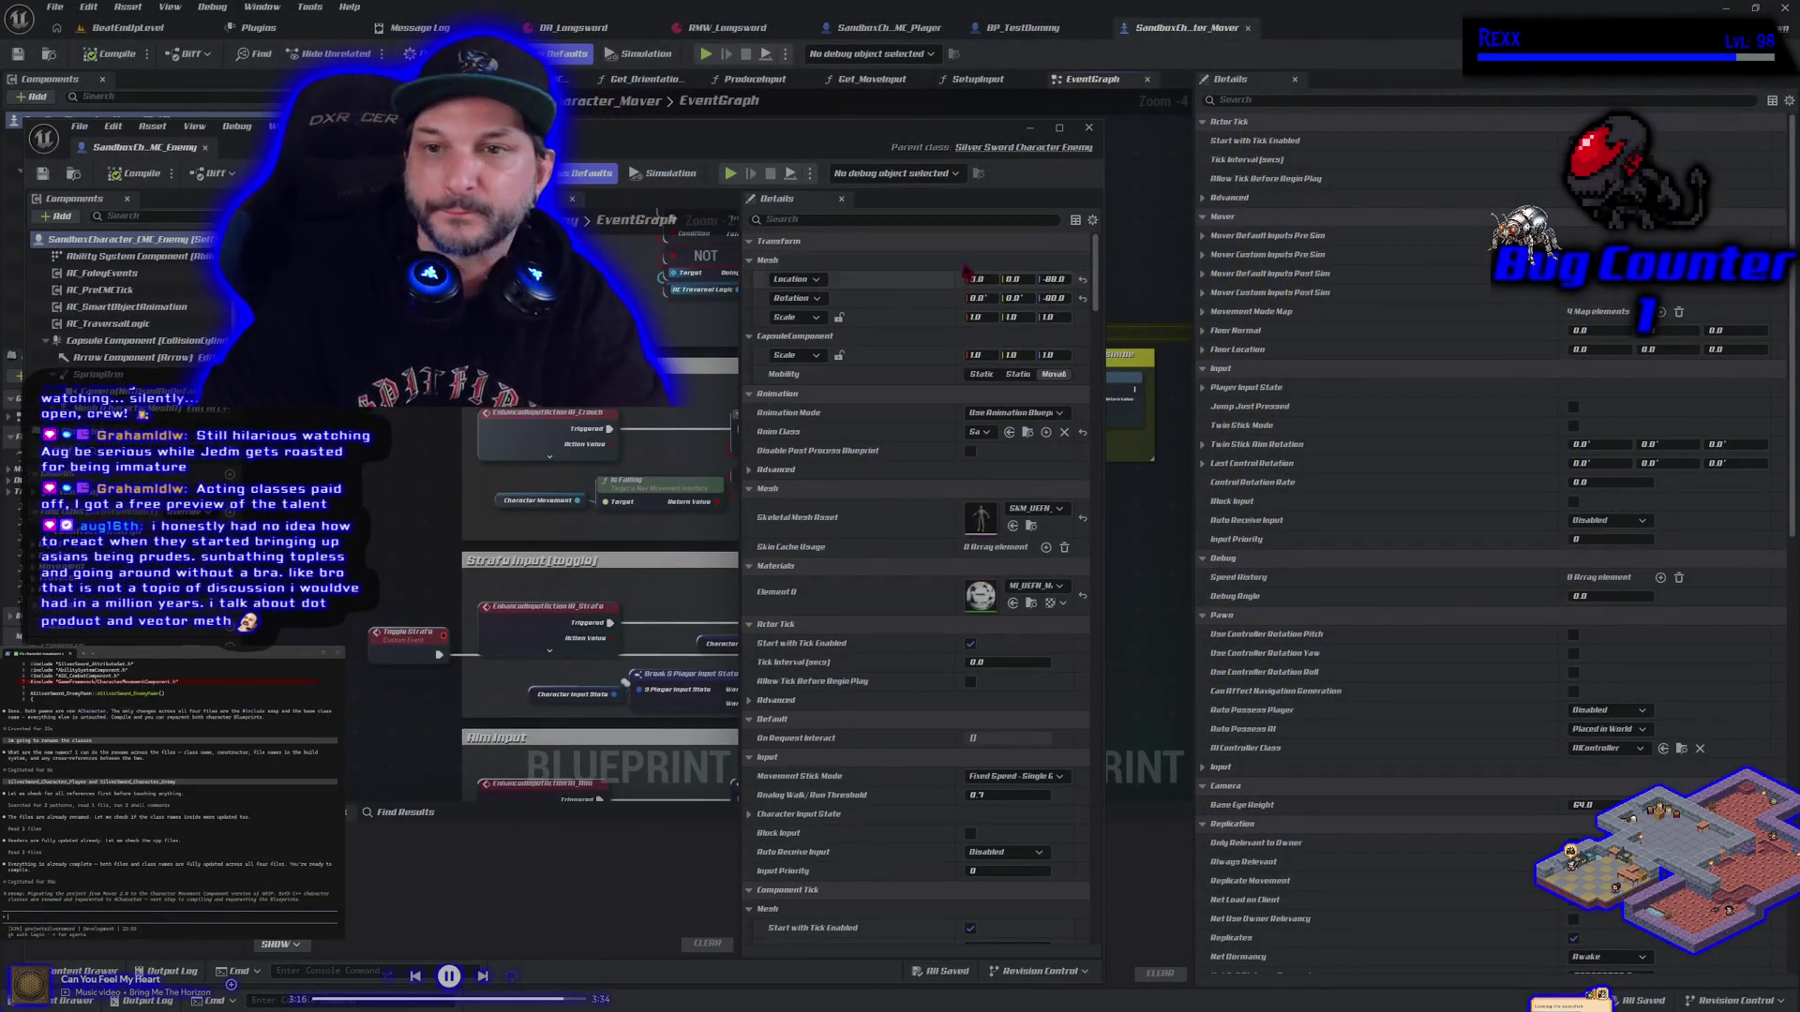
Dock the floating SandboxCh_MC_Enemy window into the main tab bar and reposition the SandboxCharacter_Mover tab
{"action": "mouse_move", "coordinate": [170, 153]}
{"action": "left_mouse_down"}
{"action": "mouse_move", "coordinate": [656, 103]}
{"action": "mouse_move", "coordinate": [1021, 32]}
{"action": "left_mouse_up"}
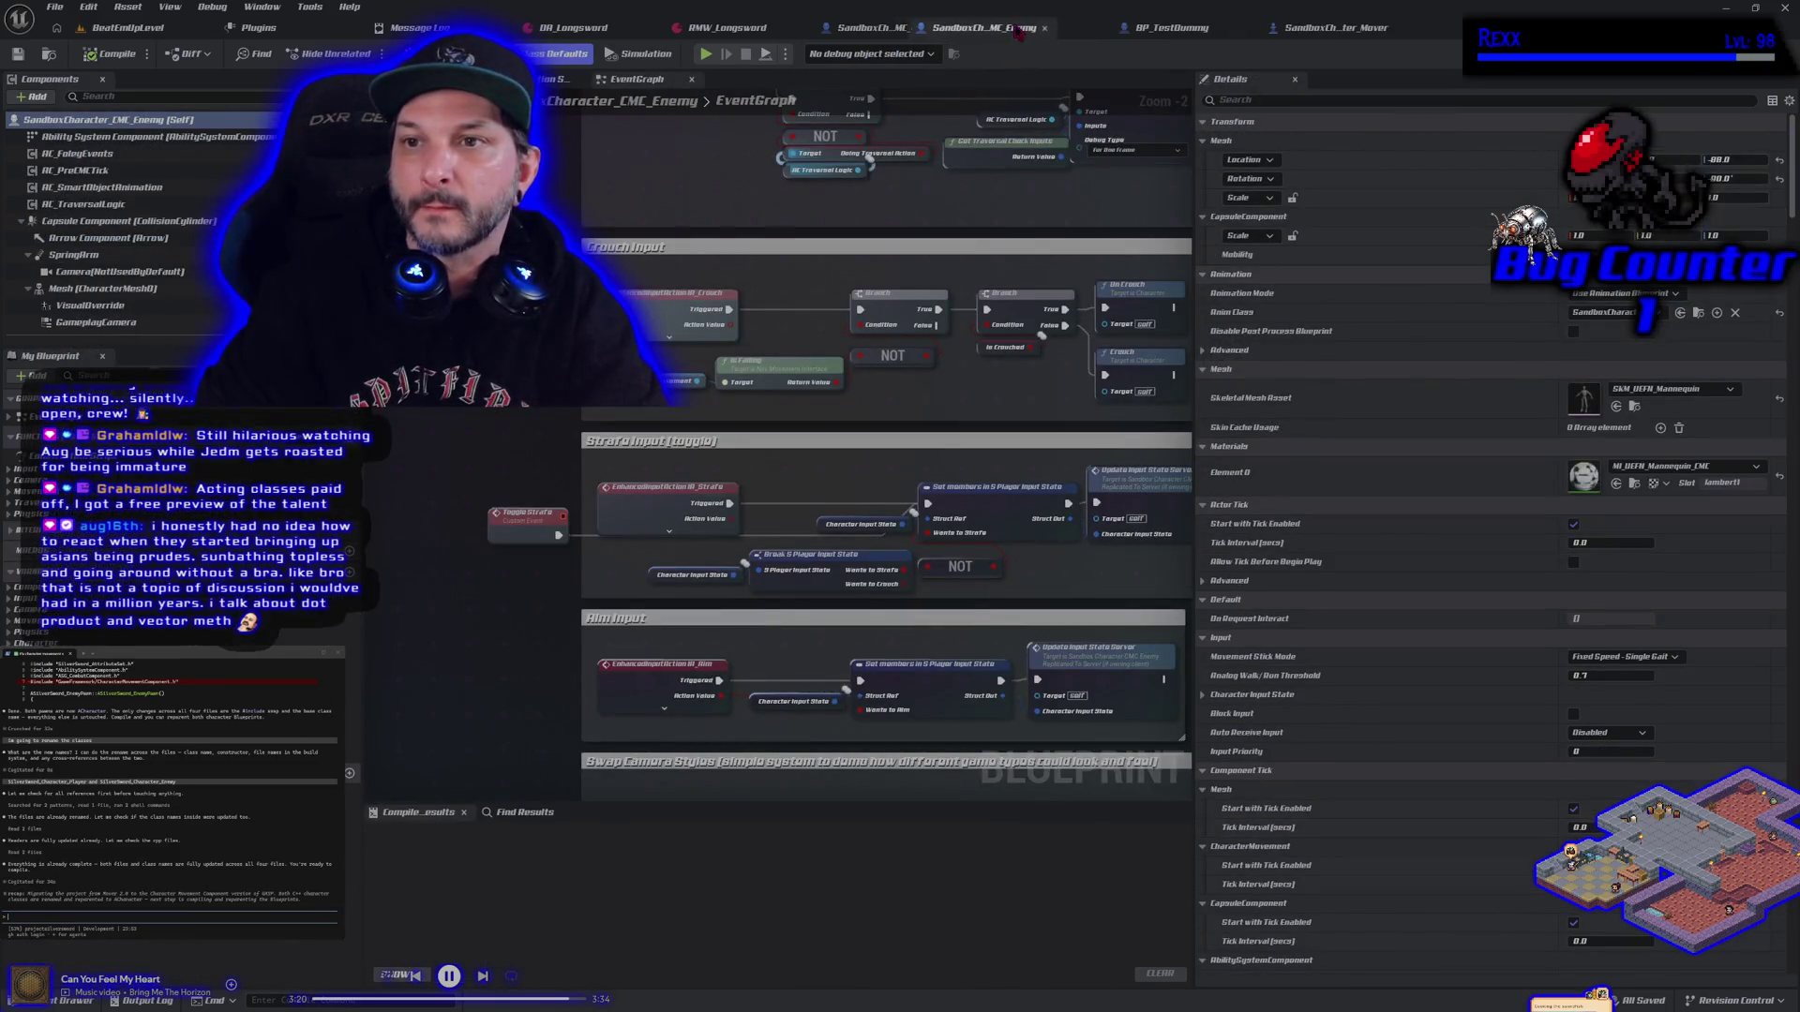
{"action": "mouse_move", "coordinate": [1335, 27]}
{"action": "left_mouse_down"}
{"action": "mouse_move", "coordinate": [914, 51]}
{"action": "mouse_move", "coordinate": [891, 28]}
{"action": "left_mouse_up"}
{"action": "scroll", "coordinate": [801, 300], "scroll_direction": "up", "scroll_amount": 2}
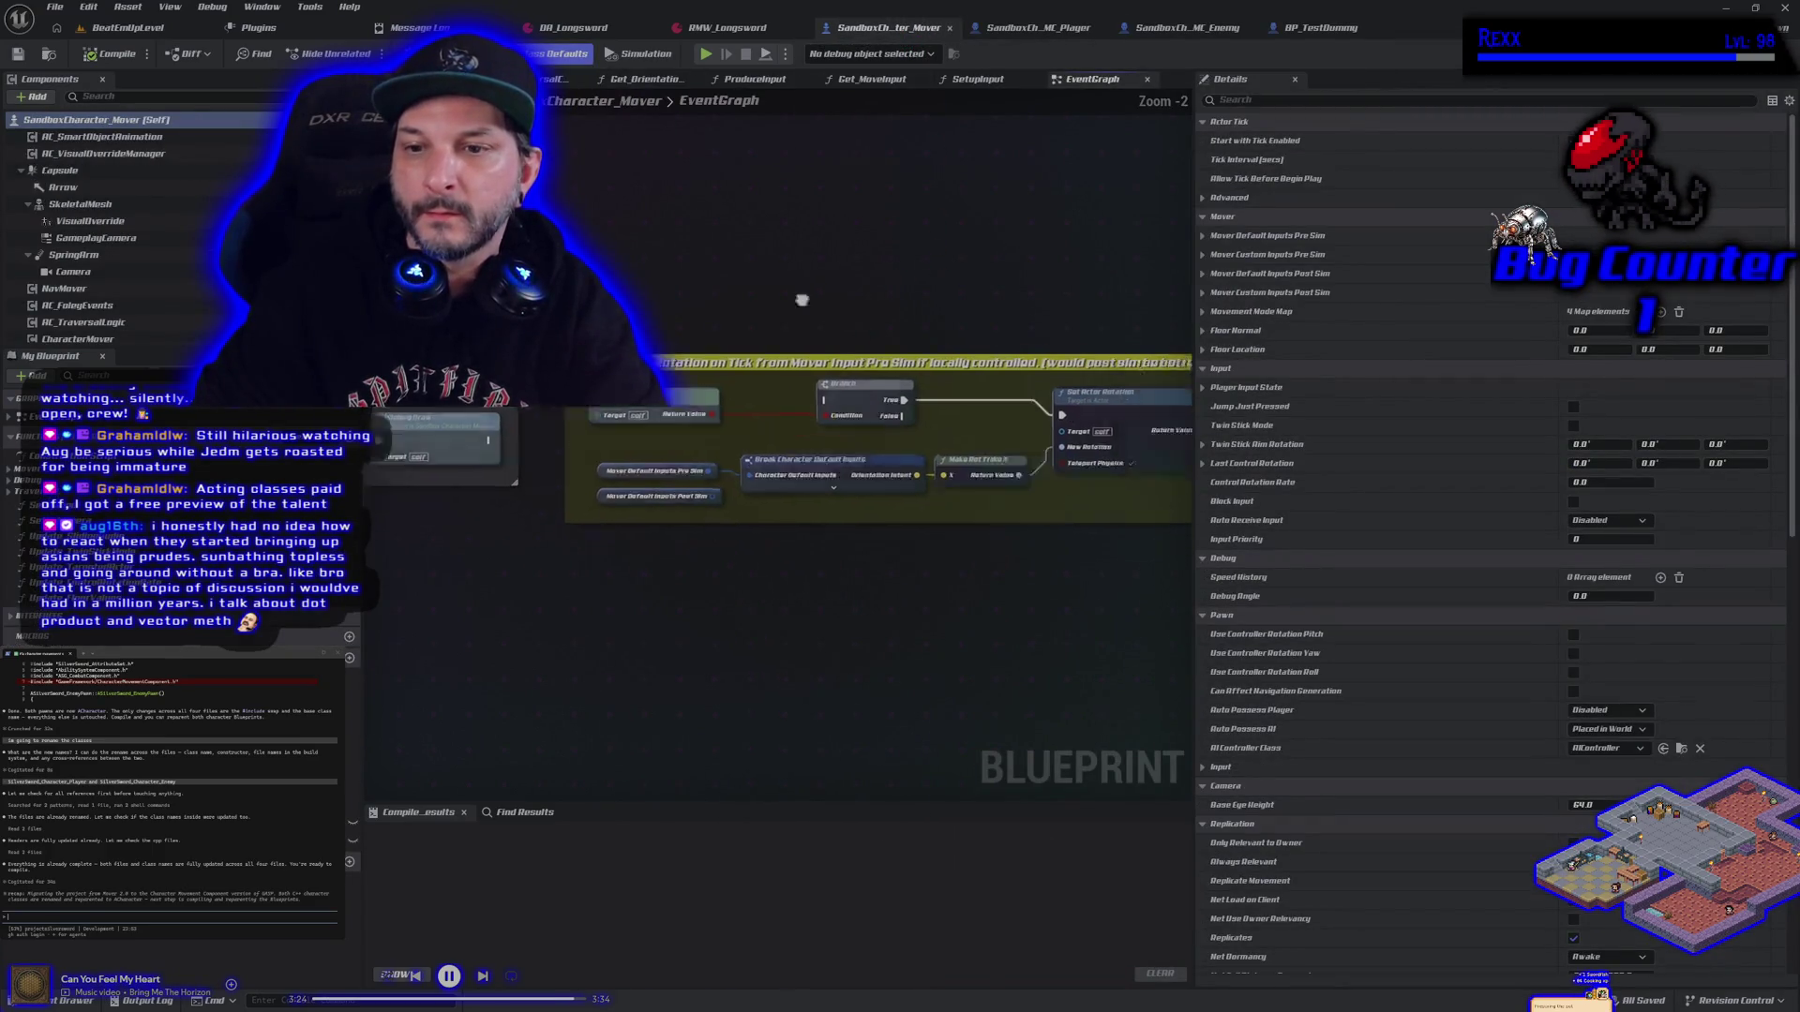
Center the Mover's Set Actor Rotation comment group and inspect its Pre Sim input nodes
{"action": "left_click_drag", "start_coordinate": [802, 300], "coordinate": [633, 239]}
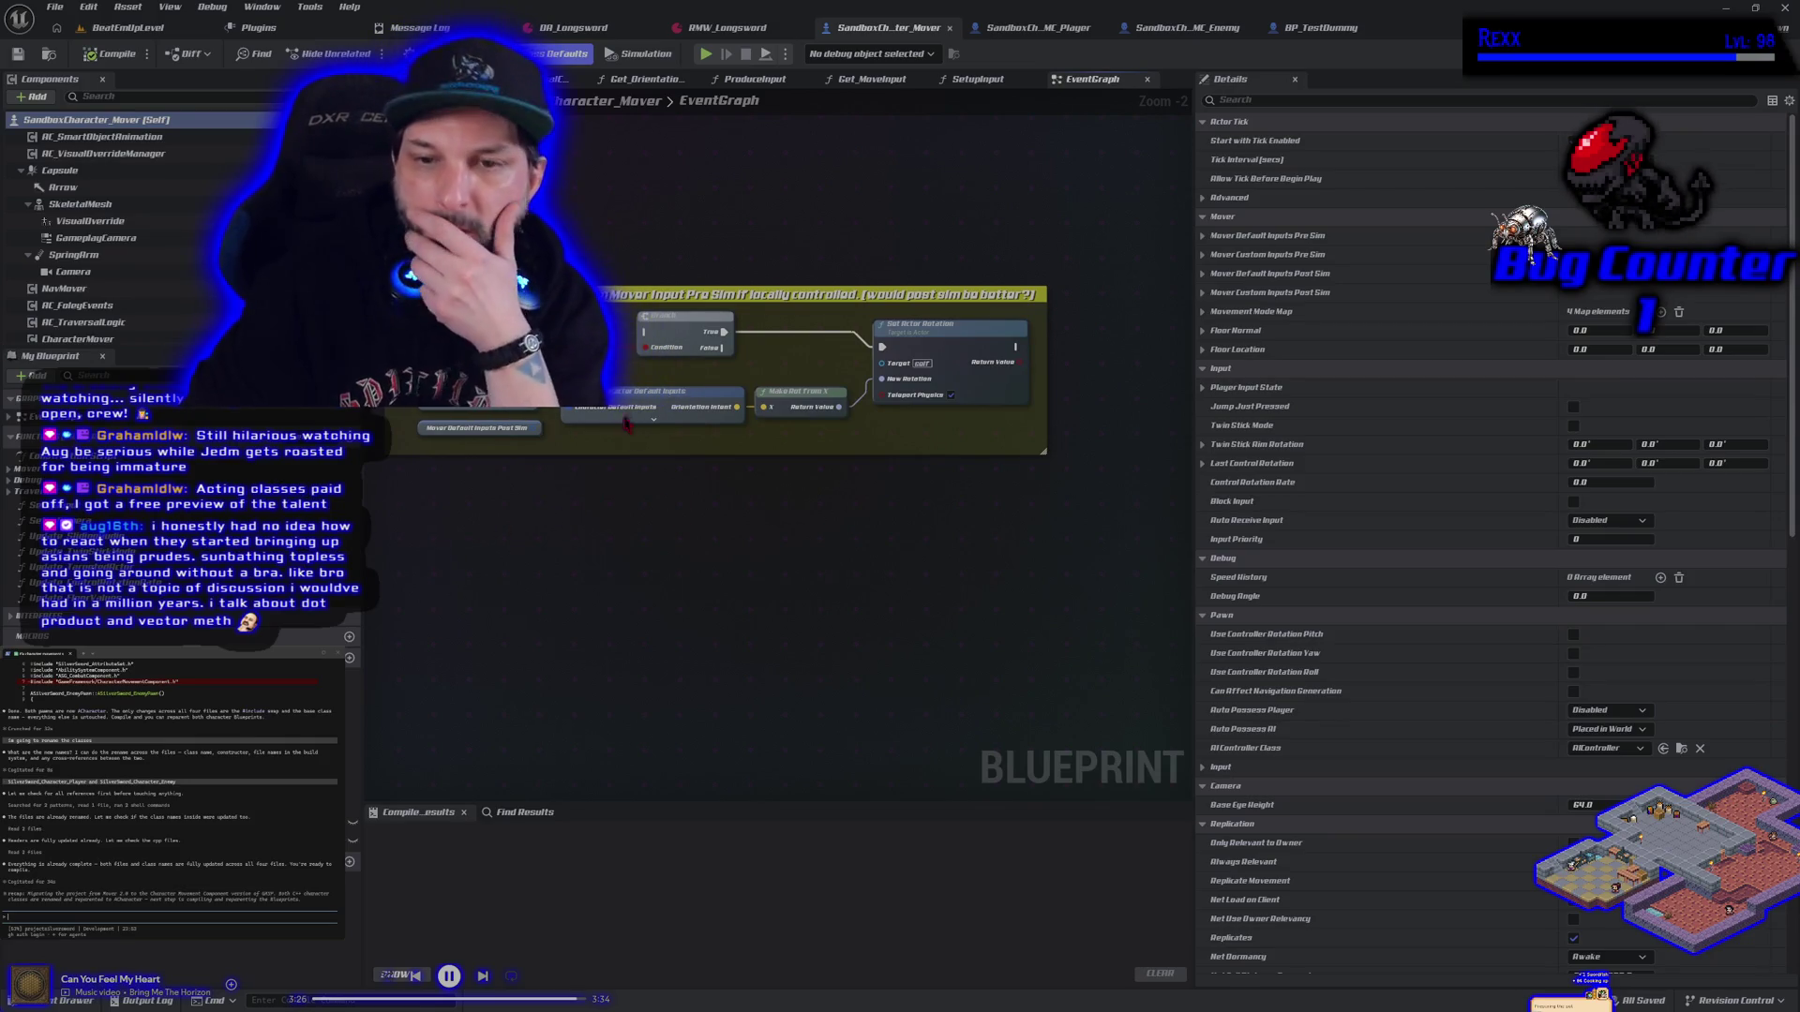
{"action": "left_click", "coordinate": [656, 408]}
{"action": "left_click", "coordinate": [474, 405]}
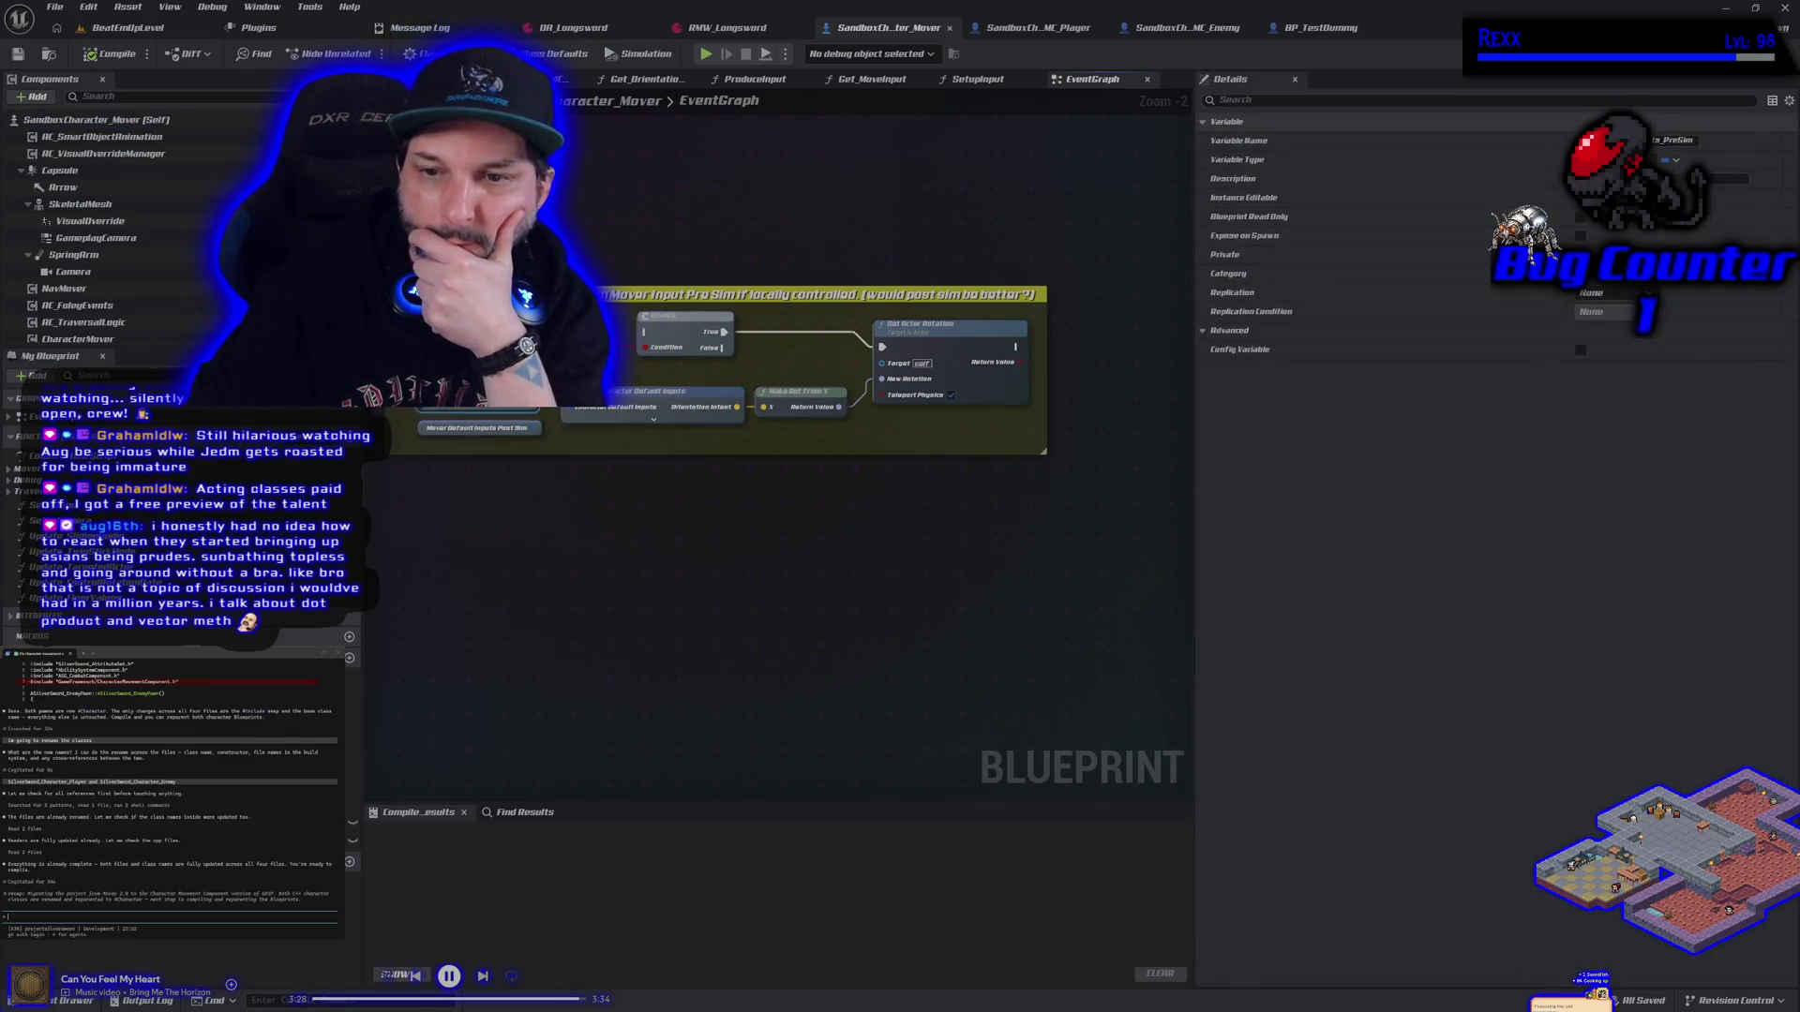
{"action": "mouse_move", "coordinate": [443, 211]}
{"action": "left_mouse_down"}
{"action": "mouse_move", "coordinate": [994, 563]}
{"action": "mouse_move", "coordinate": [1044, 617]}
{"action": "mouse_move", "coordinate": [956, 586]}
{"action": "left_mouse_up"}
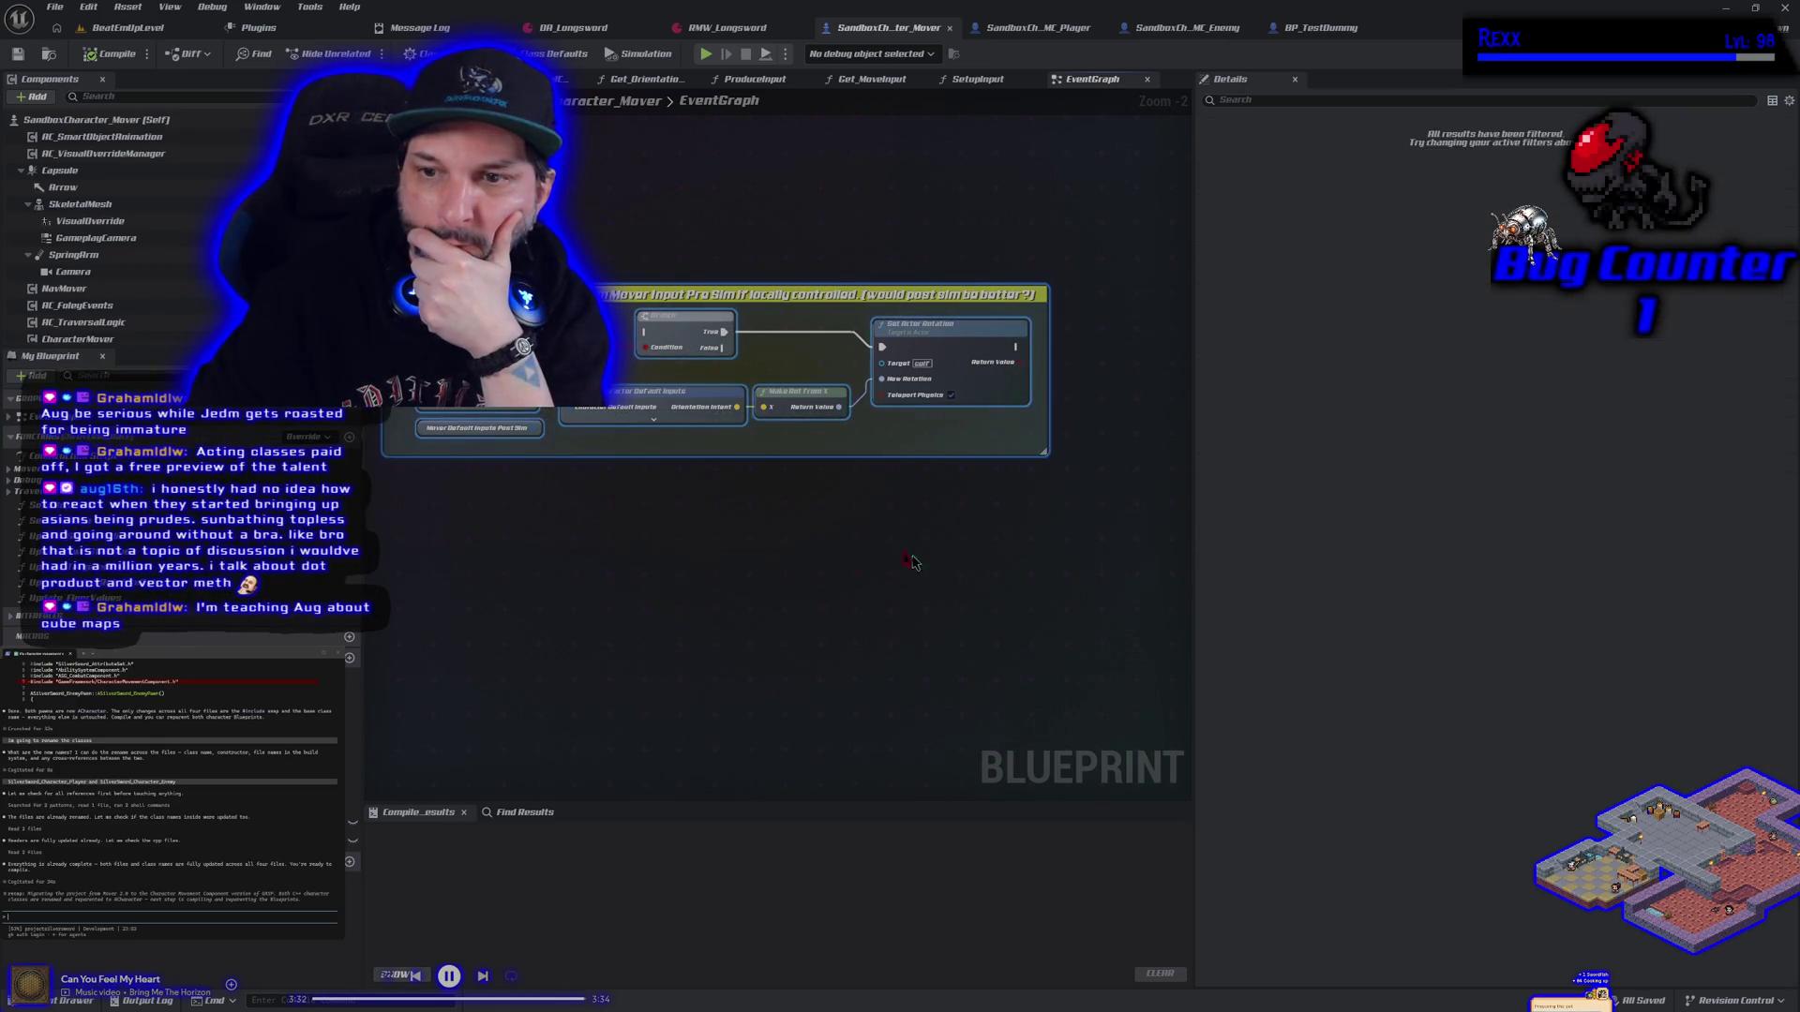
{"action": "key", "text": "f"}
{"action": "scroll", "coordinate": [770, 550], "scroll_direction": "down", "scroll_amount": 2}
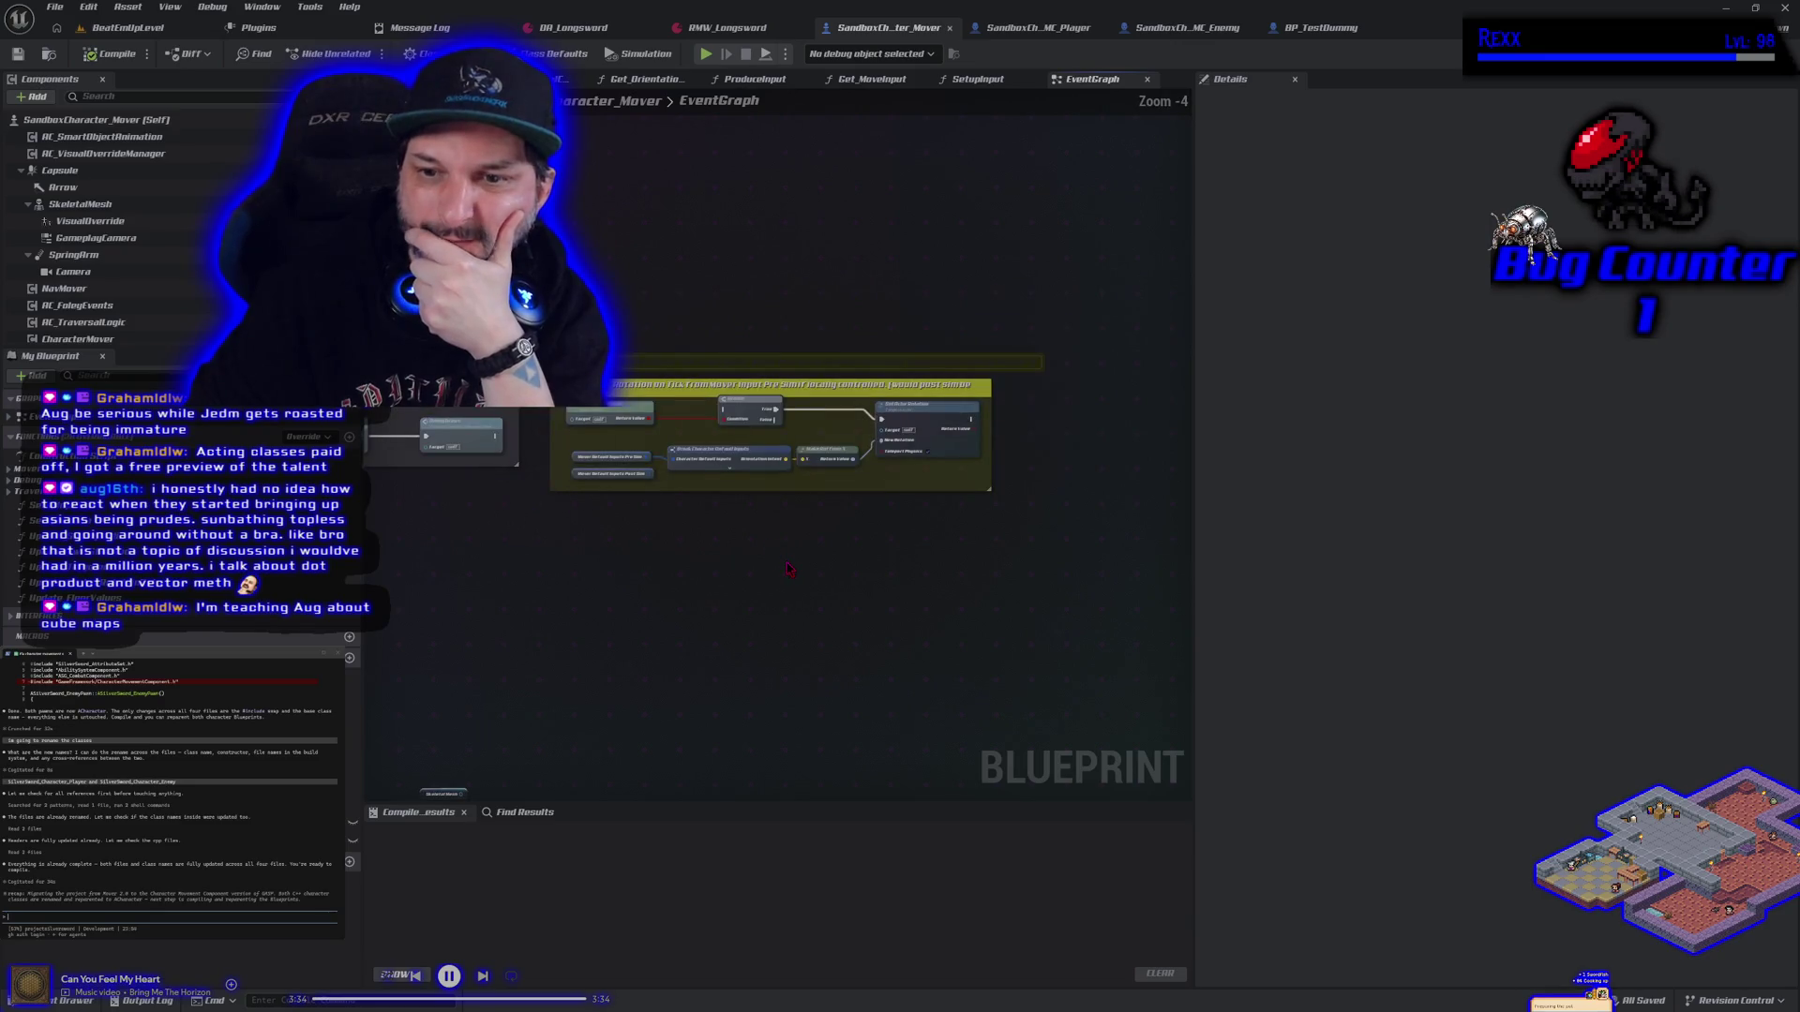
{"action": "scroll", "coordinate": [663, 551], "scroll_direction": "up", "scroll_amount": 2}
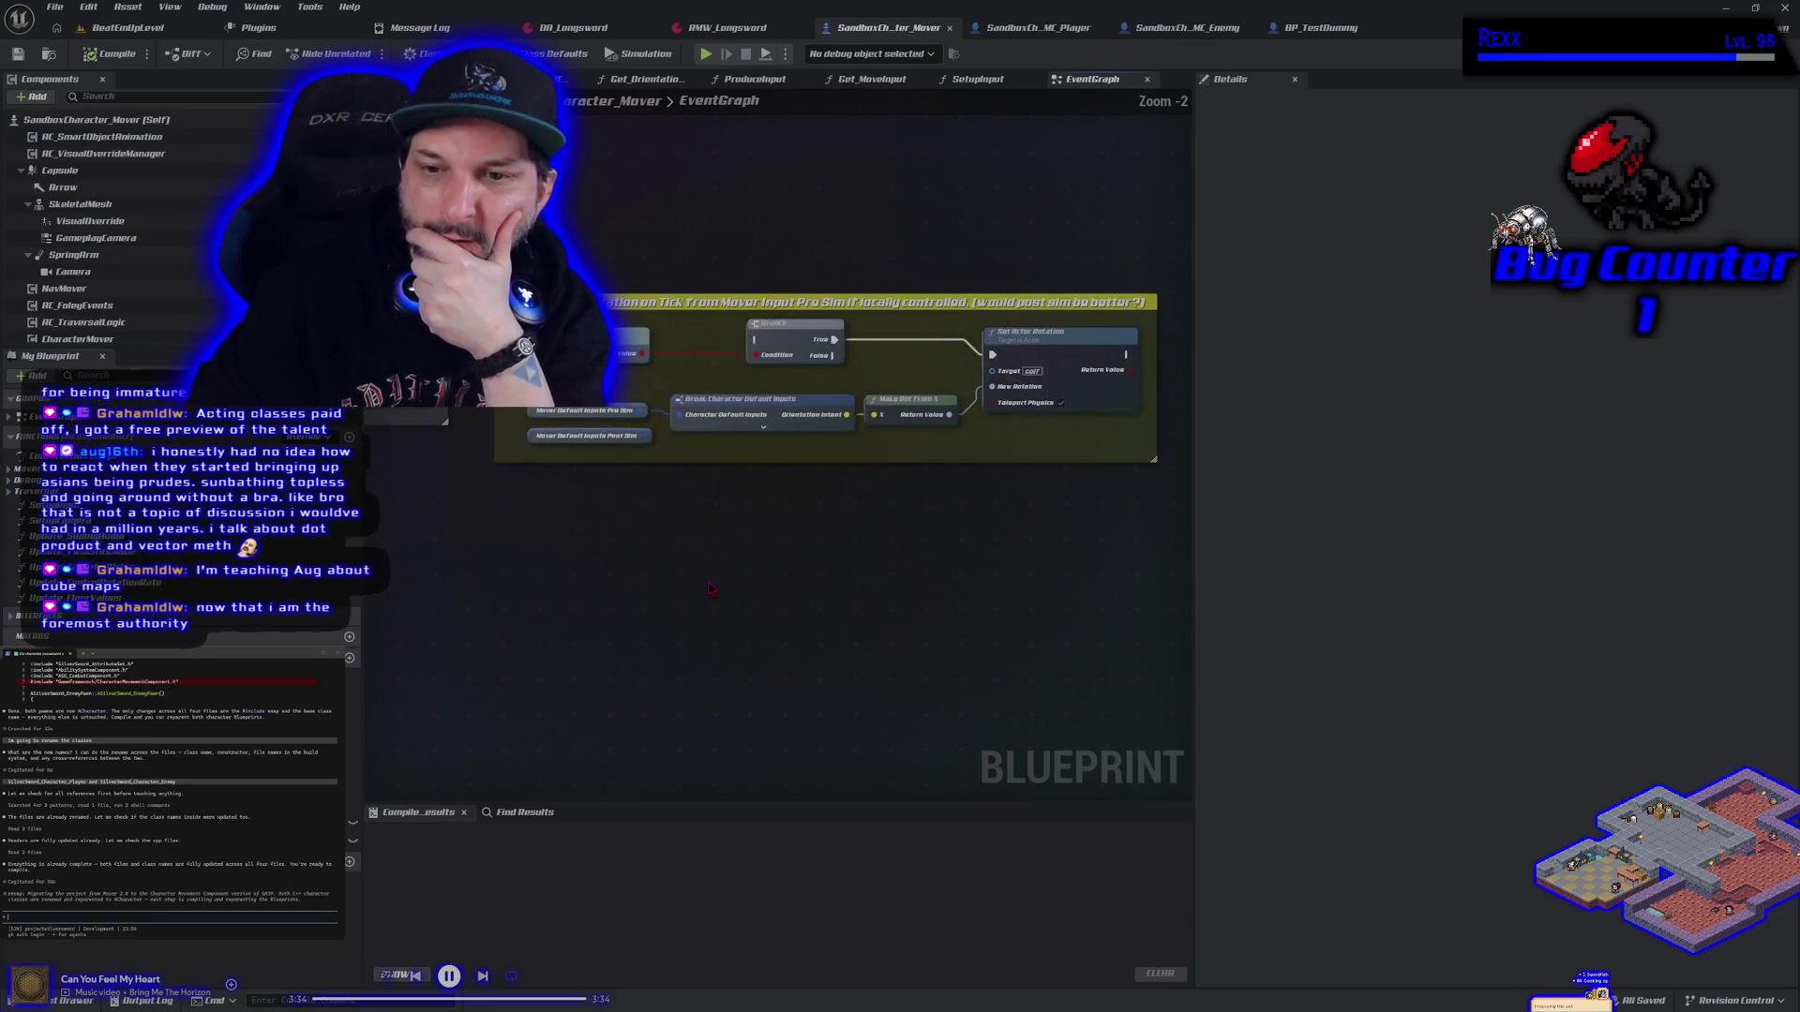
{"action": "left_click_drag", "start_coordinate": [786, 607], "coordinate": [753, 604]}
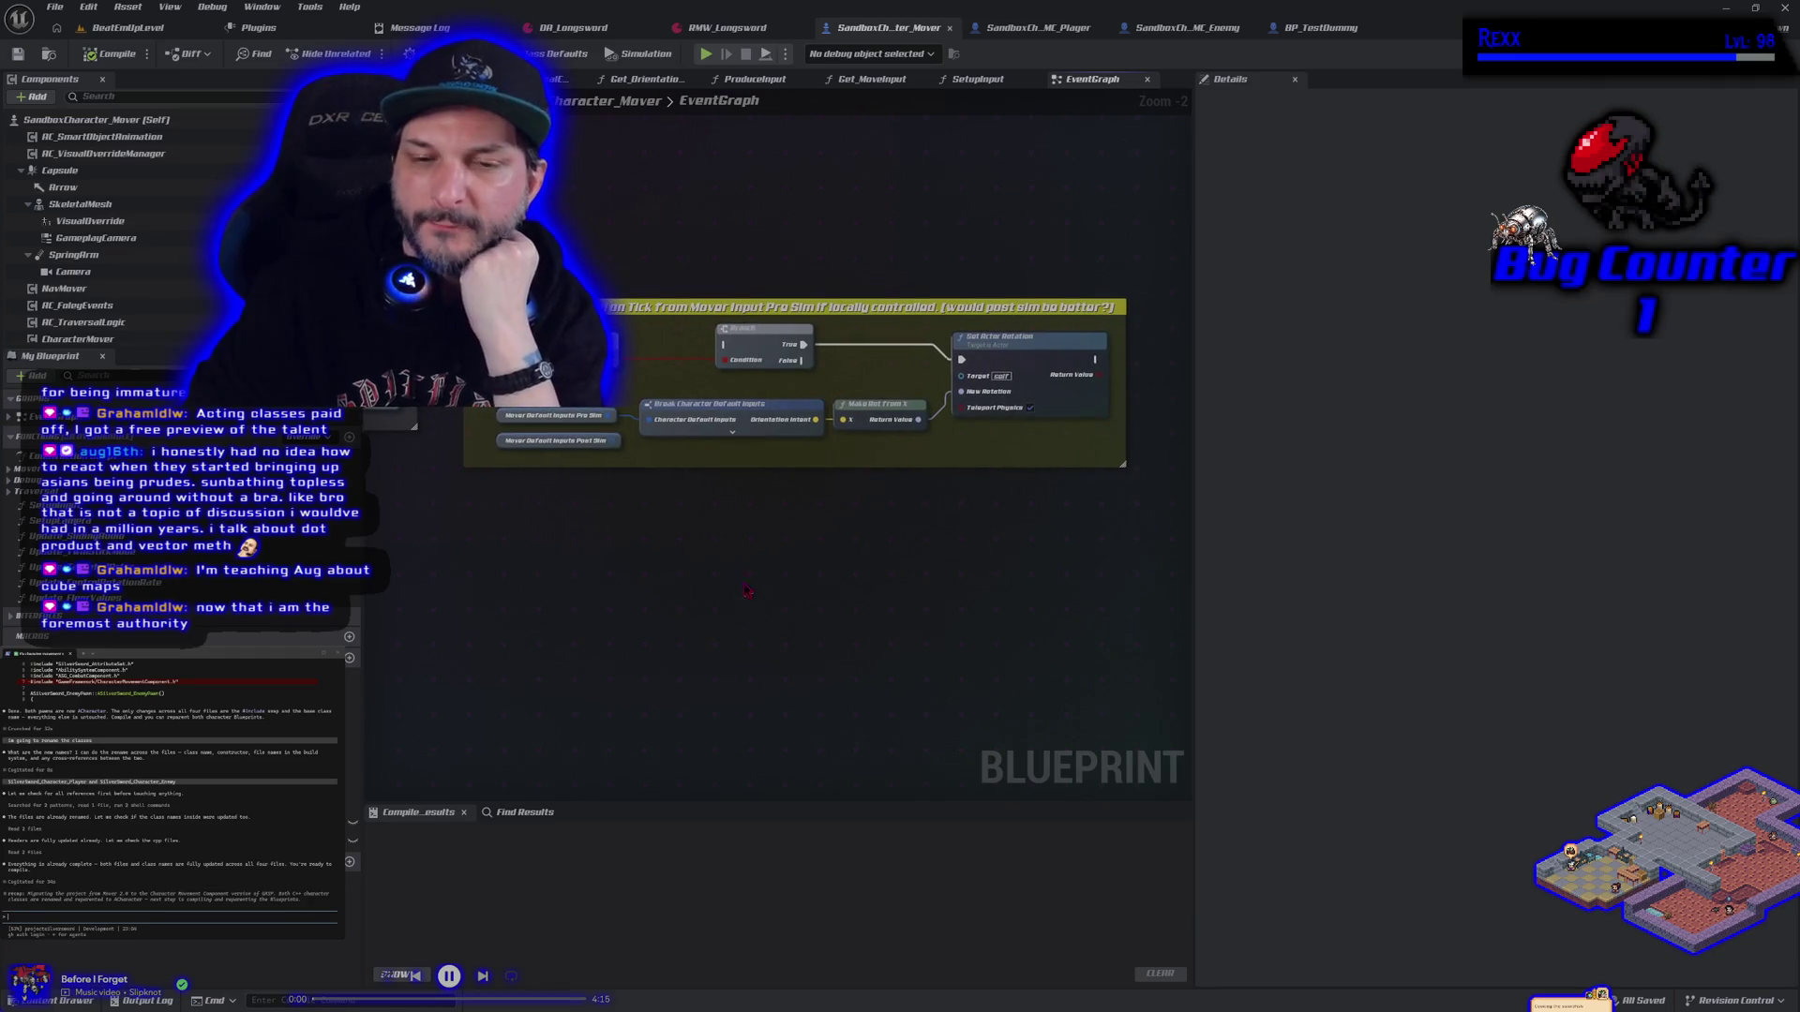
{"action": "left_click_drag", "start_coordinate": [432, 210], "coordinate": [1008, 500]}
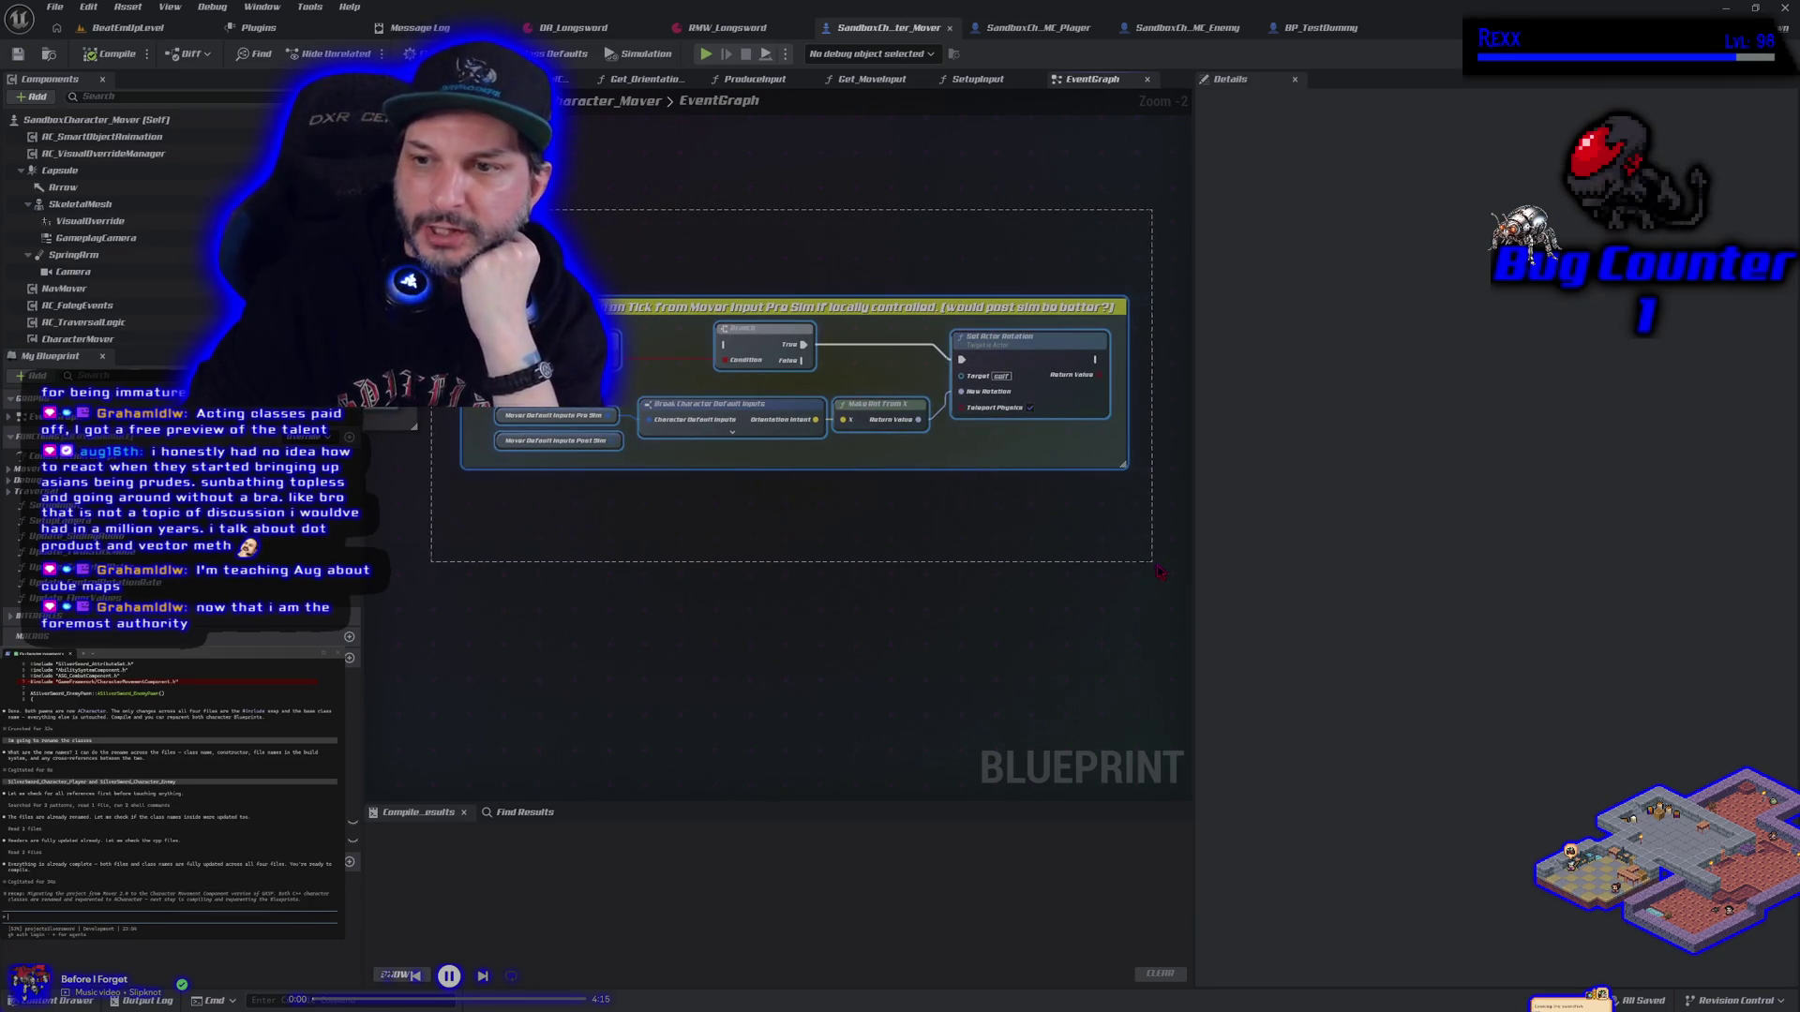
{"action": "left_click_drag", "start_coordinate": [1160, 571], "coordinate": [1163, 575]}
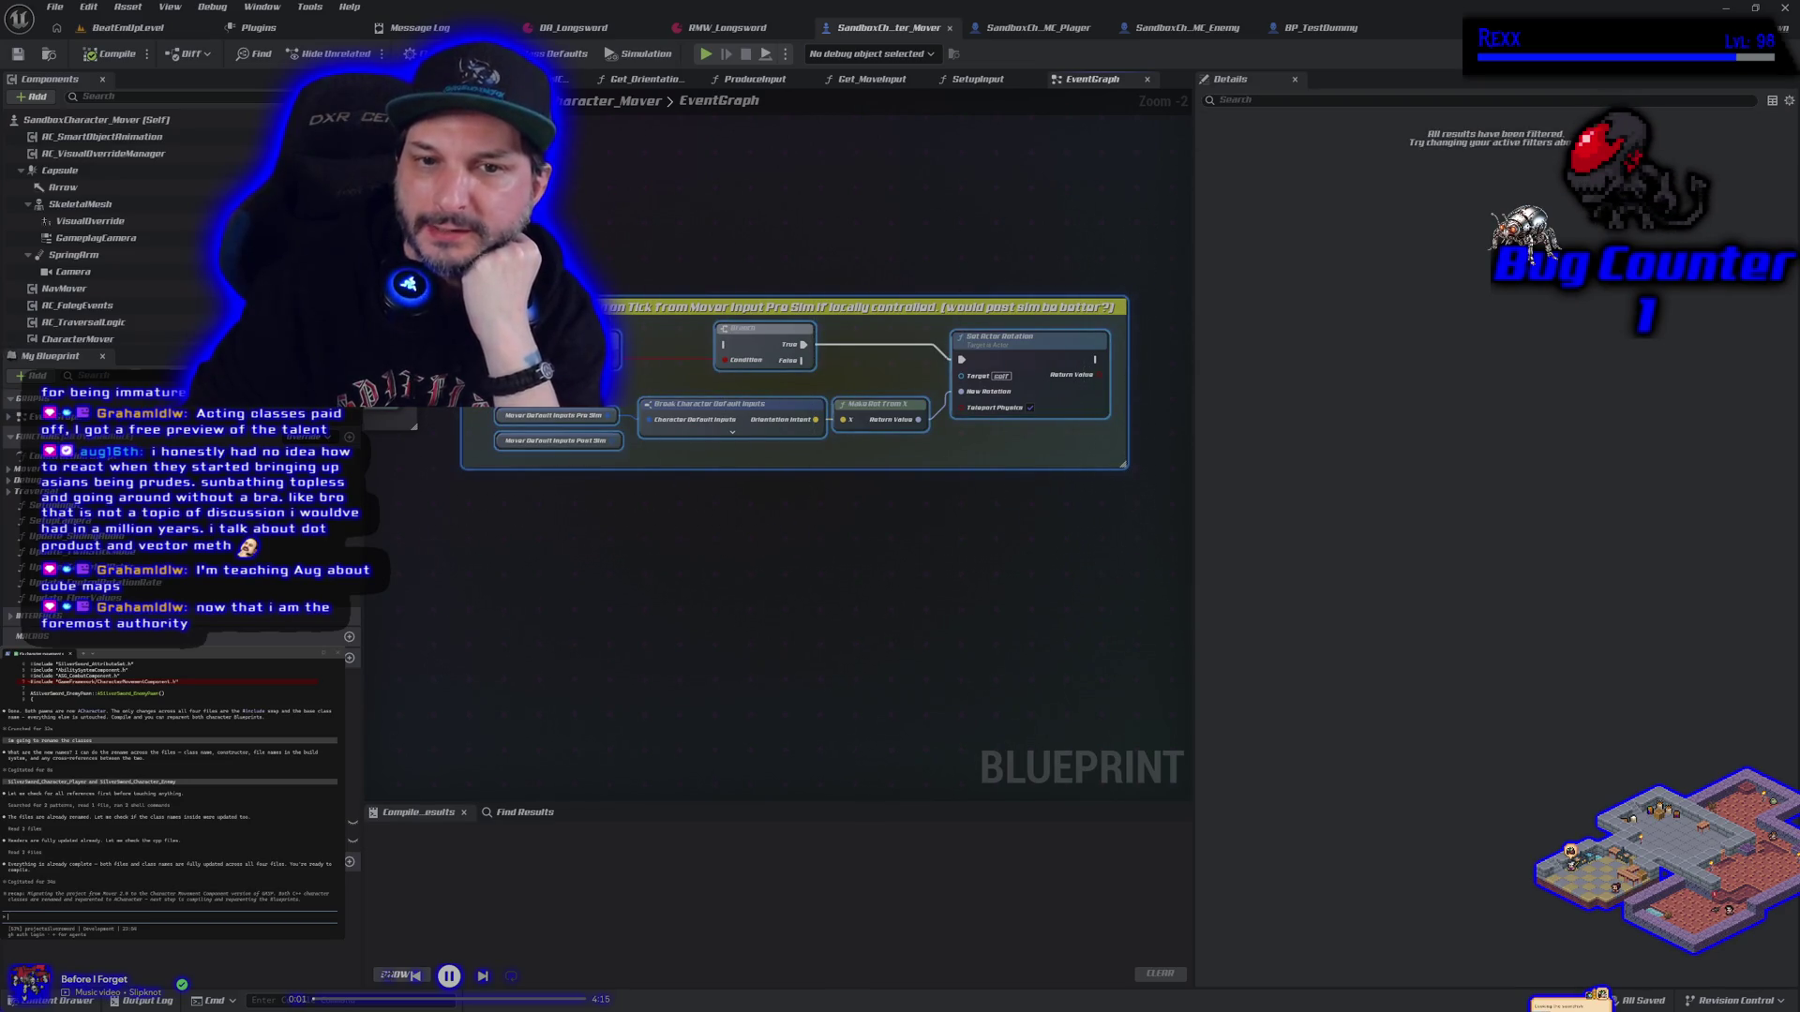
{"action": "left_click_drag", "start_coordinate": [1111, 539], "coordinate": [440, 194]}
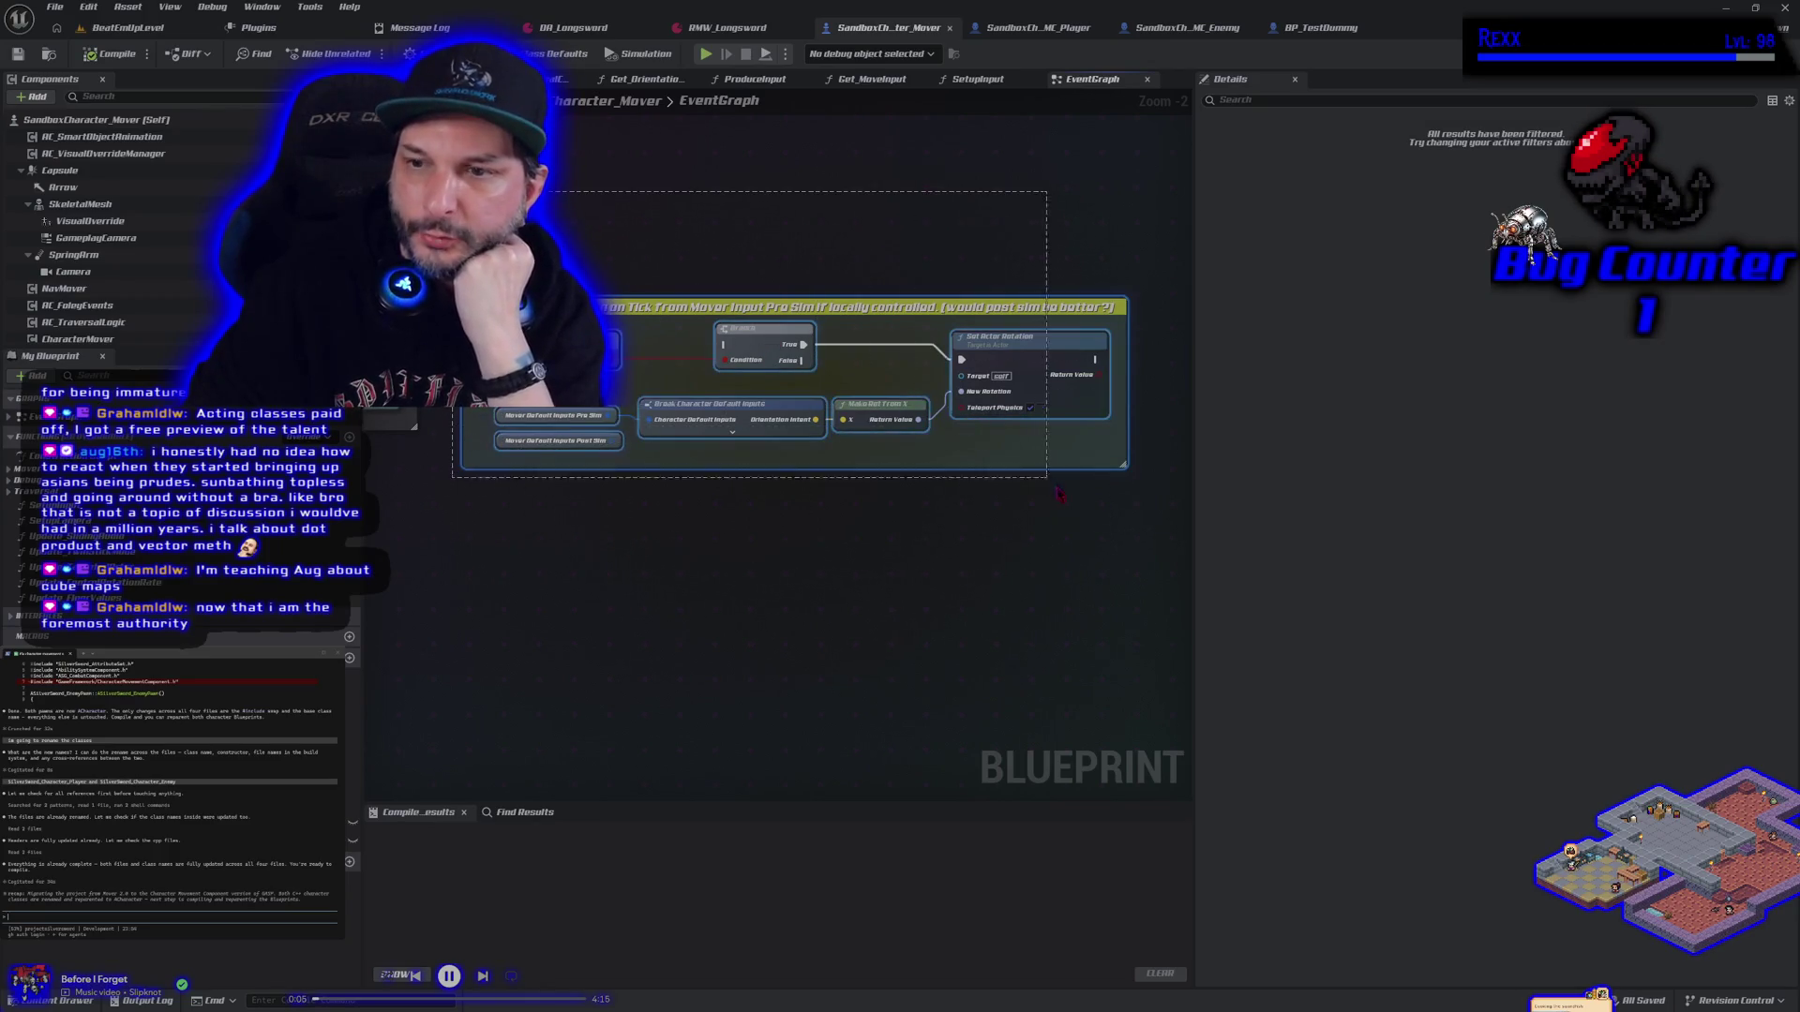
{"action": "mouse_move", "coordinate": [1158, 561]}
{"action": "left_mouse_down"}
{"action": "mouse_move", "coordinate": [623, 319]}
{"action": "mouse_move", "coordinate": [432, 205]}
{"action": "left_mouse_up"}
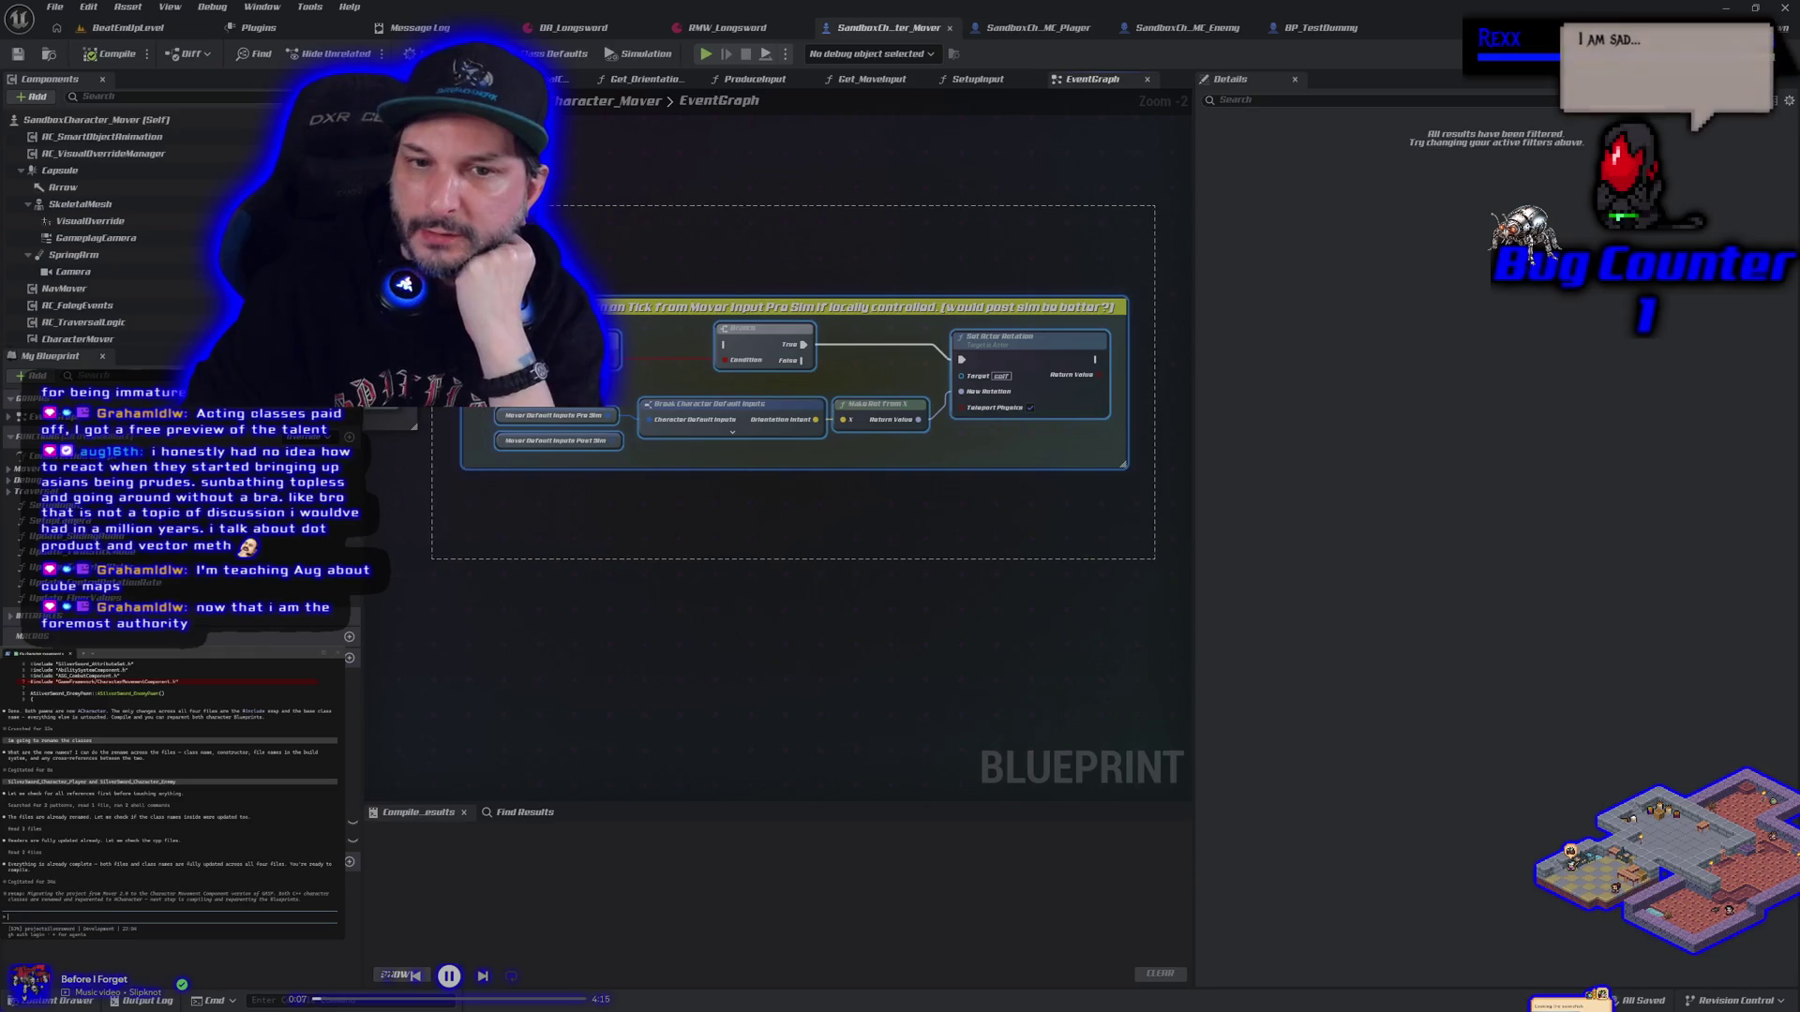
{"action": "mouse_move", "coordinate": [1155, 560]}
{"action": "left_mouse_down"}
{"action": "mouse_move", "coordinate": [1120, 459]}
{"action": "mouse_move", "coordinate": [1141, 533]}
{"action": "left_mouse_up"}
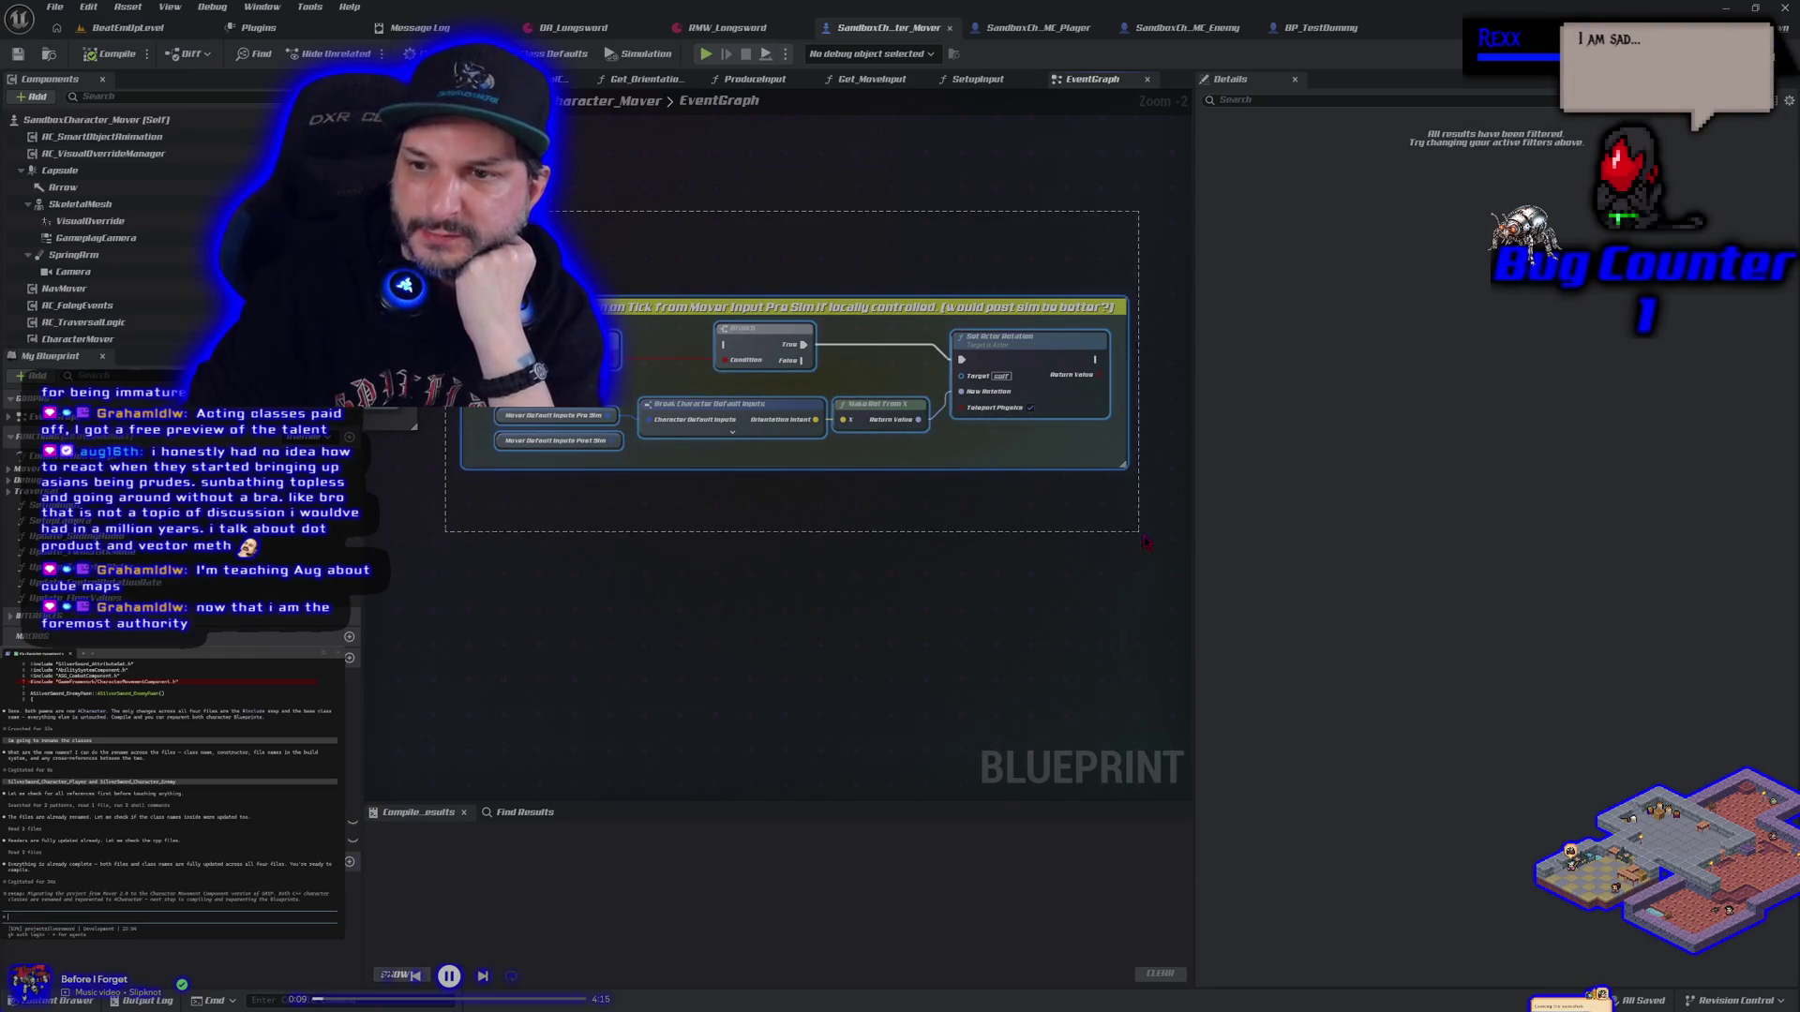
{"action": "mouse_move", "coordinate": [448, 215]}
{"action": "left_mouse_down"}
{"action": "mouse_move", "coordinate": [656, 375]}
{"action": "mouse_move", "coordinate": [1155, 558]}
{"action": "mouse_move", "coordinate": [1078, 488]}
{"action": "mouse_move", "coordinate": [530, 251]}
{"action": "left_mouse_up"}
{"action": "left_click_drag", "start_coordinate": [1158, 557], "coordinate": [557, 283]}
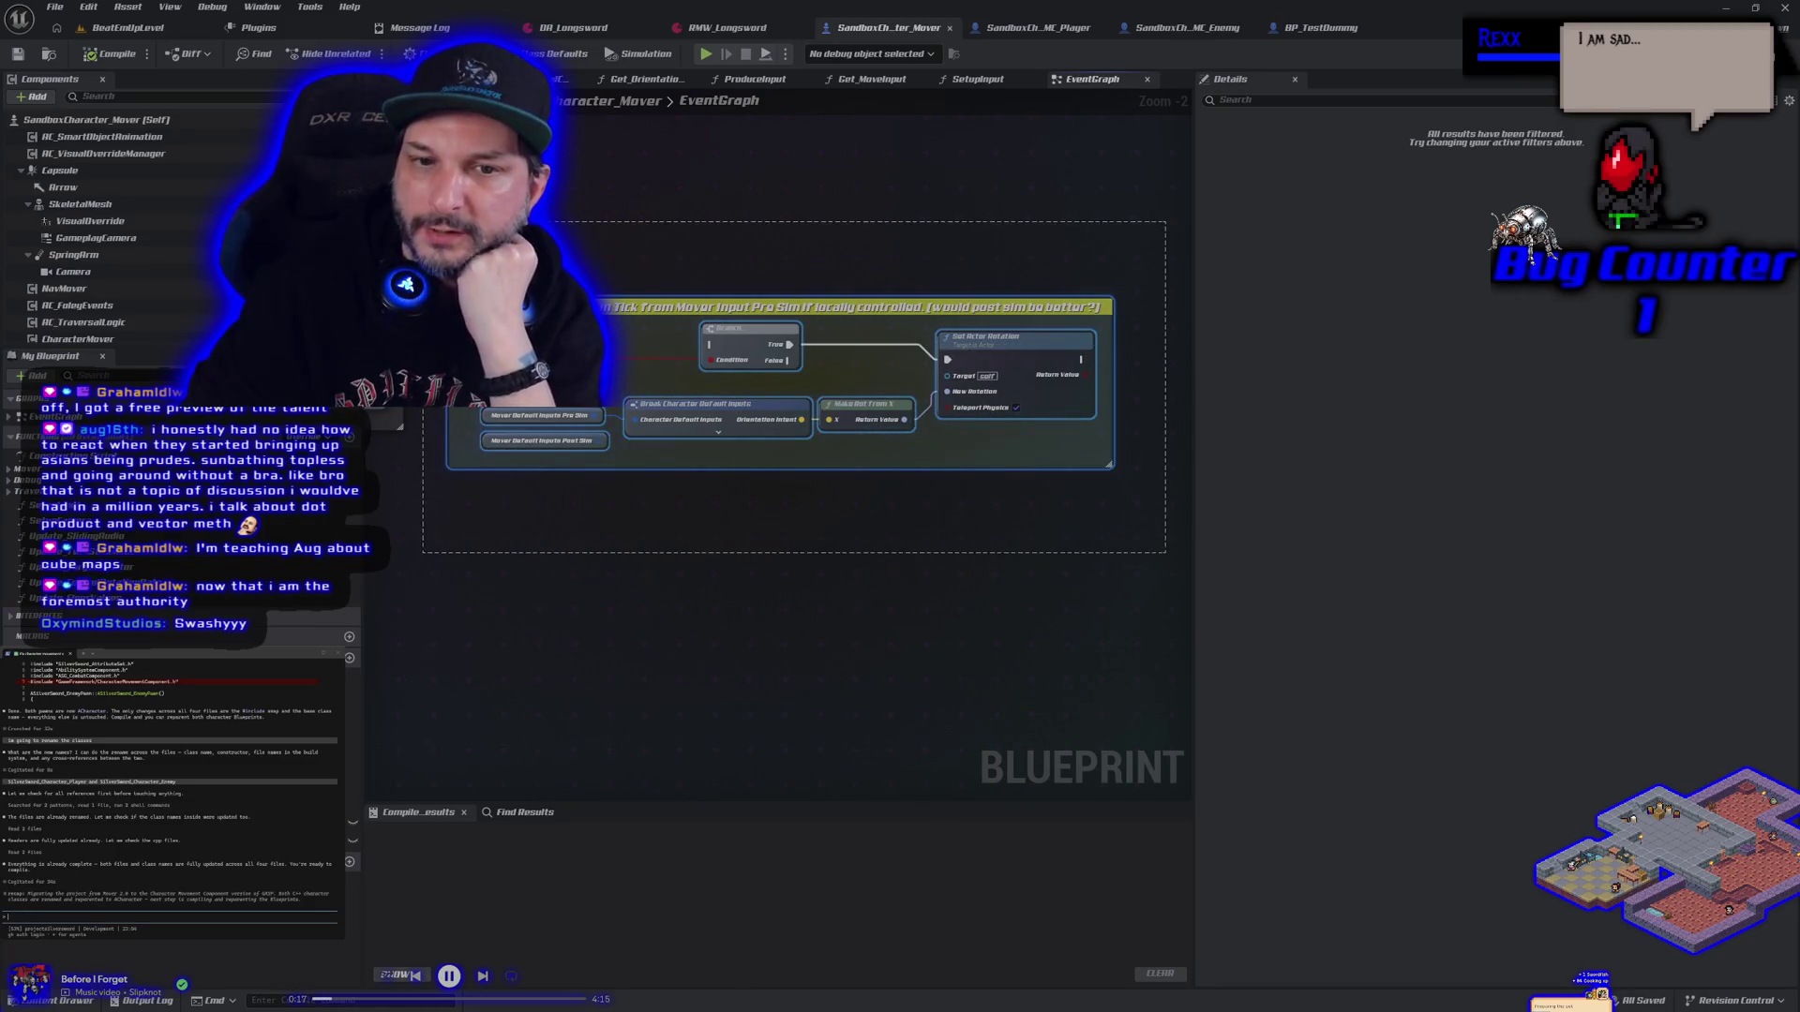
{"action": "left_click_drag", "start_coordinate": [423, 222], "coordinate": [665, 383]}
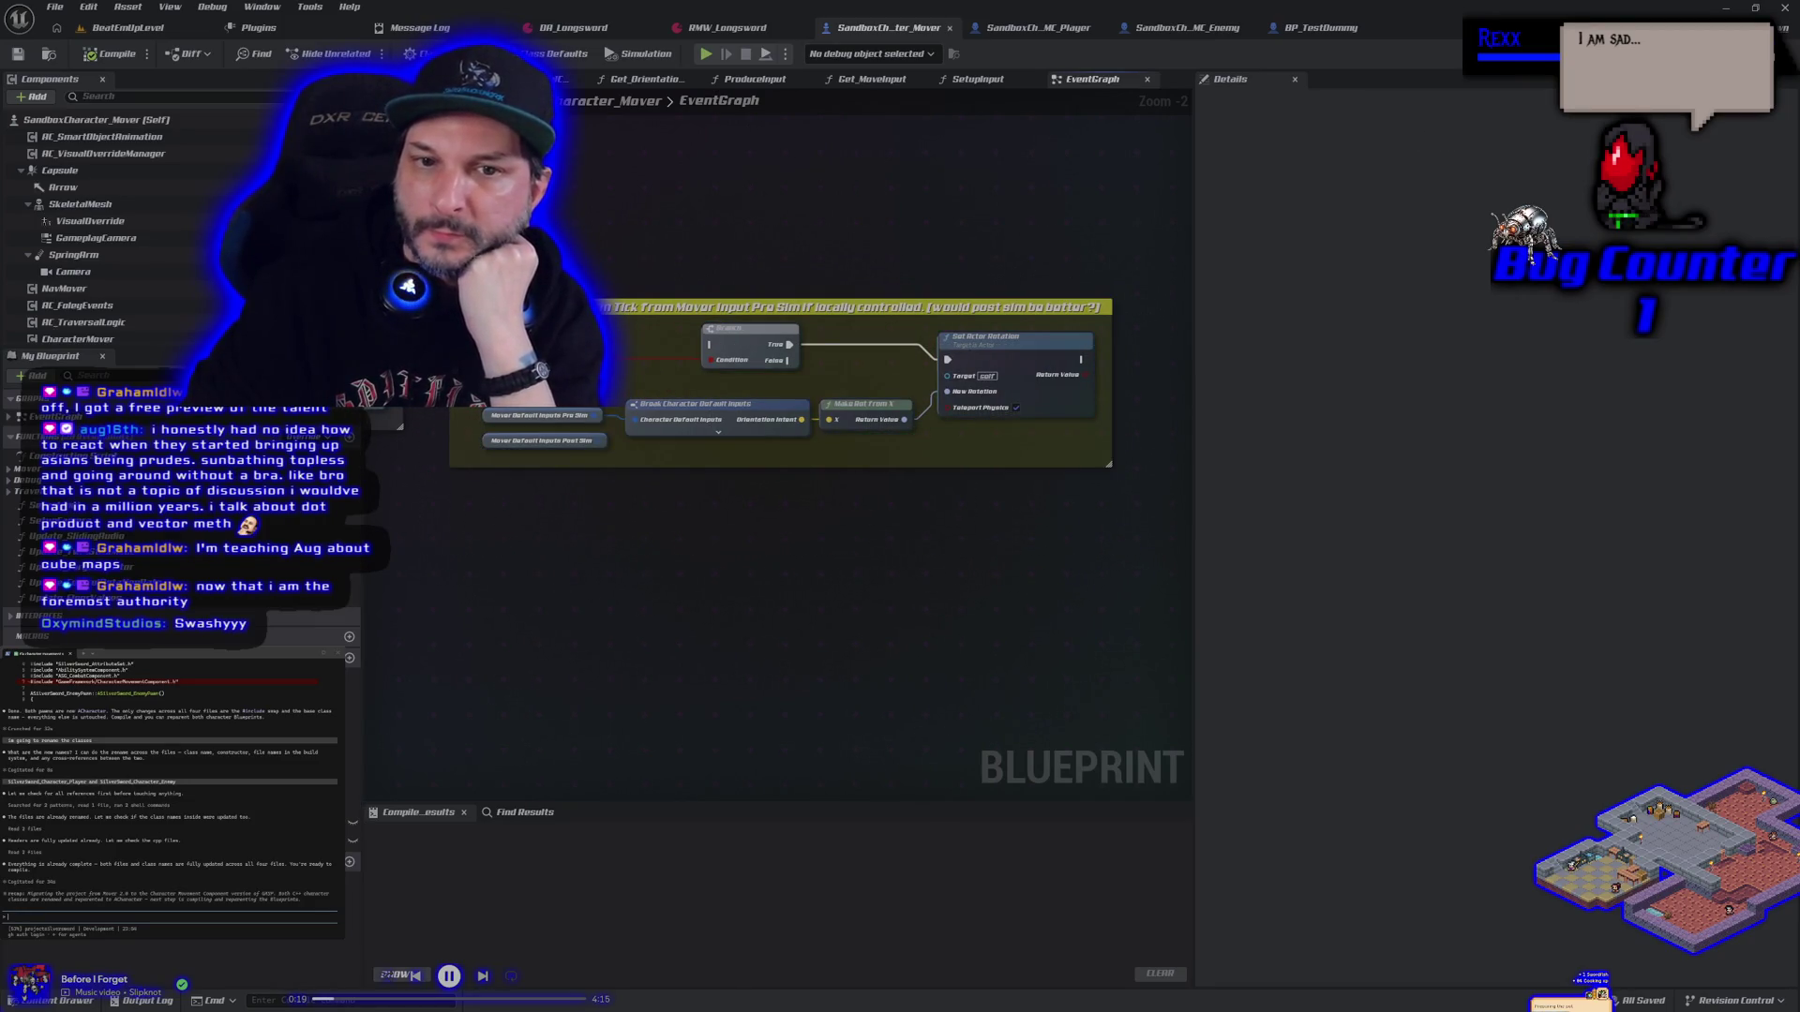
{"action": "left_click", "coordinate": [1135, 544]}
{"action": "mouse_move", "coordinate": [1150, 541]}
{"action": "left_mouse_down"}
{"action": "mouse_move", "coordinate": [436, 235]}
{"action": "mouse_move", "coordinate": [427, 202]}
{"action": "left_mouse_up"}
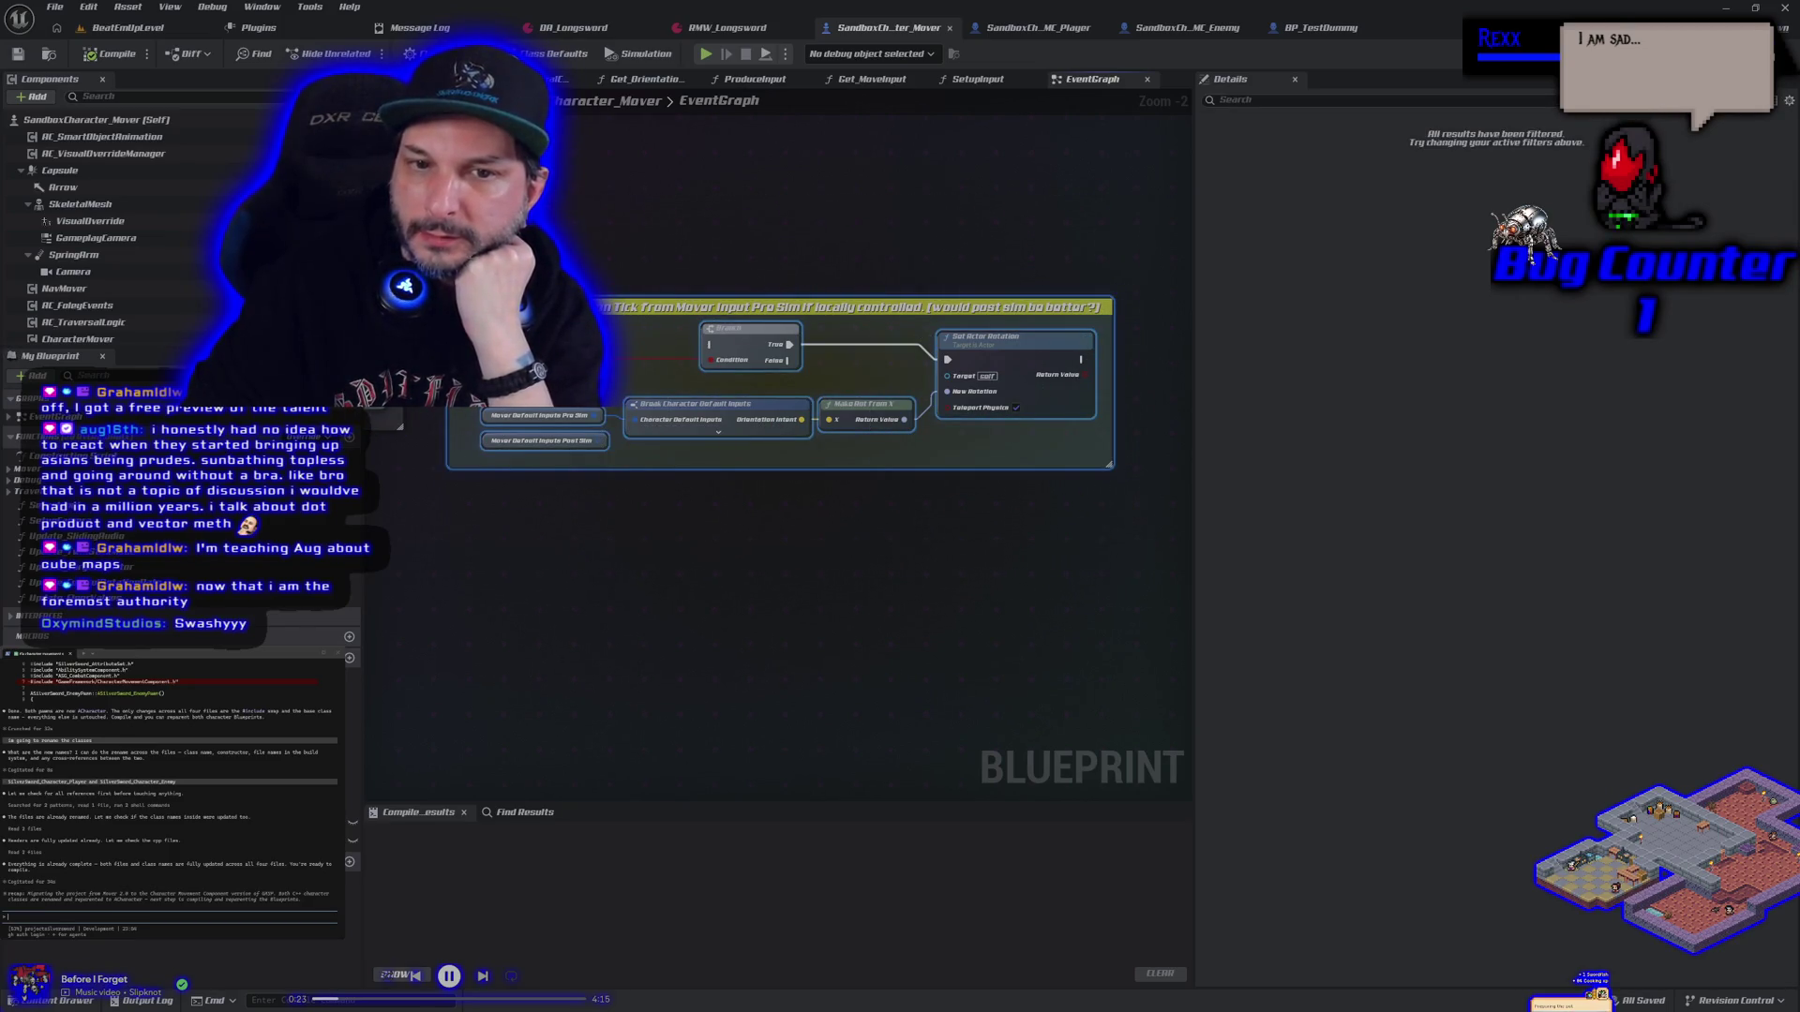
{"action": "left_click_drag", "start_coordinate": [398, 300], "coordinate": [1078, 553]}
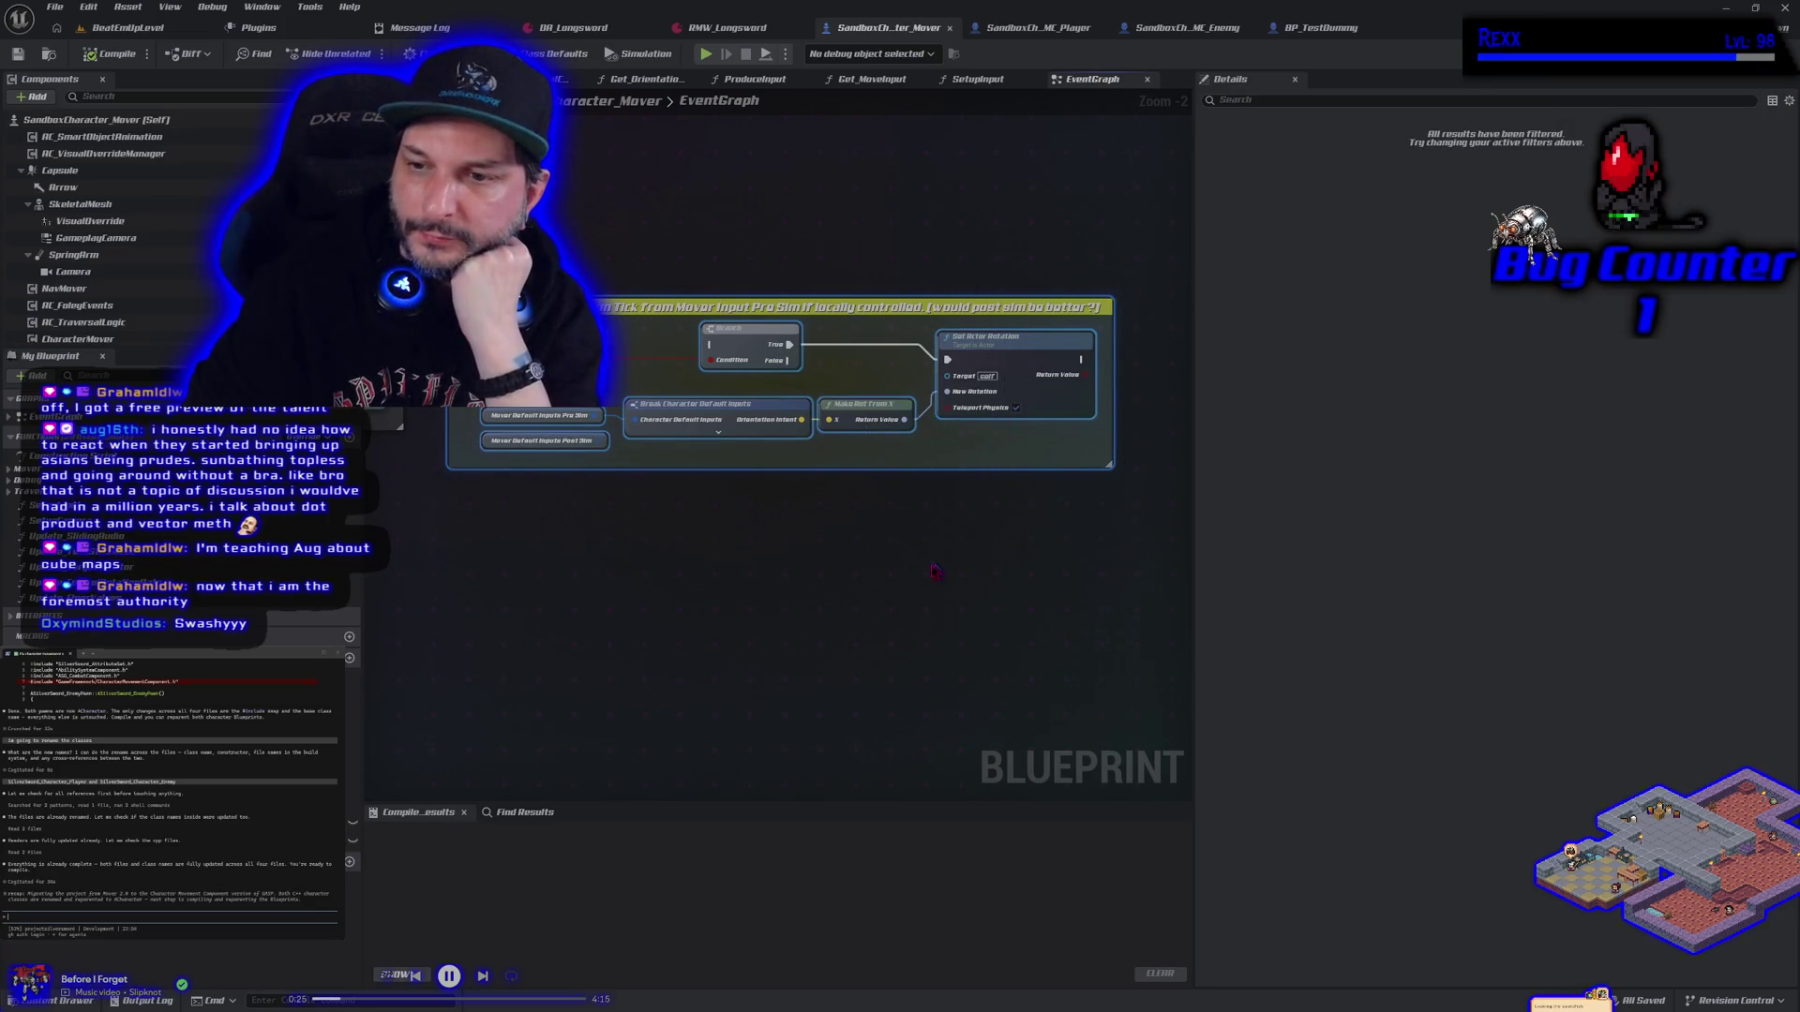
{"action": "scroll", "coordinate": [935, 570], "scroll_direction": "down", "scroll_amount": 4}
{"action": "mouse_move", "coordinate": [719, 479]}
{"action": "left_mouse_down"}
{"action": "mouse_move", "coordinate": [807, 394]}
{"action": "mouse_move", "coordinate": [728, 563]}
{"action": "mouse_move", "coordinate": [759, 533]}
{"action": "left_mouse_up"}
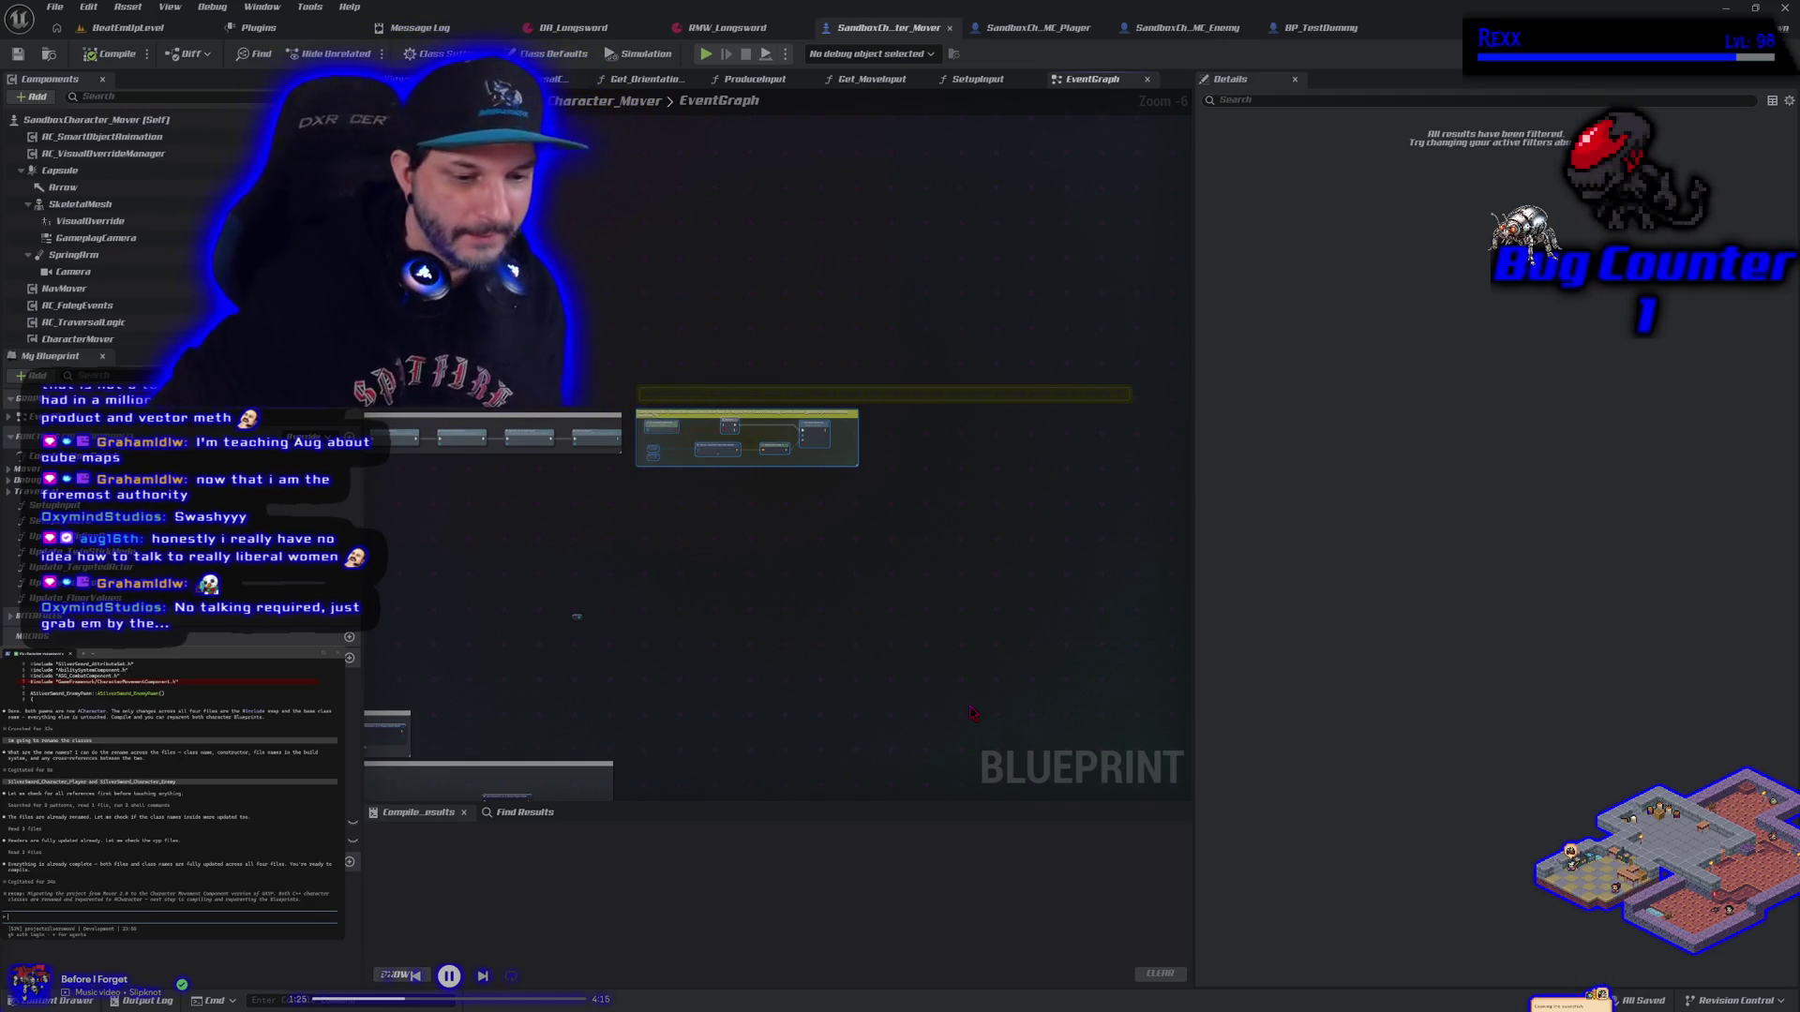
{"action": "left_click", "coordinate": [921, 524]}
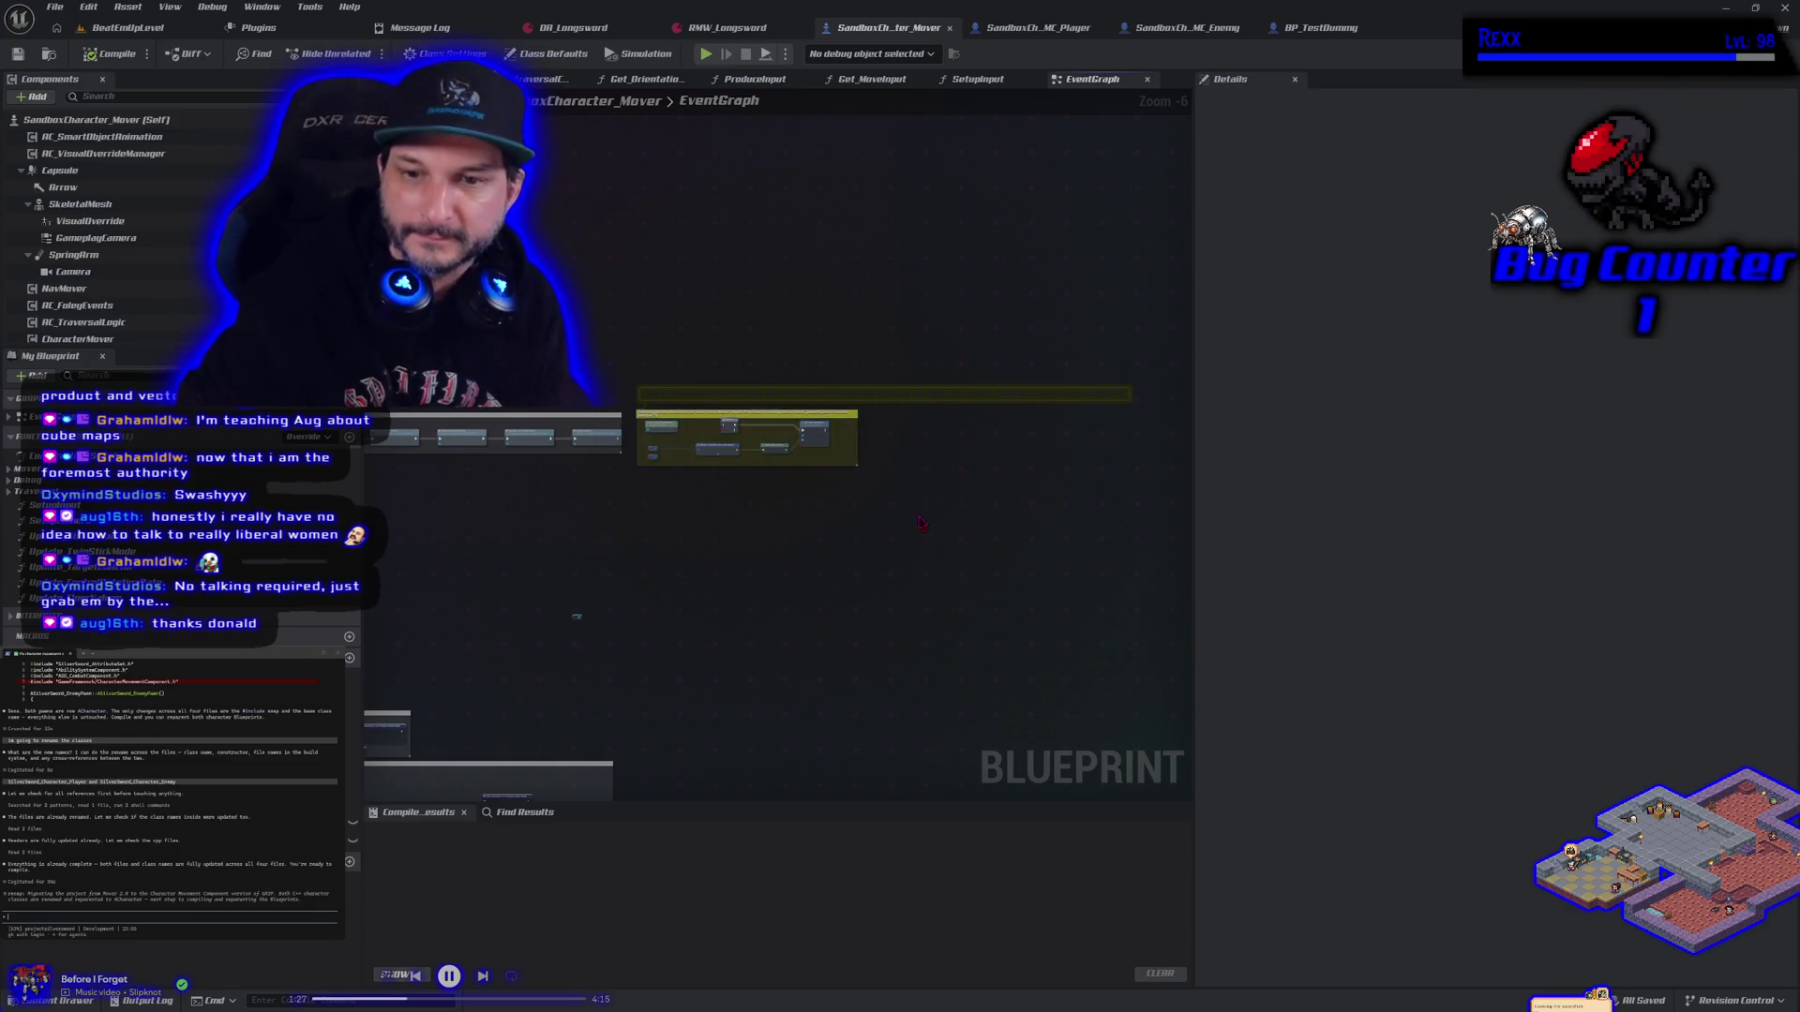
Look over the player blueprint's graph, then return to the SandboxCharacter_Mover tab
{"action": "left_click", "coordinate": [1050, 29]}
{"action": "left_click_drag", "start_coordinate": [862, 716], "coordinate": [735, 602]}
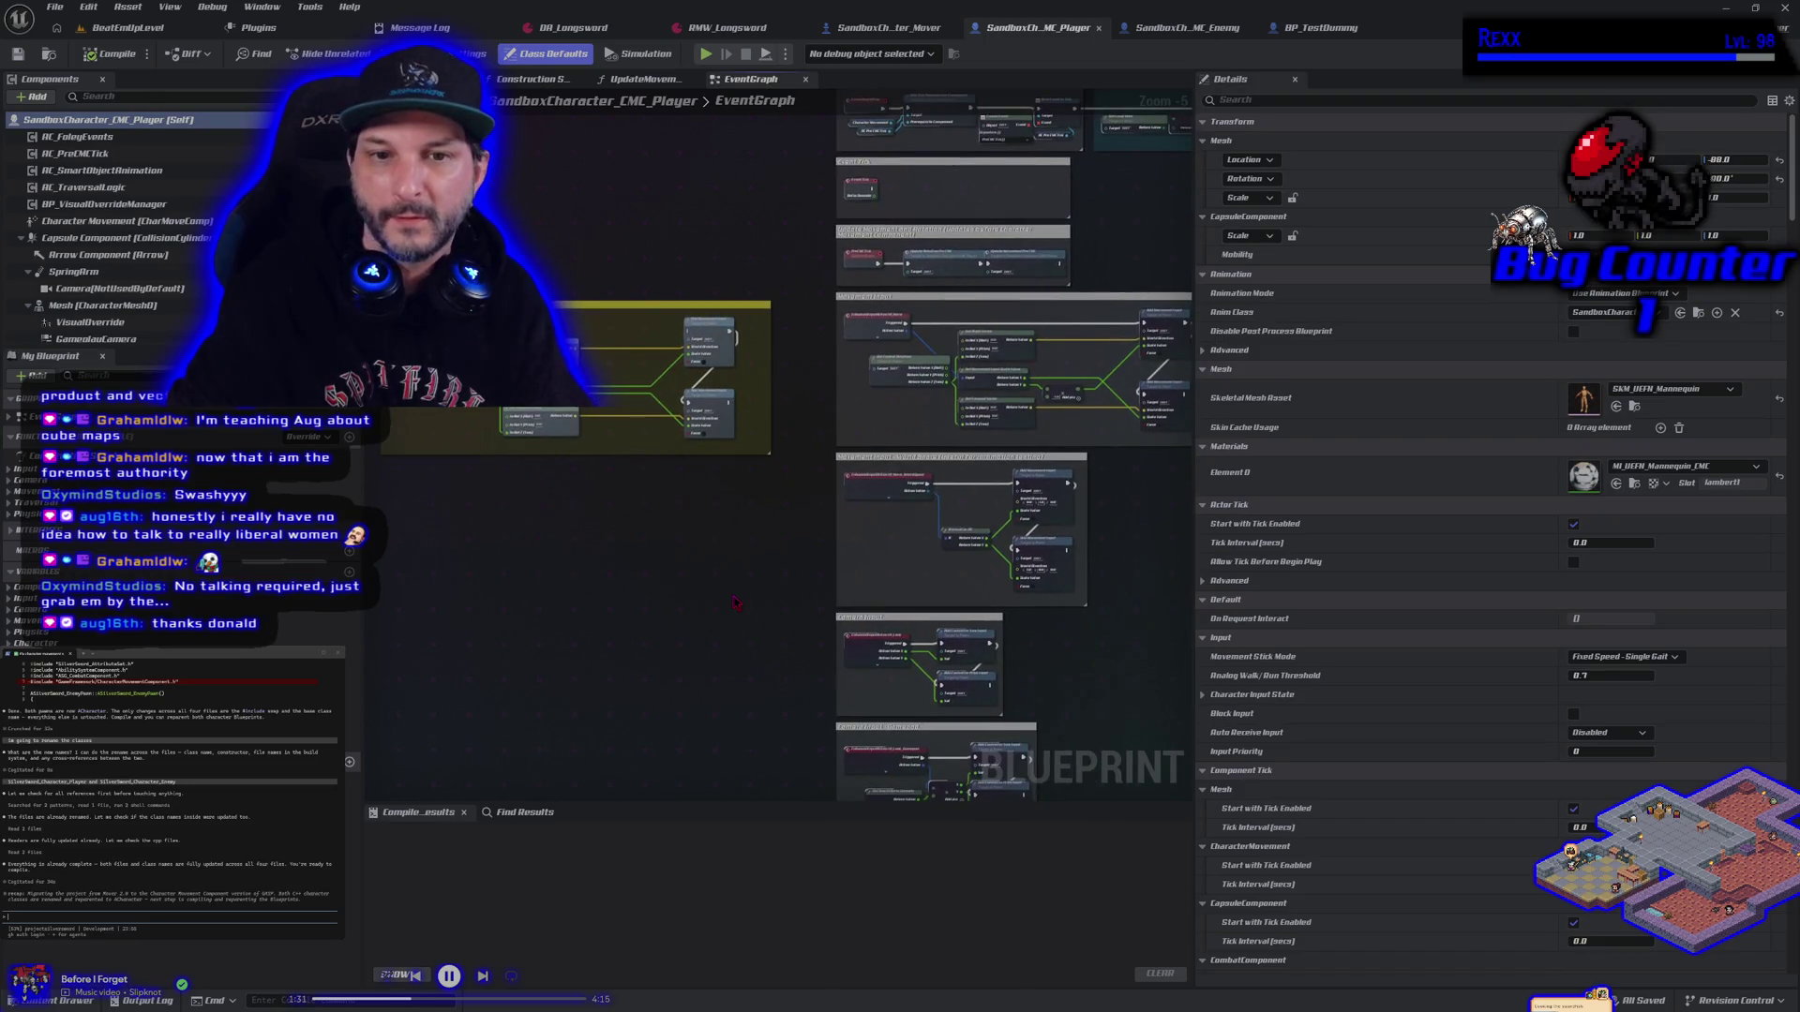
{"action": "scroll", "coordinate": [561, 556], "scroll_direction": "down", "scroll_amount": 2}
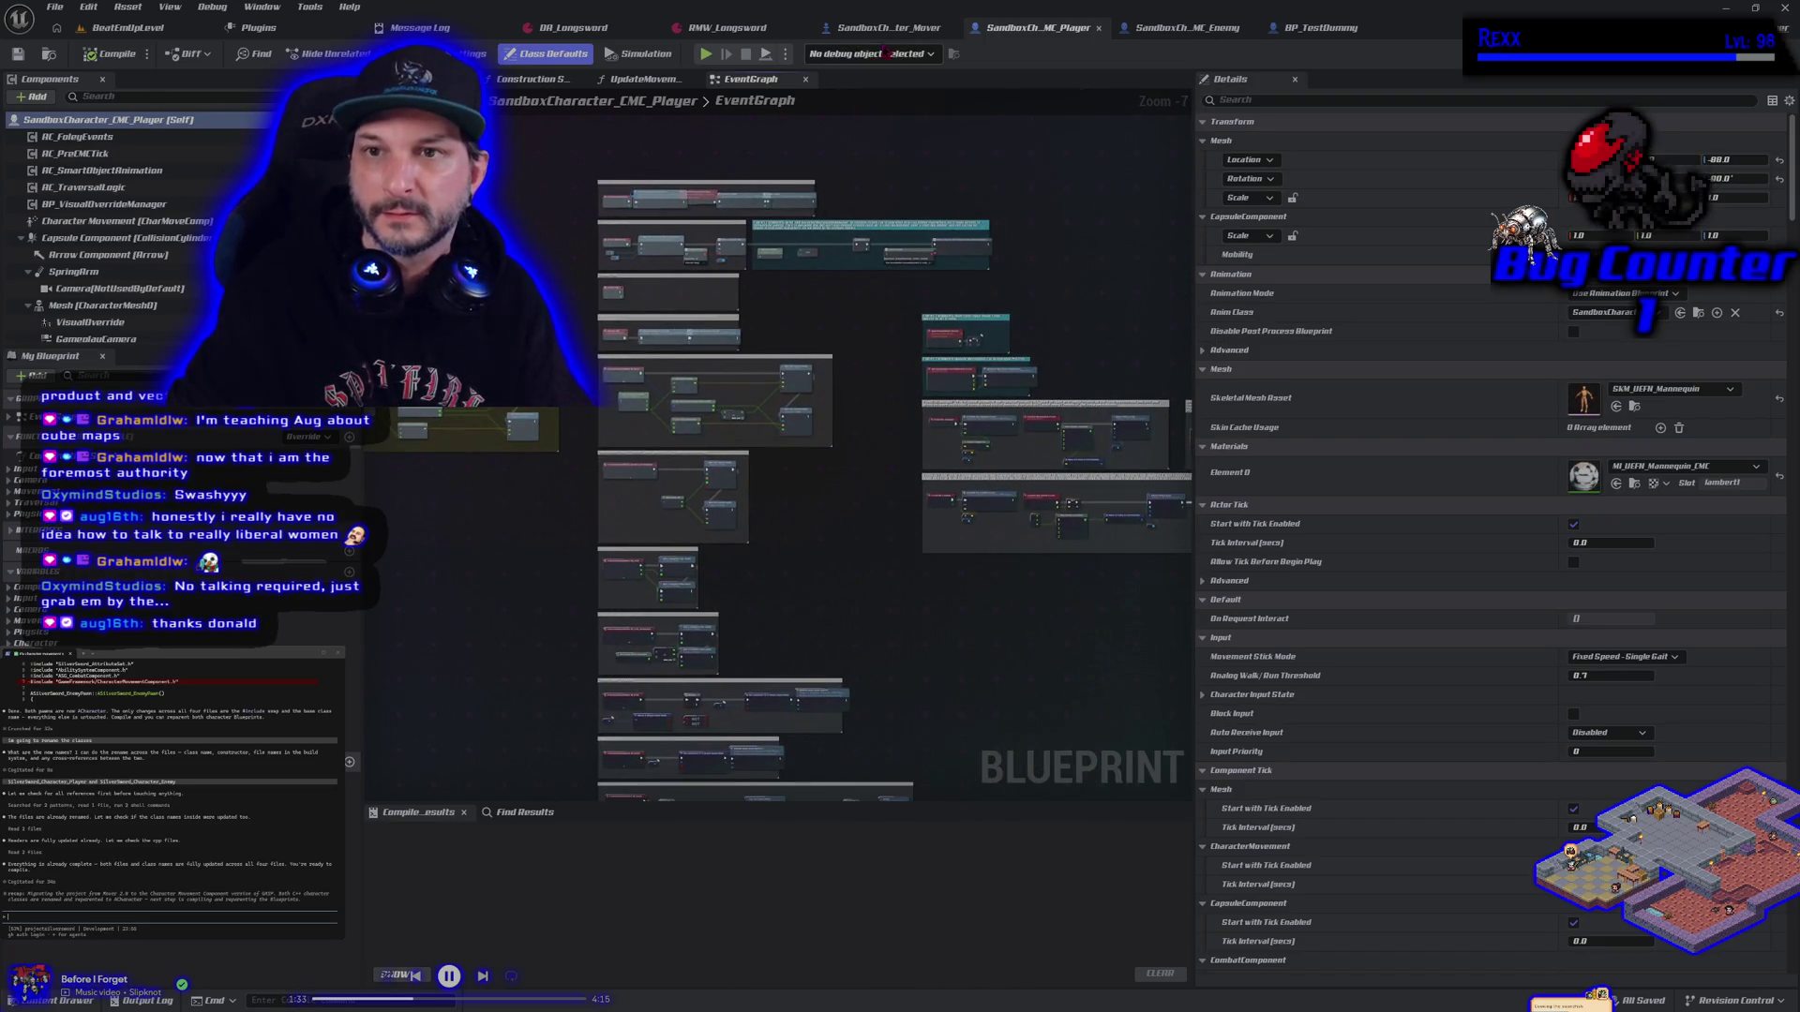
{"action": "left_click", "coordinate": [887, 28]}
{"action": "scroll", "coordinate": [685, 458], "scroll_direction": "down", "scroll_amount": 5}
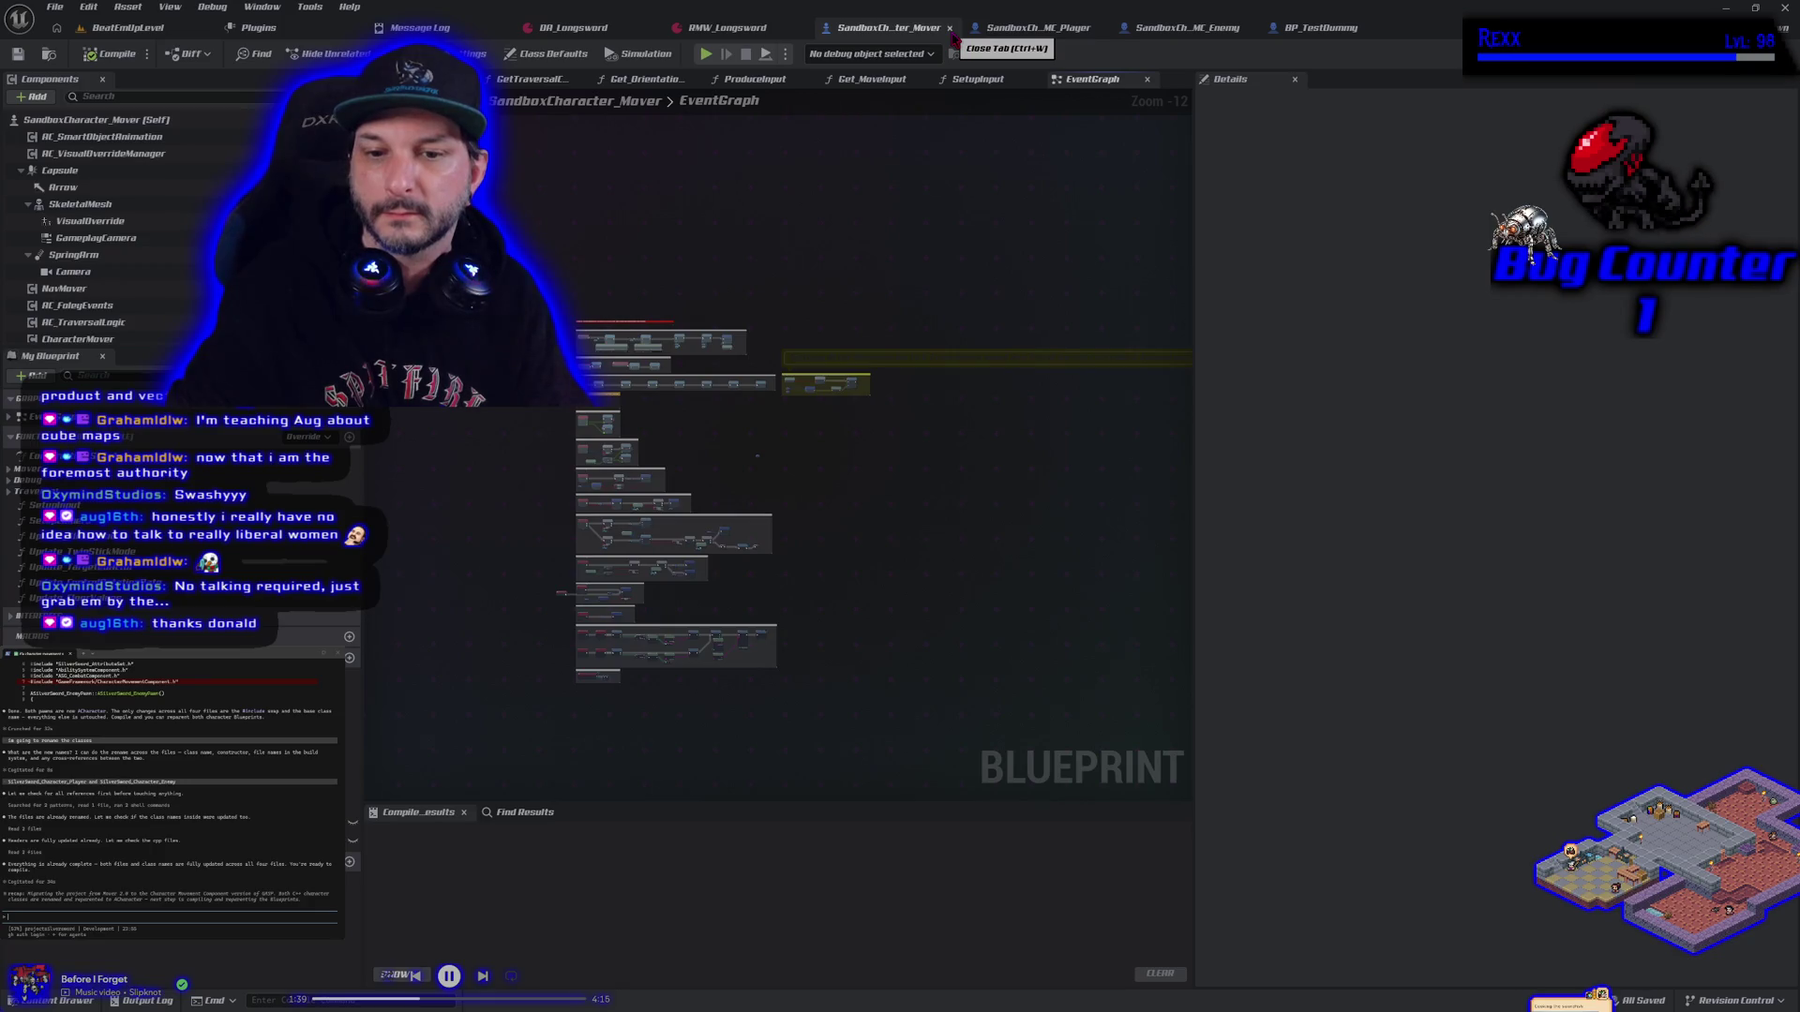
Close SandboxCharacter_Mover, glance at the Enemy and BP_TestDummy blueprints, and return to BeatEmUpLevel
{"action": "left_click", "coordinate": [950, 28]}
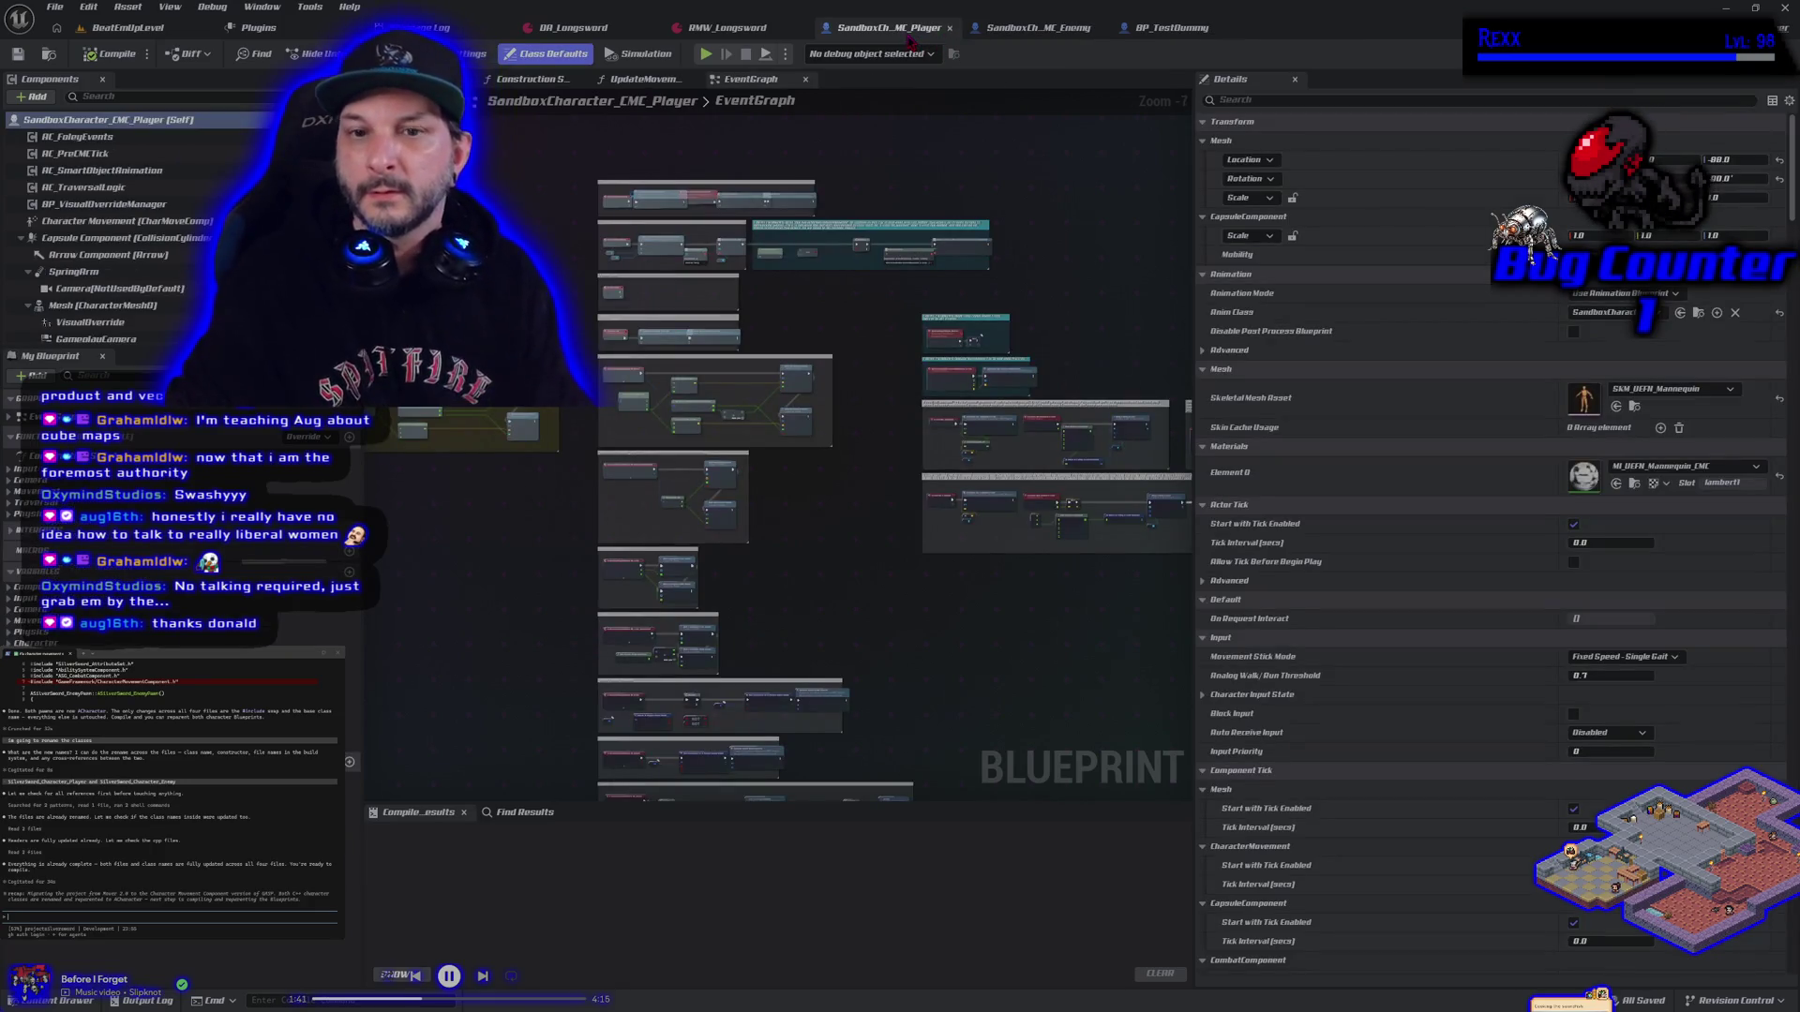
{"action": "scroll", "coordinate": [848, 479], "scroll_direction": "down", "scroll_amount": 4}
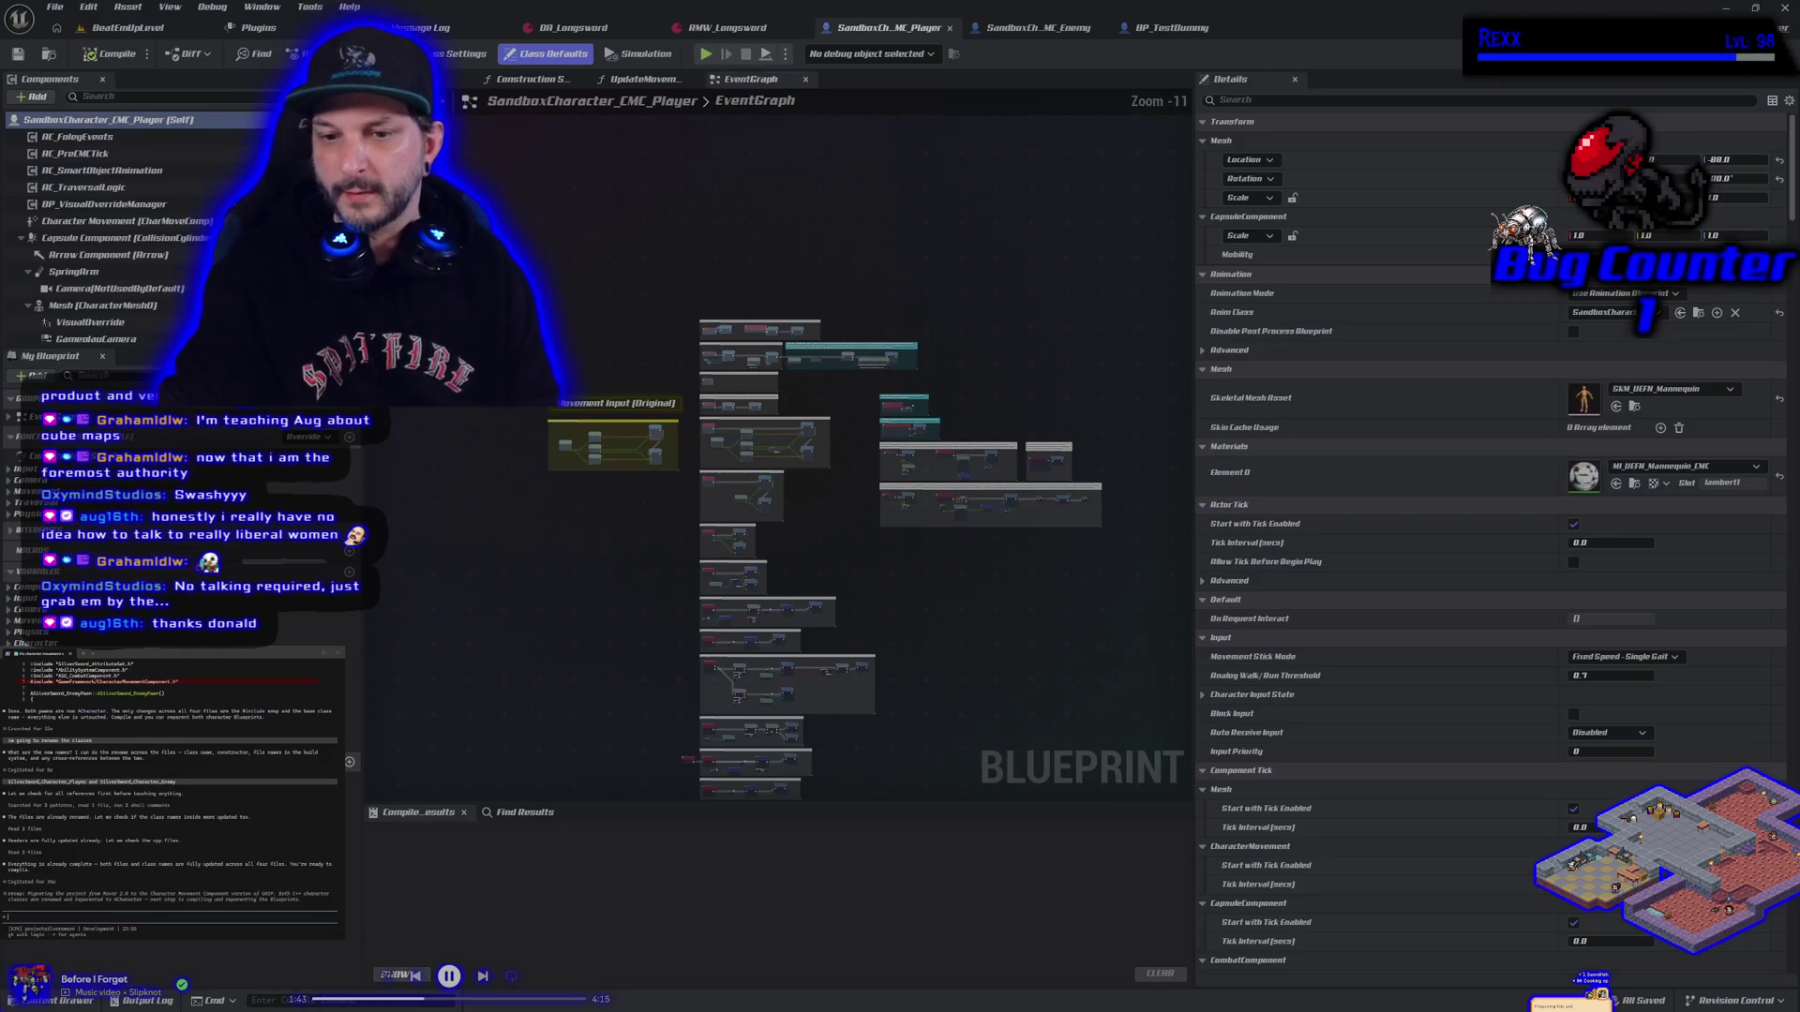
{"action": "left_click", "coordinate": [1038, 27]}
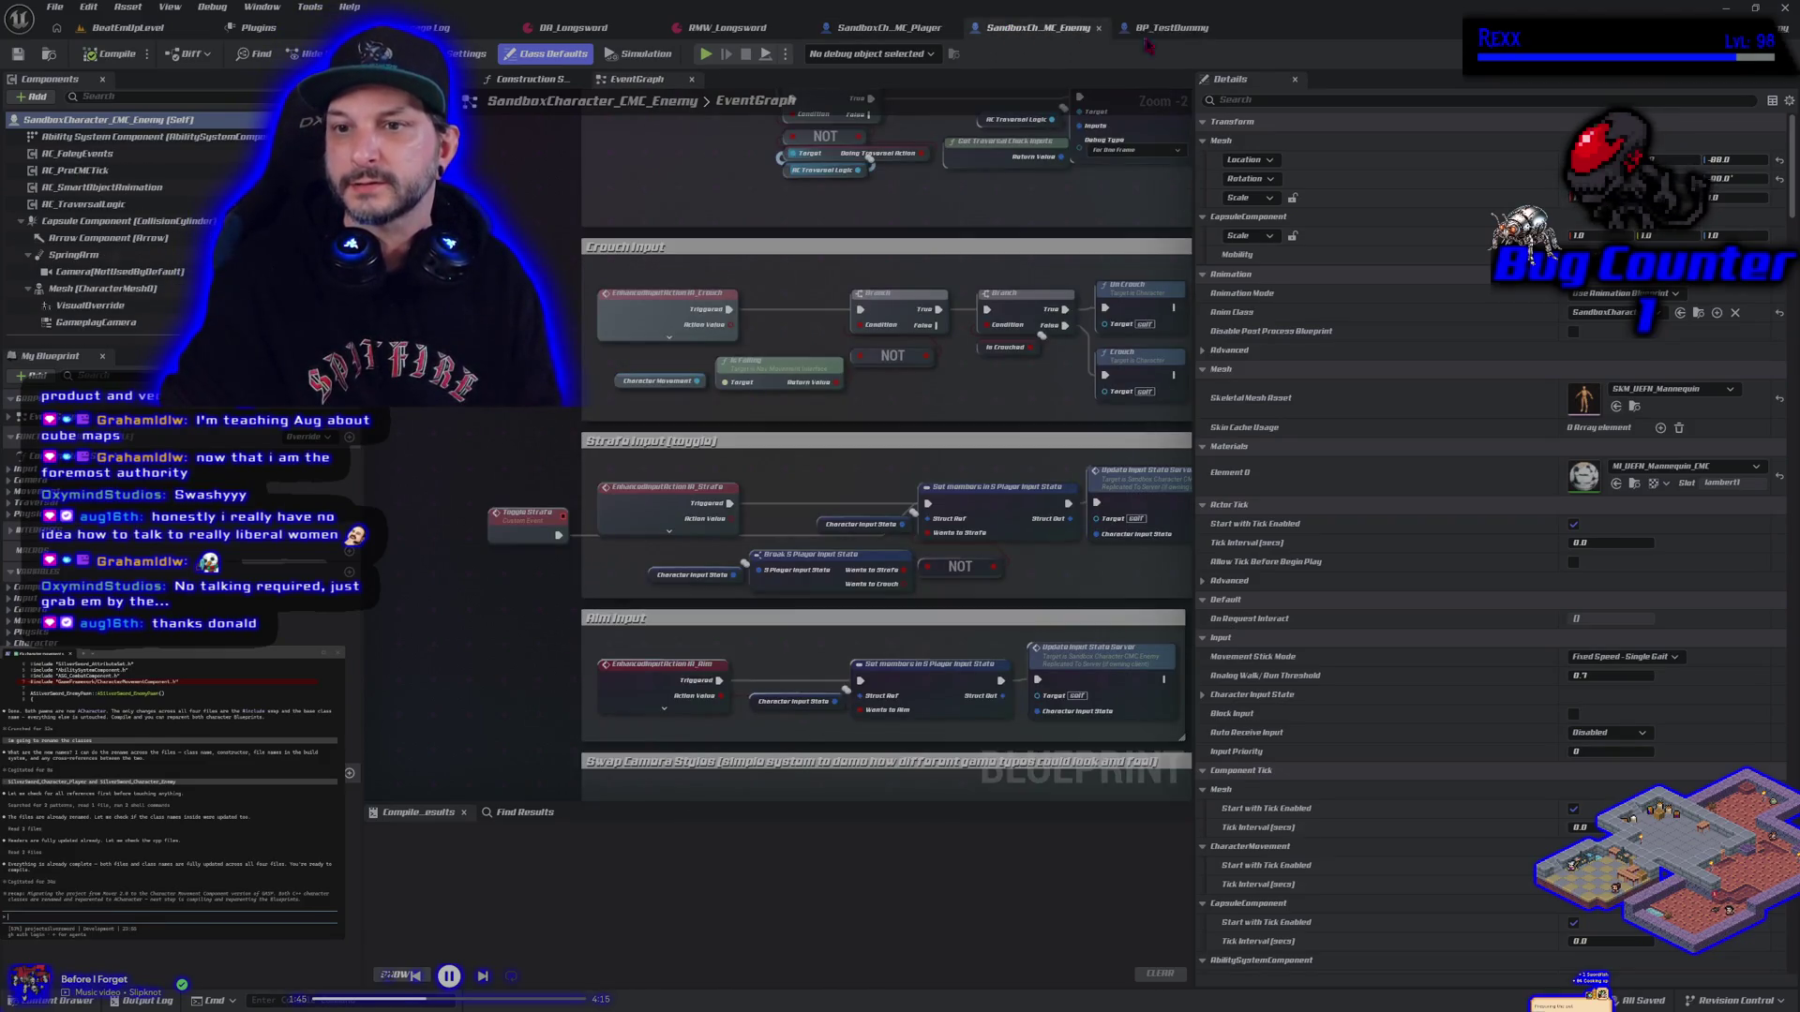
{"action": "left_click", "coordinate": [1155, 28]}
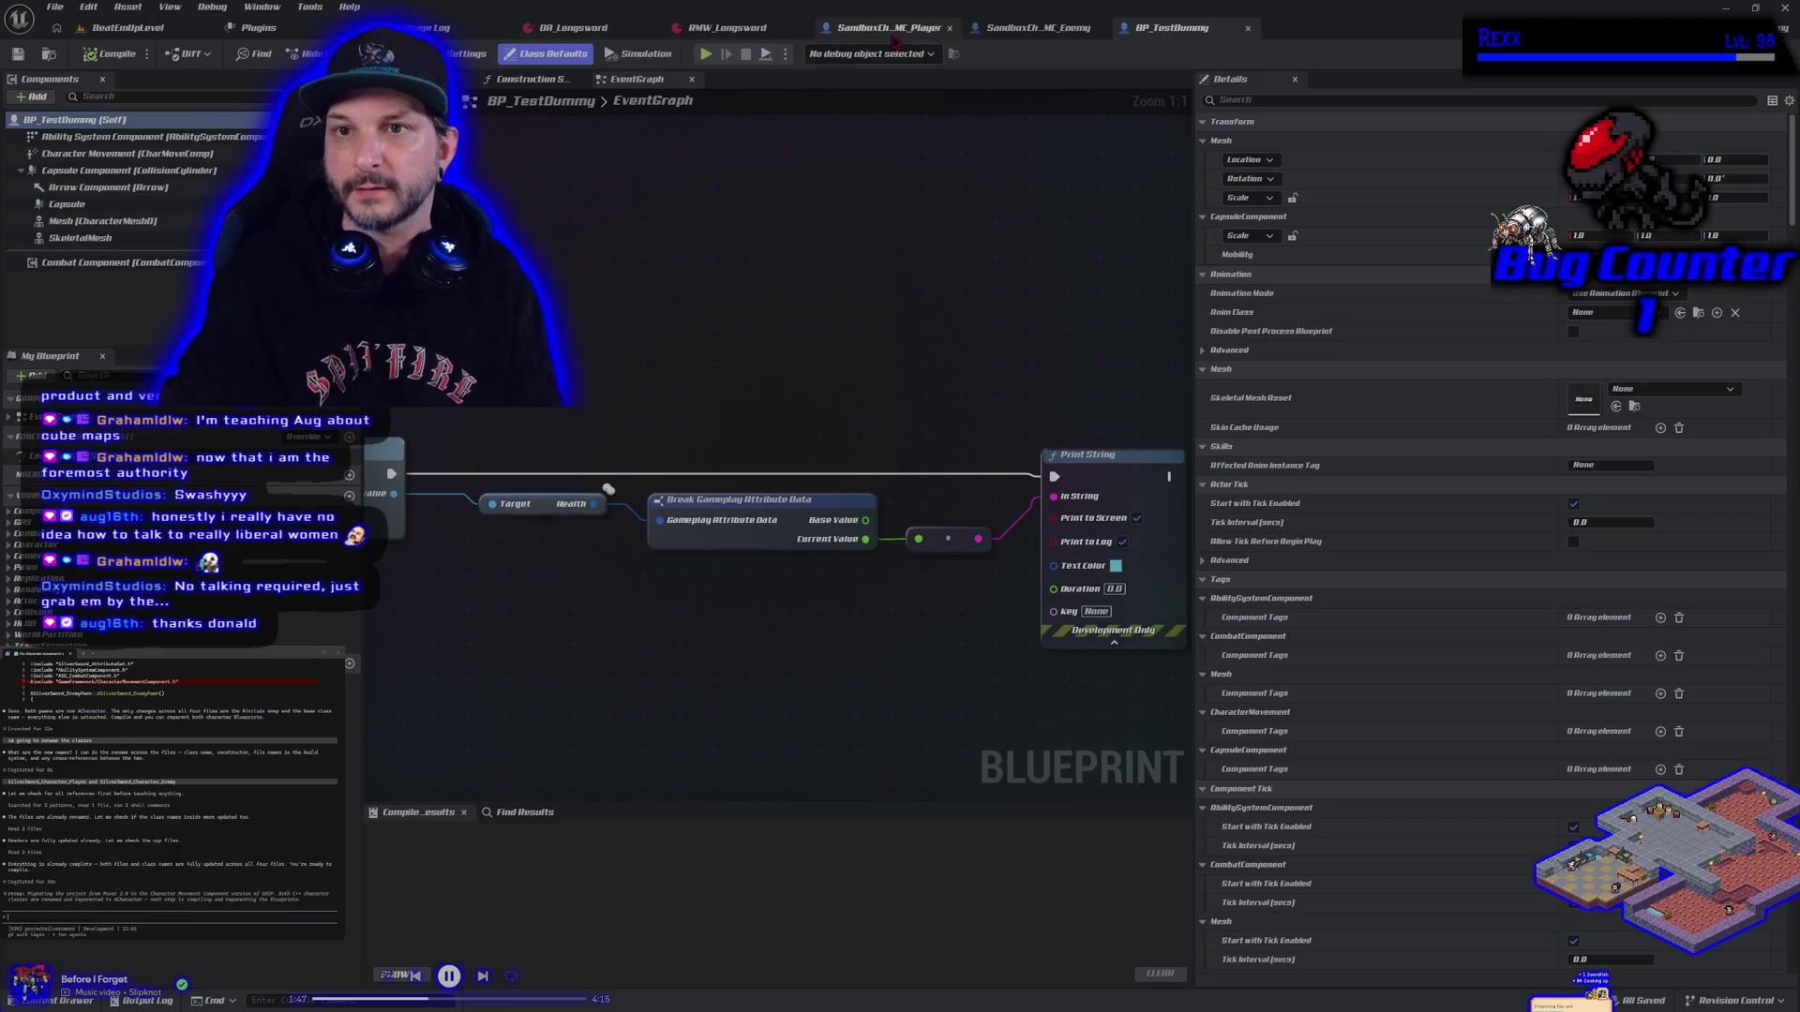
{"action": "left_click", "coordinate": [886, 28]}
{"action": "left_click", "coordinate": [134, 29]}
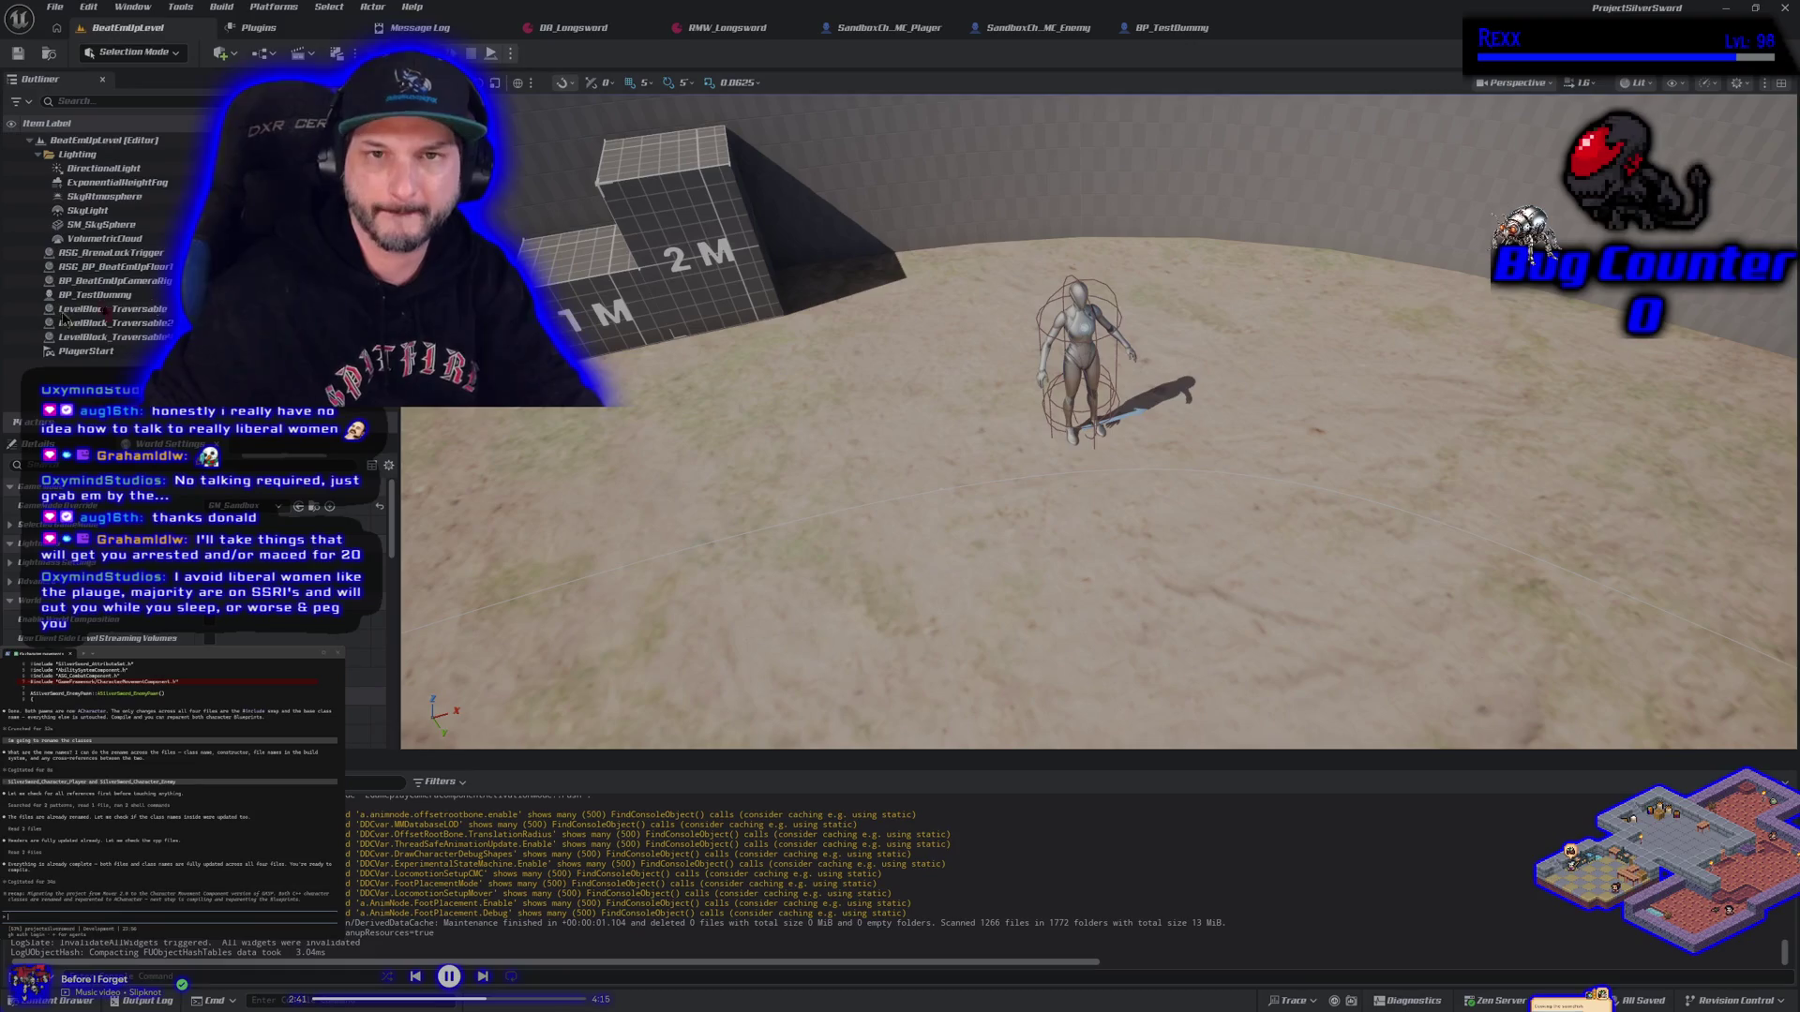
Play the level, running and jumping the sword mannequin around the terrain, then stop
{"action": "key", "text": "alt+p"}
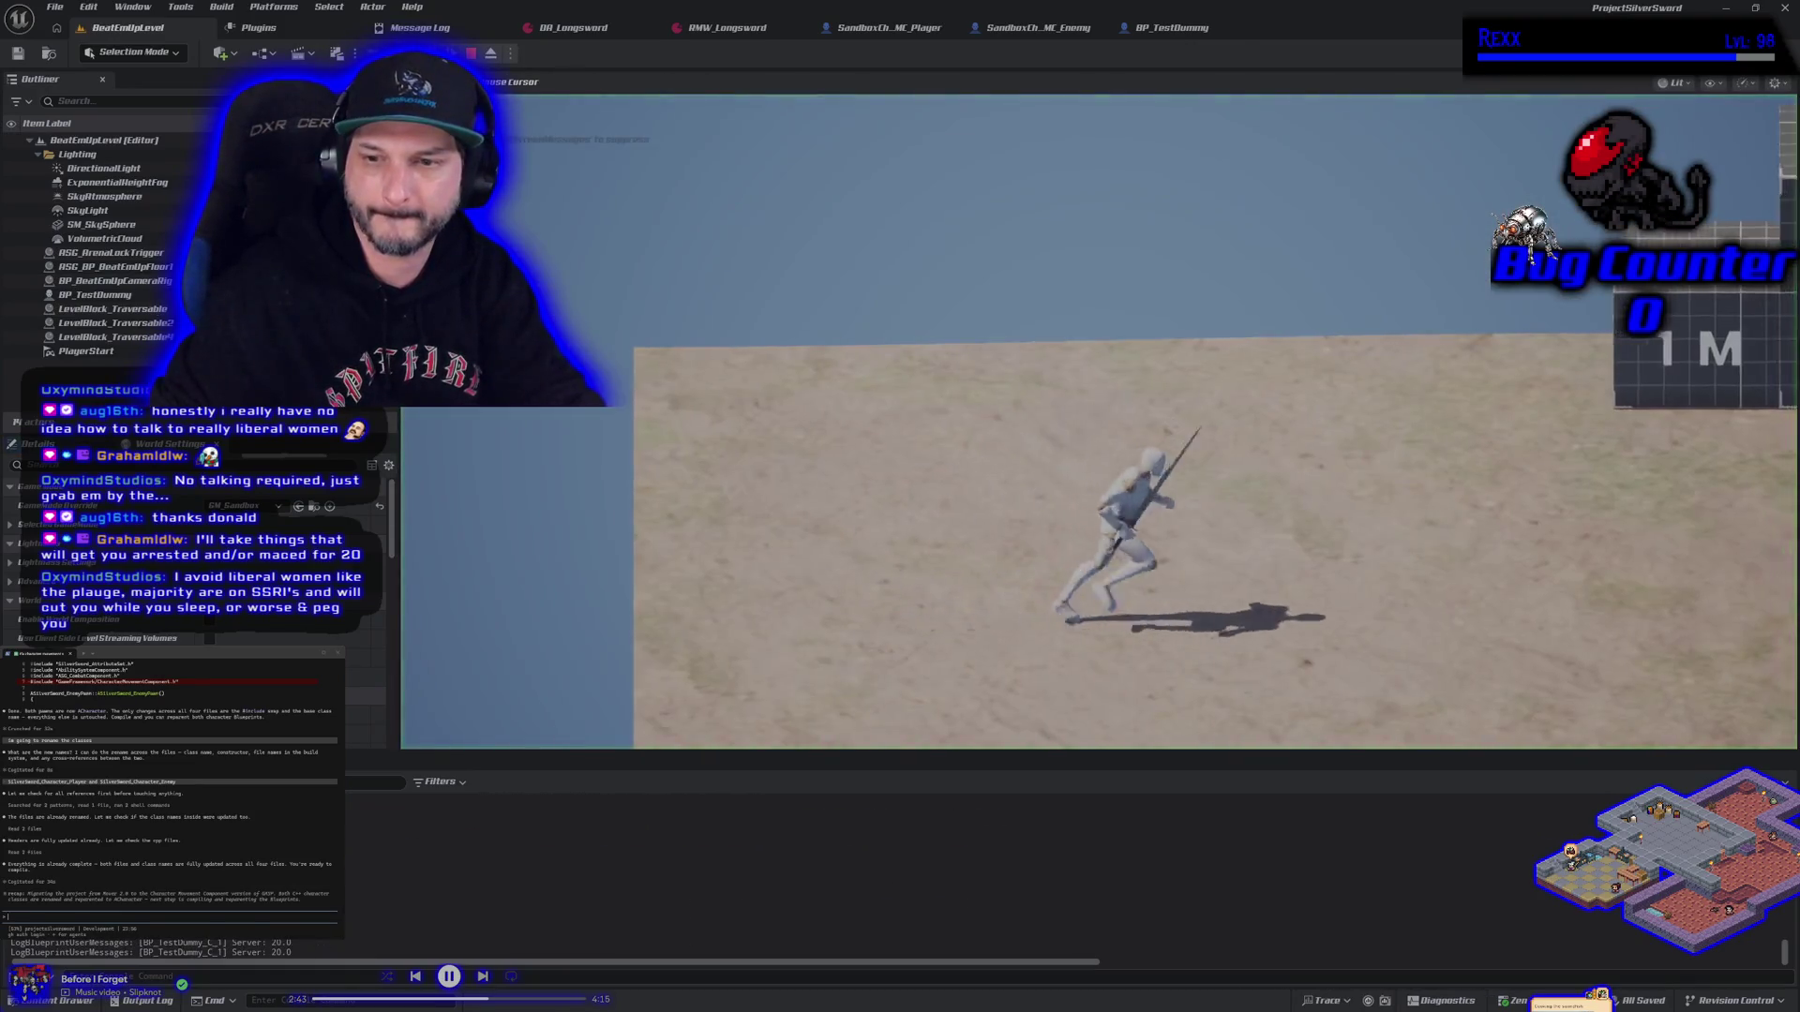
{"action": "key", "text": "w"}
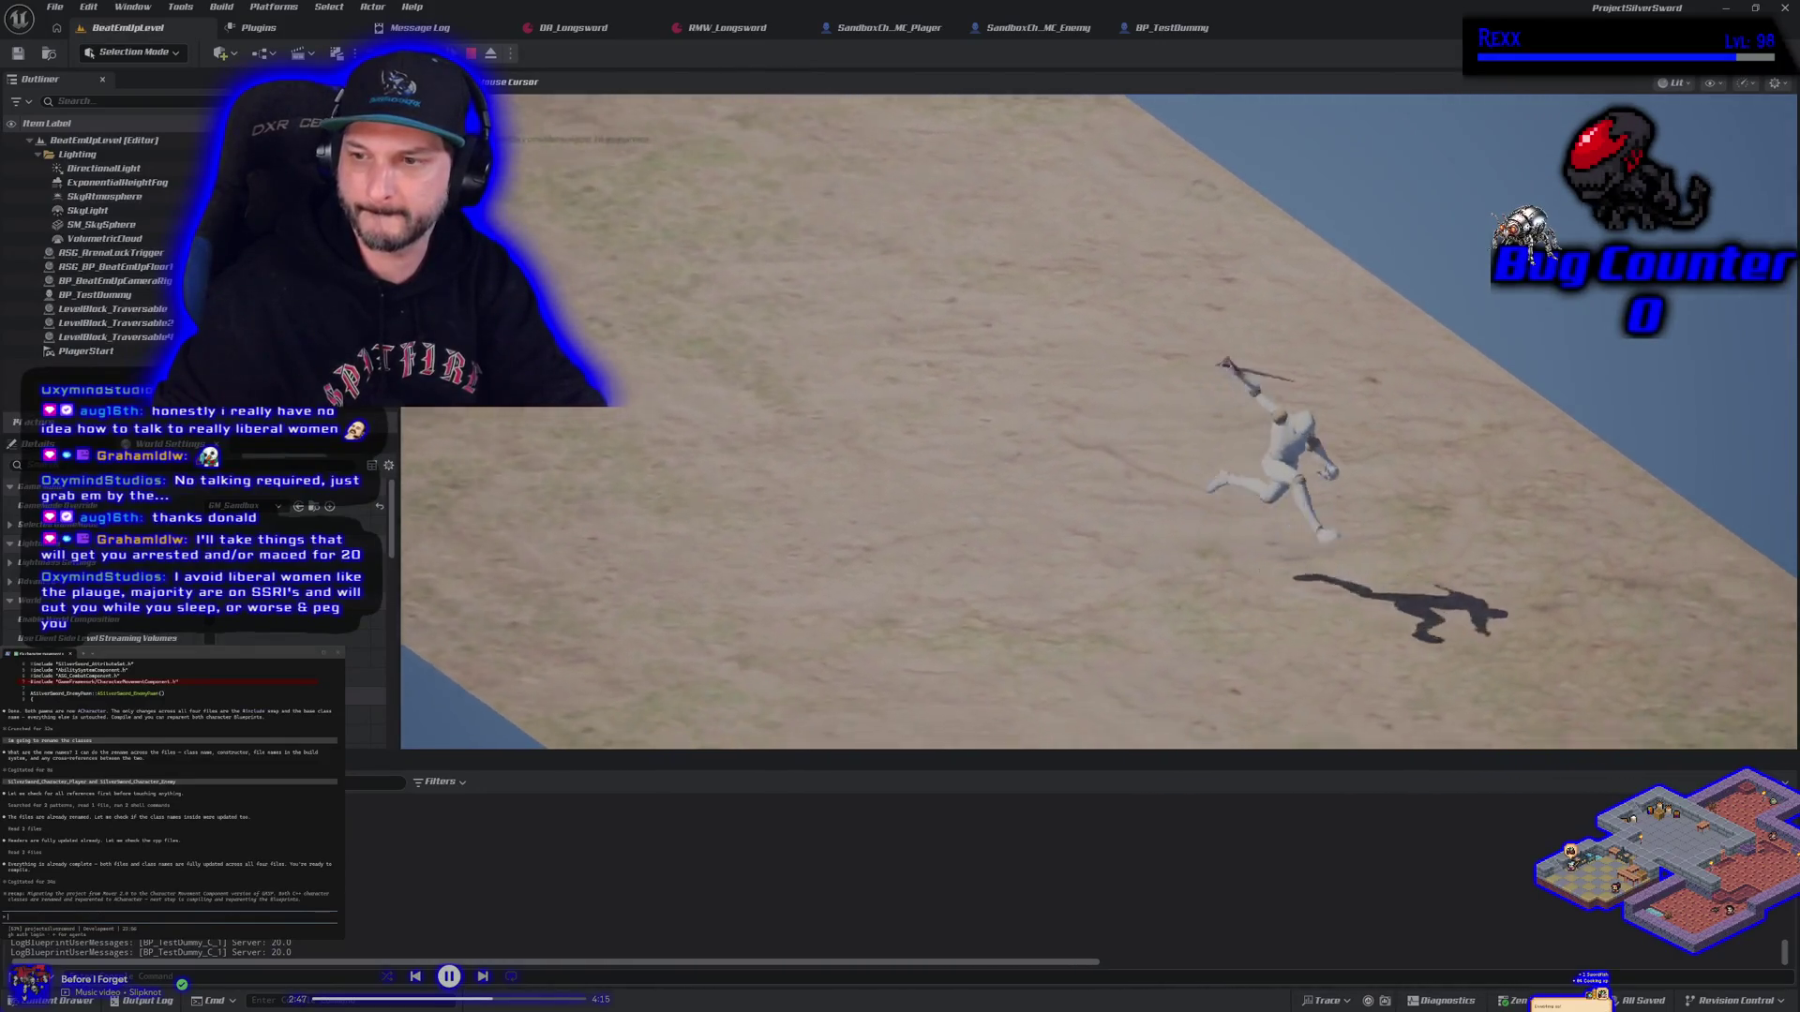
{"action": "key", "text": "s"}
{"action": "key", "text": "w"}
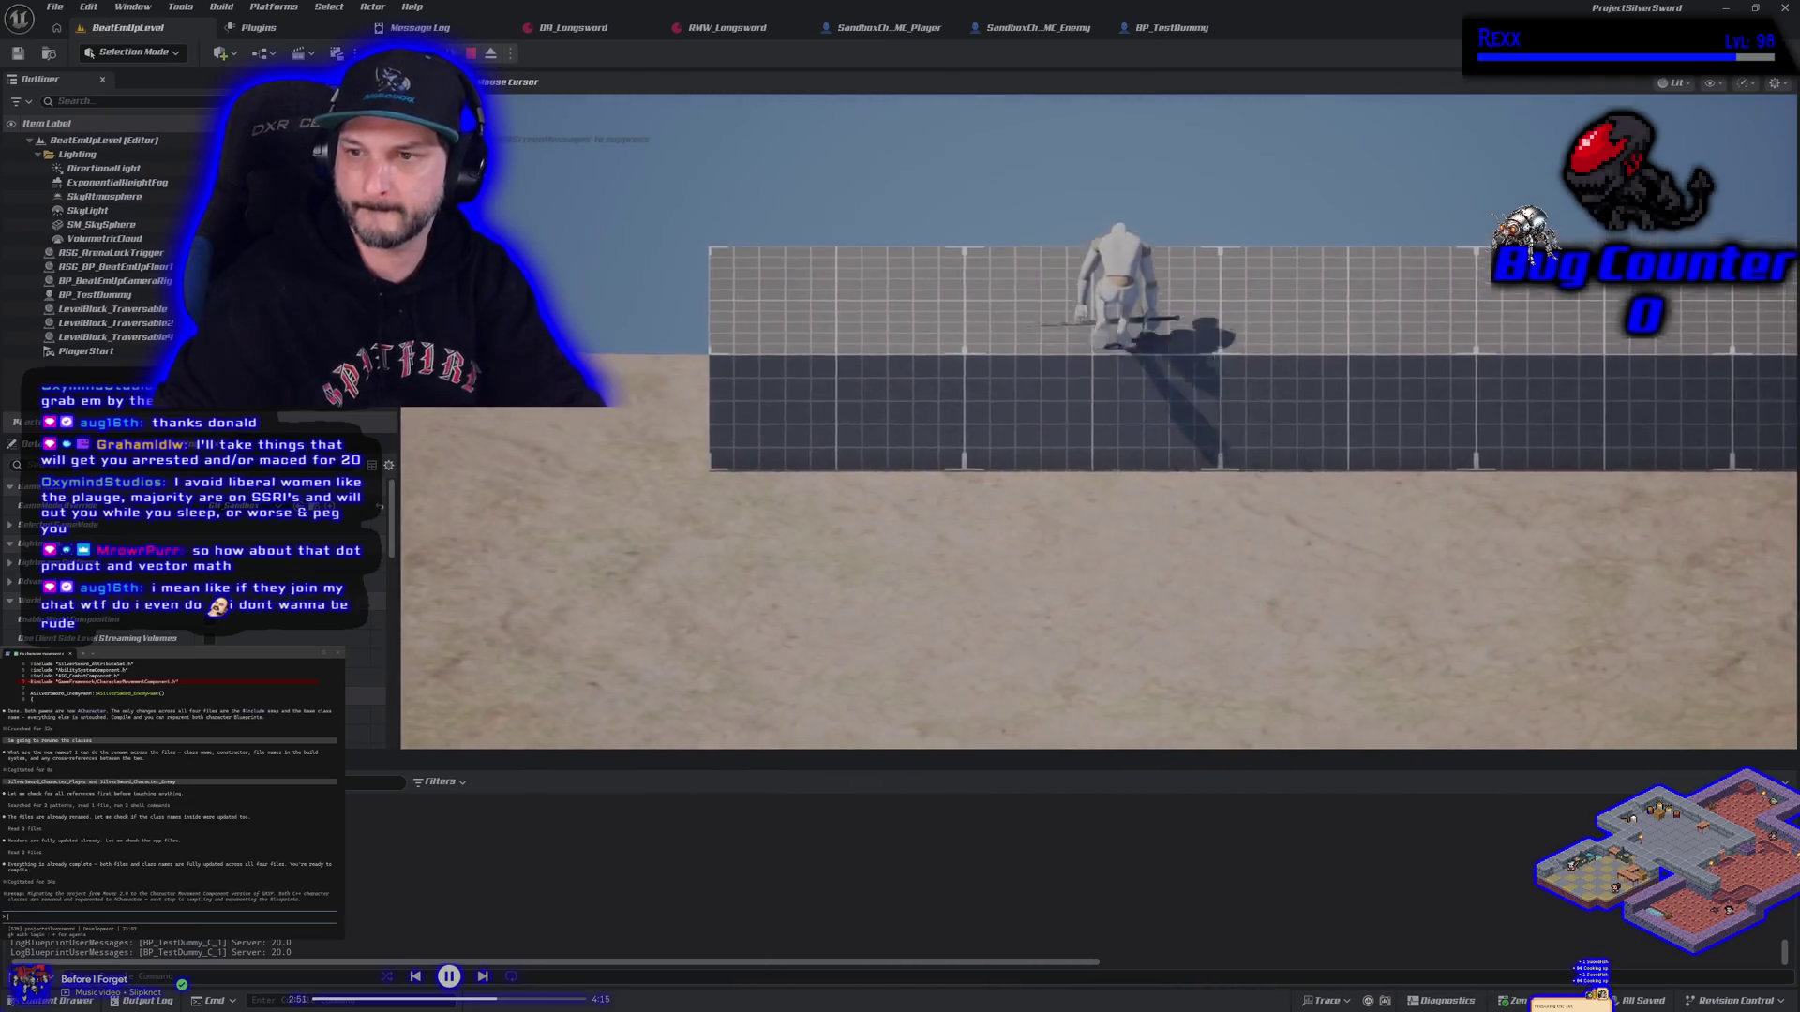
{"action": "key", "text": "space"}
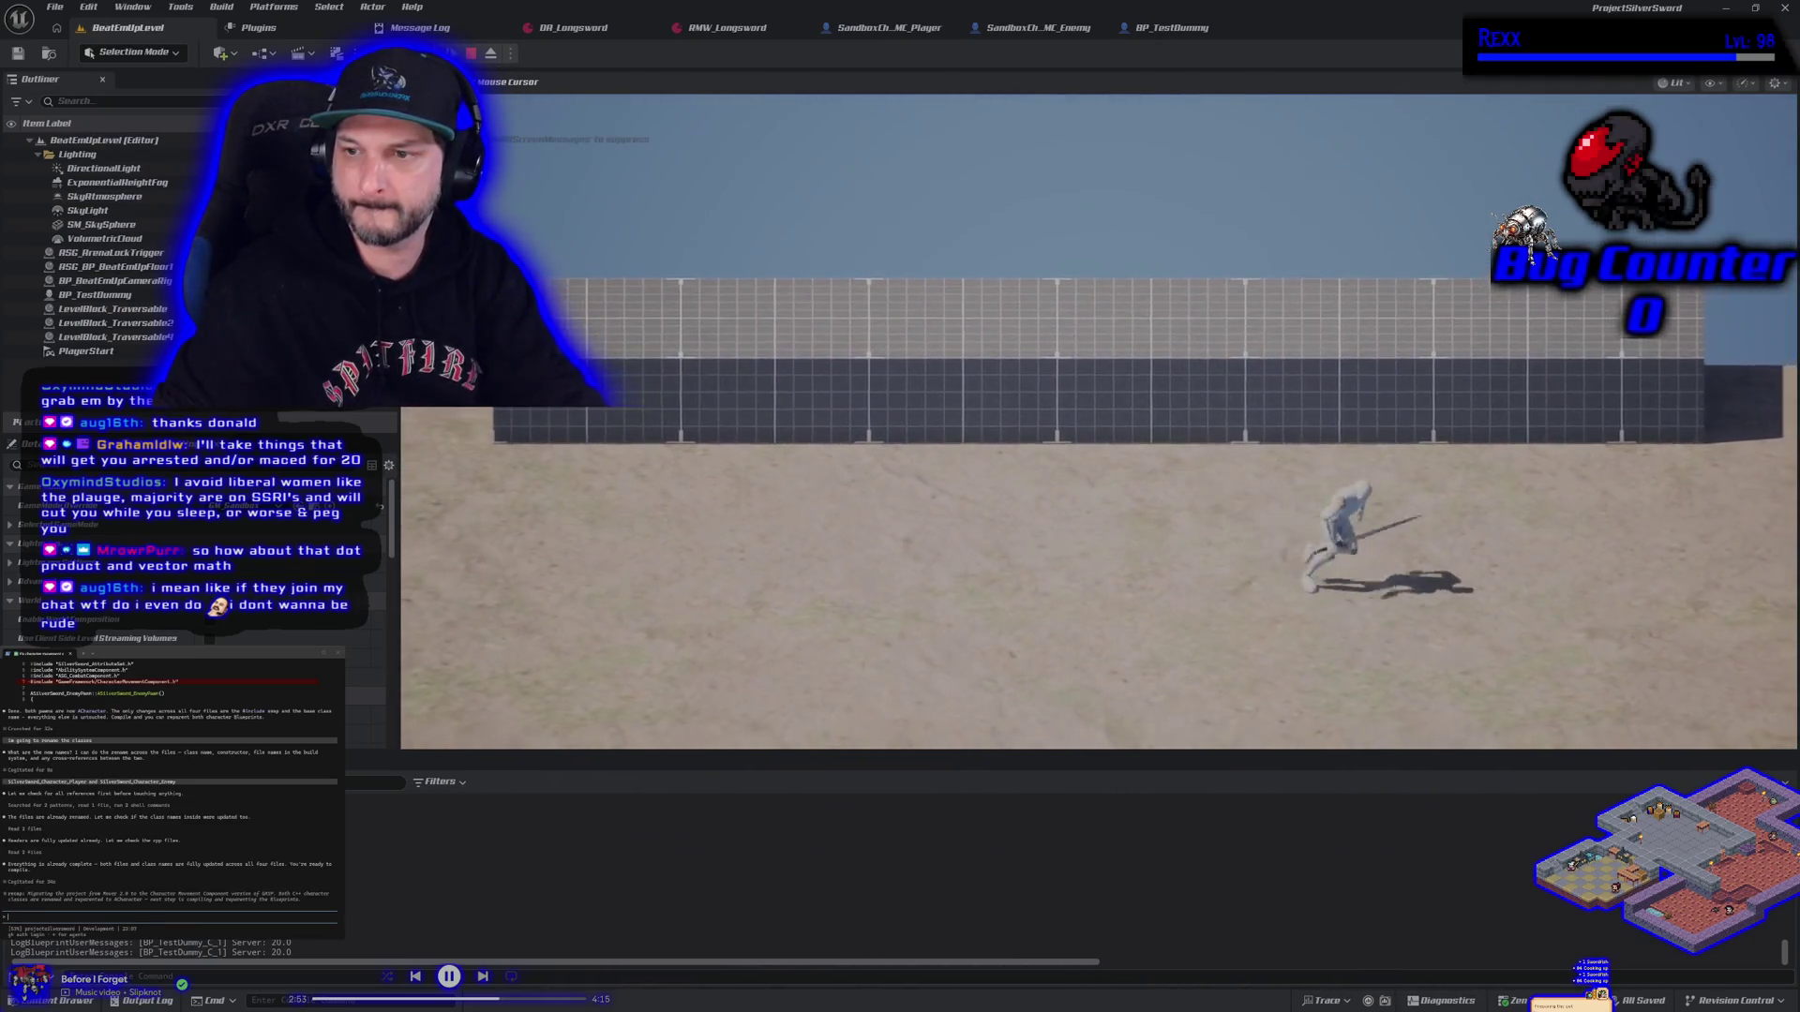
{"action": "key", "text": "space"}
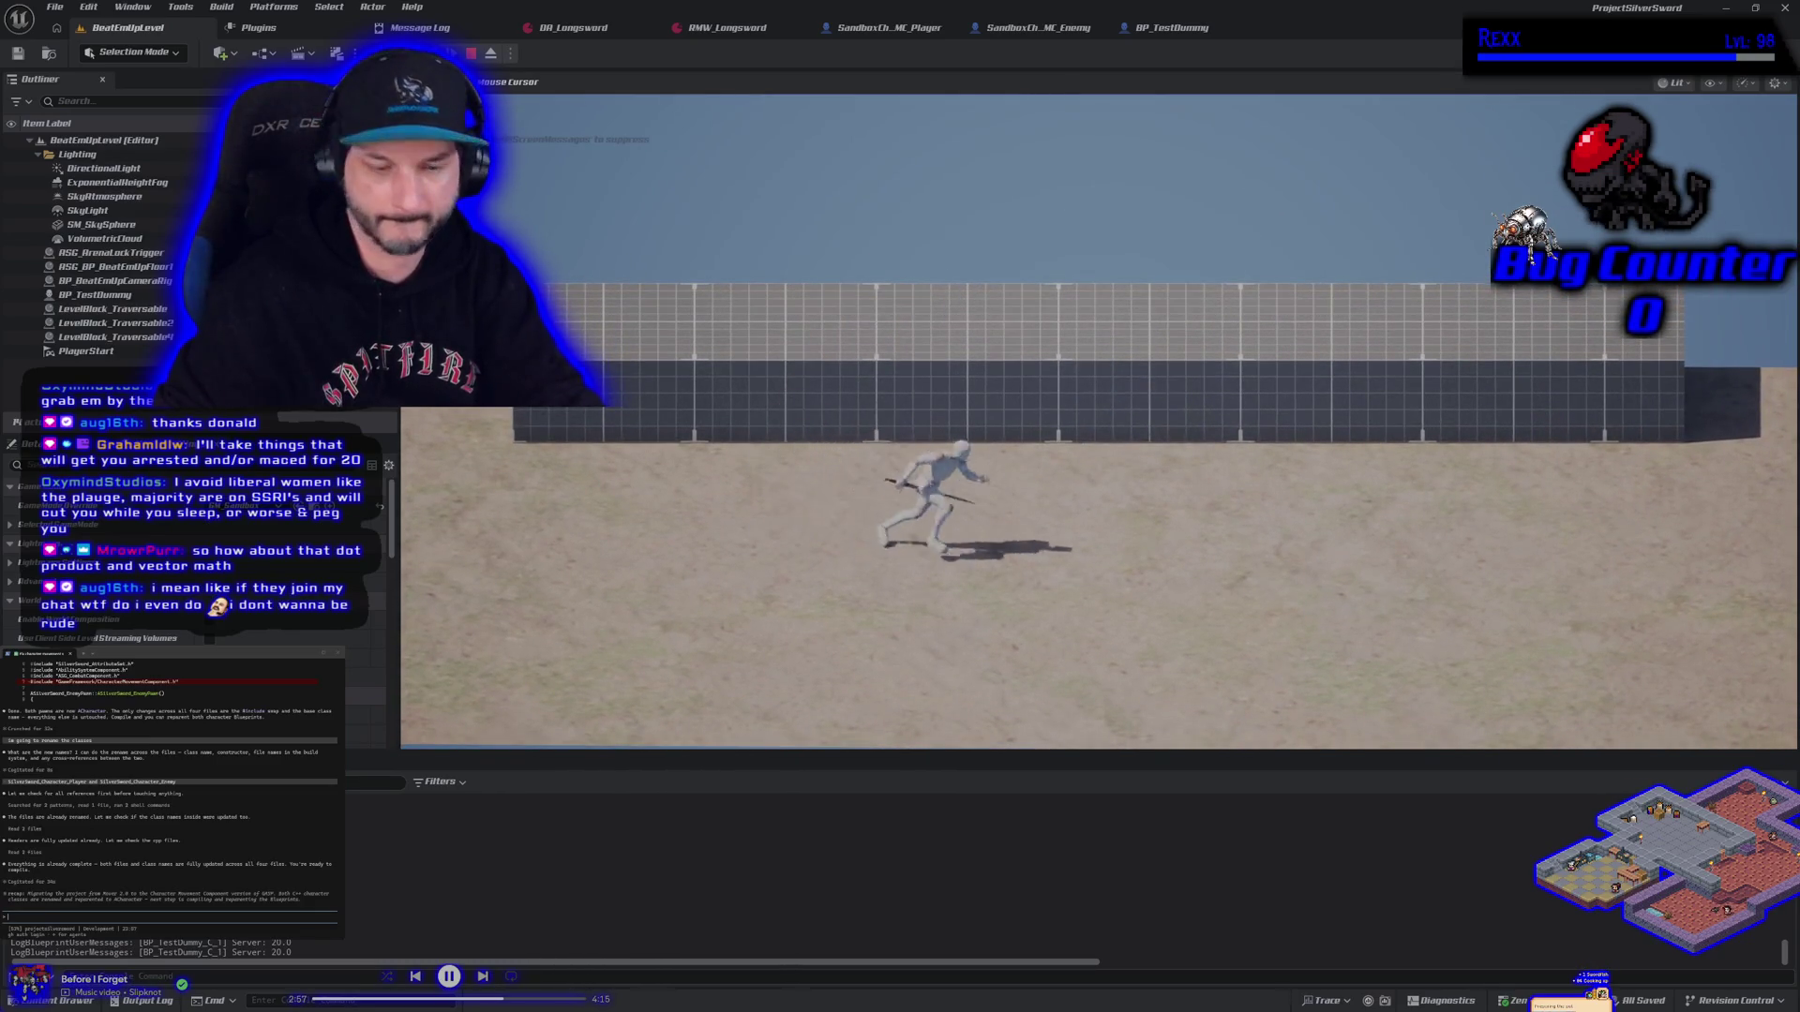
{"action": "key", "text": "d"}
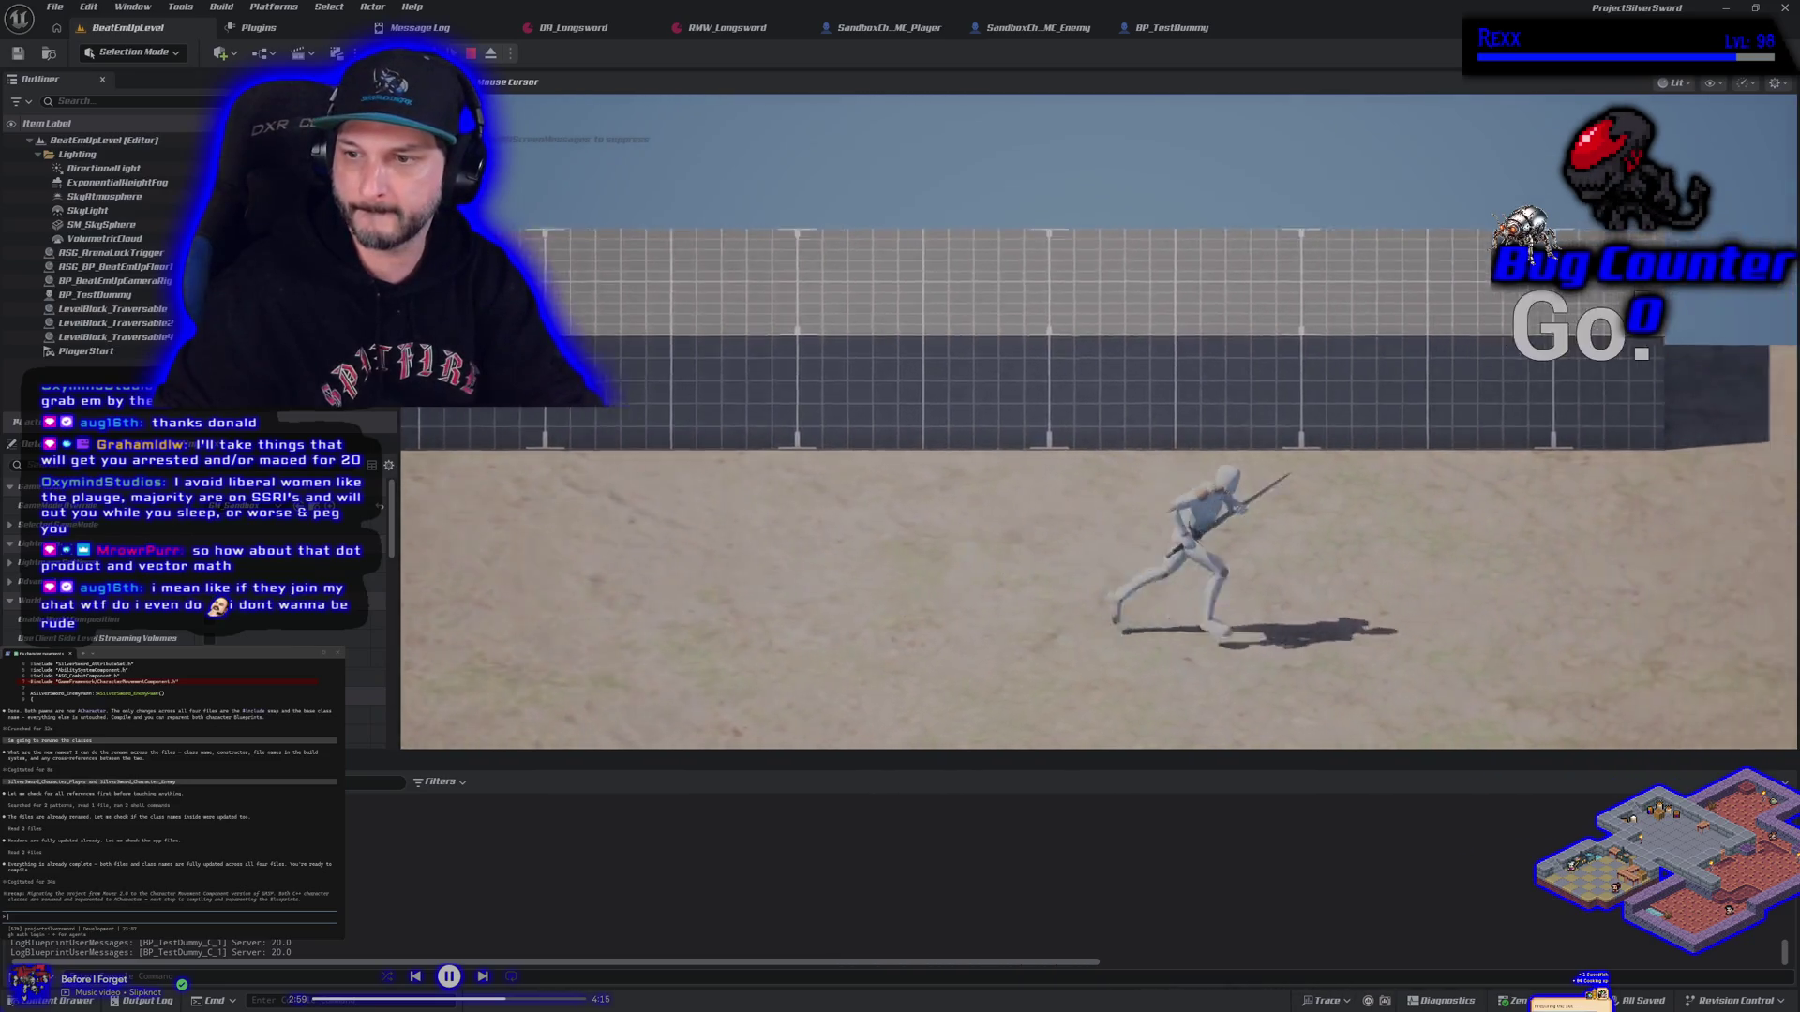
{"action": "key", "text": "s"}
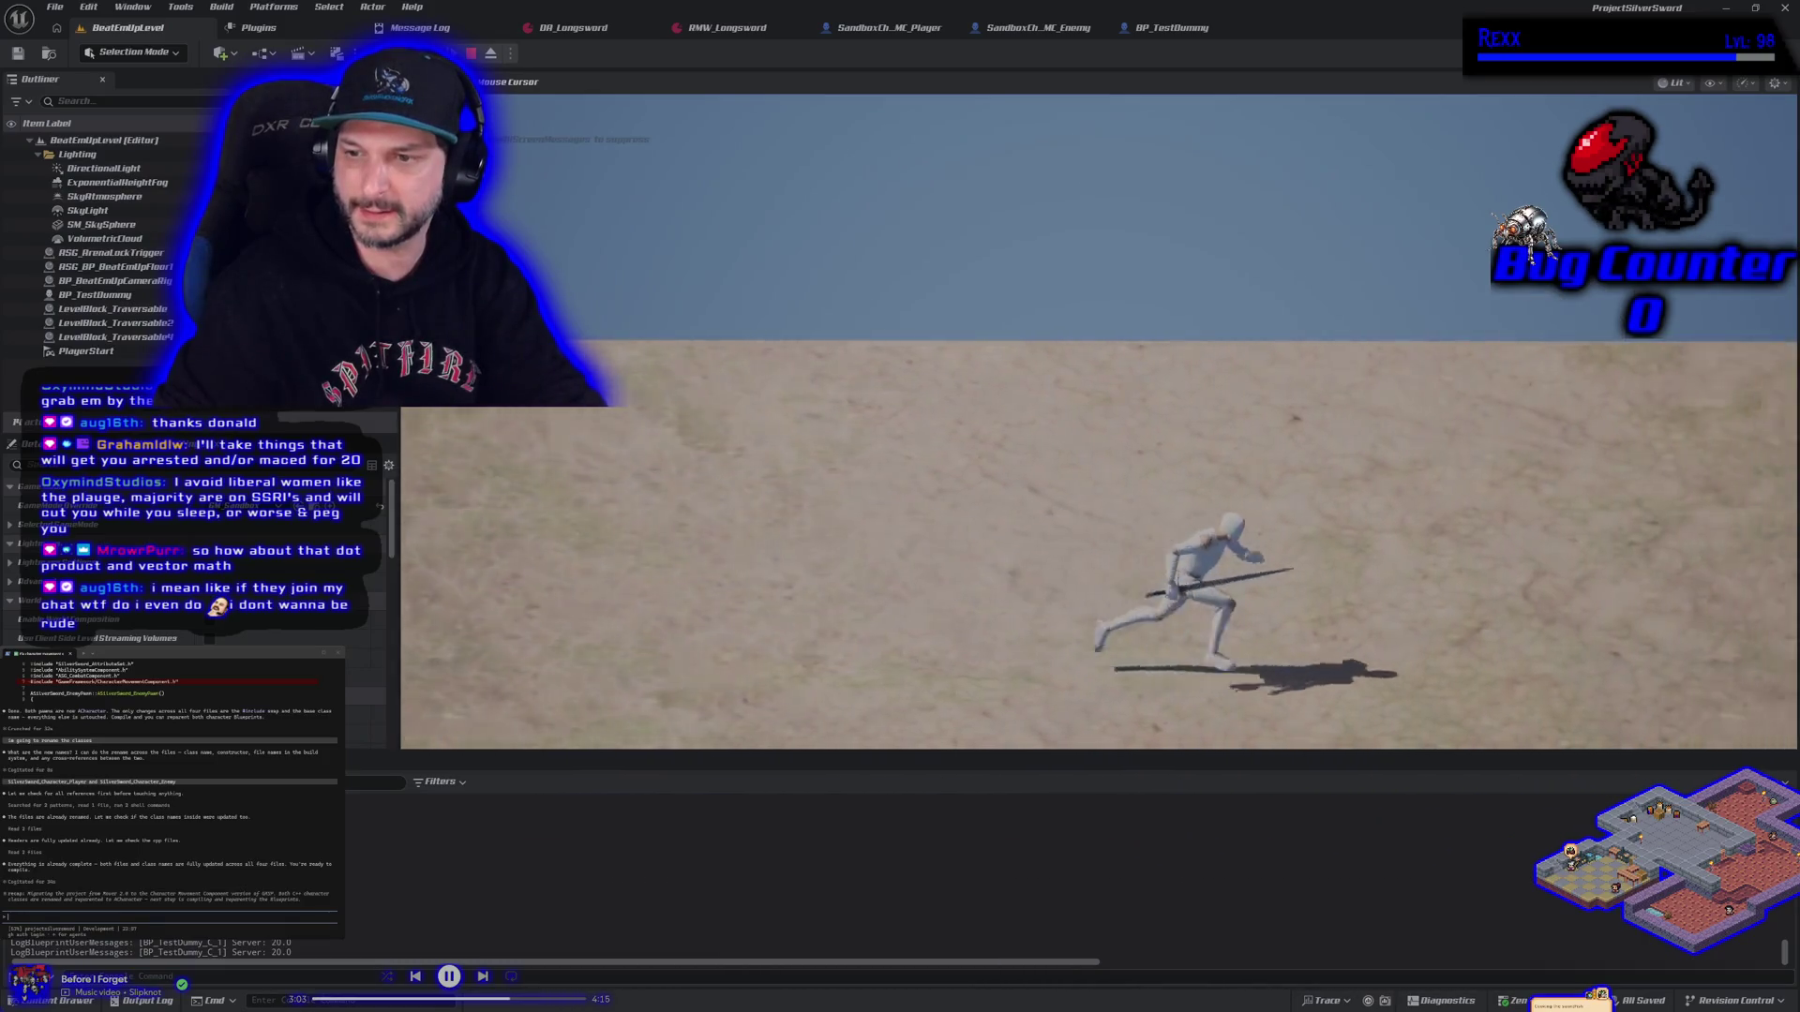
{"action": "key", "text": "space"}
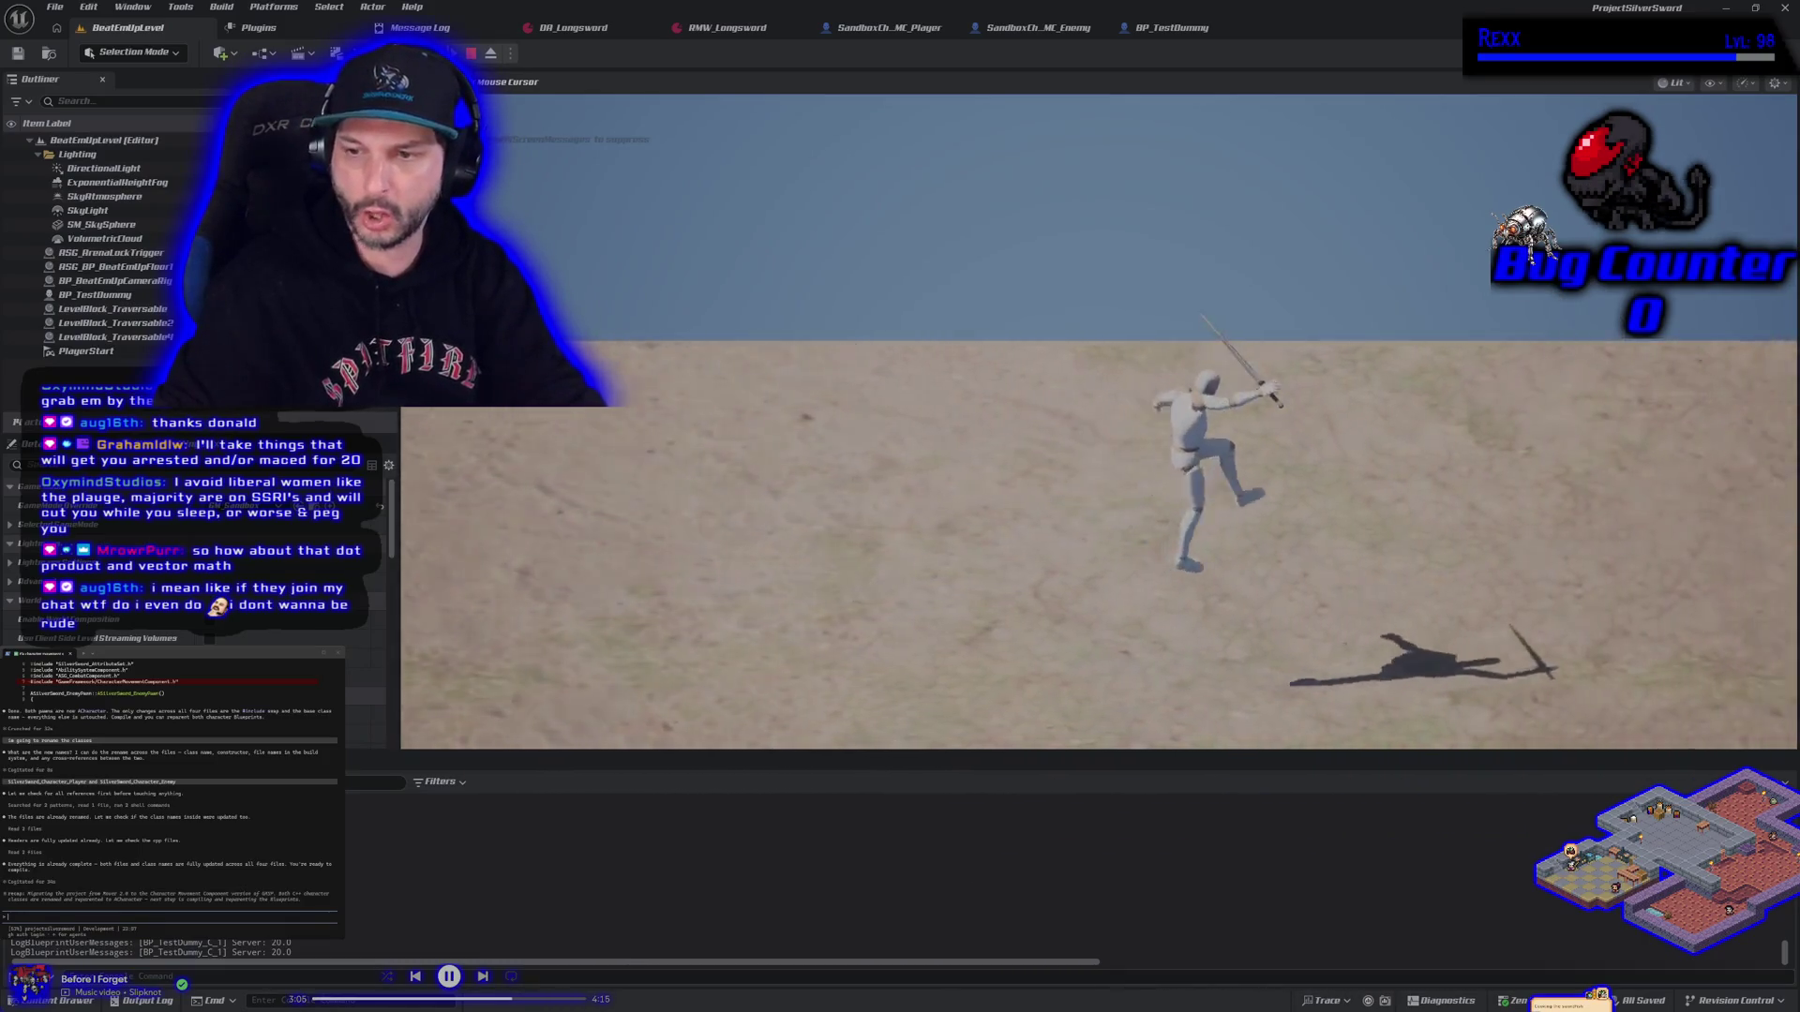
{"action": "key", "text": "Escape"}
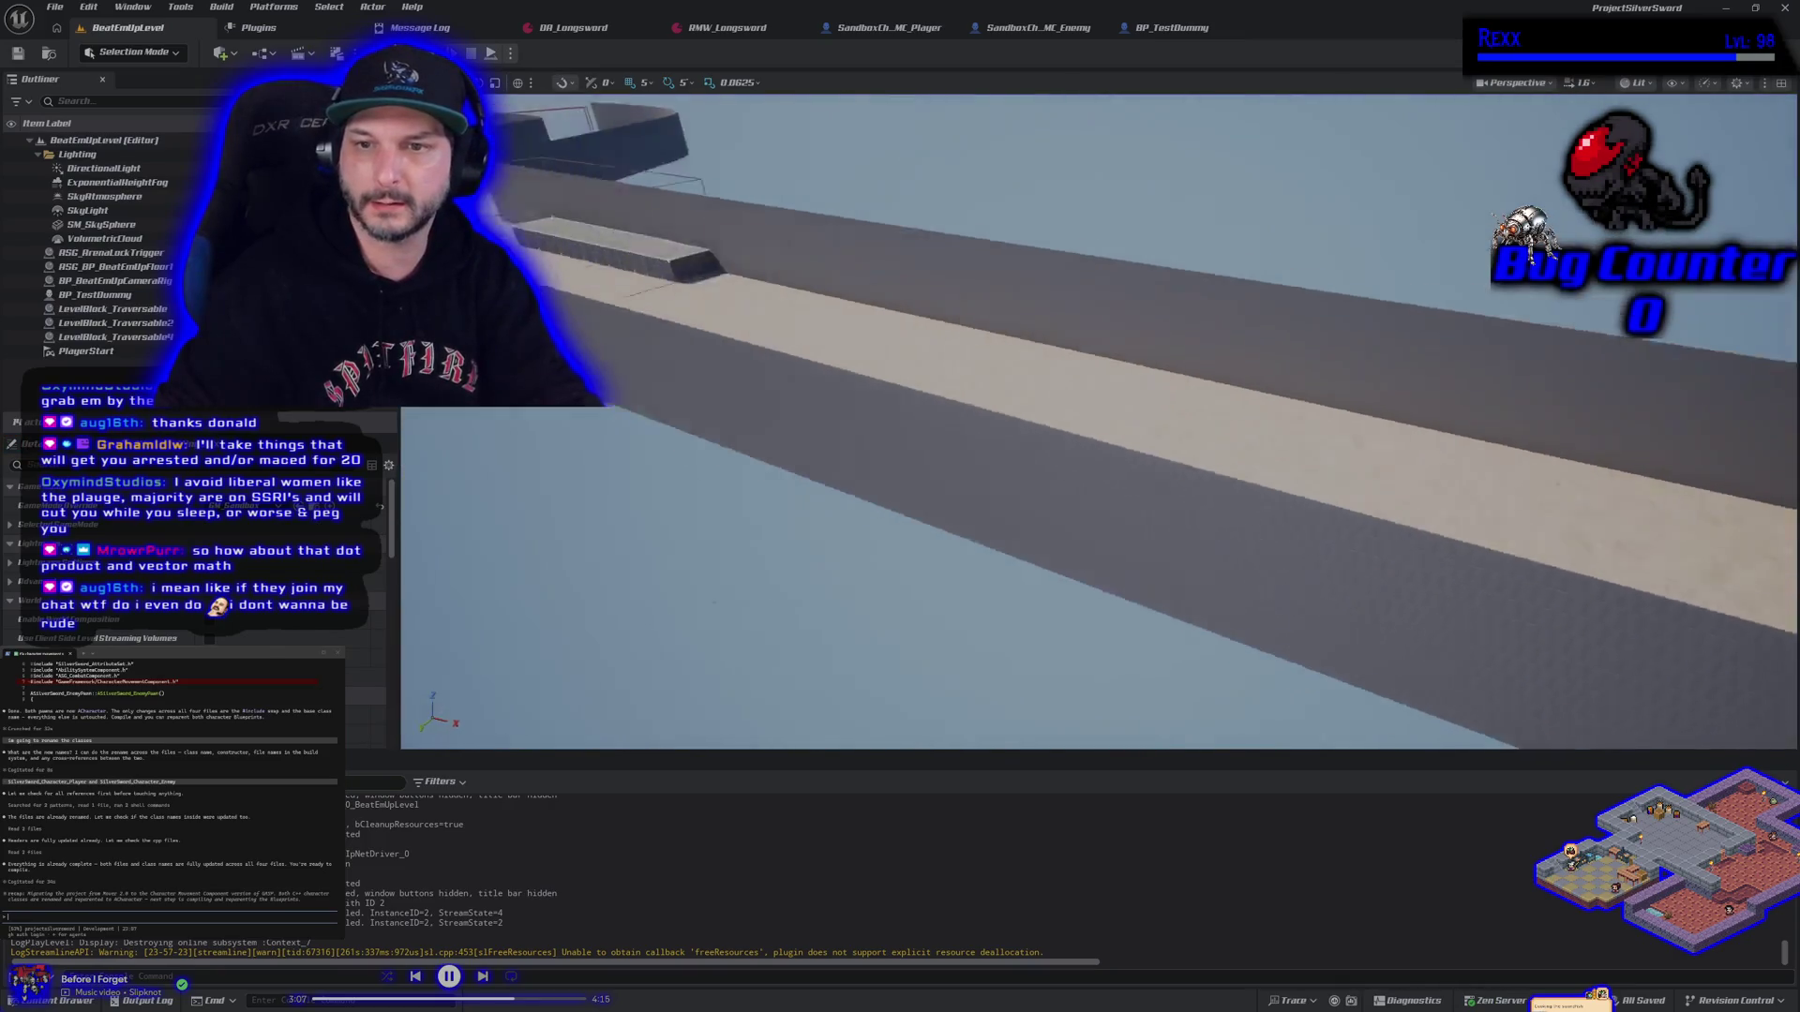
Move the editor camera back, replay, and climb the 2M block before dropping to the 1M block
{"action": "scroll", "coordinate": [1097, 422], "scroll_direction": "up", "scroll_amount": 2}
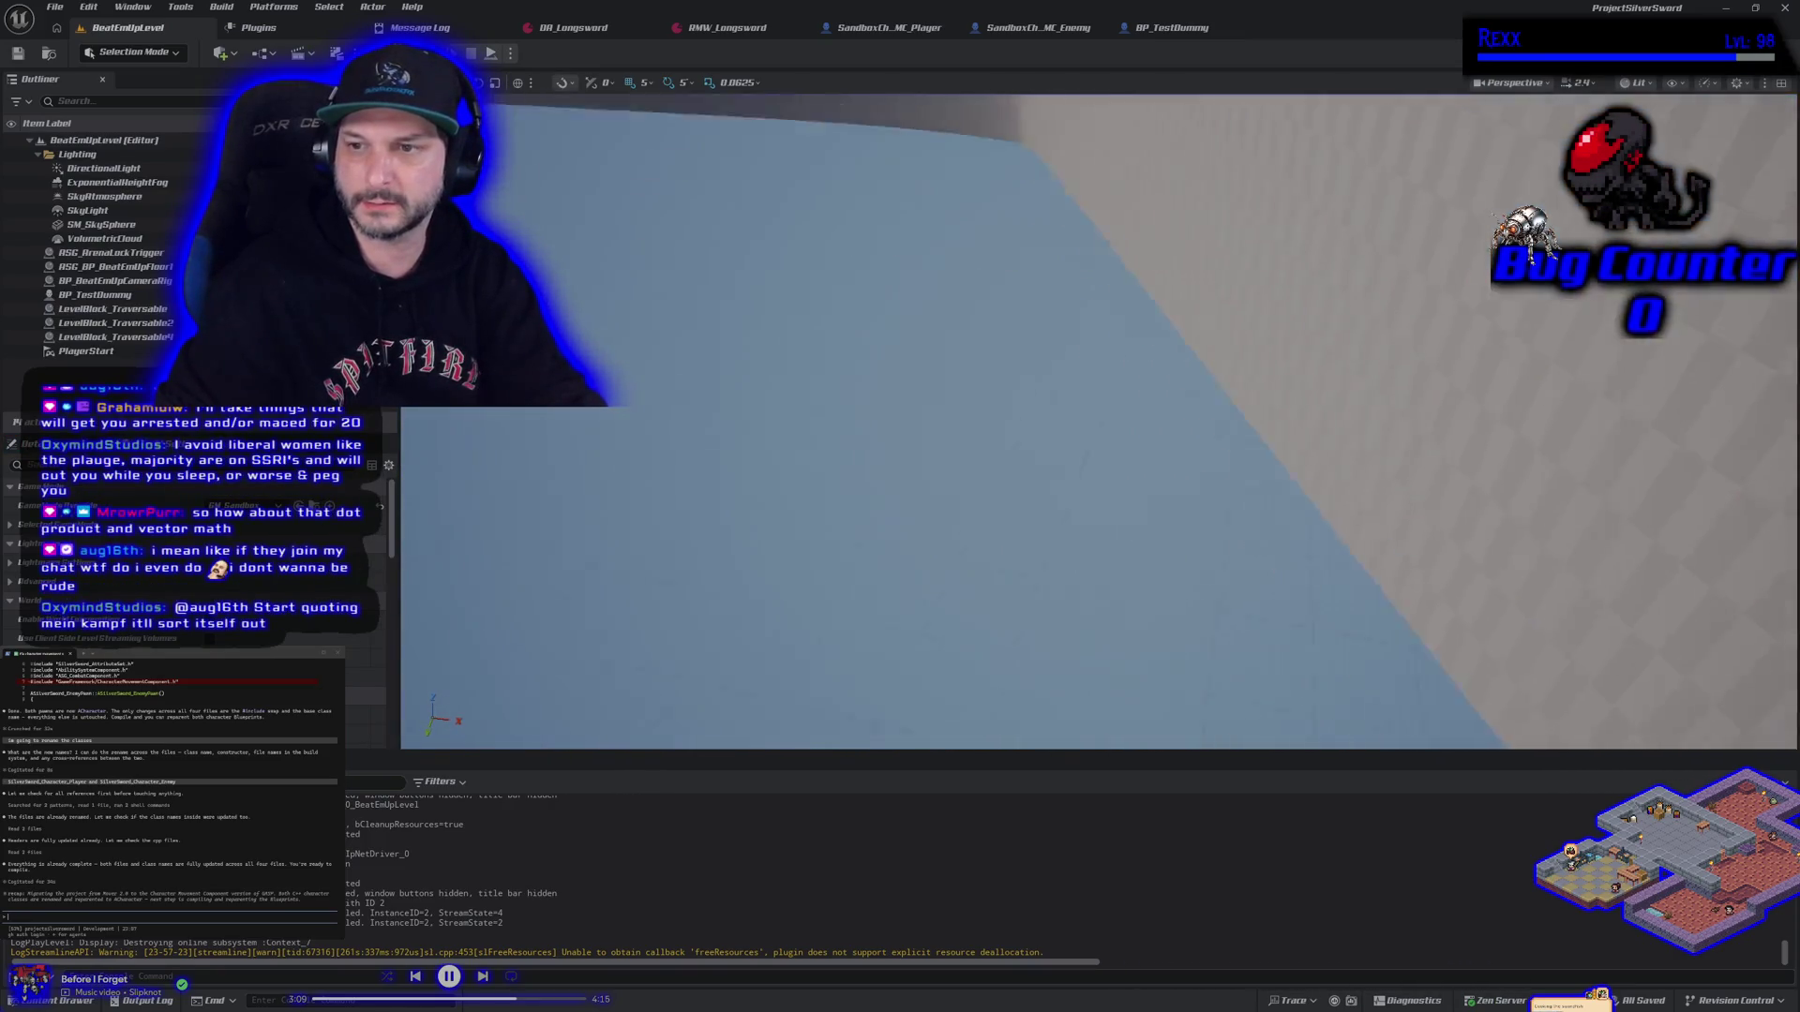
{"action": "key", "text": "s"}
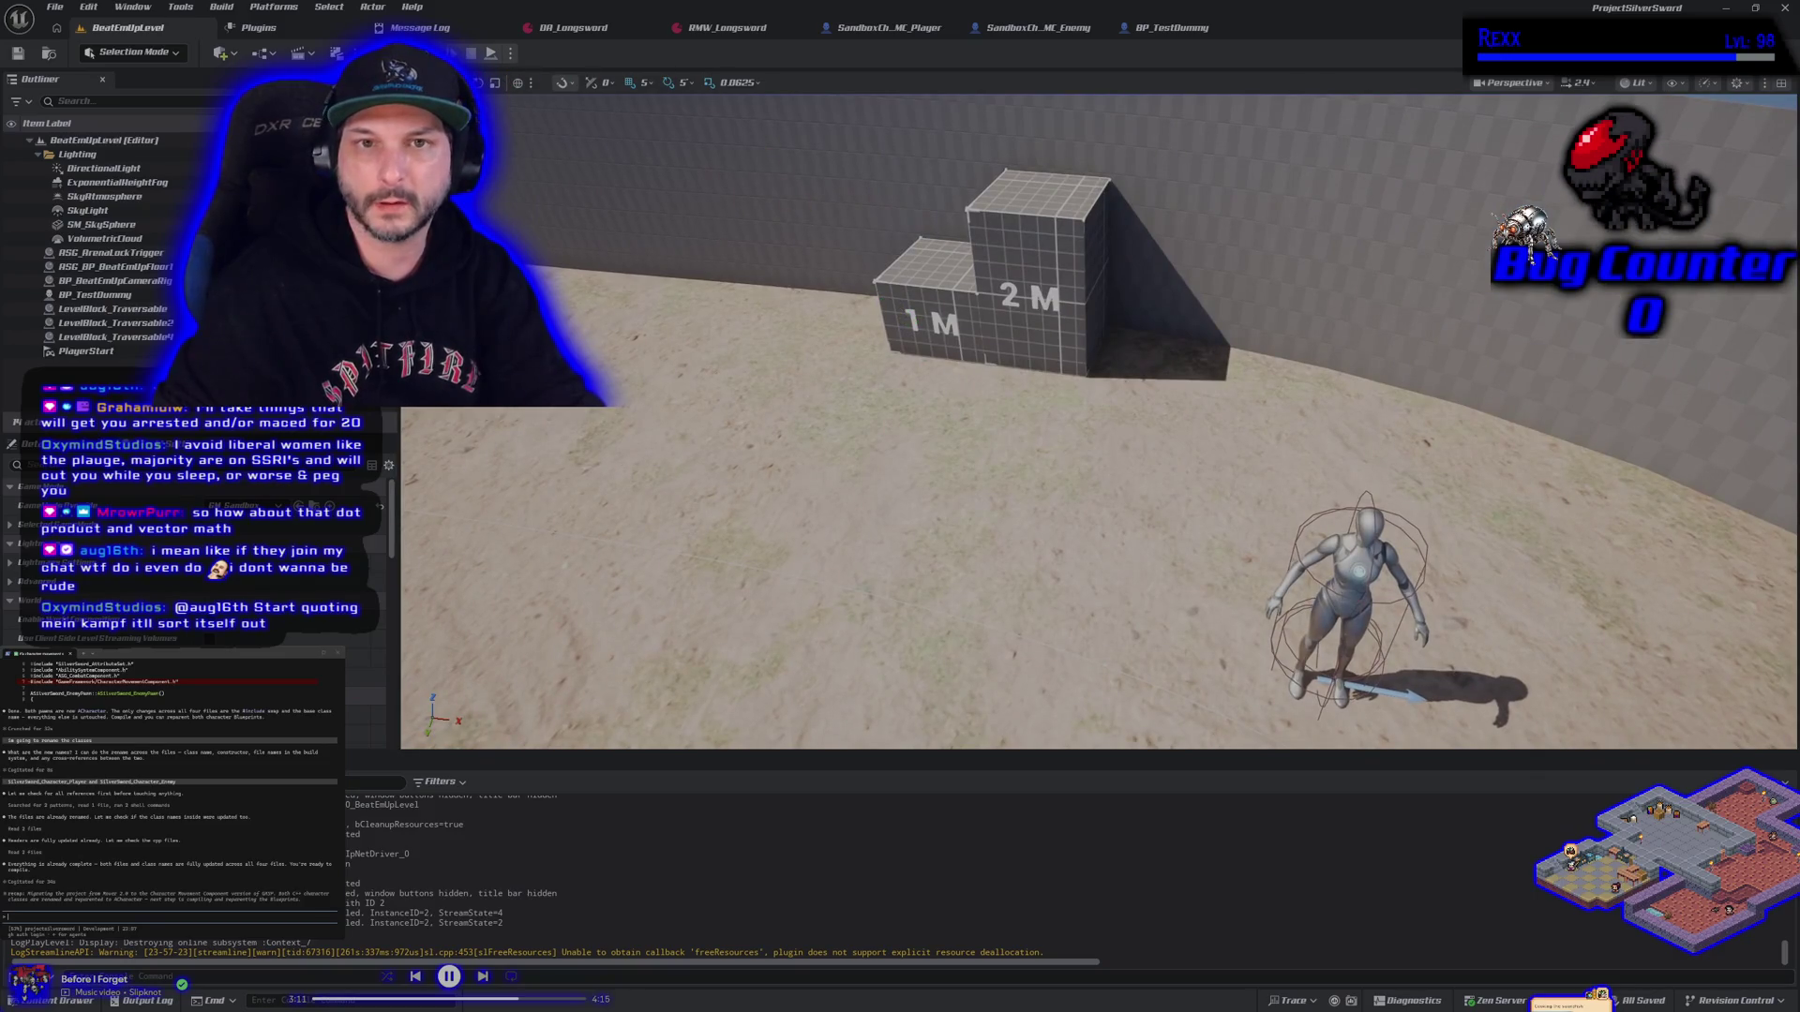
{"action": "key", "text": "alt+p"}
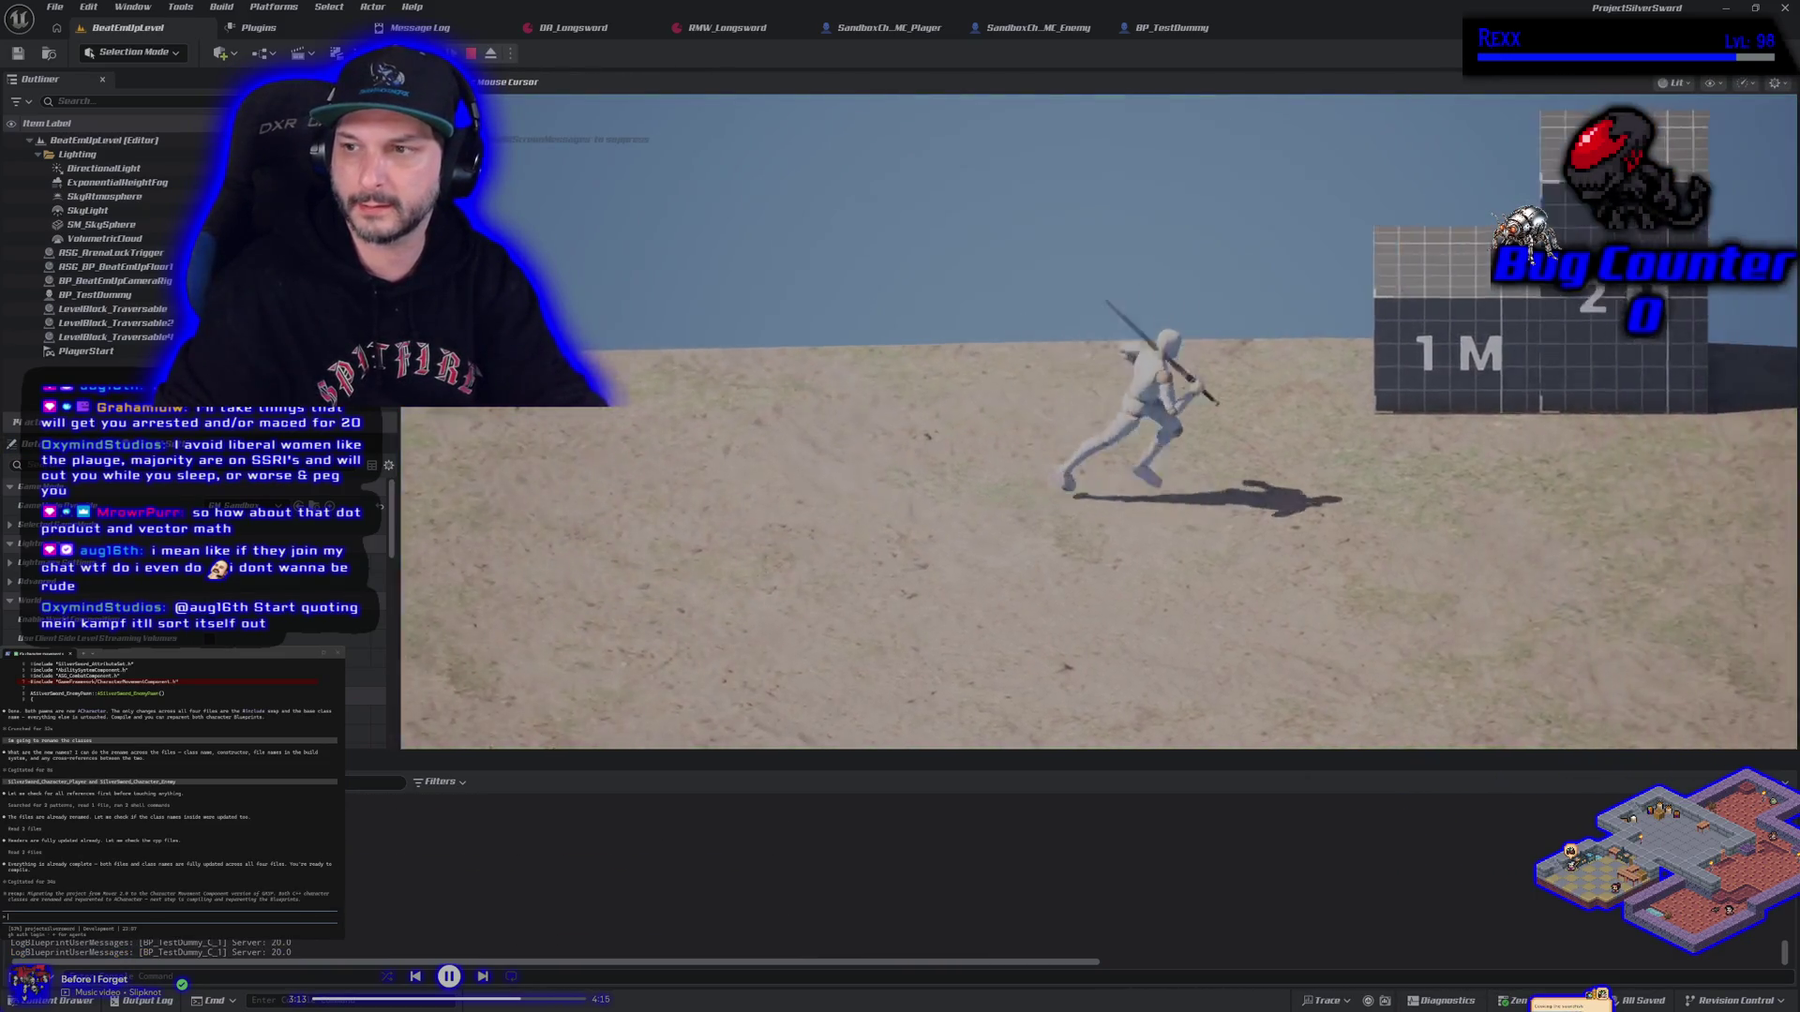
{"action": "key", "text": "space"}
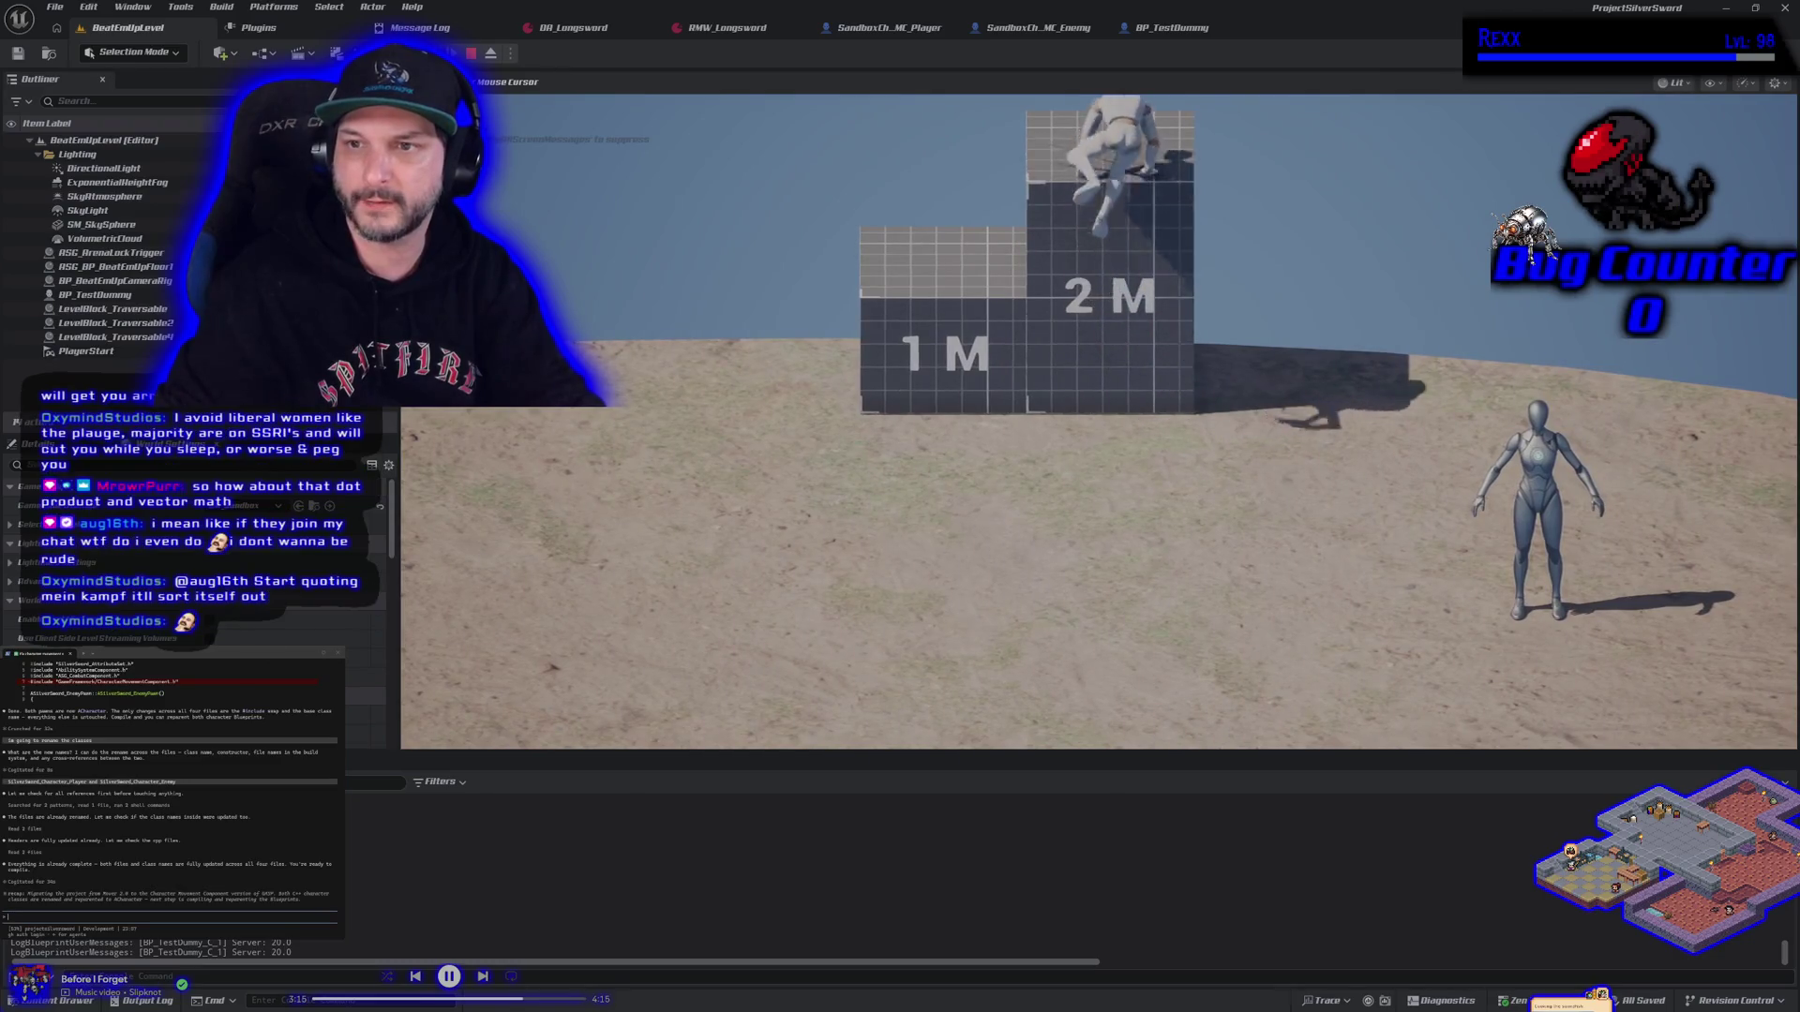
{"action": "key", "text": "w"}
{"action": "key", "text": "a"}
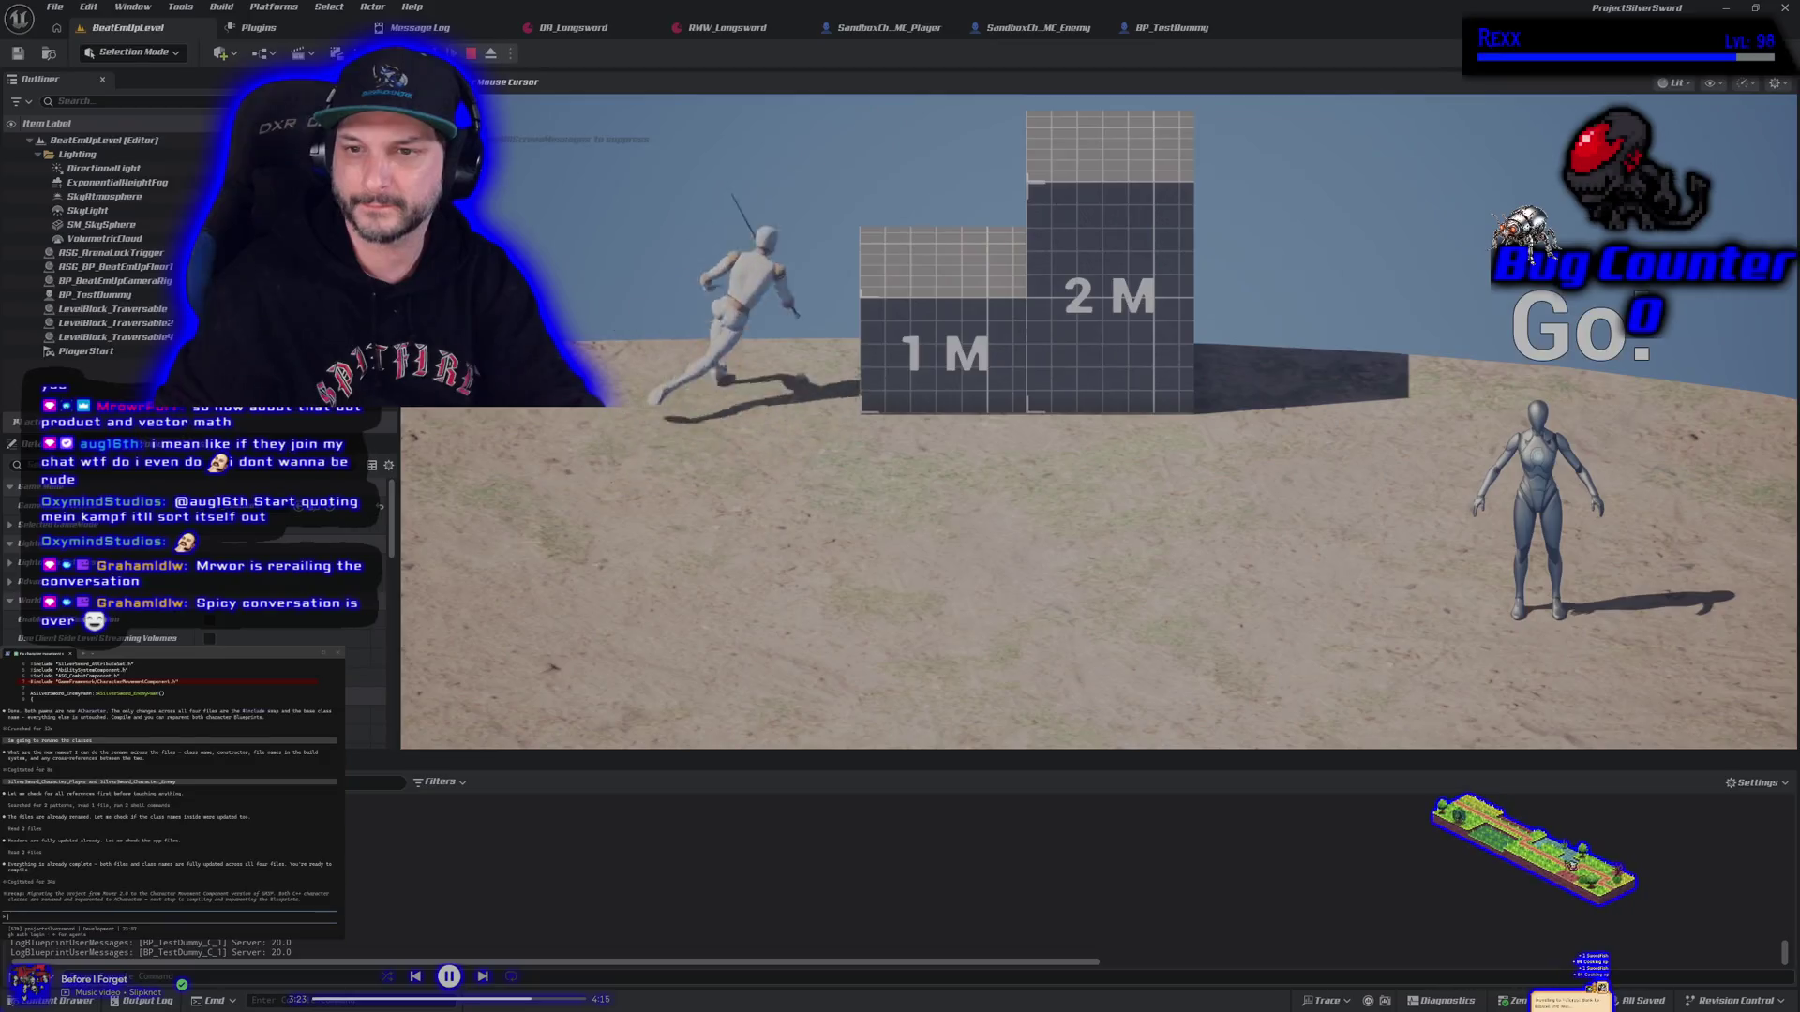
{"action": "key", "text": "d"}
{"action": "key", "text": "space"}
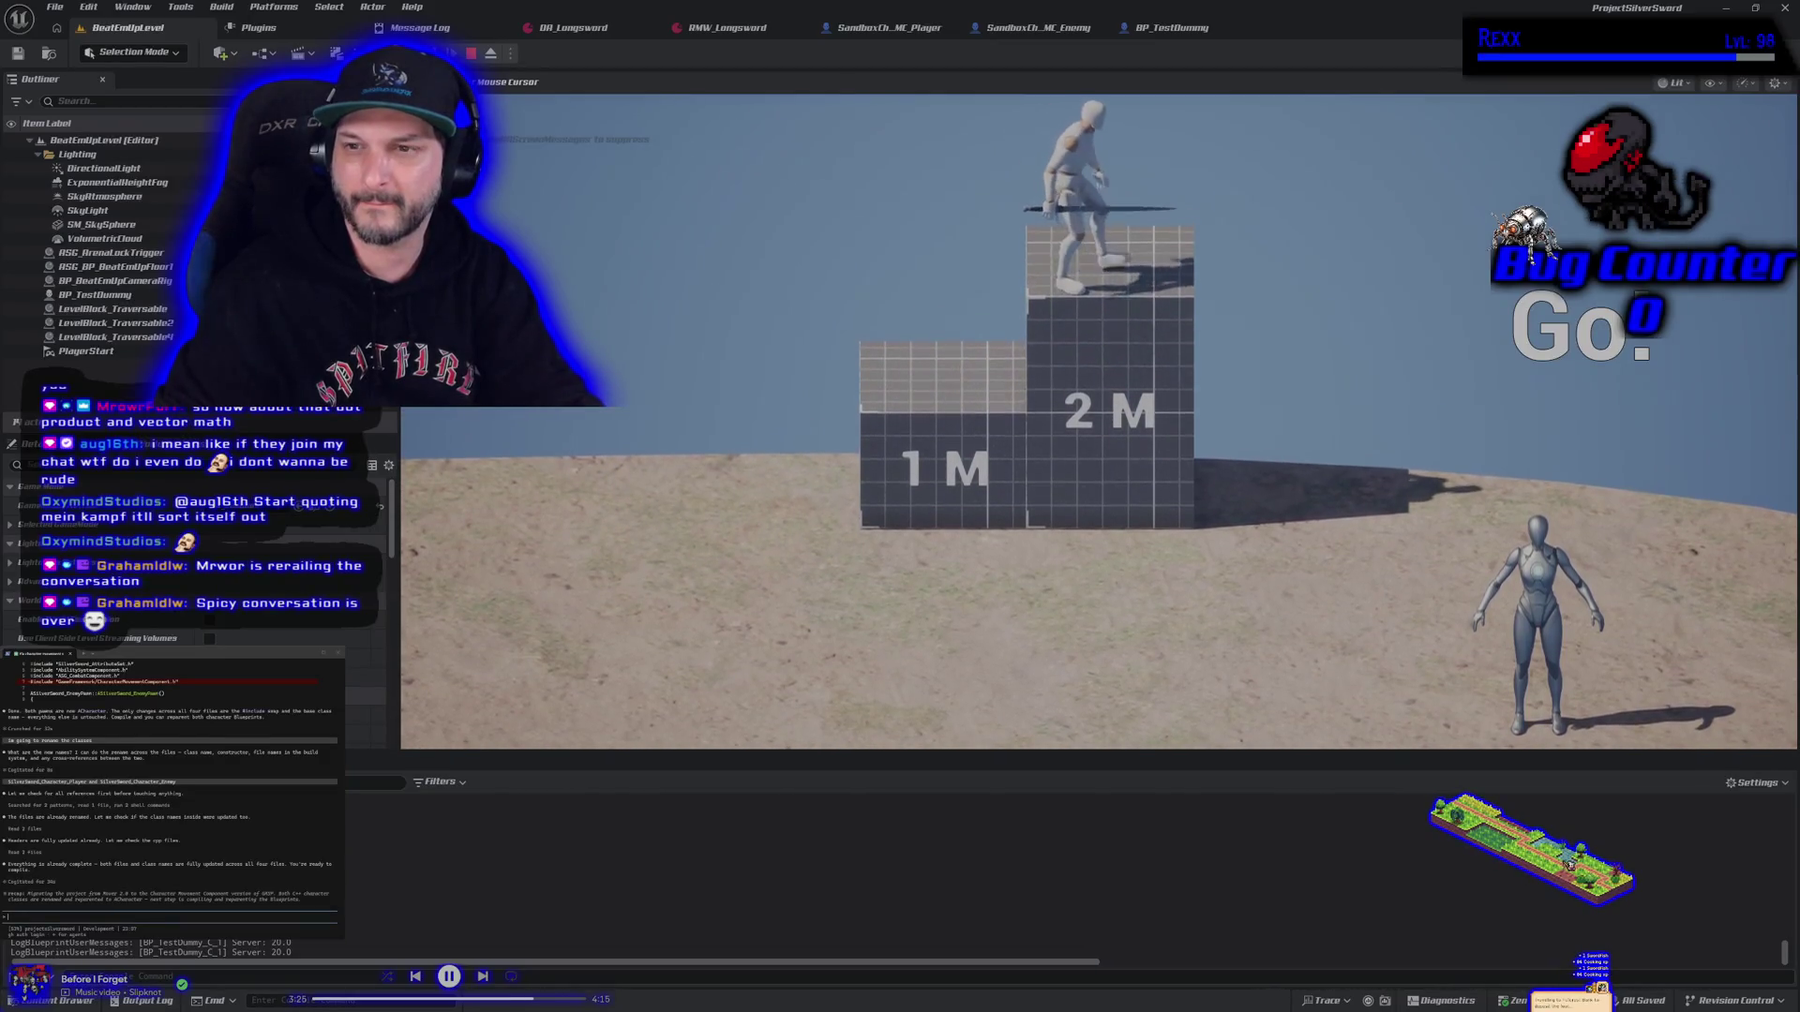
{"action": "key", "text": "space"}
{"action": "key", "text": "a"}
Grab the 2M block's ledge, climb up, drop off and mantle it again, then stop
{"action": "key", "text": "d"}
{"action": "key", "text": "space"}
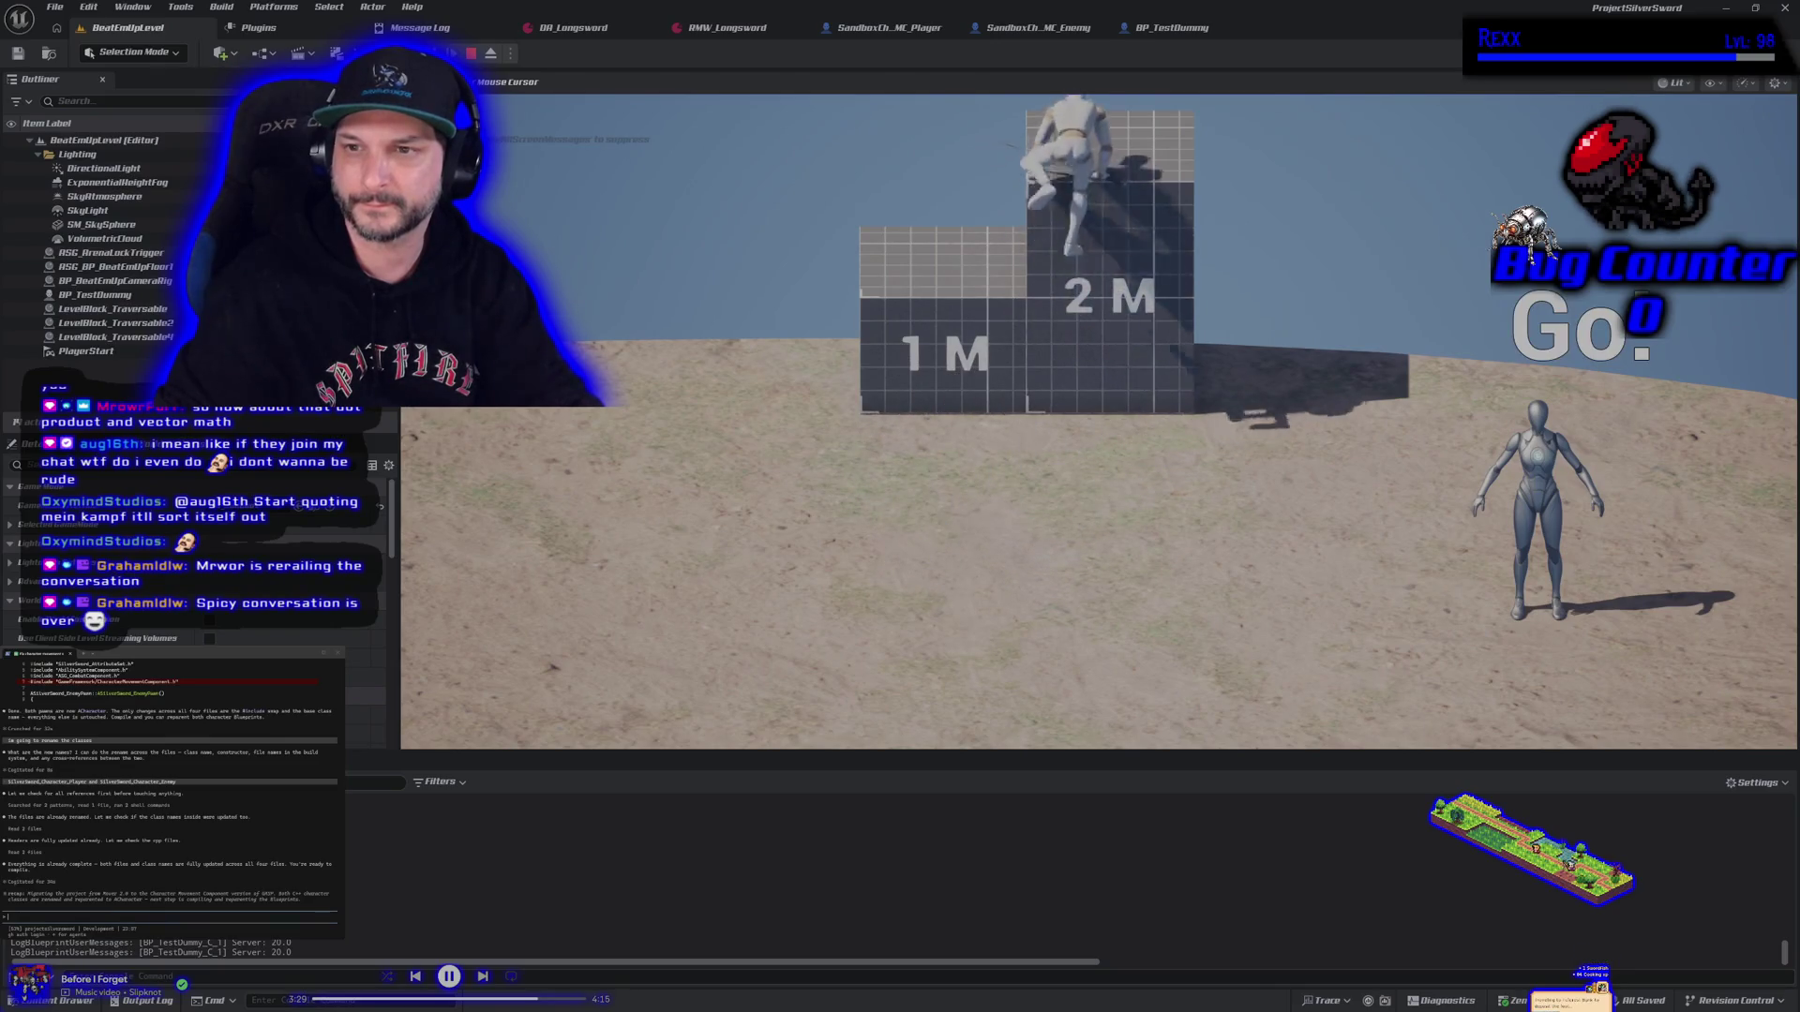
{"action": "key", "text": "space"}
{"action": "key", "text": "a"}
{"action": "key", "text": "s"}
{"action": "key", "text": "d"}
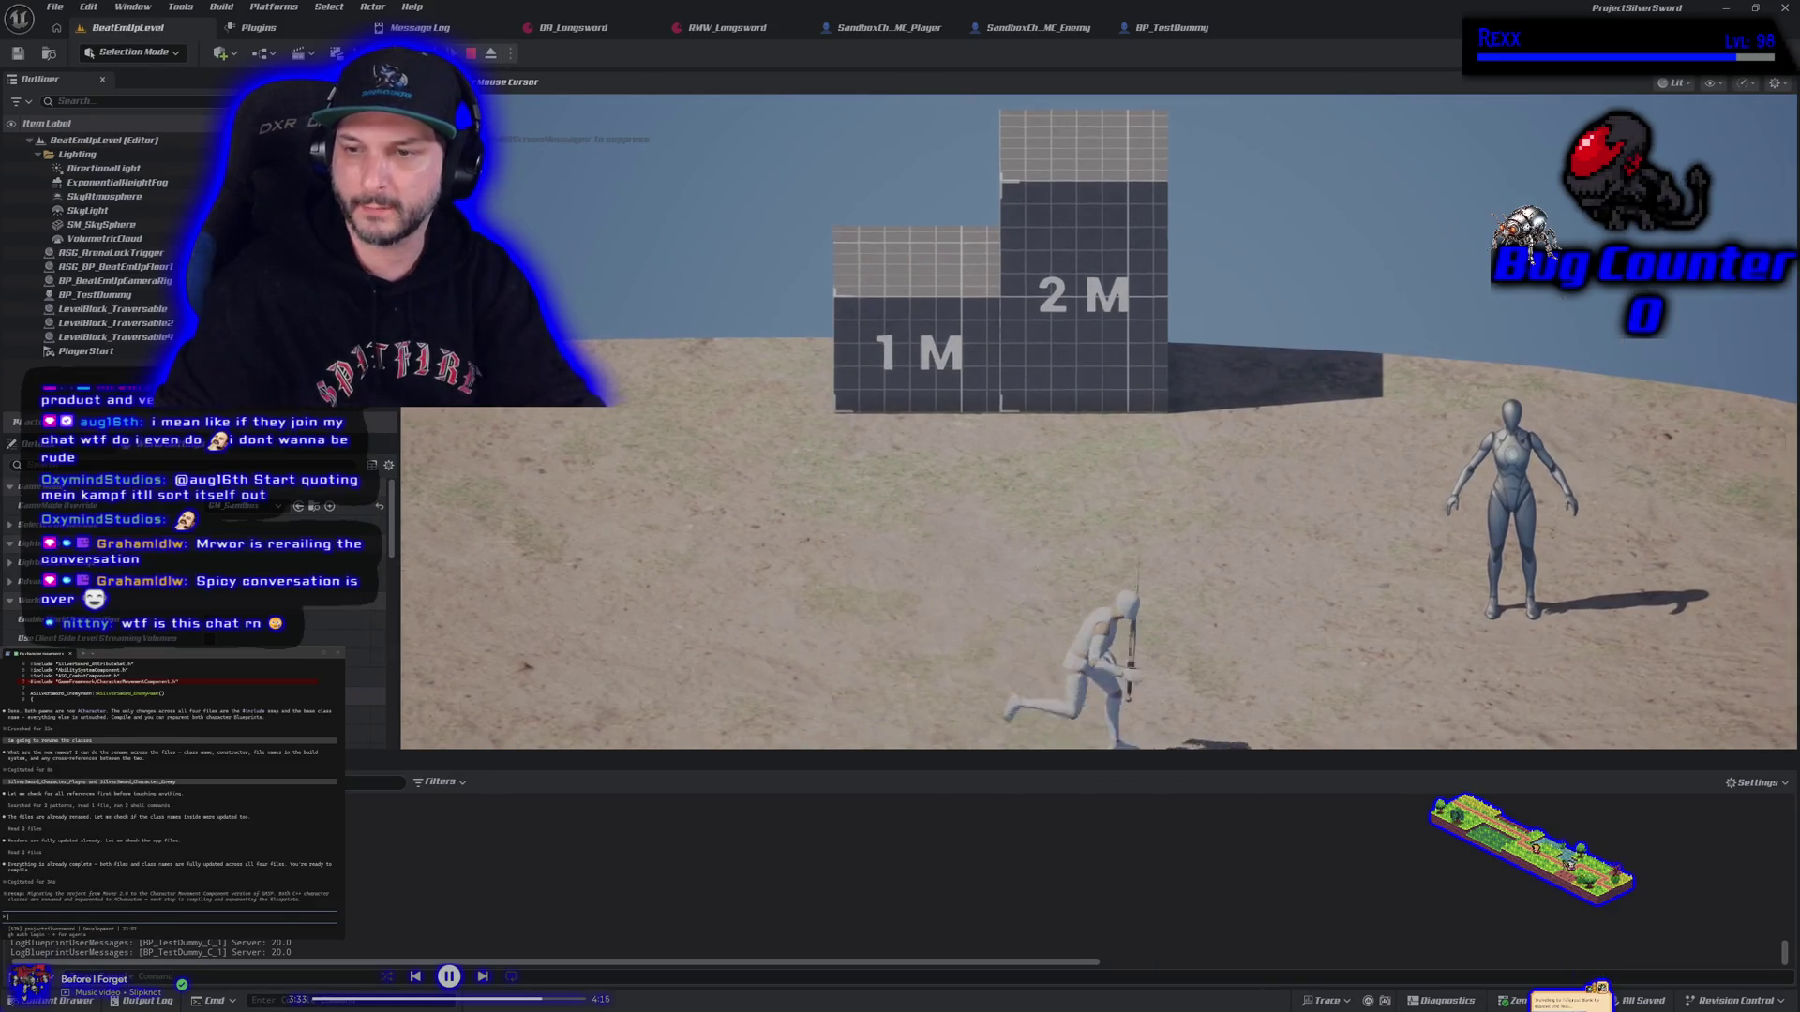
{"action": "key", "text": "w"}
{"action": "key", "text": "space"}
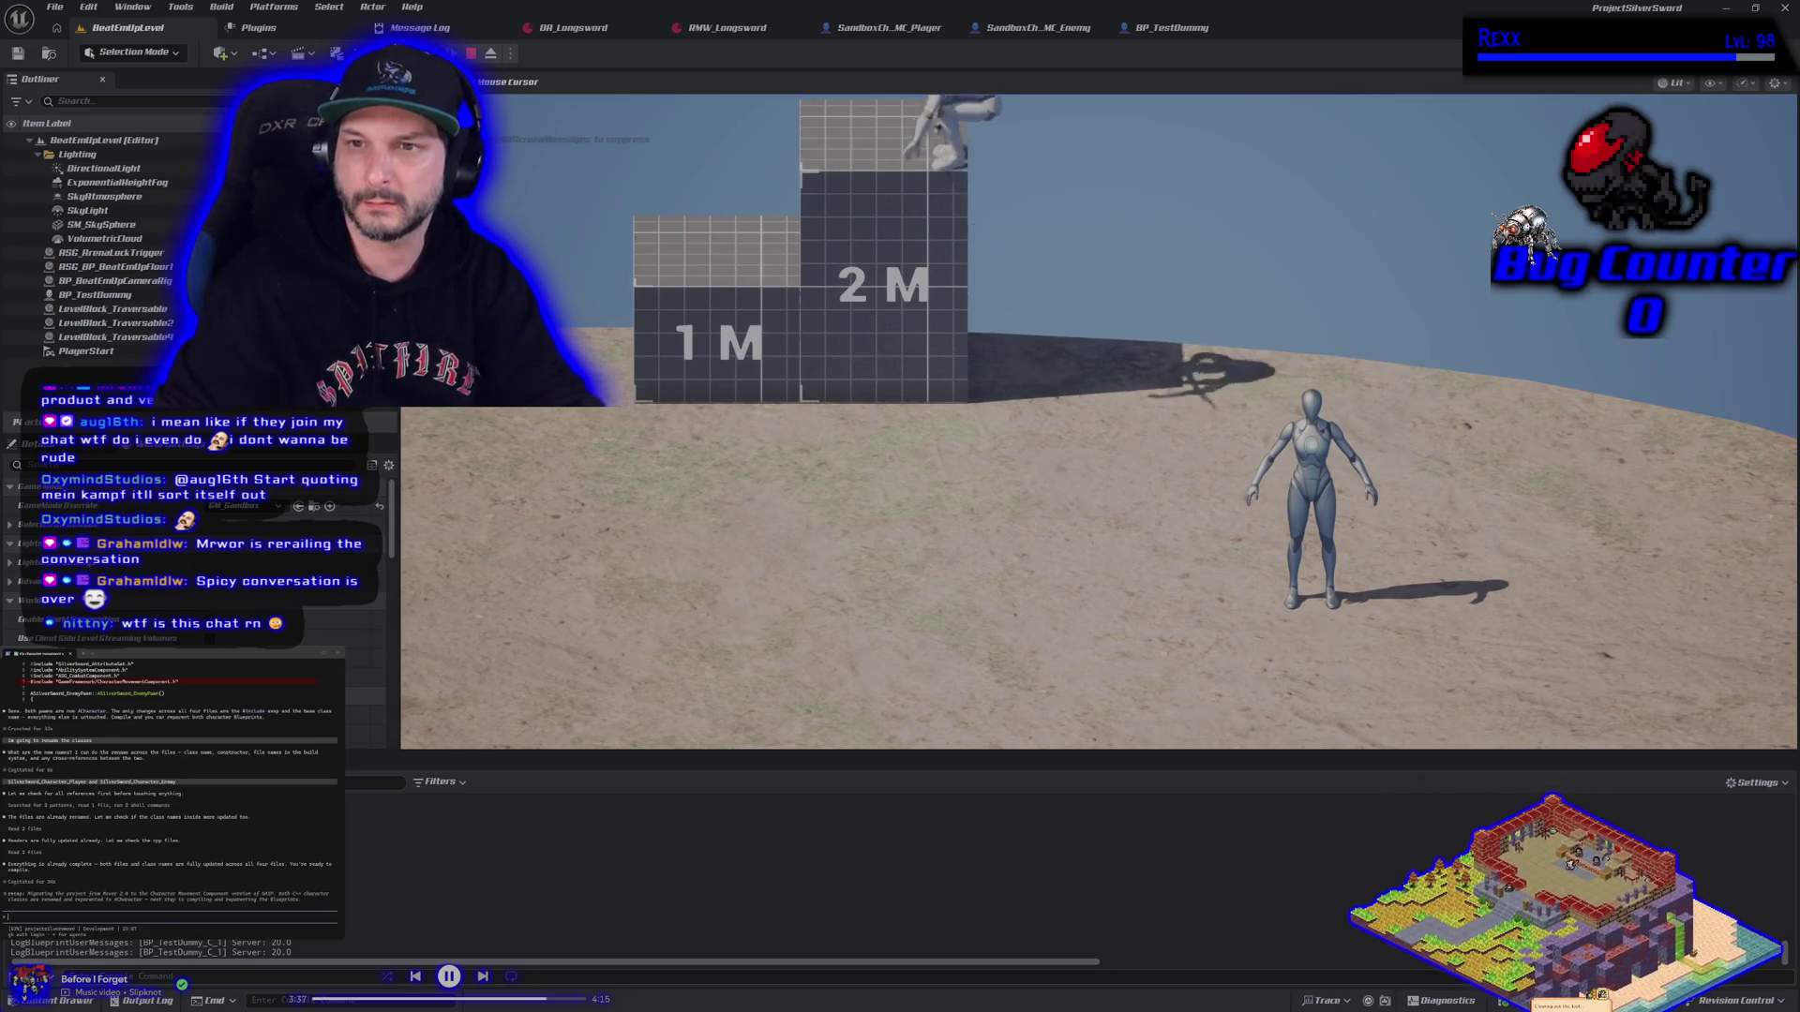
{"action": "key", "text": "s"}
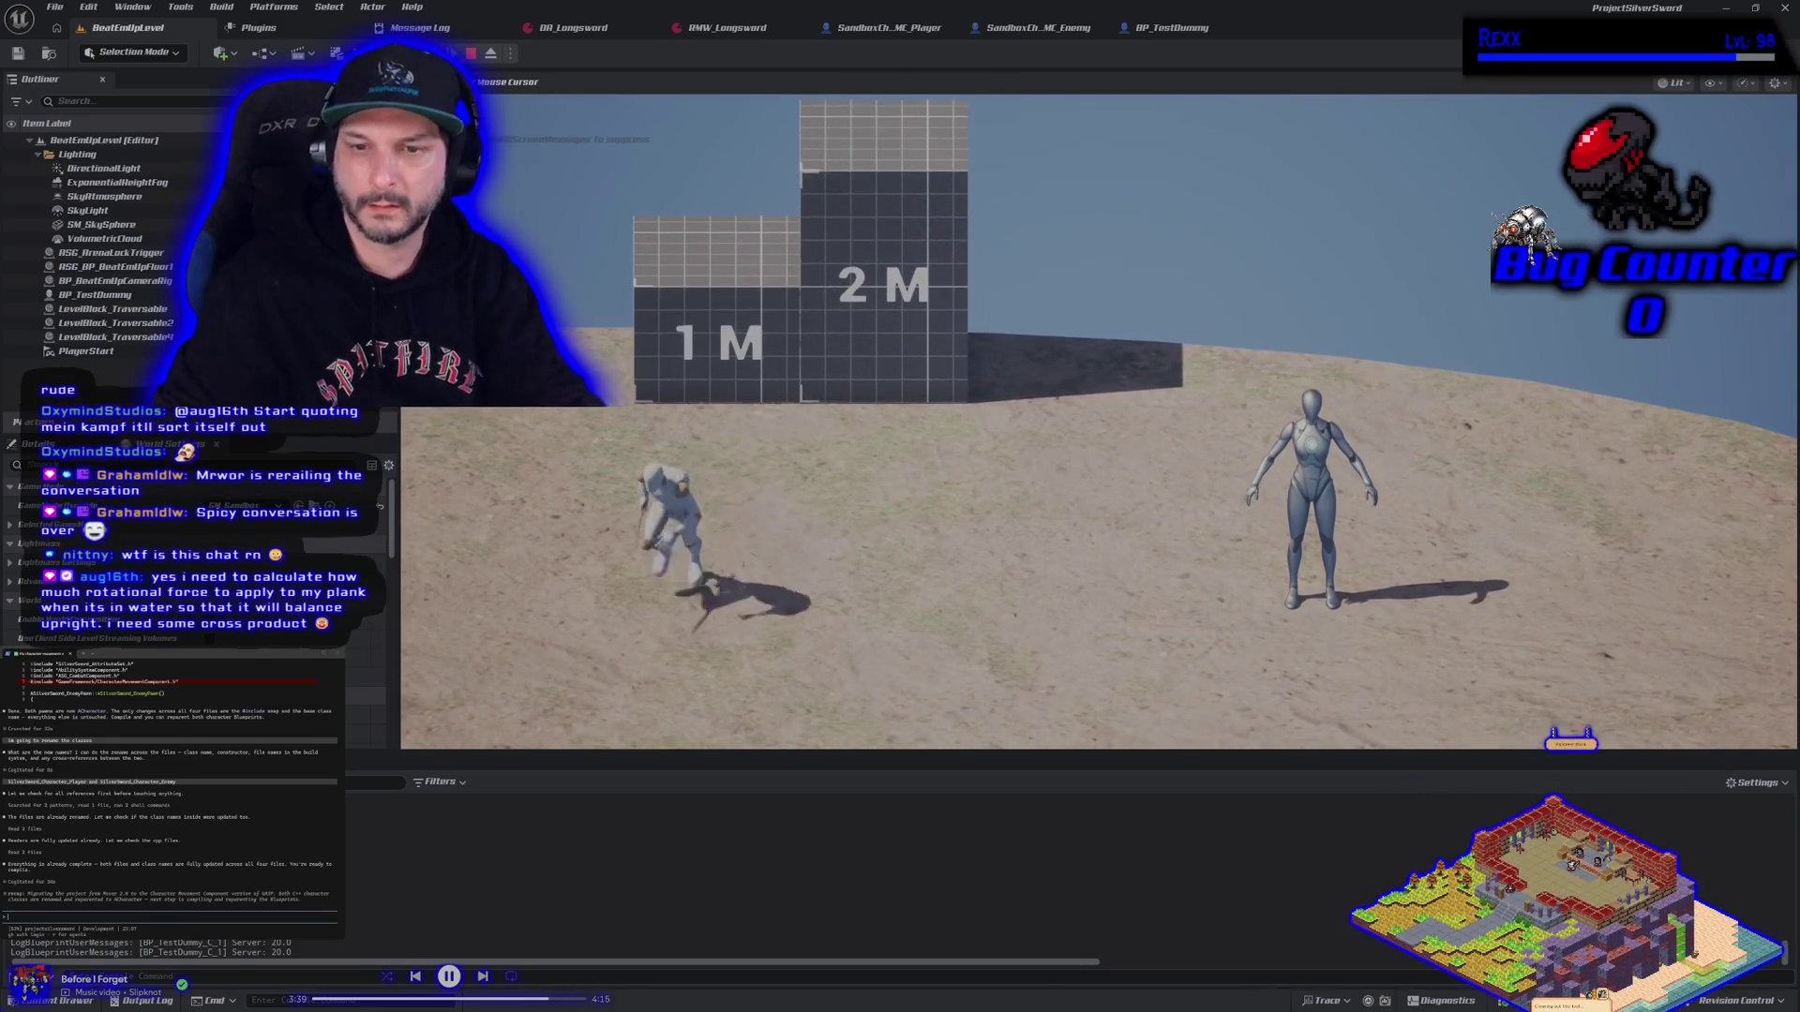
{"action": "key", "text": "Escape"}
{"action": "left_click", "coordinate": [512, 54]}
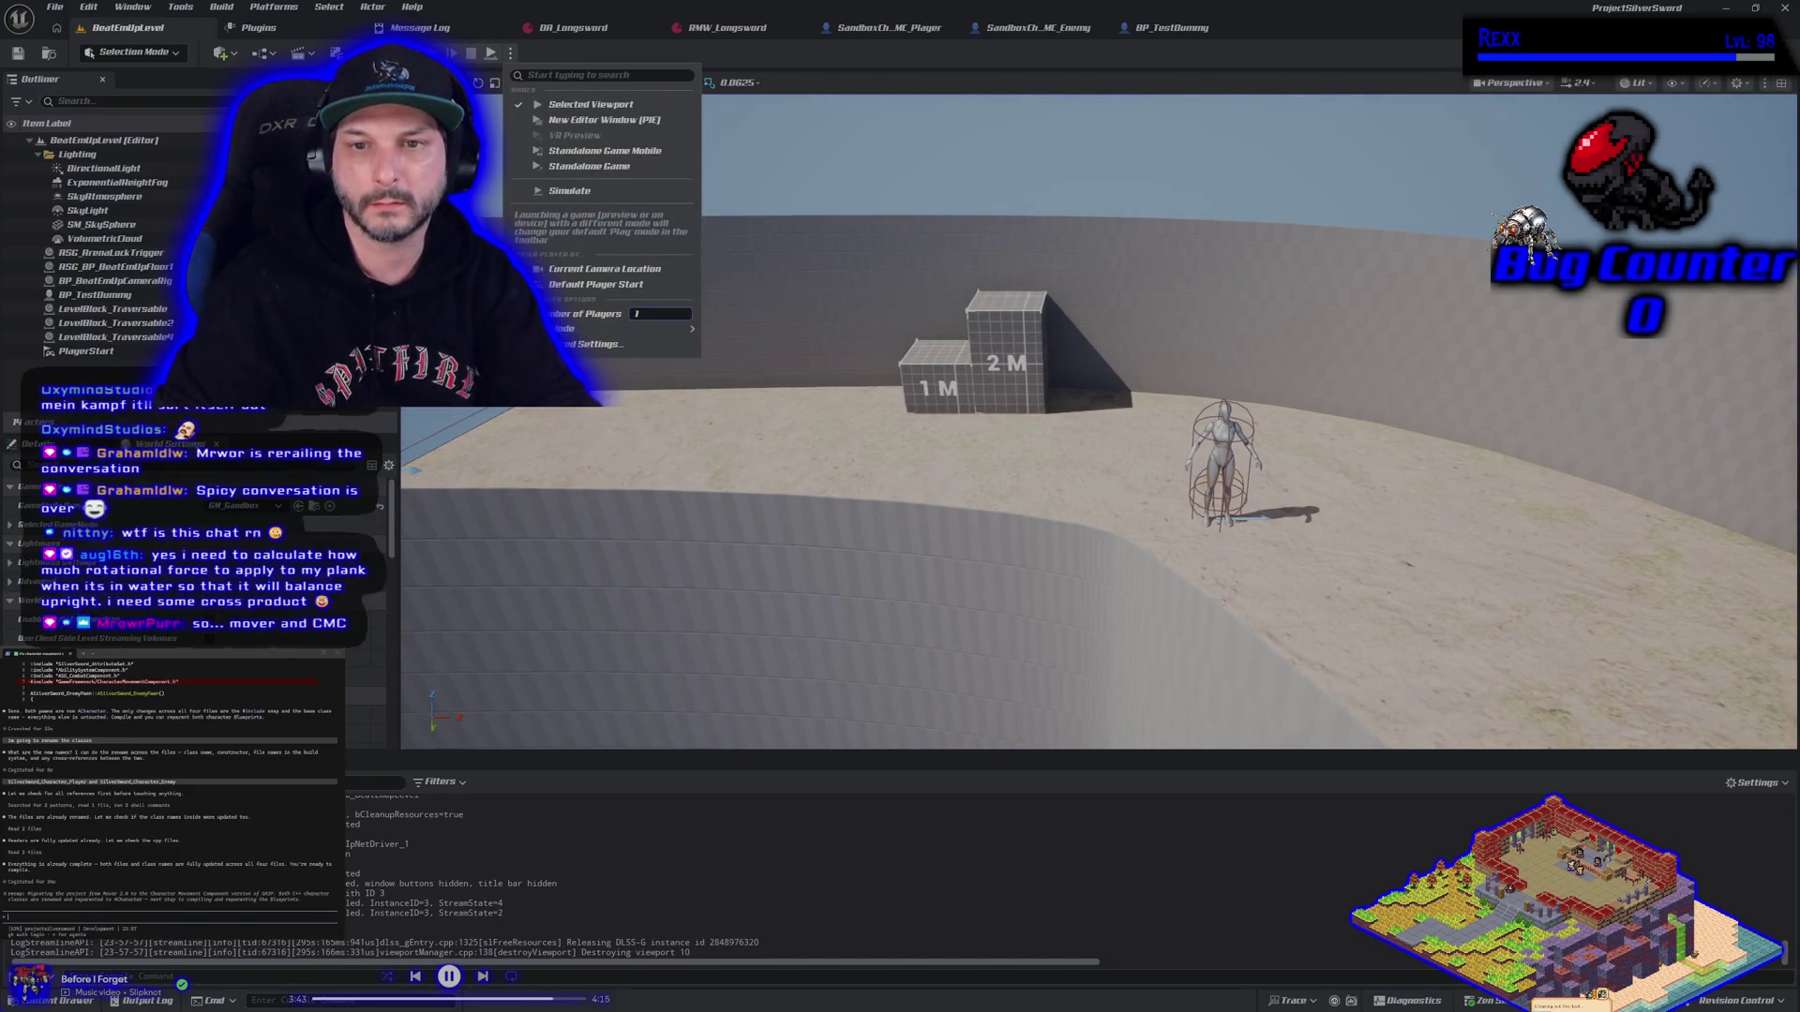
Switch the play mode to a multiplayer client test and start playing
{"action": "left_click", "coordinate": [419, 27]}
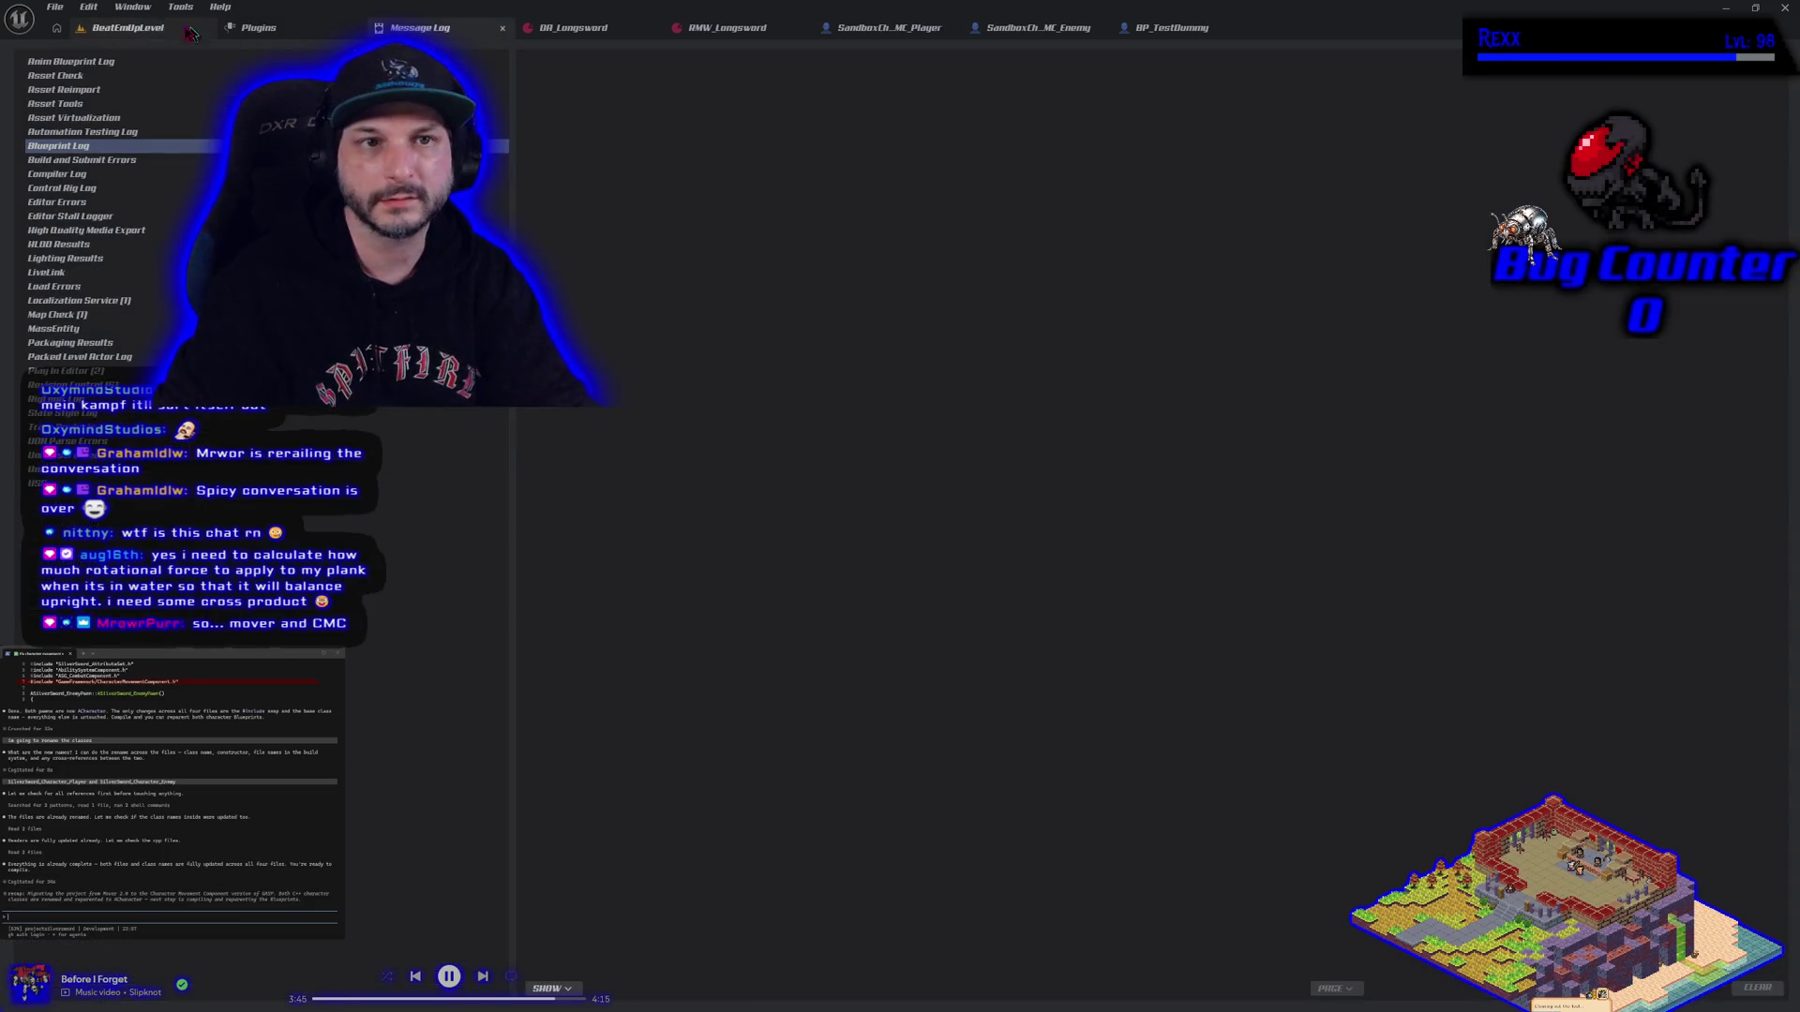
{"action": "left_click", "coordinate": [141, 27]}
{"action": "key", "text": "alt+p"}
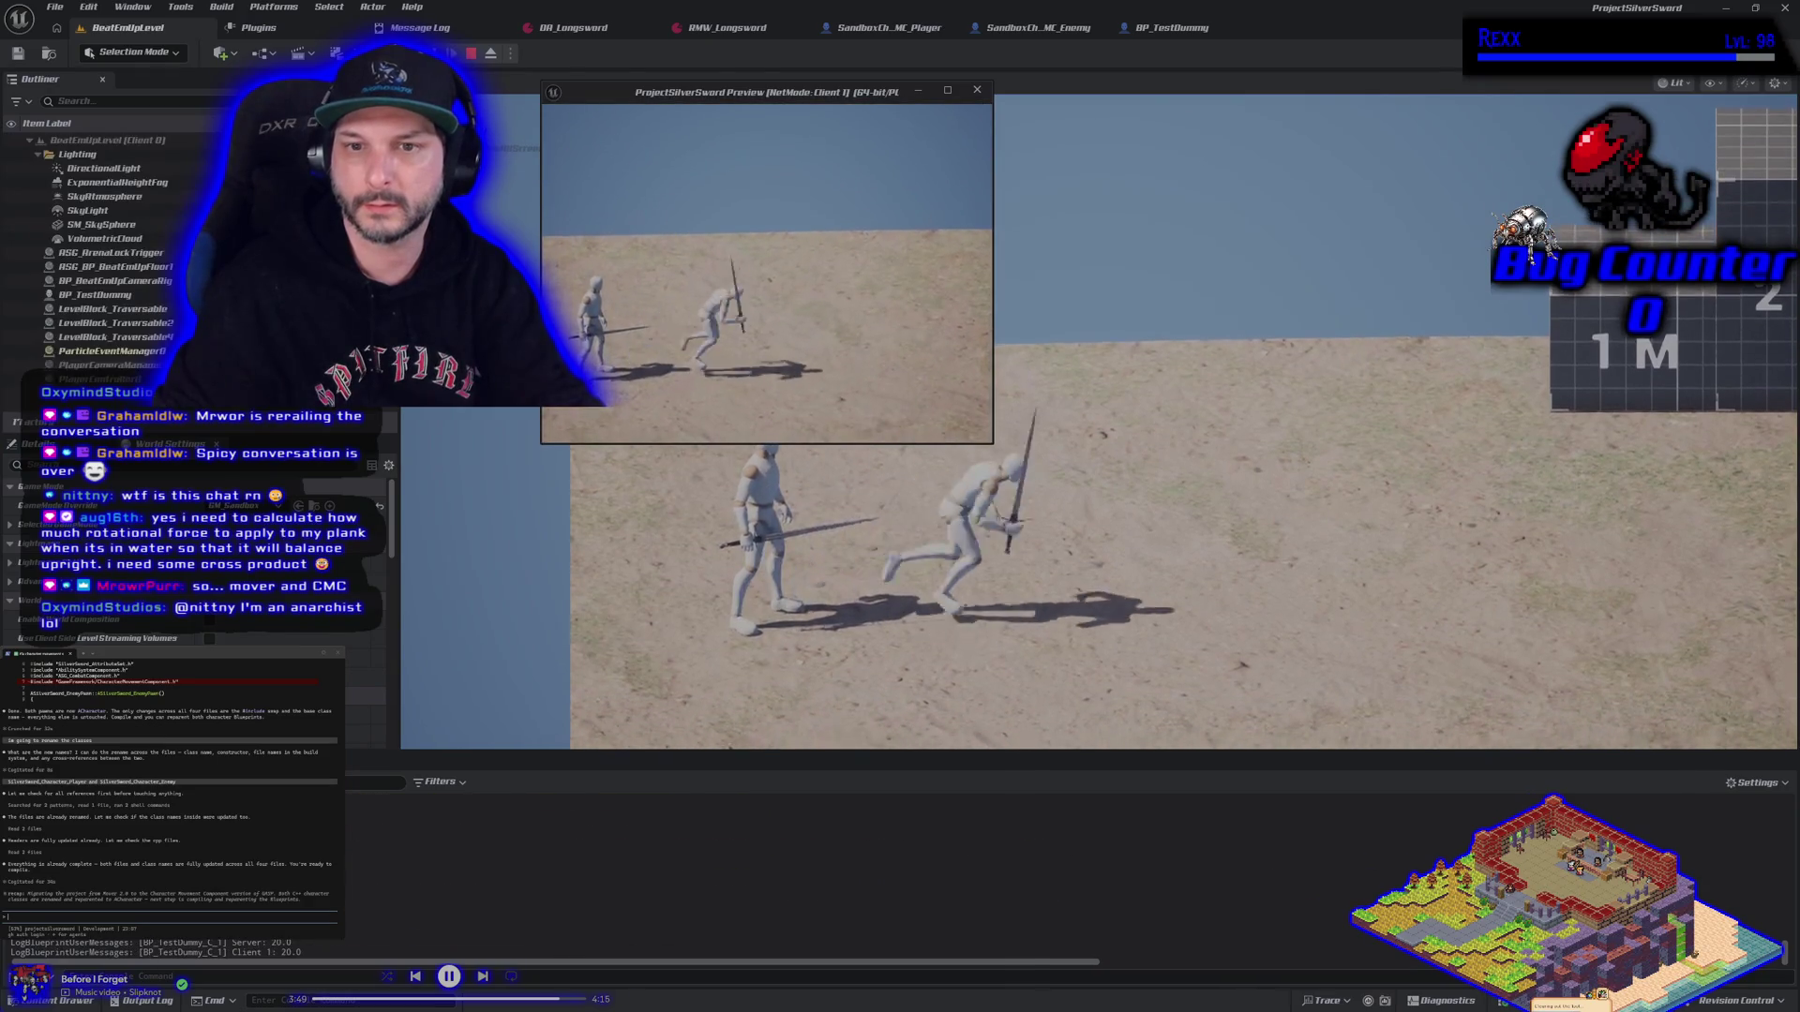
Run the sword character past both dummies and toward the client character, then end the session
{"action": "key", "text": "d"}
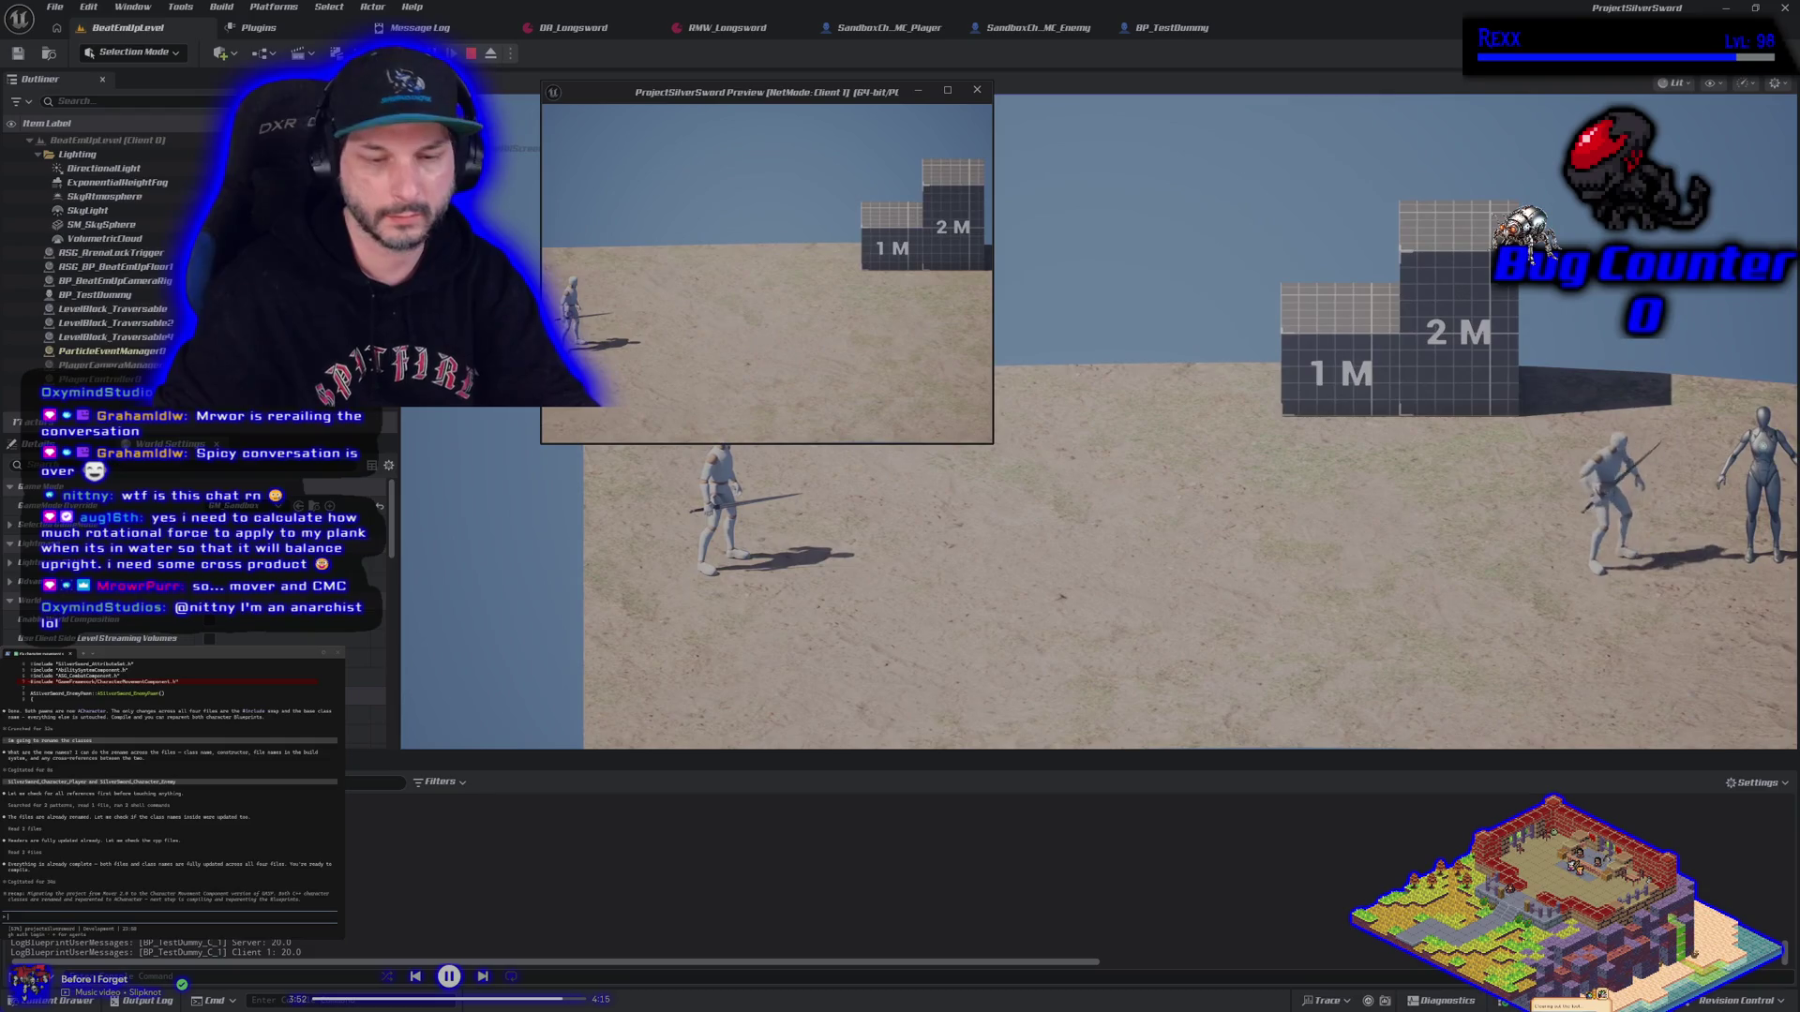
{"action": "key", "text": "shift+F1"}
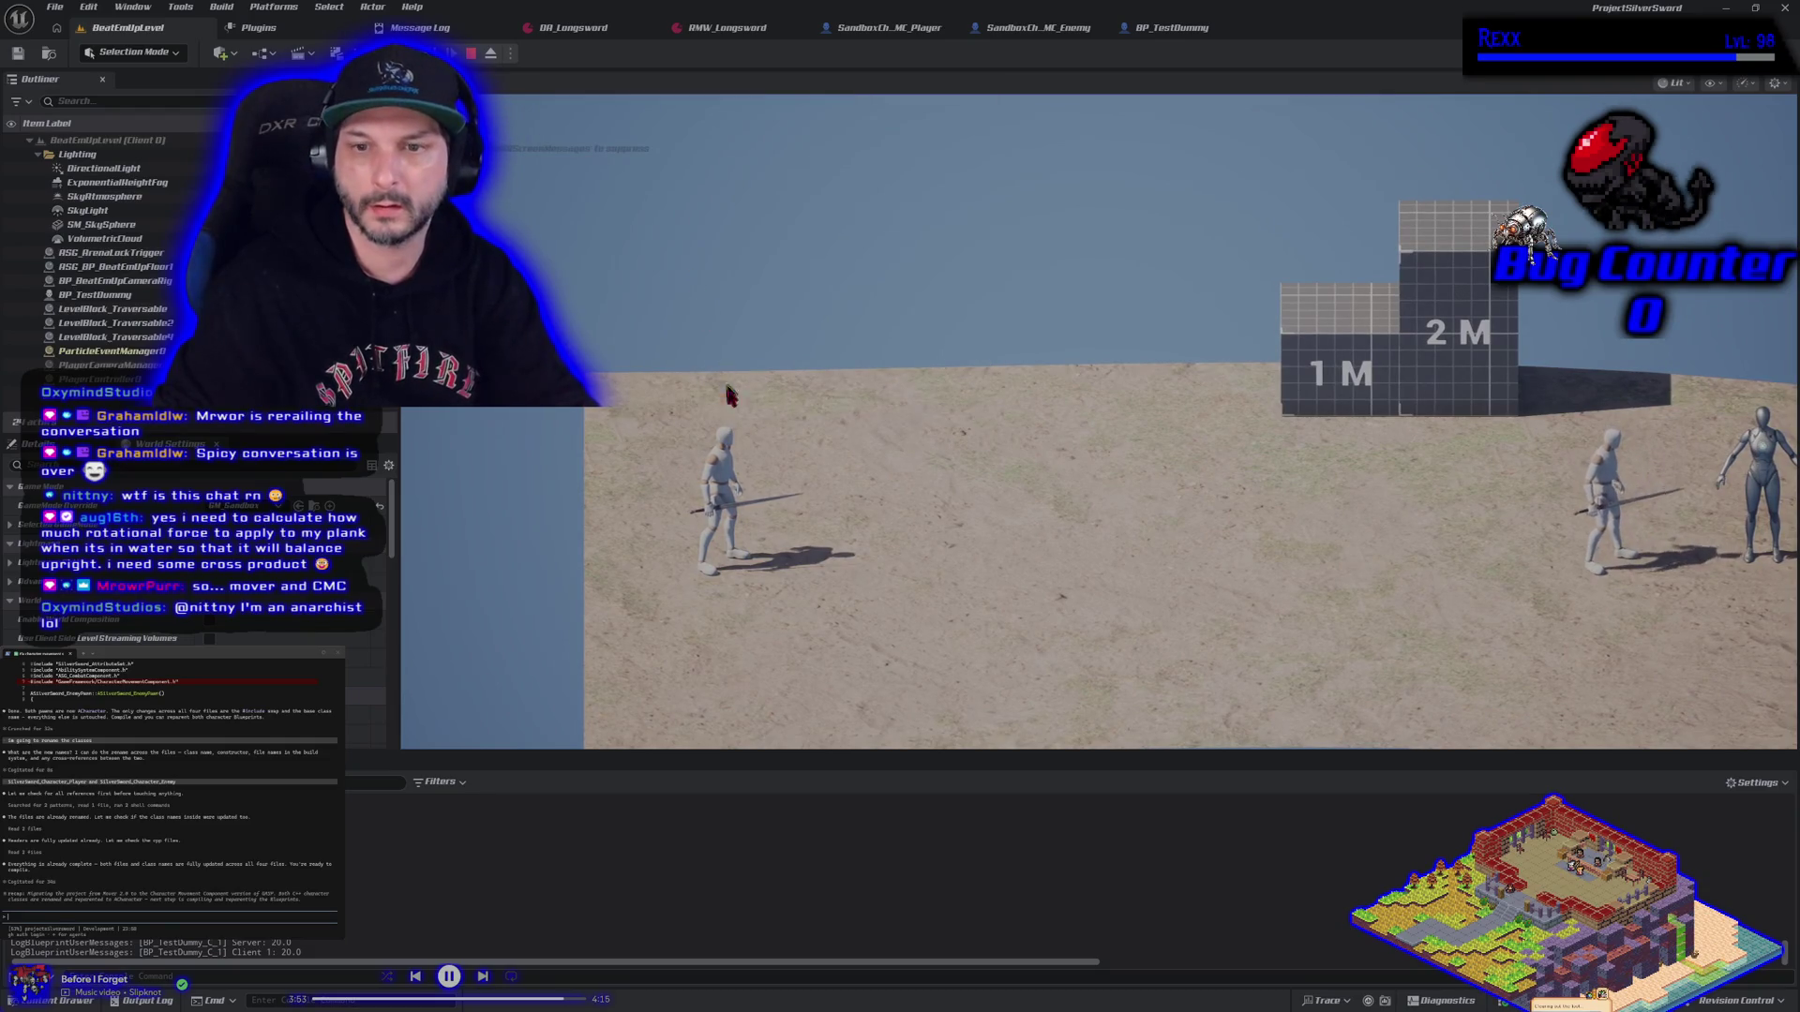
{"action": "key", "text": "d"}
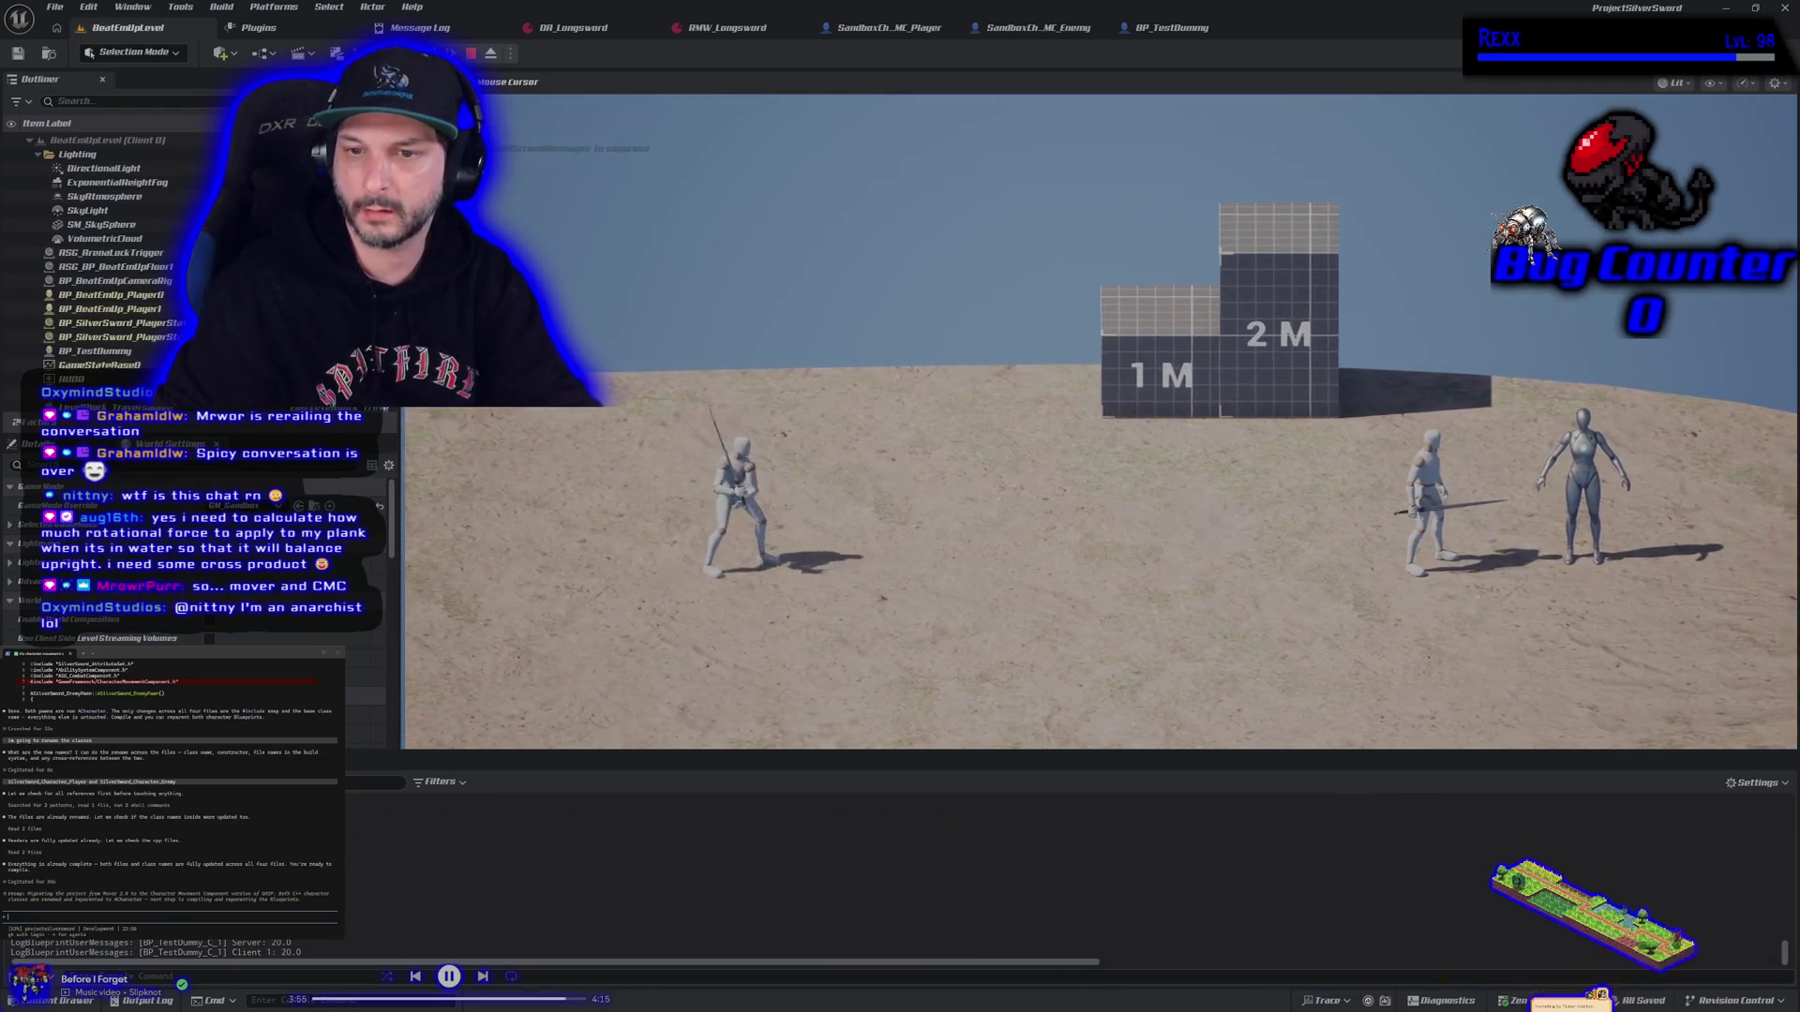
{"action": "key", "text": "a"}
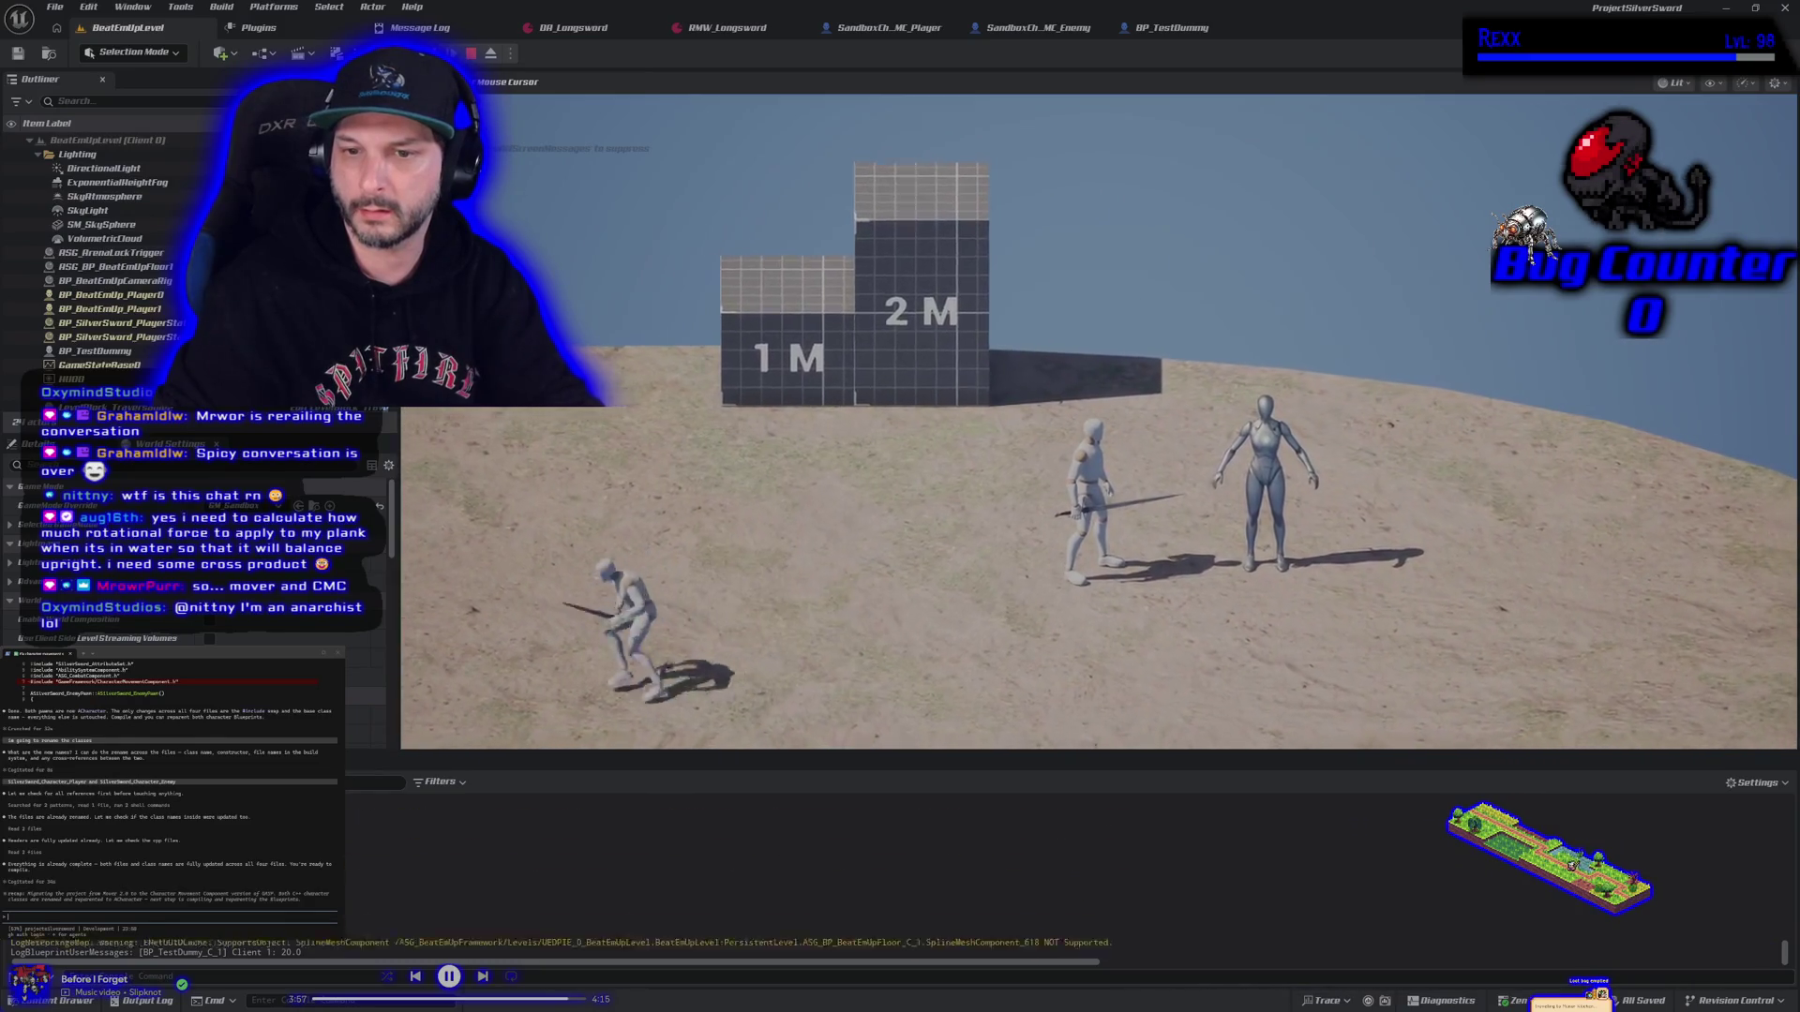
{"action": "key", "text": "d"}
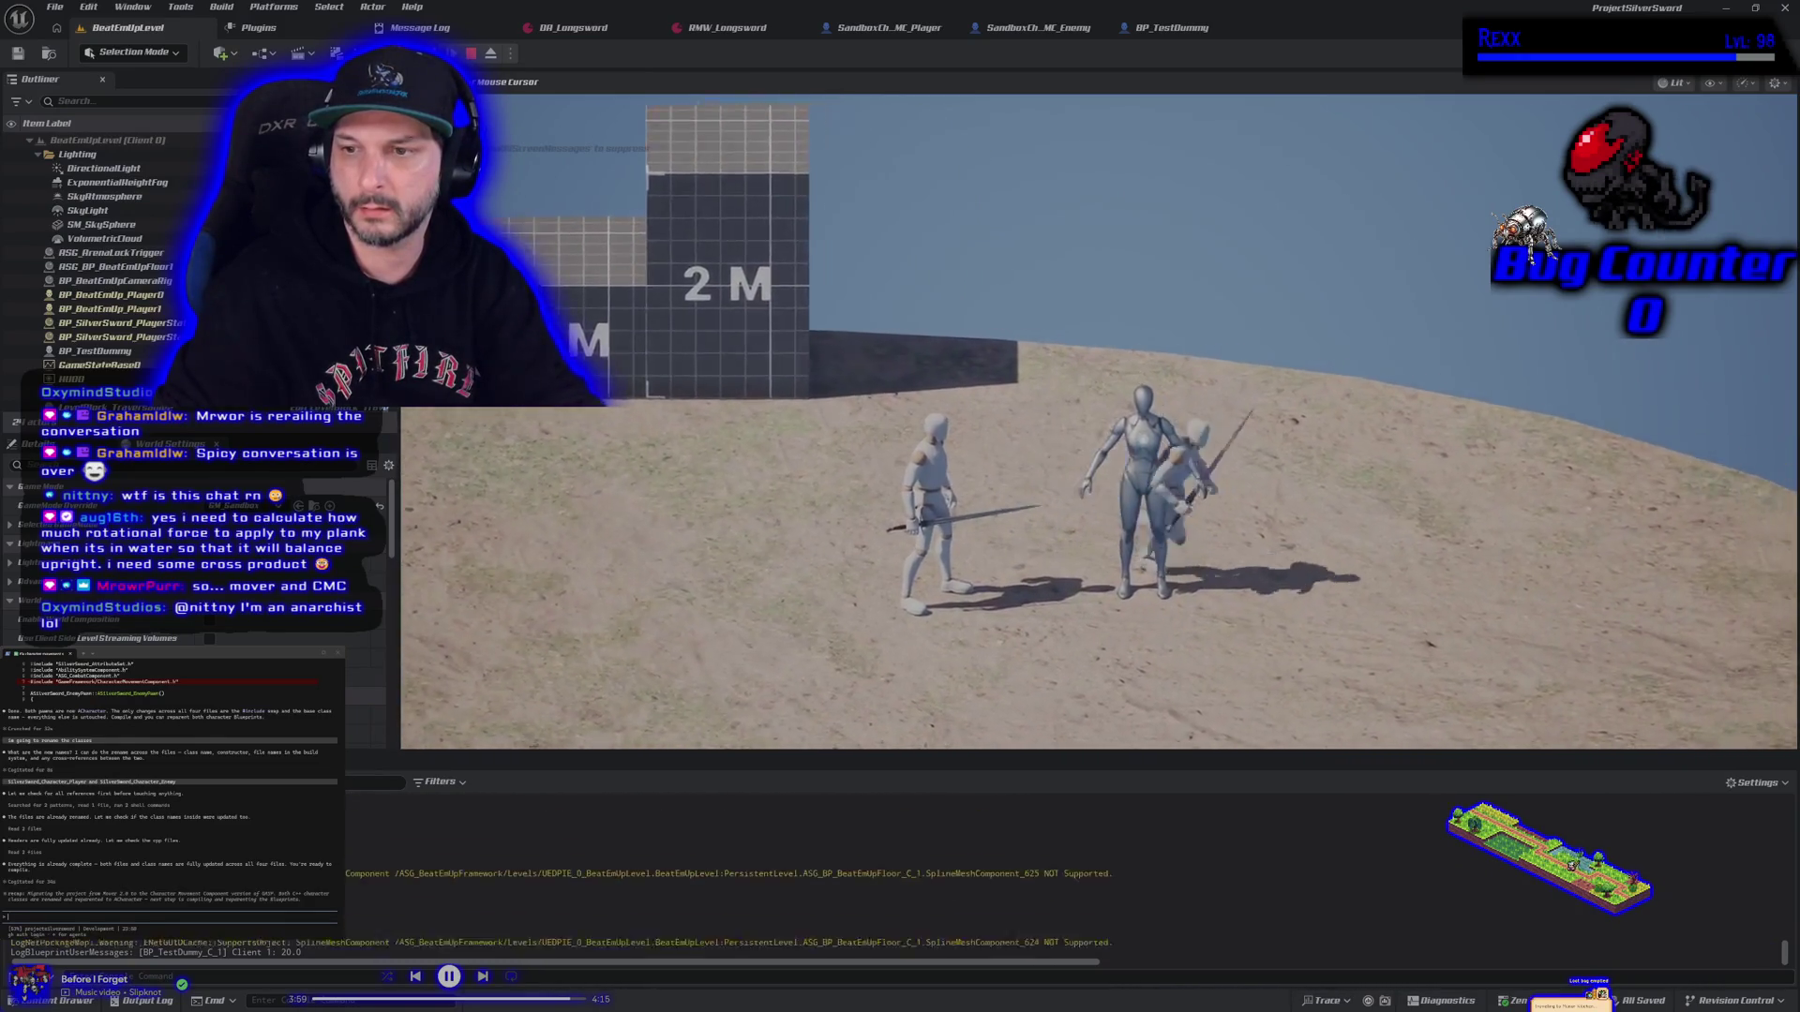
{"action": "key", "text": "d"}
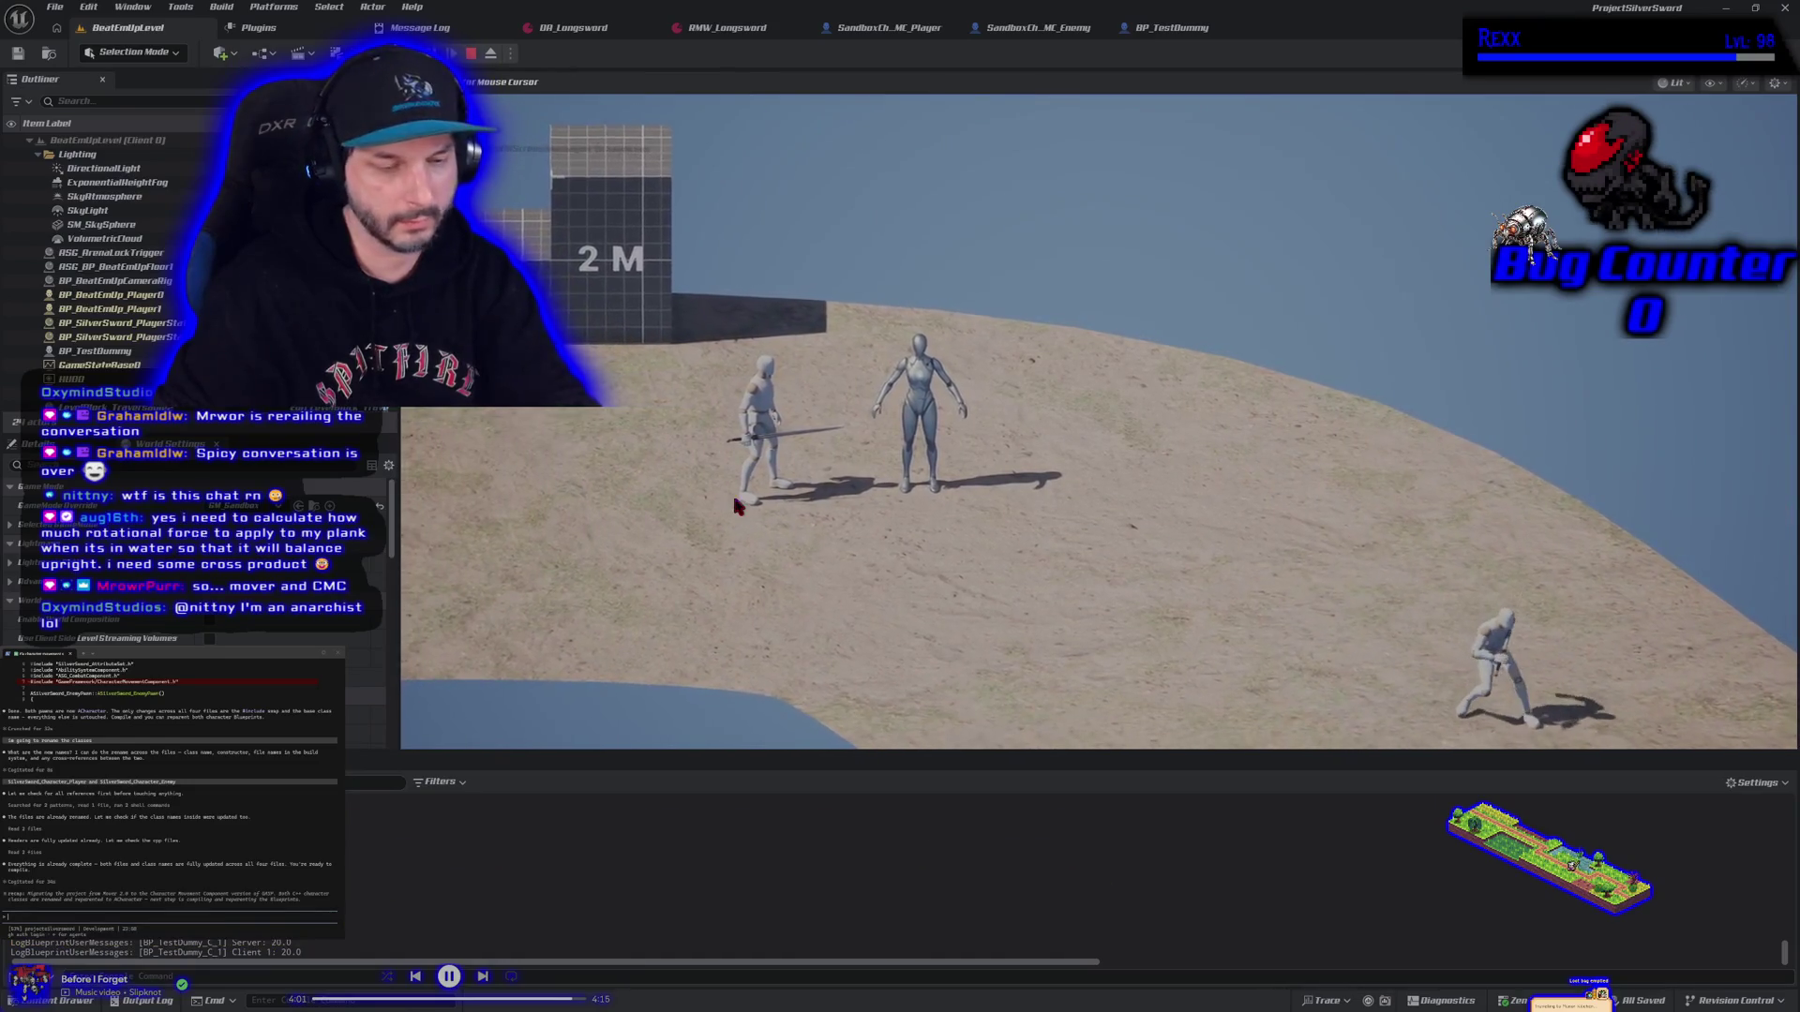
{"action": "key", "text": "a"}
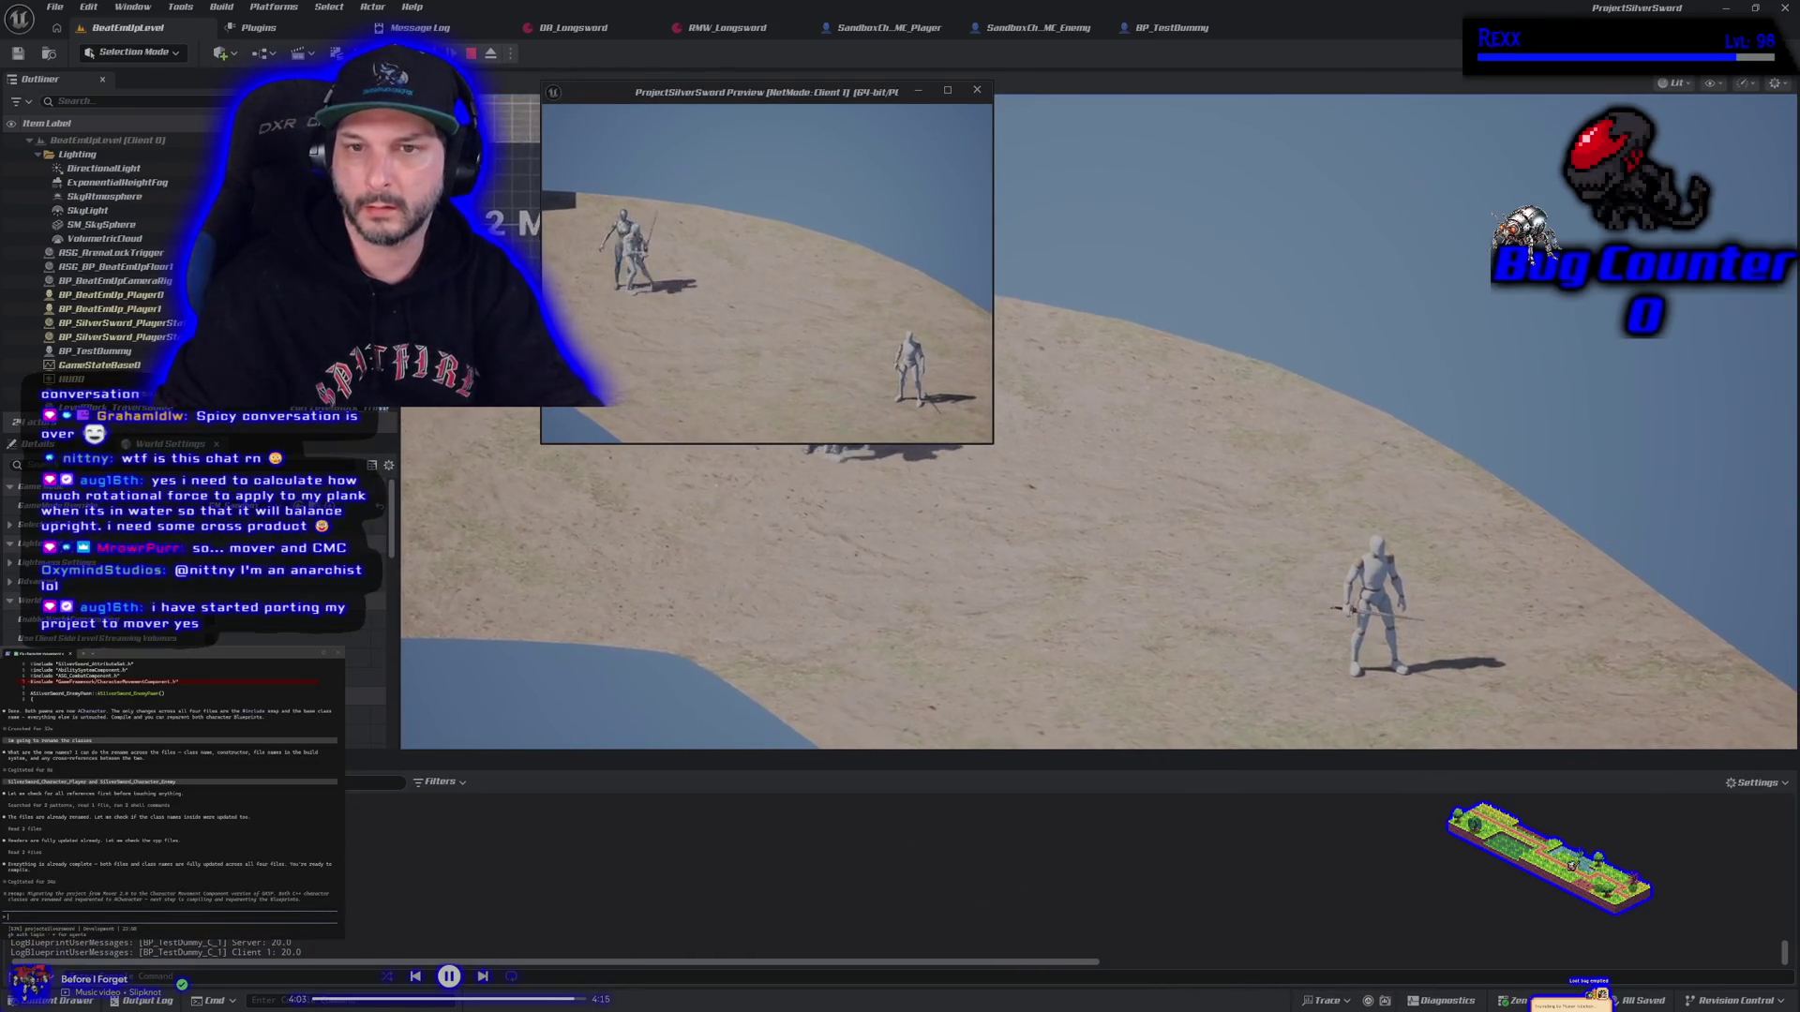
{"action": "key", "text": "a"}
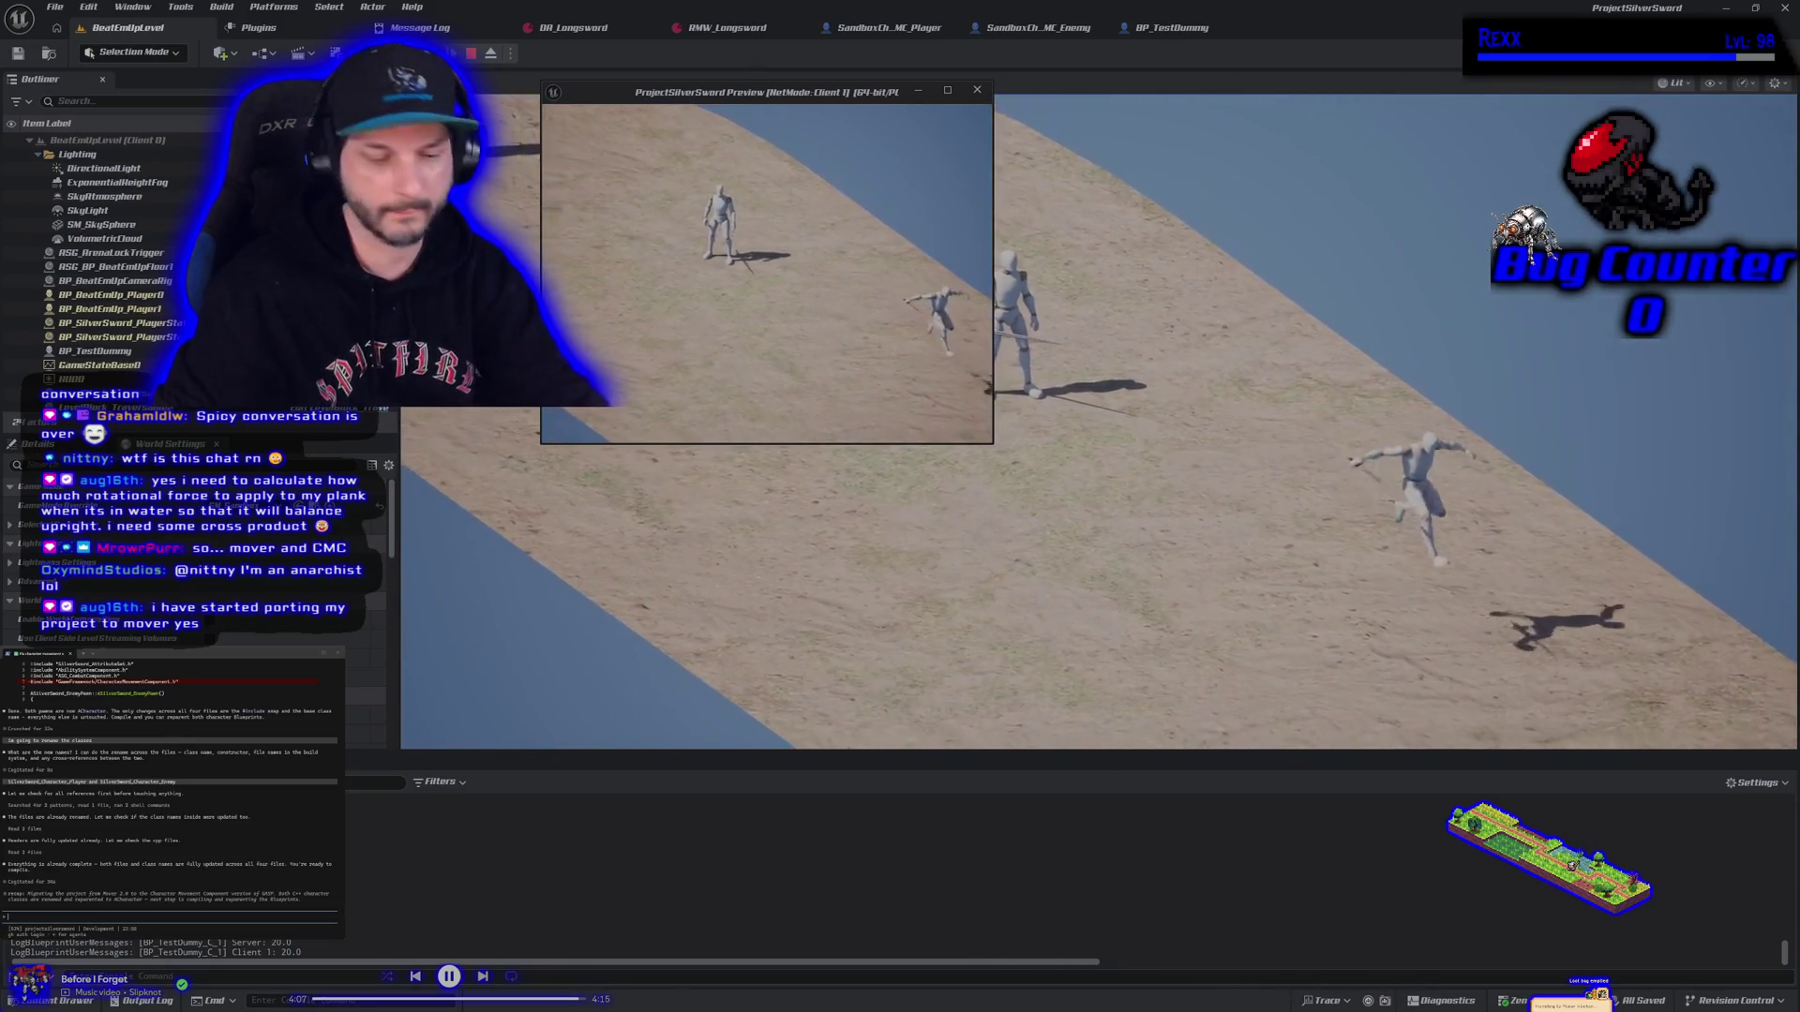
{"action": "key", "text": "Escape"}
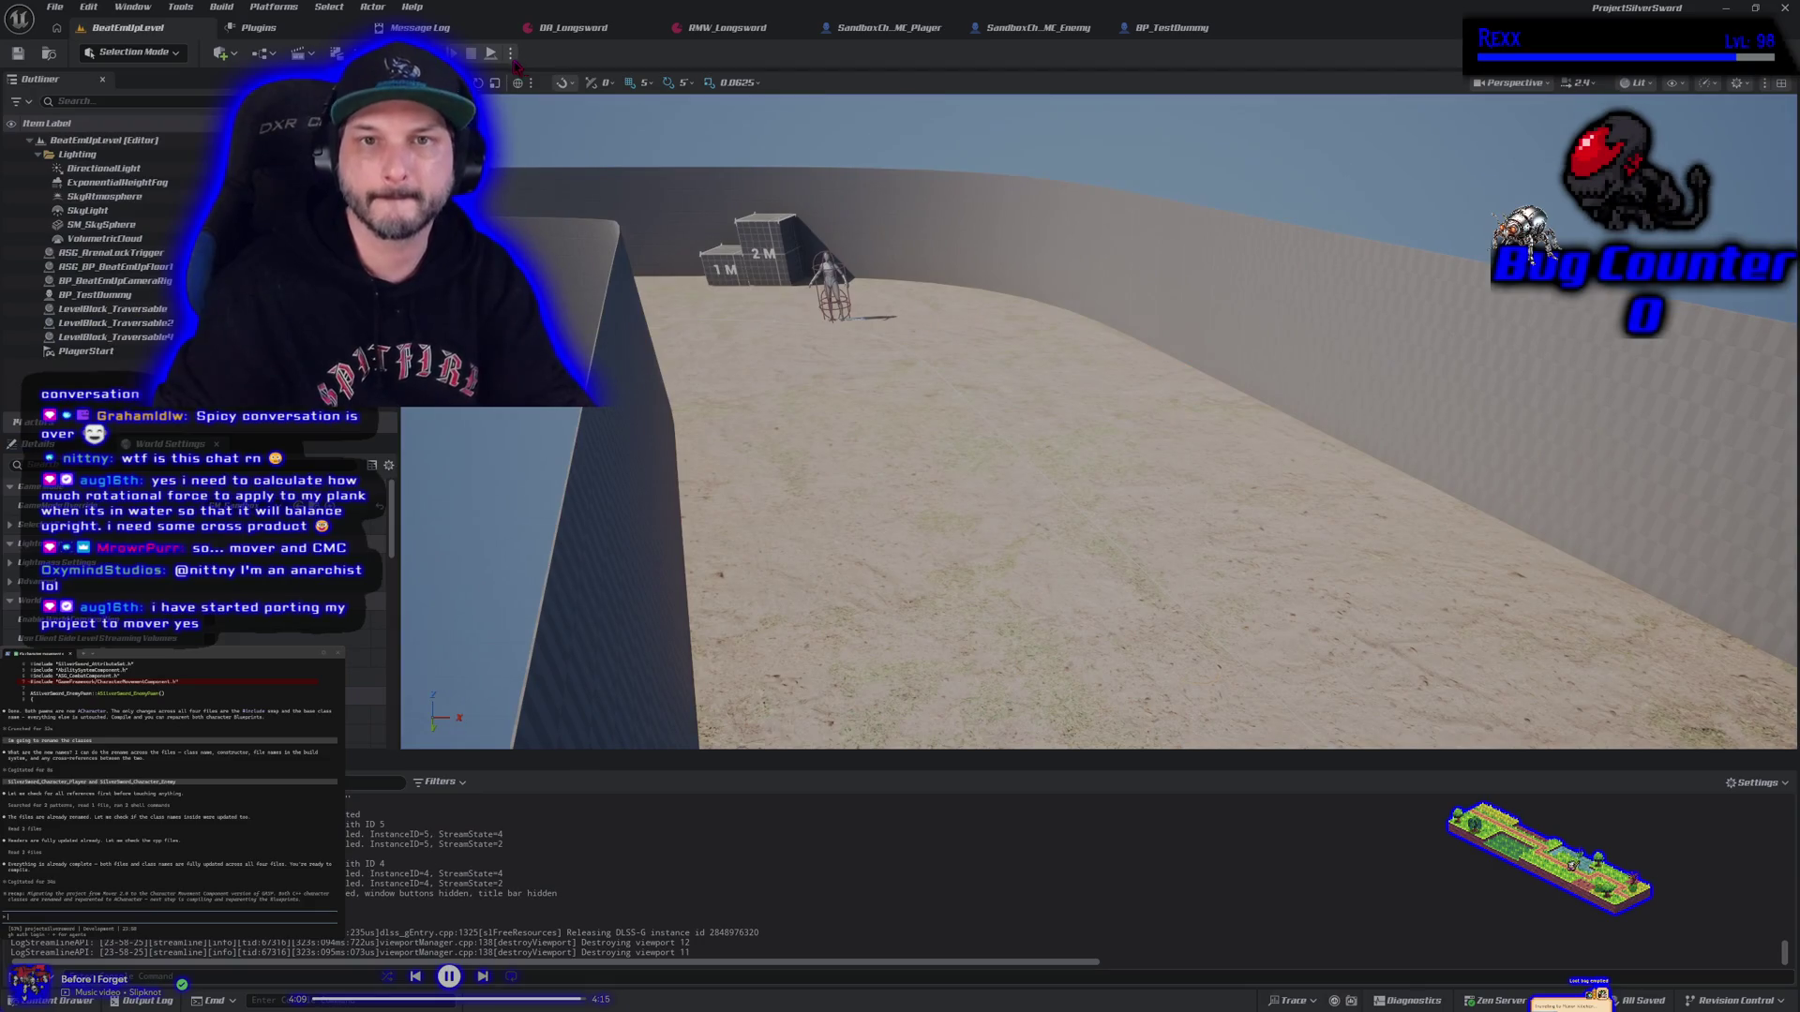
Dismiss the play mode options and switch to the SandboxCh_MC_Player blueprint's Event Graph
{"action": "left_click", "coordinate": [511, 54]}
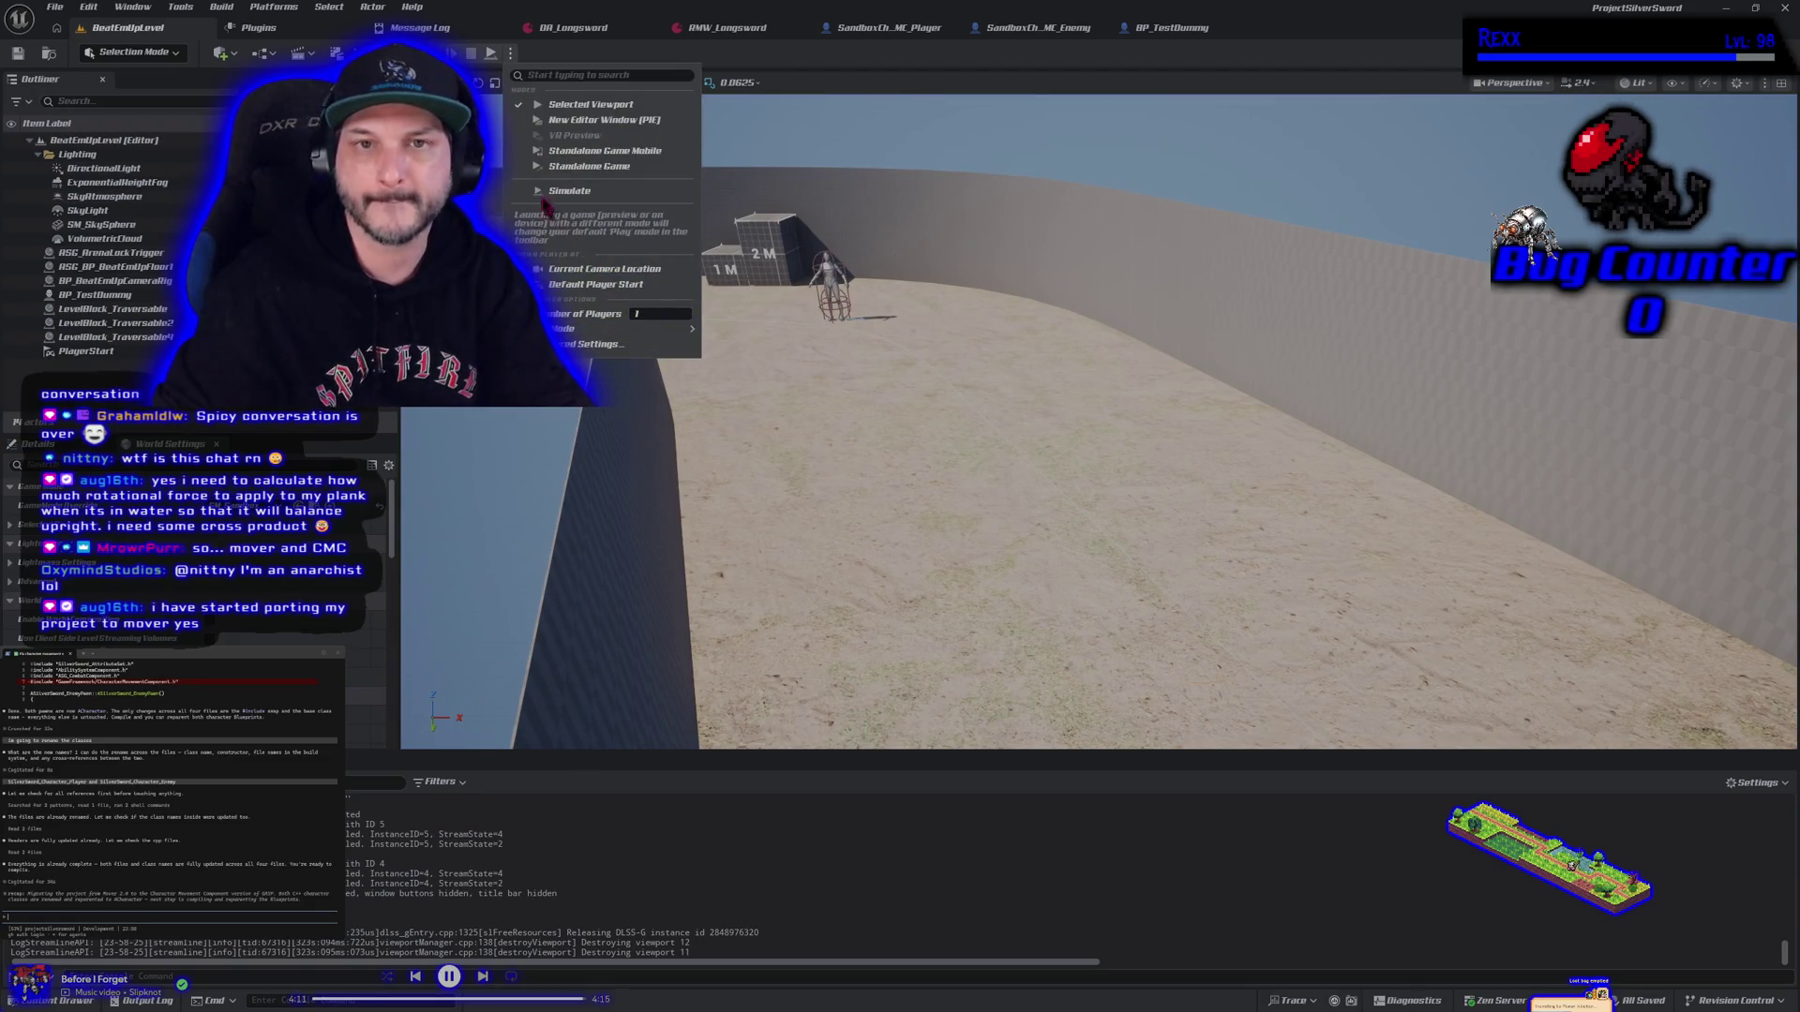
{"action": "left_click", "coordinate": [506, 8]}
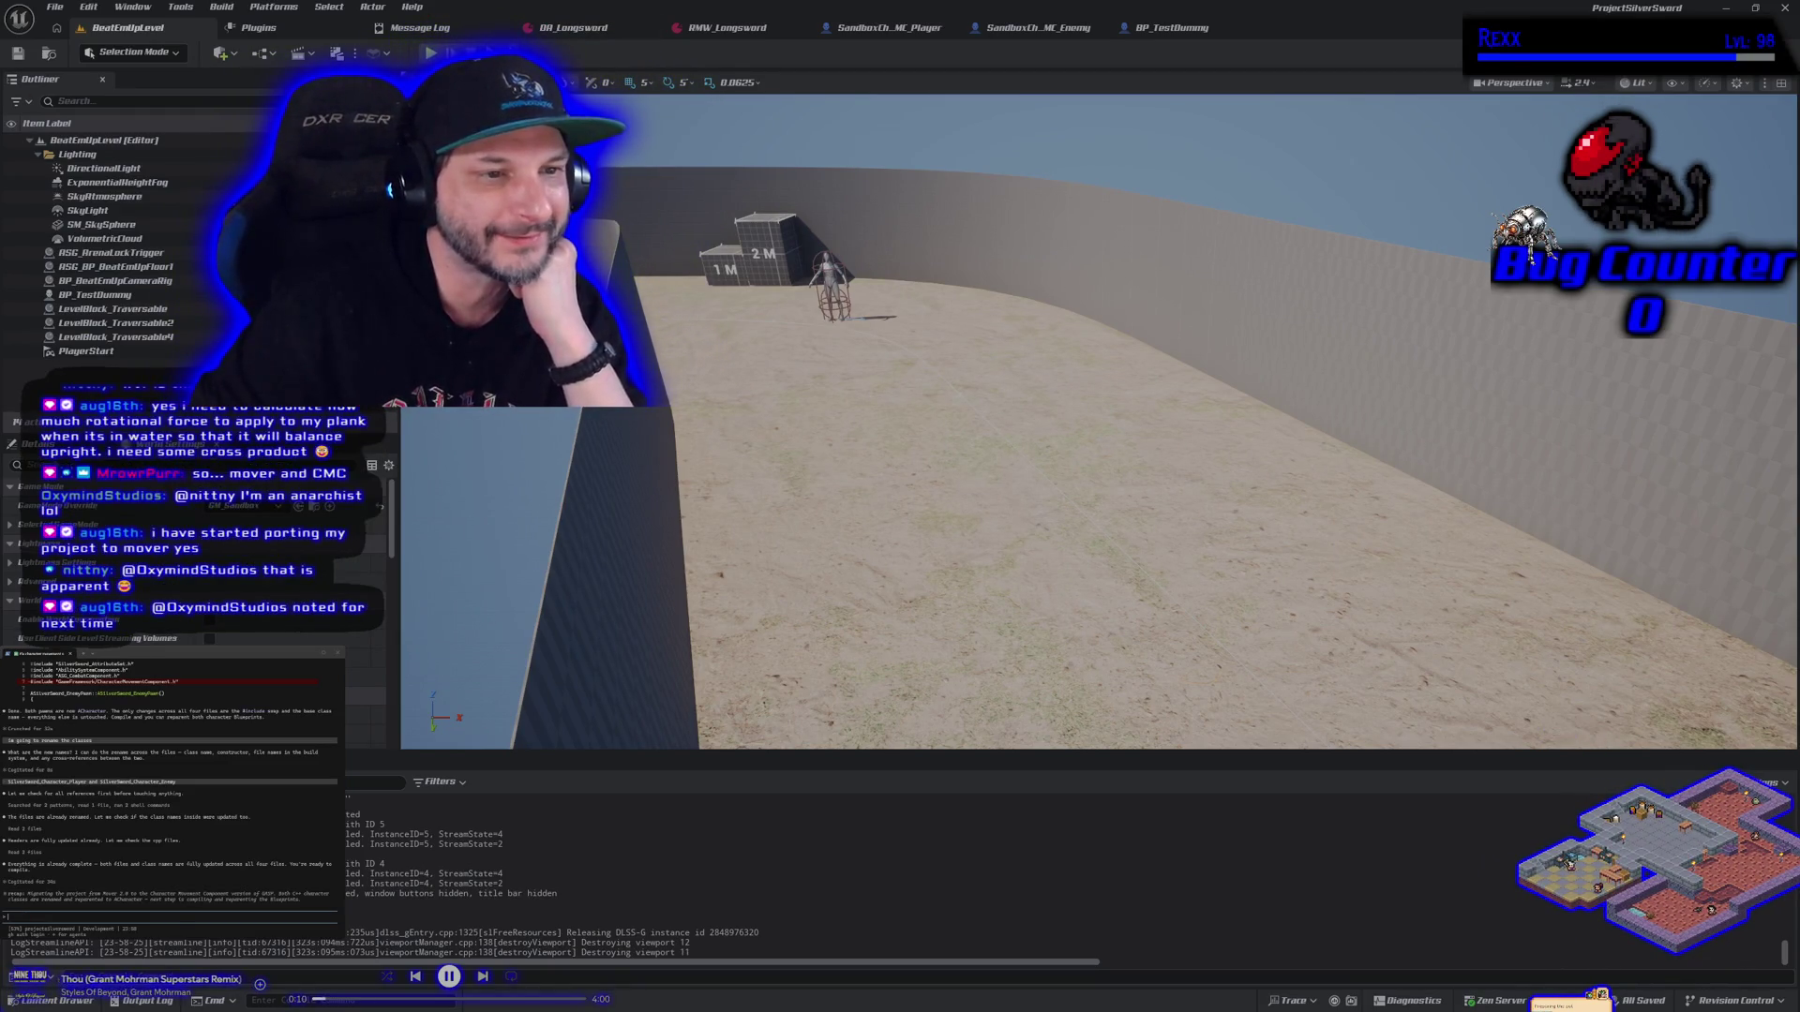
{"action": "left_click", "coordinate": [911, 25]}
{"action": "scroll", "coordinate": [633, 454], "scroll_direction": "up", "scroll_amount": 7}
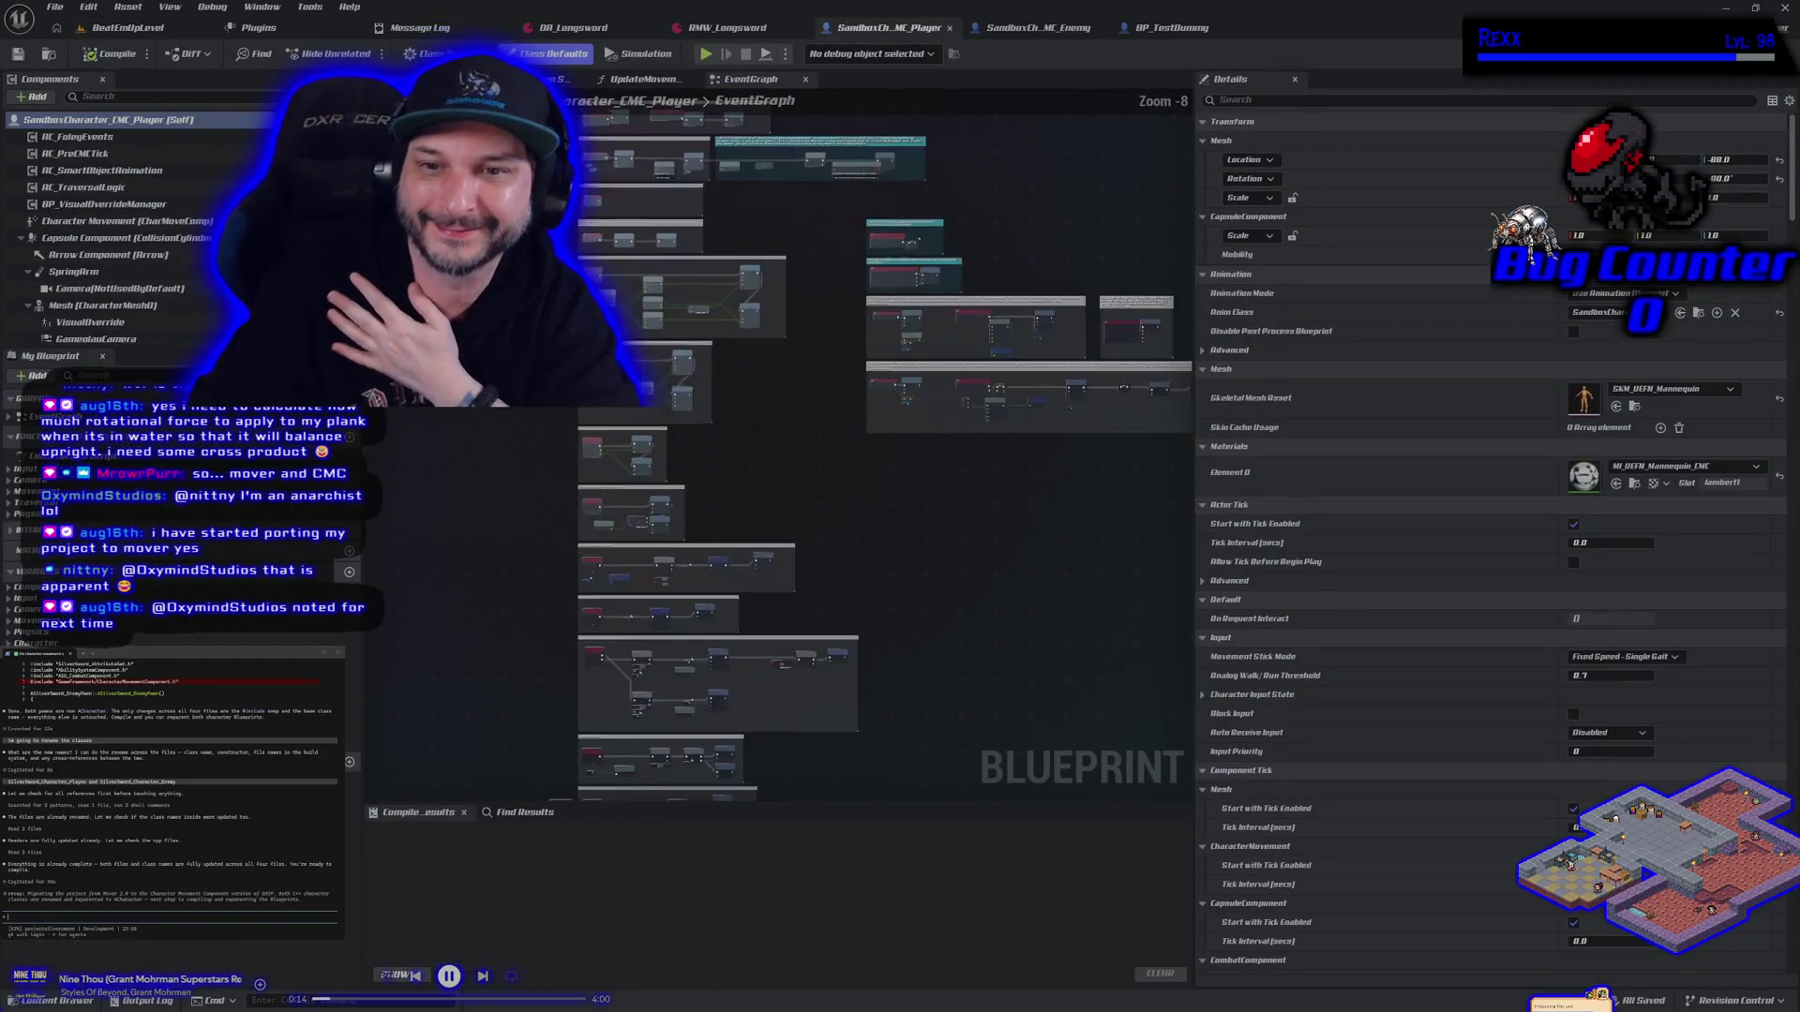
Zoom into the Add Movement Input nodes and select the -1.0 multiply node
{"action": "scroll", "coordinate": [862, 359], "scroll_direction": "up", "scroll_amount": 2}
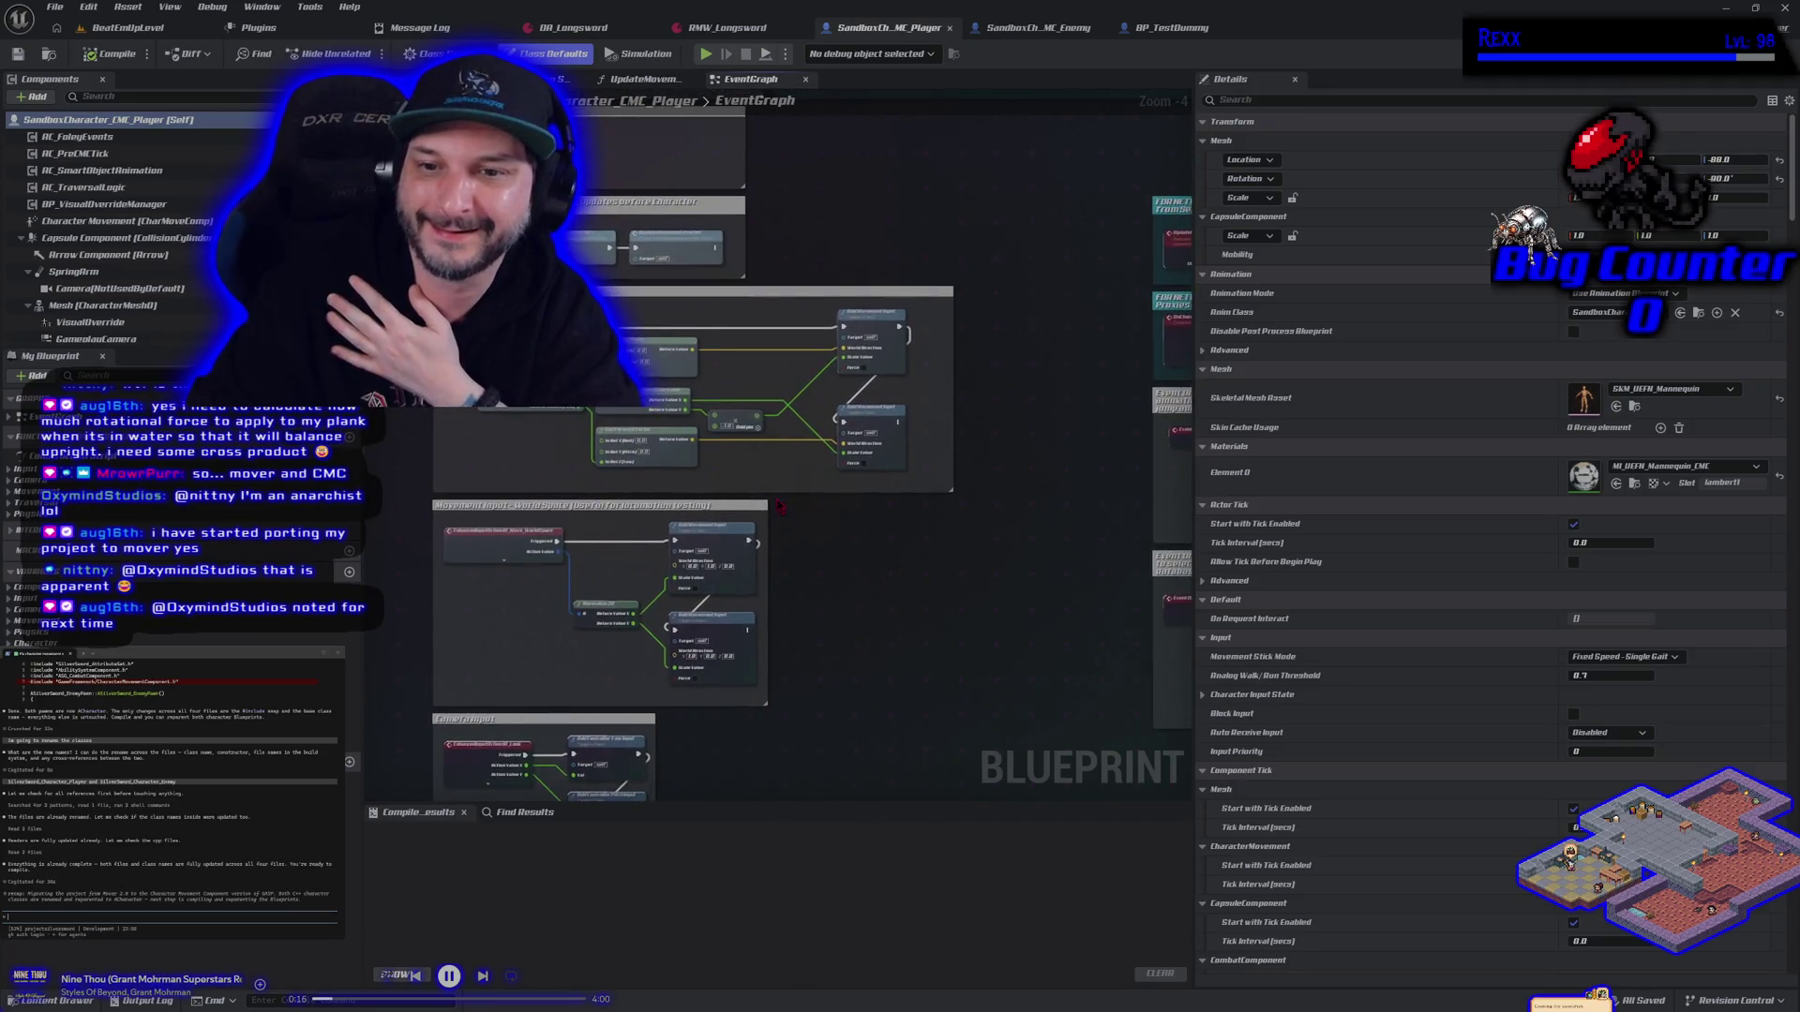
{"action": "scroll", "coordinate": [783, 520], "scroll_direction": "up", "scroll_amount": 2}
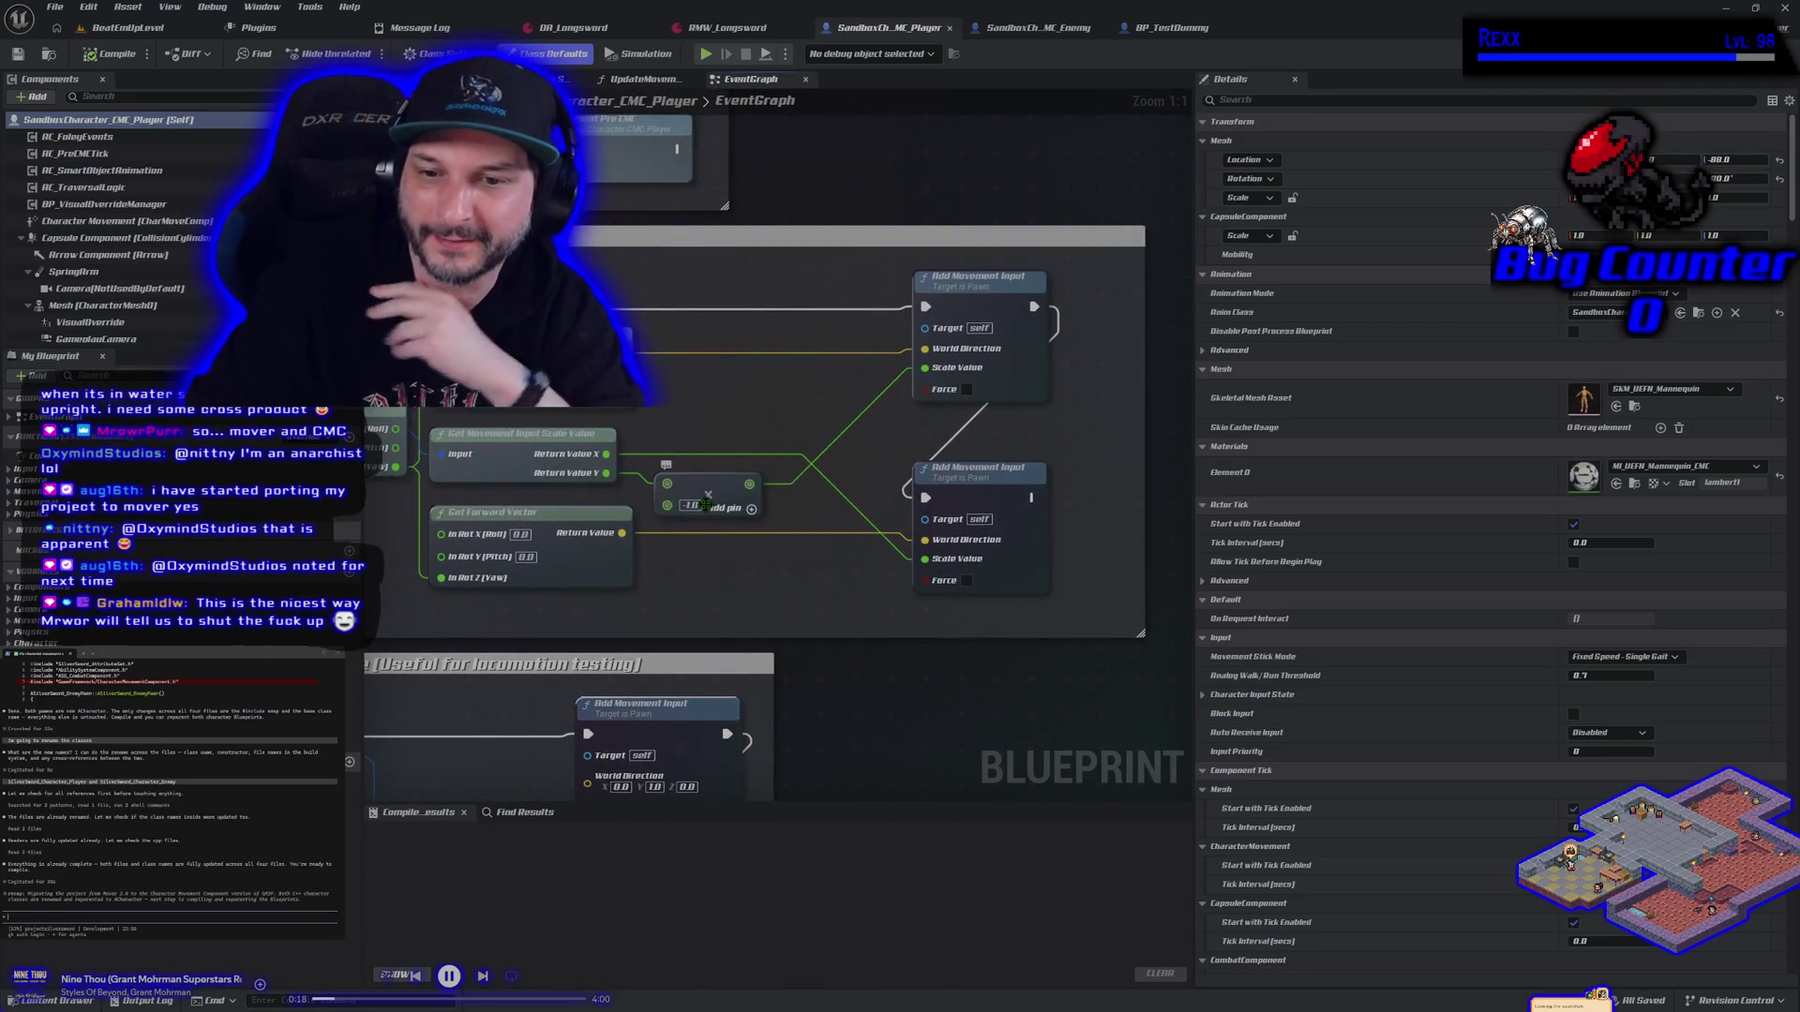
{"action": "left_click", "coordinate": [696, 483]}
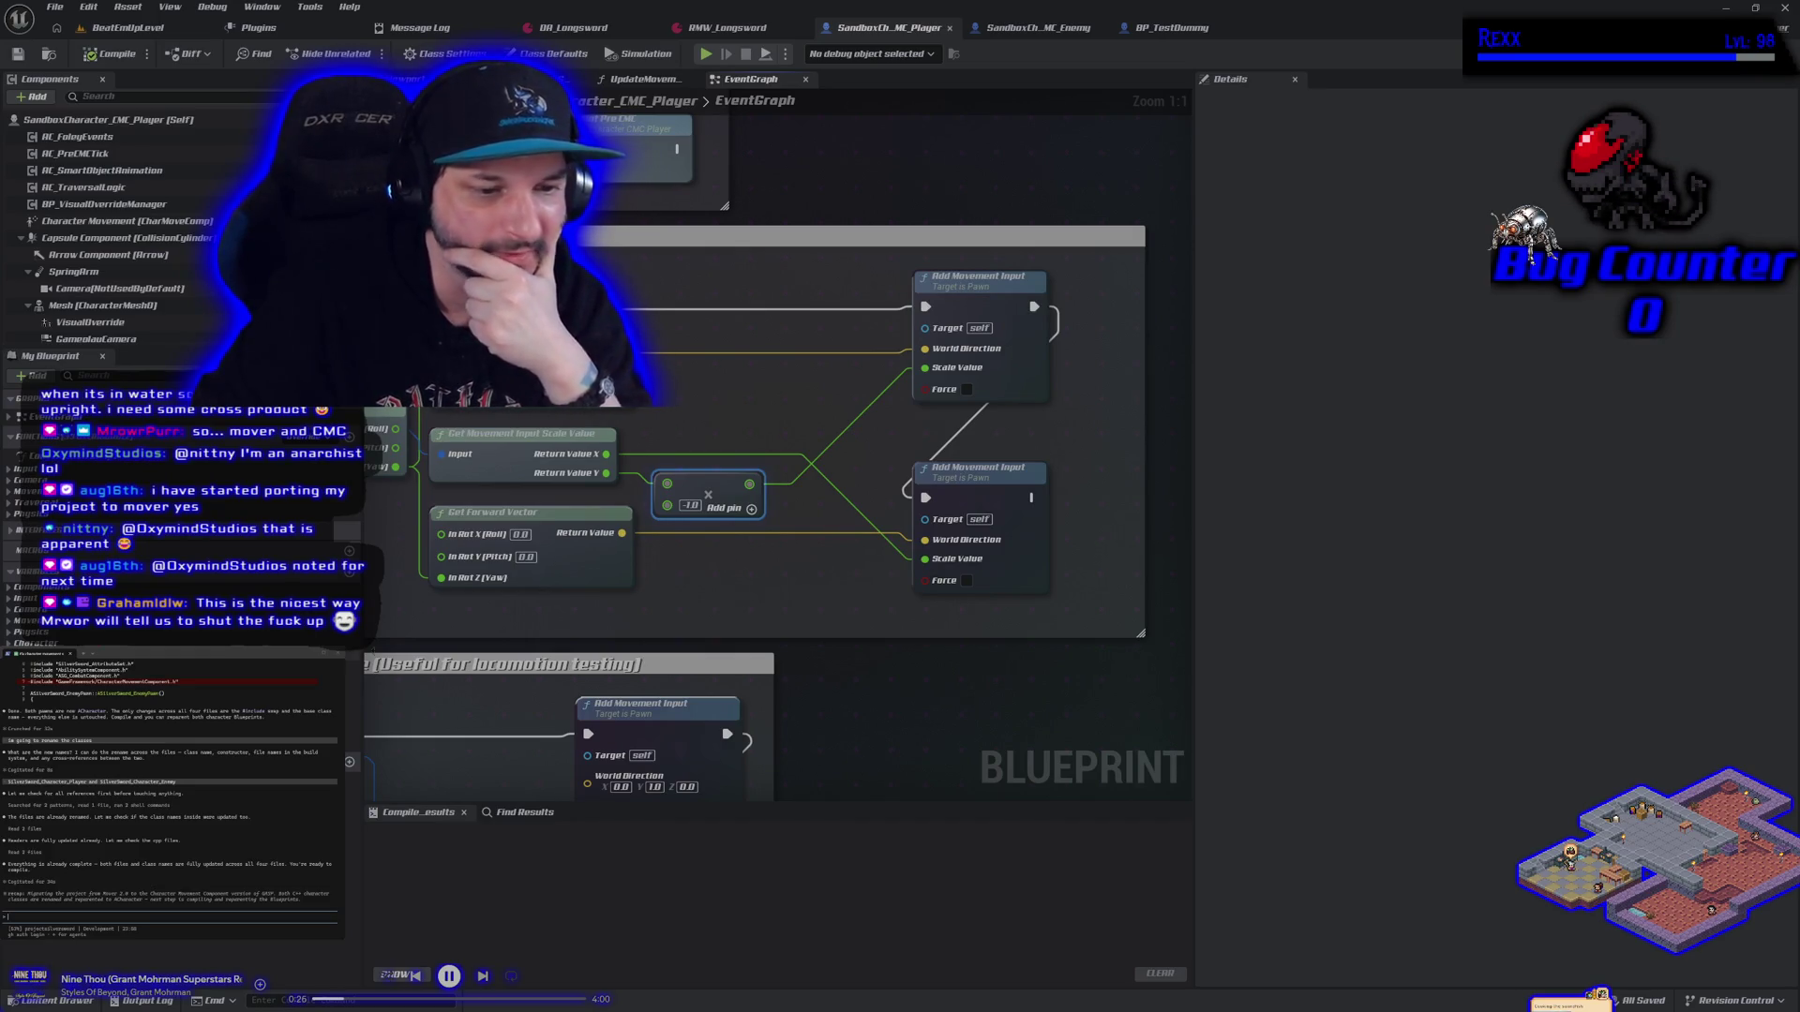
Check the Enemy blueprint, pan the player graph to its top comment, and browse the Sandbox assets
{"action": "left_click", "coordinate": [1038, 27]}
{"action": "left_click", "coordinate": [889, 27]}
{"action": "scroll", "coordinate": [924, 192], "scroll_direction": "down", "scroll_amount": 3}
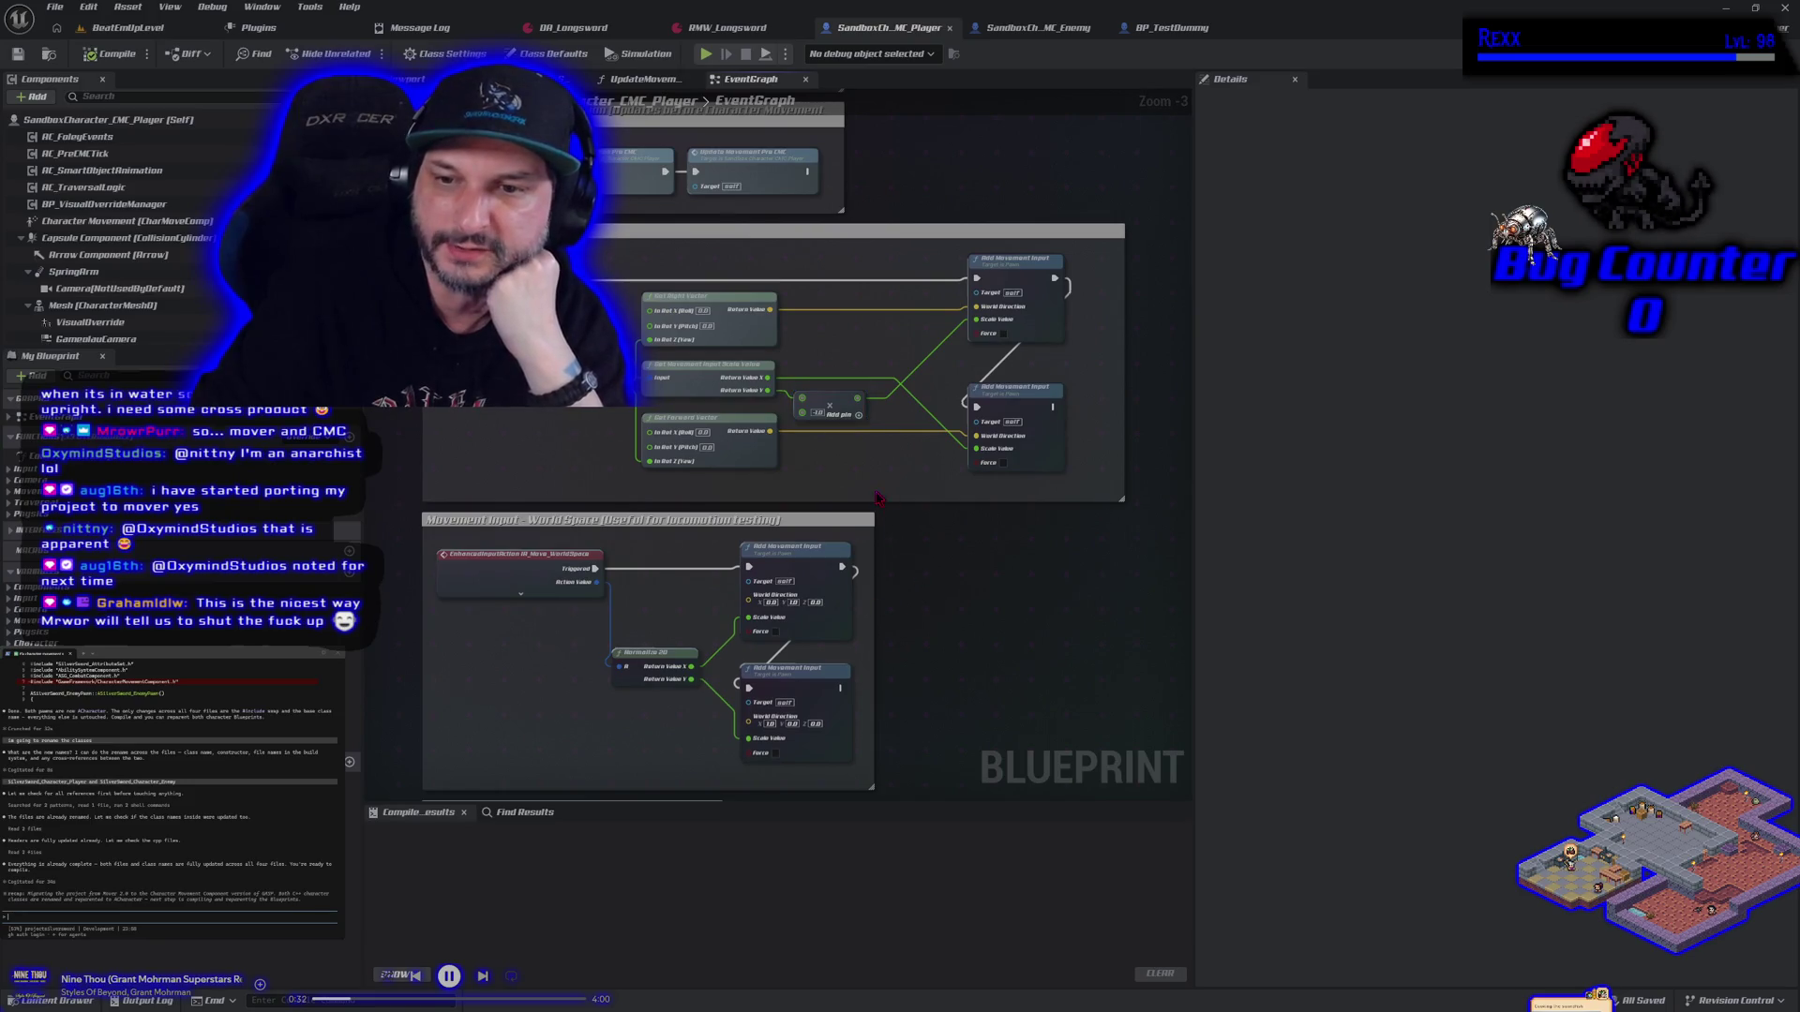
{"action": "left_click_drag", "start_coordinate": [879, 497], "coordinate": [870, 568]}
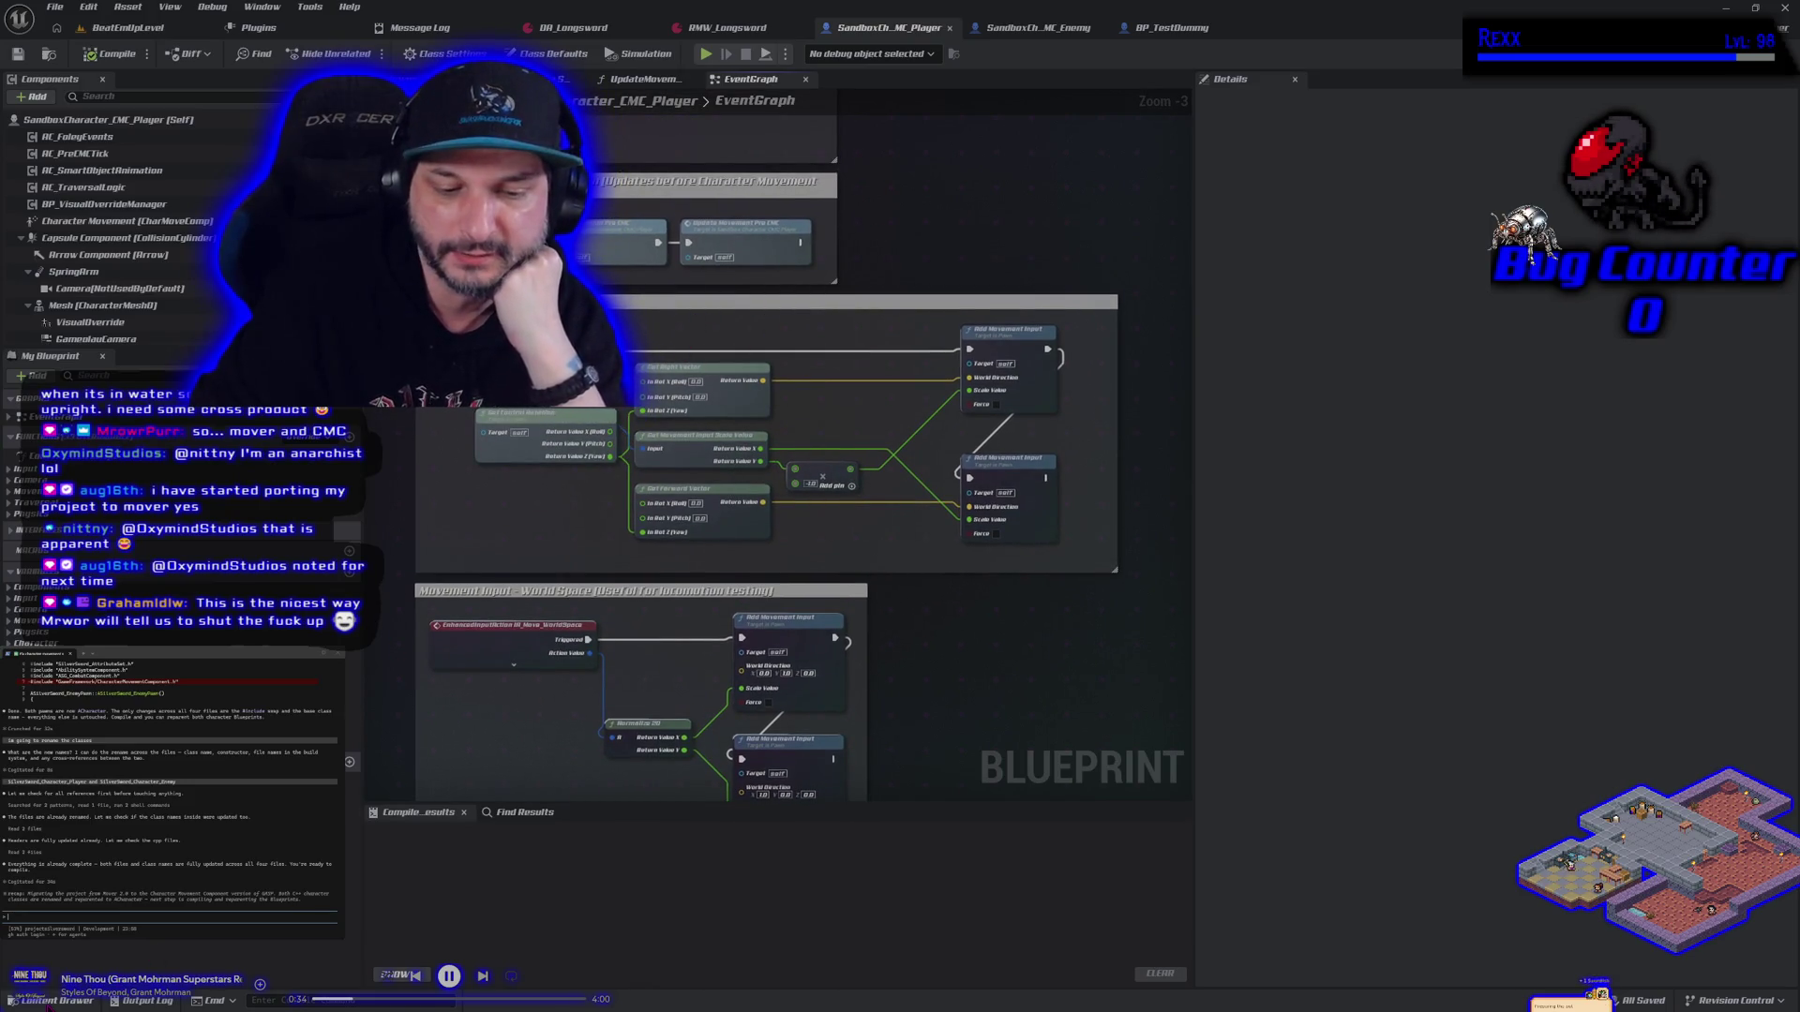
{"action": "left_click", "coordinate": [56, 1000]}
{"action": "left_click", "coordinate": [1390, 448]}
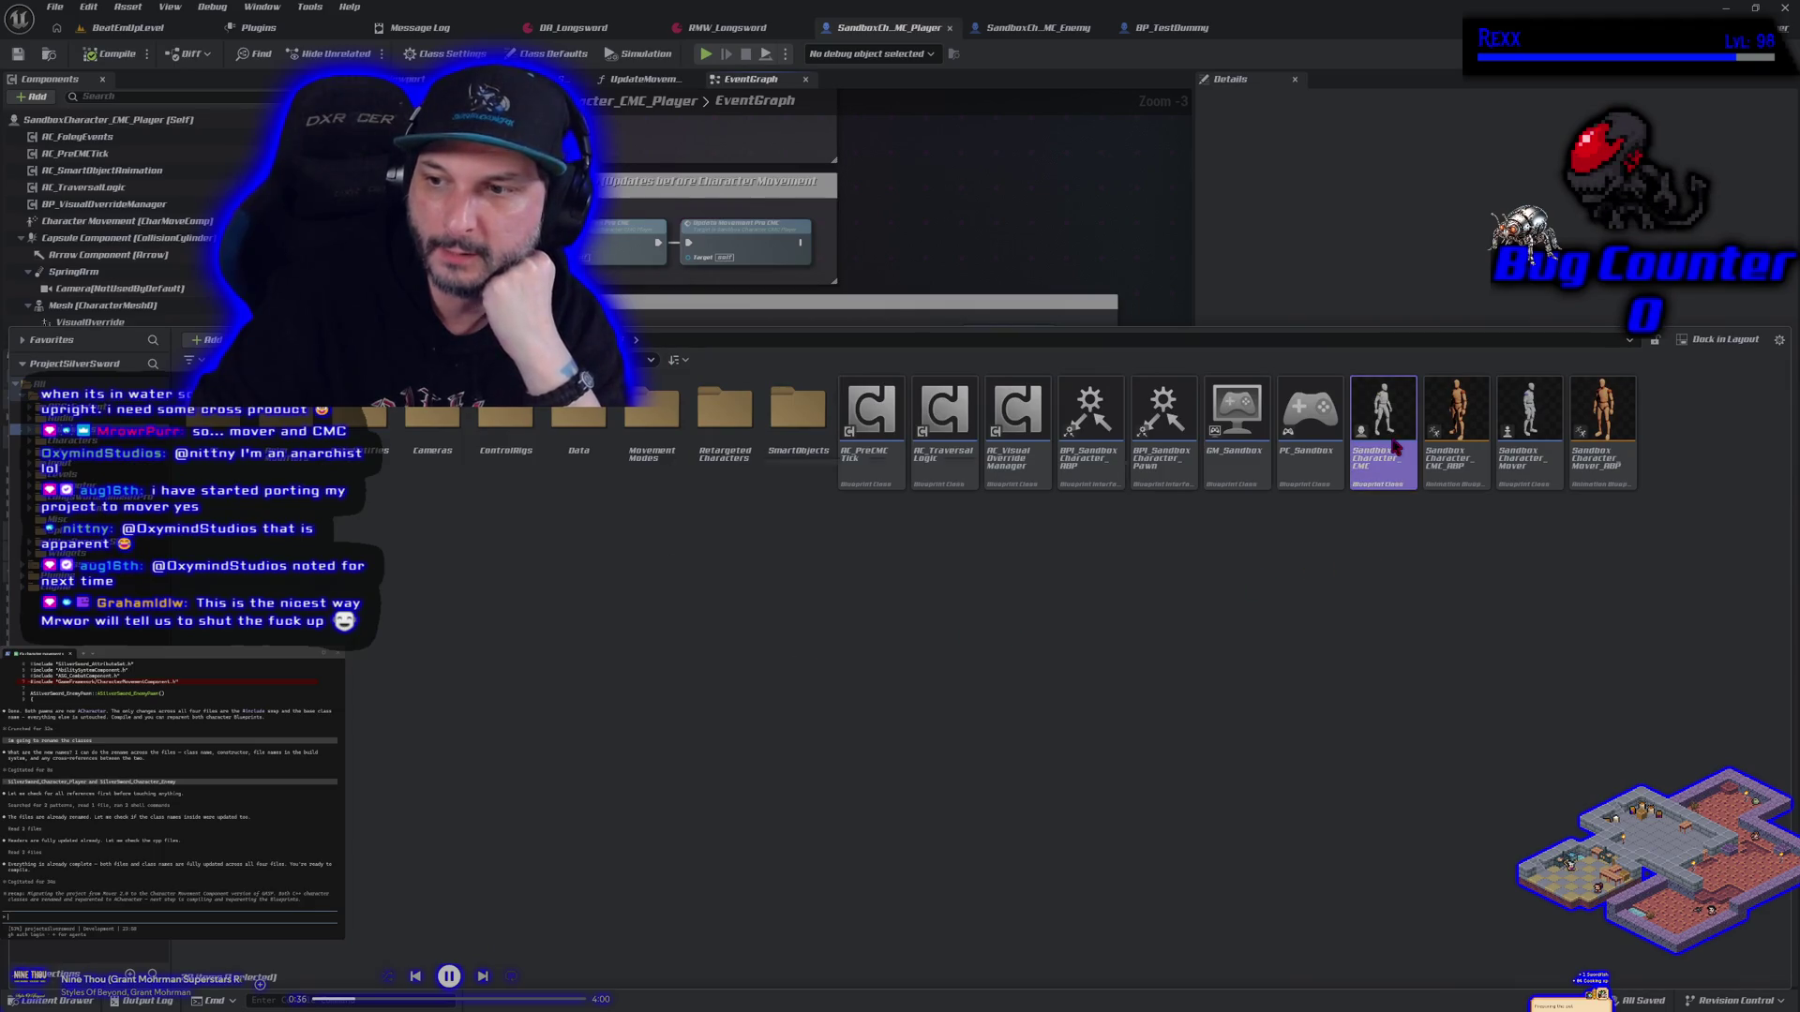
Open SandboxCharacter_CMC and SandboxCharacter_Mover, view the rotation comment box, then play BeatEmUpLevel
{"action": "double_click", "coordinate": [1394, 448]}
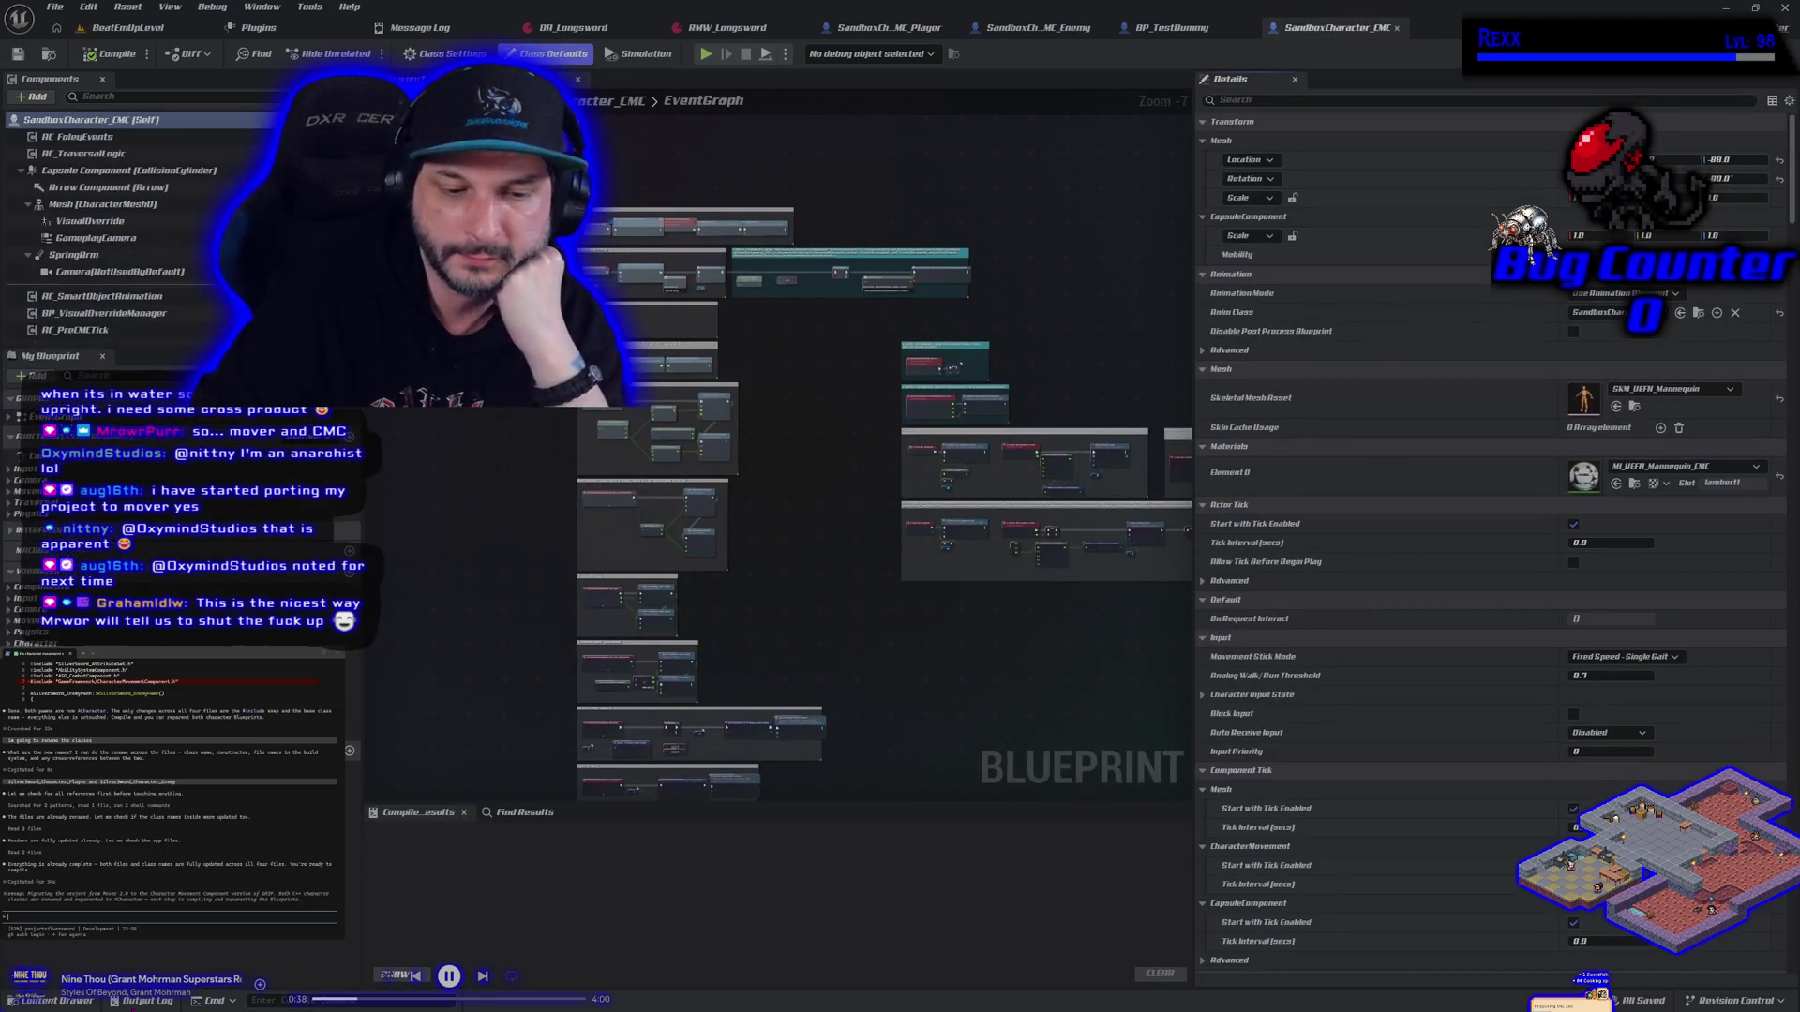
{"action": "left_click", "coordinate": [84, 1001]}
{"action": "left_click", "coordinate": [1522, 471]}
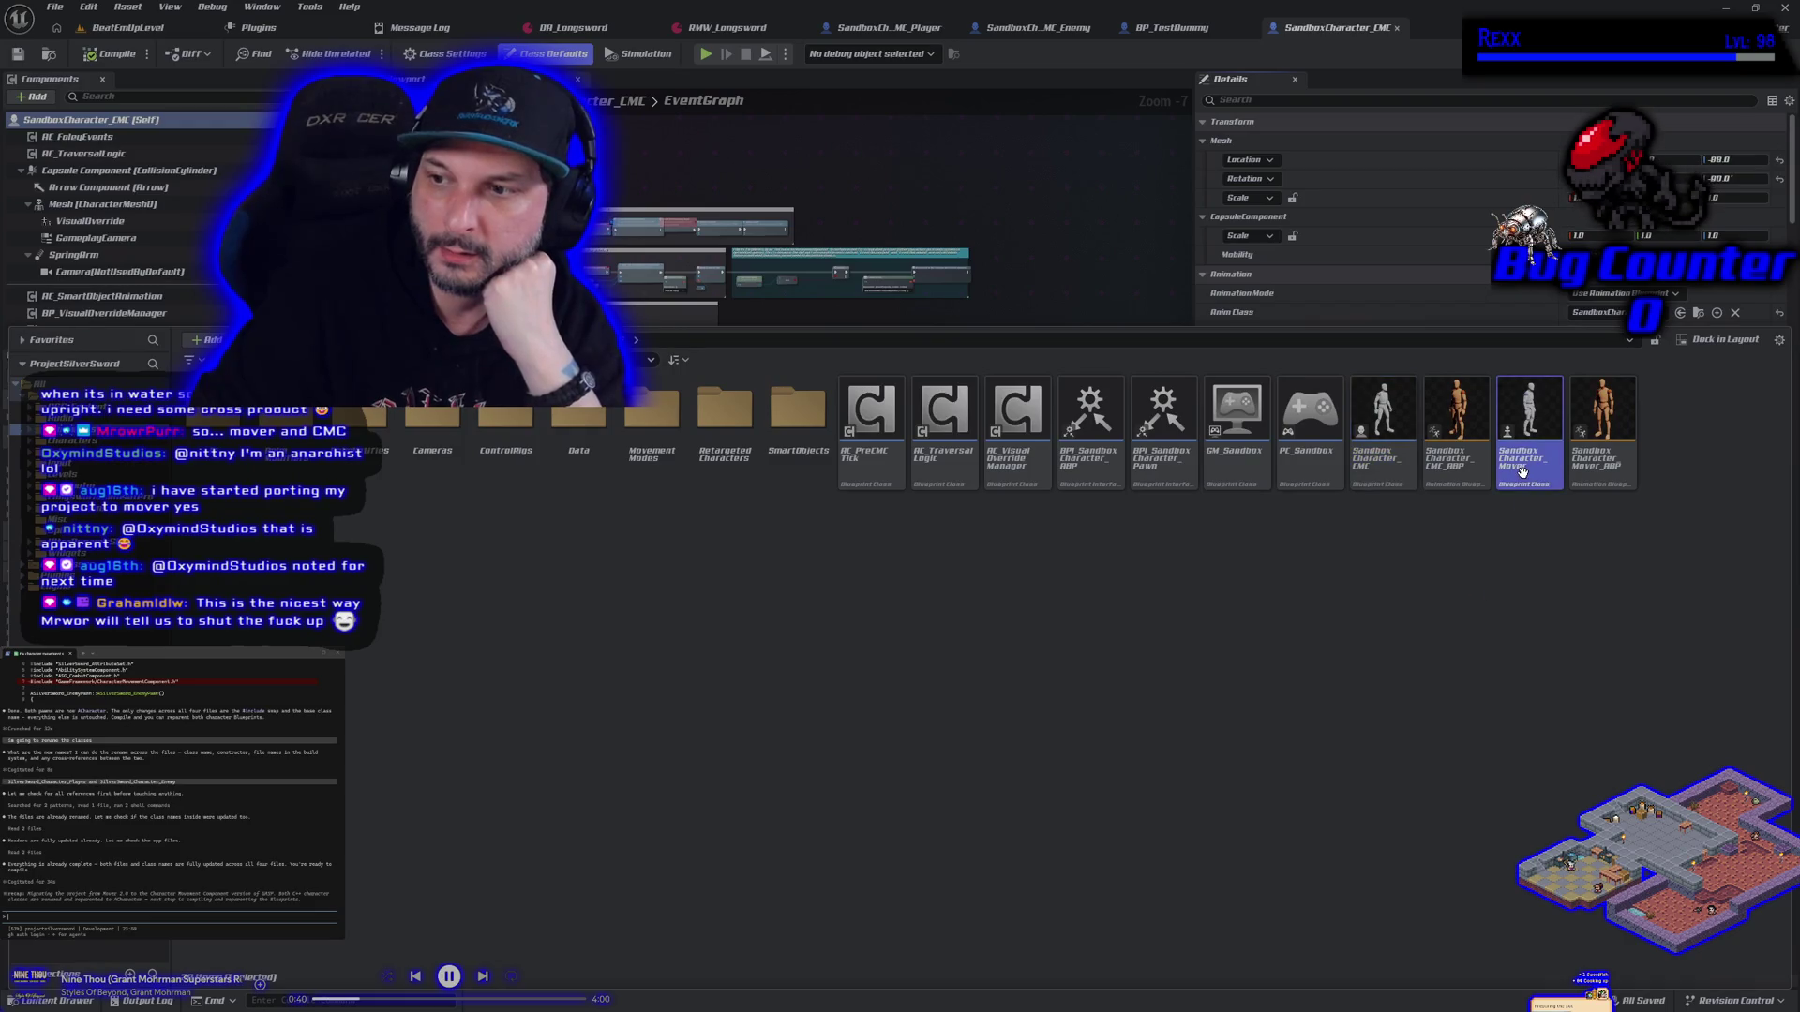
{"action": "scroll", "coordinate": [813, 365], "scroll_direction": "up", "scroll_amount": 9}
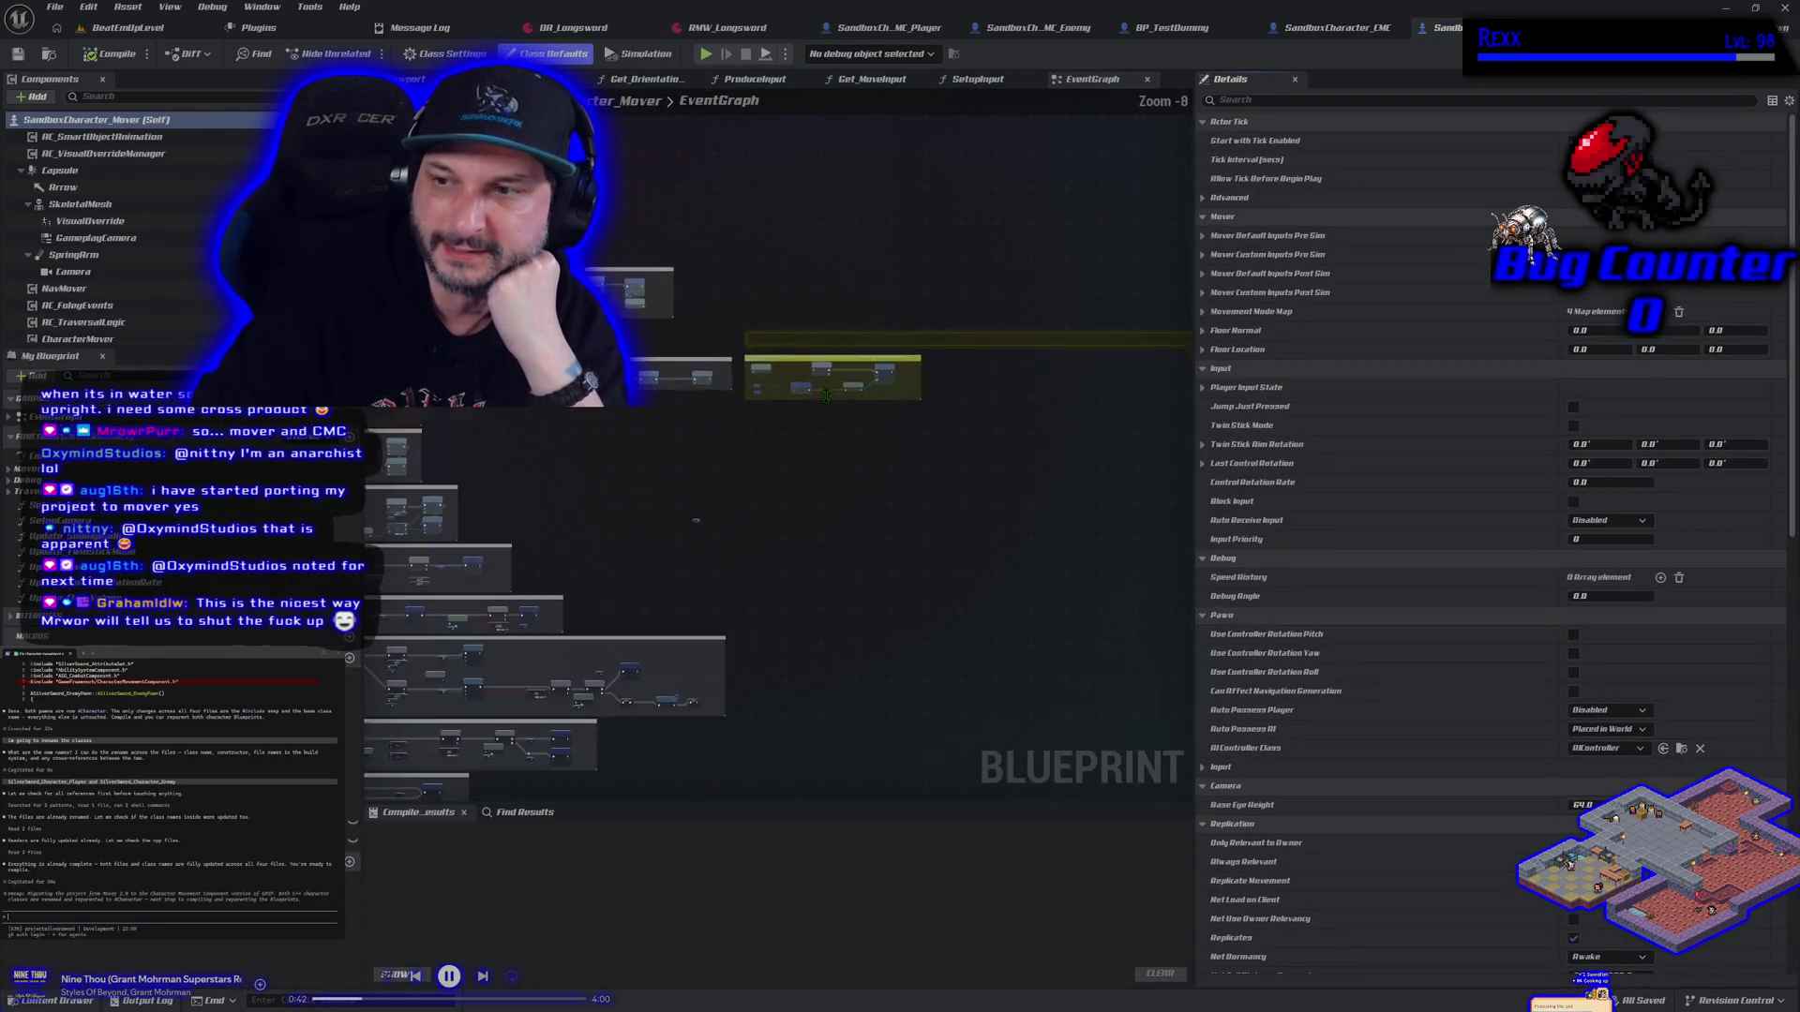
{"action": "left_click_drag", "start_coordinate": [665, 580], "coordinate": [720, 677]}
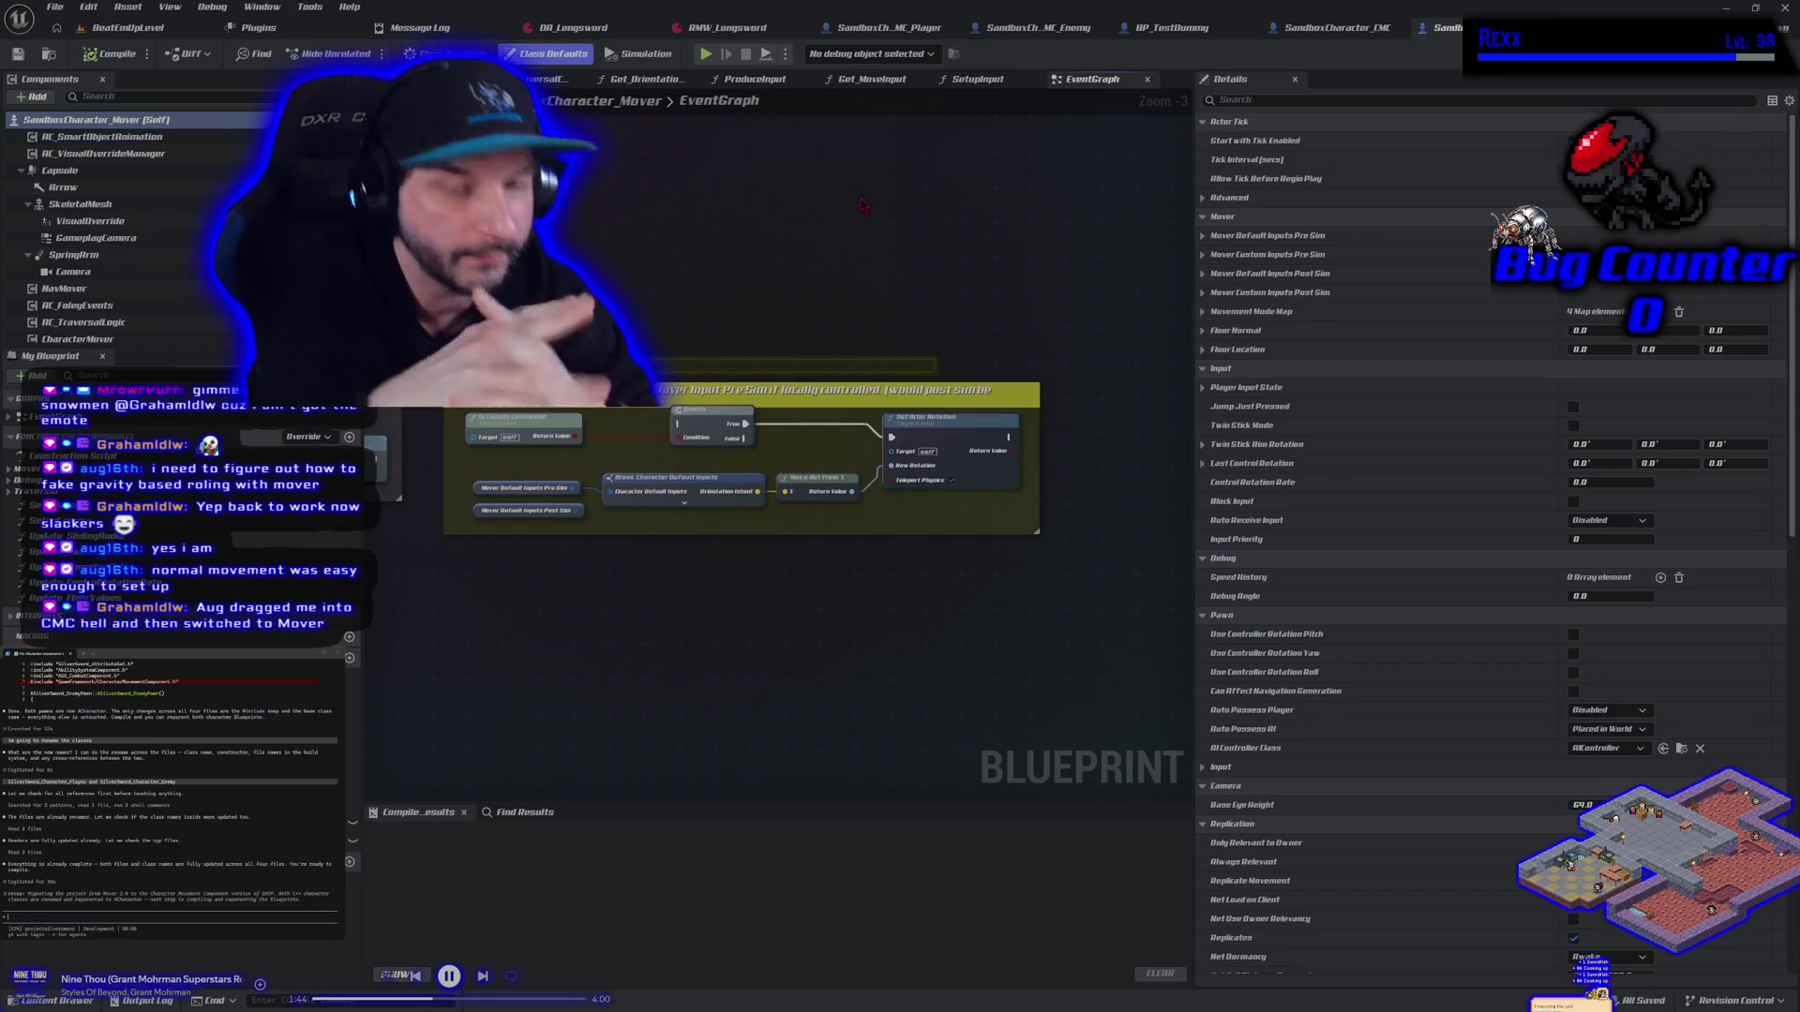
{"action": "left_click", "coordinate": [130, 28]}
{"action": "key", "text": "alt+p"}
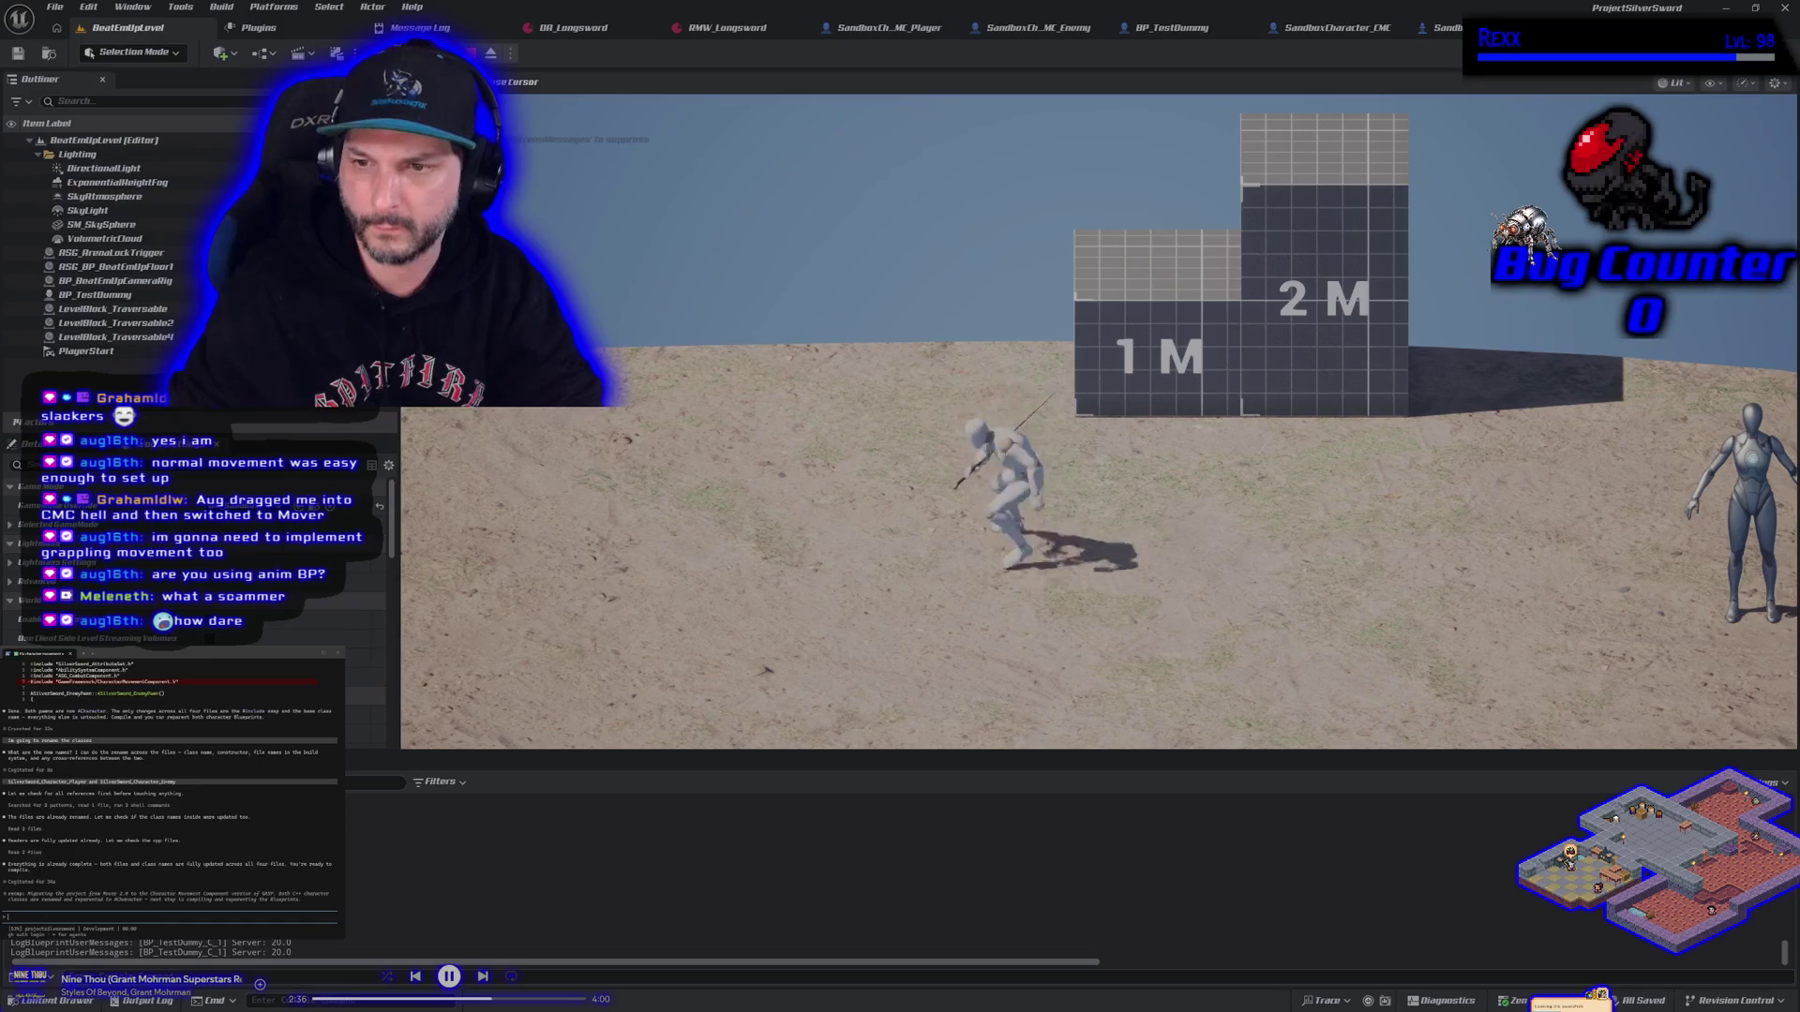
Stop the play session and switch to the SandboxCharacter_Mover blueprint graph
{"action": "key", "text": "Escape"}
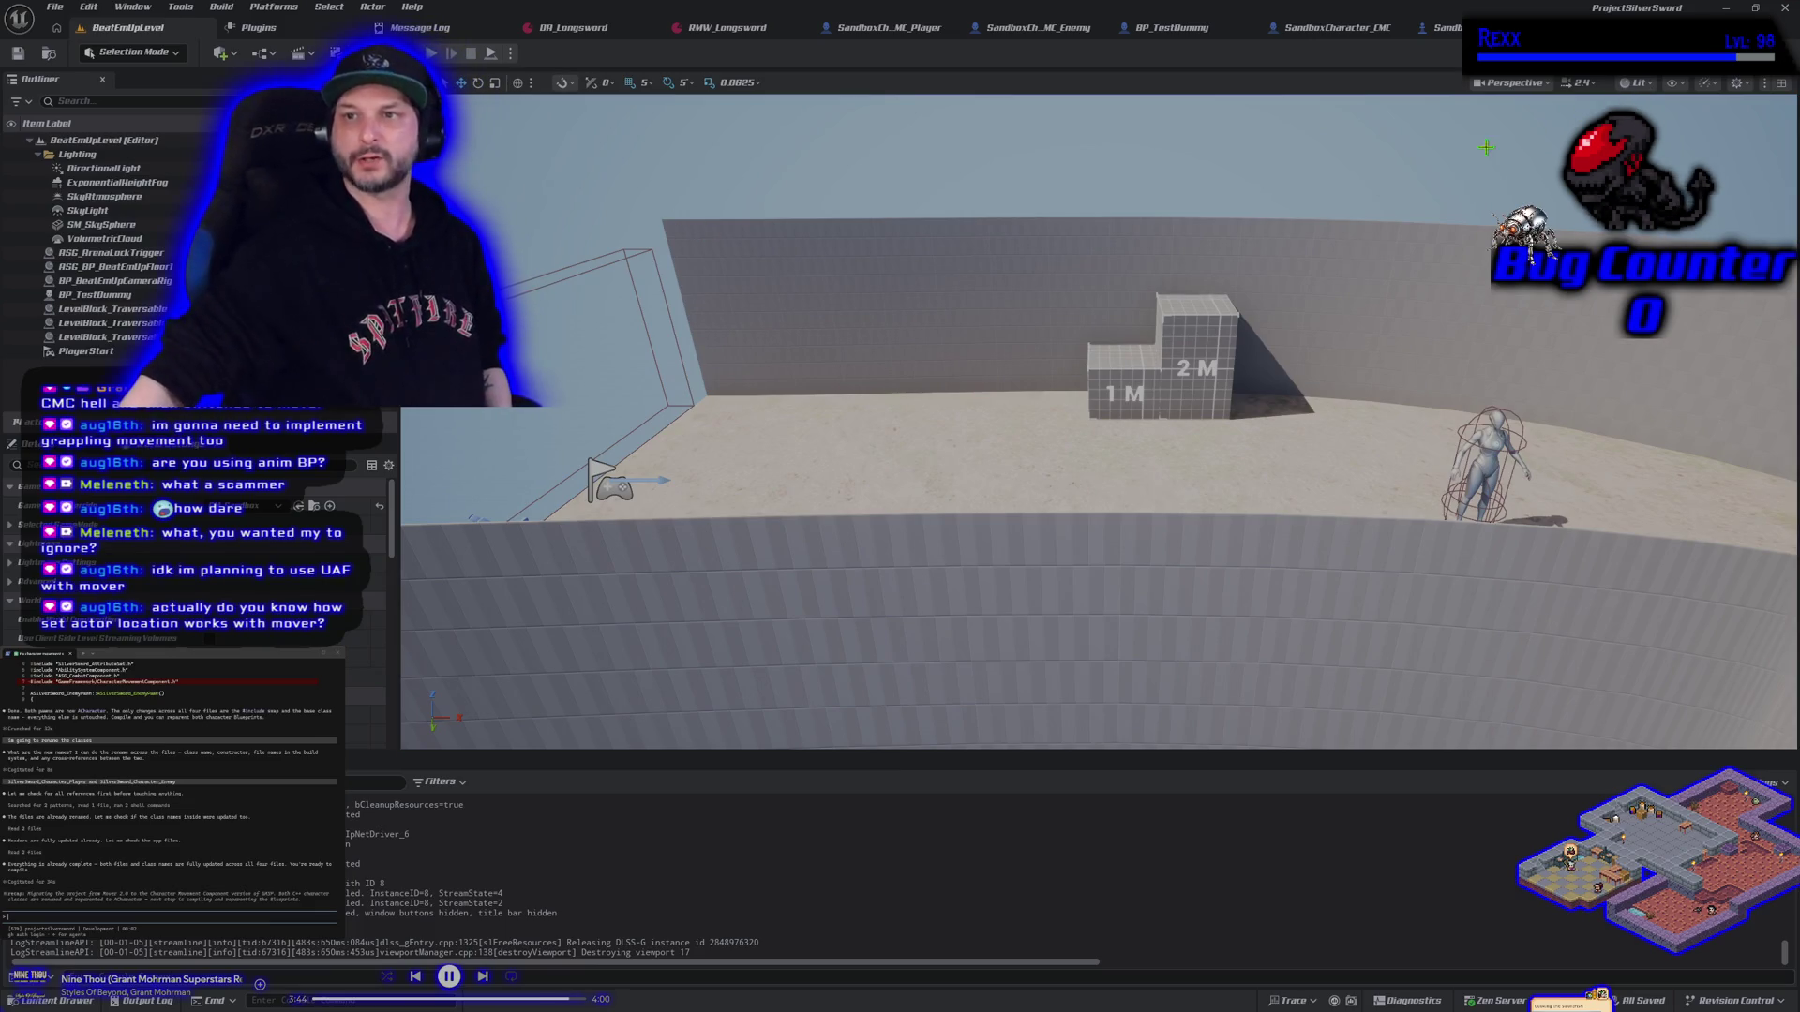
{"action": "left_click", "coordinate": [1439, 27]}
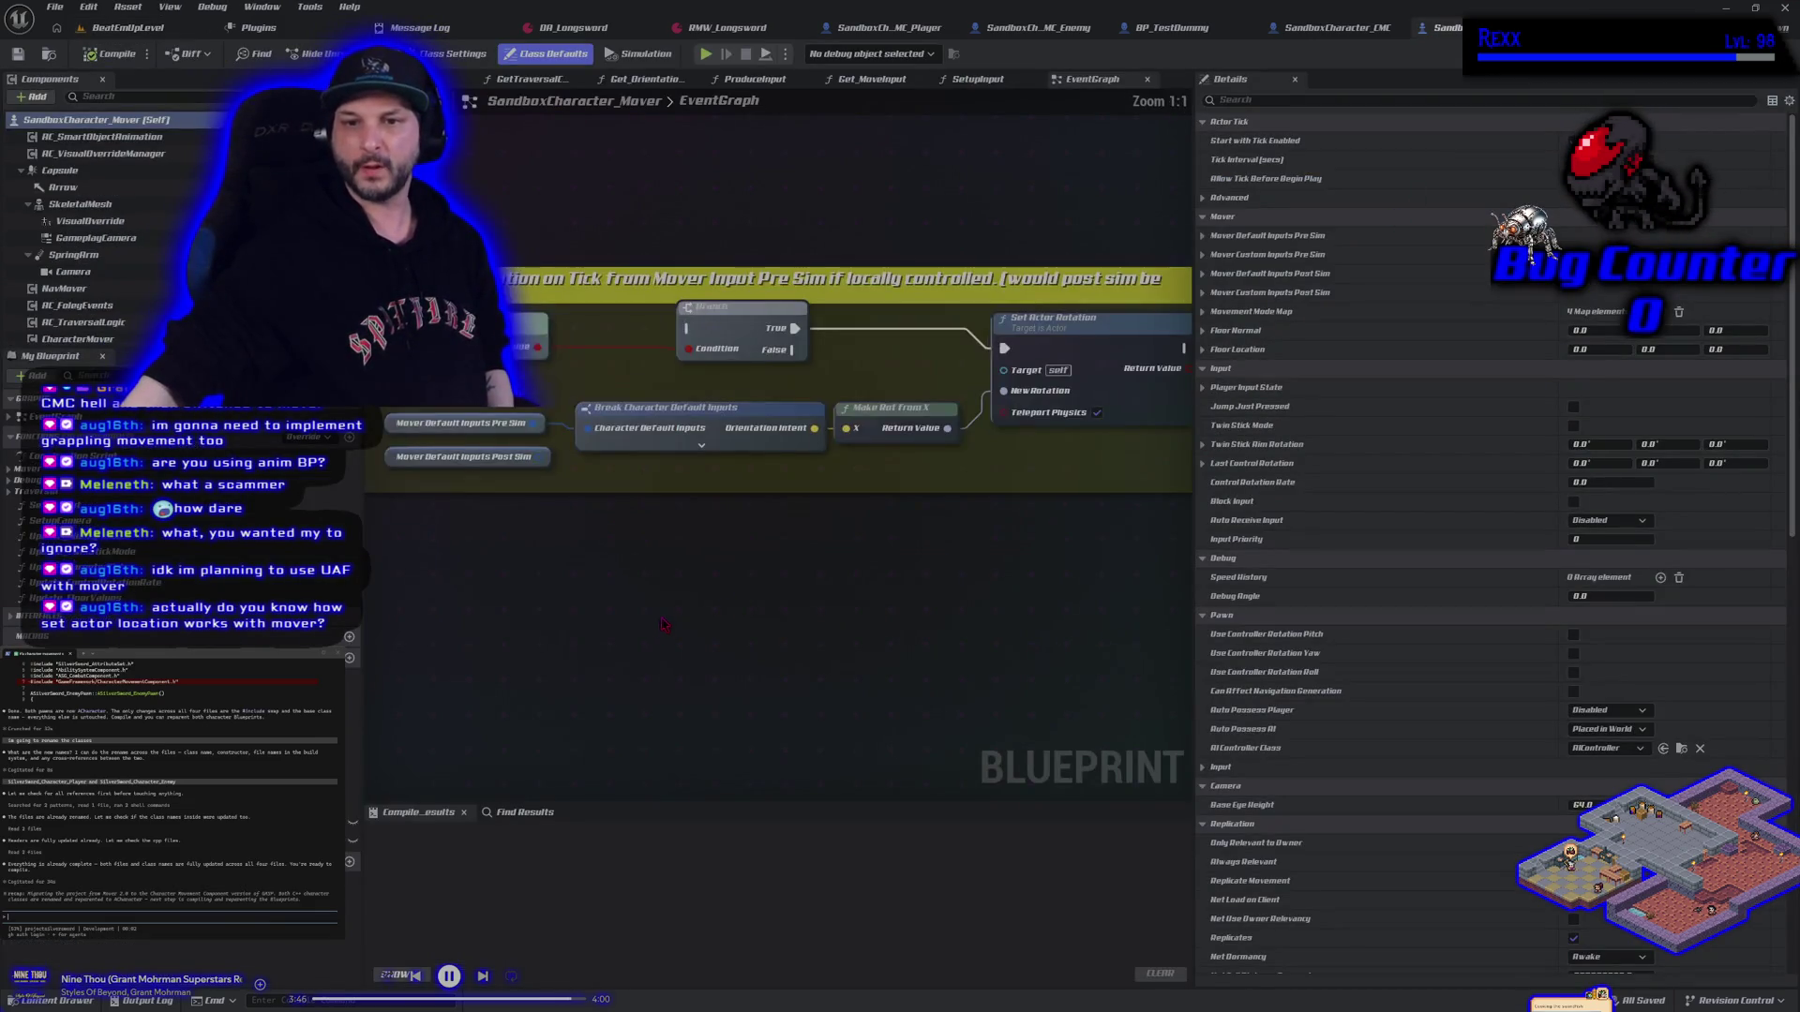
Play BeatEmUpLevel, jump and mantle the character onto the 2 M block, drop off, then stop
{"action": "scroll", "coordinate": [607, 296], "scroll_direction": "down", "scroll_amount": 1}
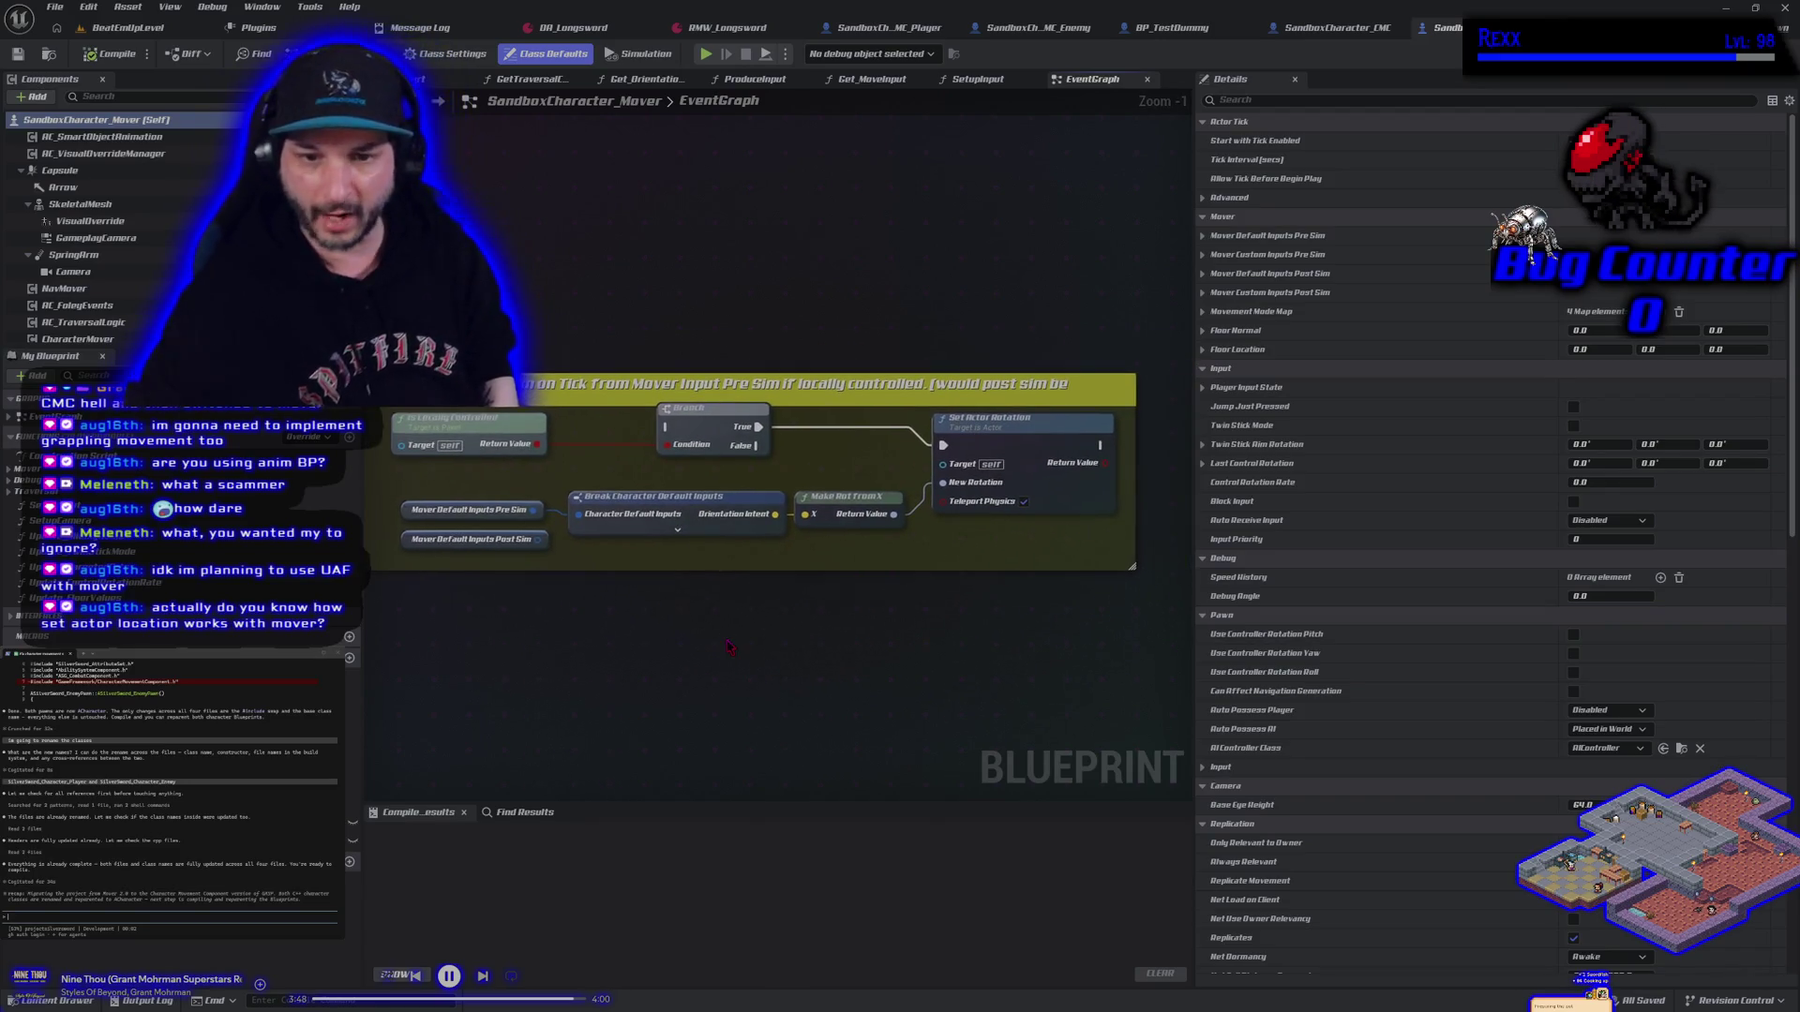
{"action": "left_click", "coordinate": [127, 27]}
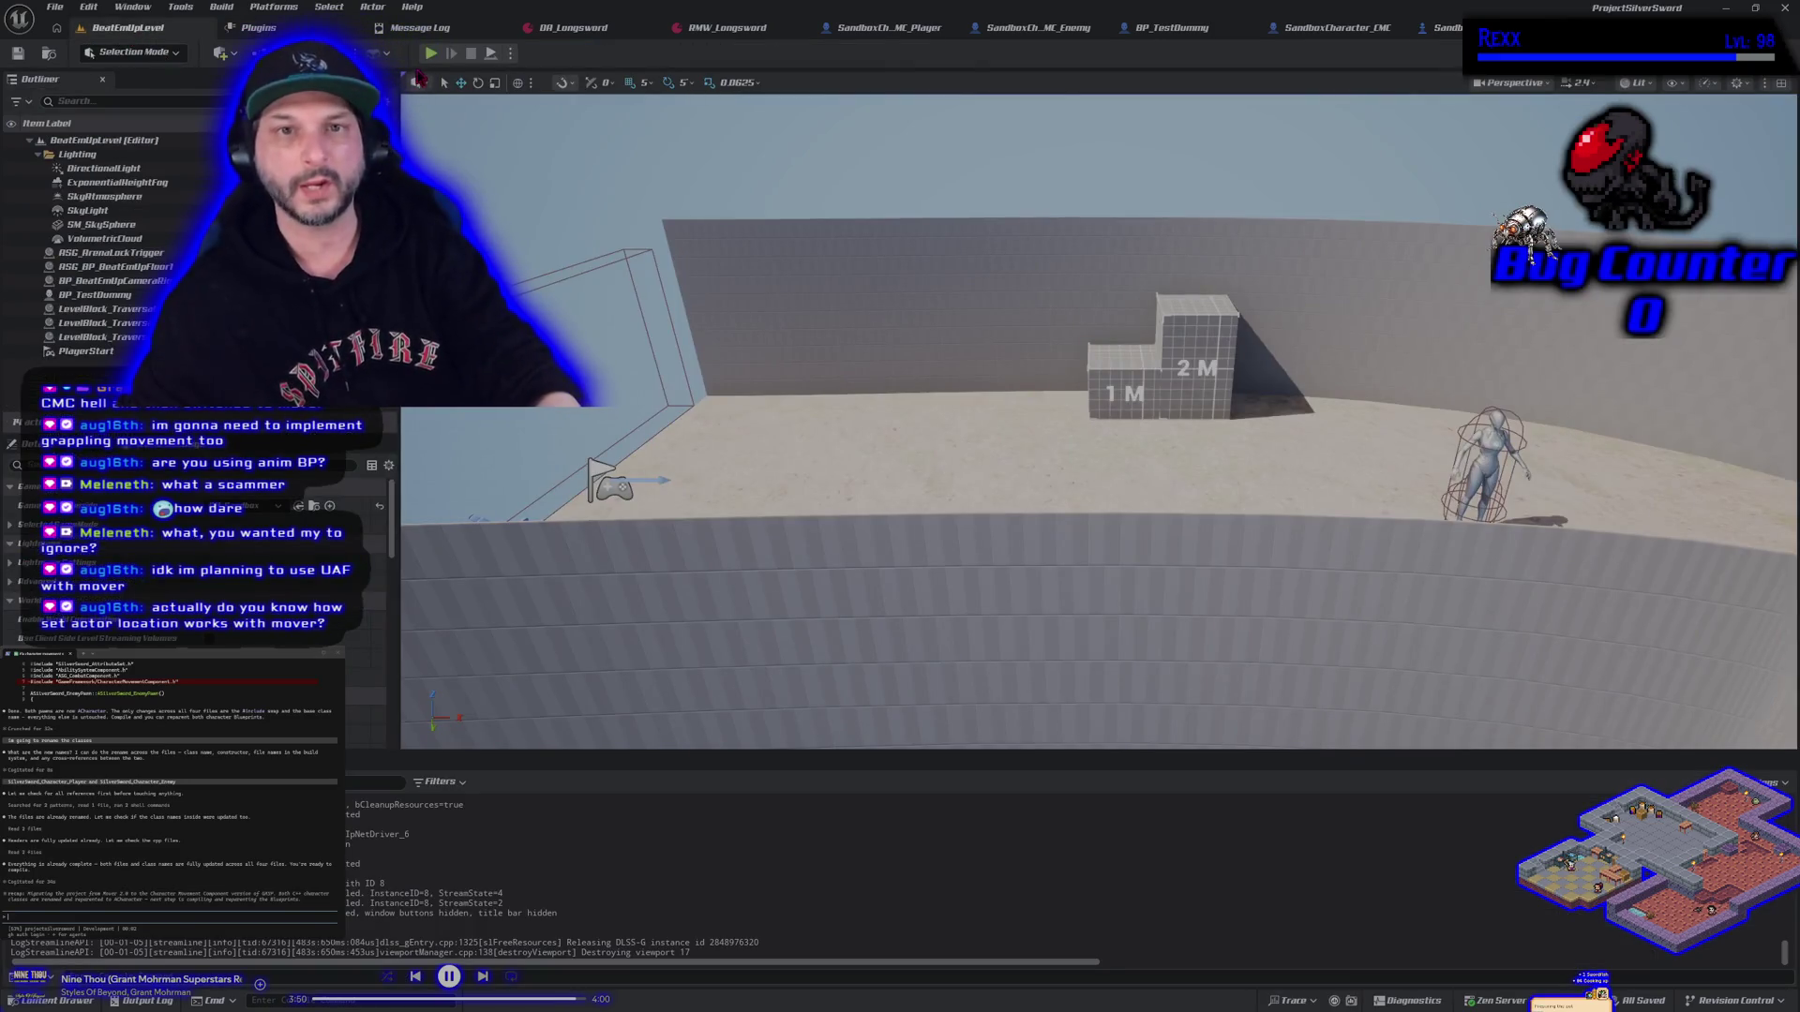
{"action": "left_click", "coordinate": [430, 54]}
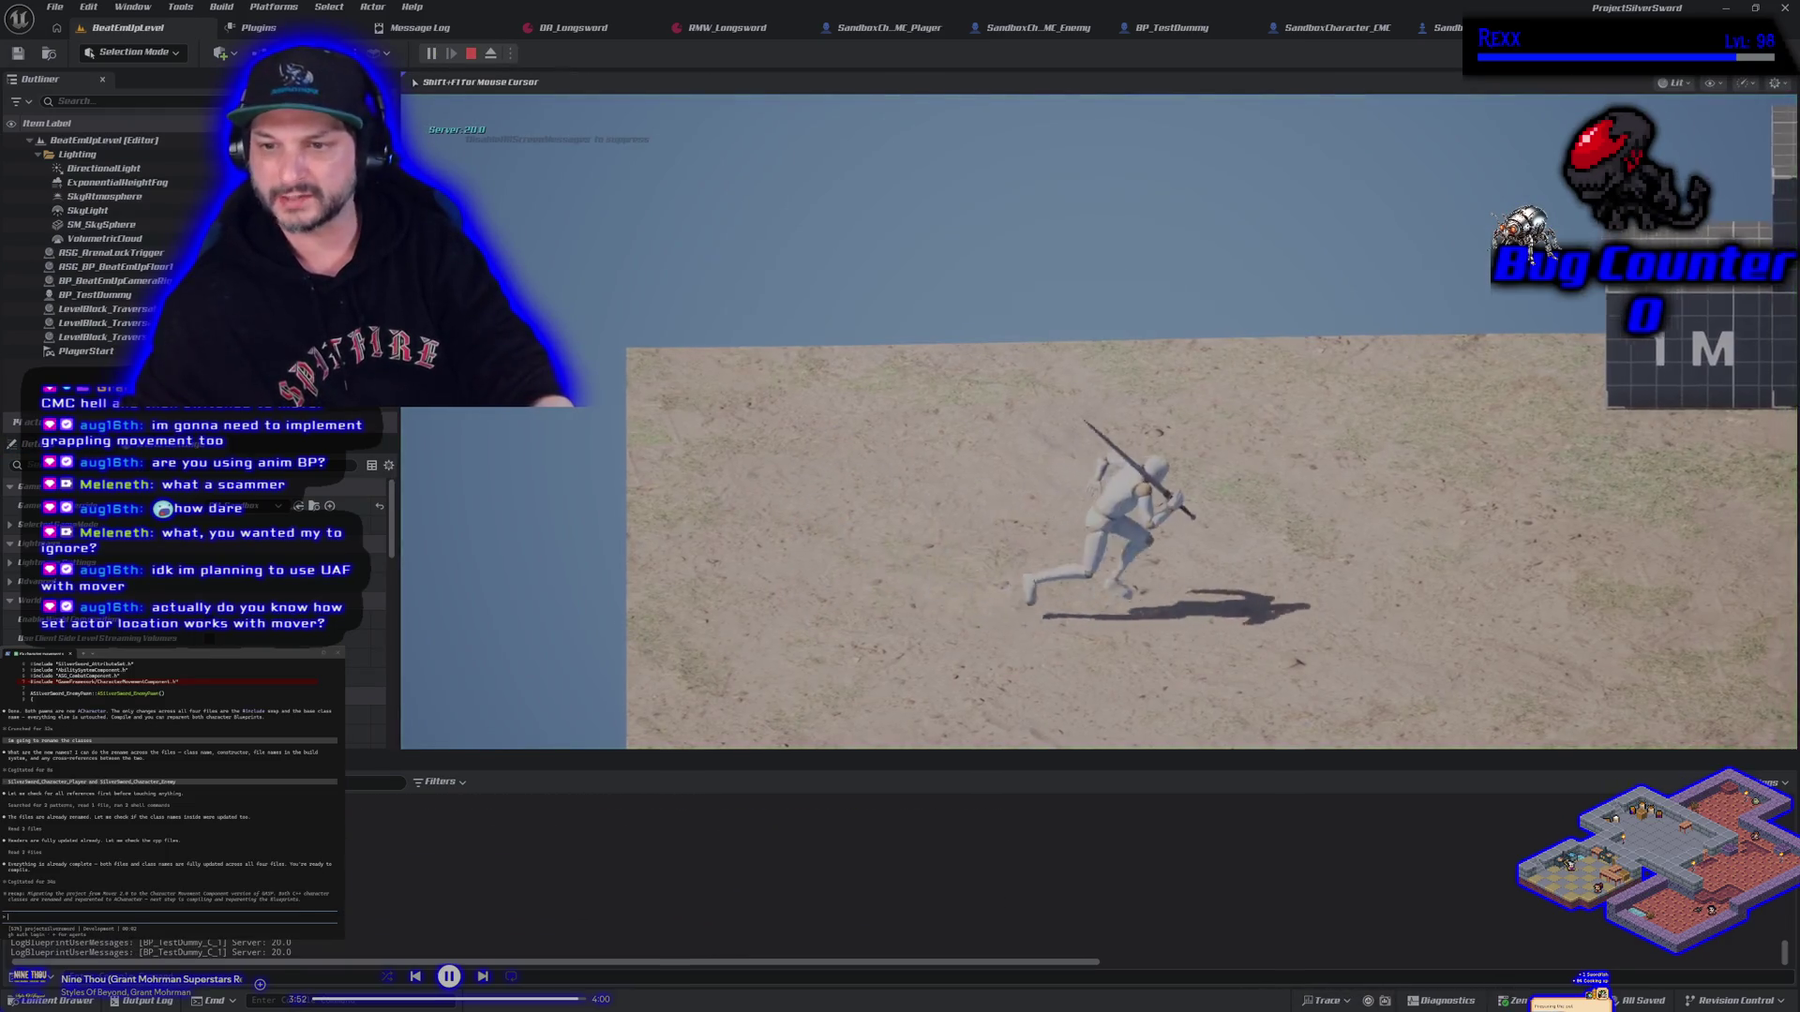
{"action": "key", "text": "space"}
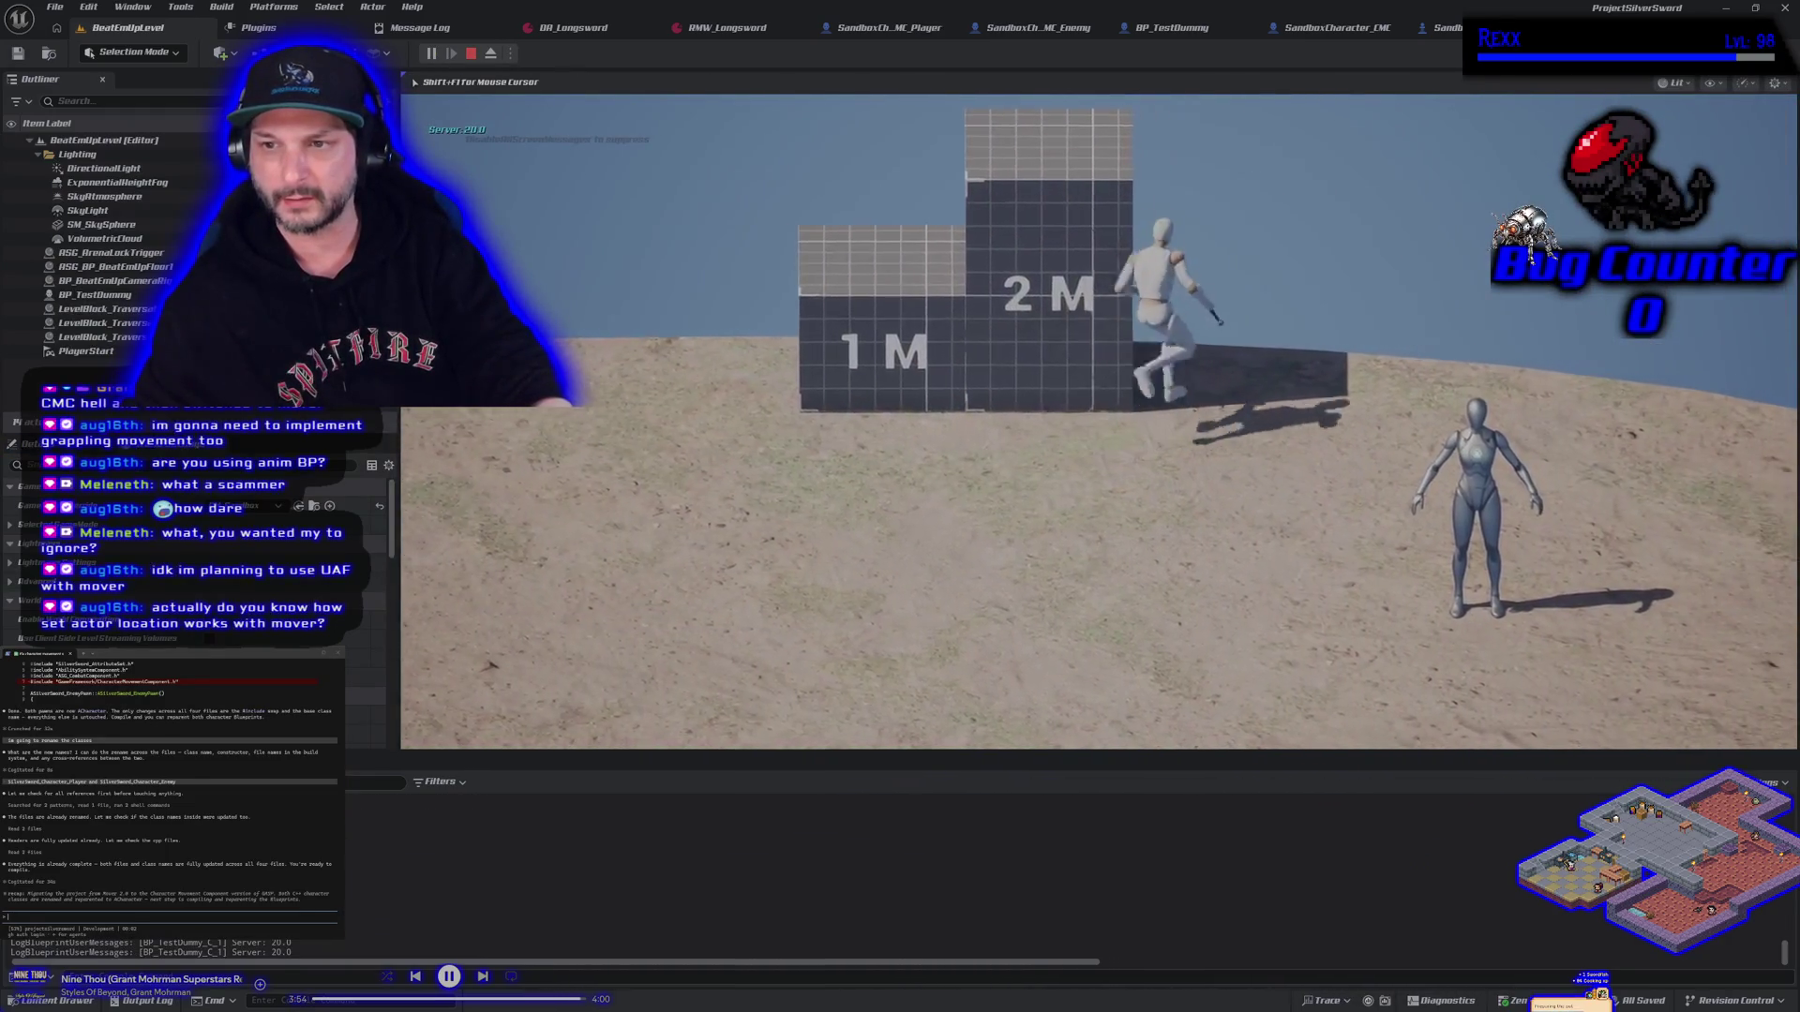
{"action": "key", "text": "space"}
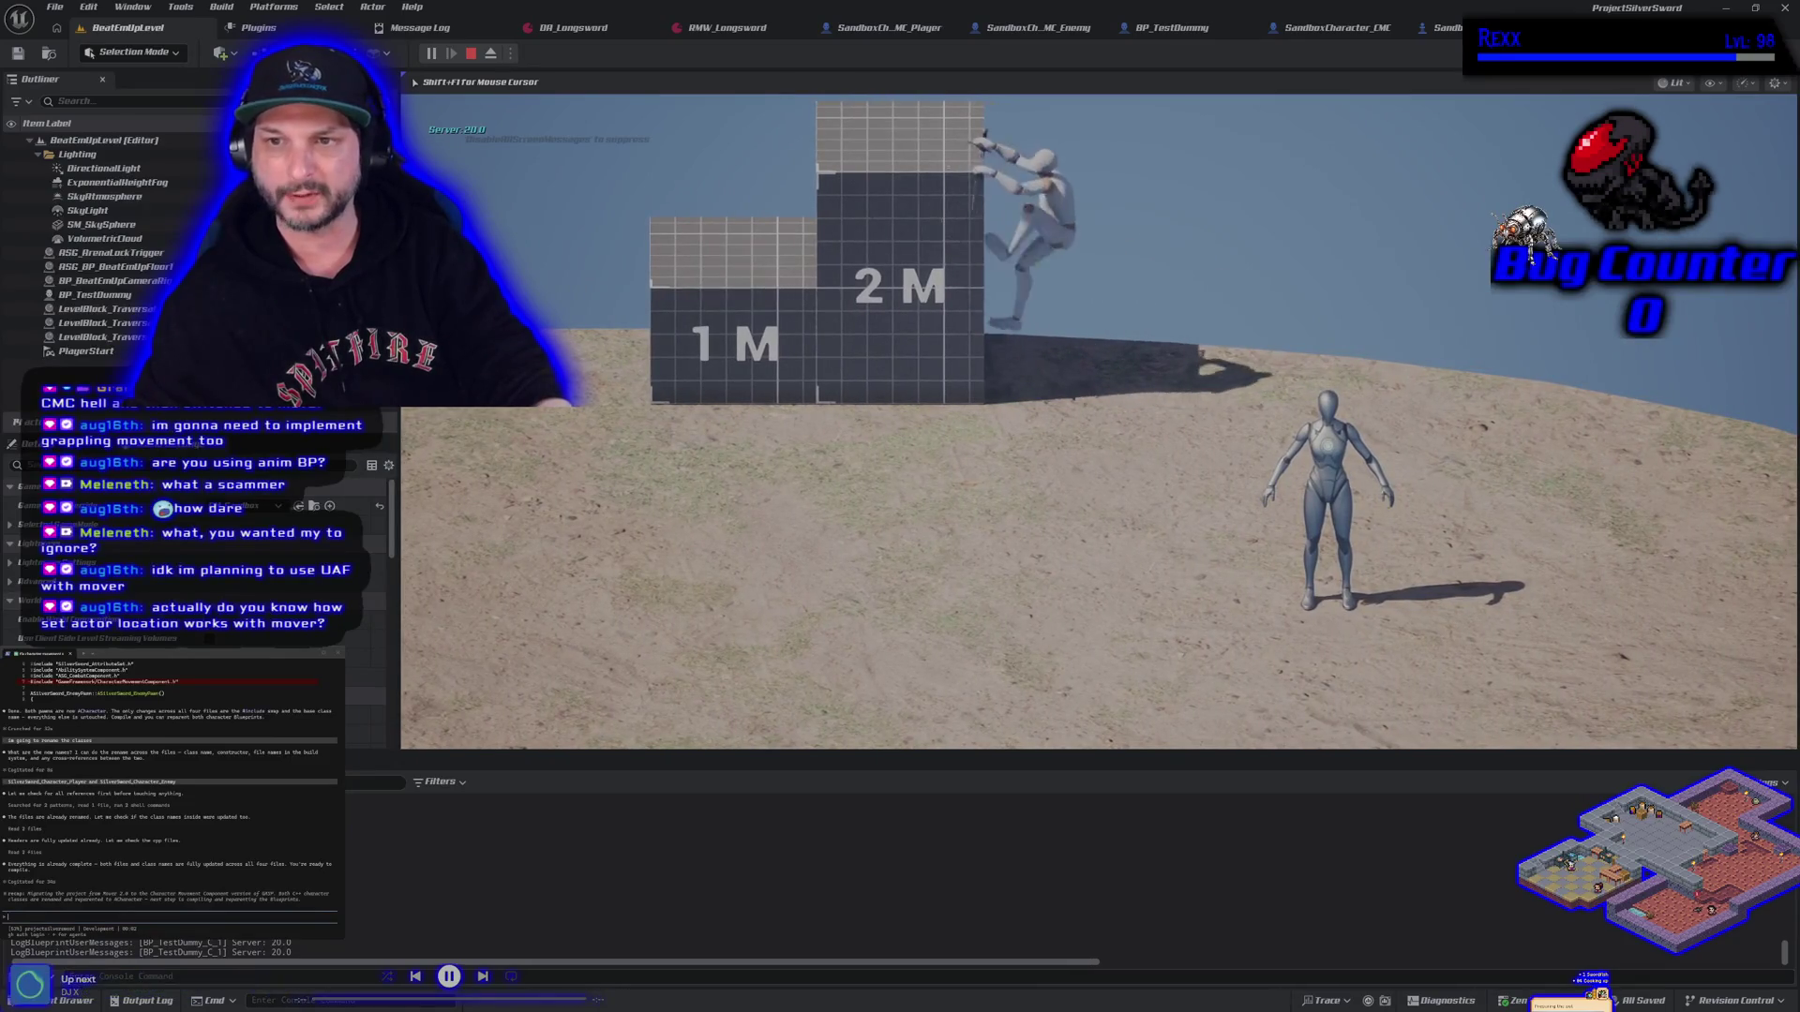
{"action": "key", "text": "s"}
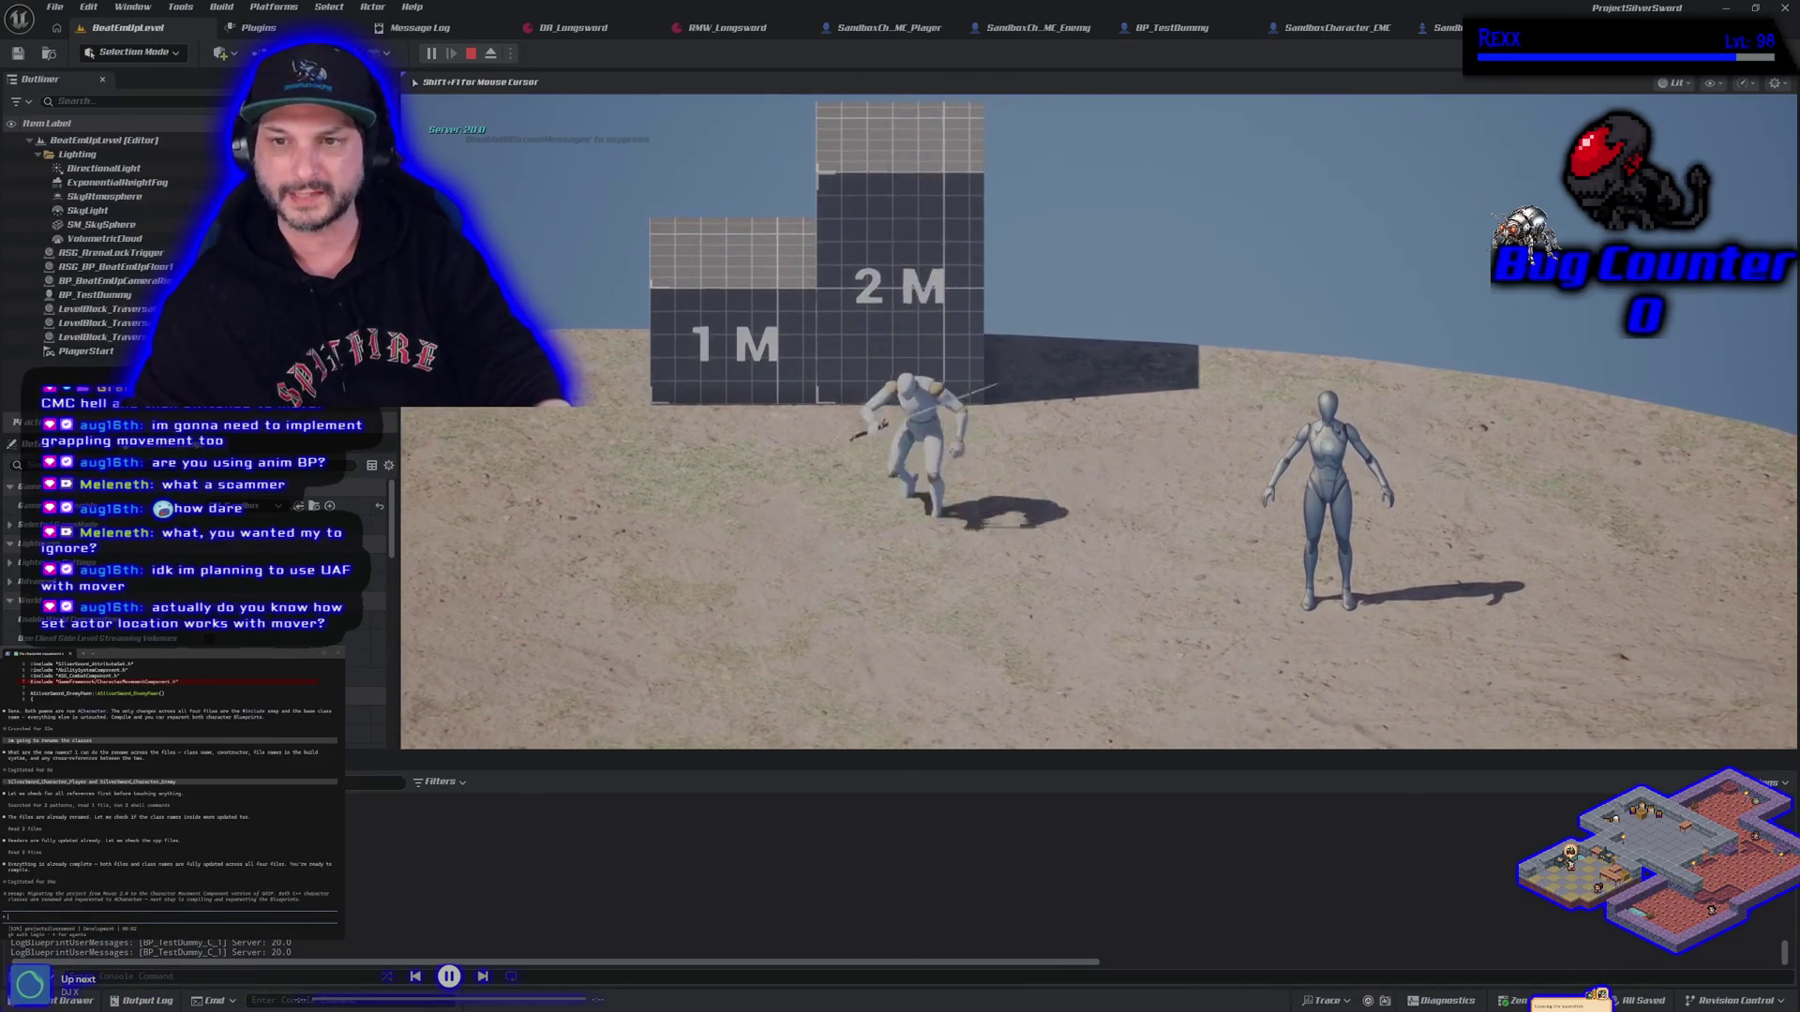
{"action": "key", "text": "w"}
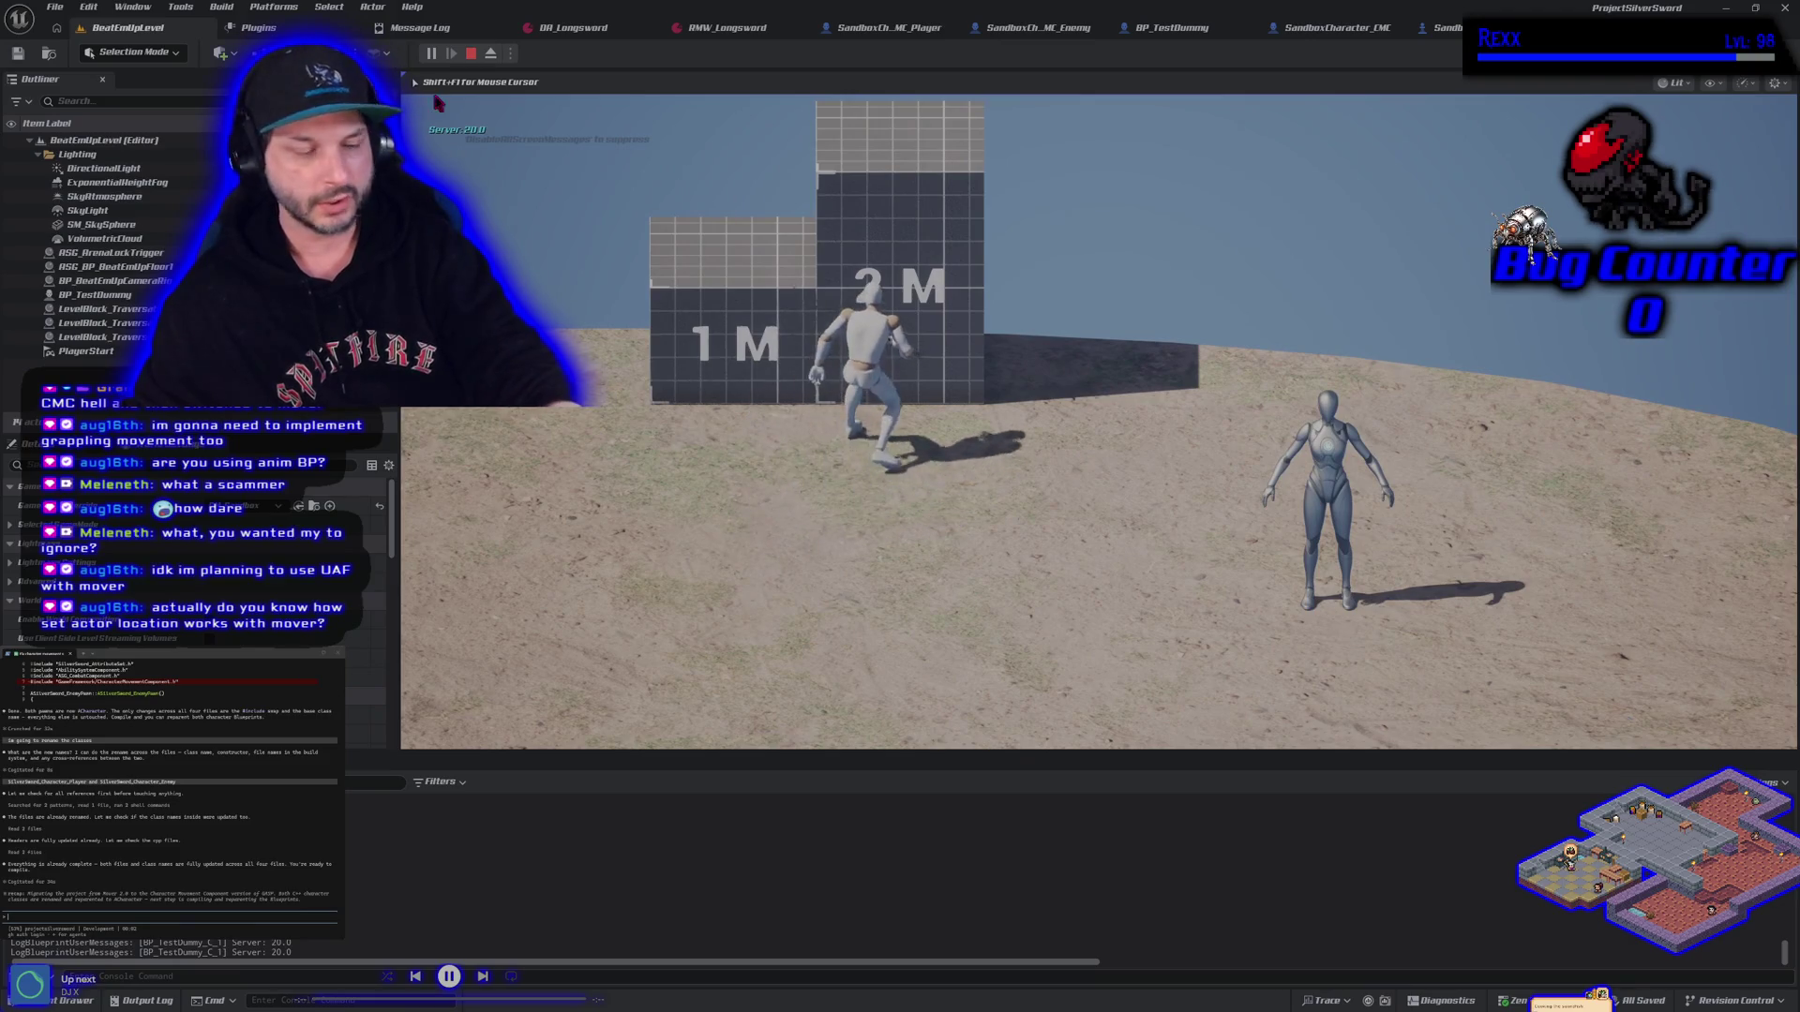
{"action": "key", "text": "Escape"}
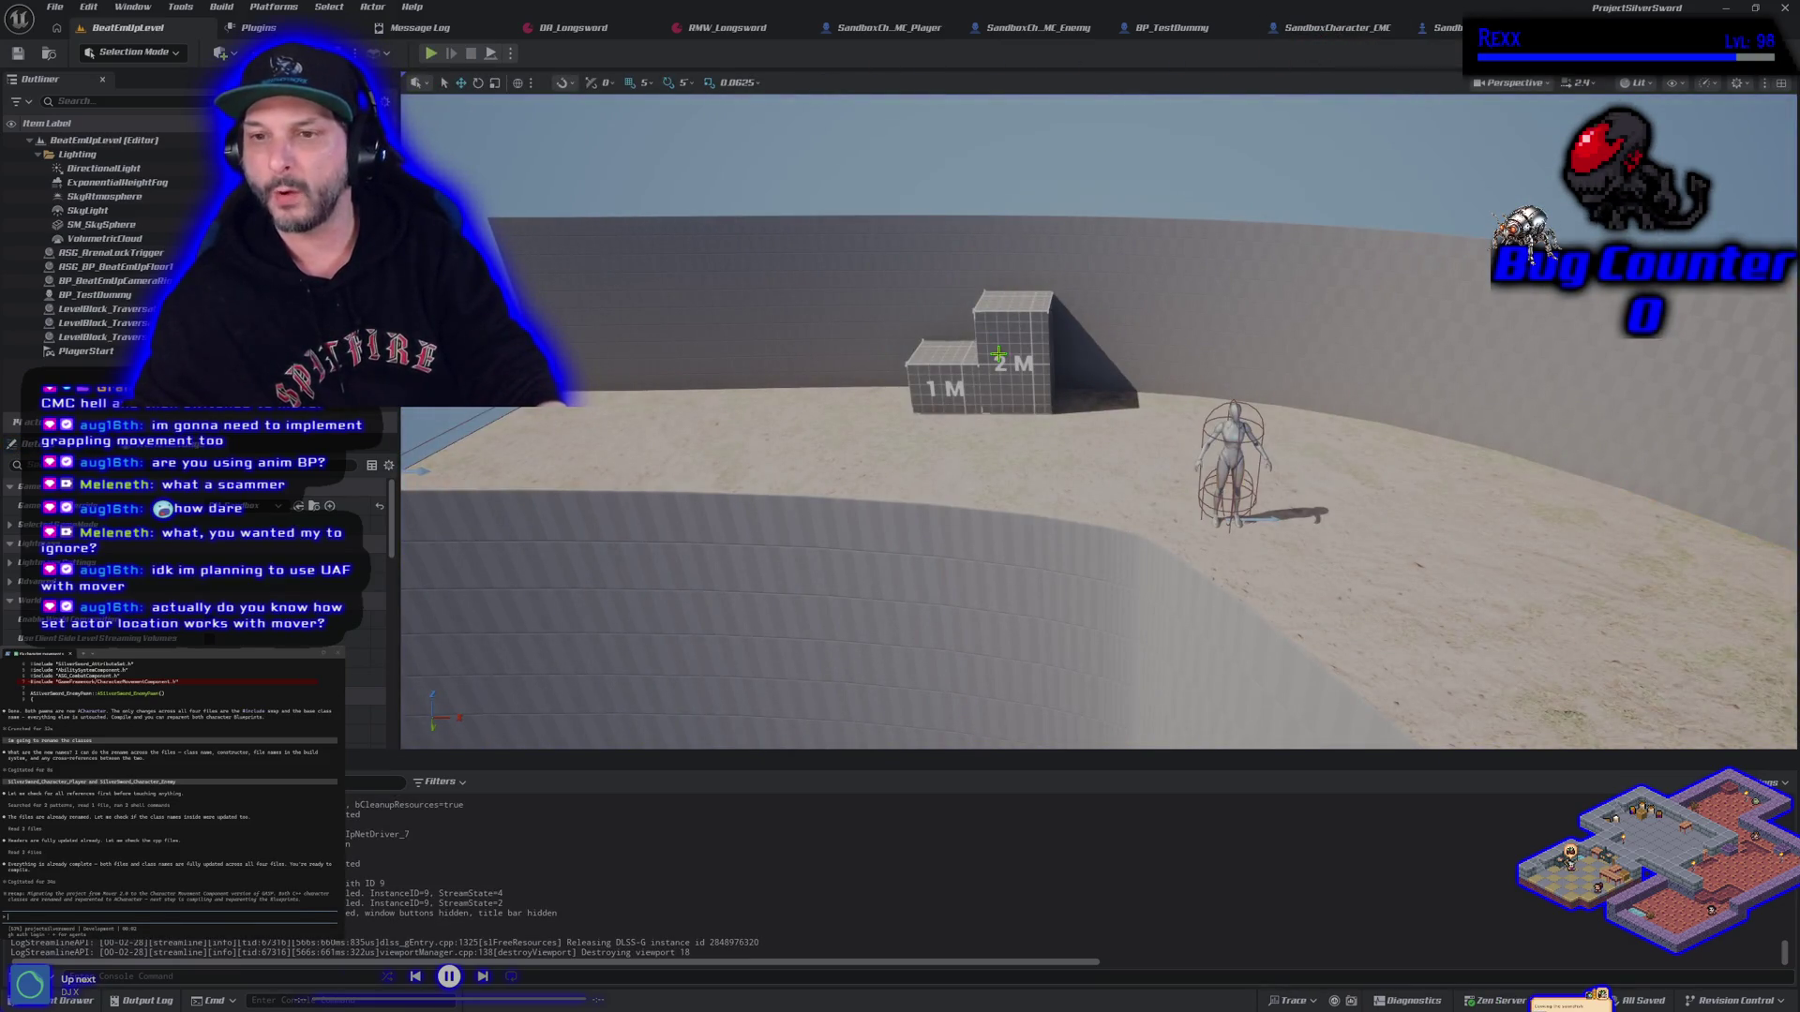
{"action": "left_click", "coordinate": [1322, 30]}
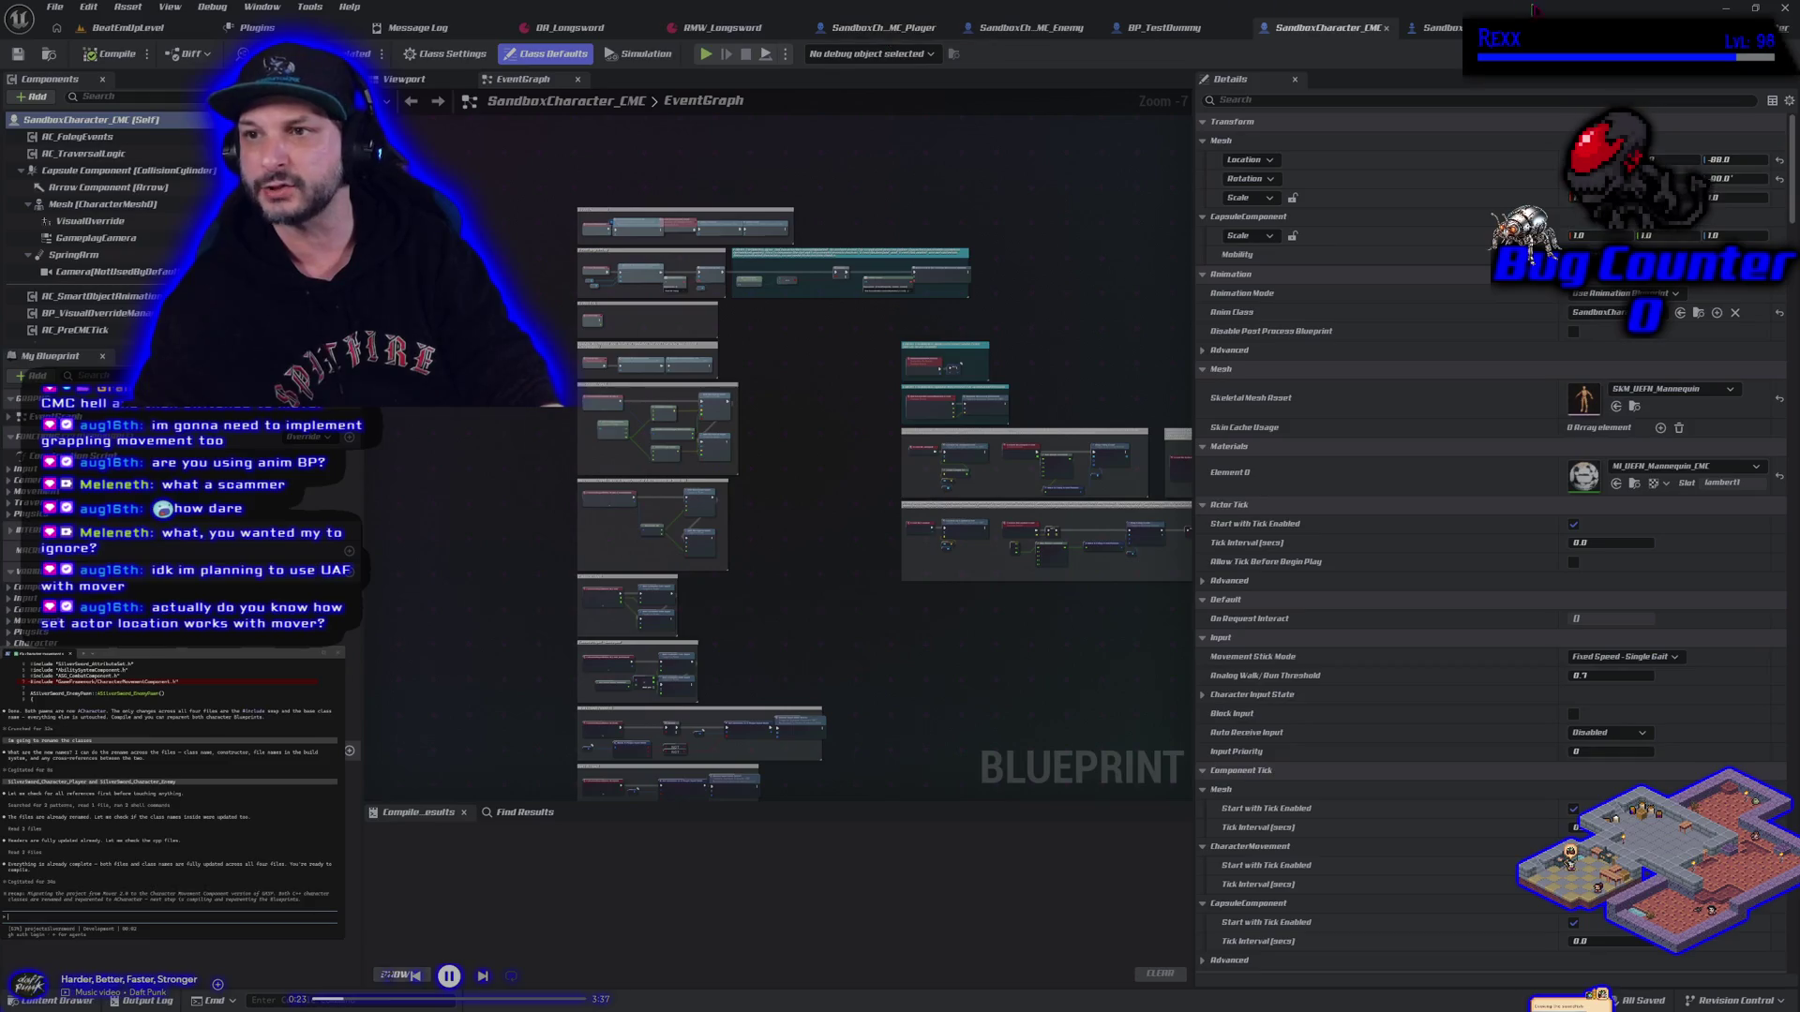
Reposition the Set Actor Rotation node and rotation comment box in SandboxCharacter_Mover, then save it
{"action": "left_click", "coordinate": [1448, 29]}
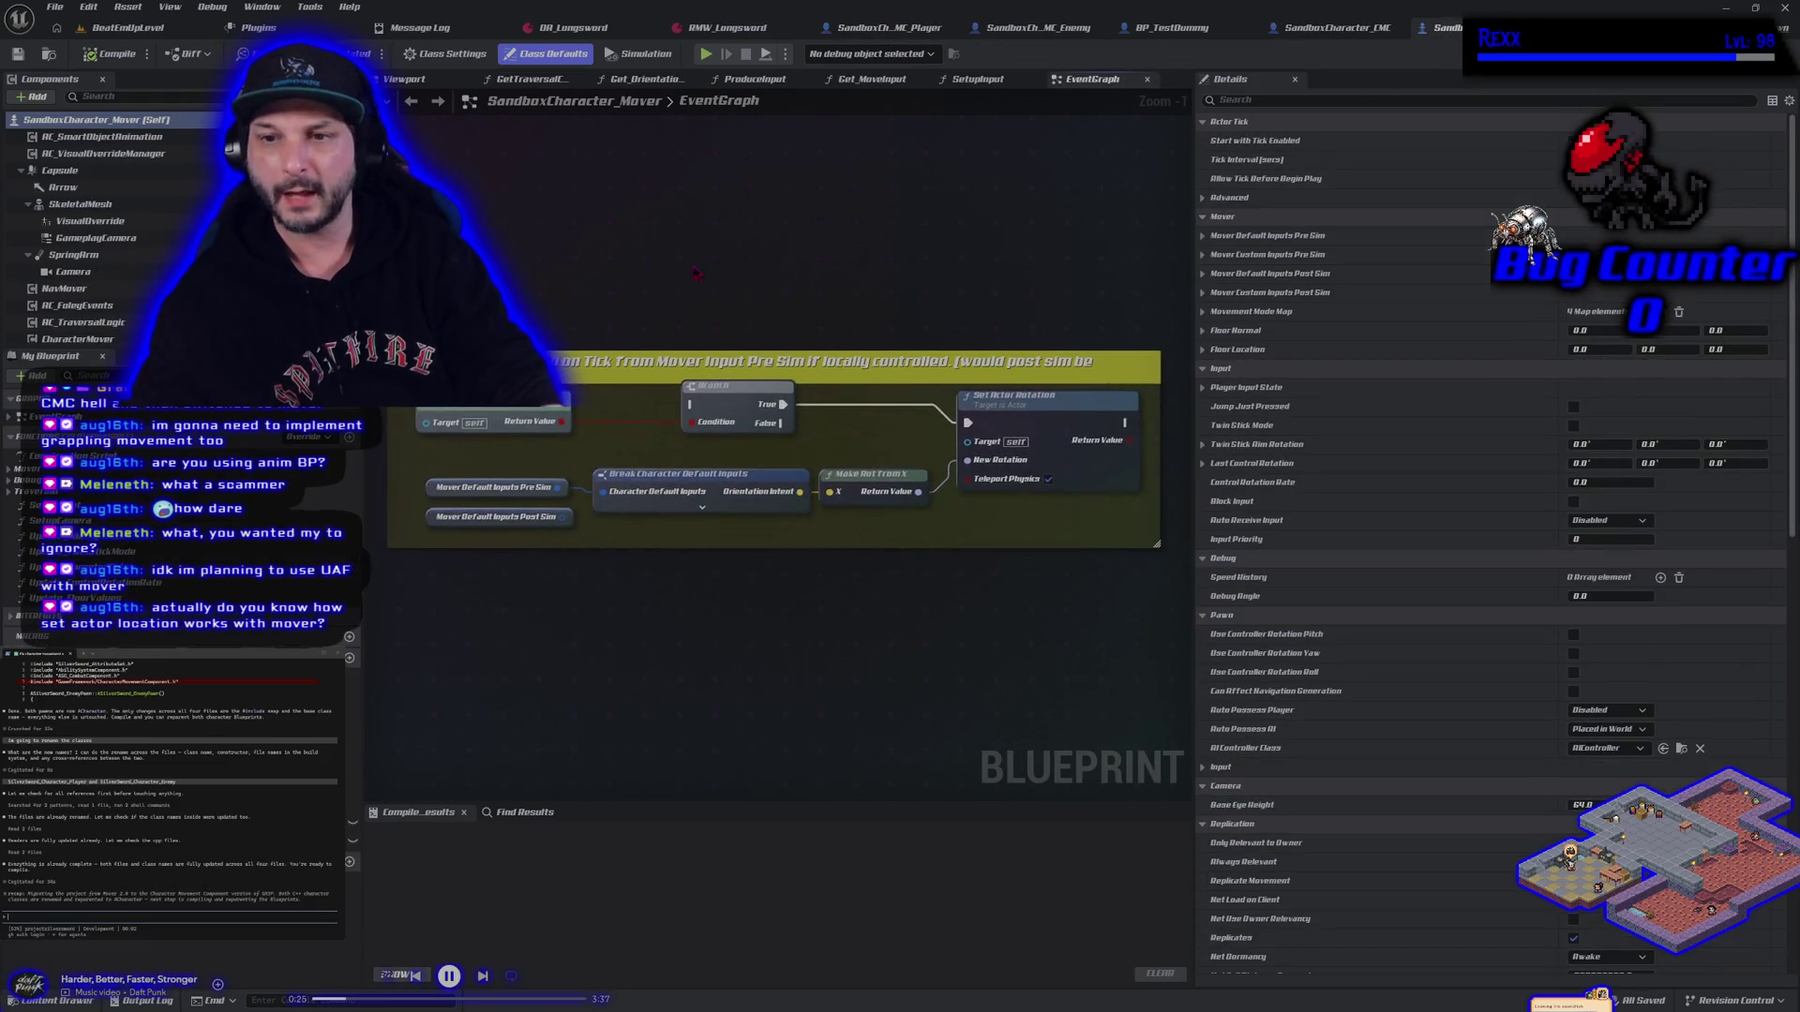
{"action": "left_click_drag", "start_coordinate": [1072, 421], "coordinate": [1026, 386]}
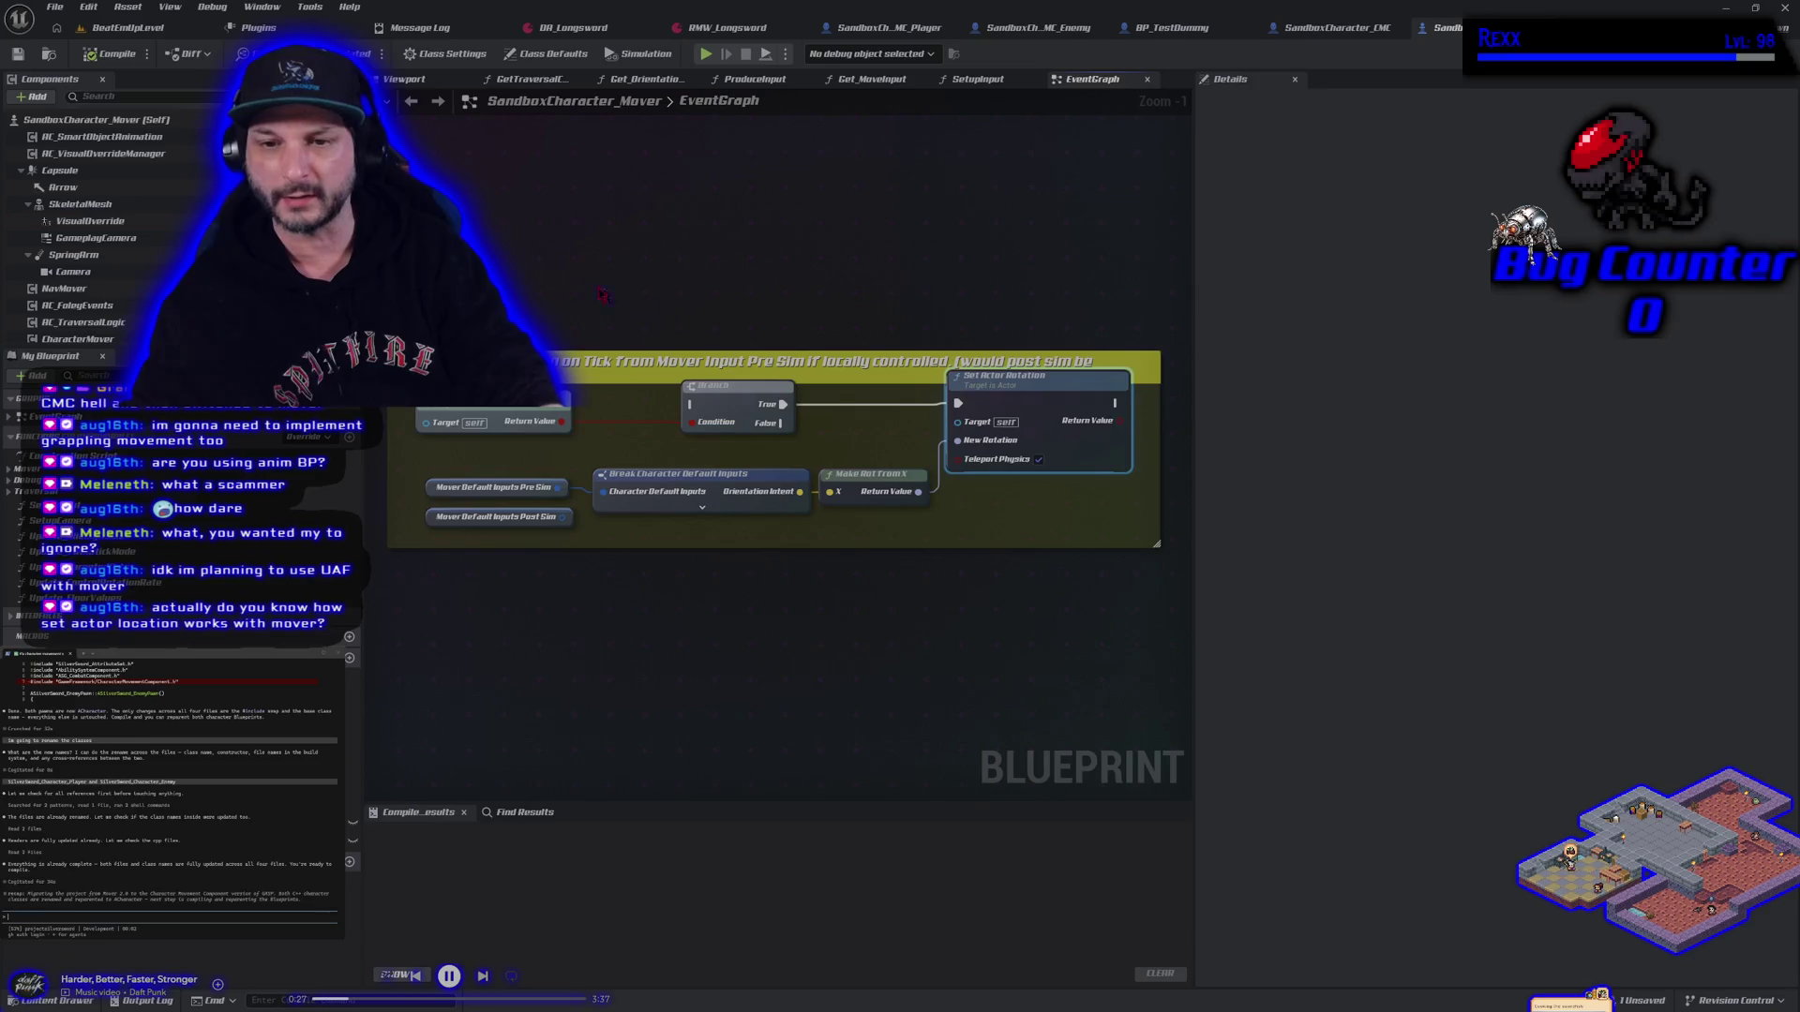
{"action": "left_click_drag", "start_coordinate": [604, 296], "coordinate": [908, 596]}
{"action": "left_click_drag", "start_coordinate": [538, 183], "coordinate": [1034, 582]}
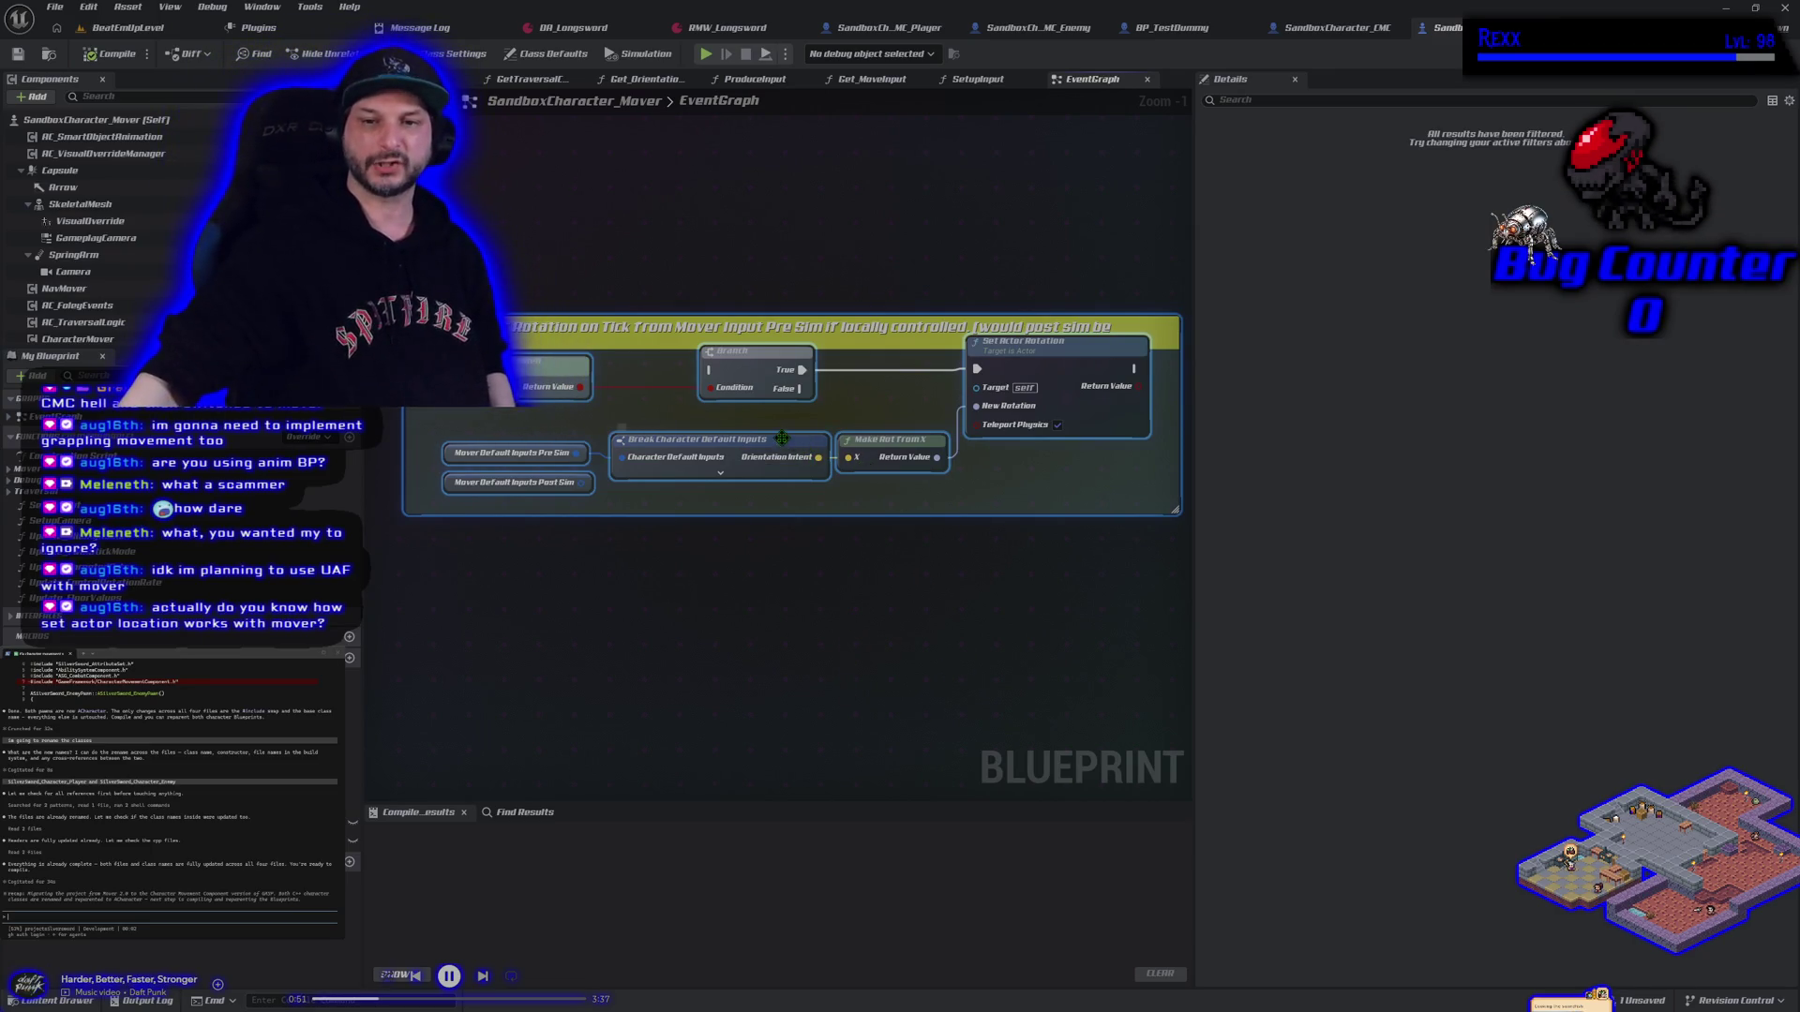
{"action": "left_click", "coordinate": [782, 439]}
{"action": "left_click", "coordinate": [891, 441]}
{"action": "left_click", "coordinate": [1083, 406]}
{"action": "left_click_drag", "start_coordinate": [1072, 549], "coordinate": [1066, 558]}
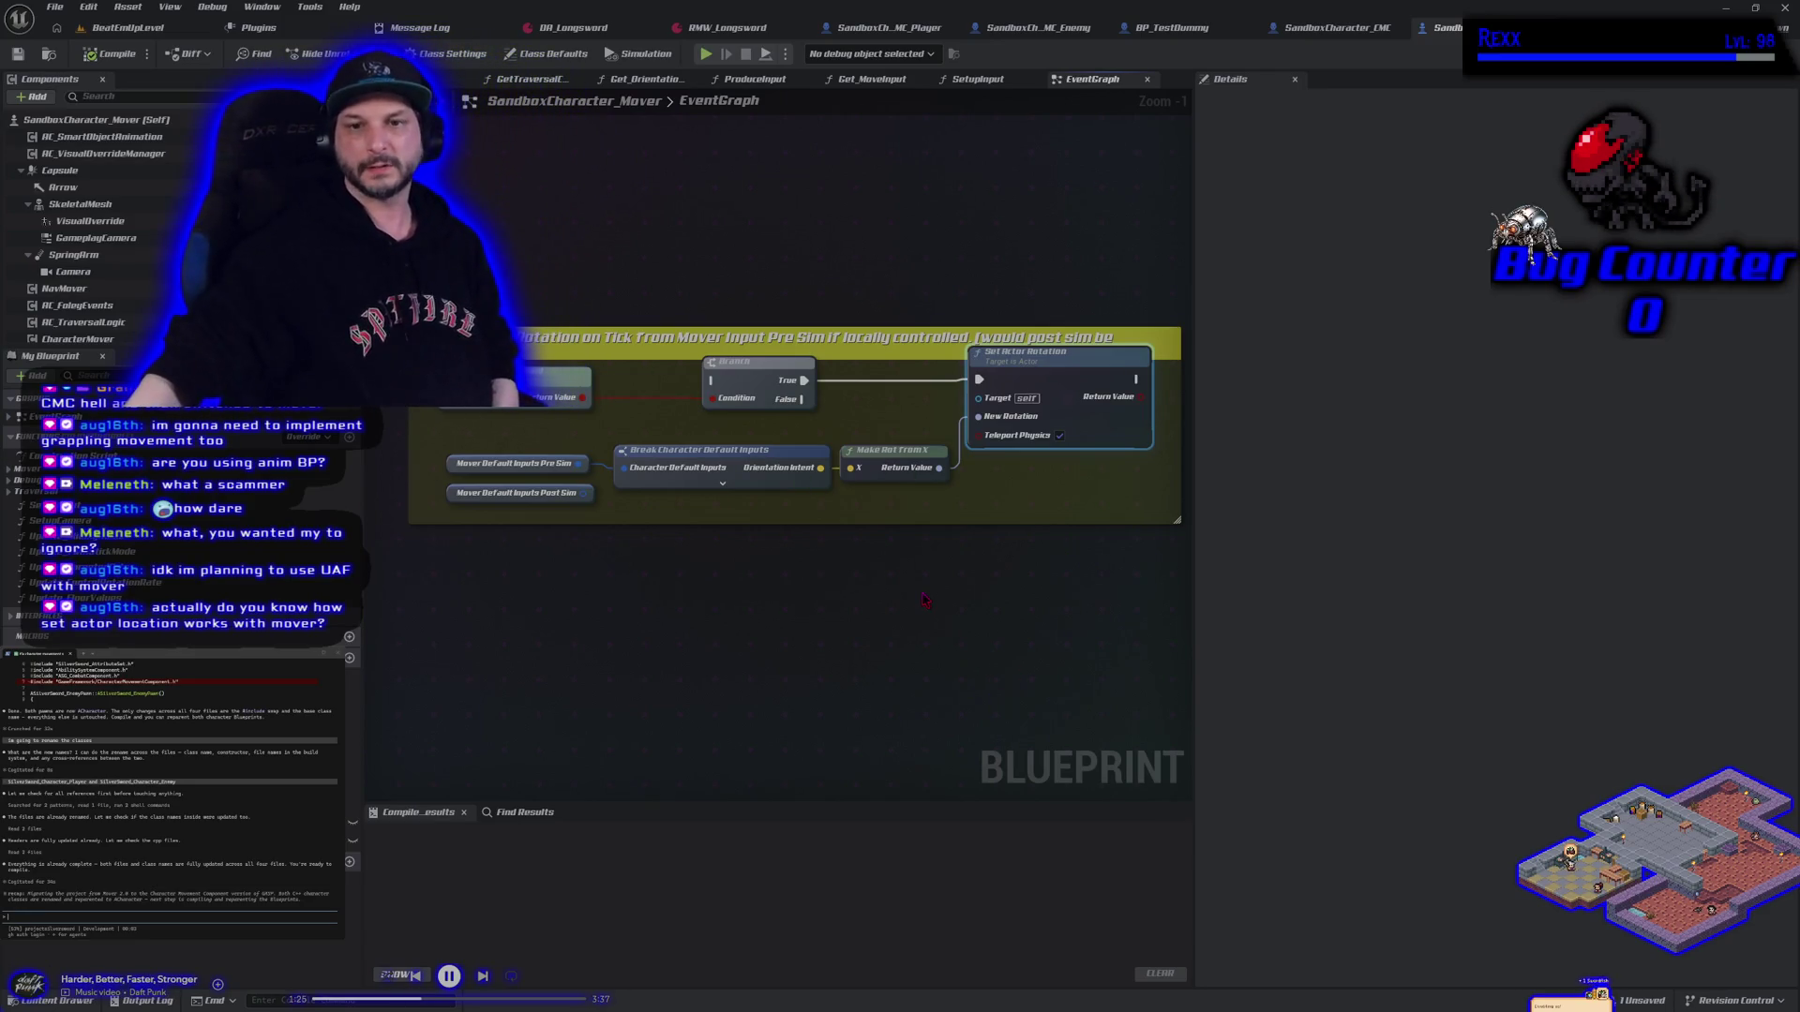
{"action": "scroll", "coordinate": [1064, 558], "scroll_direction": "down", "scroll_amount": 3}
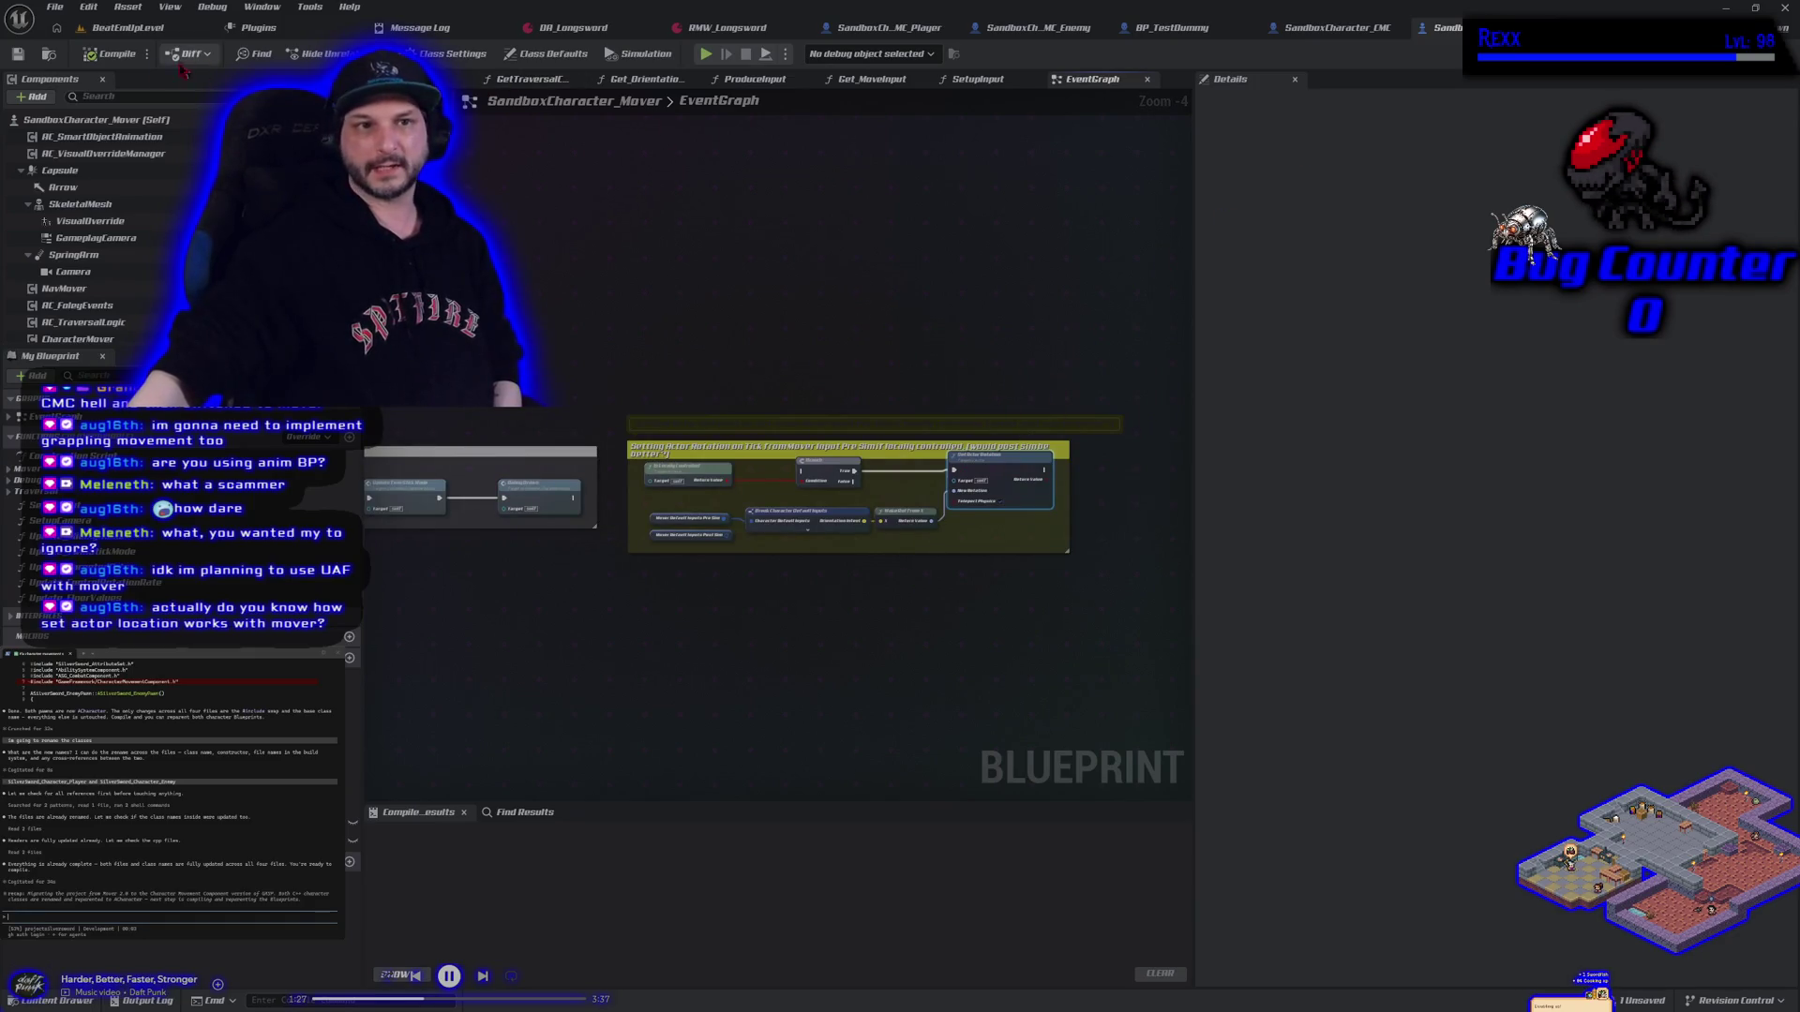
{"action": "key", "text": "ctrl+s"}
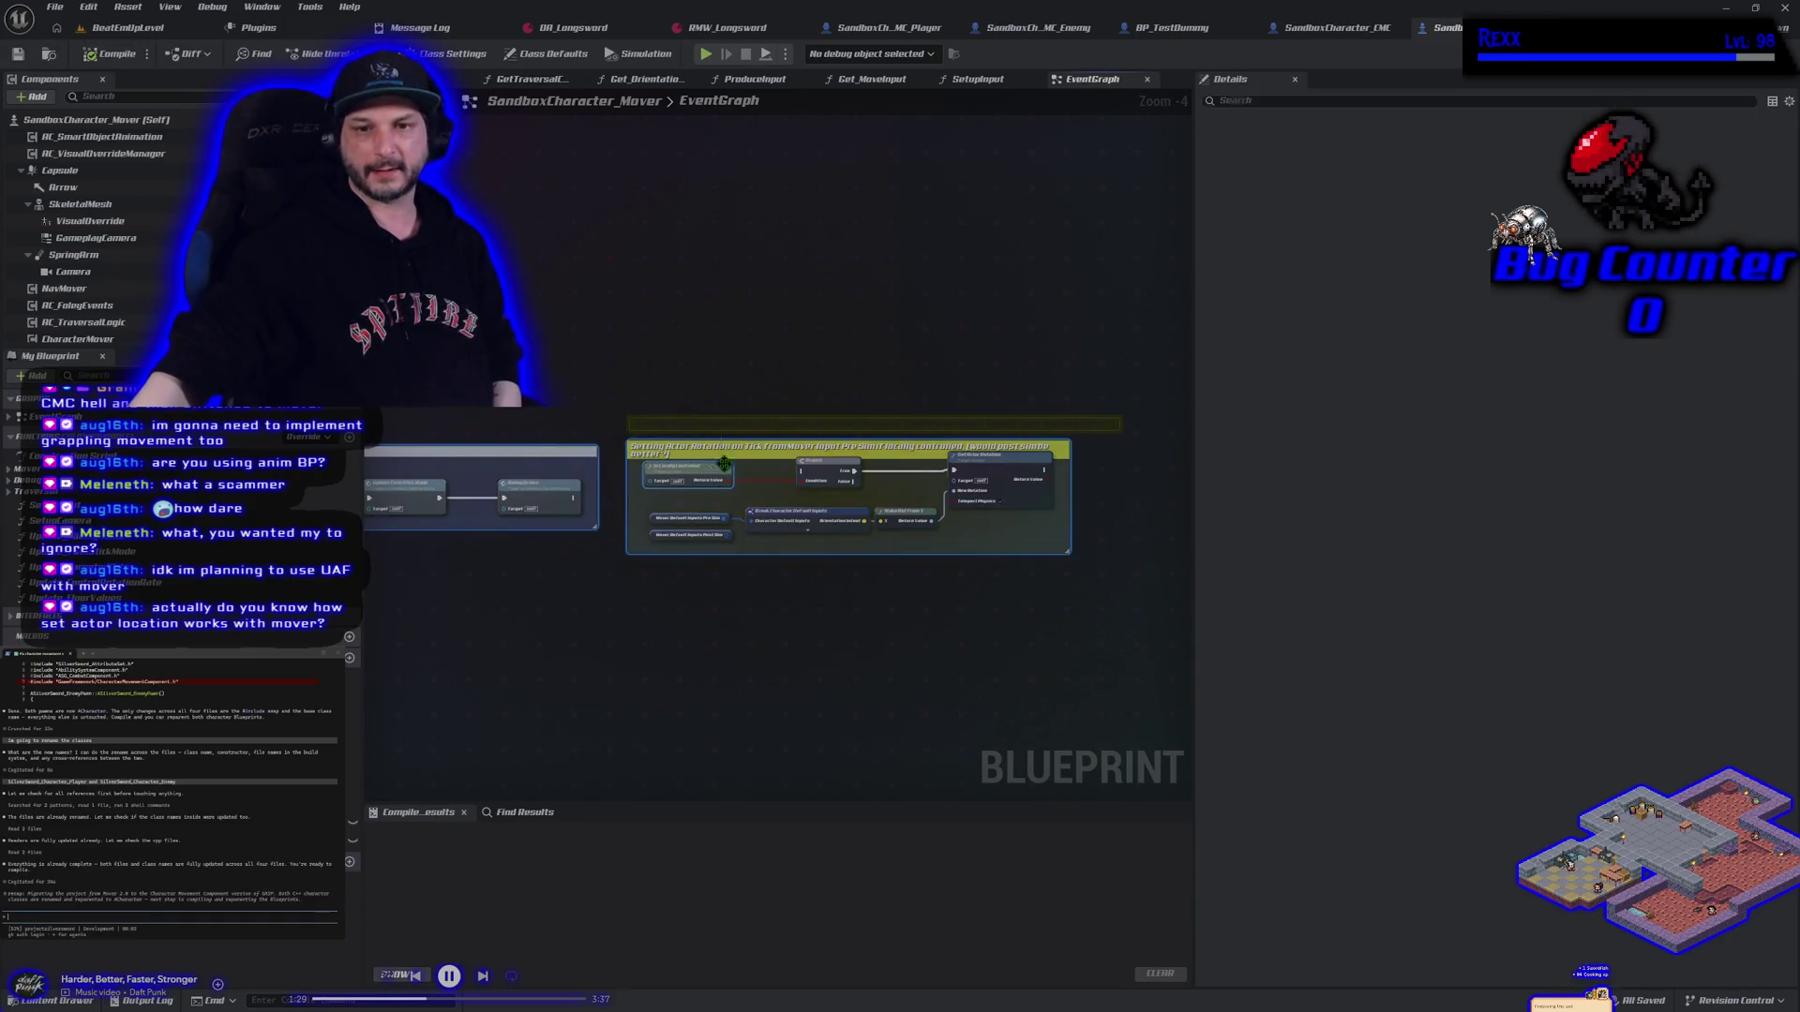
Select the yellow comment group, then move to SandboxCharacter_CMC and pan to its upper-left graph
{"action": "left_click_drag", "start_coordinate": [621, 303], "coordinate": [1137, 593]}
{"action": "left_click", "coordinate": [1331, 27]}
{"action": "left_click_drag", "start_coordinate": [812, 636], "coordinate": [627, 533]}
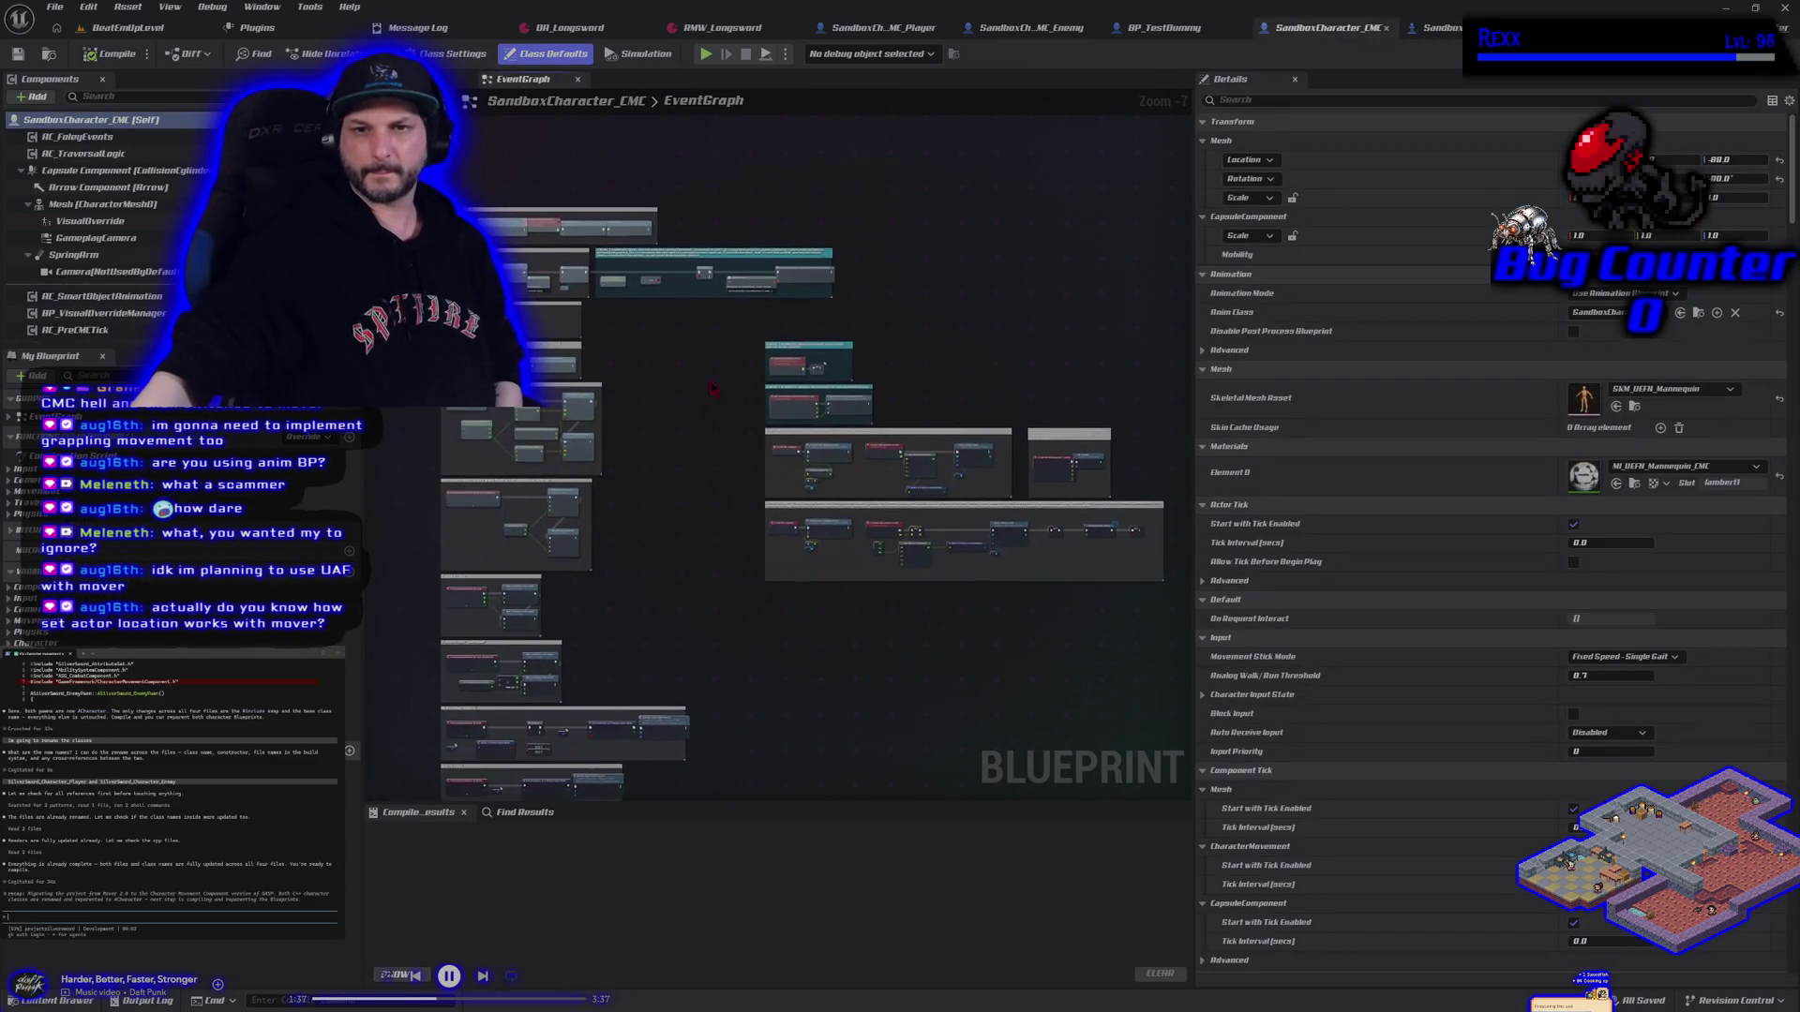
Zoom the CMC graph, then switch to the SandboxCharacter_CMC_Player event graph
{"action": "scroll", "coordinate": [683, 413], "scroll_direction": "up", "scroll_amount": 4}
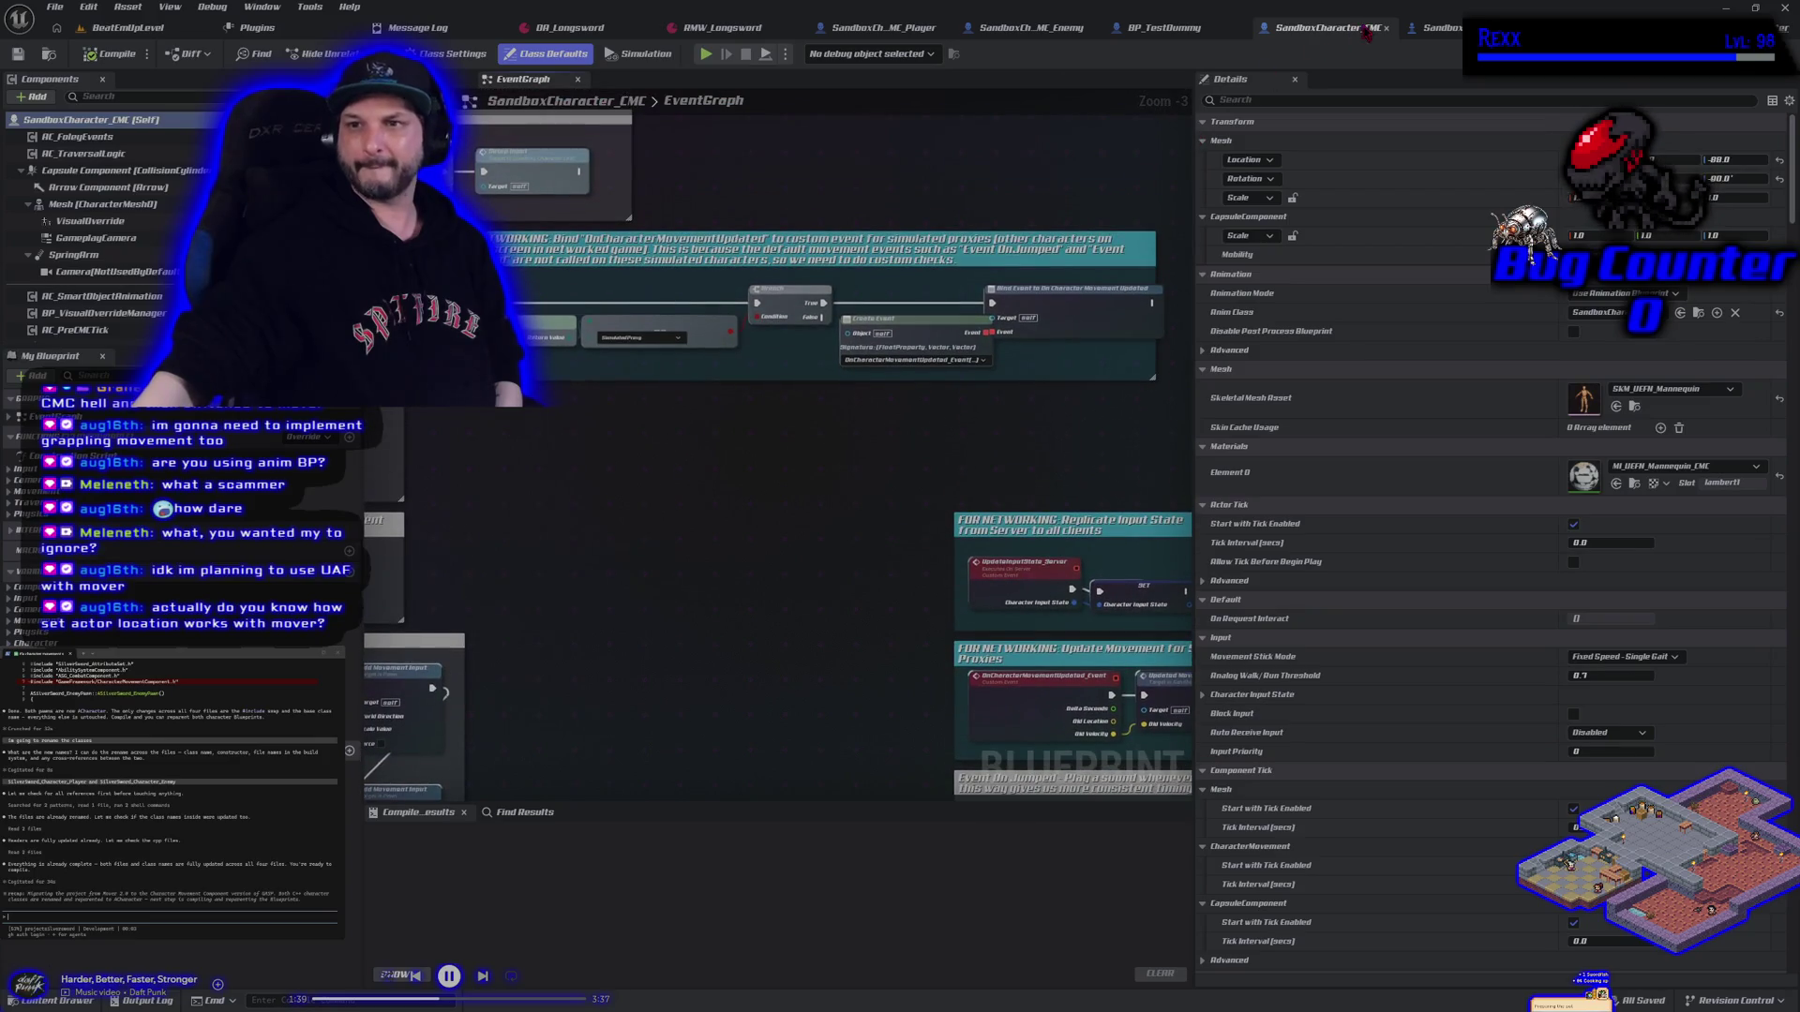
{"action": "left_click", "coordinate": [847, 28]}
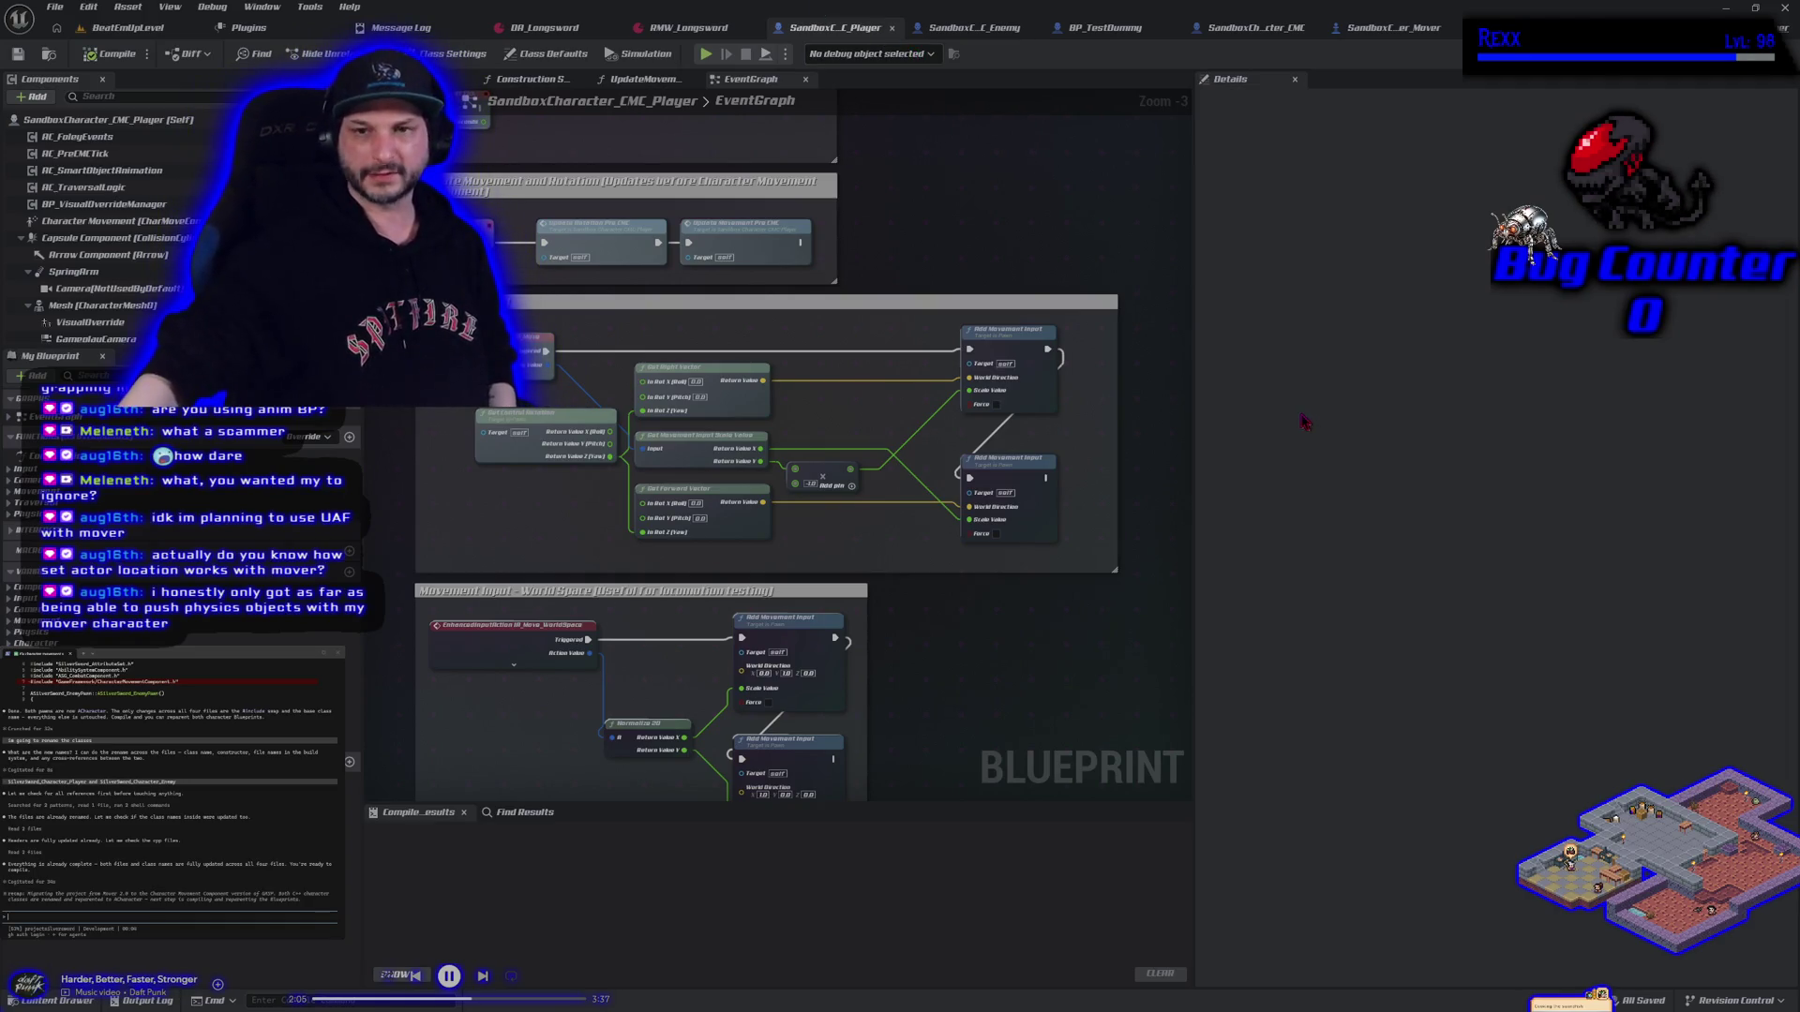
Look over the CMC player's movement-input nodes and pan across its node groups
{"action": "mouse_move", "coordinate": [988, 695]}
{"action": "left_mouse_down"}
{"action": "mouse_move", "coordinate": [985, 510]}
{"action": "mouse_move", "coordinate": [936, 651]}
{"action": "mouse_move", "coordinate": [961, 605]}
{"action": "left_mouse_up"}
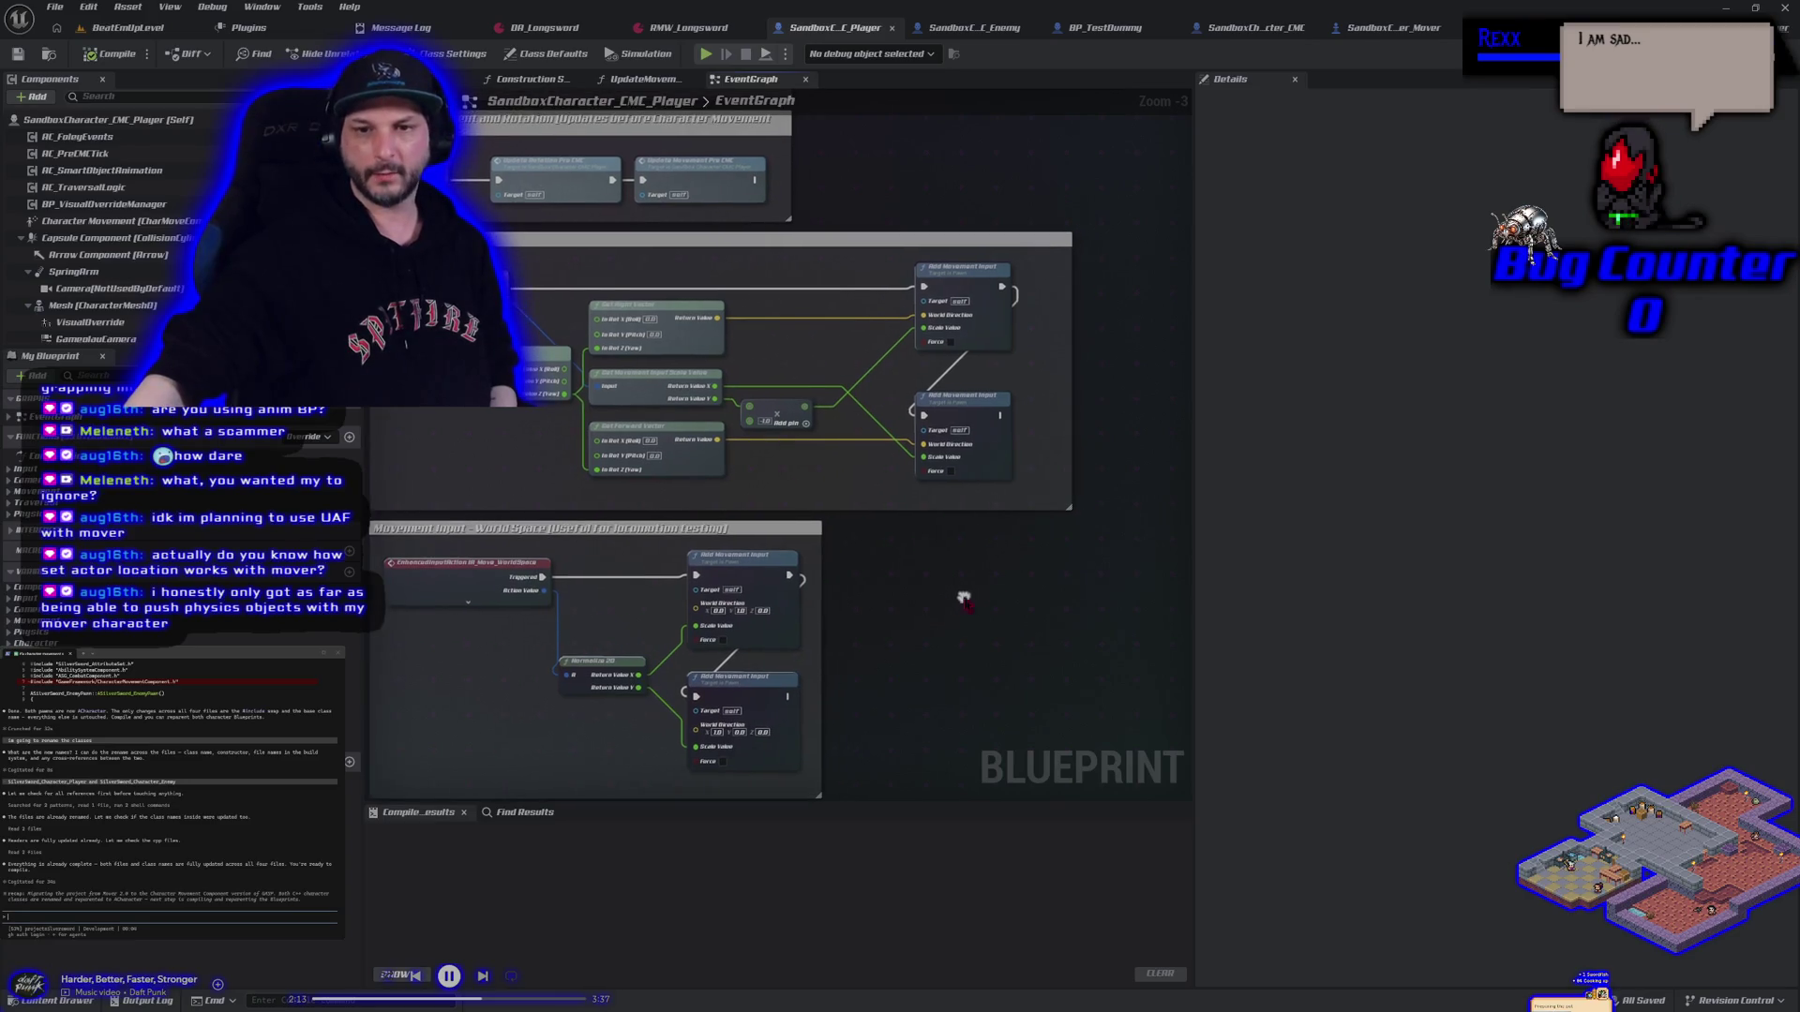
{"action": "scroll", "coordinate": [965, 594], "scroll_direction": "down", "scroll_amount": 3}
{"action": "scroll", "coordinate": [937, 598], "scroll_direction": "up", "scroll_amount": 2}
{"action": "scroll", "coordinate": [903, 600], "scroll_direction": "down", "scroll_amount": 2}
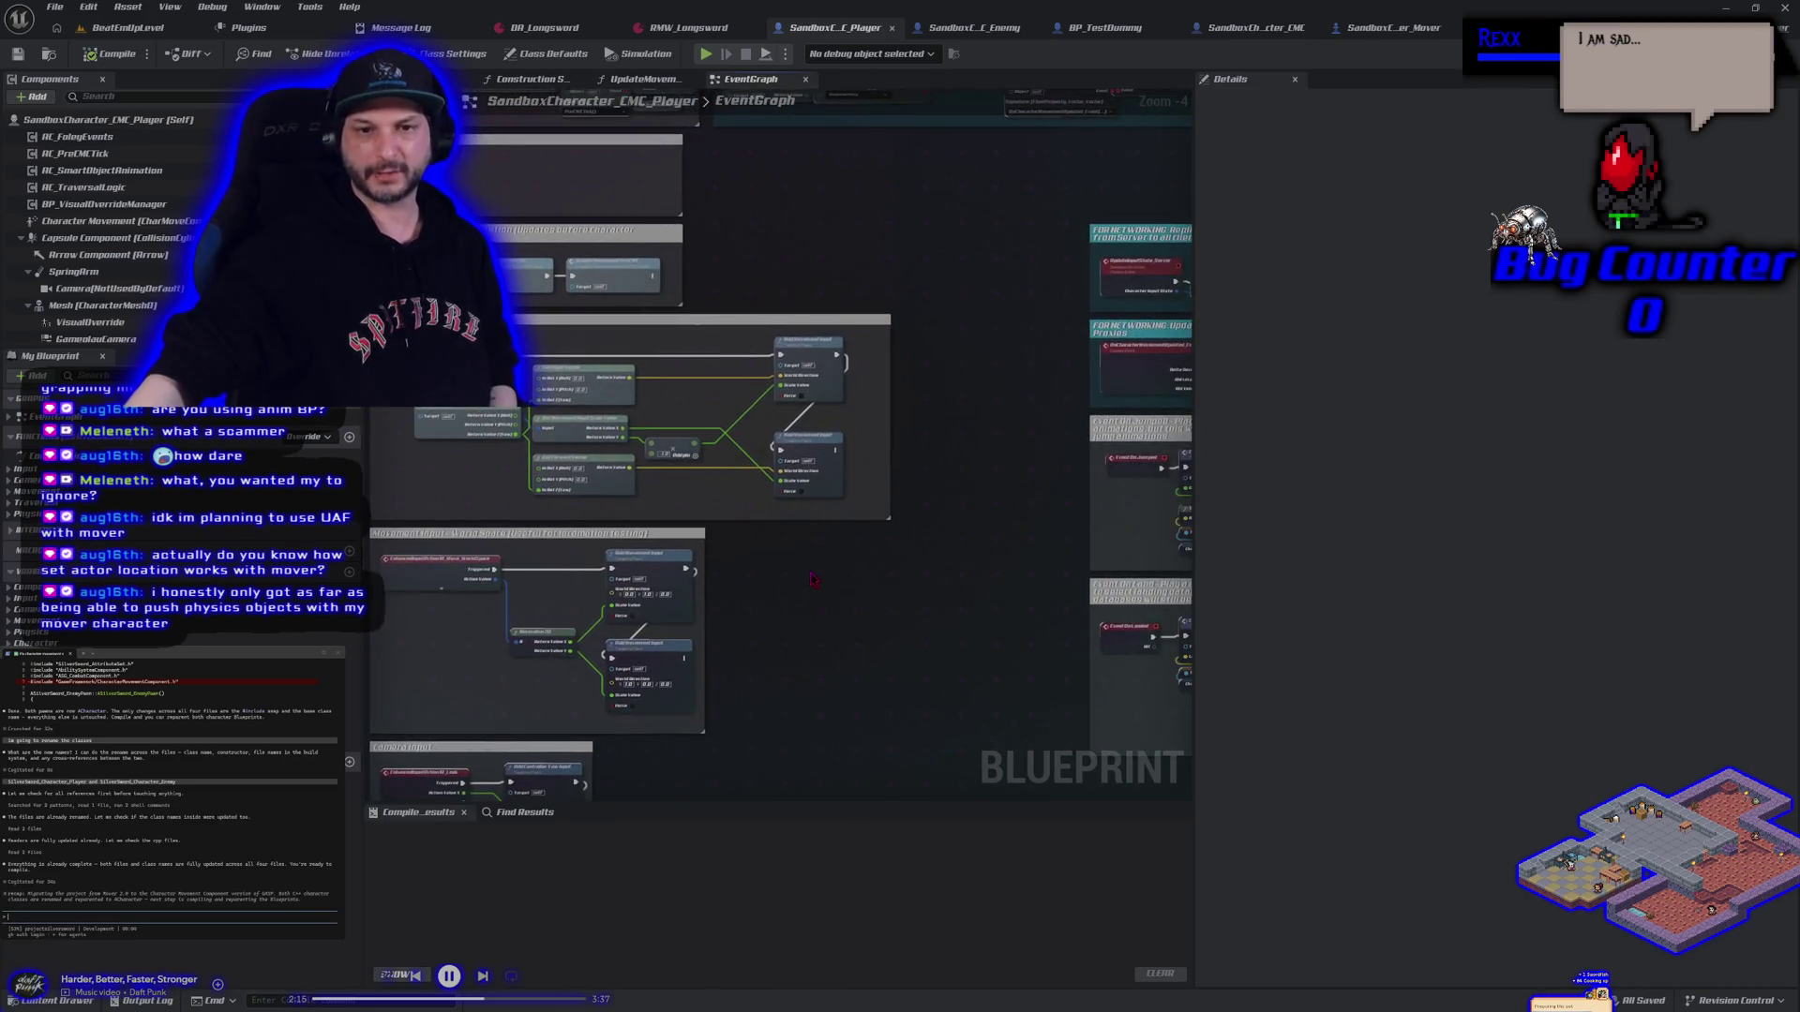
{"action": "left_click_drag", "start_coordinate": [777, 463], "coordinate": [760, 451]}
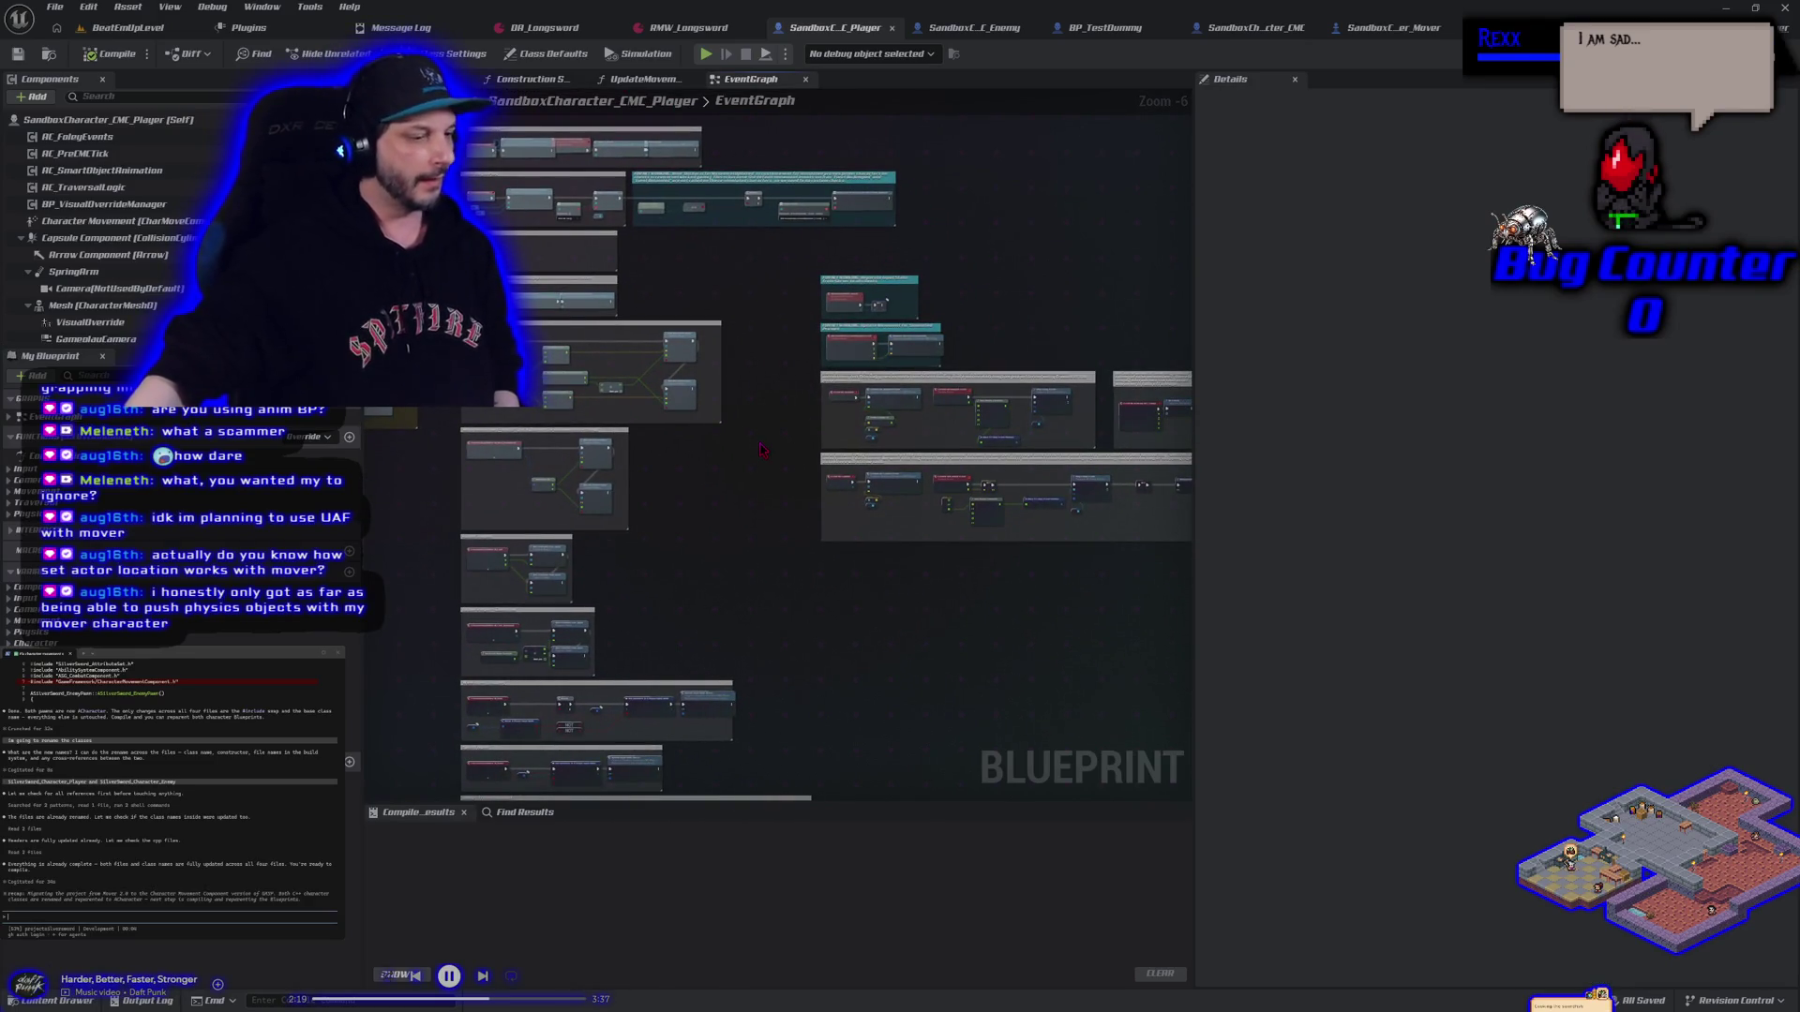
{"action": "left_click_drag", "start_coordinate": [762, 449], "coordinate": [669, 455]}
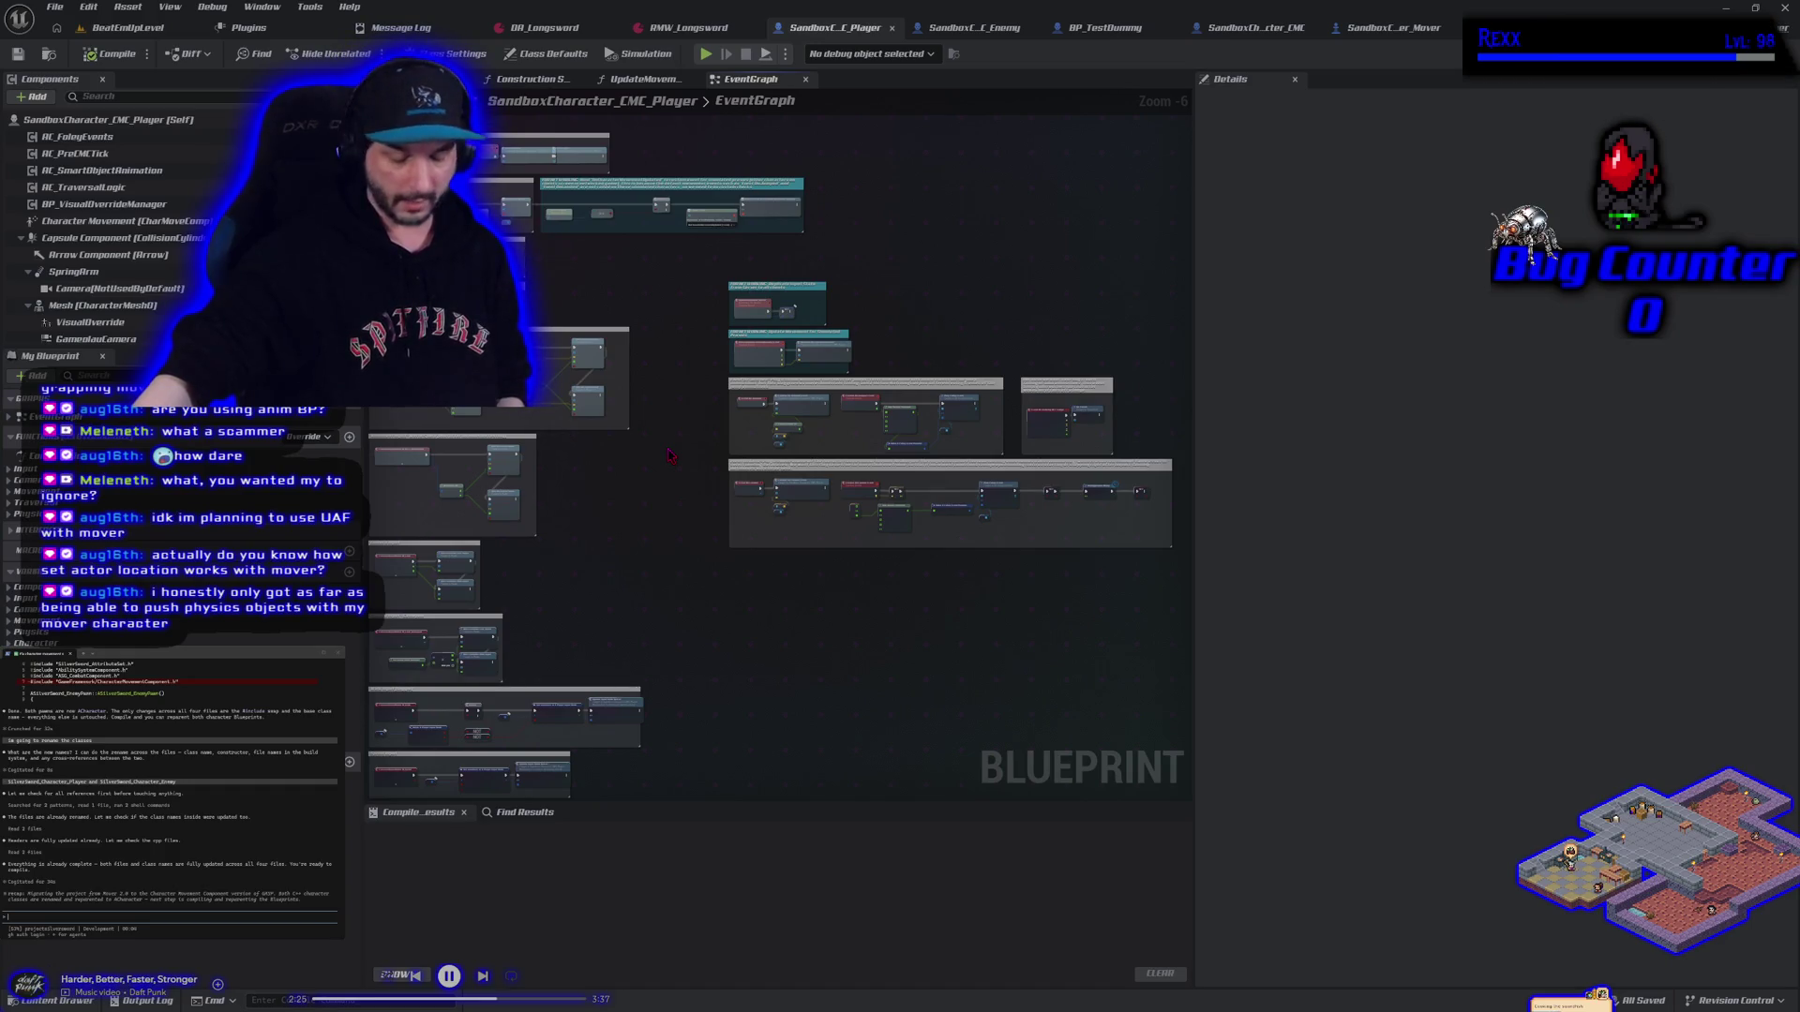
Inspect the lower node groups, then switch to the SandboxCharacter_Mover graph centred on its nodes
{"action": "scroll", "coordinate": [795, 582], "scroll_direction": "up", "scroll_amount": 5}
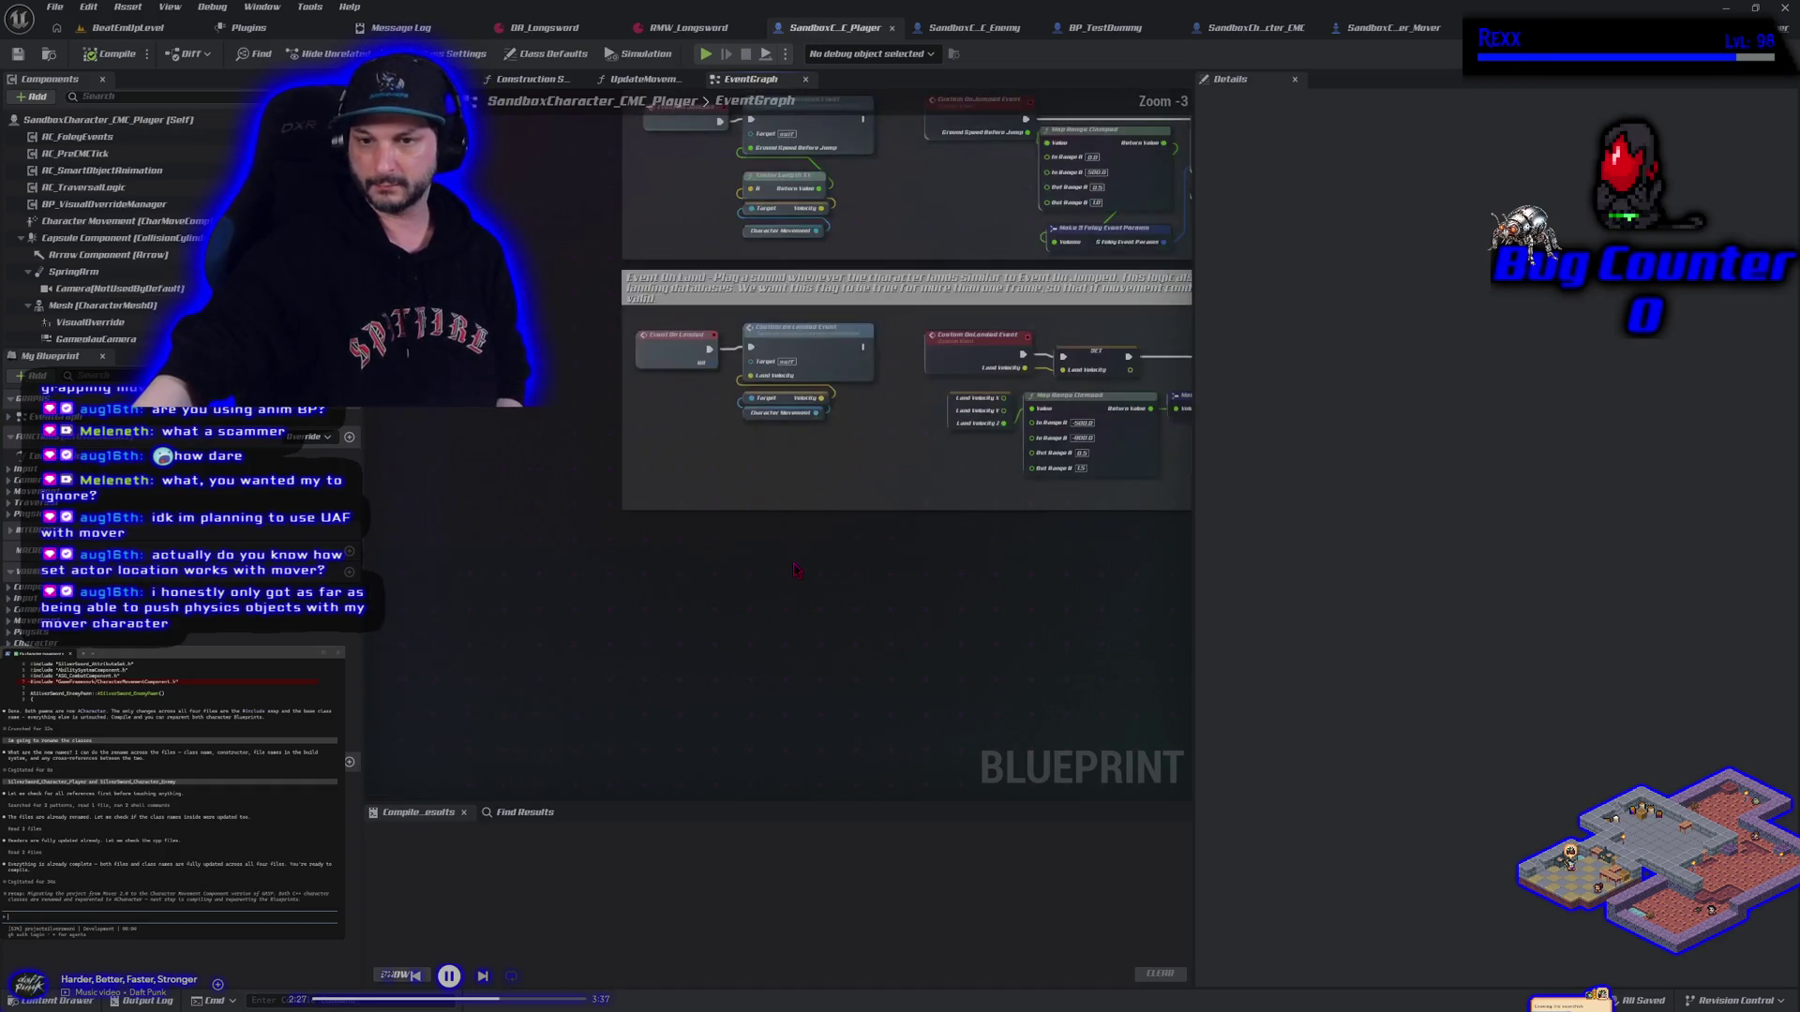
{"action": "scroll", "coordinate": [706, 583], "scroll_direction": "down", "scroll_amount": 8}
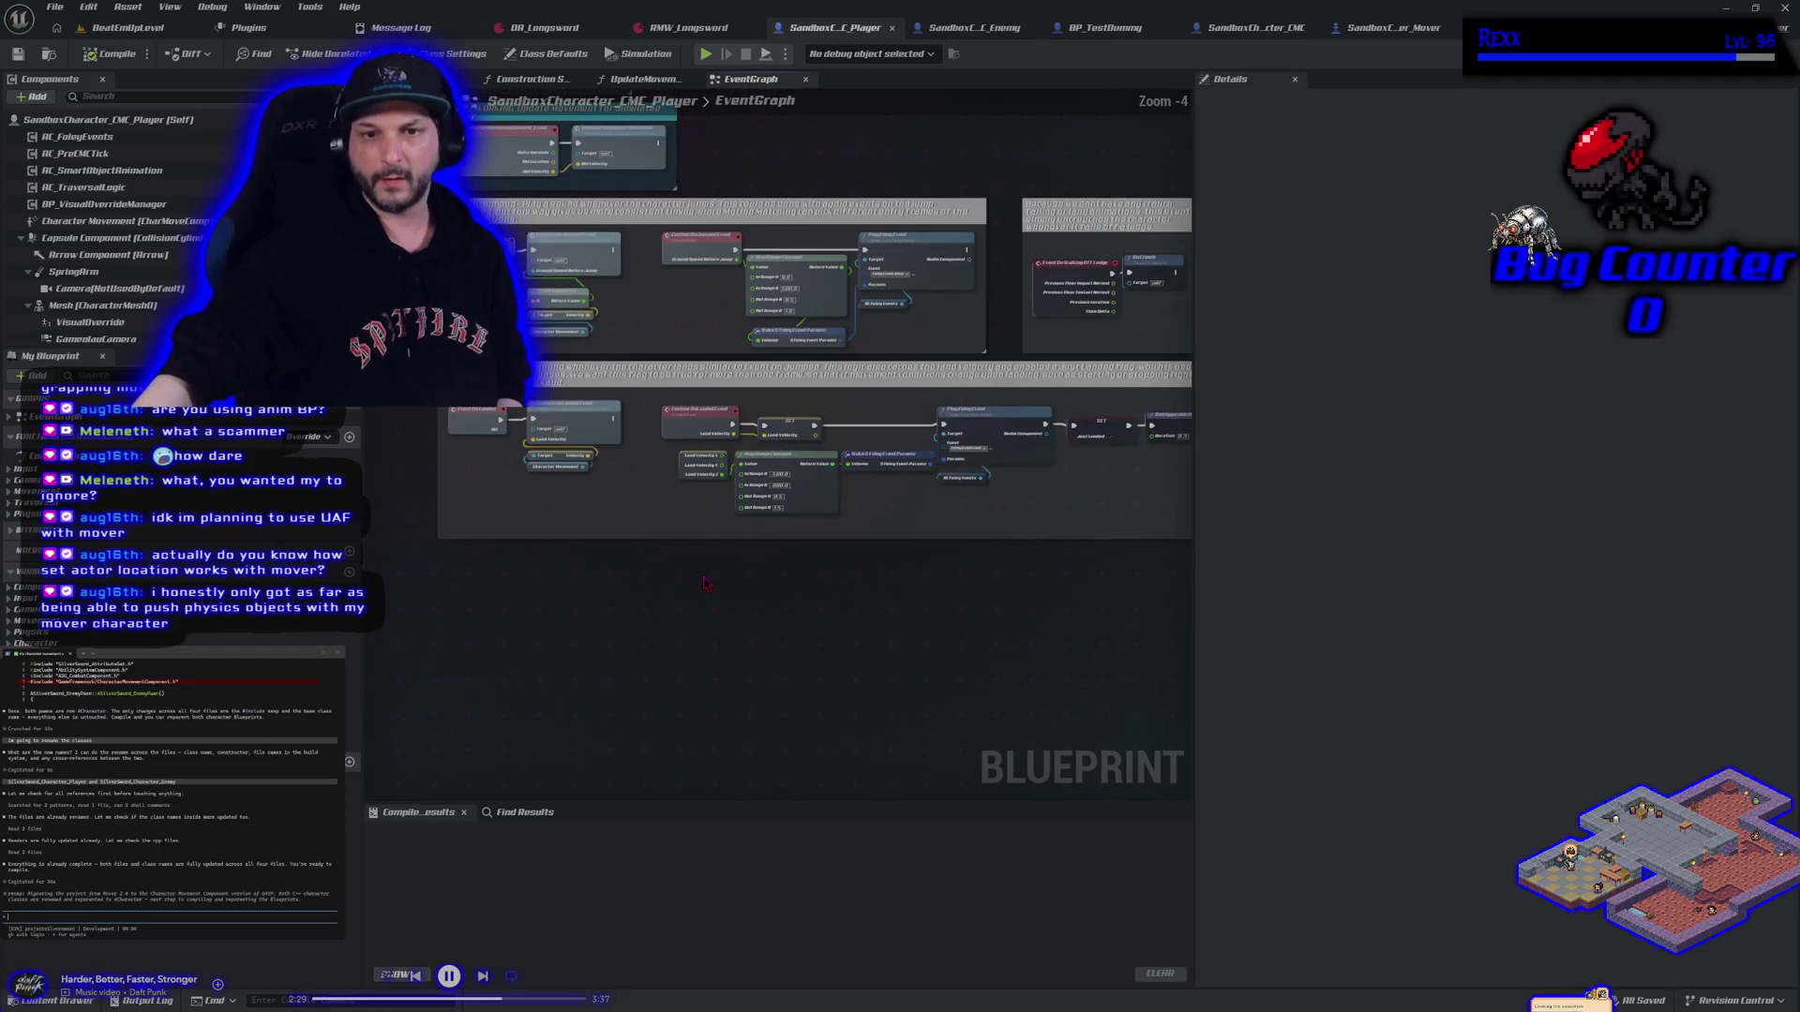
{"action": "mouse_move", "coordinate": [1002, 375]}
{"action": "left_mouse_down"}
{"action": "mouse_move", "coordinate": [922, 470]}
{"action": "mouse_move", "coordinate": [862, 337]}
{"action": "left_mouse_up"}
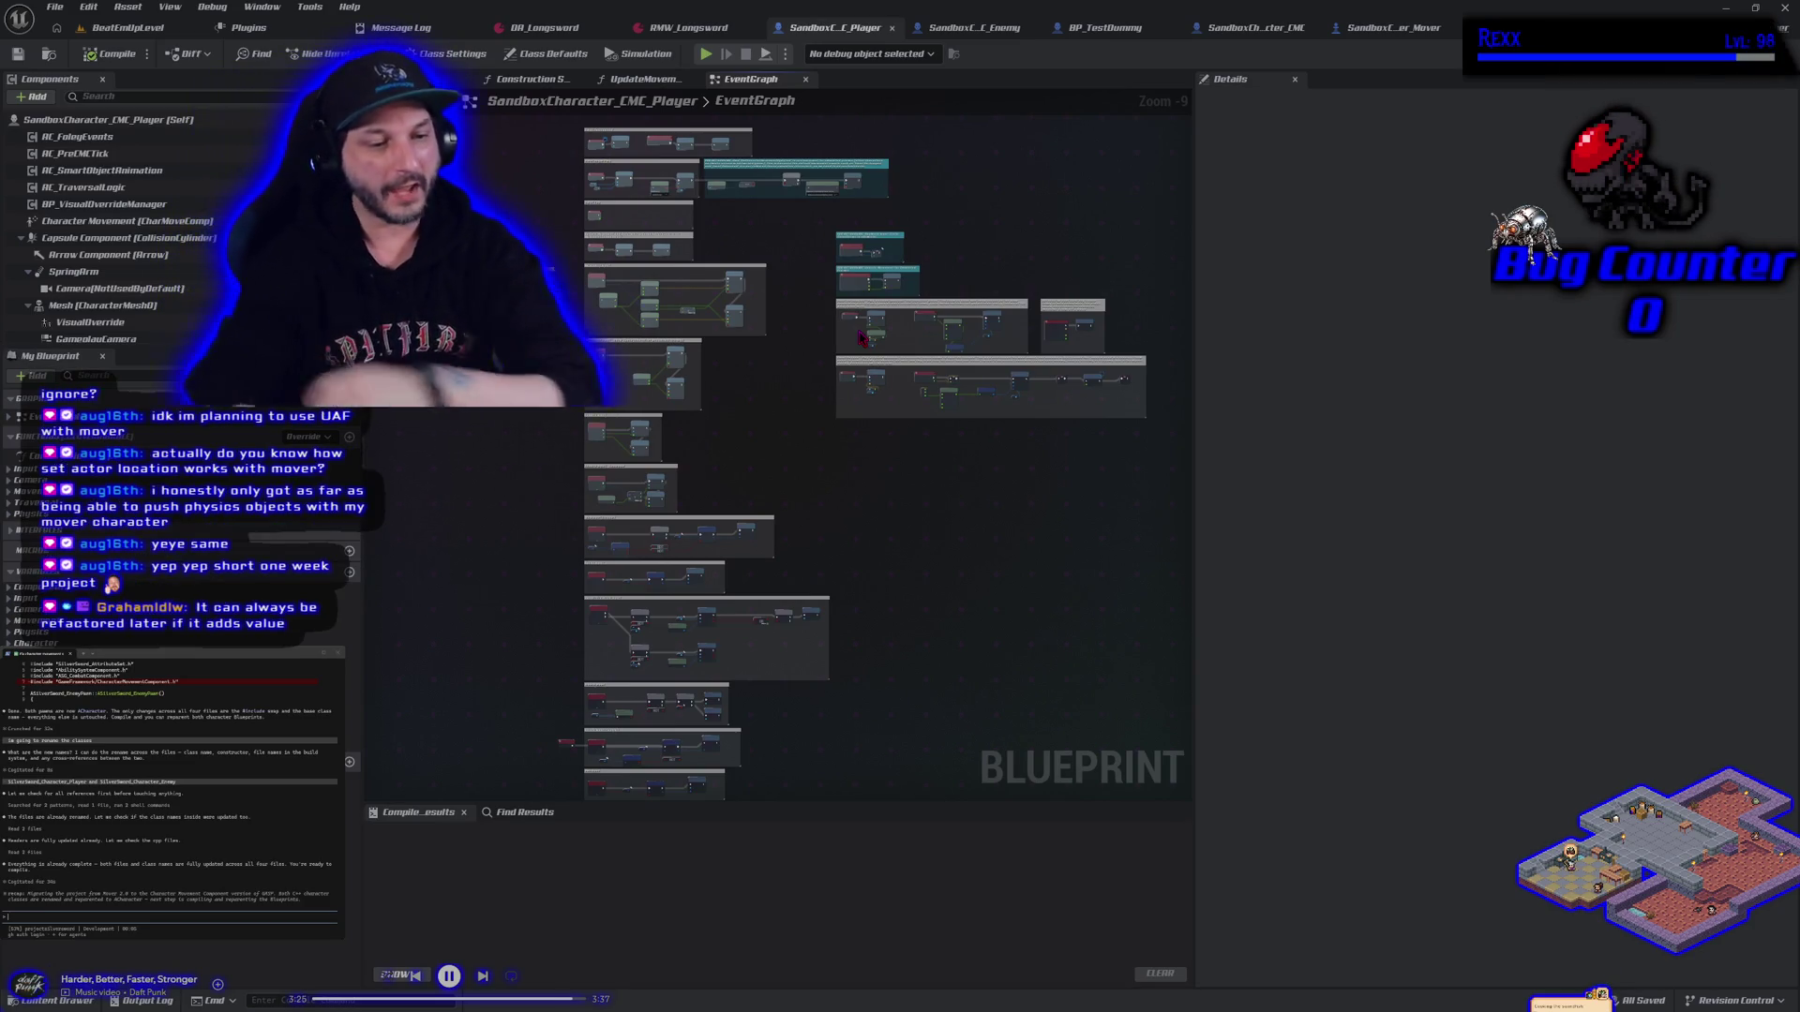
{"action": "left_click", "coordinate": [1392, 27]}
{"action": "mouse_move", "coordinate": [698, 586]}
{"action": "left_mouse_down"}
{"action": "mouse_move", "coordinate": [764, 631]}
{"action": "mouse_move", "coordinate": [589, 582]}
{"action": "left_mouse_up"}
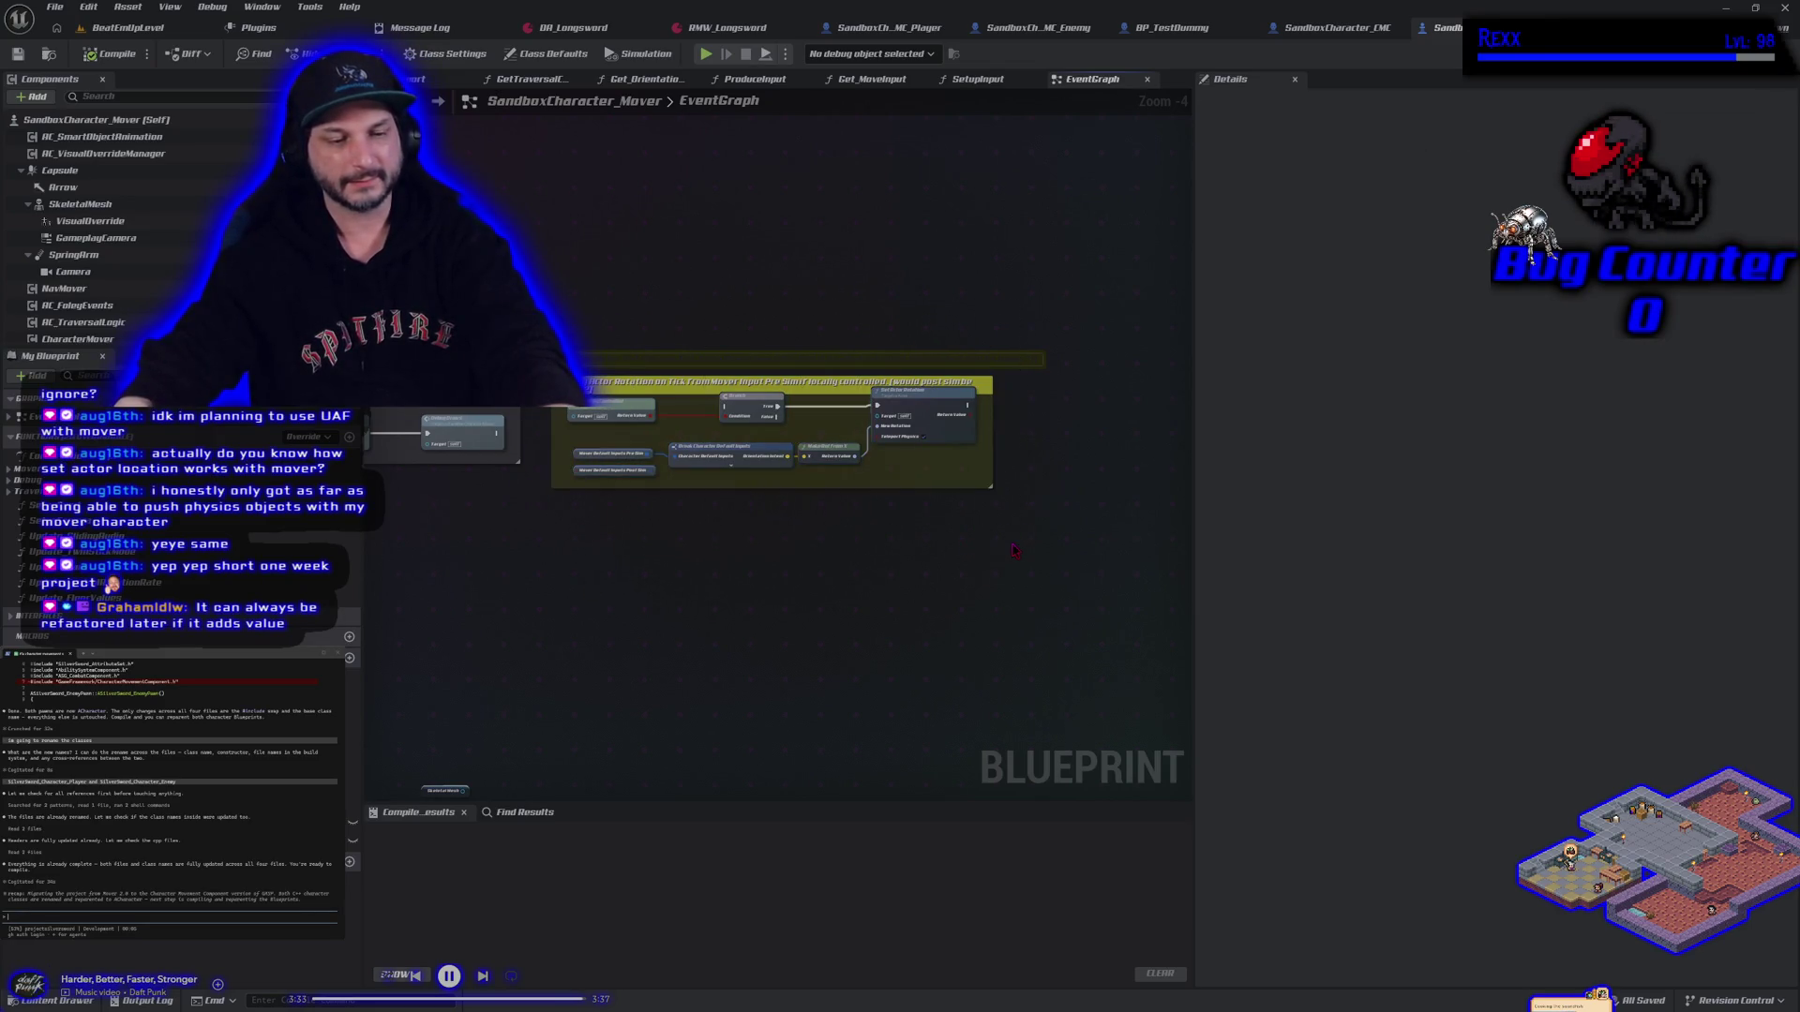
Select the Mover graph's comment box nodes, then return to the BeatEmUpLevel viewport
{"action": "left_click_drag", "start_coordinate": [542, 275], "coordinate": [1062, 544]}
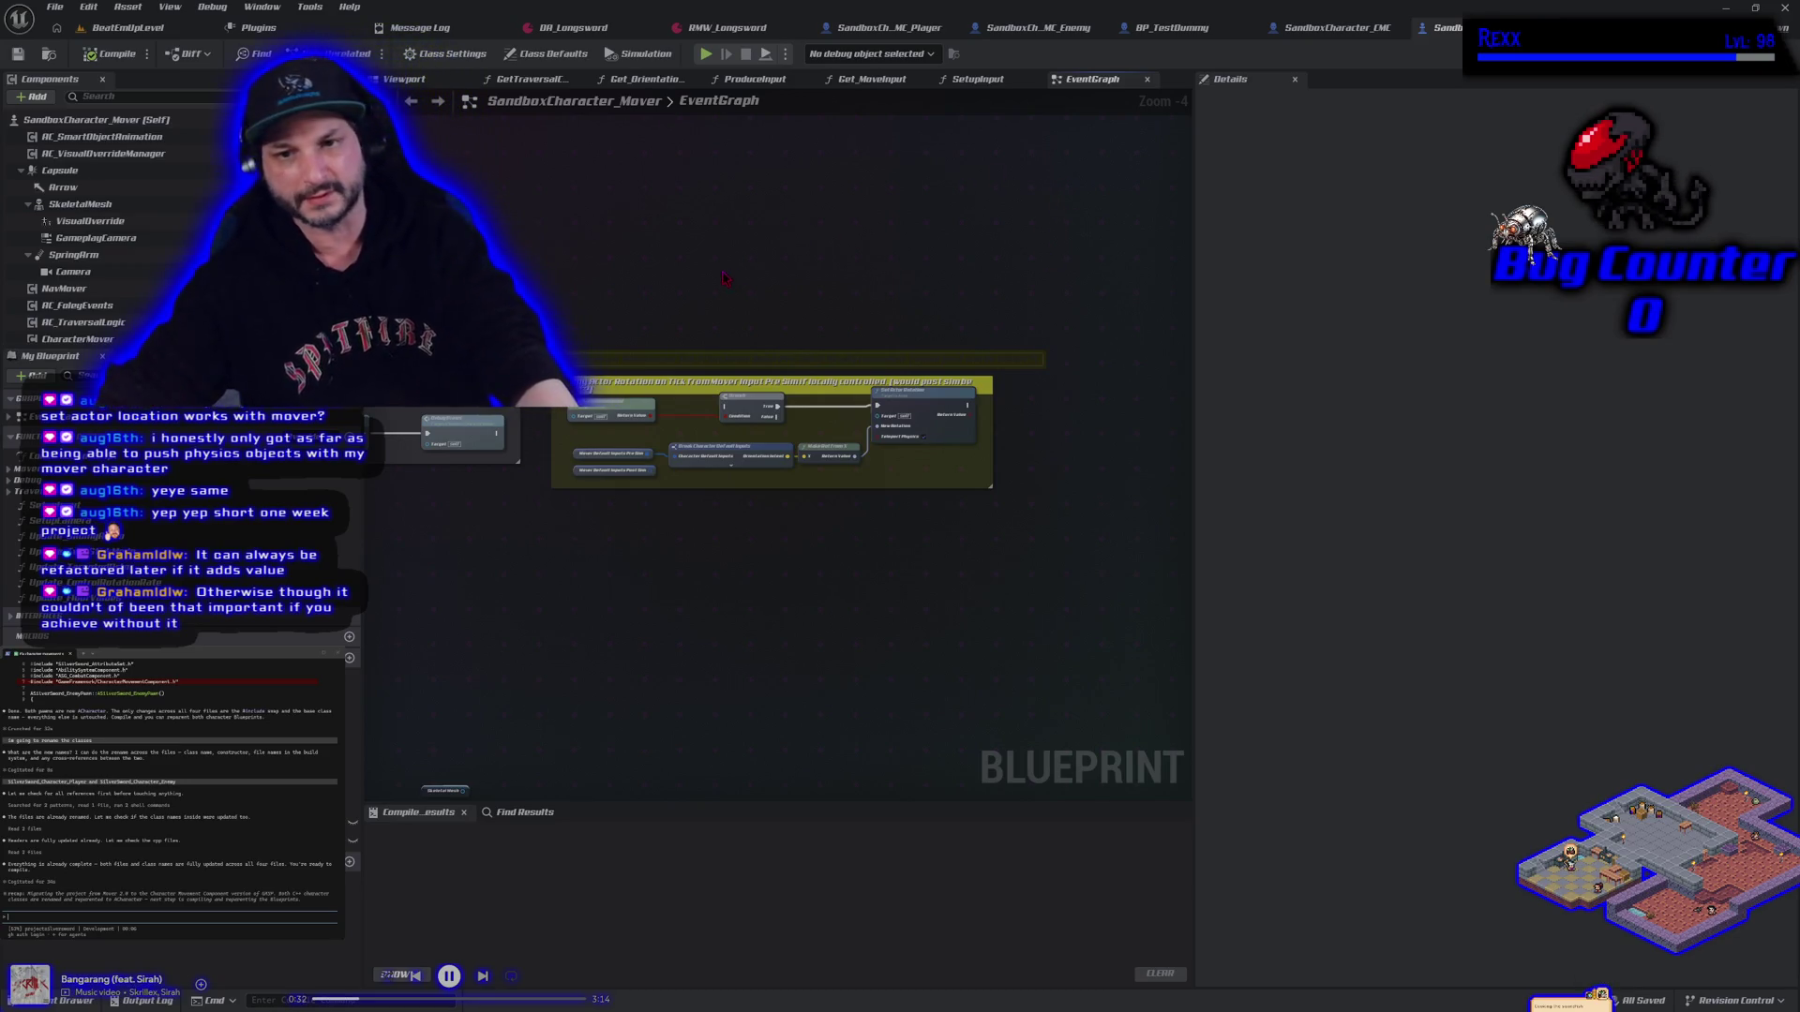
{"action": "scroll", "coordinate": [881, 334], "scroll_direction": "down", "scroll_amount": 1}
{"action": "scroll", "coordinate": [751, 301], "scroll_direction": "up", "scroll_amount": 1}
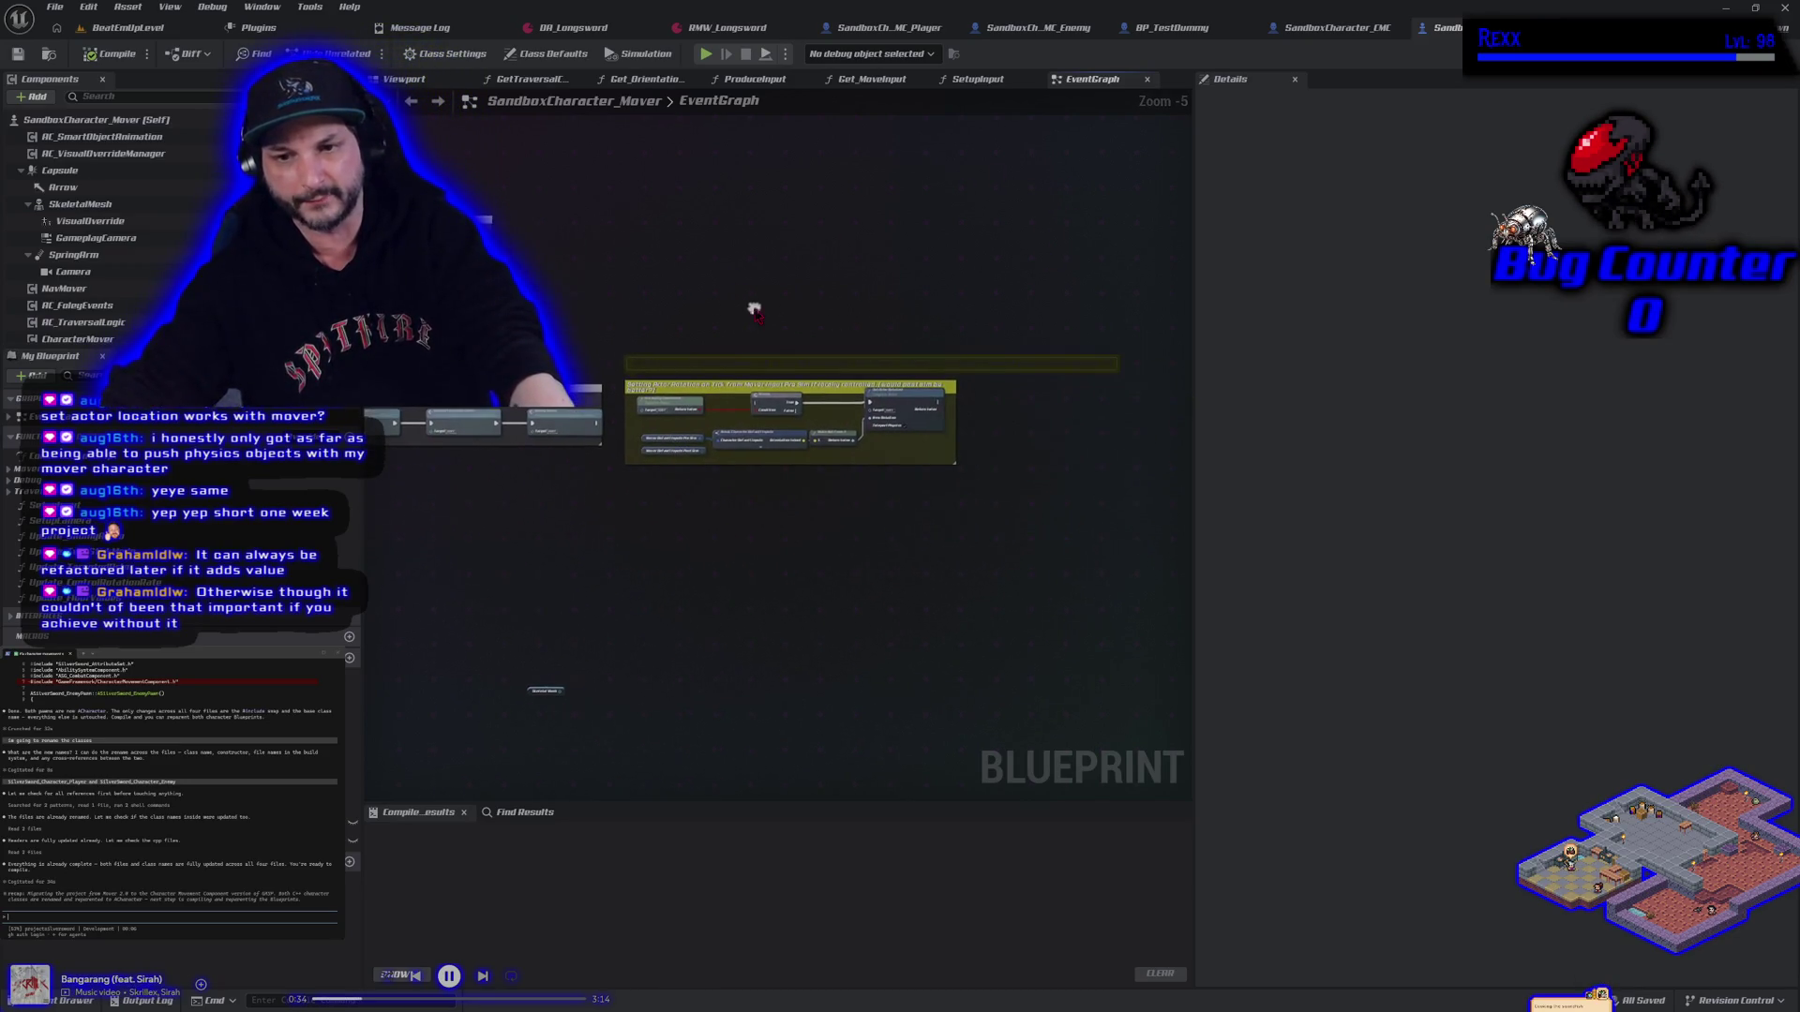
{"action": "left_click", "coordinate": [132, 27]}
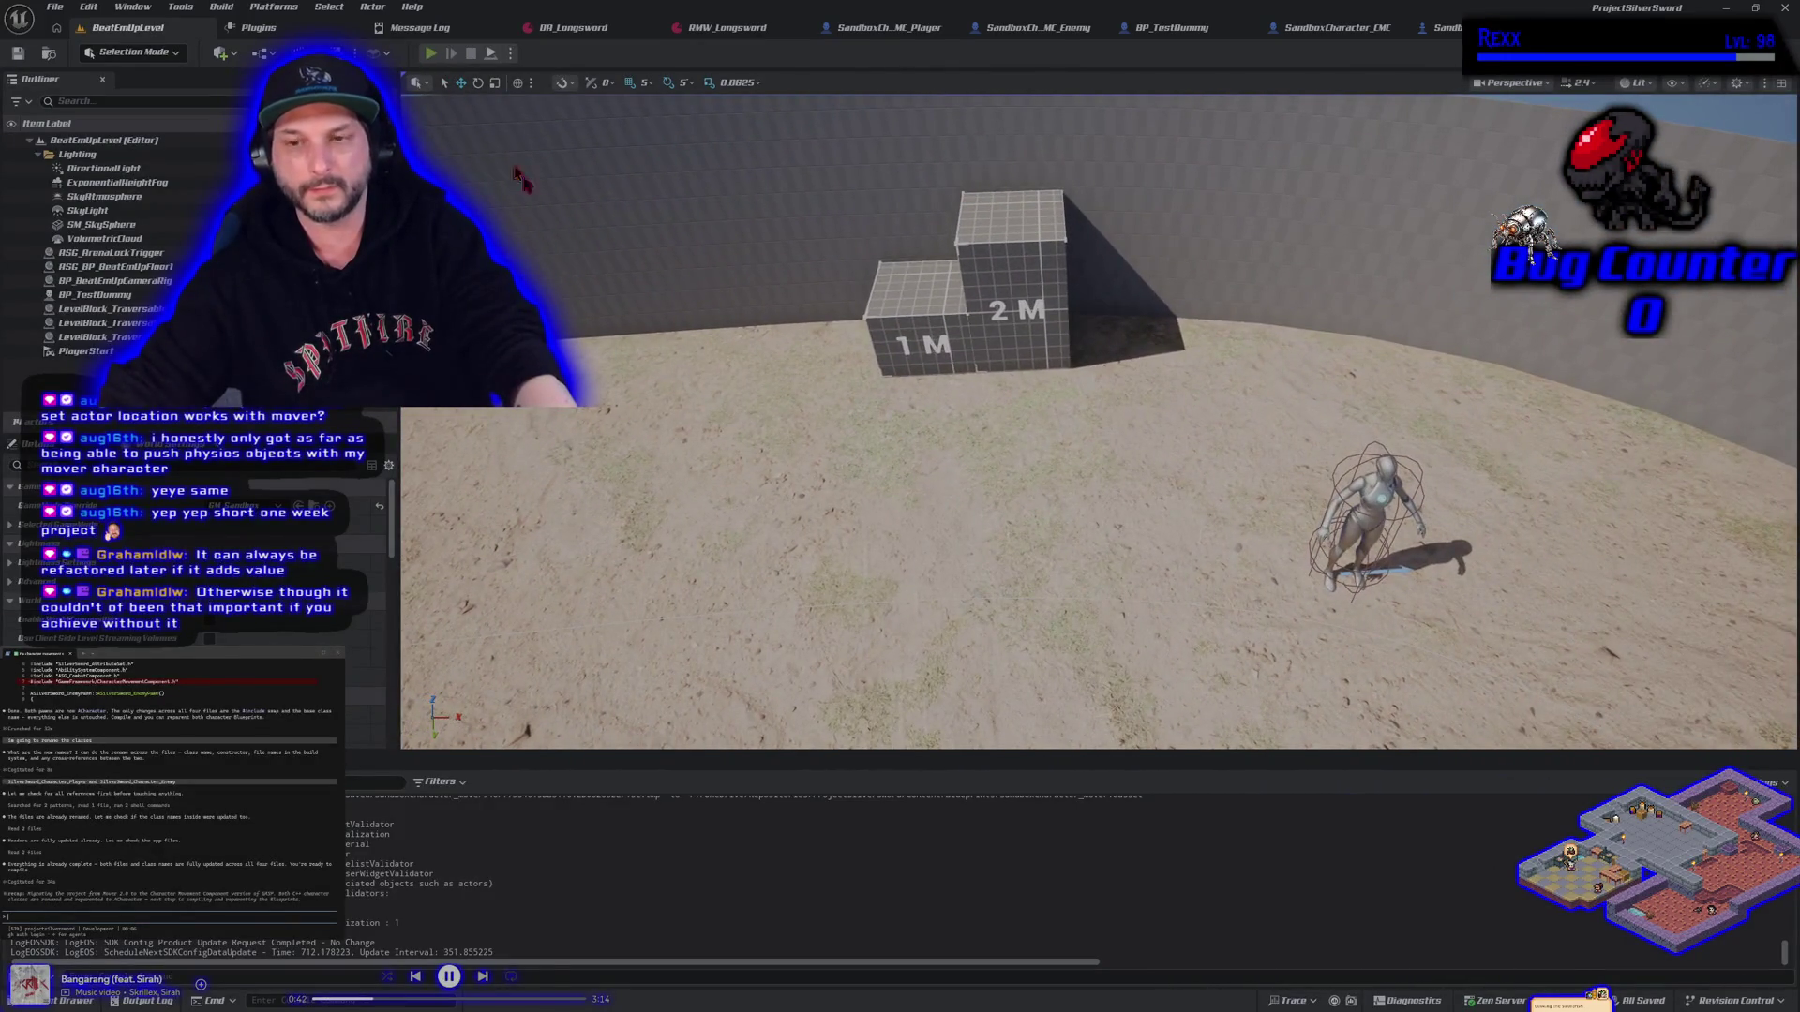
Start Play in Editor and run the sword mannequin up onto the 2M box and off
{"action": "key", "text": "alt+p"}
{"action": "key", "text": "d"}
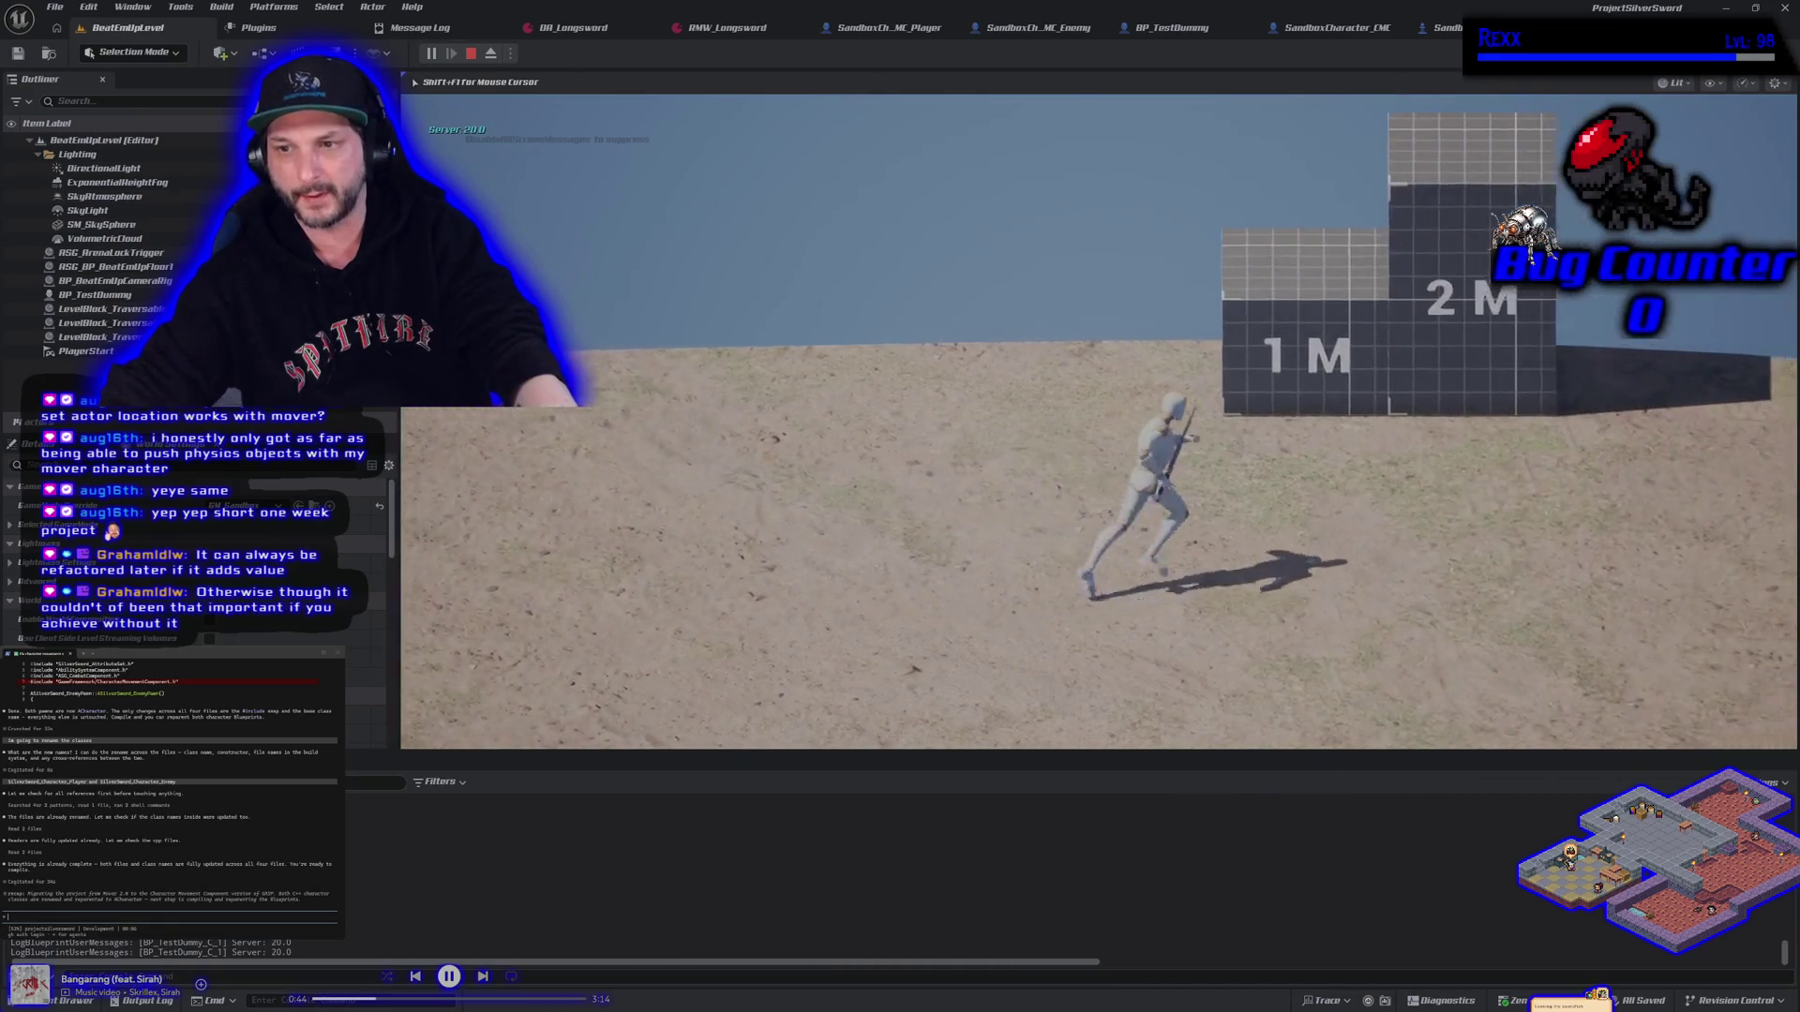
{"action": "key", "text": "space"}
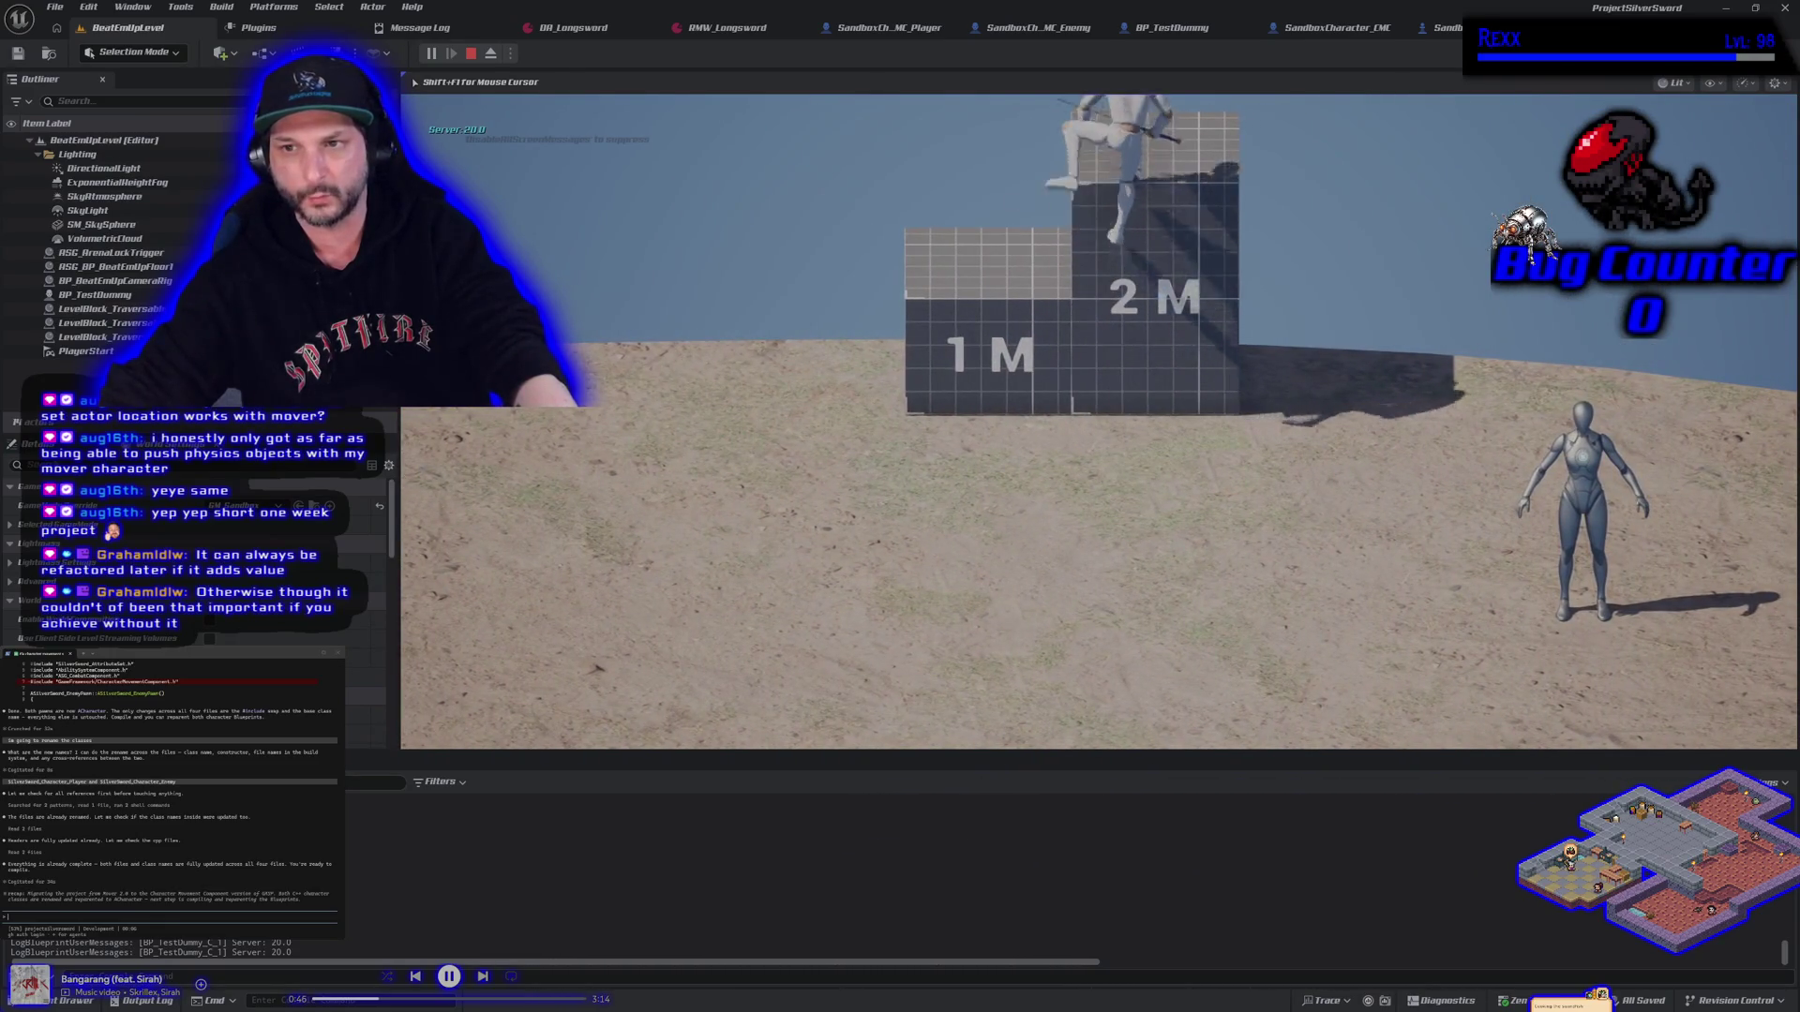
{"action": "key", "text": "a"}
Run the mannequin around and back to centre, stop play, and return to SandboxCharacter_Mover
{"action": "key", "text": "s"}
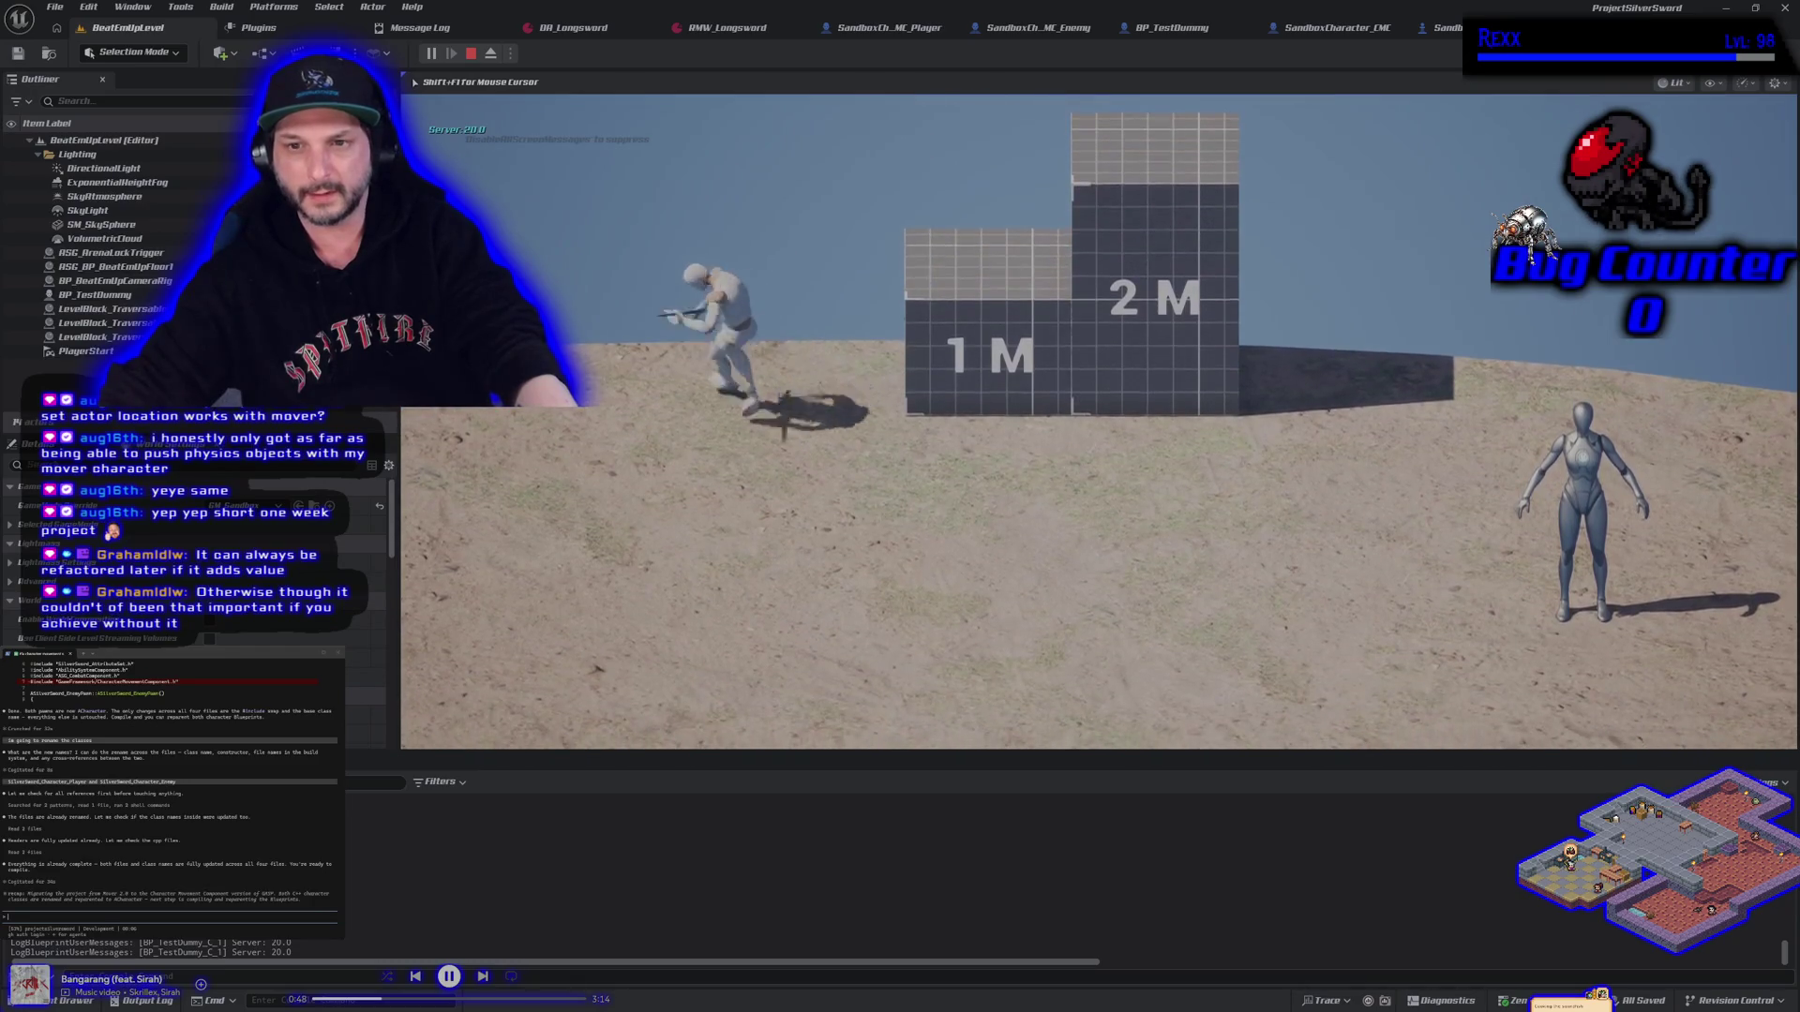
{"action": "key", "text": "s"}
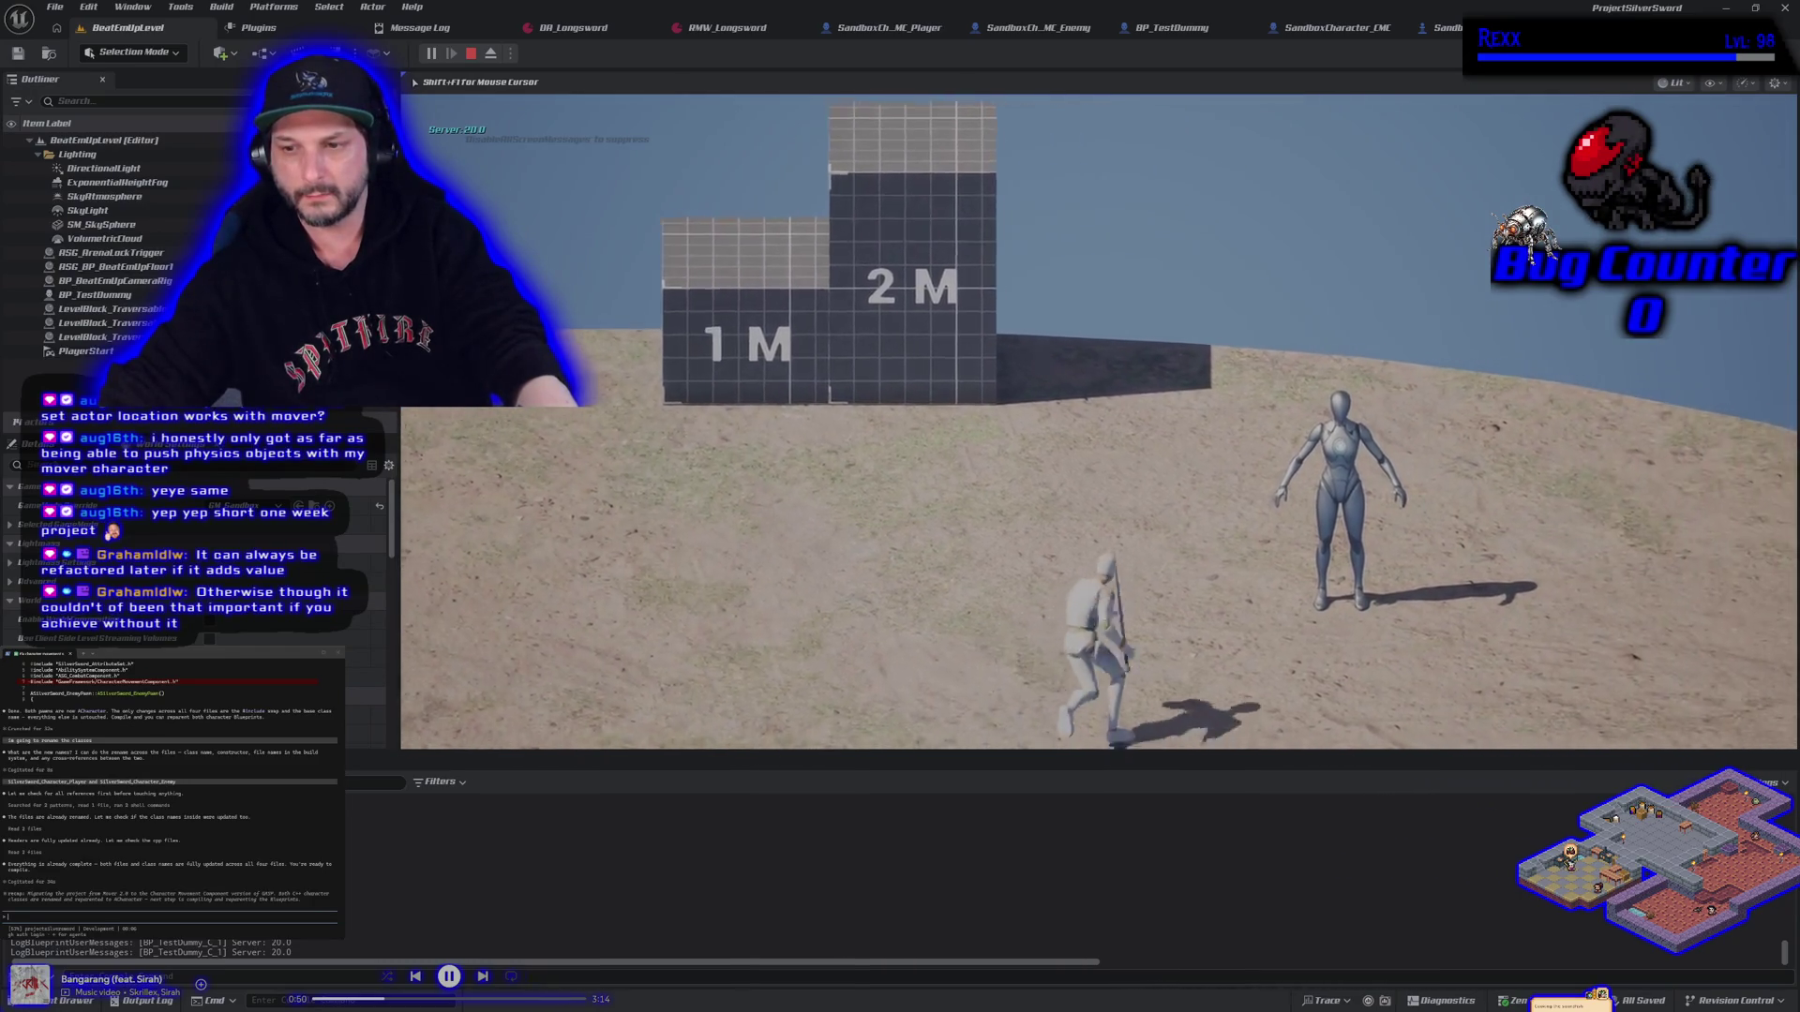
{"action": "key", "text": "a"}
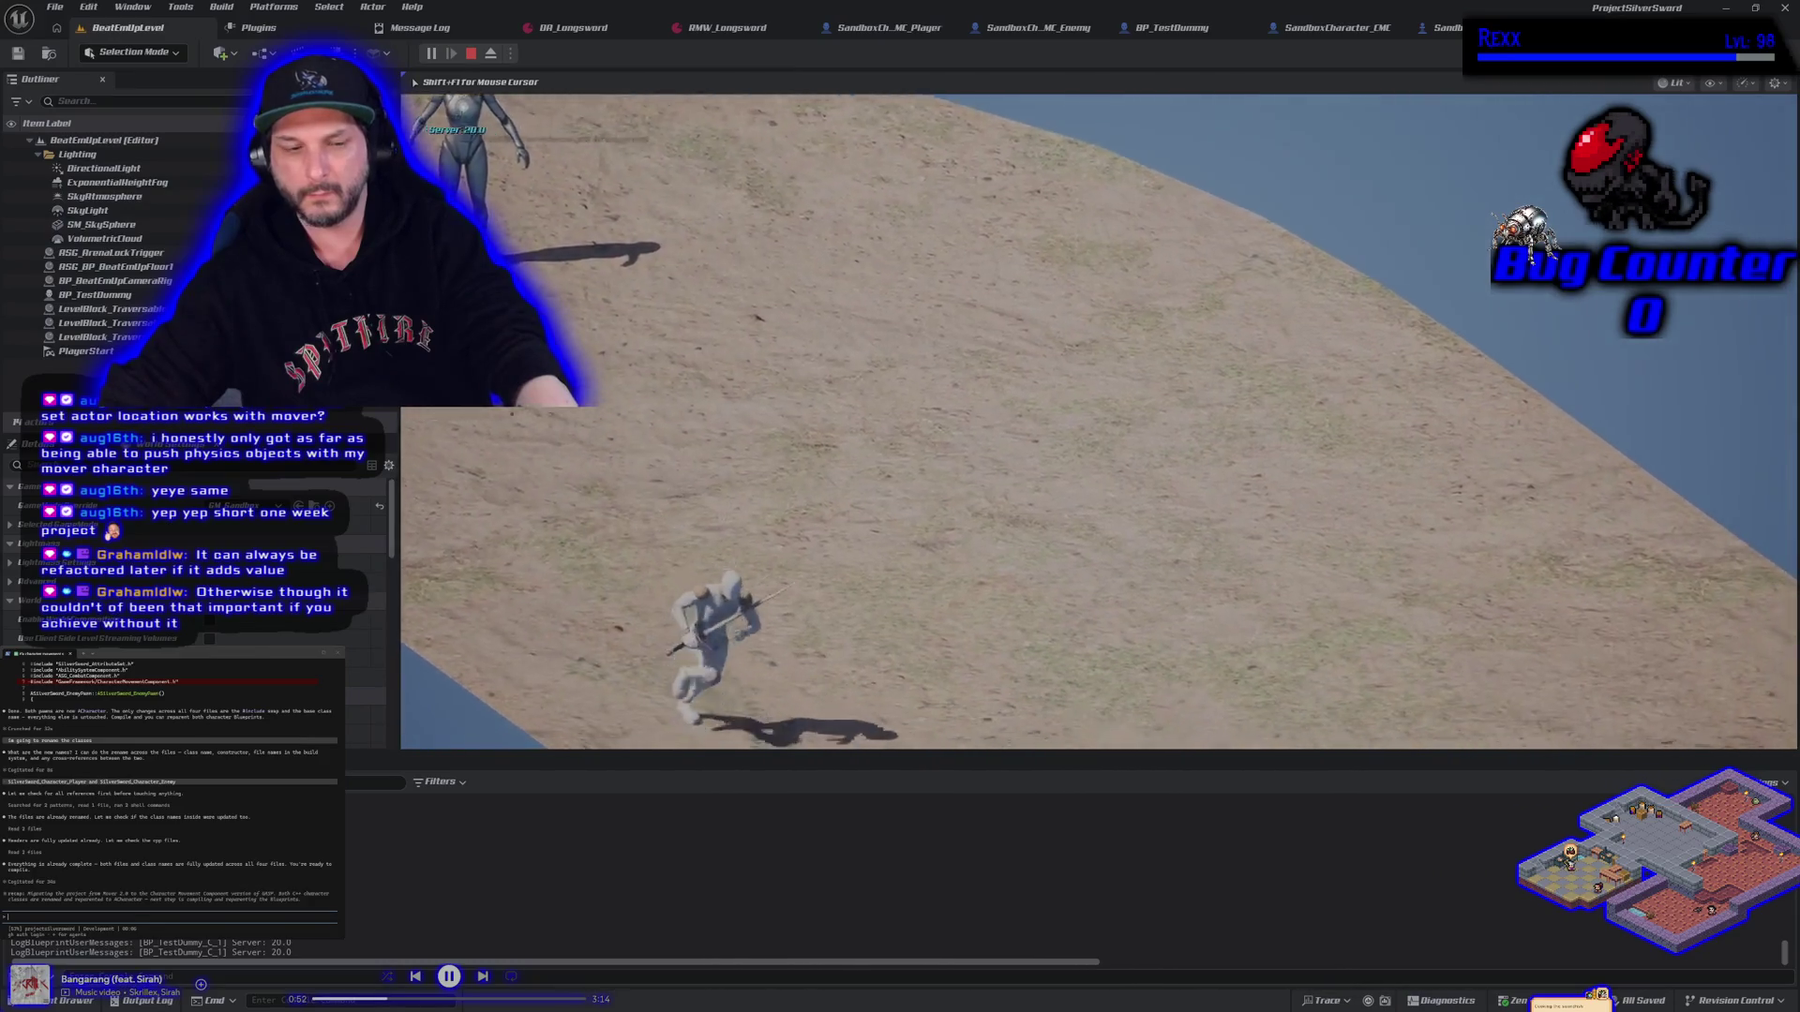
{"action": "key", "text": "d"}
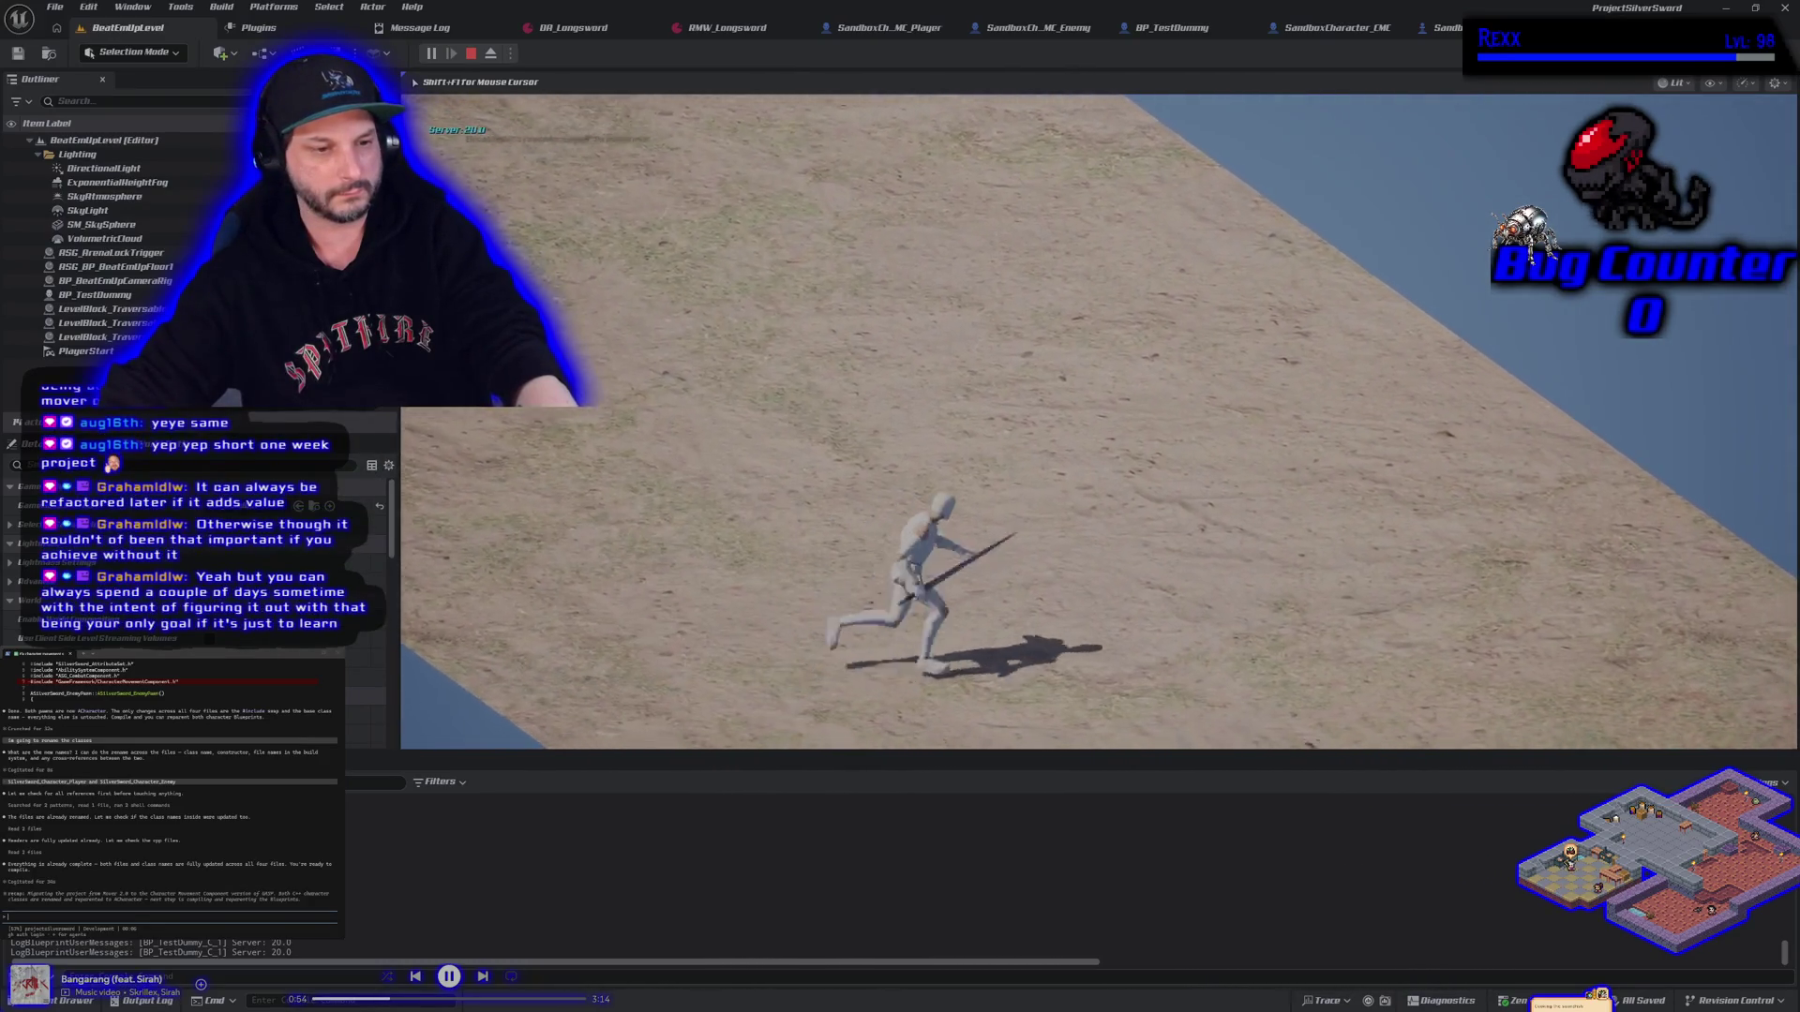
{"action": "key", "text": "Escape"}
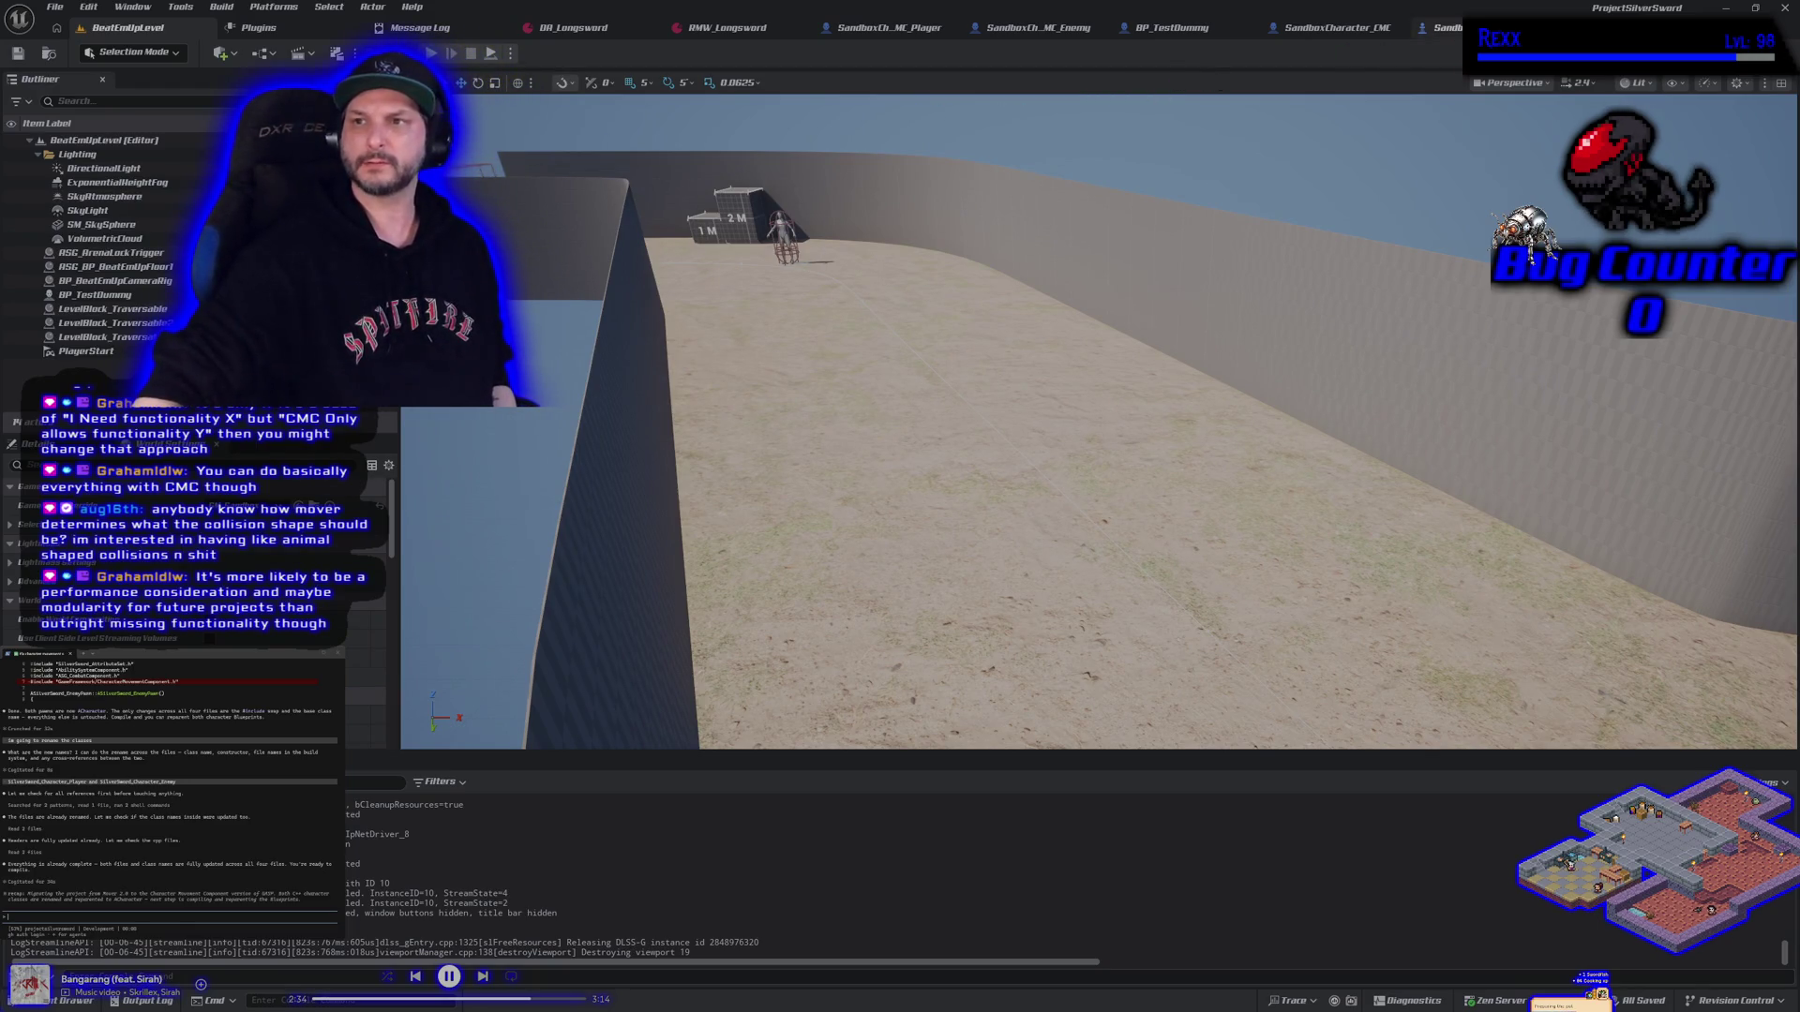
{"action": "left_click", "coordinate": [1439, 28]}
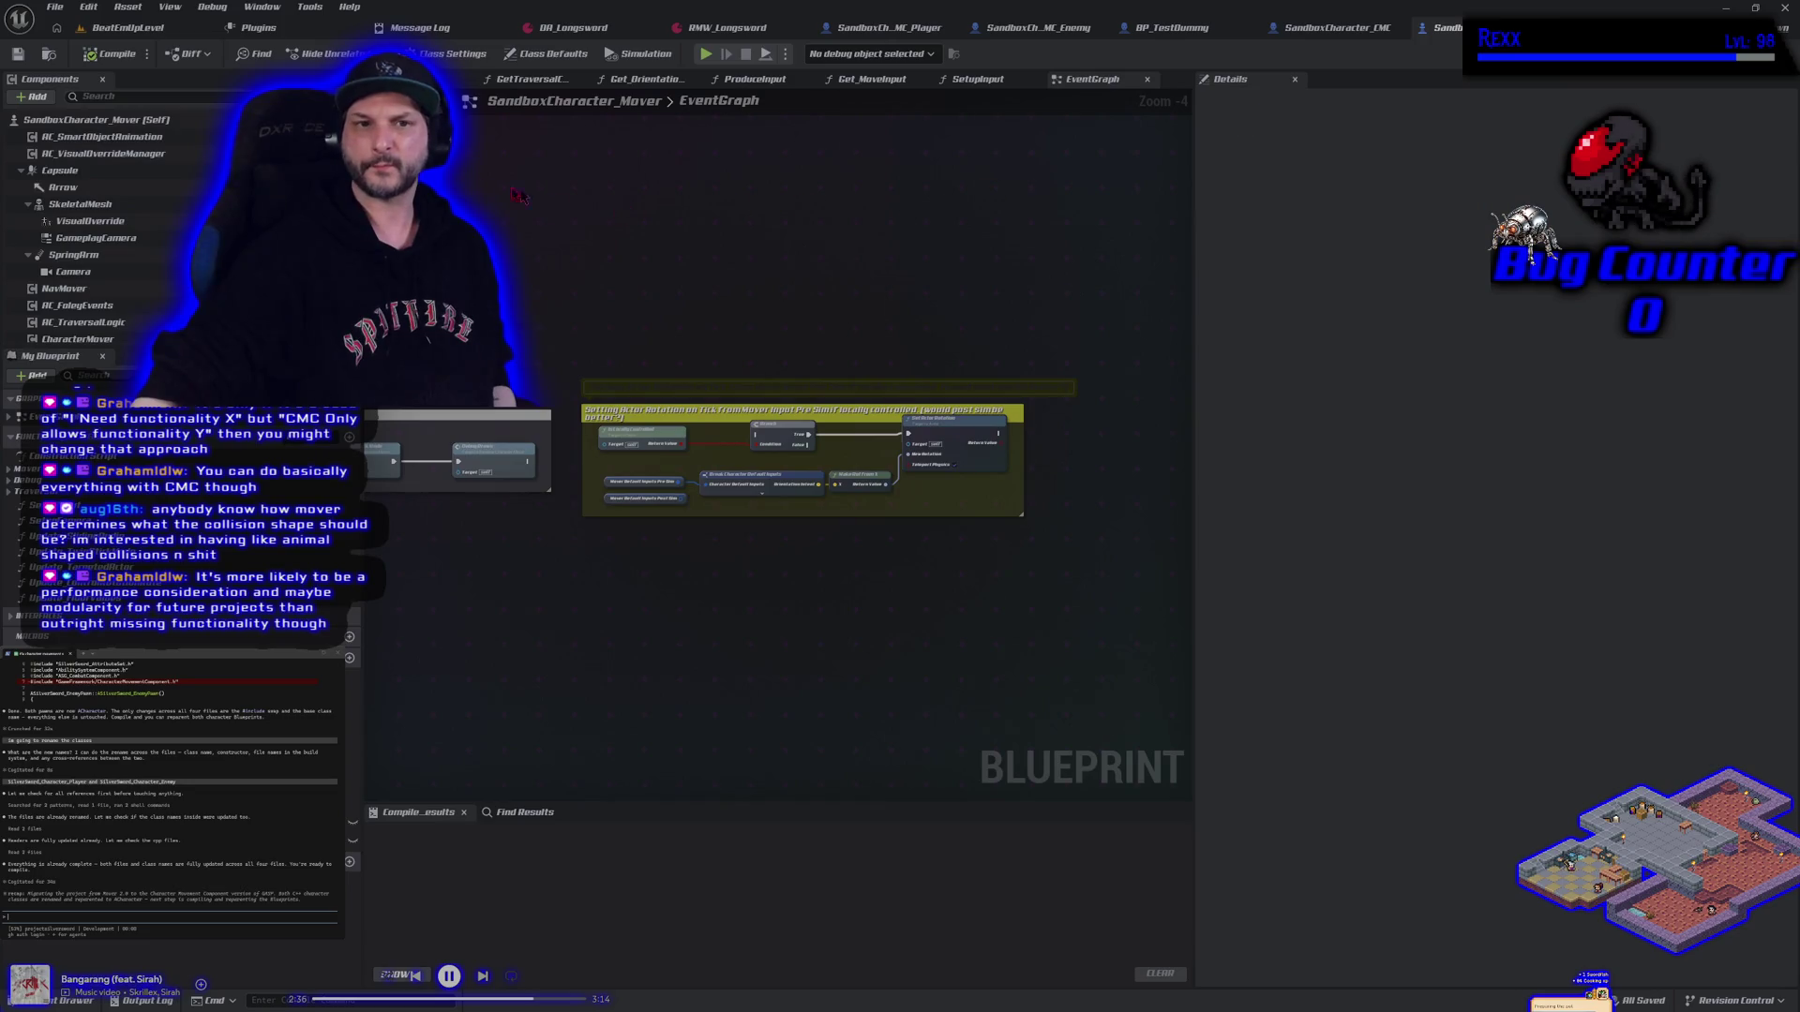
Compare the Mover character's viewport and Capsule properties with the CMC character's viewport
{"action": "left_click", "coordinate": [427, 79]}
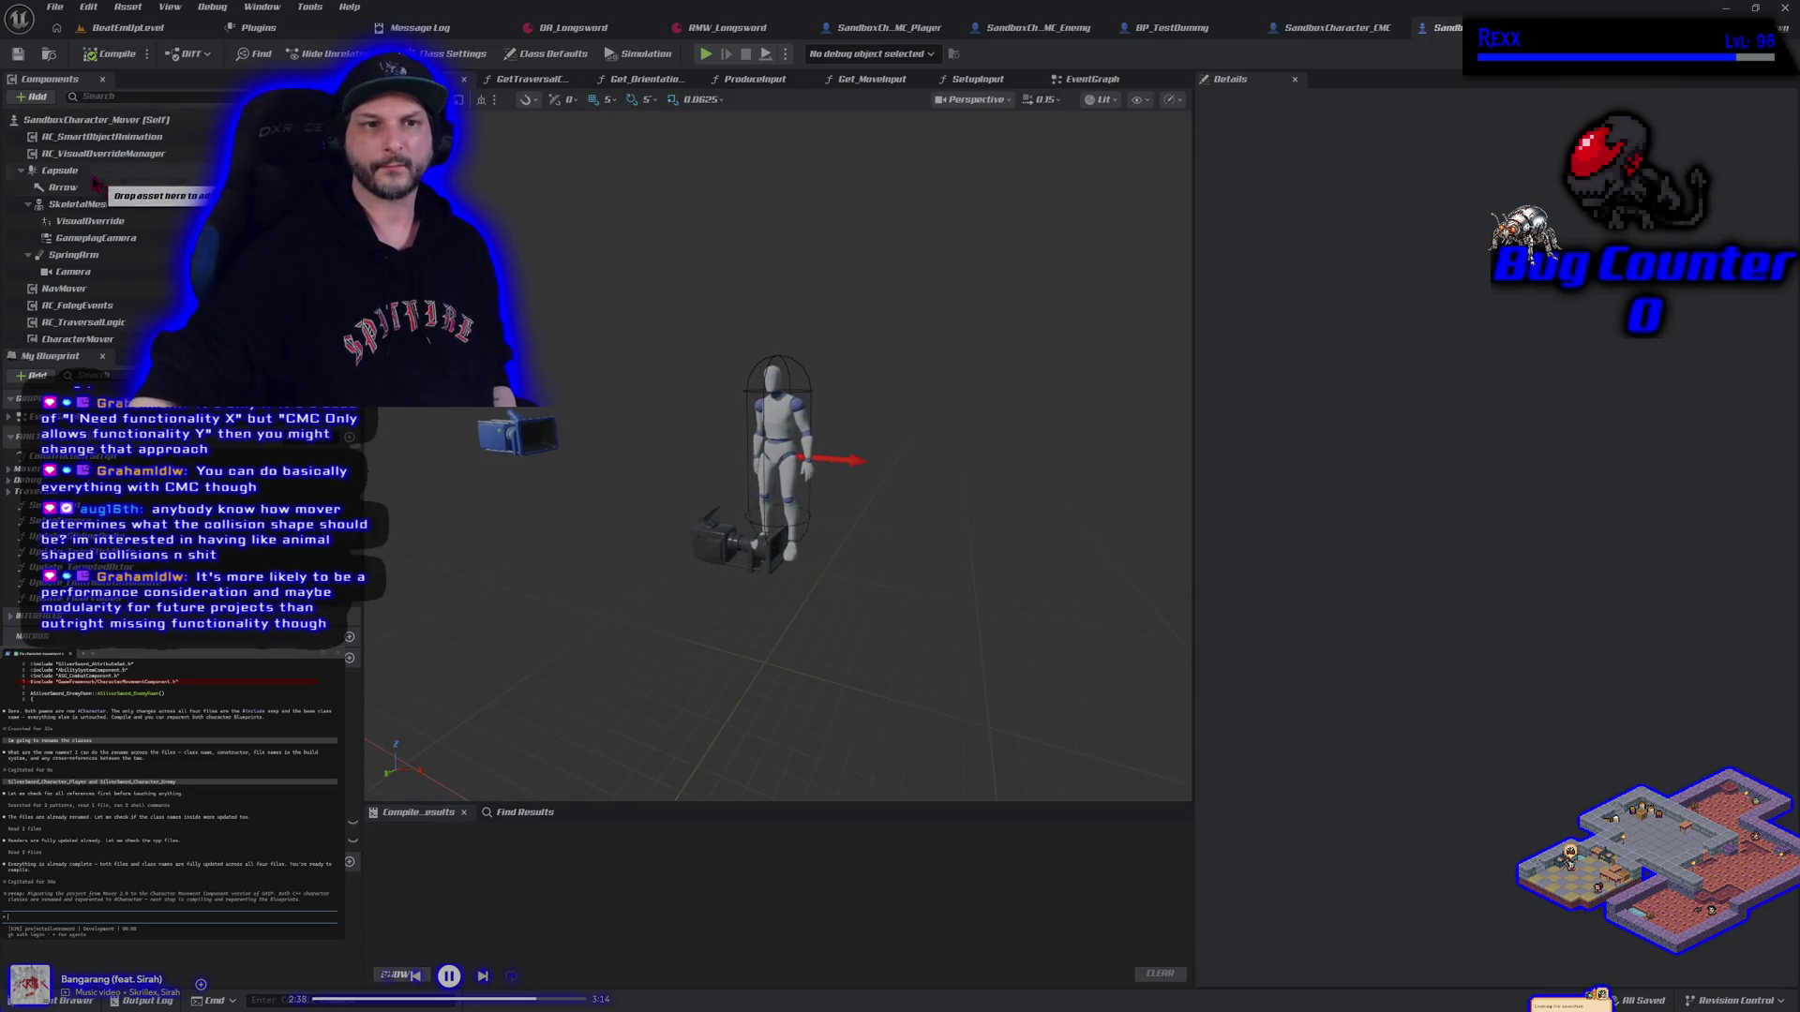
{"action": "left_click", "coordinate": [60, 171]}
{"action": "scroll", "coordinate": [581, 577], "scroll_direction": "up", "scroll_amount": 2}
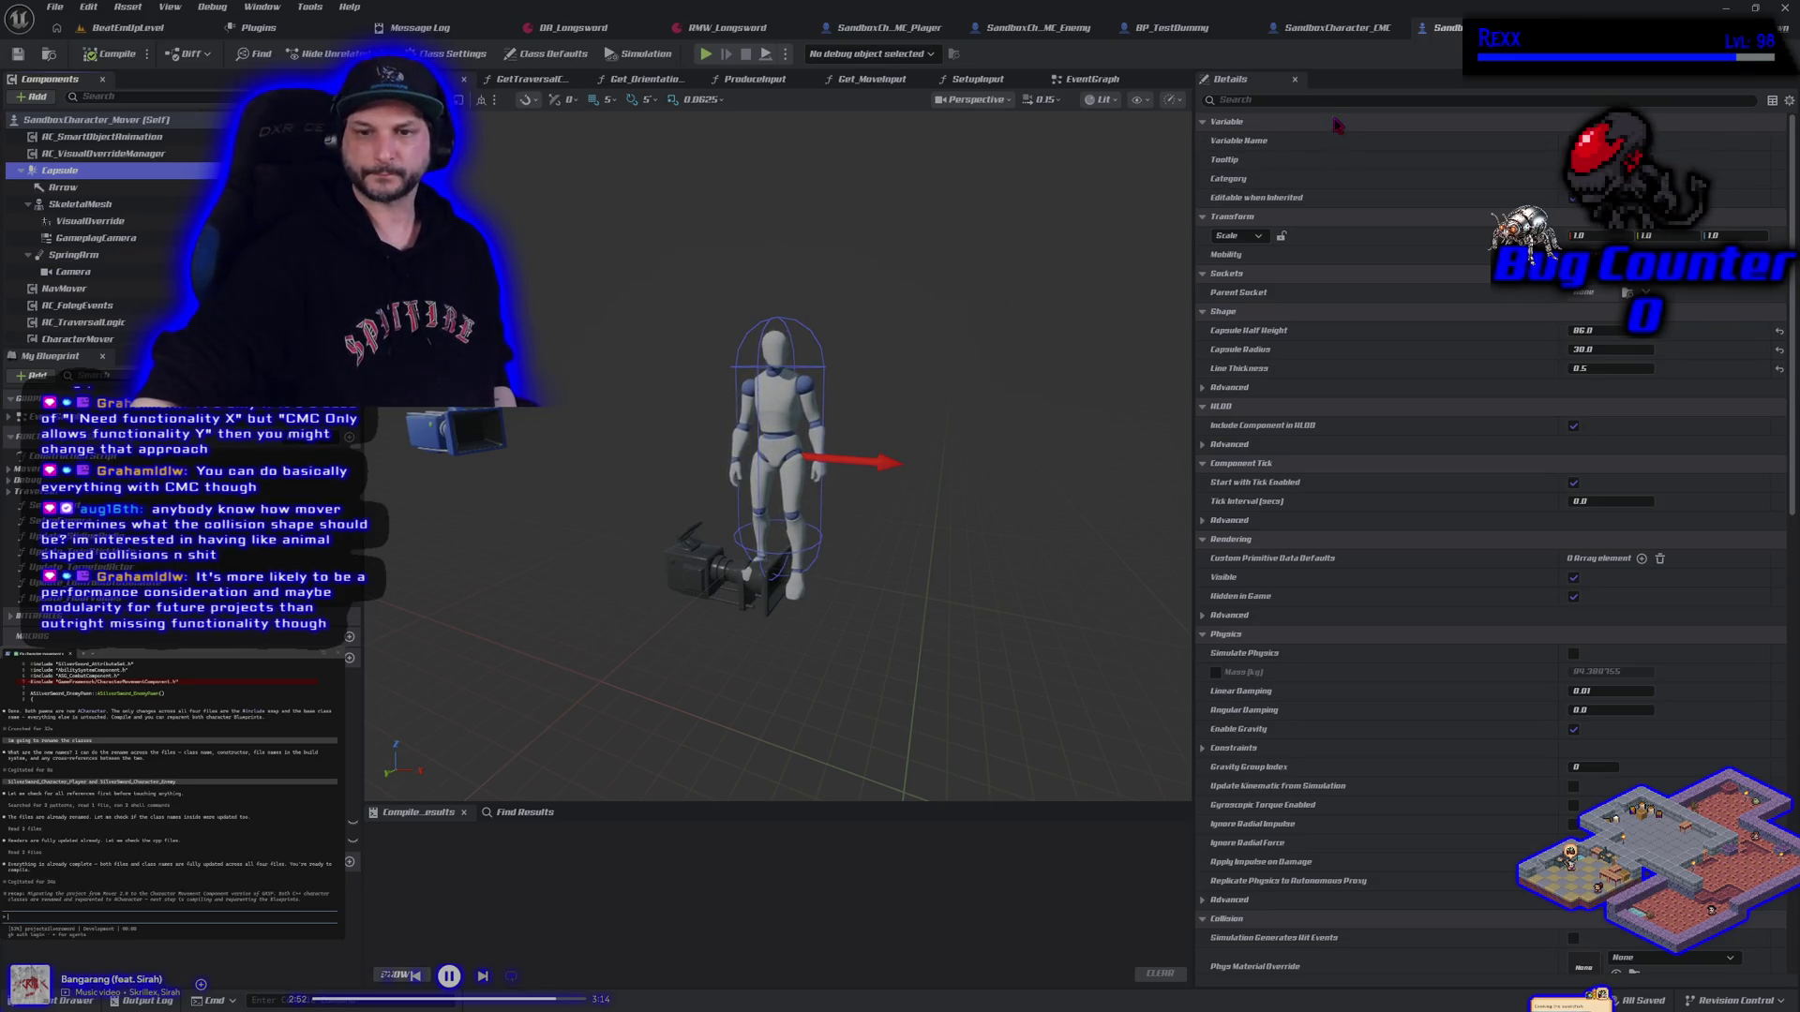
{"action": "left_click", "coordinate": [1303, 30]}
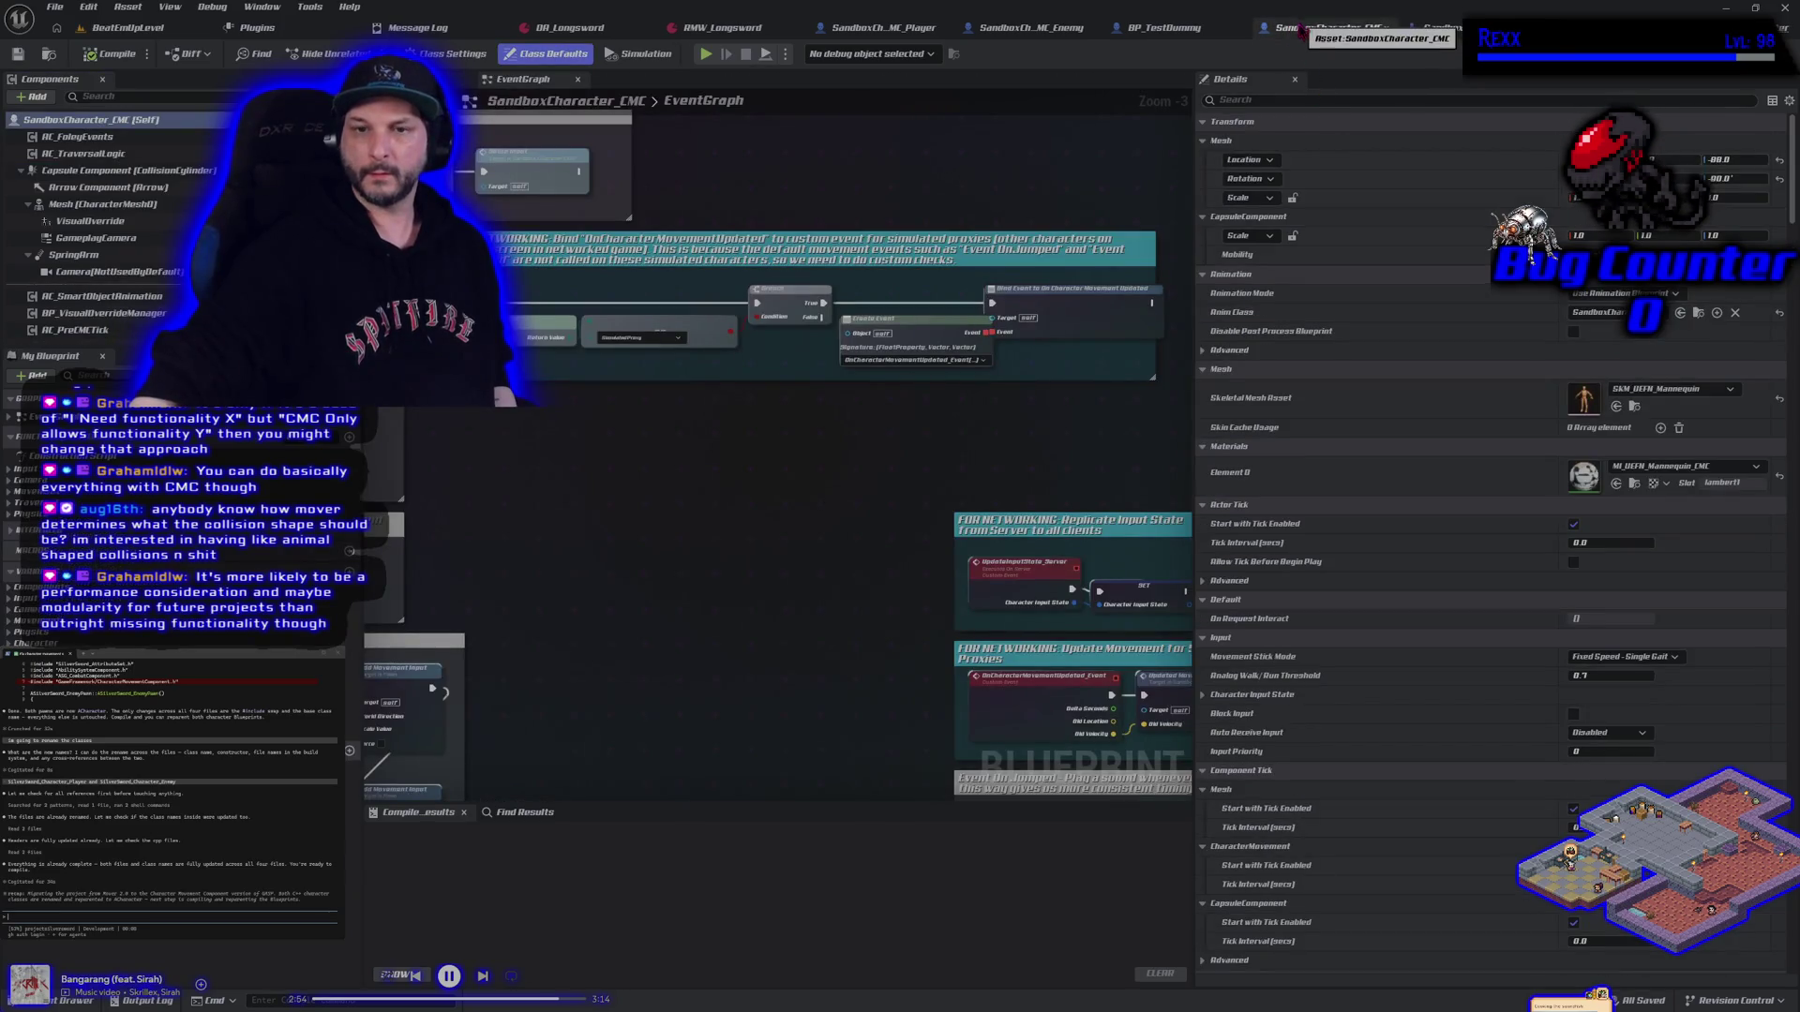
{"action": "left_click", "coordinate": [427, 78]}
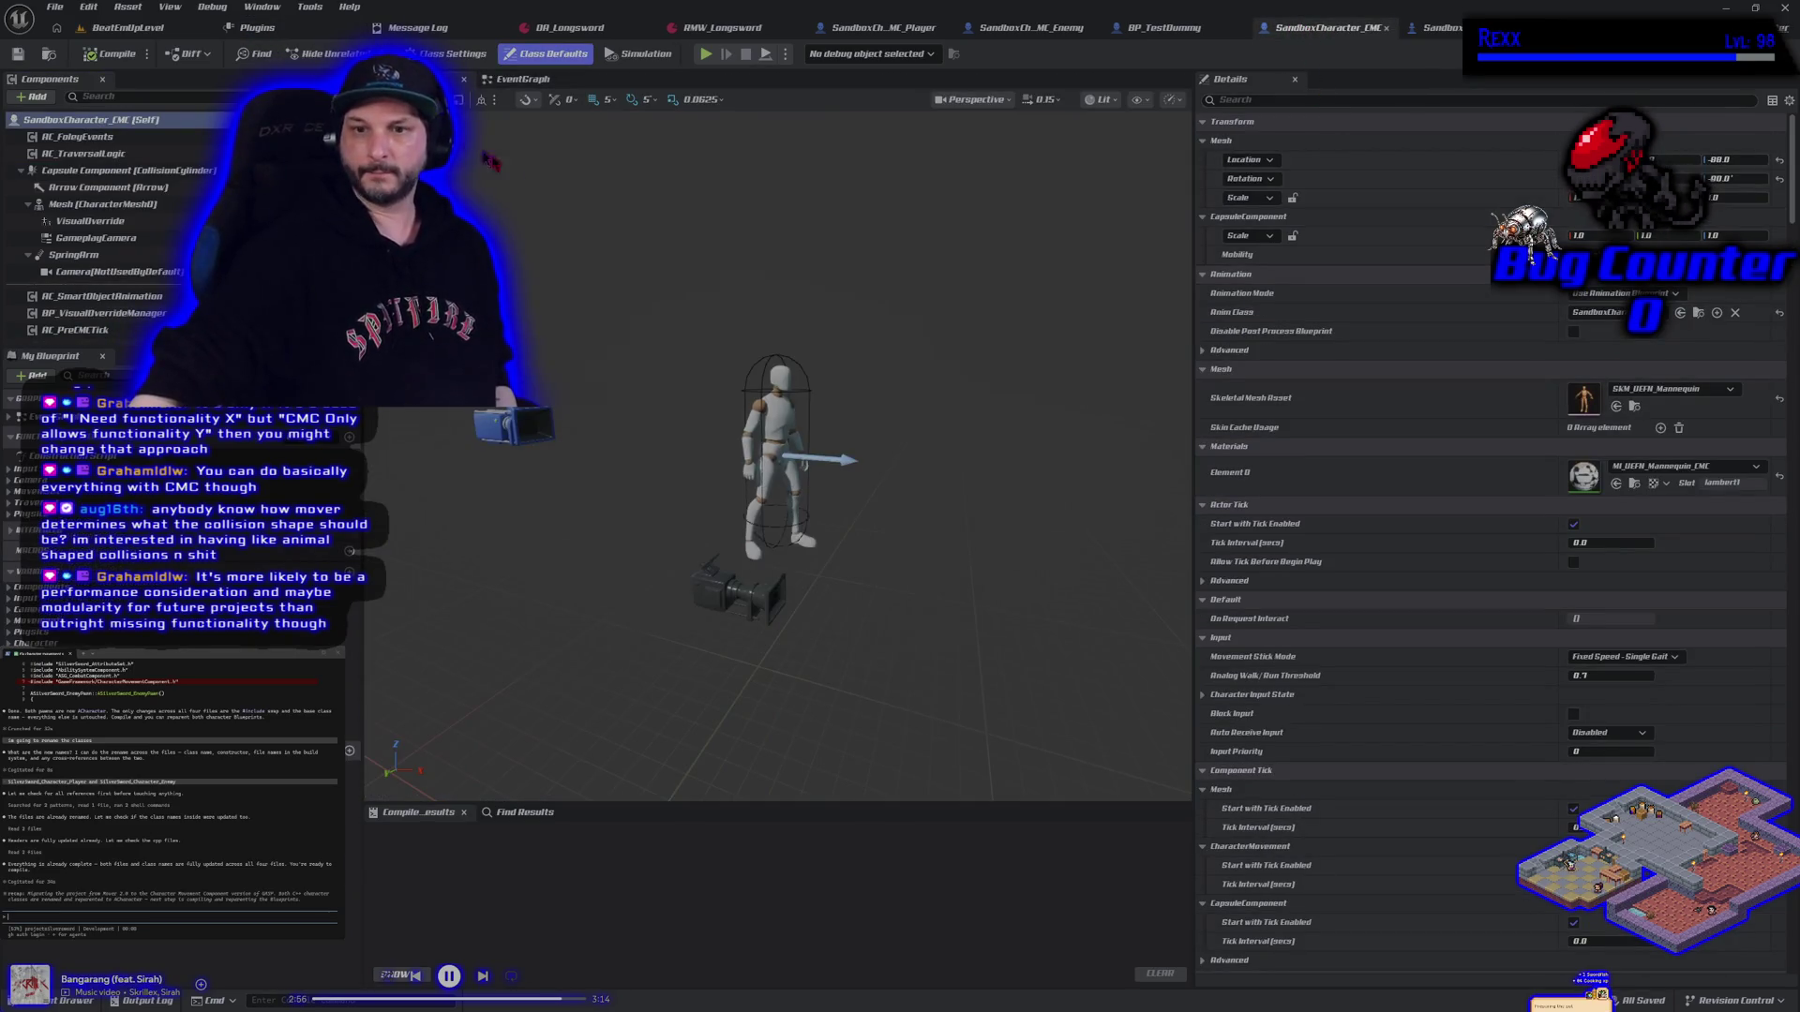
{"action": "left_click", "coordinate": [1435, 28]}
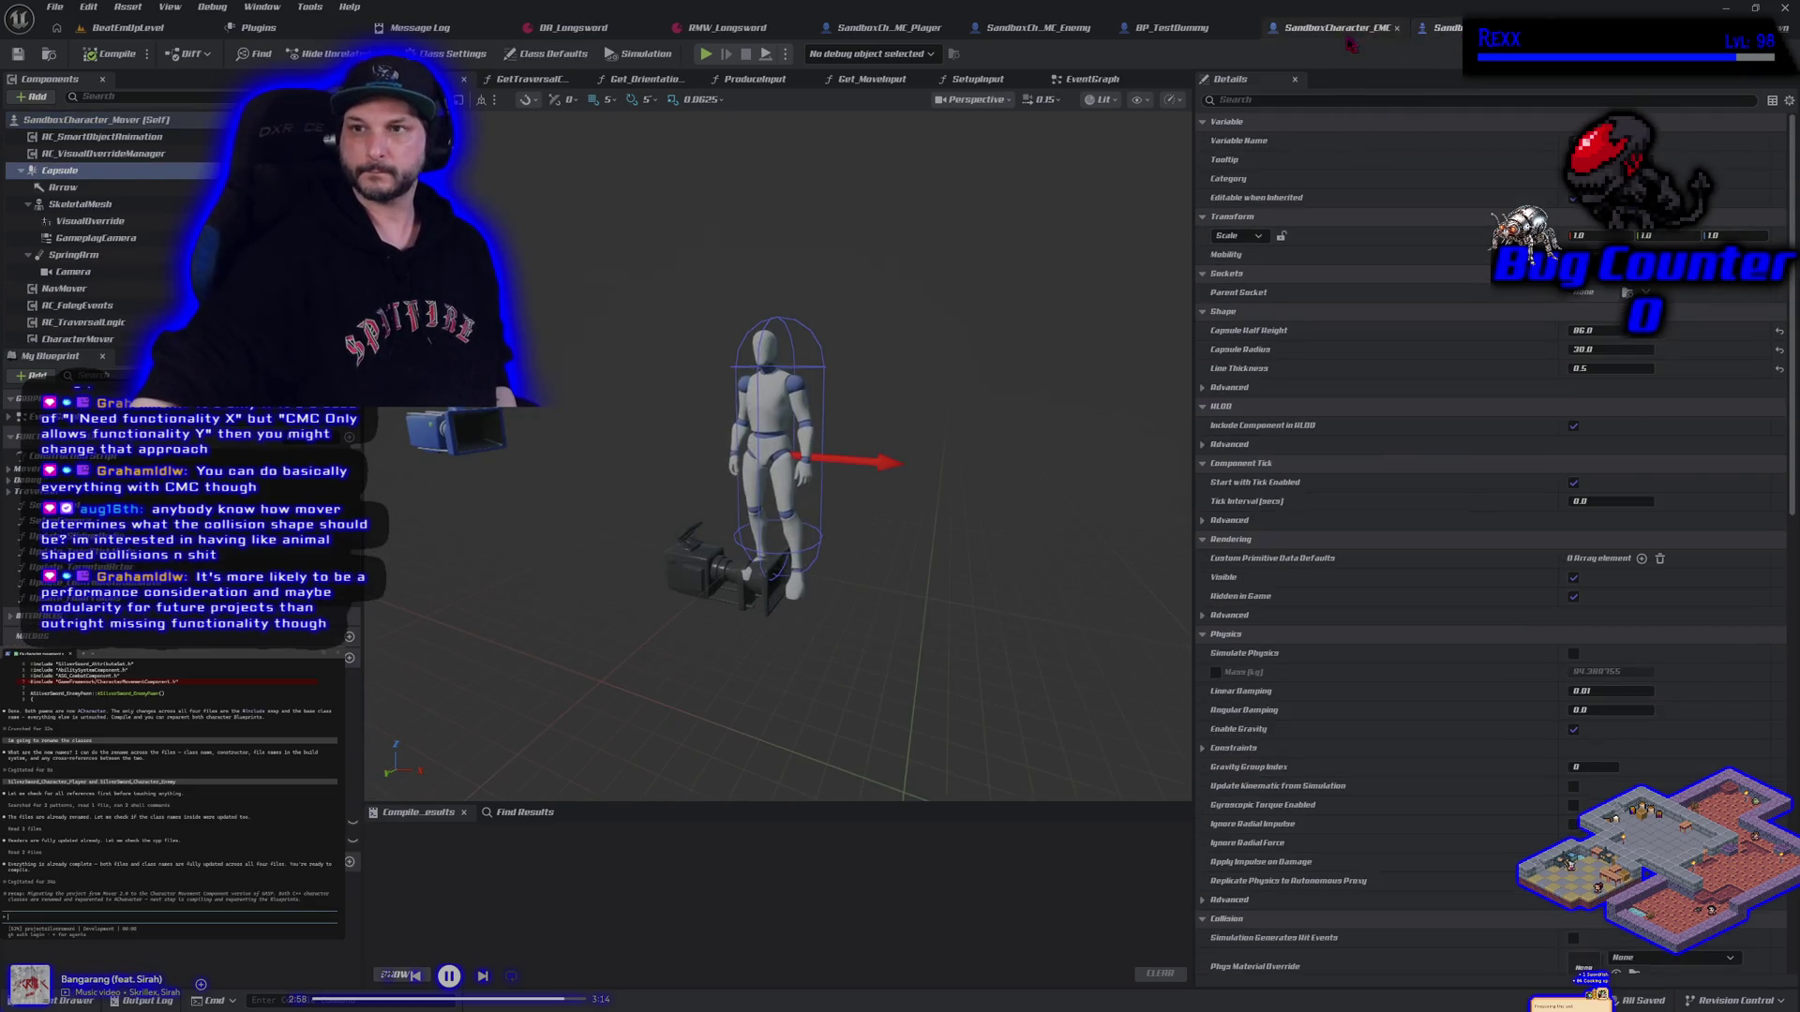
Reorder tabs so SandboxCharacter_Mover follows RMW_Longsword, with SandboxCharacter_CMC right after
{"action": "left_click", "coordinate": [1349, 37]}
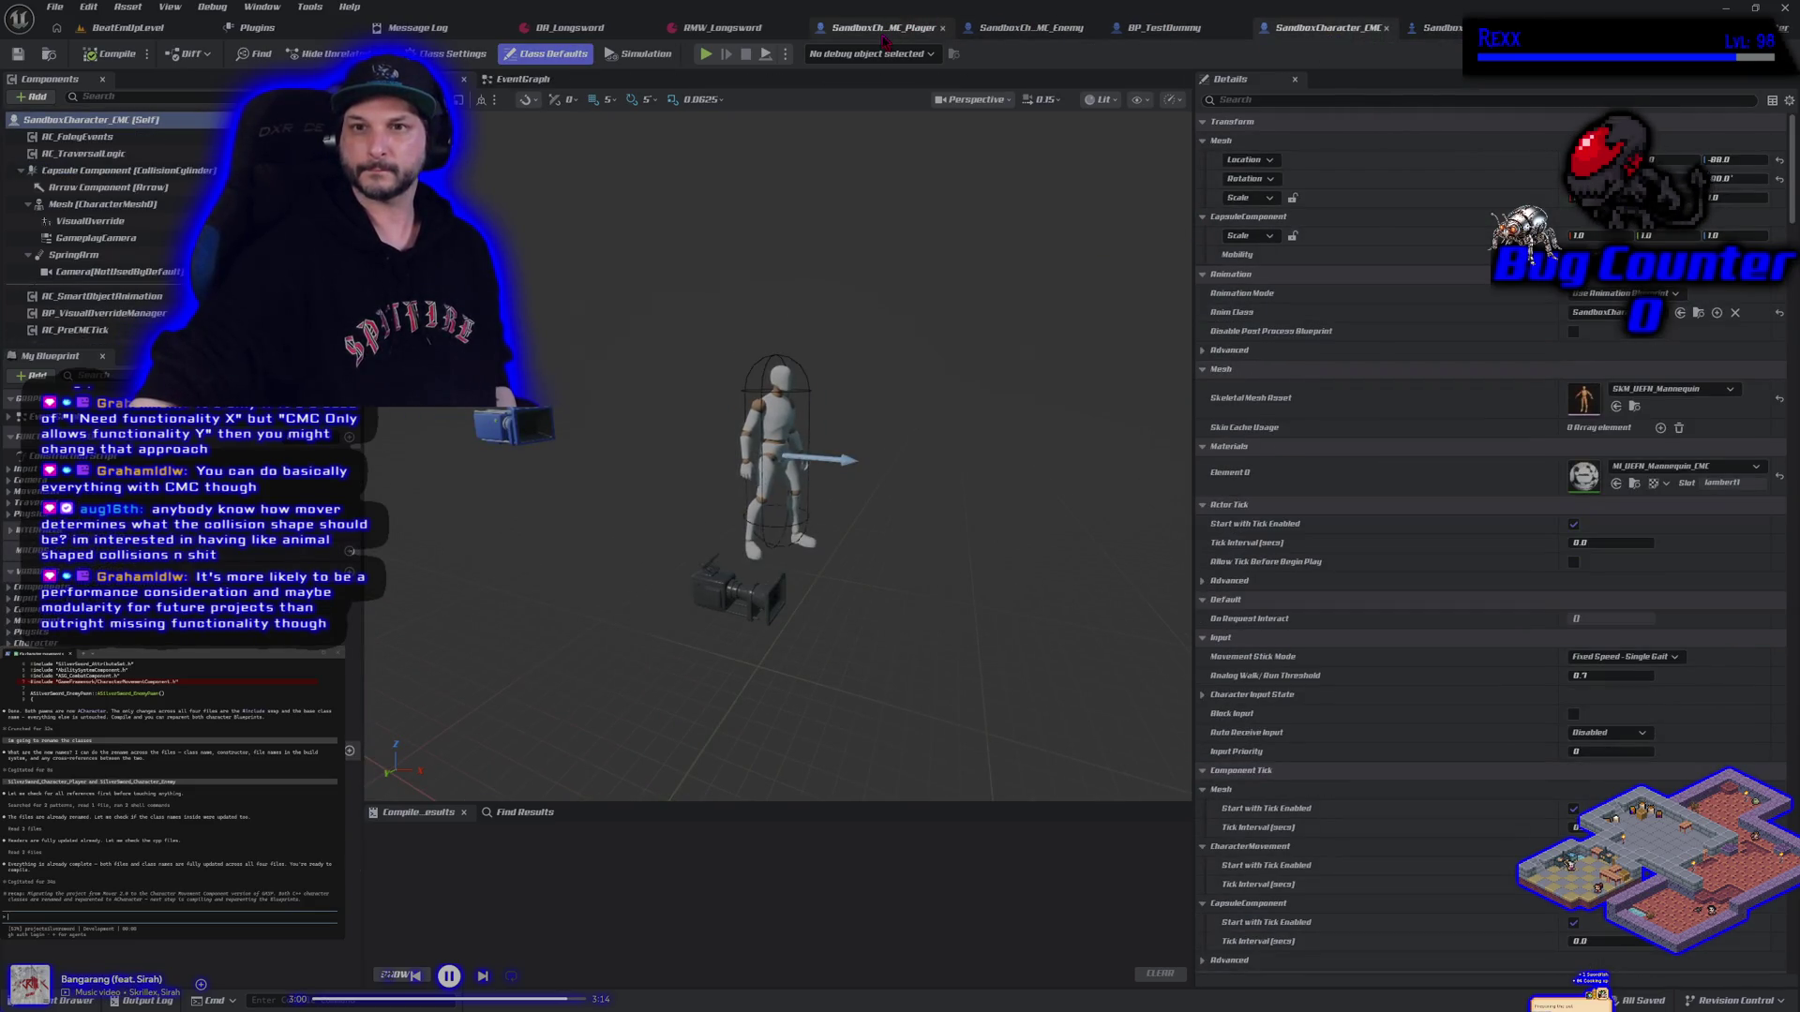
{"action": "left_click", "coordinate": [1434, 28]}
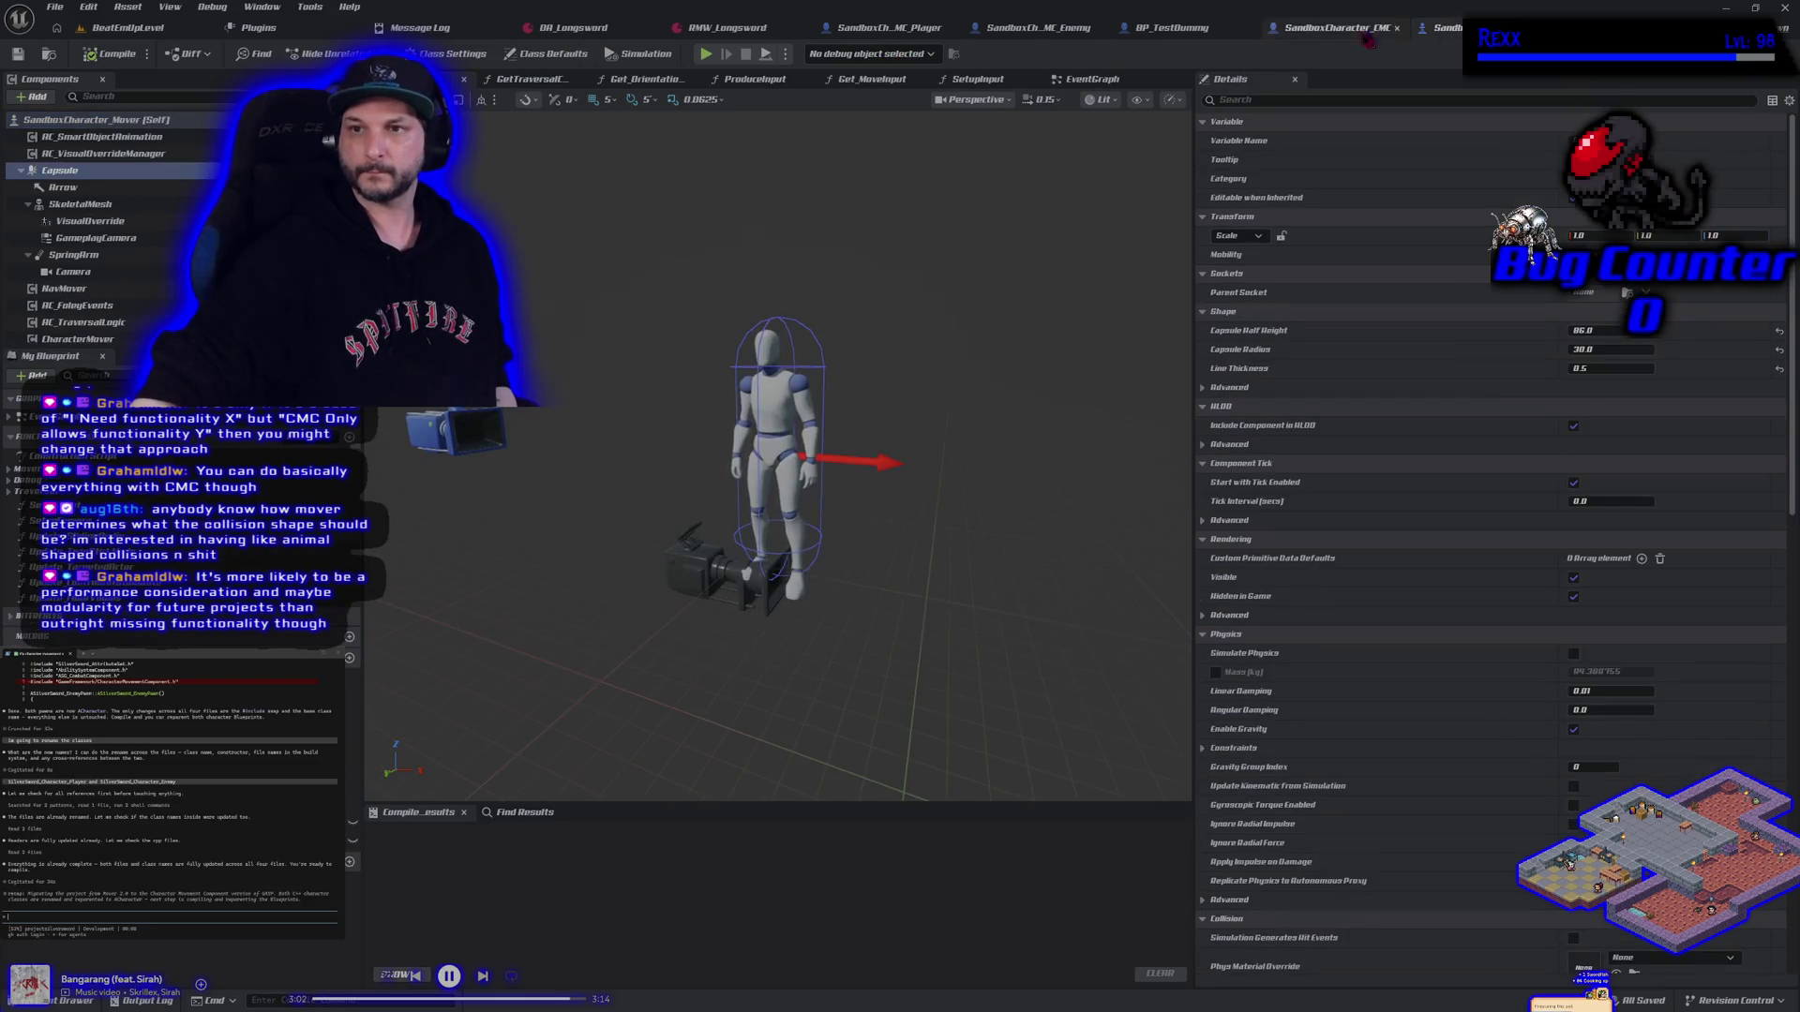
{"action": "mouse_move", "coordinate": [1444, 28]}
{"action": "left_mouse_down"}
{"action": "mouse_move", "coordinate": [1107, 103]}
{"action": "mouse_move", "coordinate": [900, 28]}
{"action": "left_mouse_up"}
{"action": "left_click_drag", "start_coordinate": [1435, 28], "coordinate": [994, 28]}
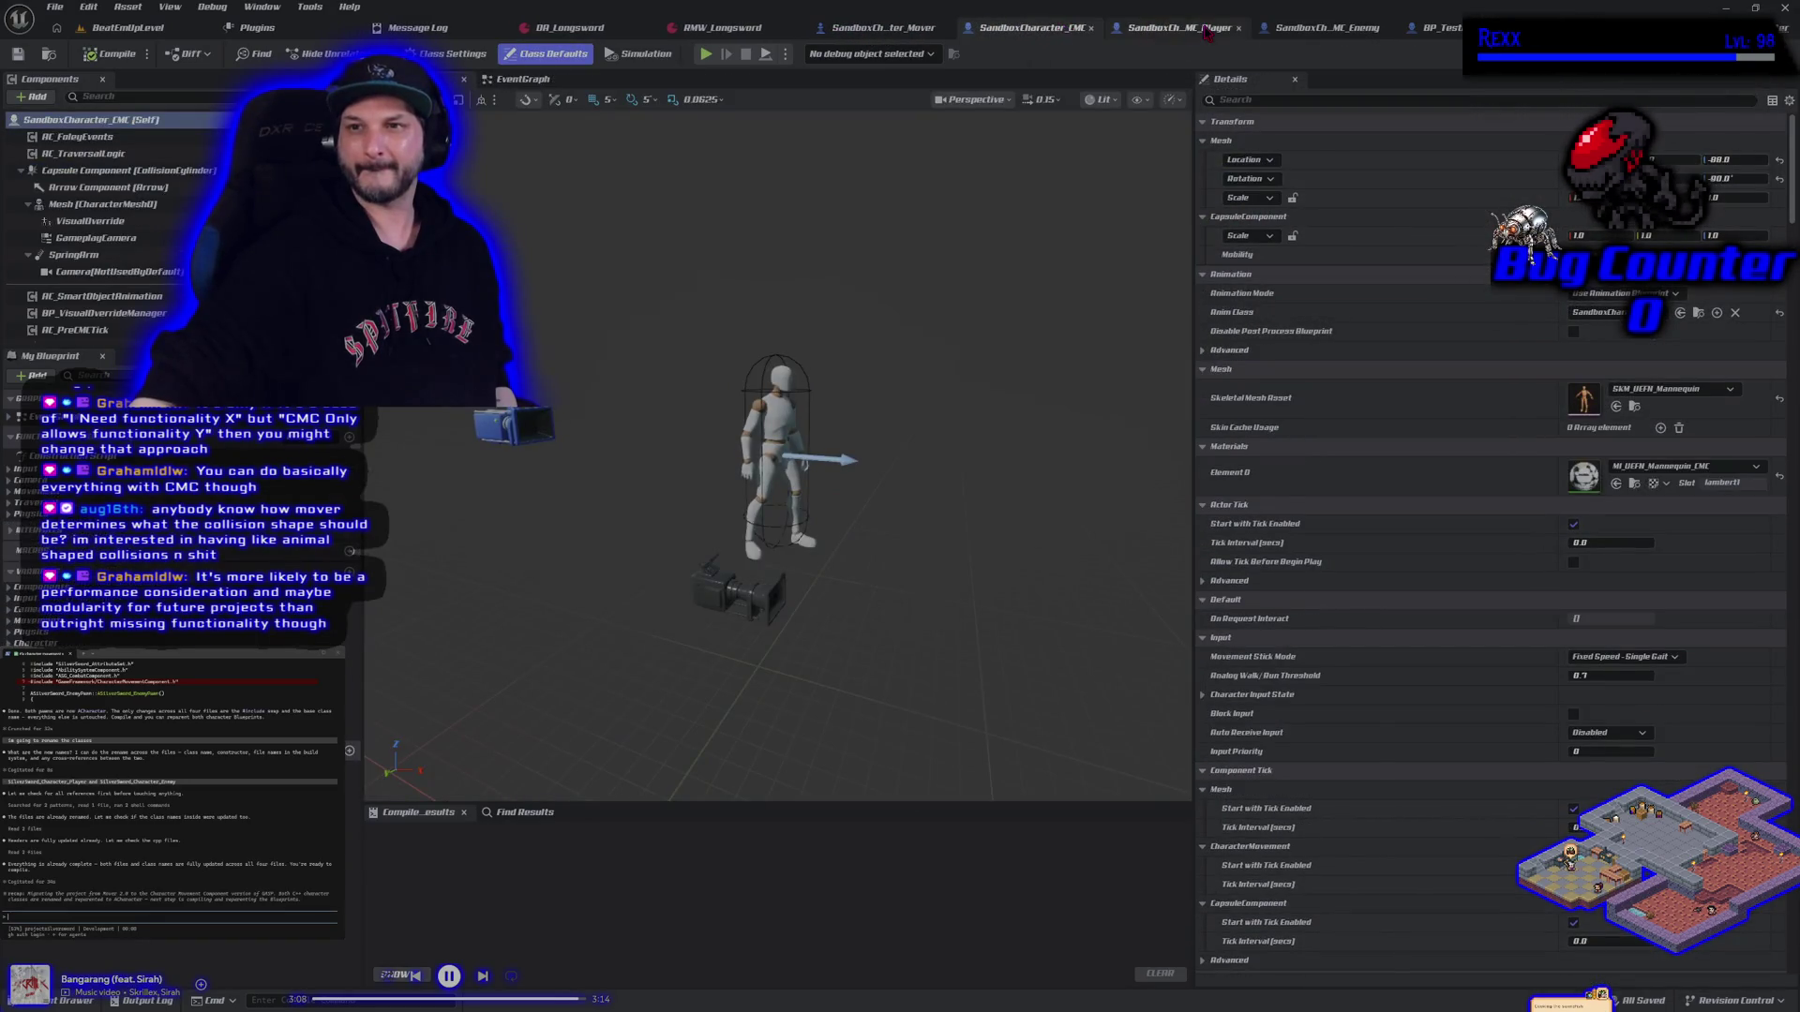
Check the CMC player and BP_TestDummy blueprints, return to BeatEmUpLevel, then switch to GitHub Desktop
{"action": "left_click", "coordinate": [1207, 28]}
{"action": "left_click", "coordinate": [1387, 28]}
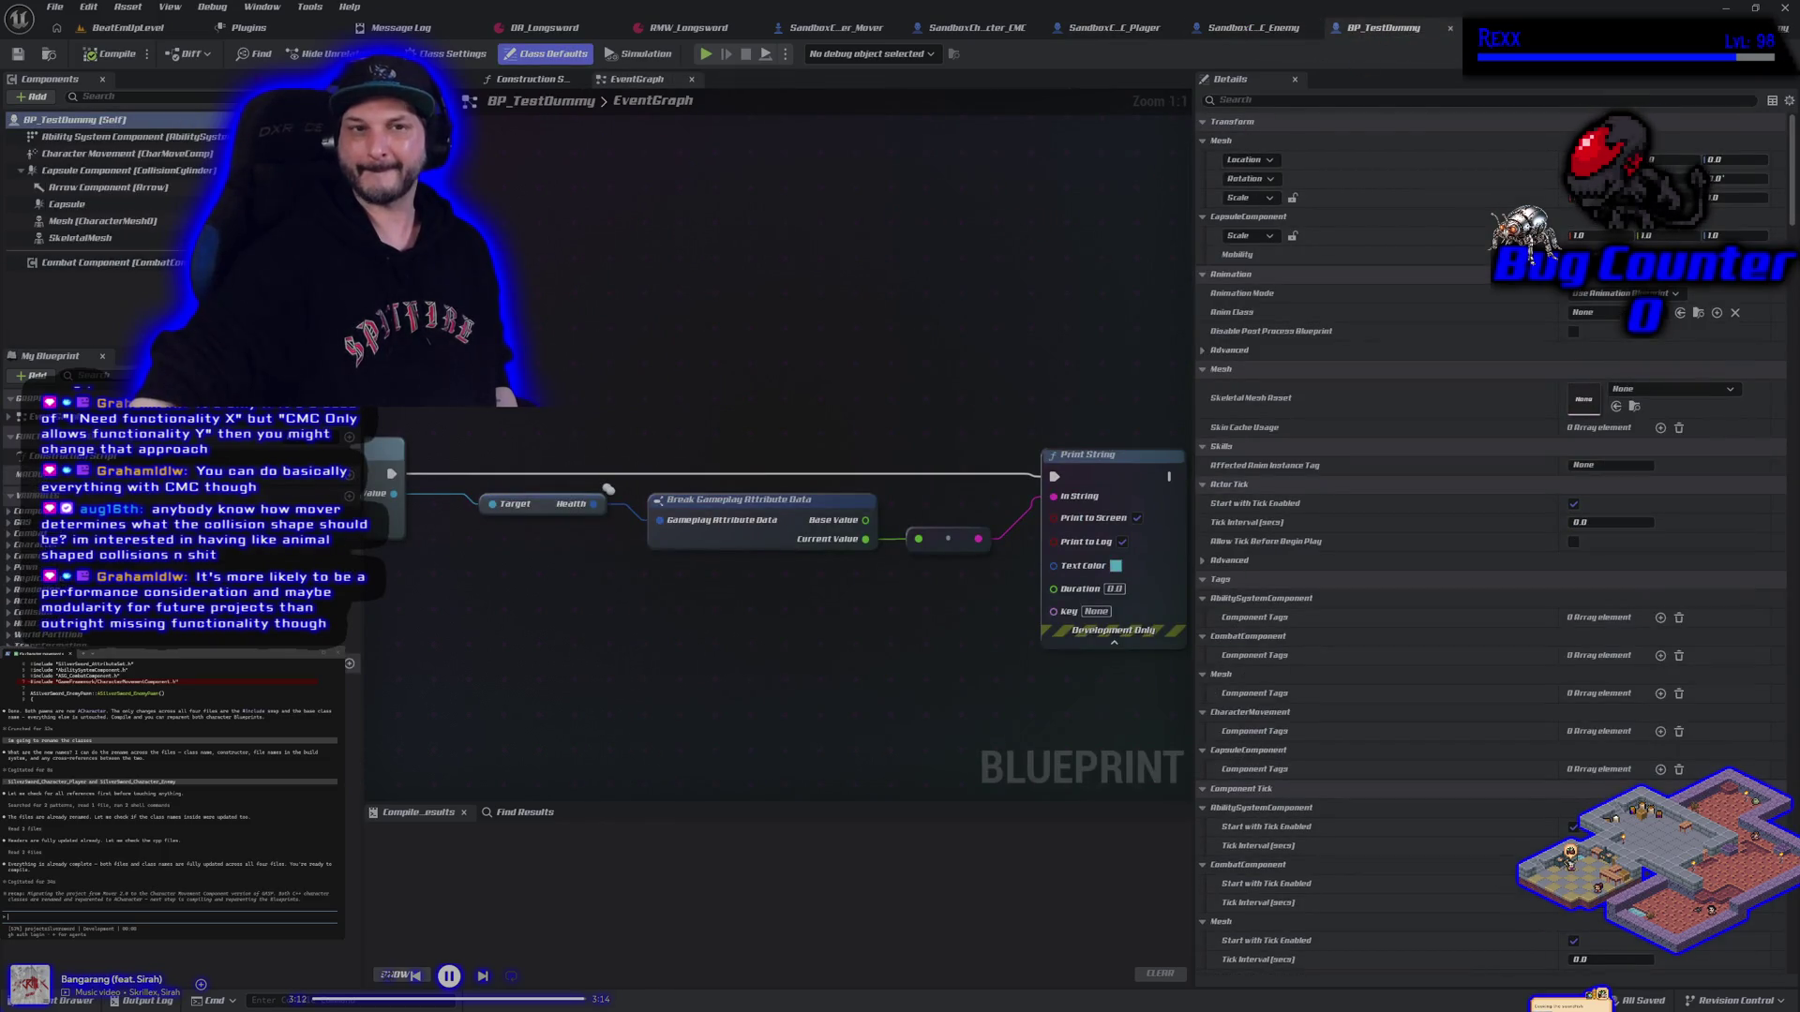
{"action": "left_click", "coordinate": [128, 28]}
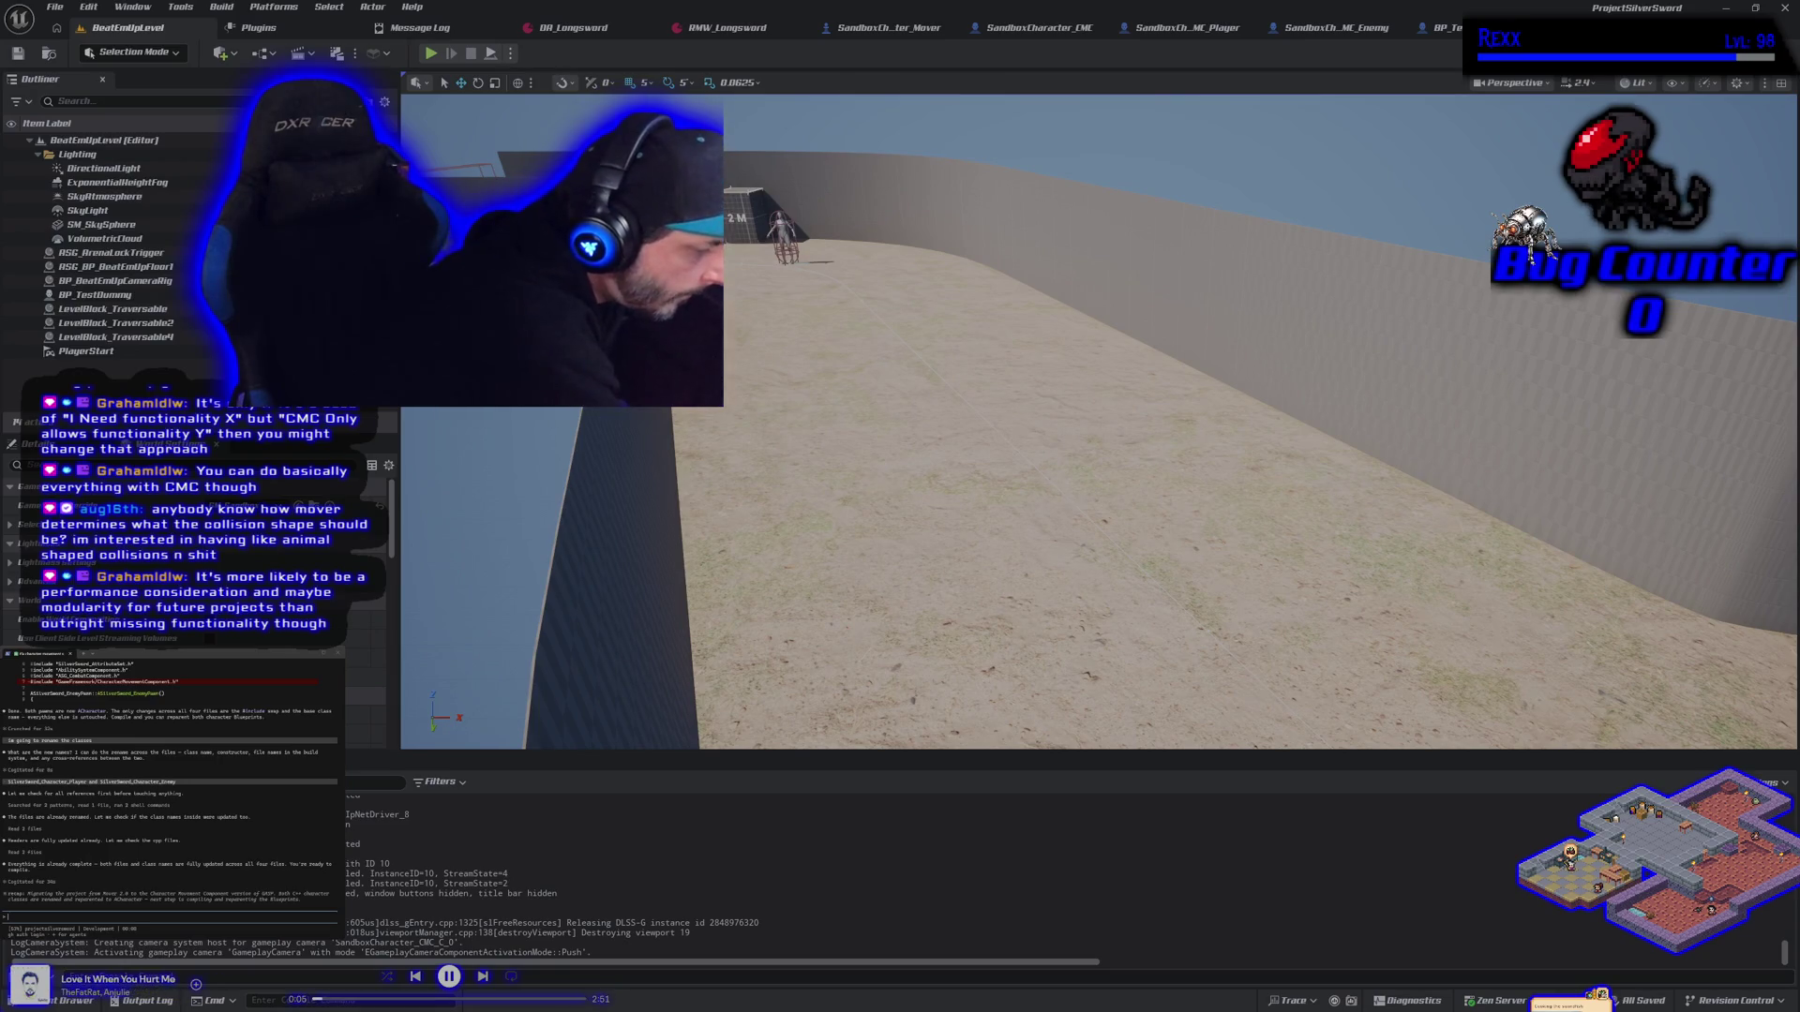
{"action": "key", "text": "alt+Tab"}
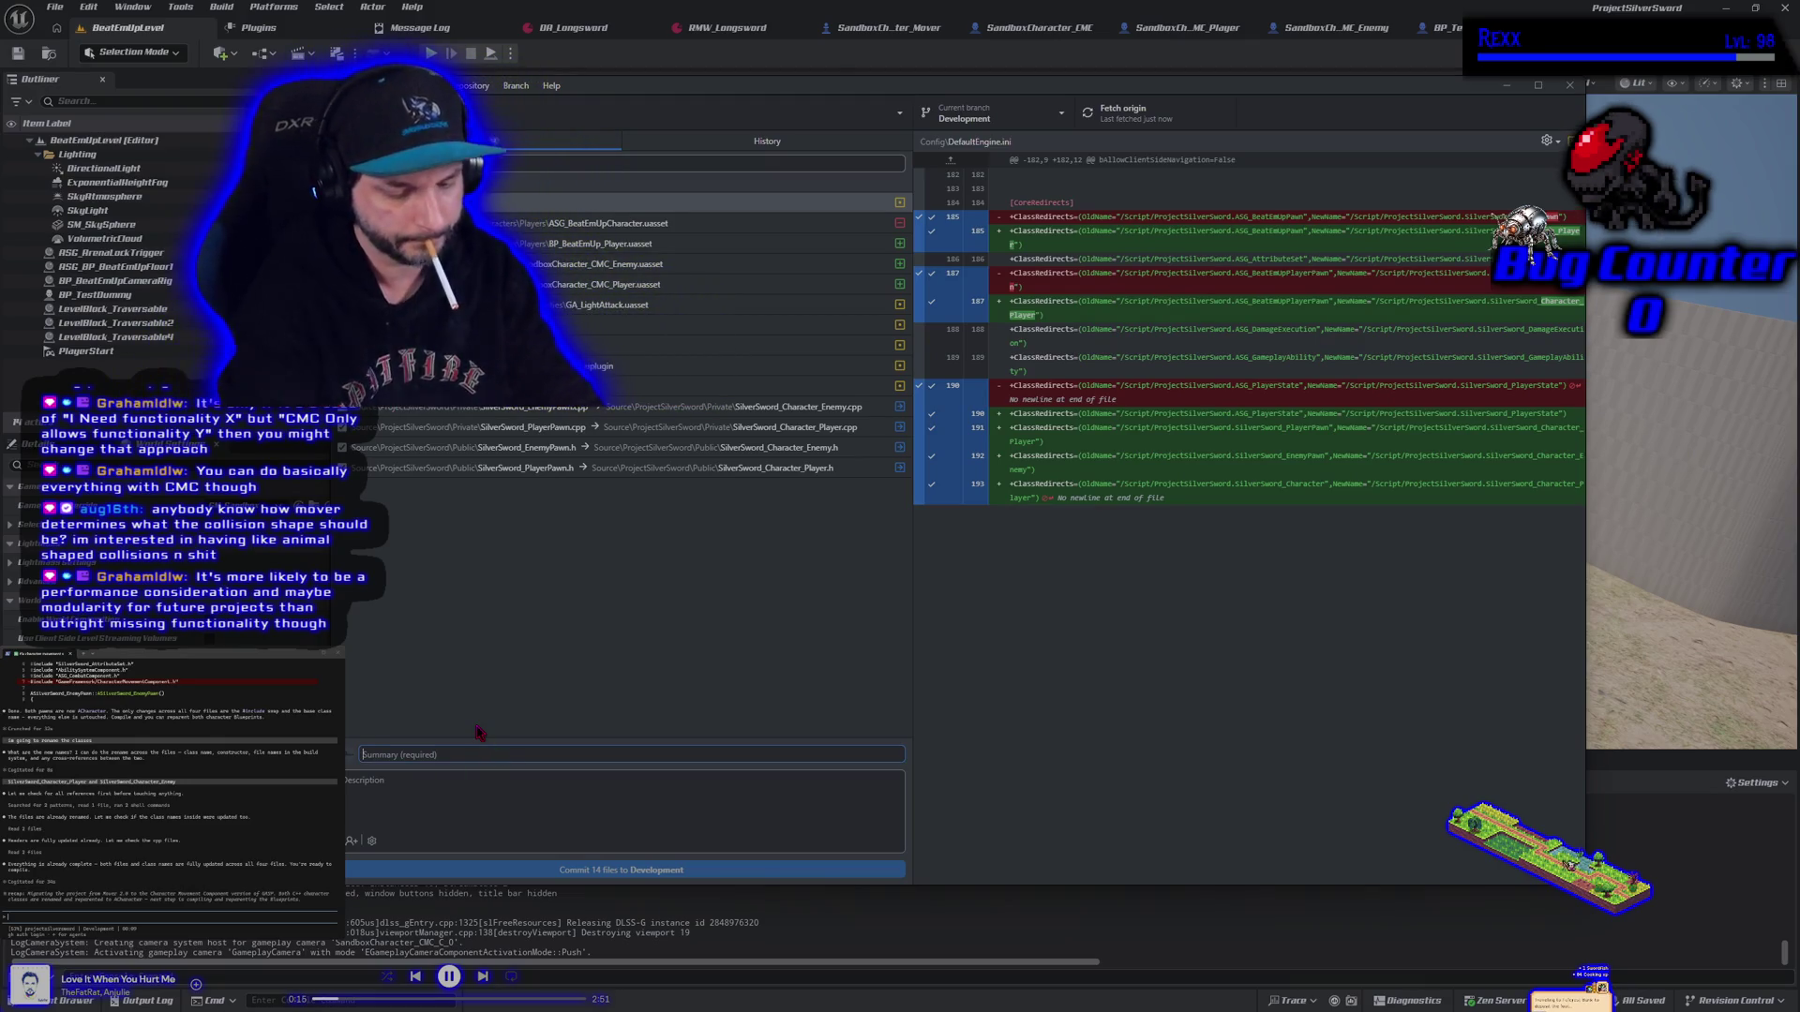
Delete the draft summary 'Sweched rom mover' and approve the assistant's proposed command
{"action": "type", "text": "Swe"}
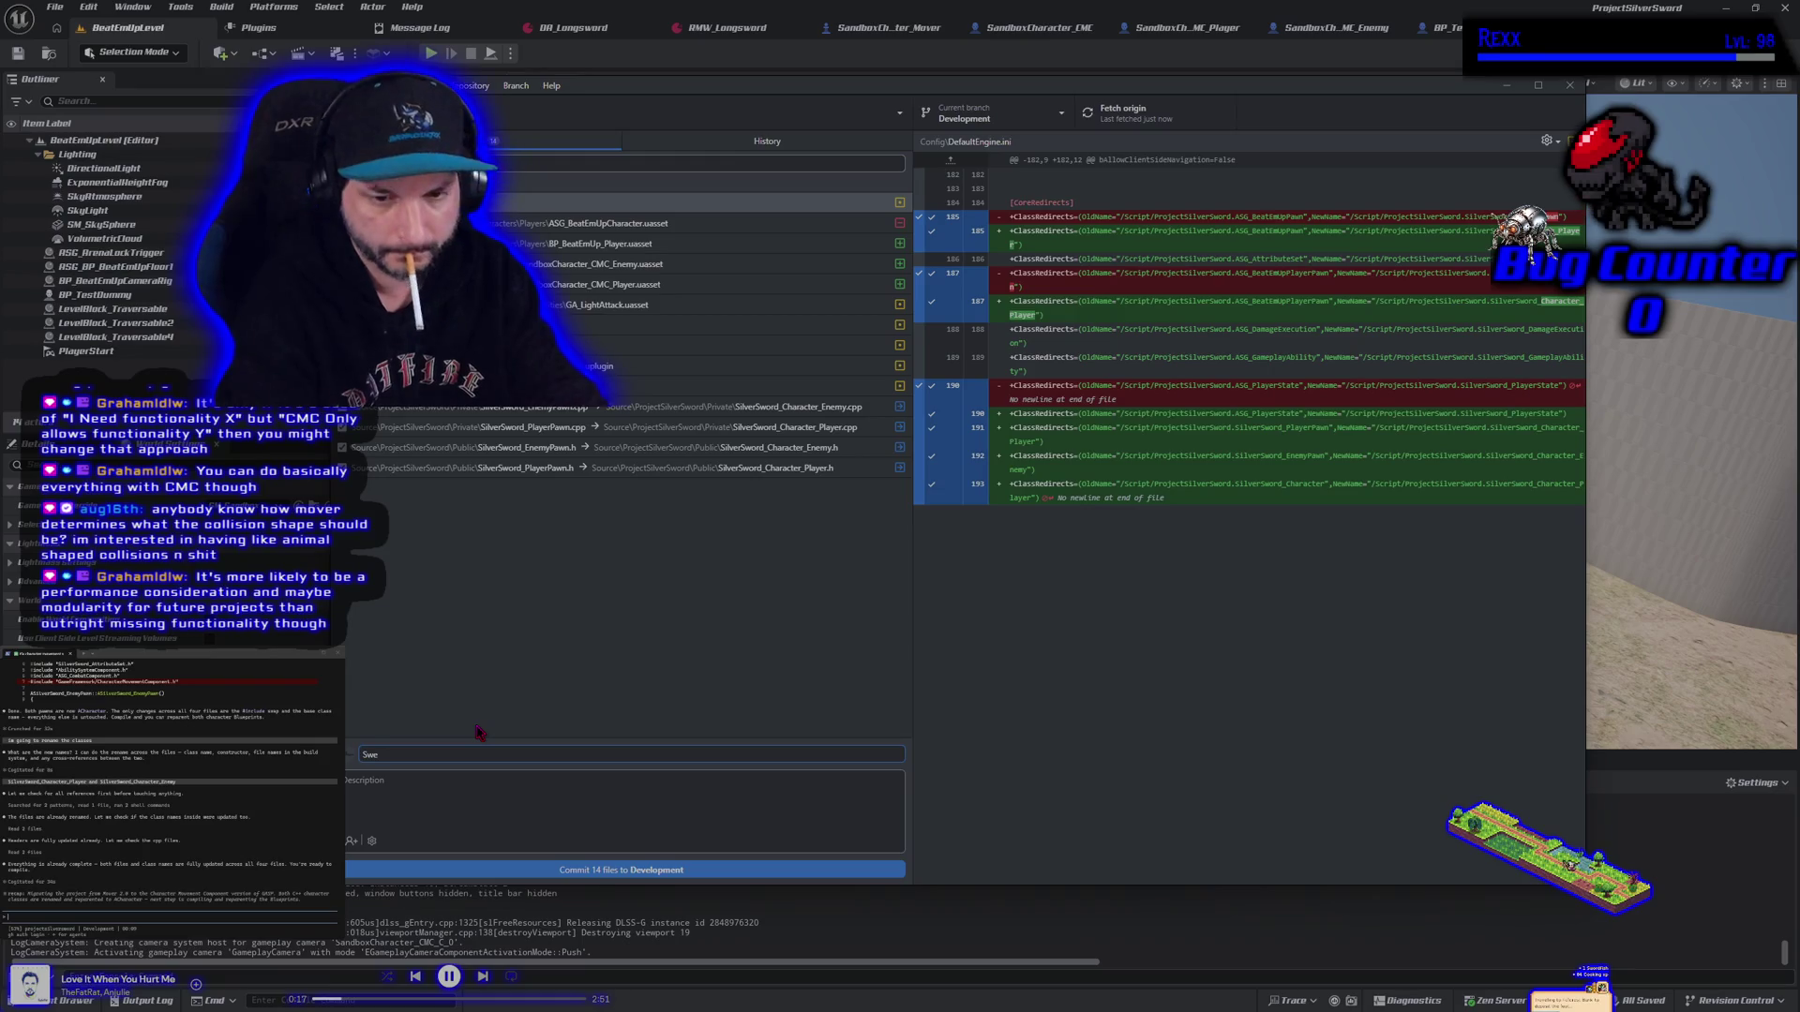
{"action": "type", "text": "itched "}
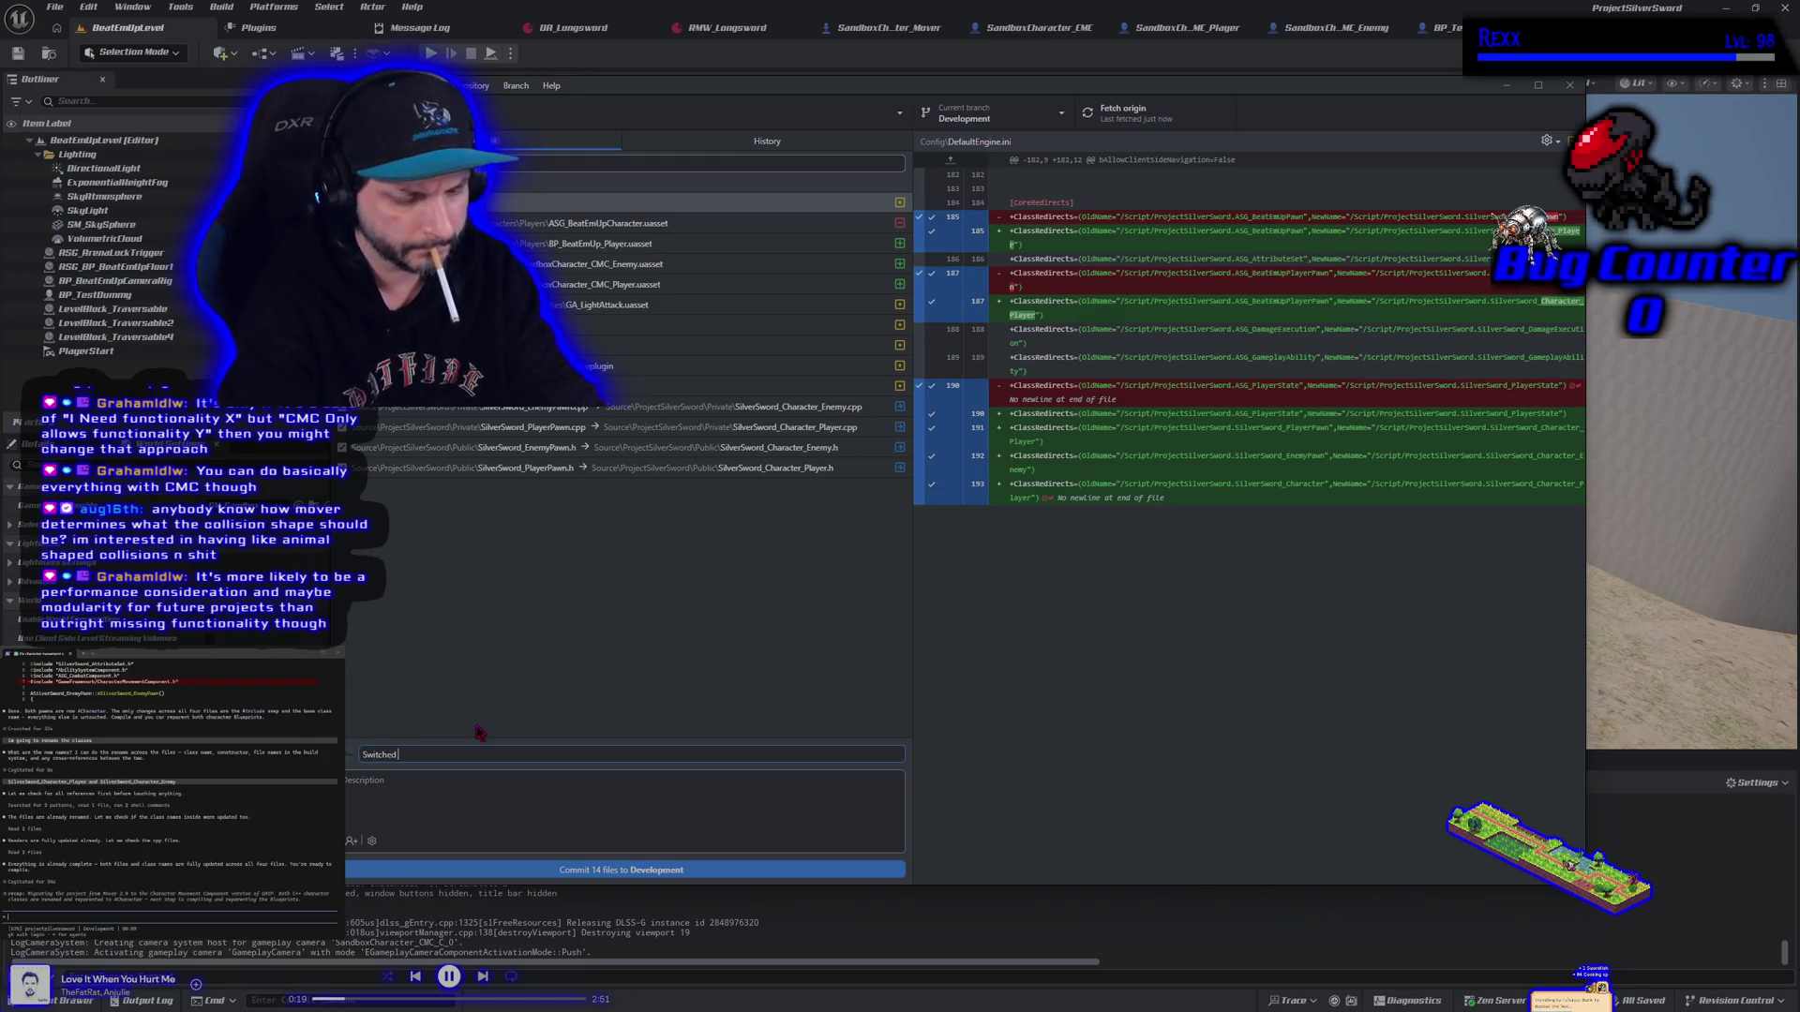
{"action": "type", "text": "from mover"}
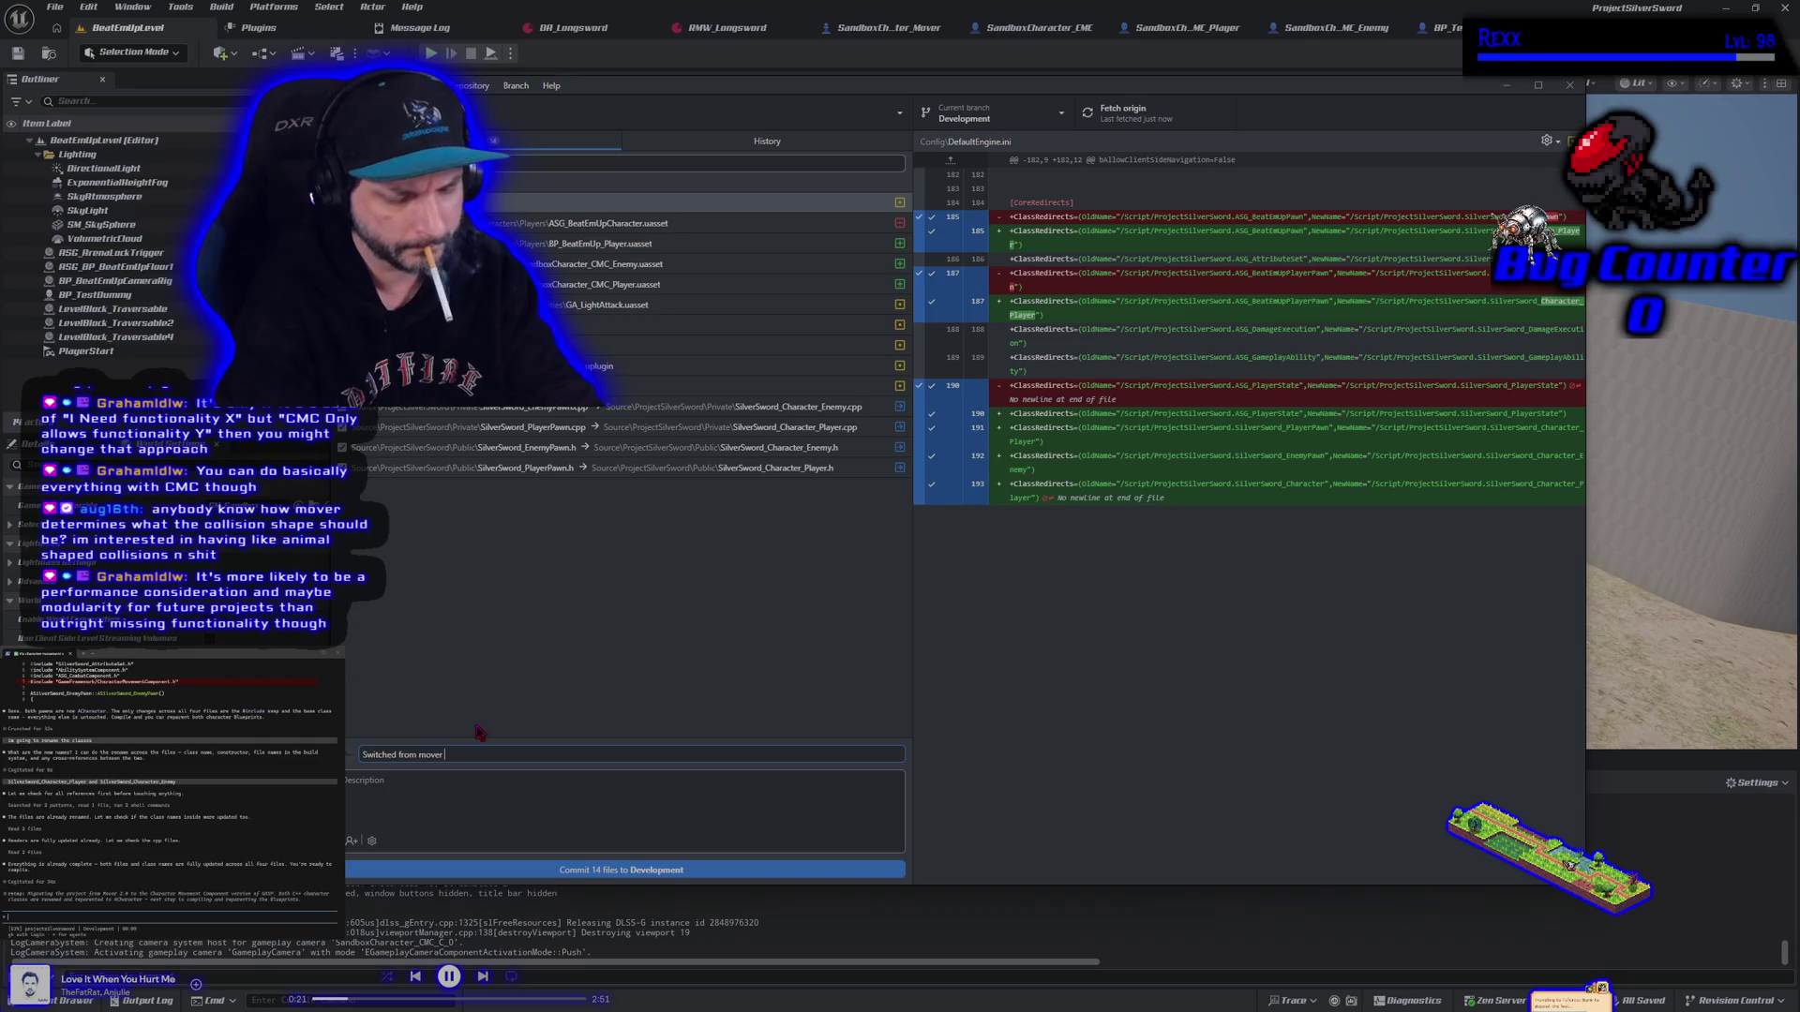
{"action": "key", "text": "BackSpace"}
{"action": "key", "text": "BackSpace"}
{"action": "key", "text": "BackSpace"}
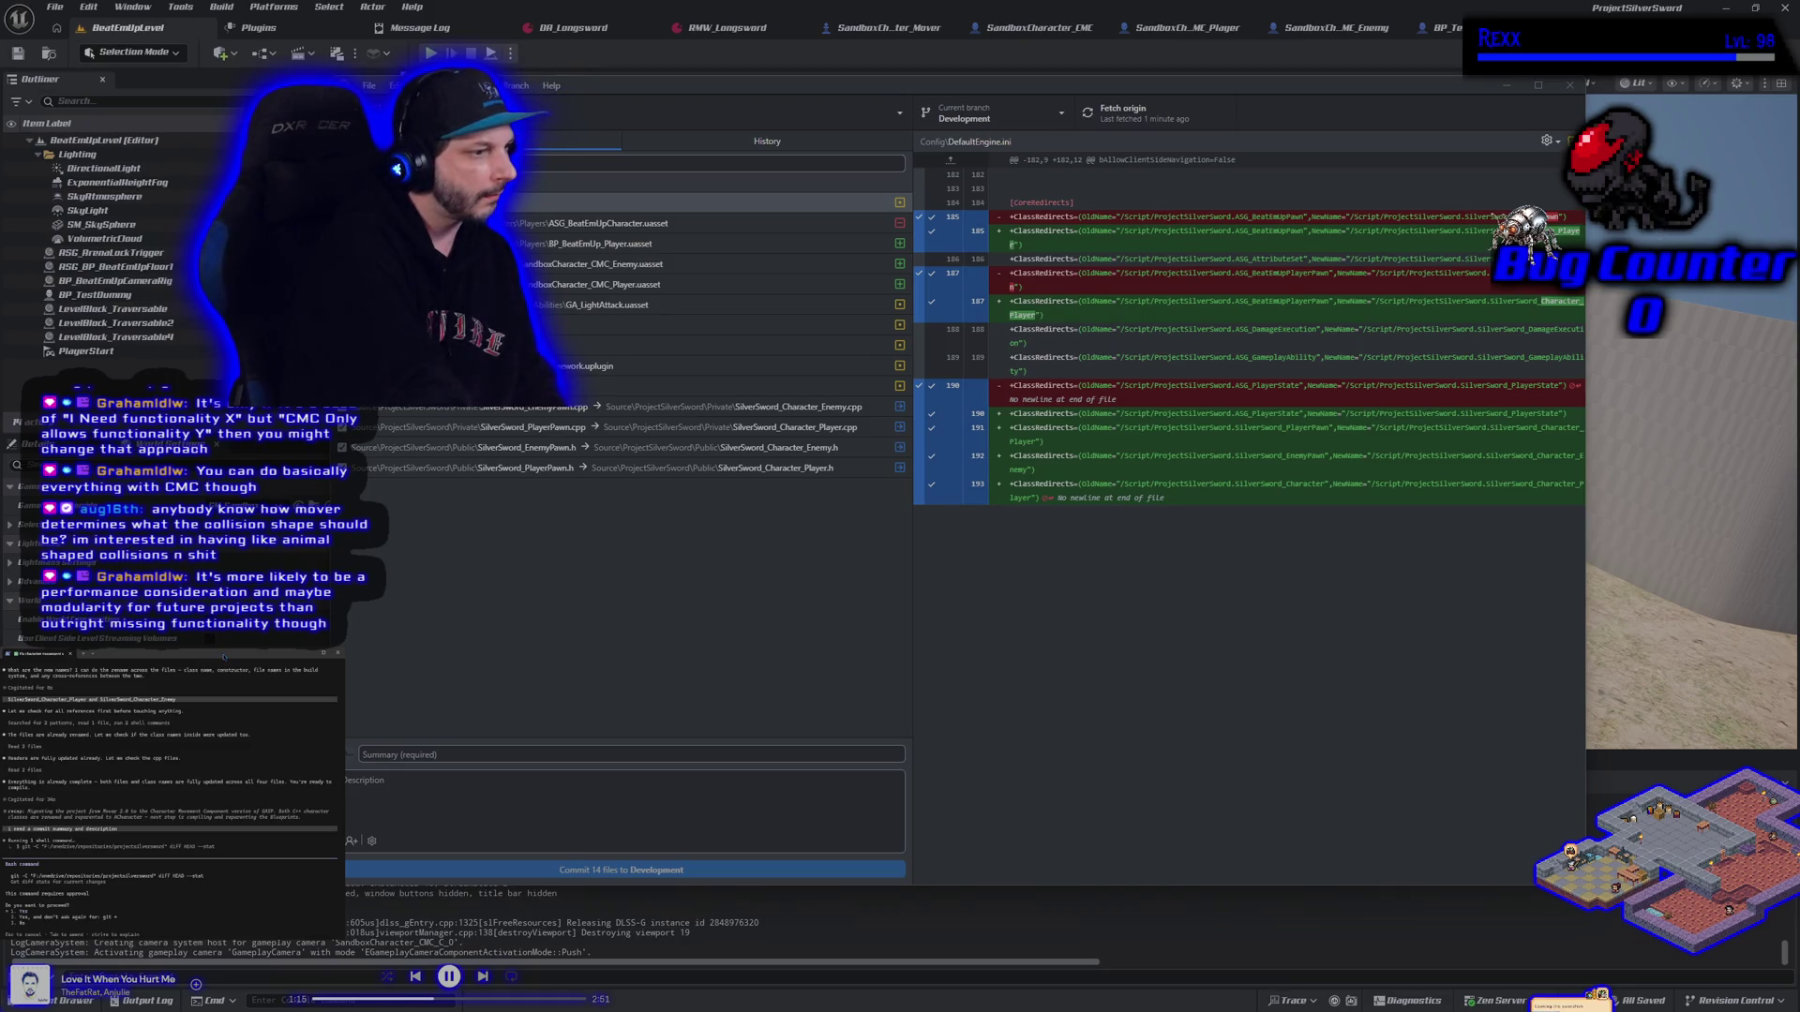
{"action": "key", "text": "Return"}
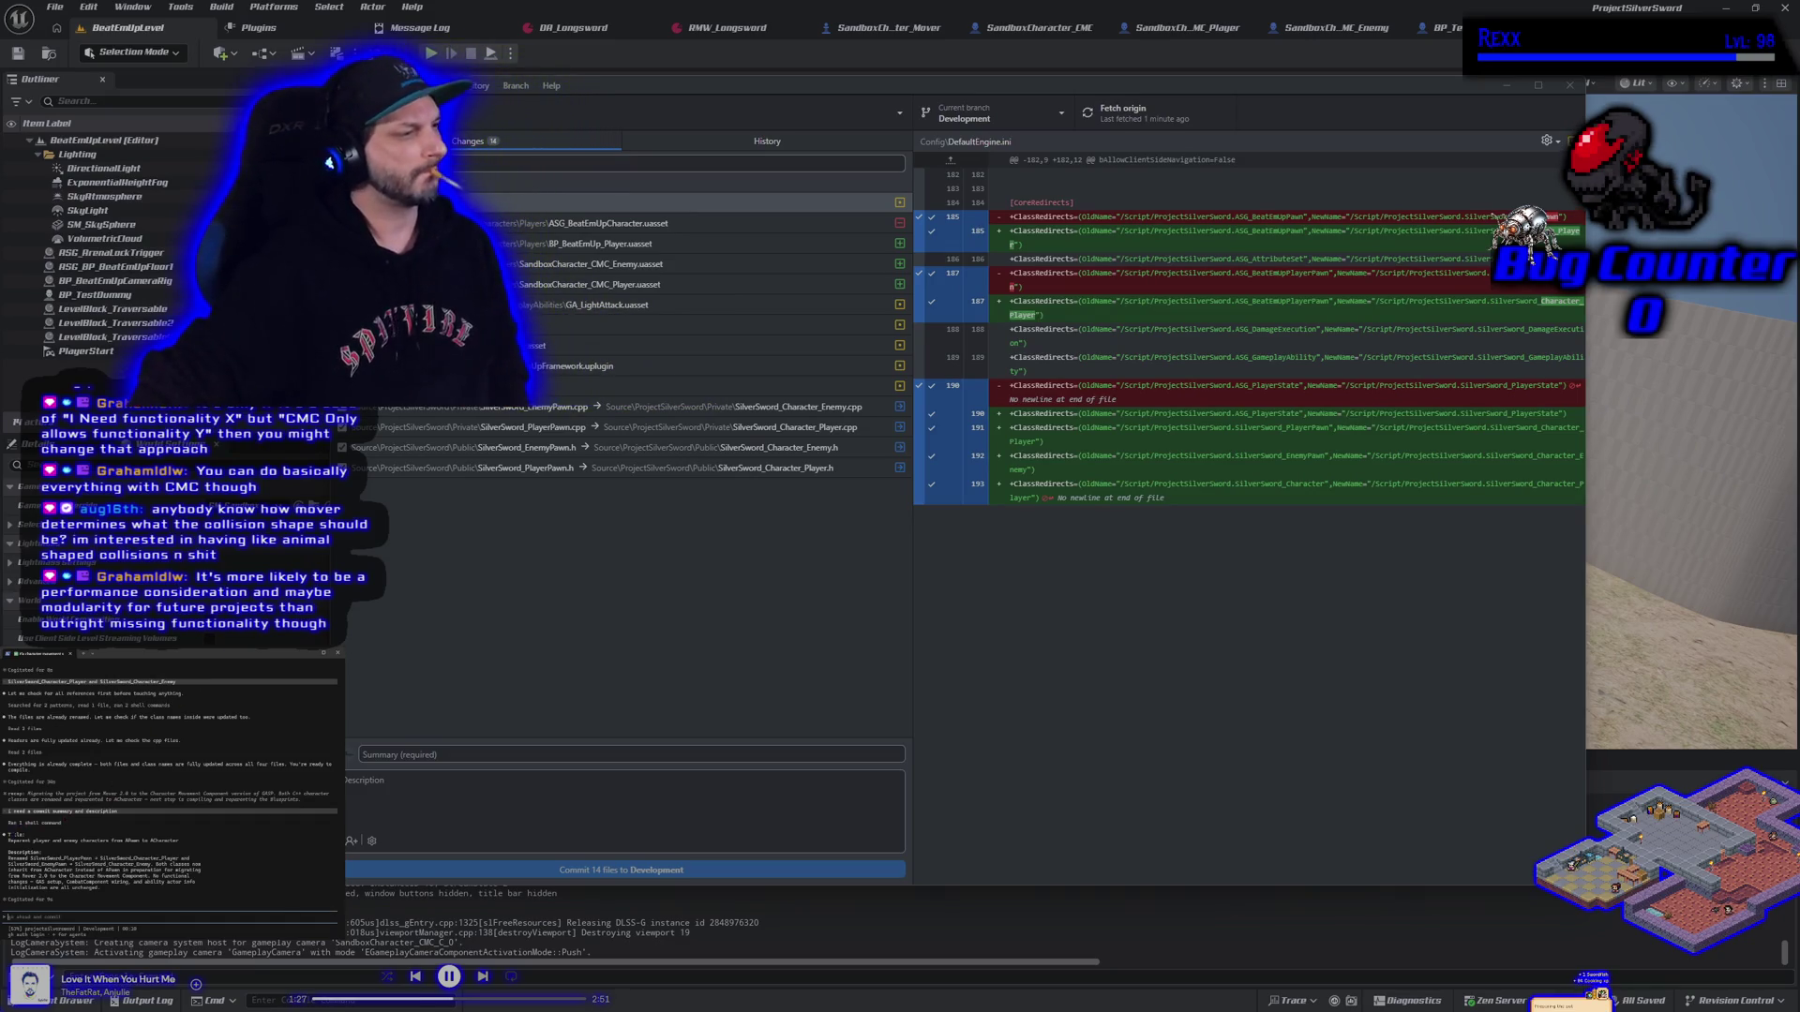
Copy the assistant's suggested commit title into the Summary field
{"action": "mouse_move", "coordinate": [7, 841]}
{"action": "left_mouse_down"}
{"action": "mouse_move", "coordinate": [336, 843]}
{"action": "mouse_move", "coordinate": [184, 842]}
{"action": "left_mouse_up"}
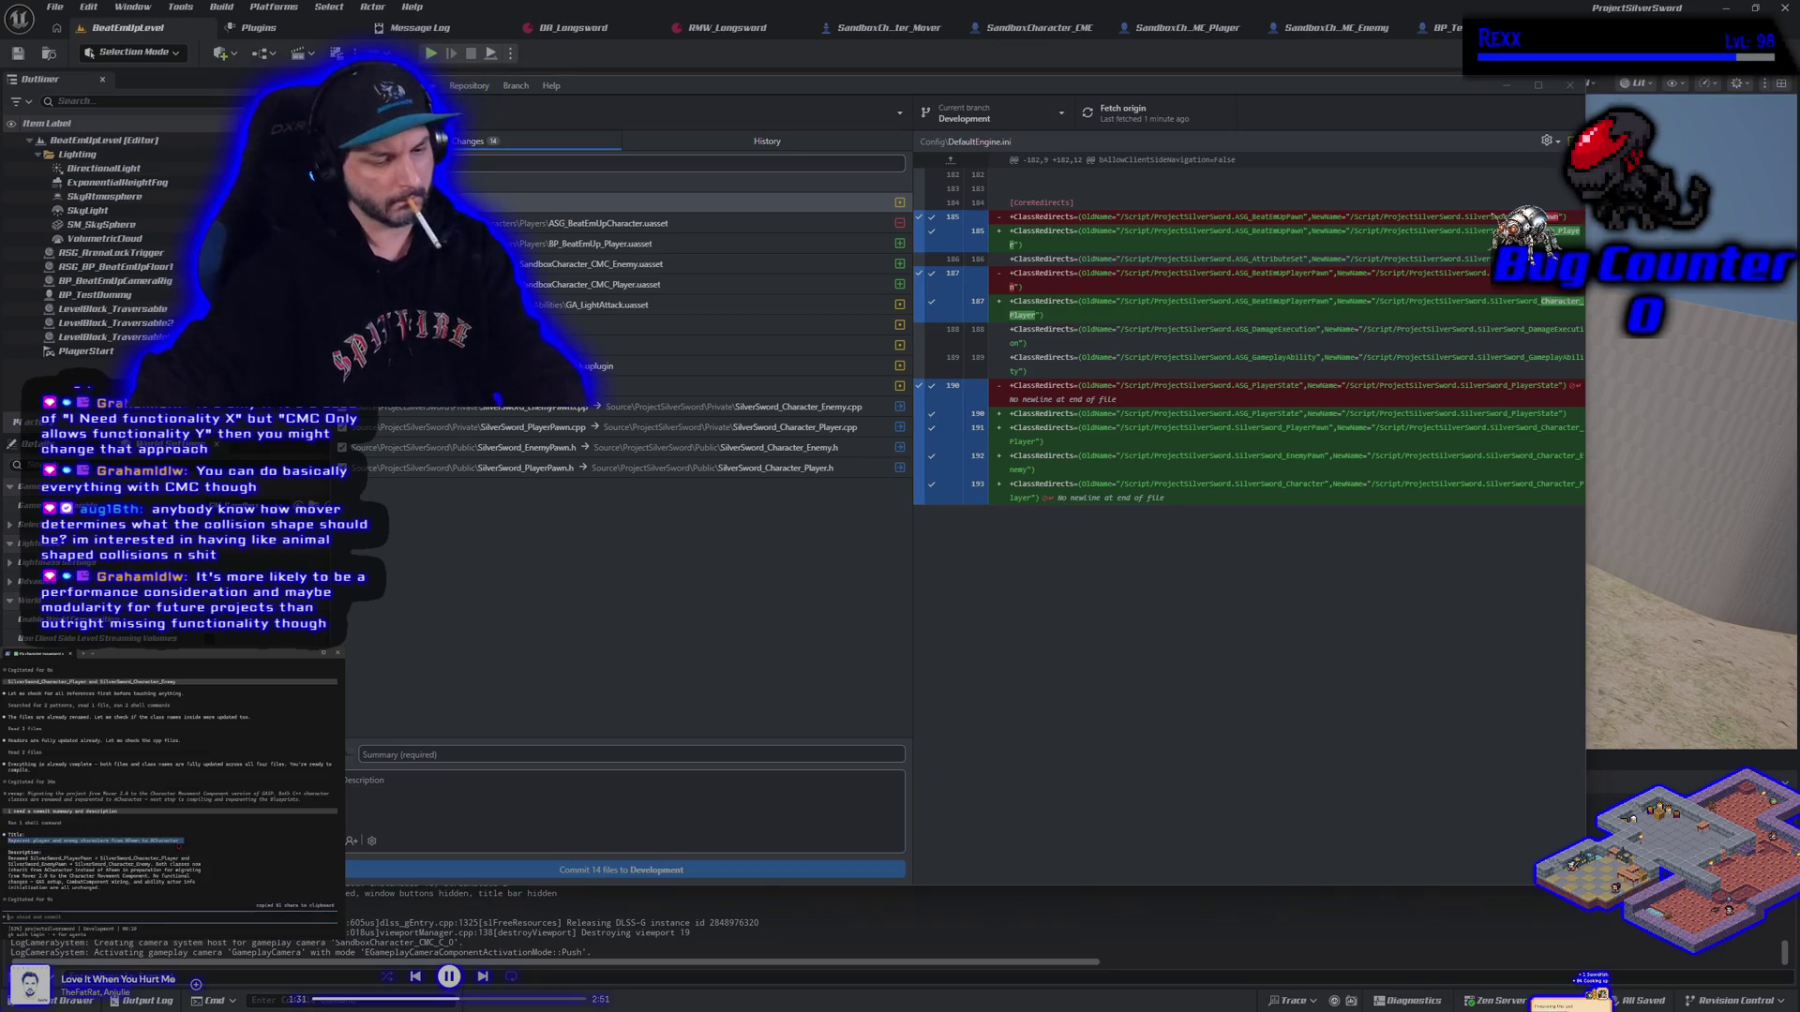
{"action": "left_click", "coordinate": [184, 842]}
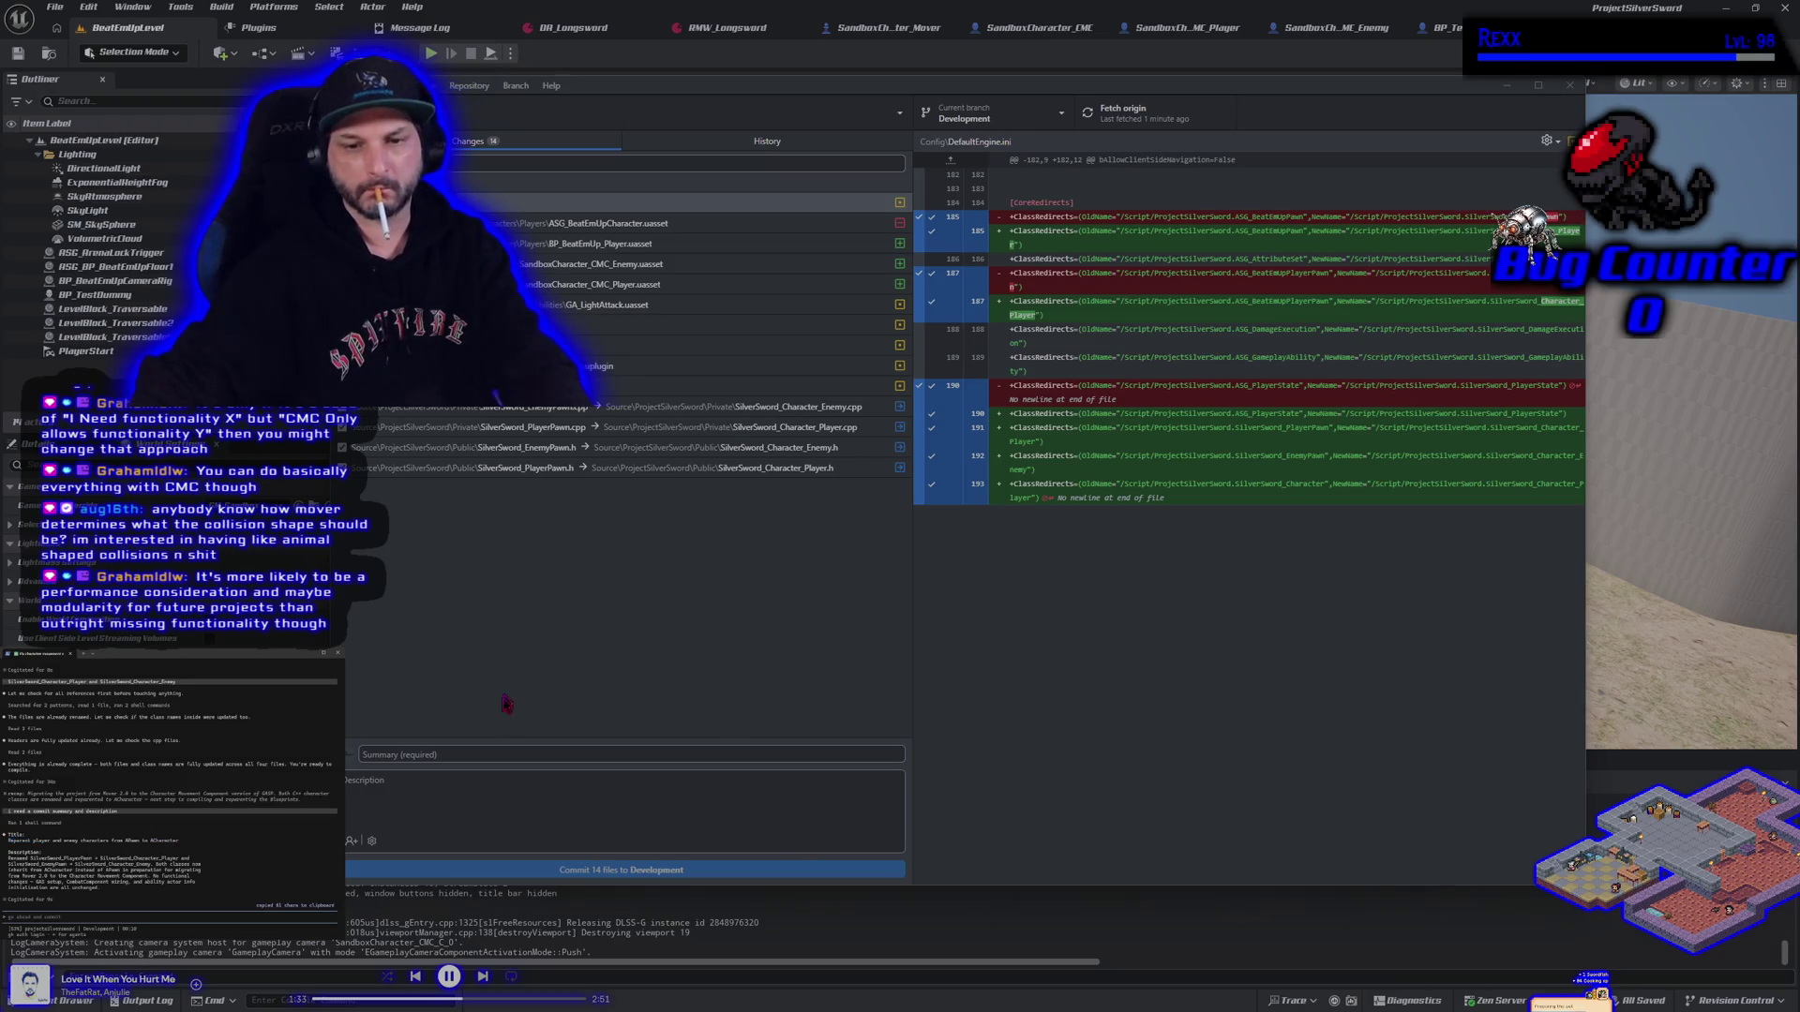
{"action": "left_click", "coordinate": [506, 755]}
{"action": "type", "text": "Reparent player and enemy characters from APawn to ACharacter"}
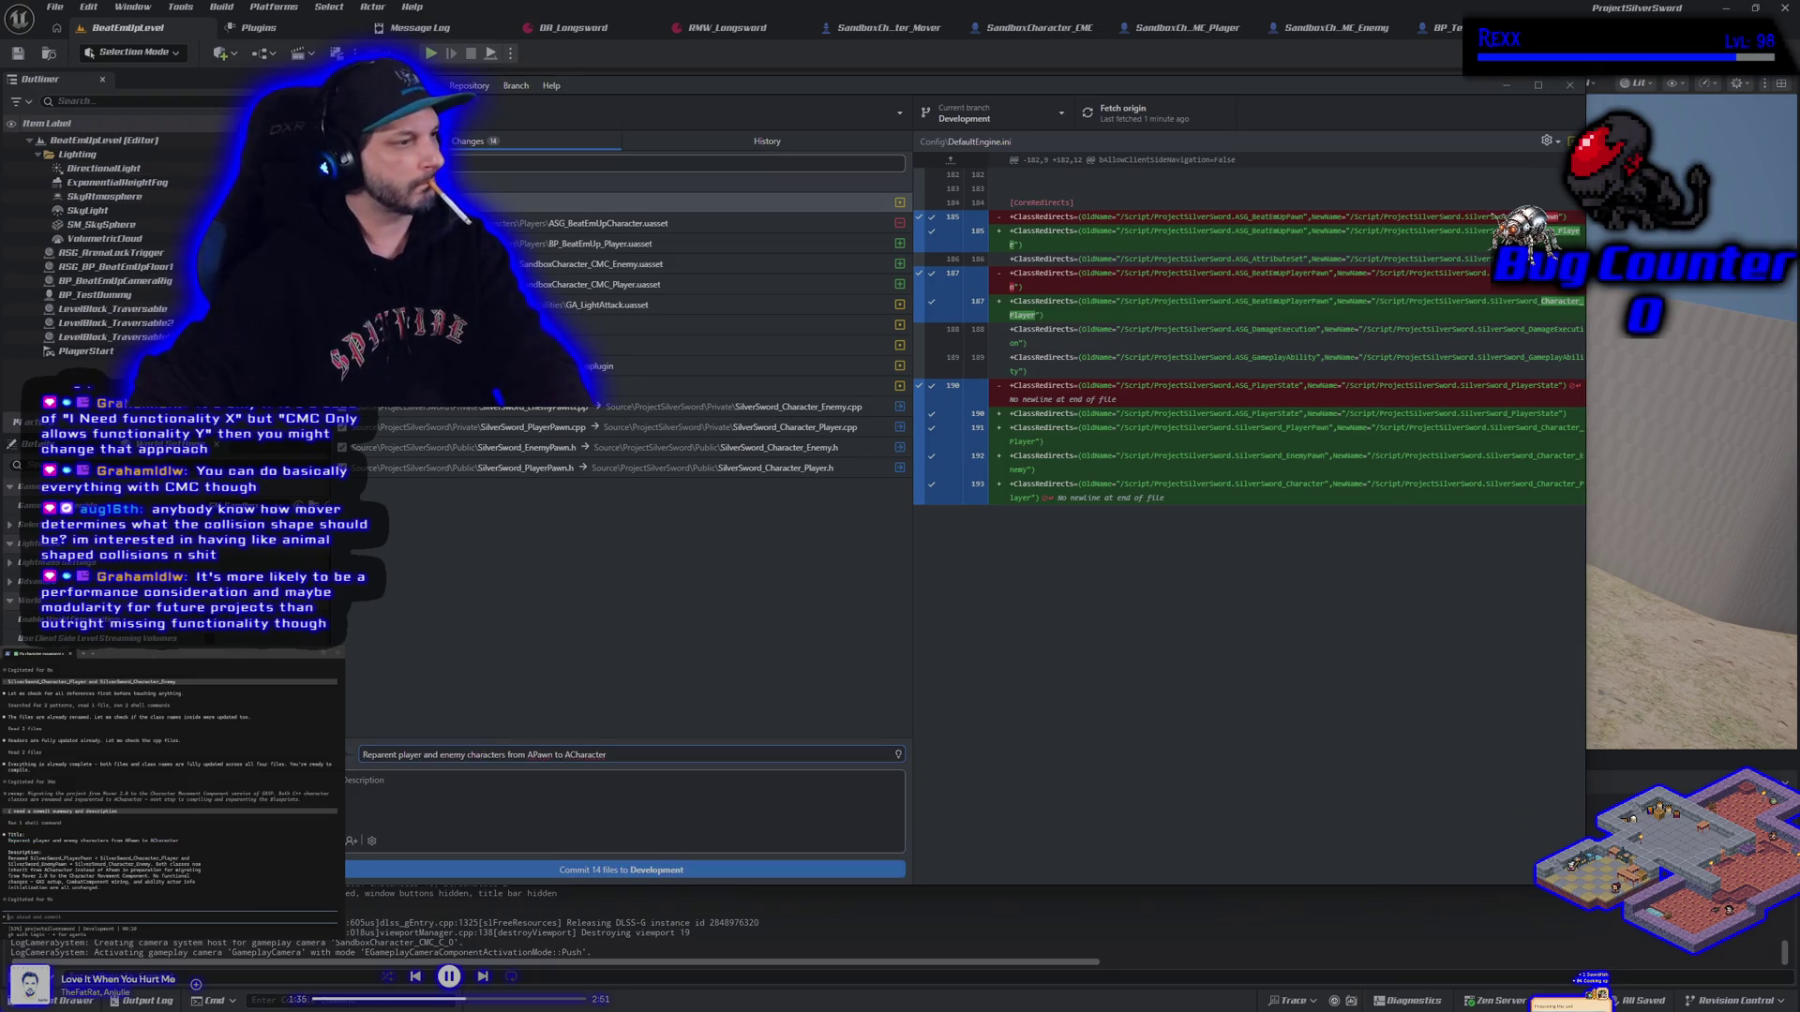
Paste the suggested description, commit the 14 files to Development, and push to origin
{"action": "mouse_move", "coordinate": [8, 858]}
{"action": "left_mouse_down"}
{"action": "mouse_move", "coordinate": [187, 876]}
{"action": "mouse_move", "coordinate": [98, 888]}
{"action": "left_mouse_up"}
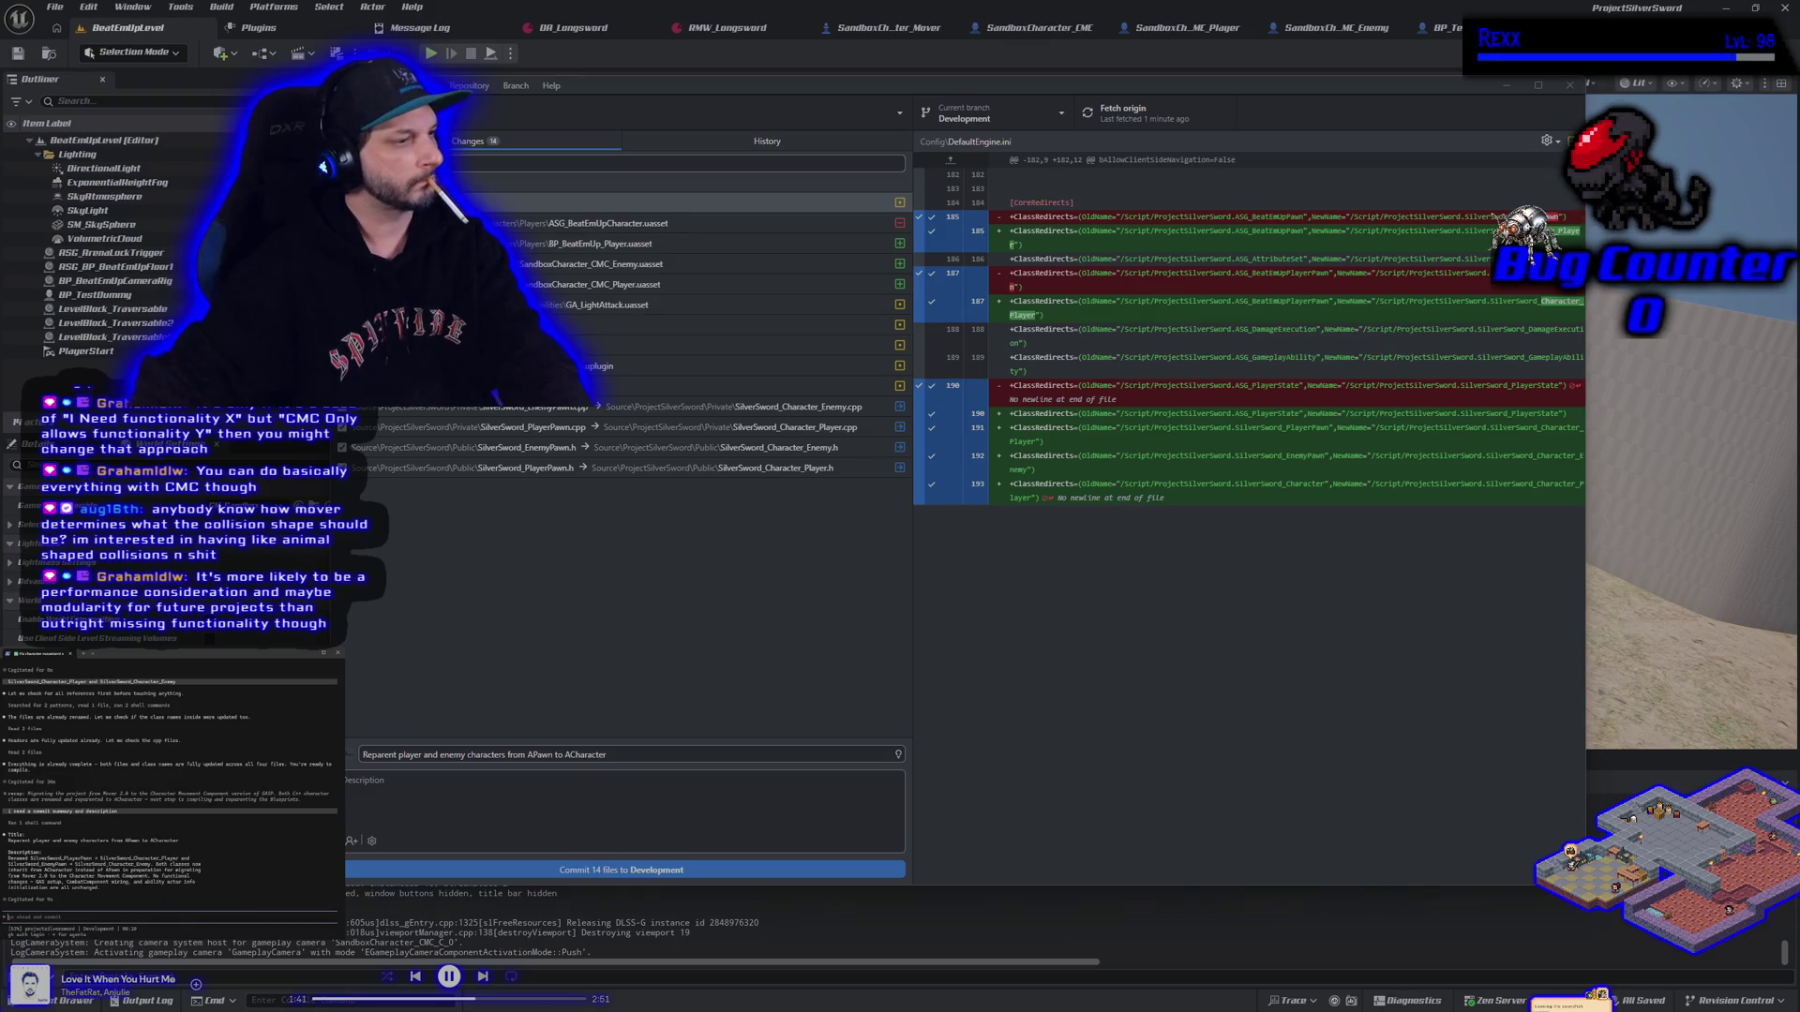
{"action": "left_click", "coordinate": [437, 792]}
{"action": "key", "text": "ctrl+v"}
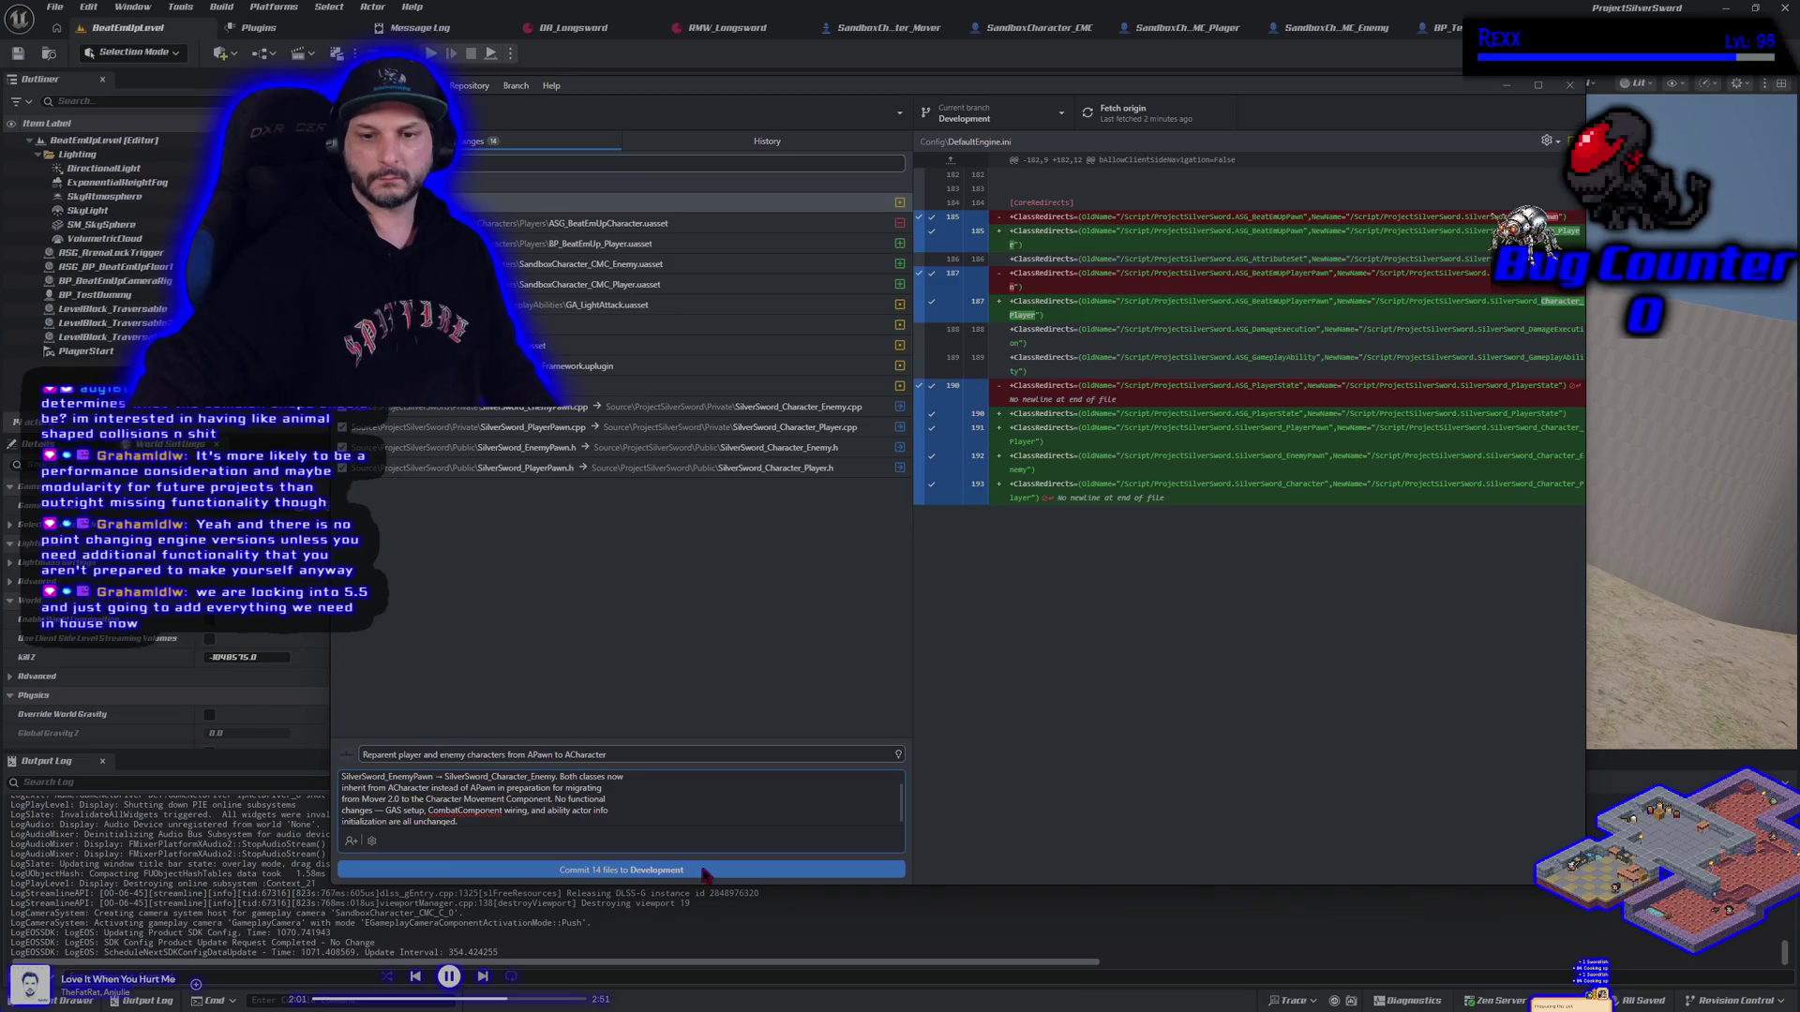
{"action": "left_click", "coordinate": [705, 873]}
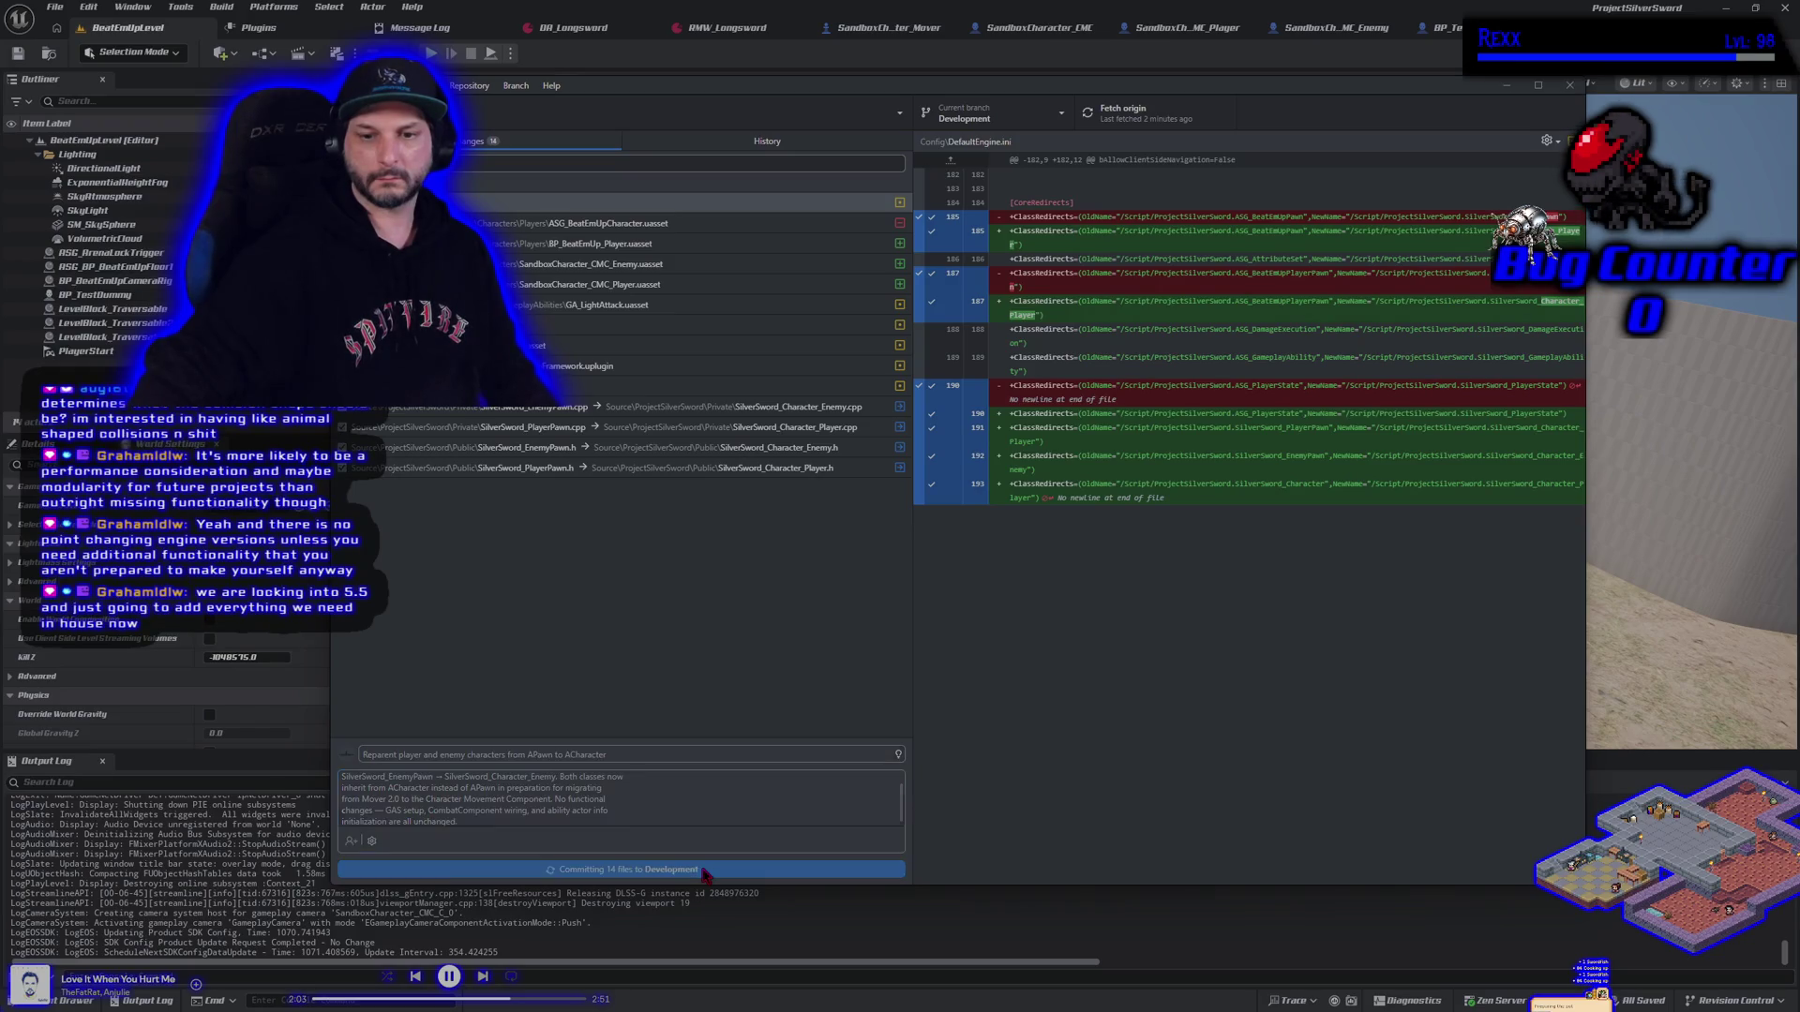
{"action": "left_click", "coordinate": [1400, 275]}
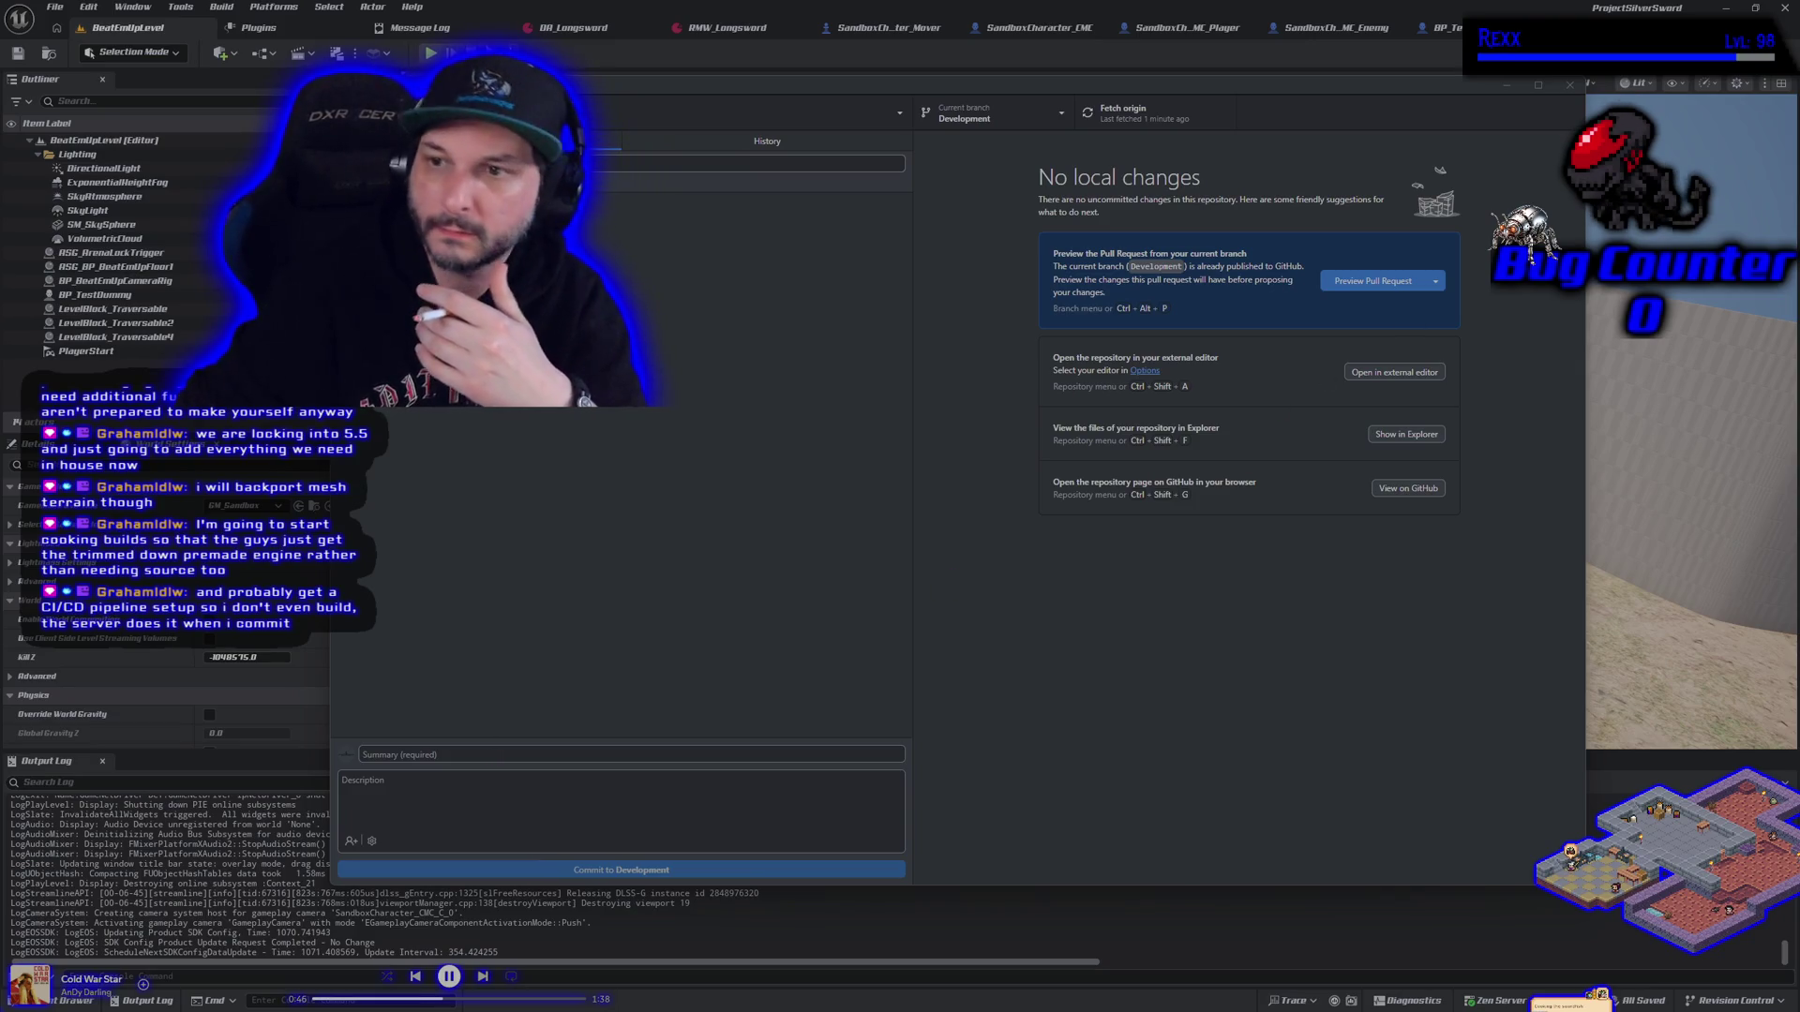
Minimize GitHub Desktop after the push completes to return to Unreal Engine
{"action": "left_click", "coordinate": [1513, 86]}
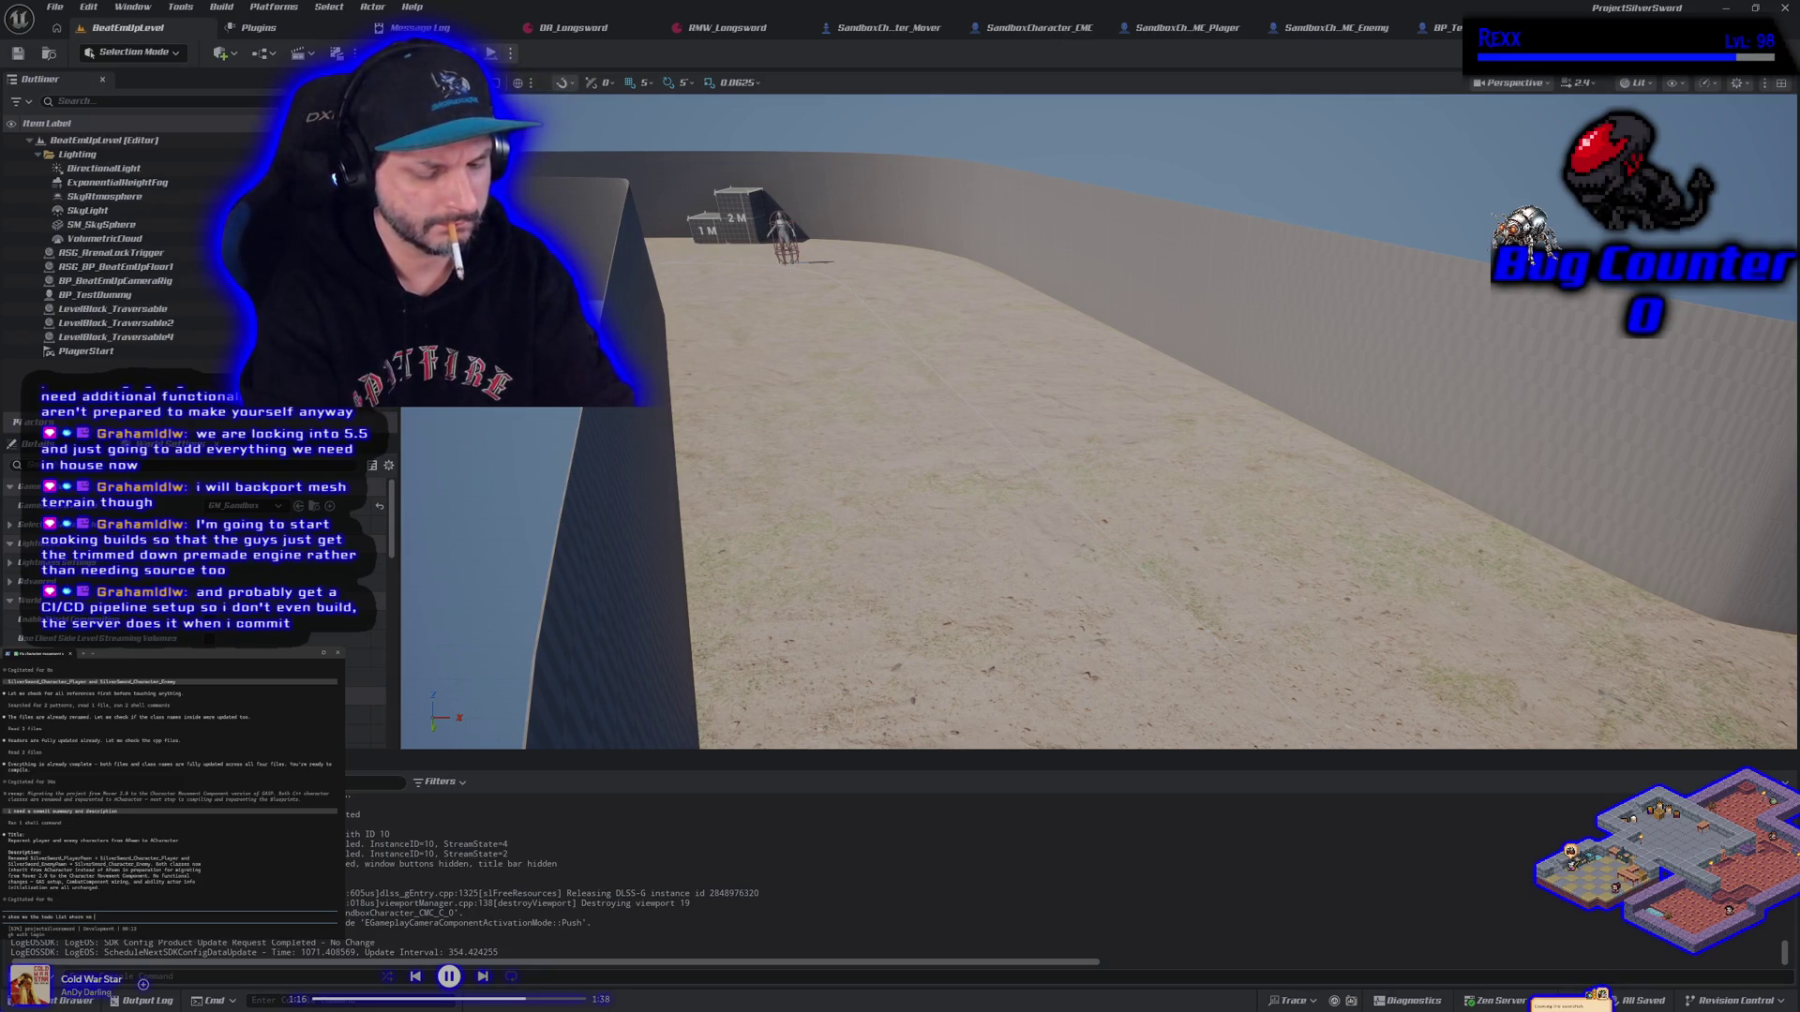
Ask the assistant for remaining to-dos, report the CMC change done, and request an item 5 breakdown
{"action": "key", "text": "Return"}
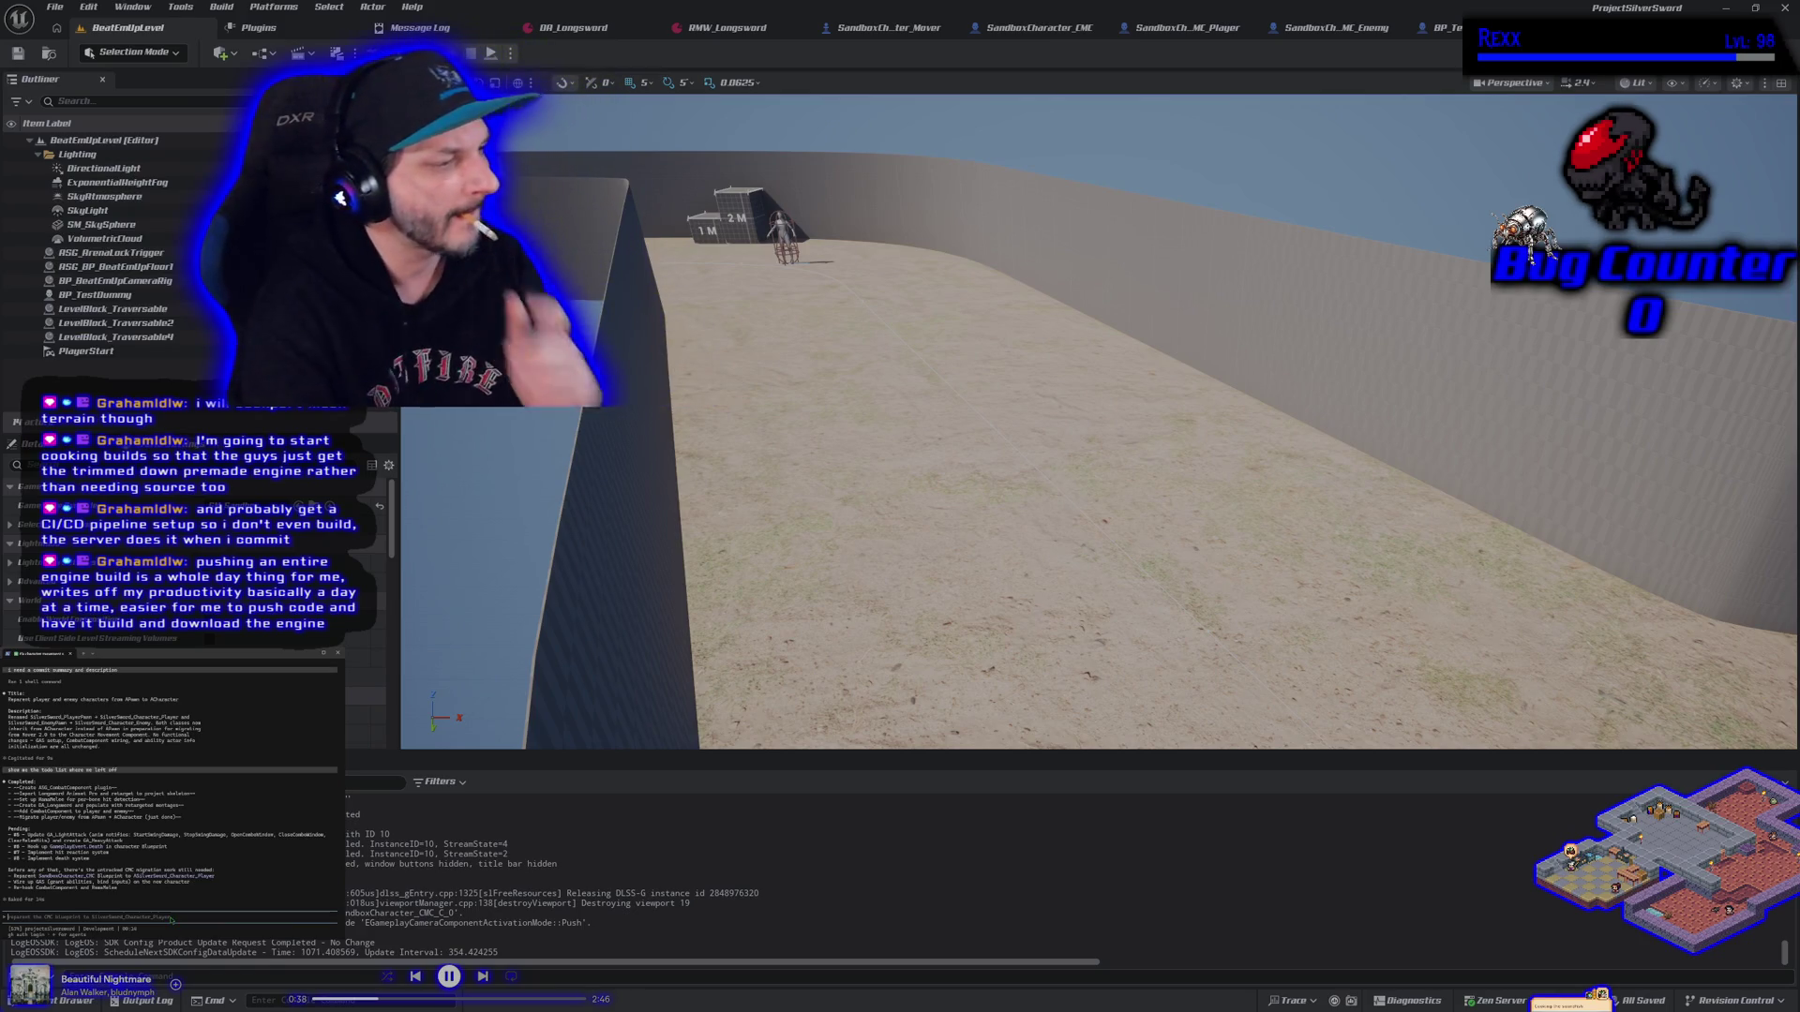
{"action": "type", "text": "and"}
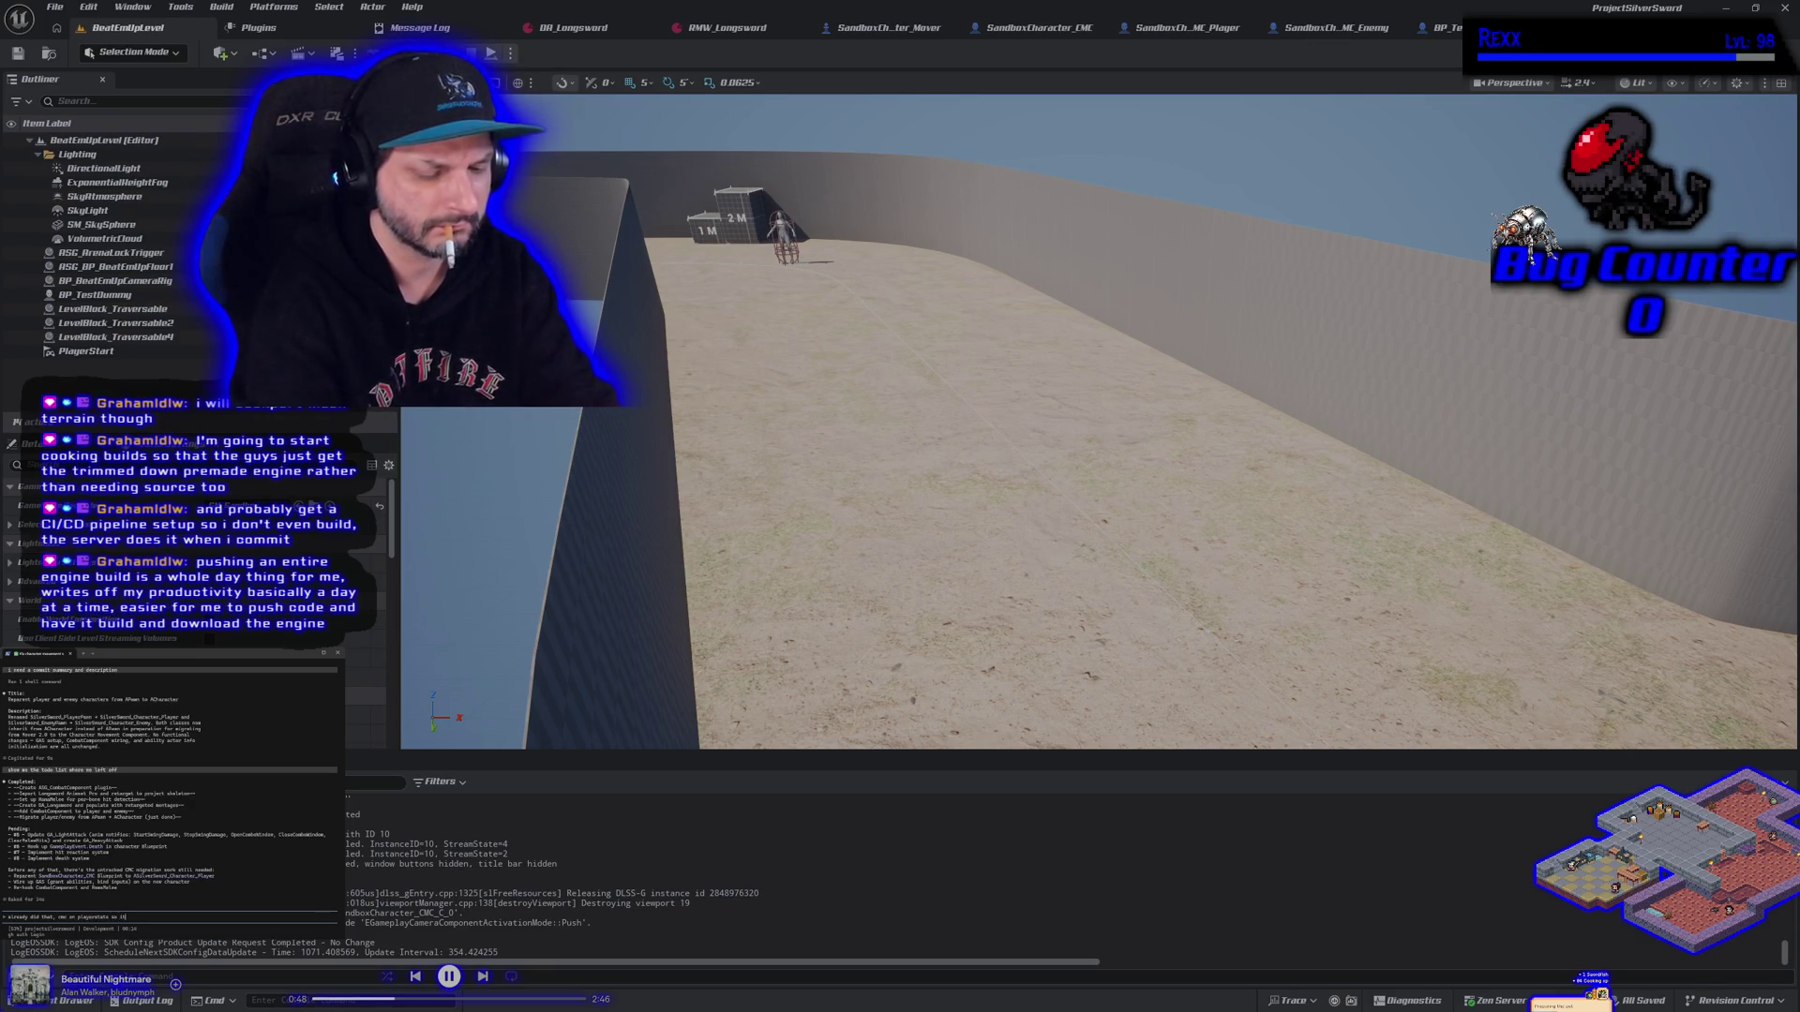
{"action": "key", "text": "Return"}
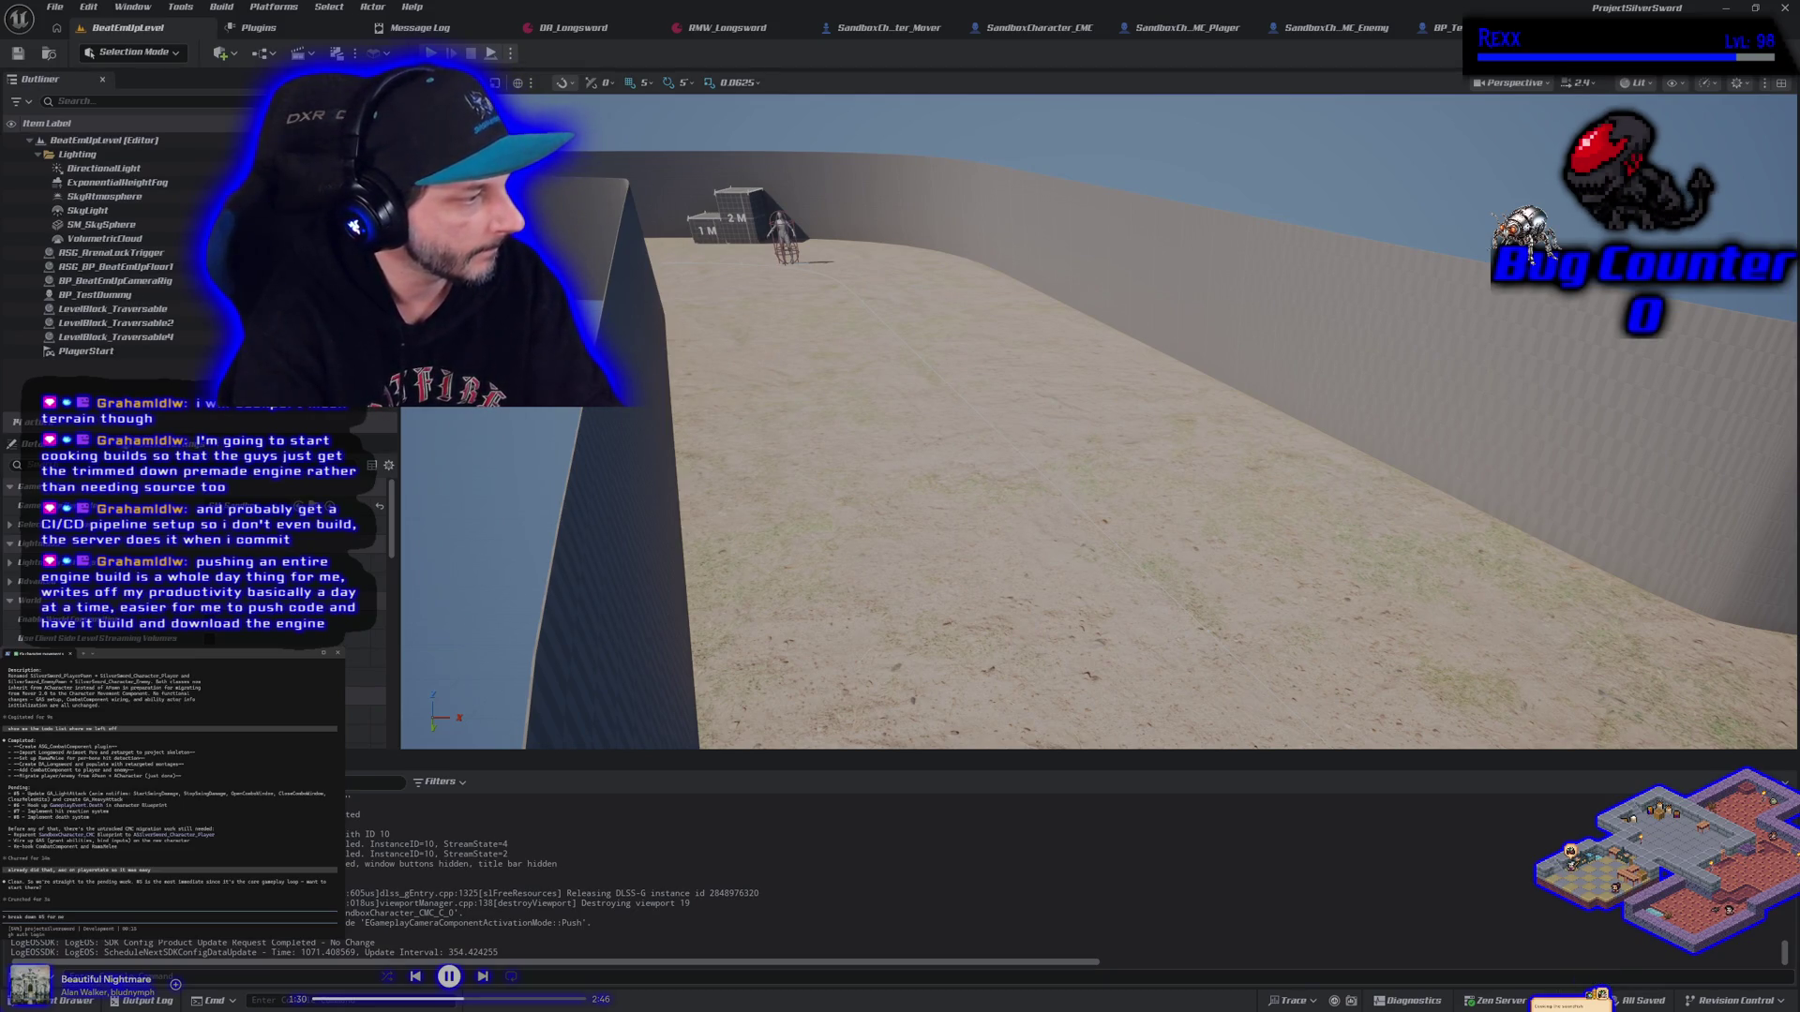
{"action": "key", "text": "Return"}
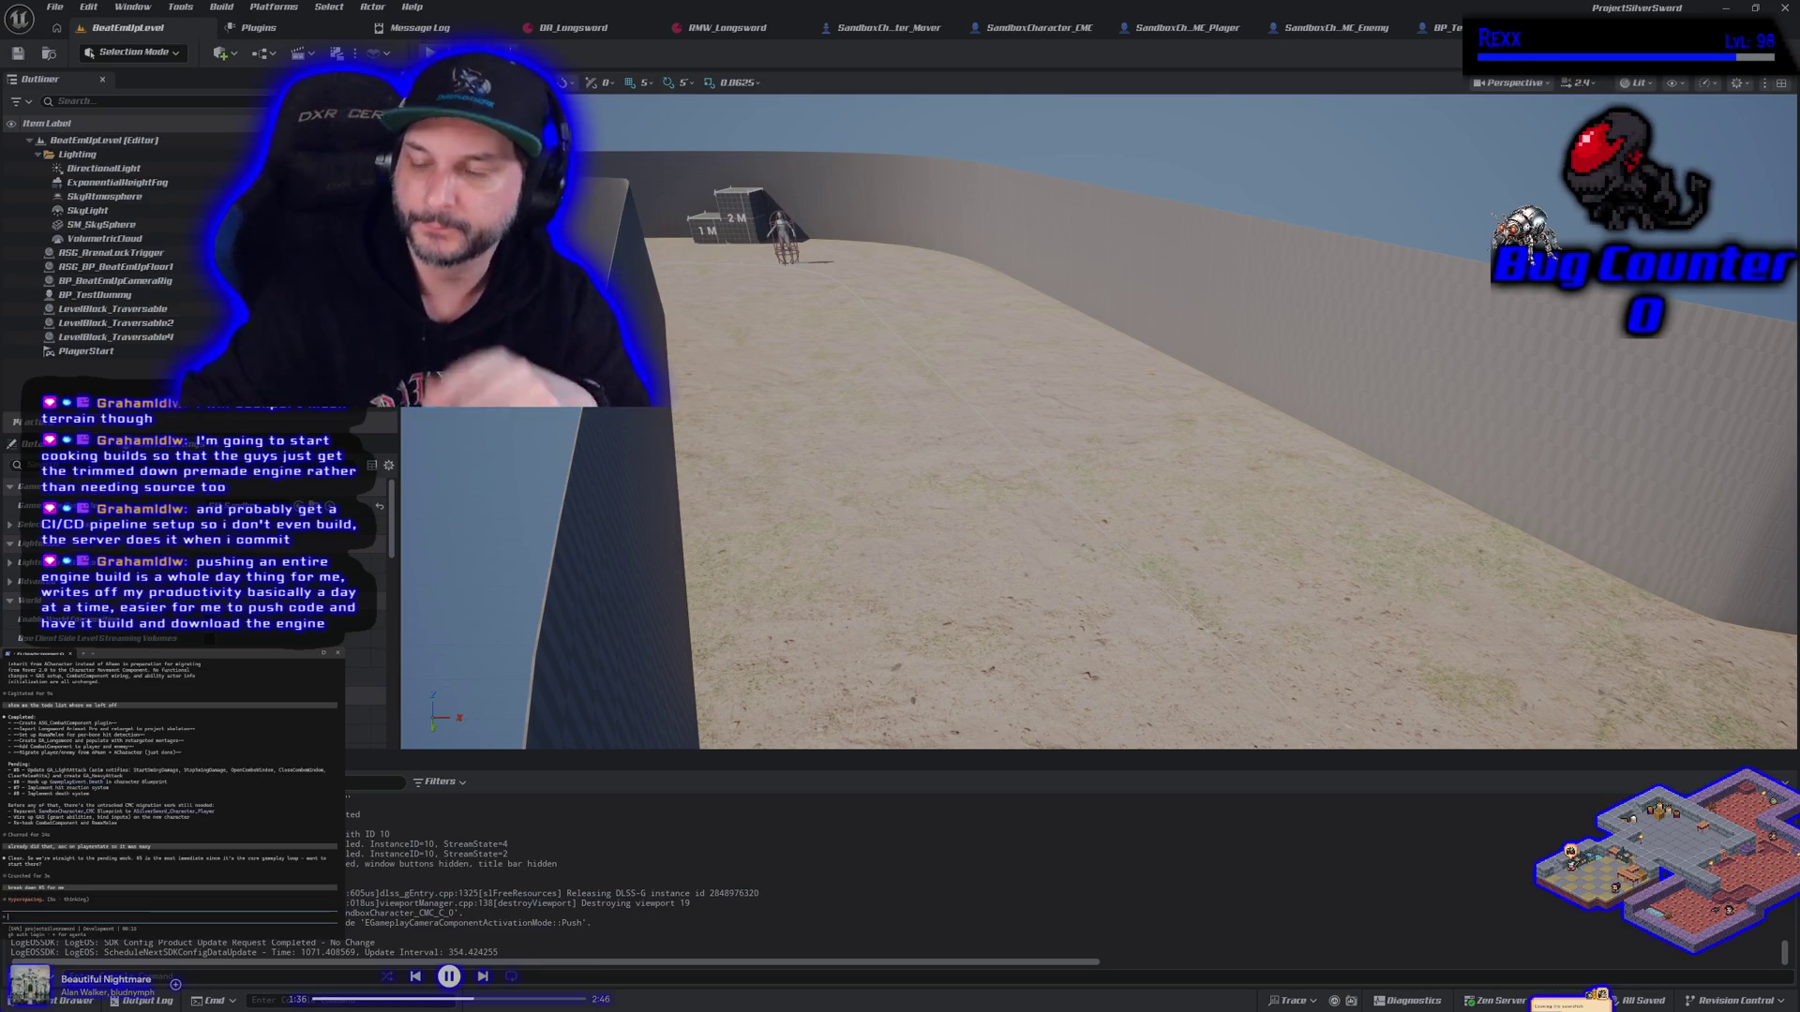
{"action": "left_click", "coordinate": [887, 36]}
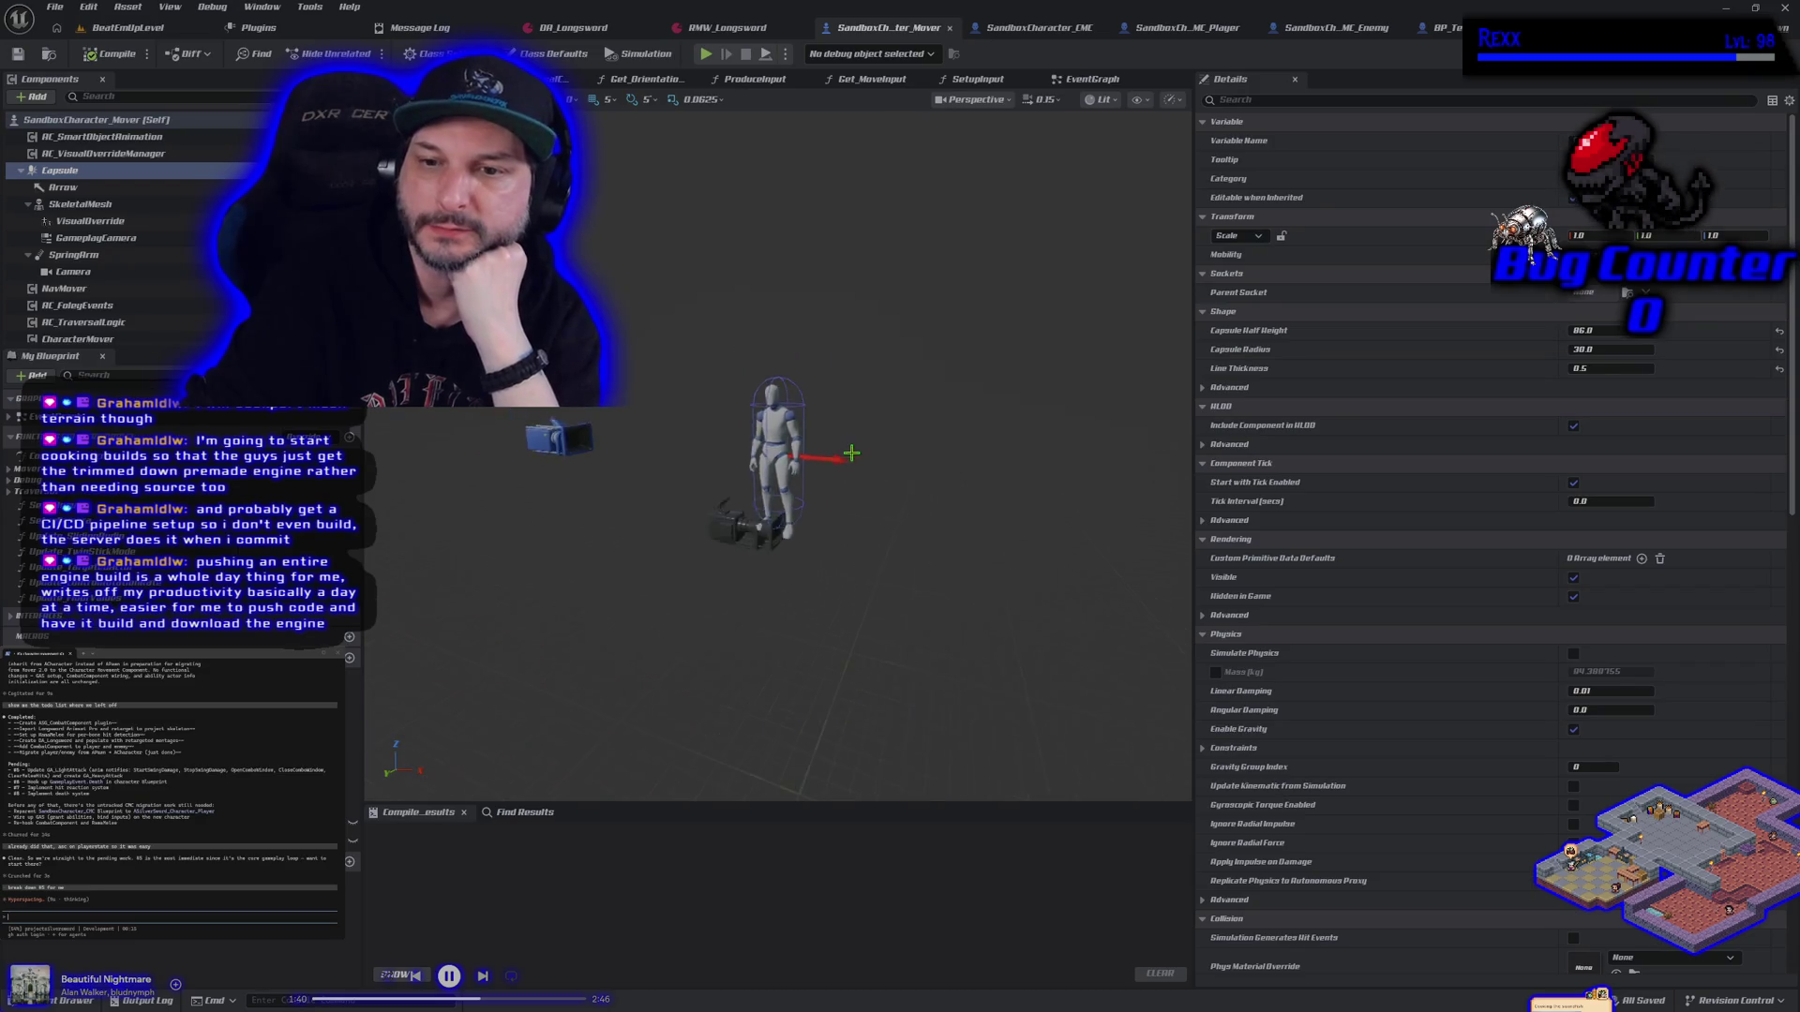
Close the SandboxCharacter_Mover blueprint tab, leaving SandboxCharacter_CMC in view
{"action": "scroll", "coordinate": [831, 465], "scroll_direction": "up", "scroll_amount": 3}
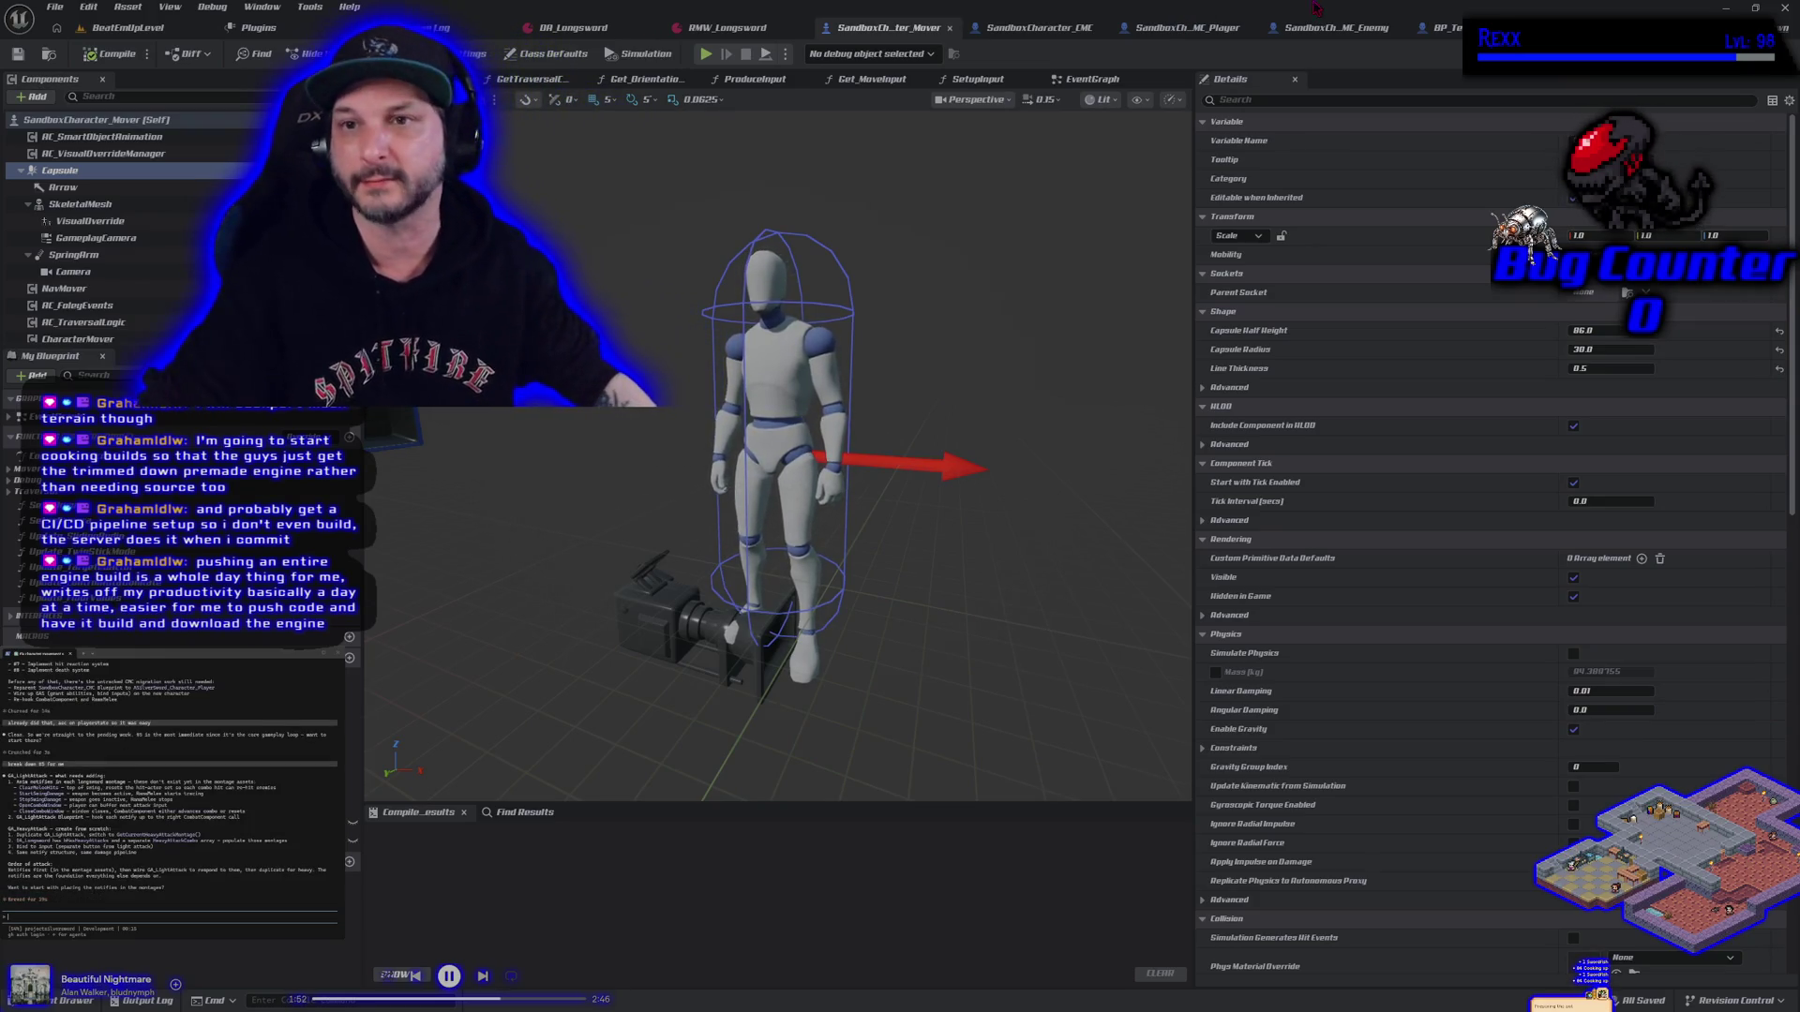
{"action": "left_click", "coordinate": [949, 28]}
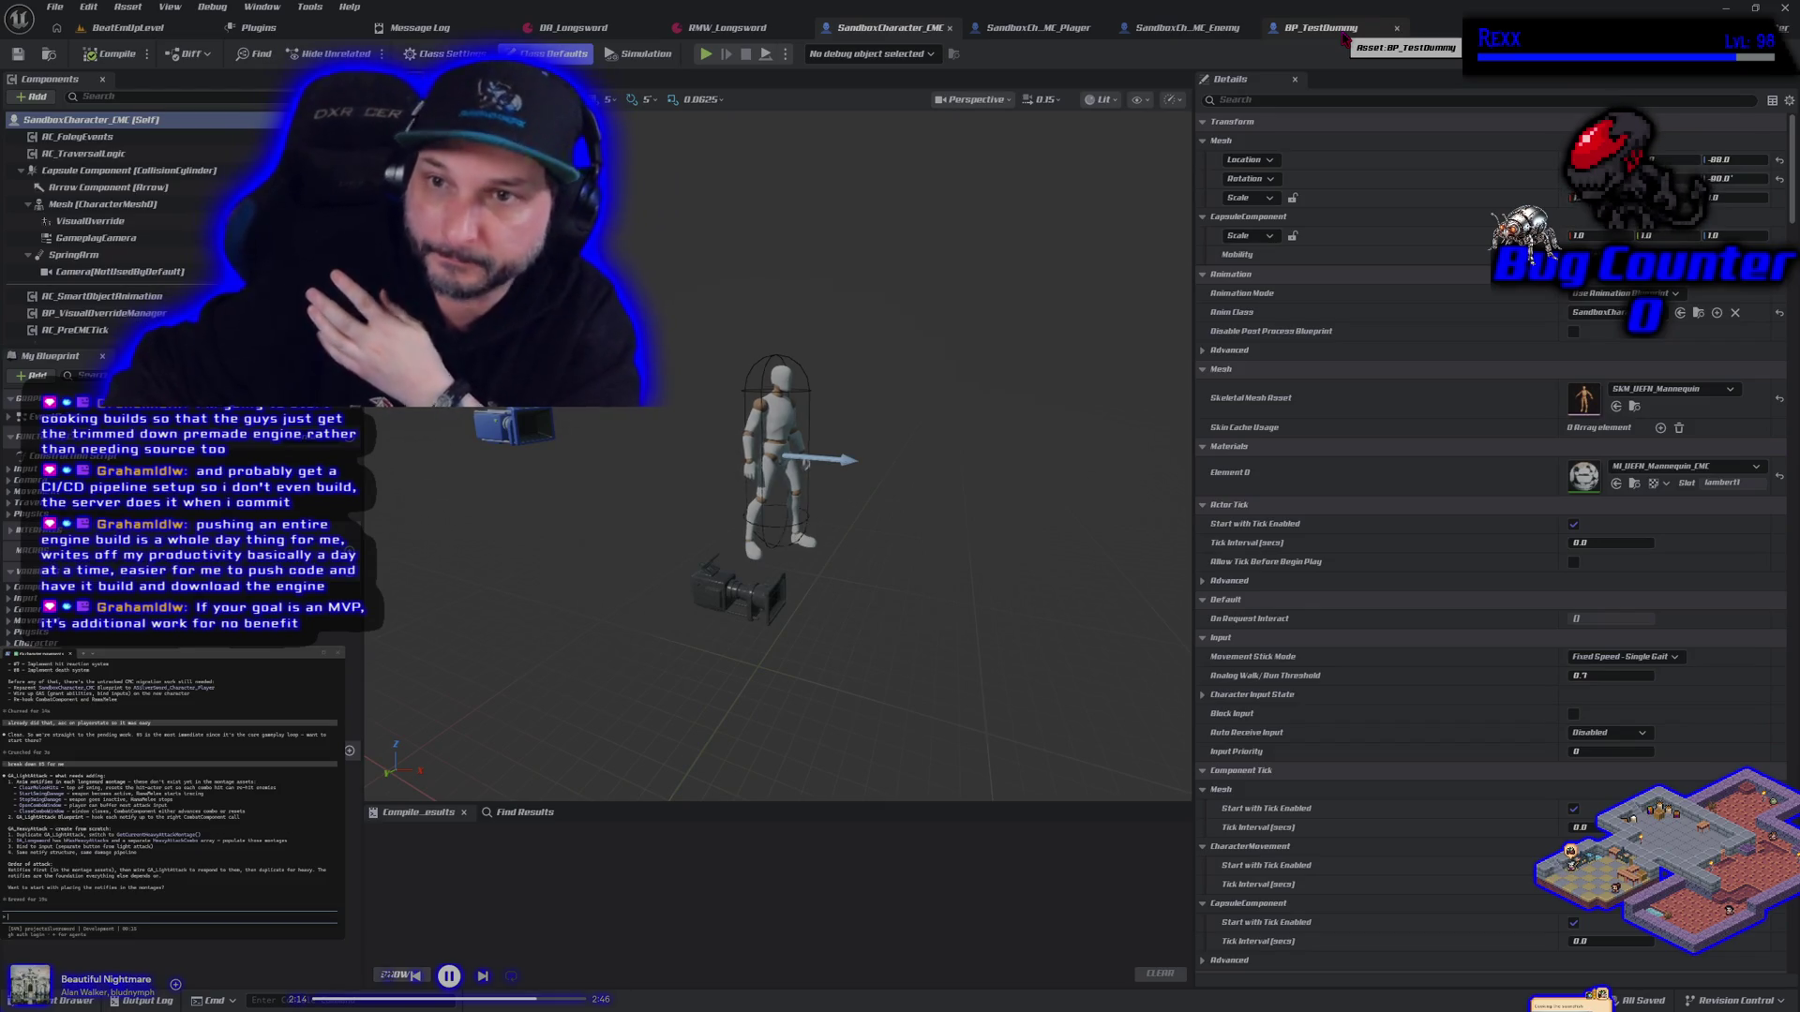
Check the BP_TestDummy and SandboxCharacter_CMC blueprints, then return to BeatEmUpLevel and start Play
{"action": "left_click", "coordinate": [1069, 33]}
{"action": "left_click", "coordinate": [1322, 36]}
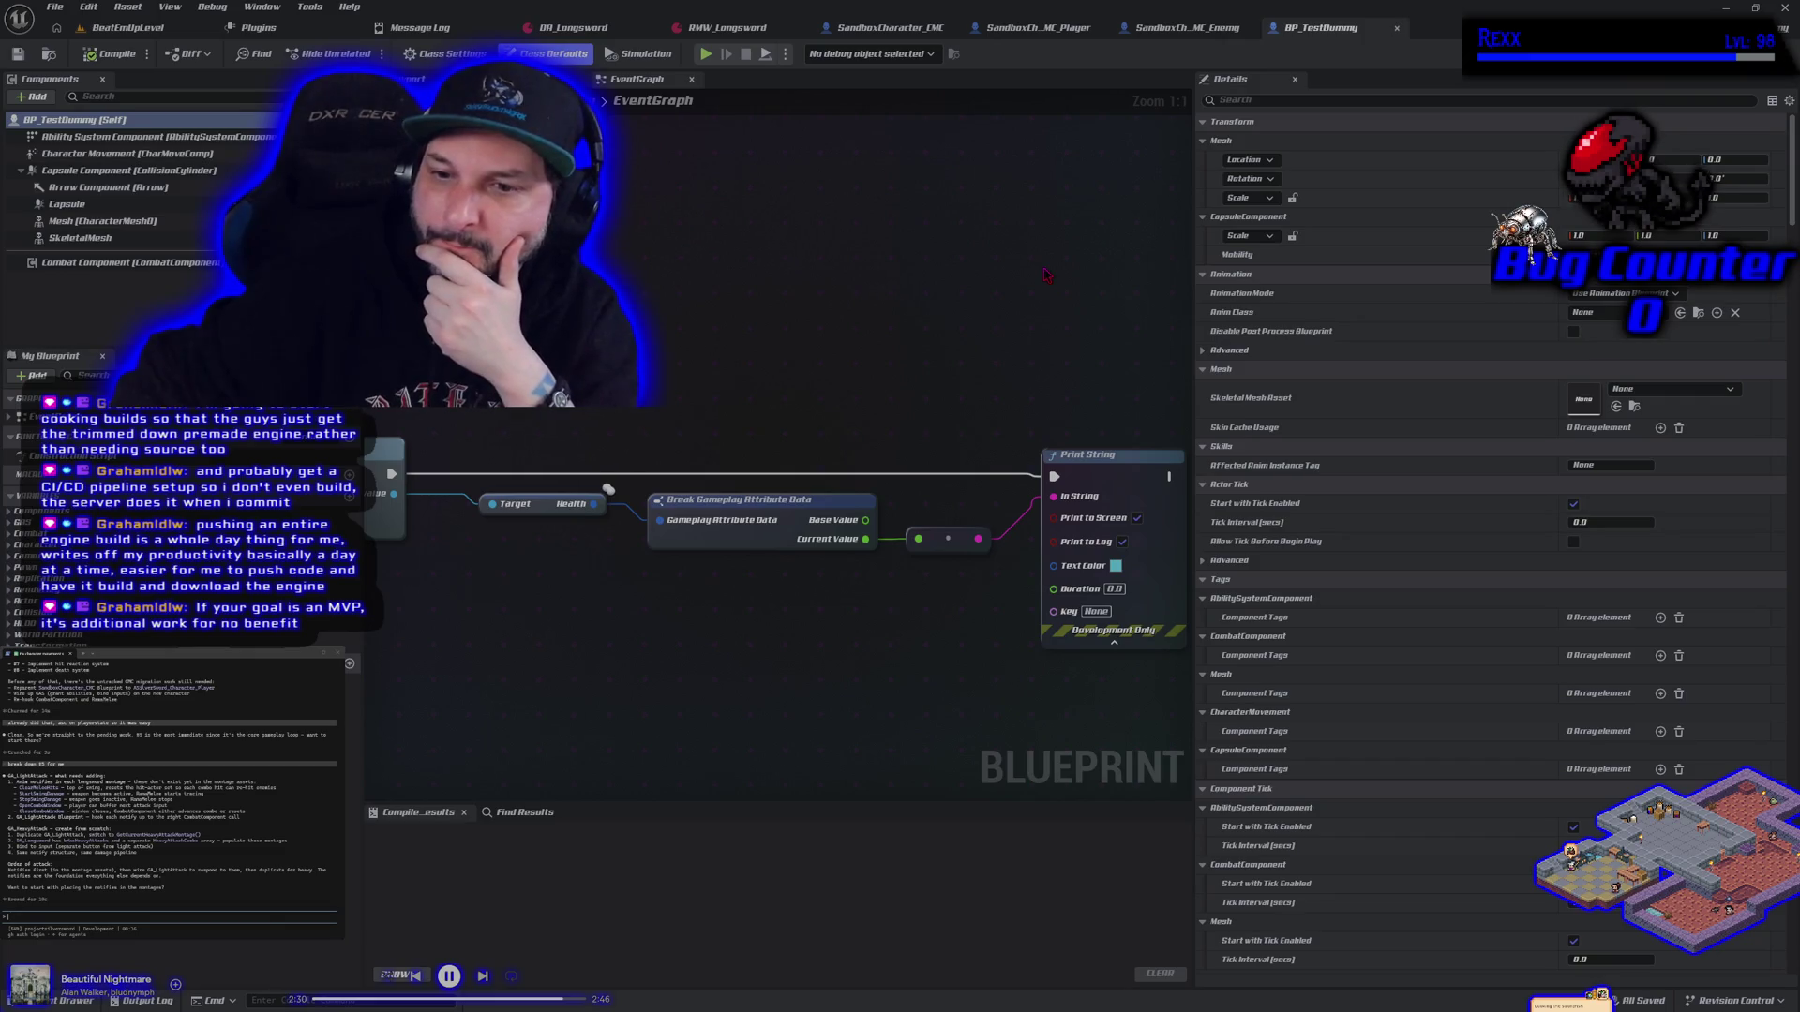
{"action": "scroll", "coordinate": [1046, 275], "scroll_direction": "down", "scroll_amount": 2}
{"action": "left_click", "coordinate": [1183, 27]}
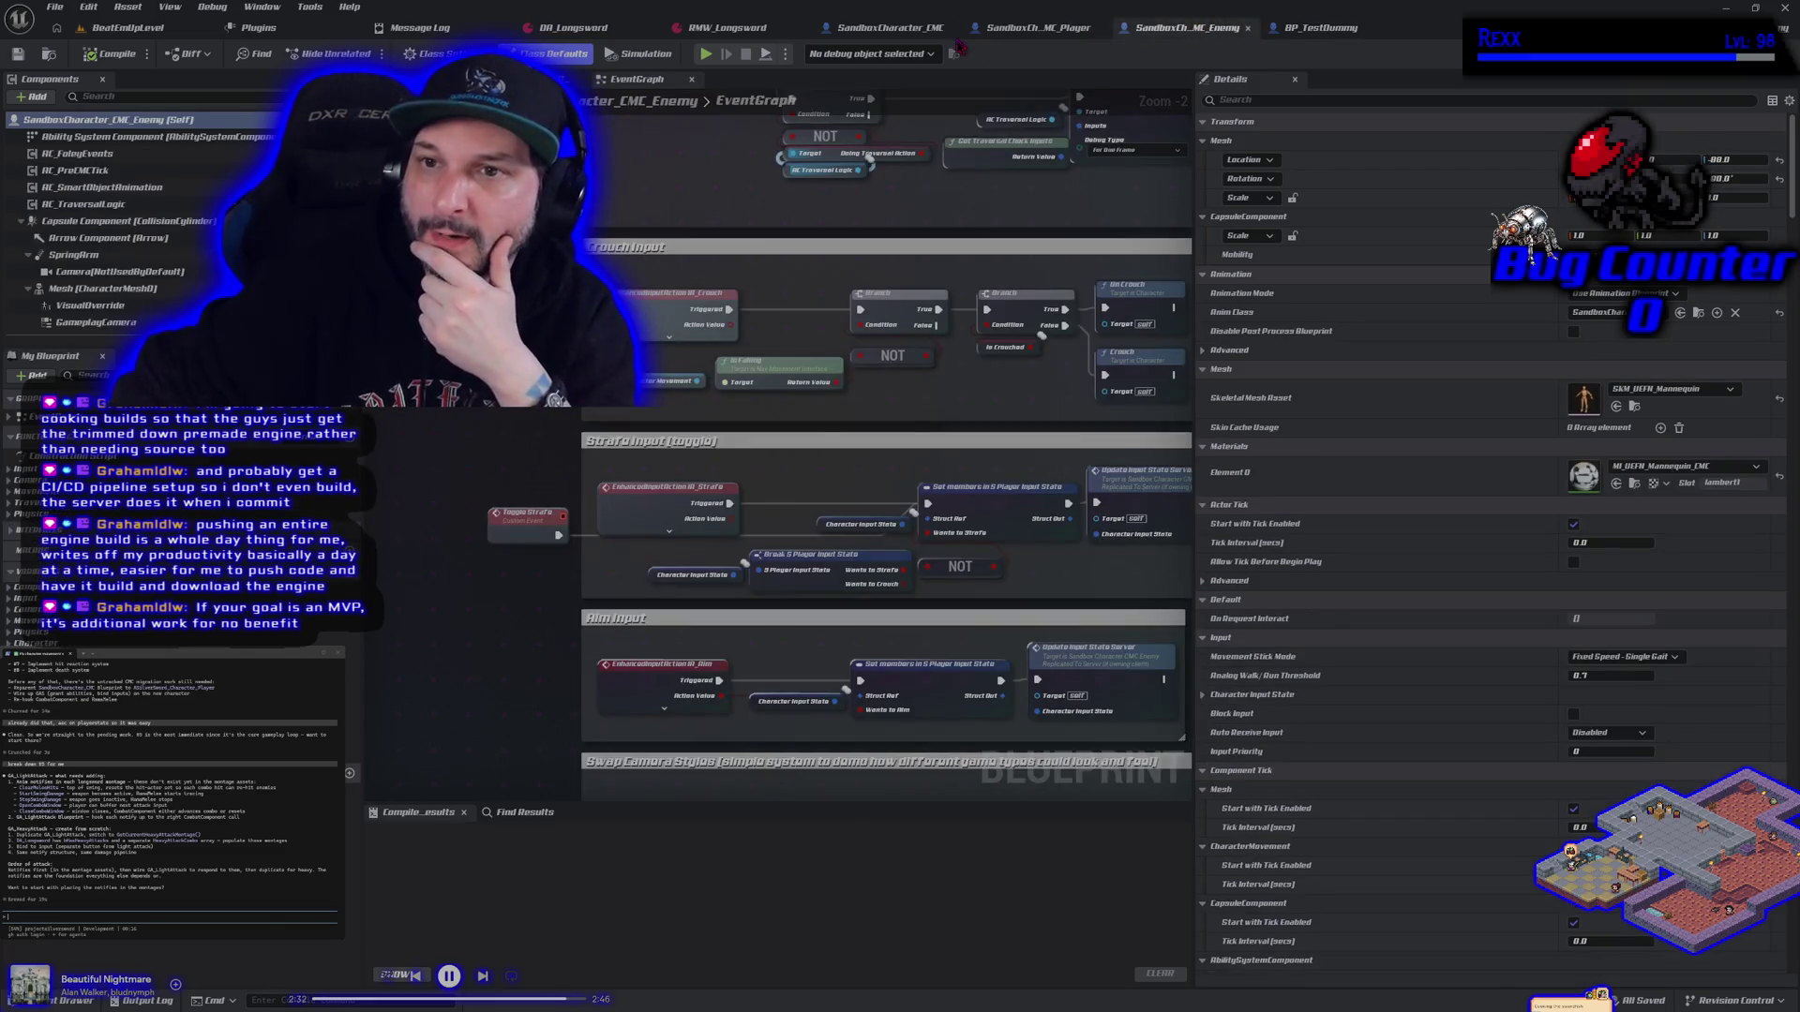
{"action": "left_click", "coordinate": [889, 27]}
{"action": "left_click", "coordinate": [129, 27]}
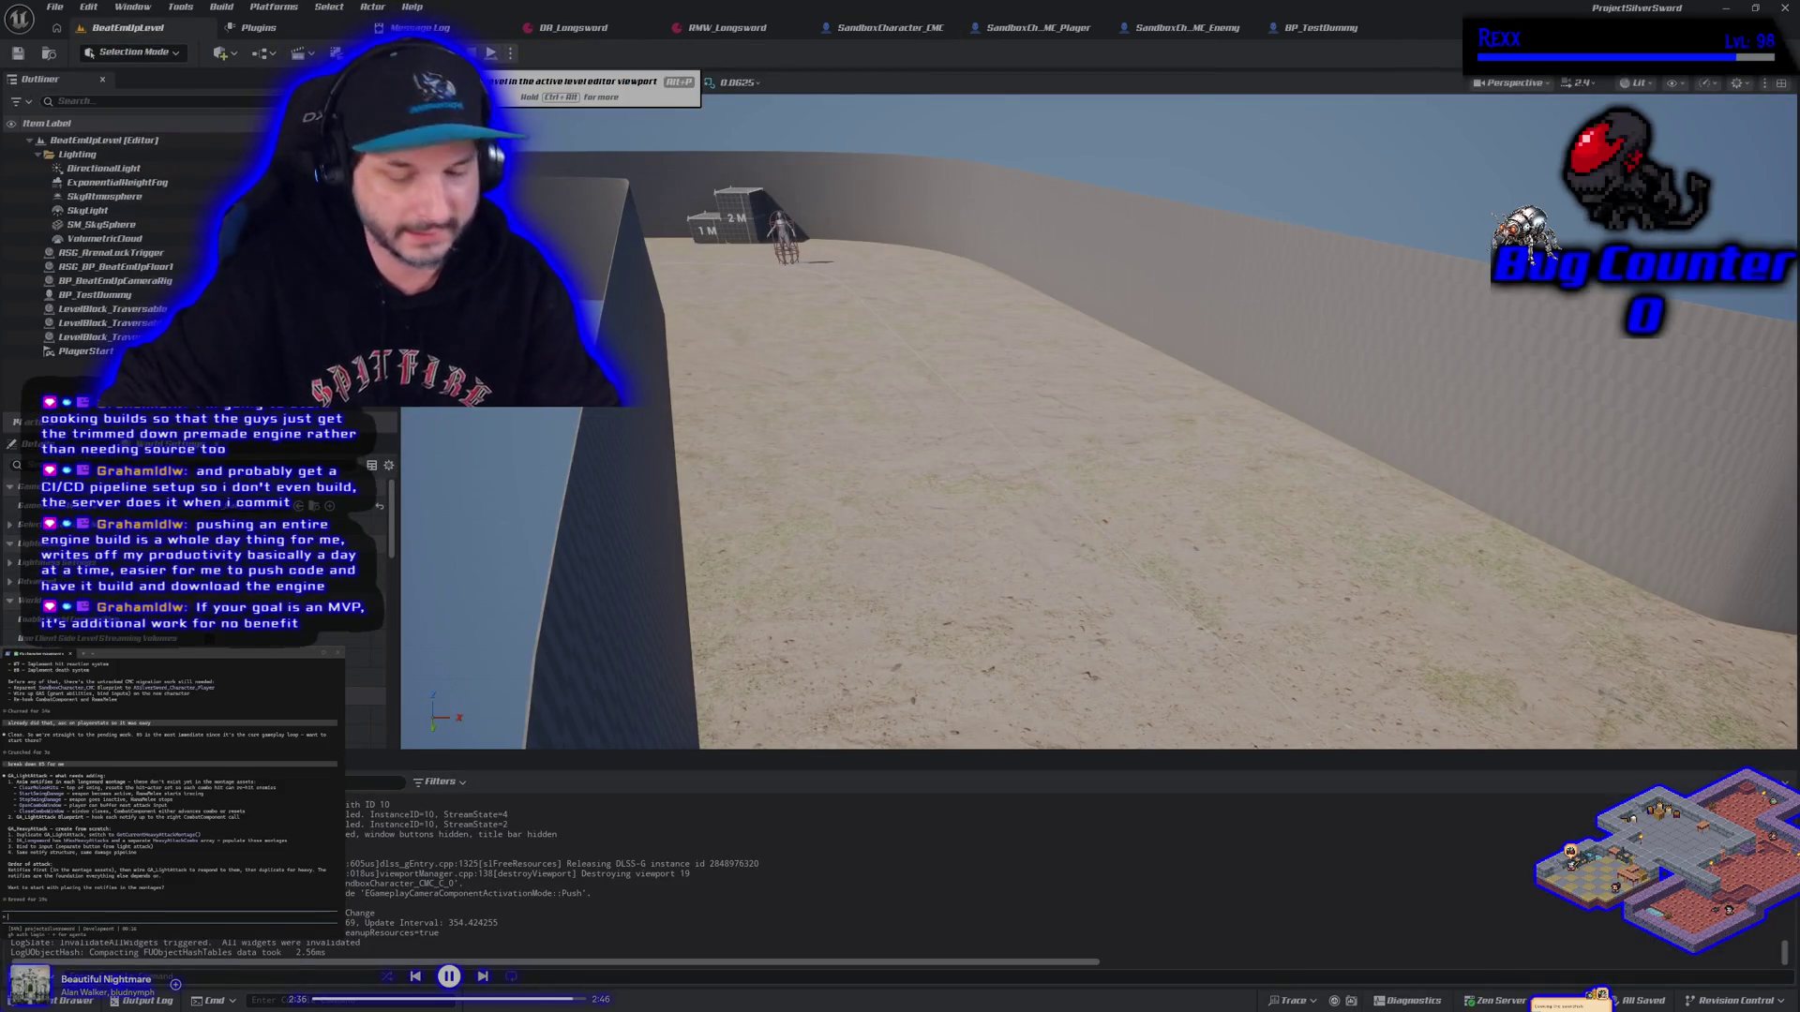
{"action": "left_click", "coordinate": [491, 53]}
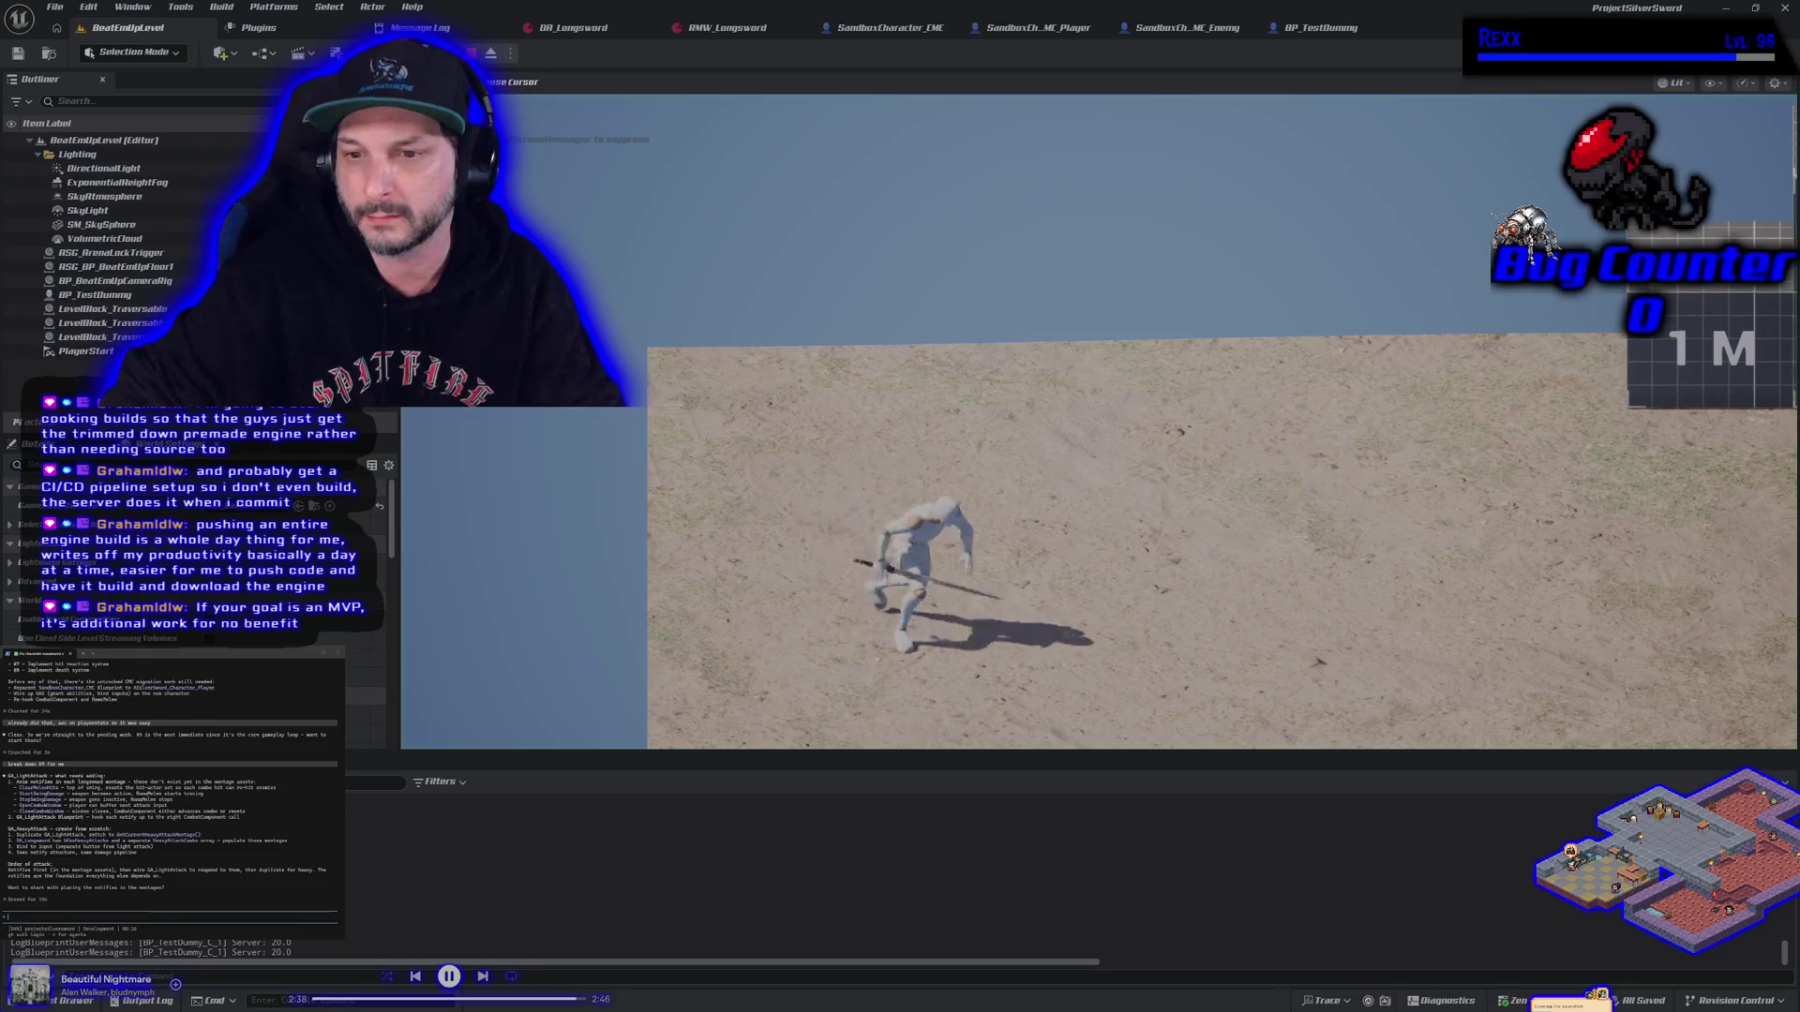
Stop the running session and run two quick playtests of the level
{"action": "key", "text": "Escape"}
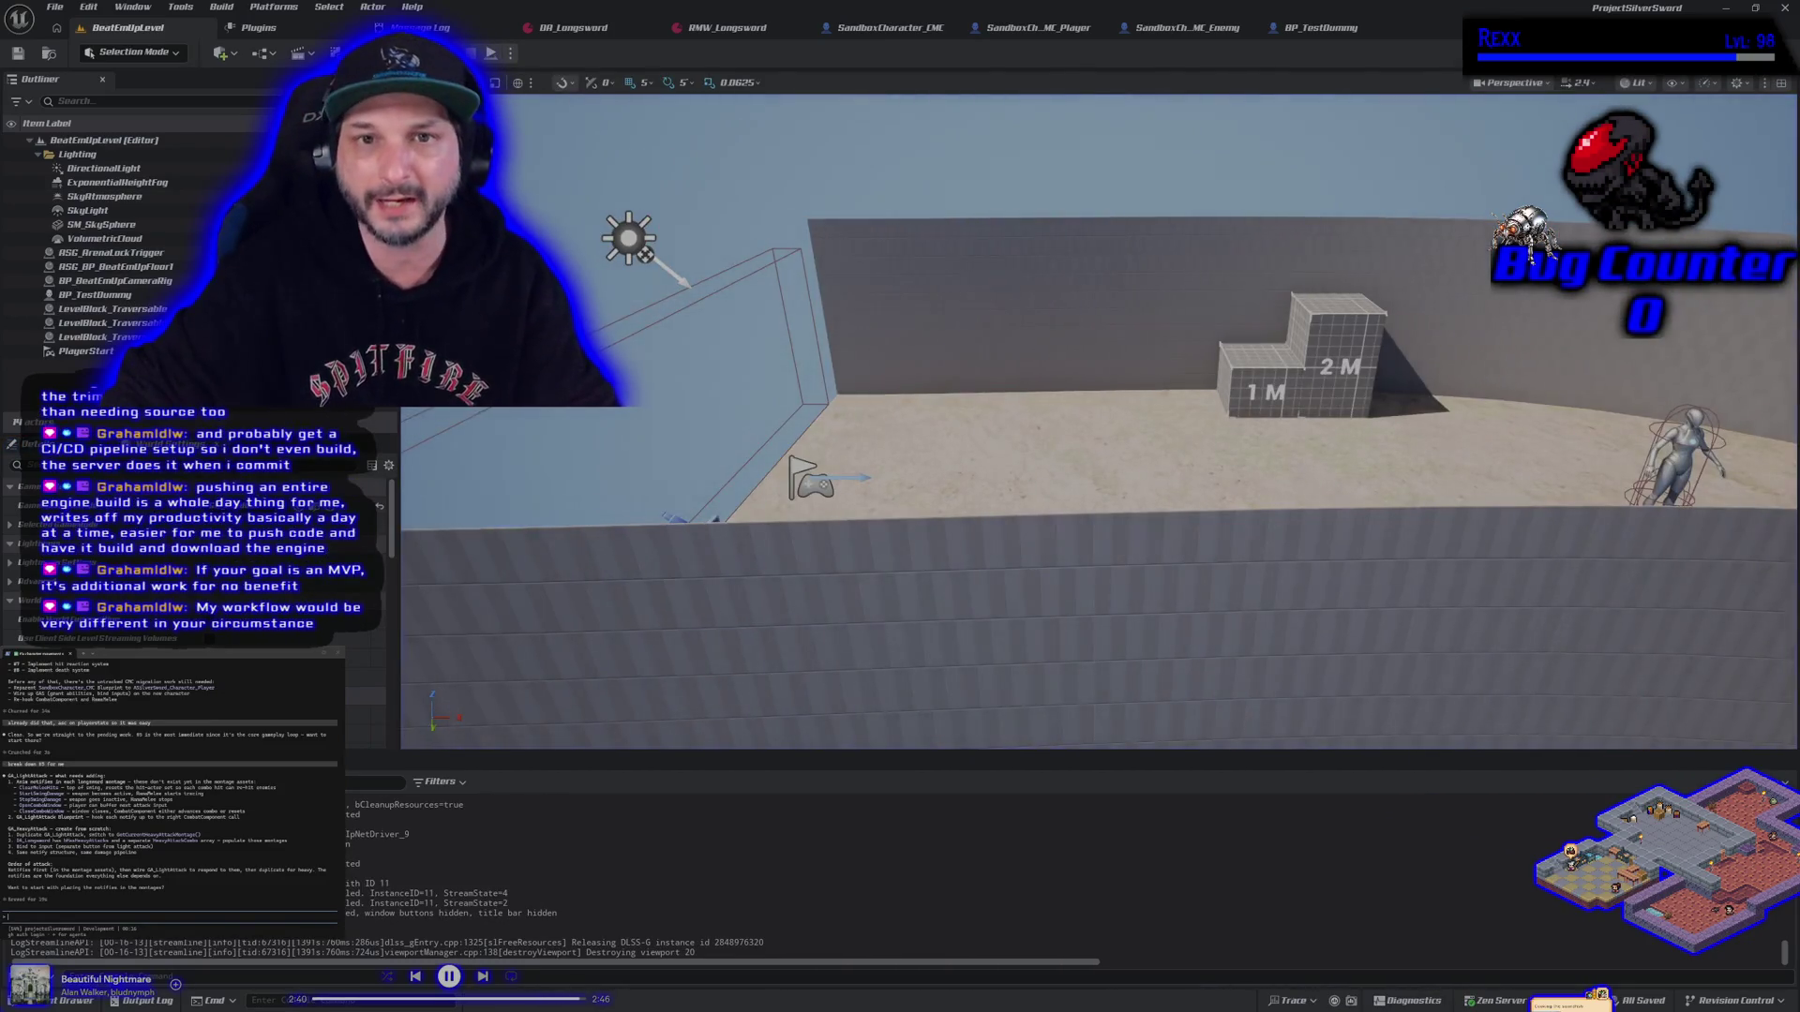
{"action": "left_click", "coordinate": [491, 53]}
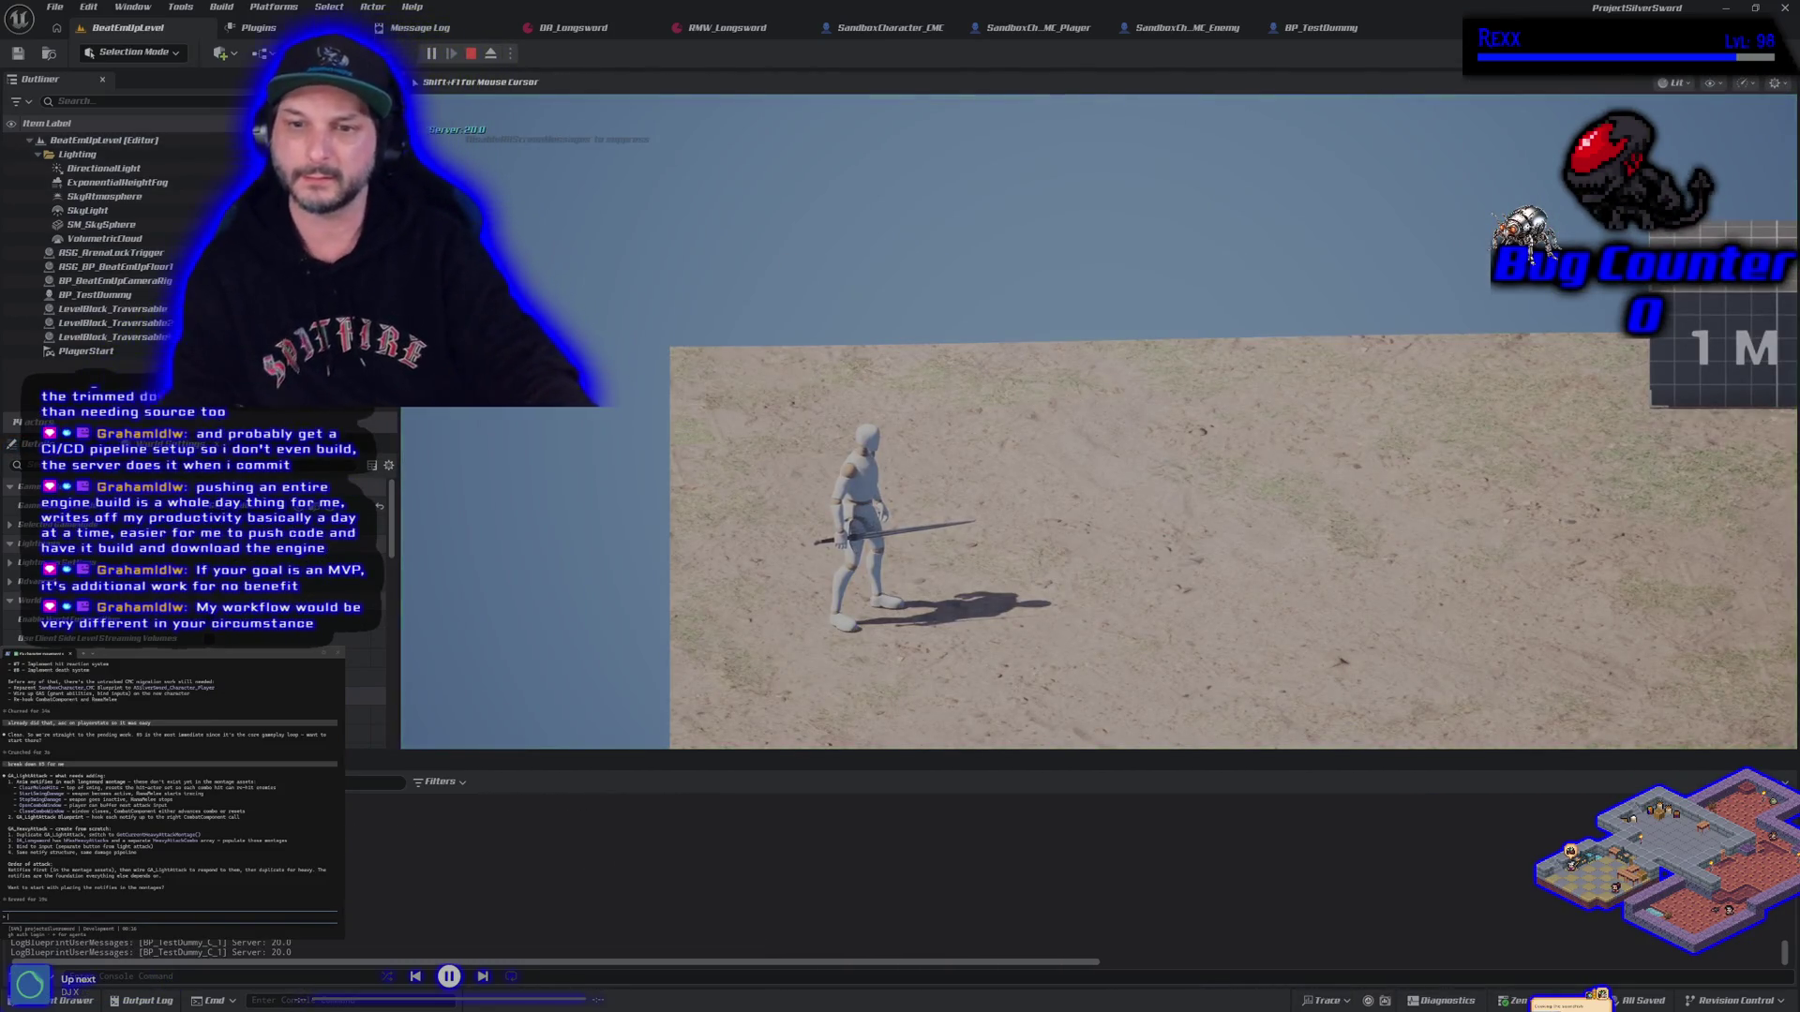
{"action": "key", "text": "a"}
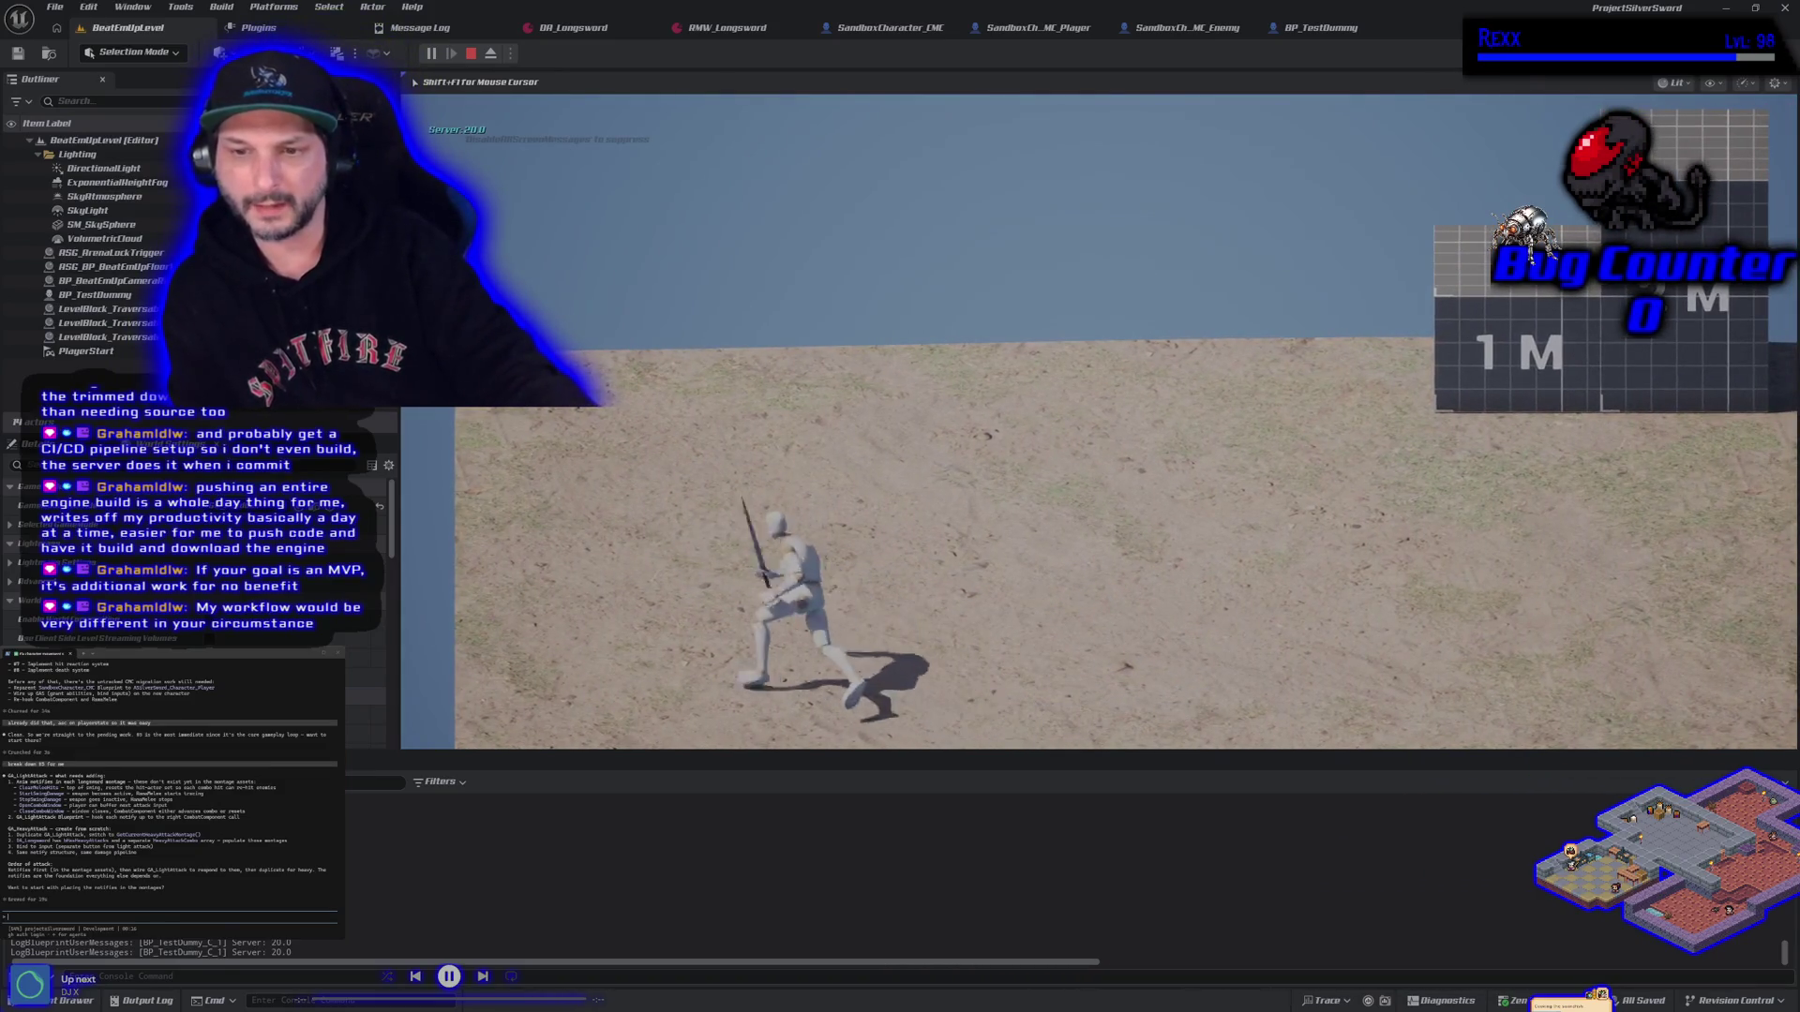
{"action": "key", "text": "Escape"}
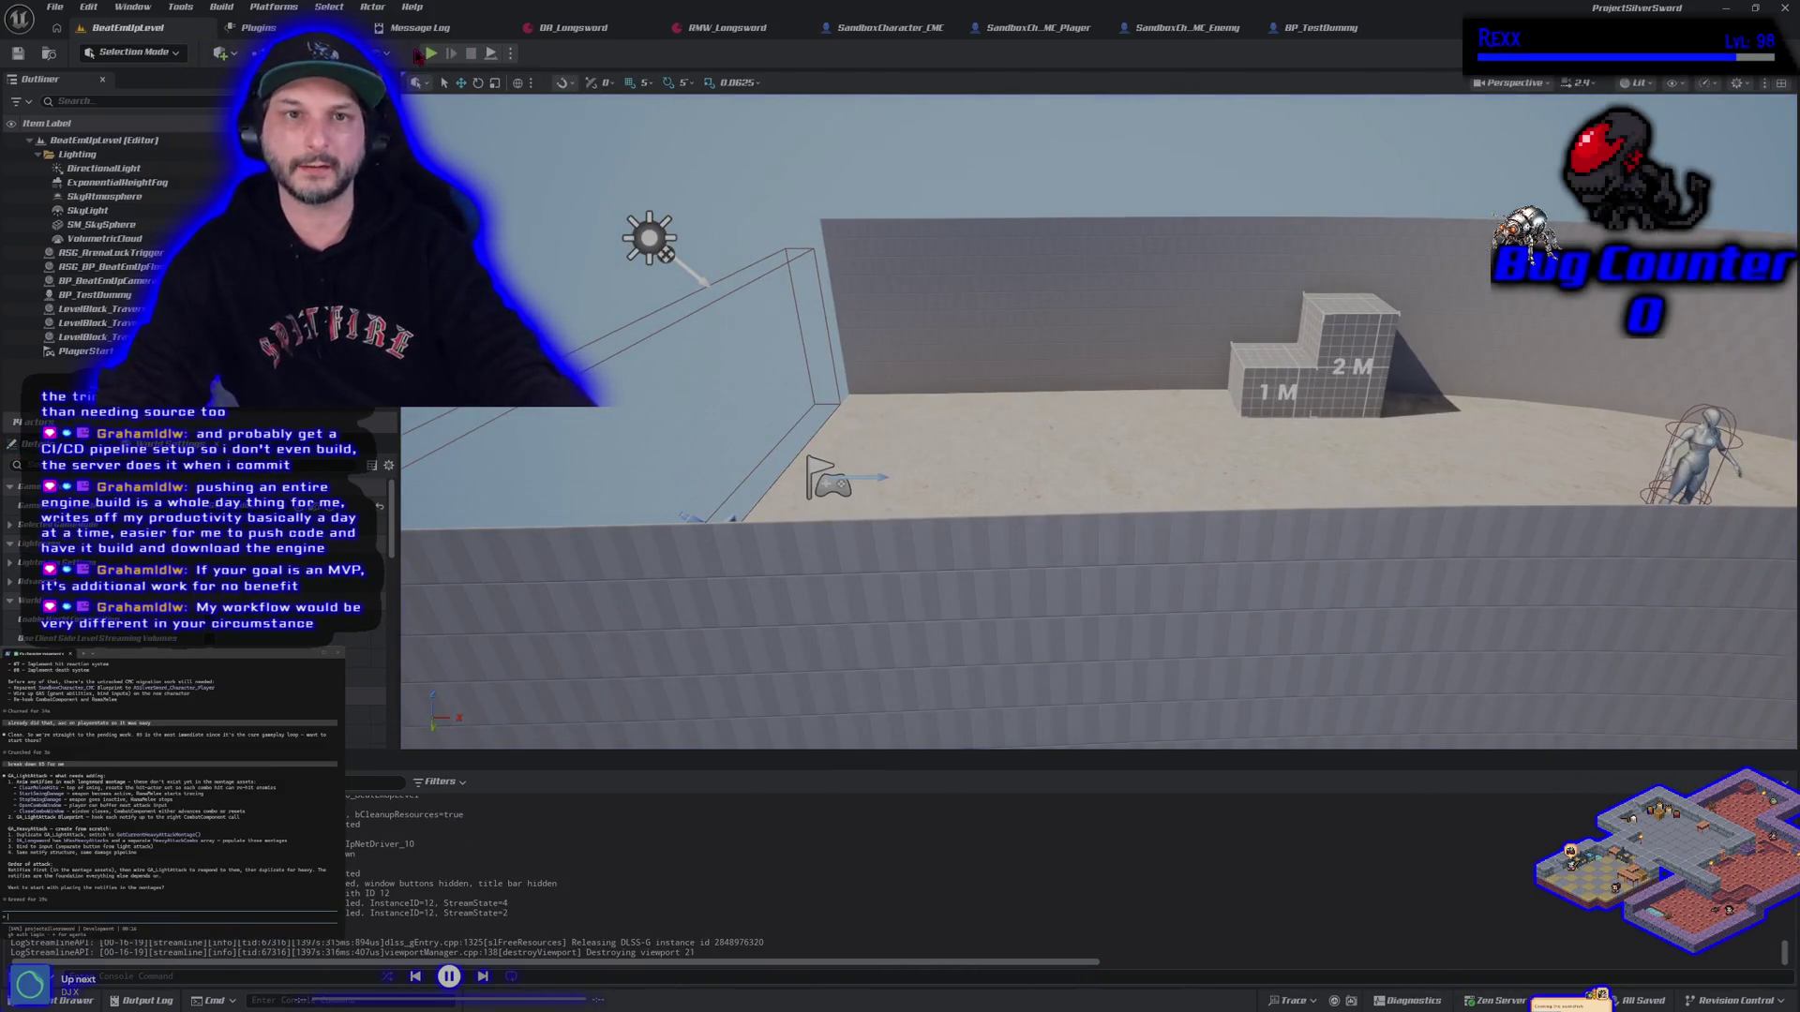
{"action": "left_click", "coordinate": [430, 53]}
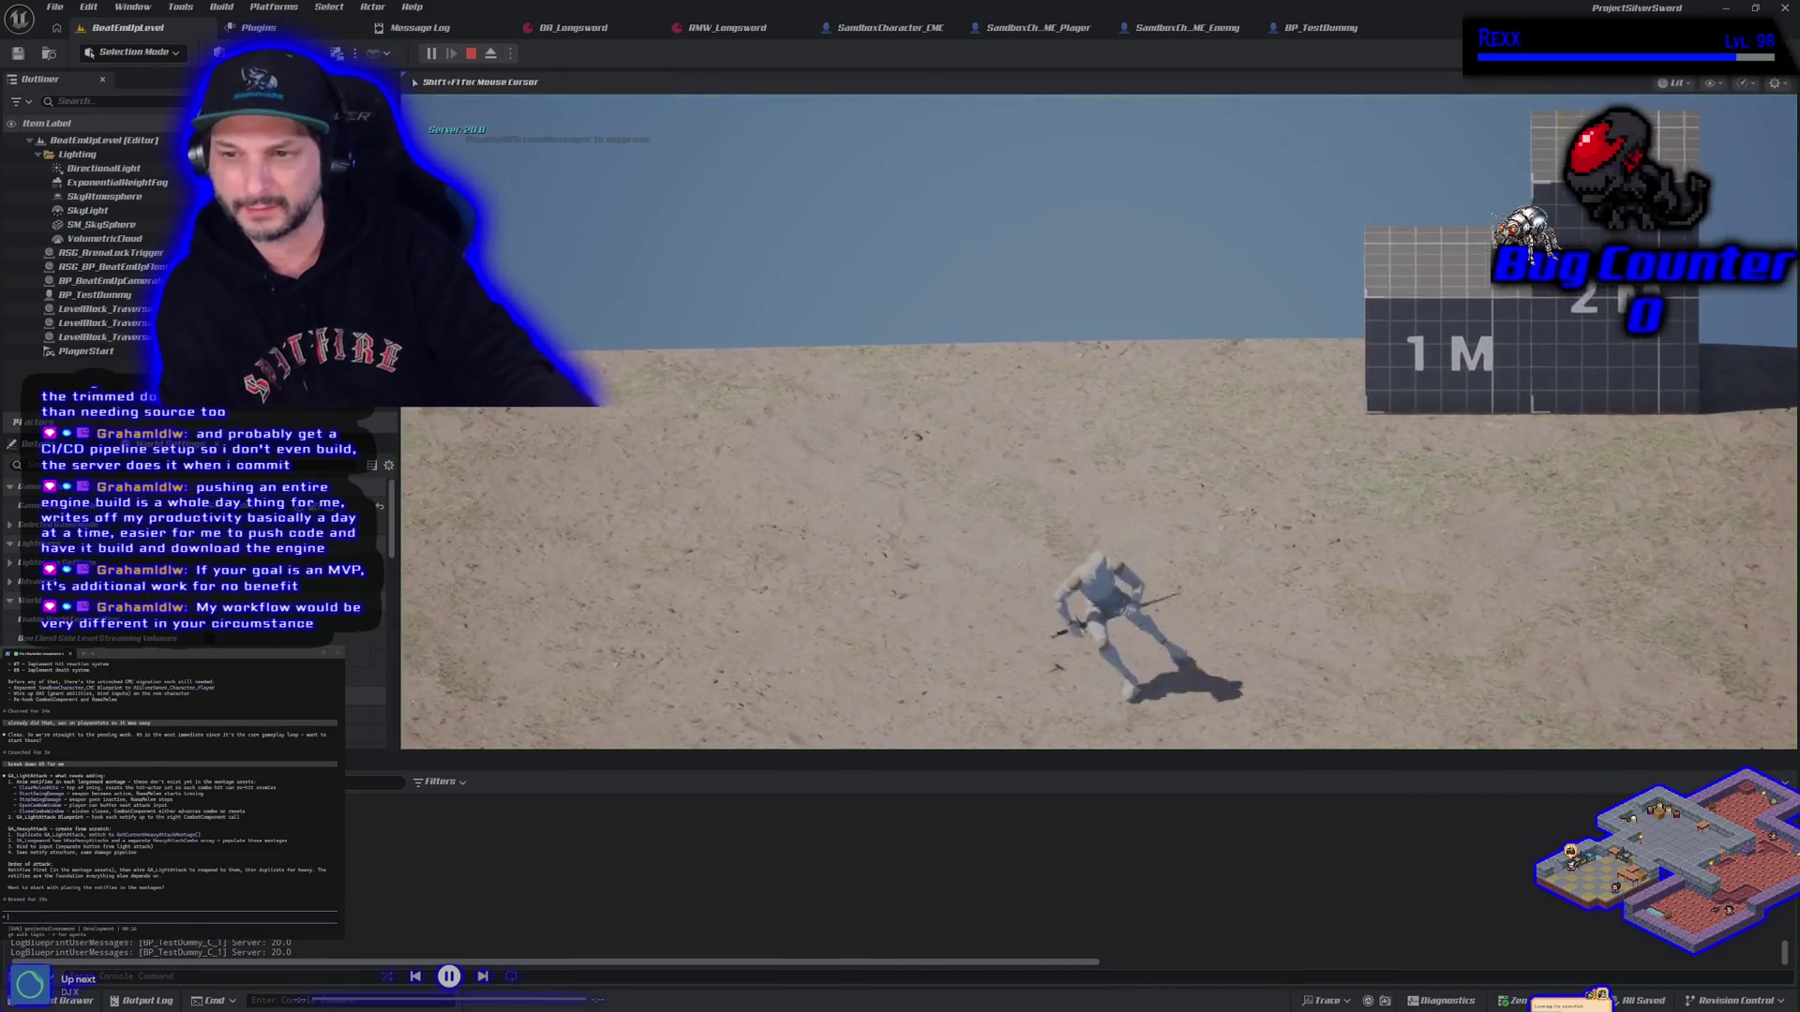
{"action": "key", "text": "Escape"}
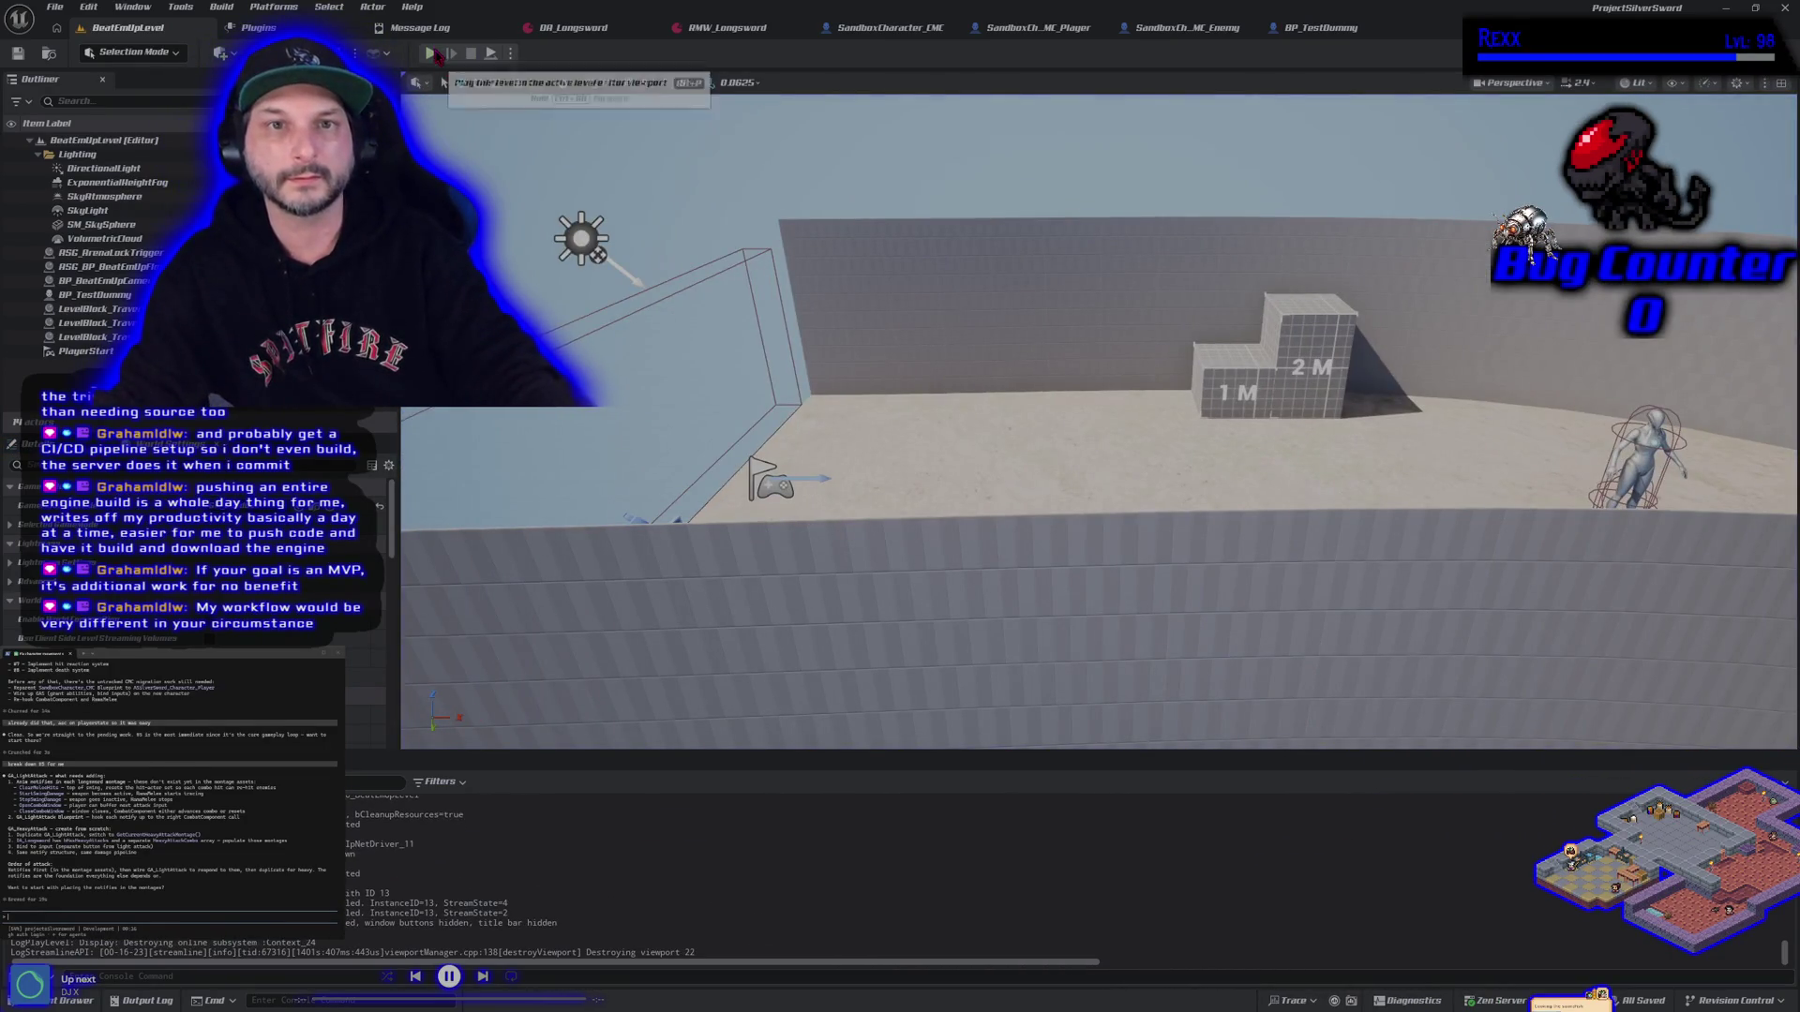
Playtest again, running the sword character left, right, forward and back with WASD
{"action": "left_click", "coordinate": [431, 53]}
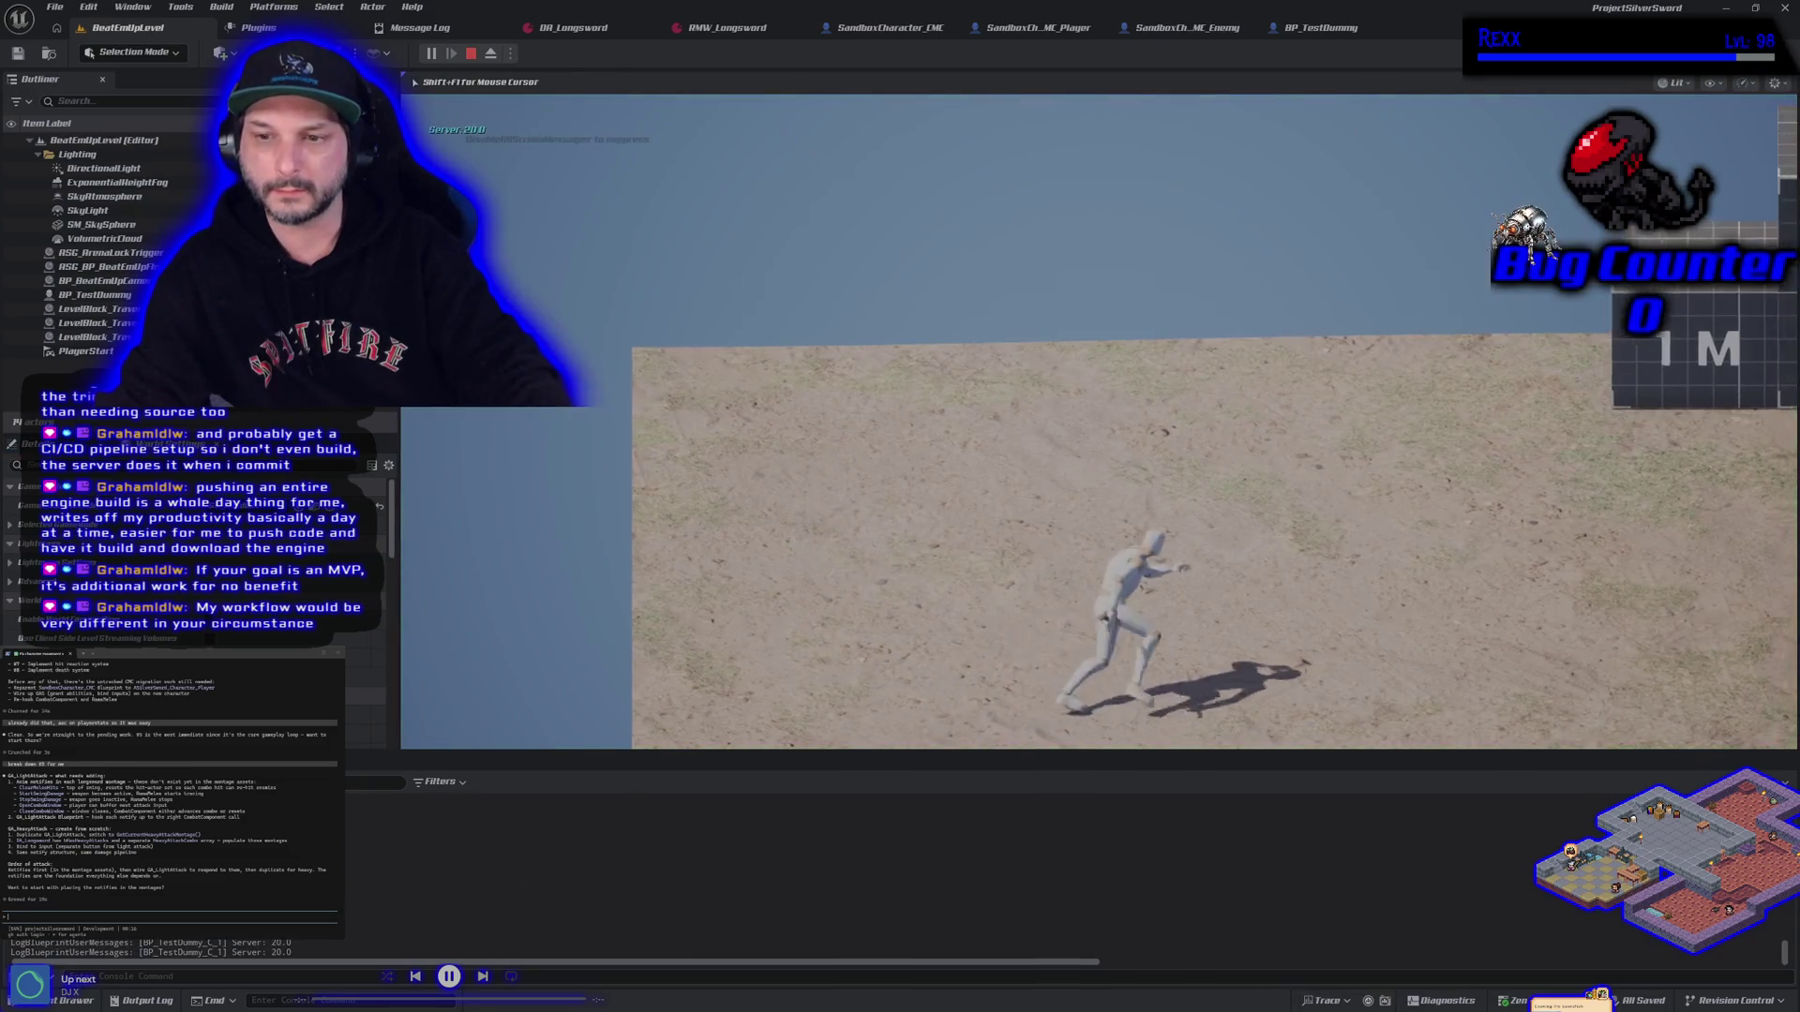
{"action": "key", "text": "a"}
{"action": "key", "text": "d"}
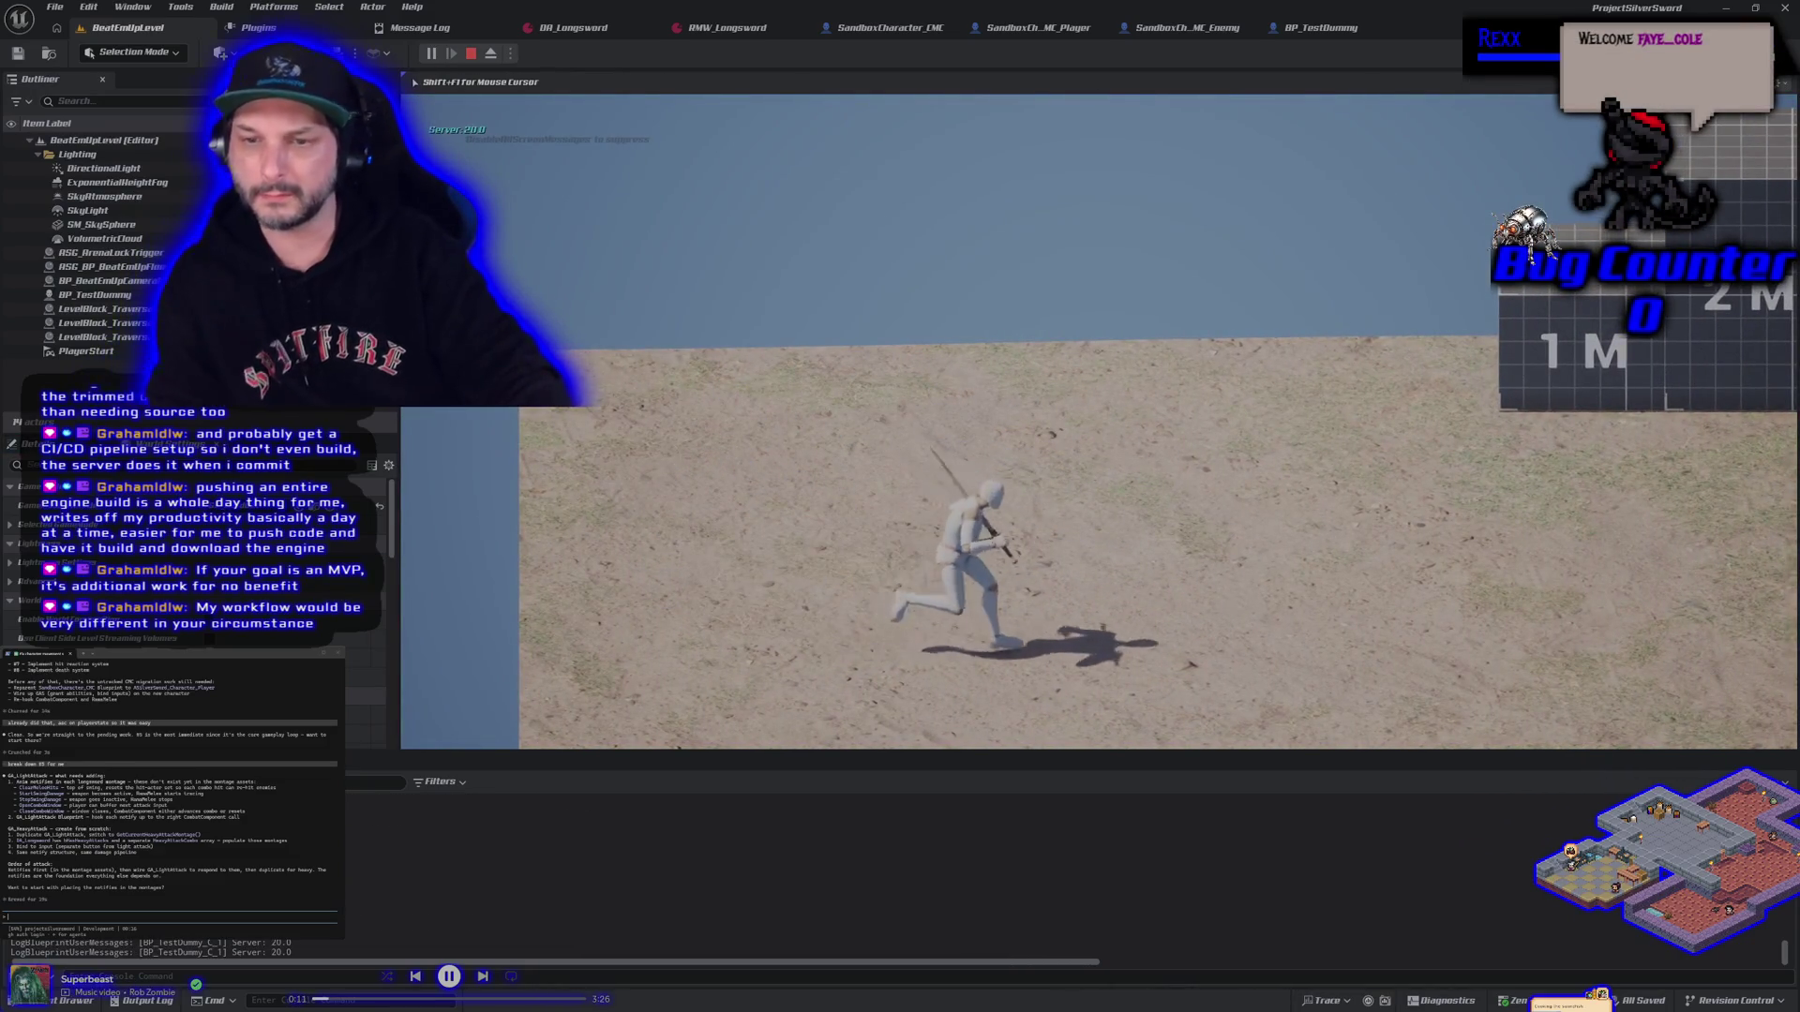
{"action": "key", "text": "a"}
{"action": "key", "text": "w"}
{"action": "key", "text": "d"}
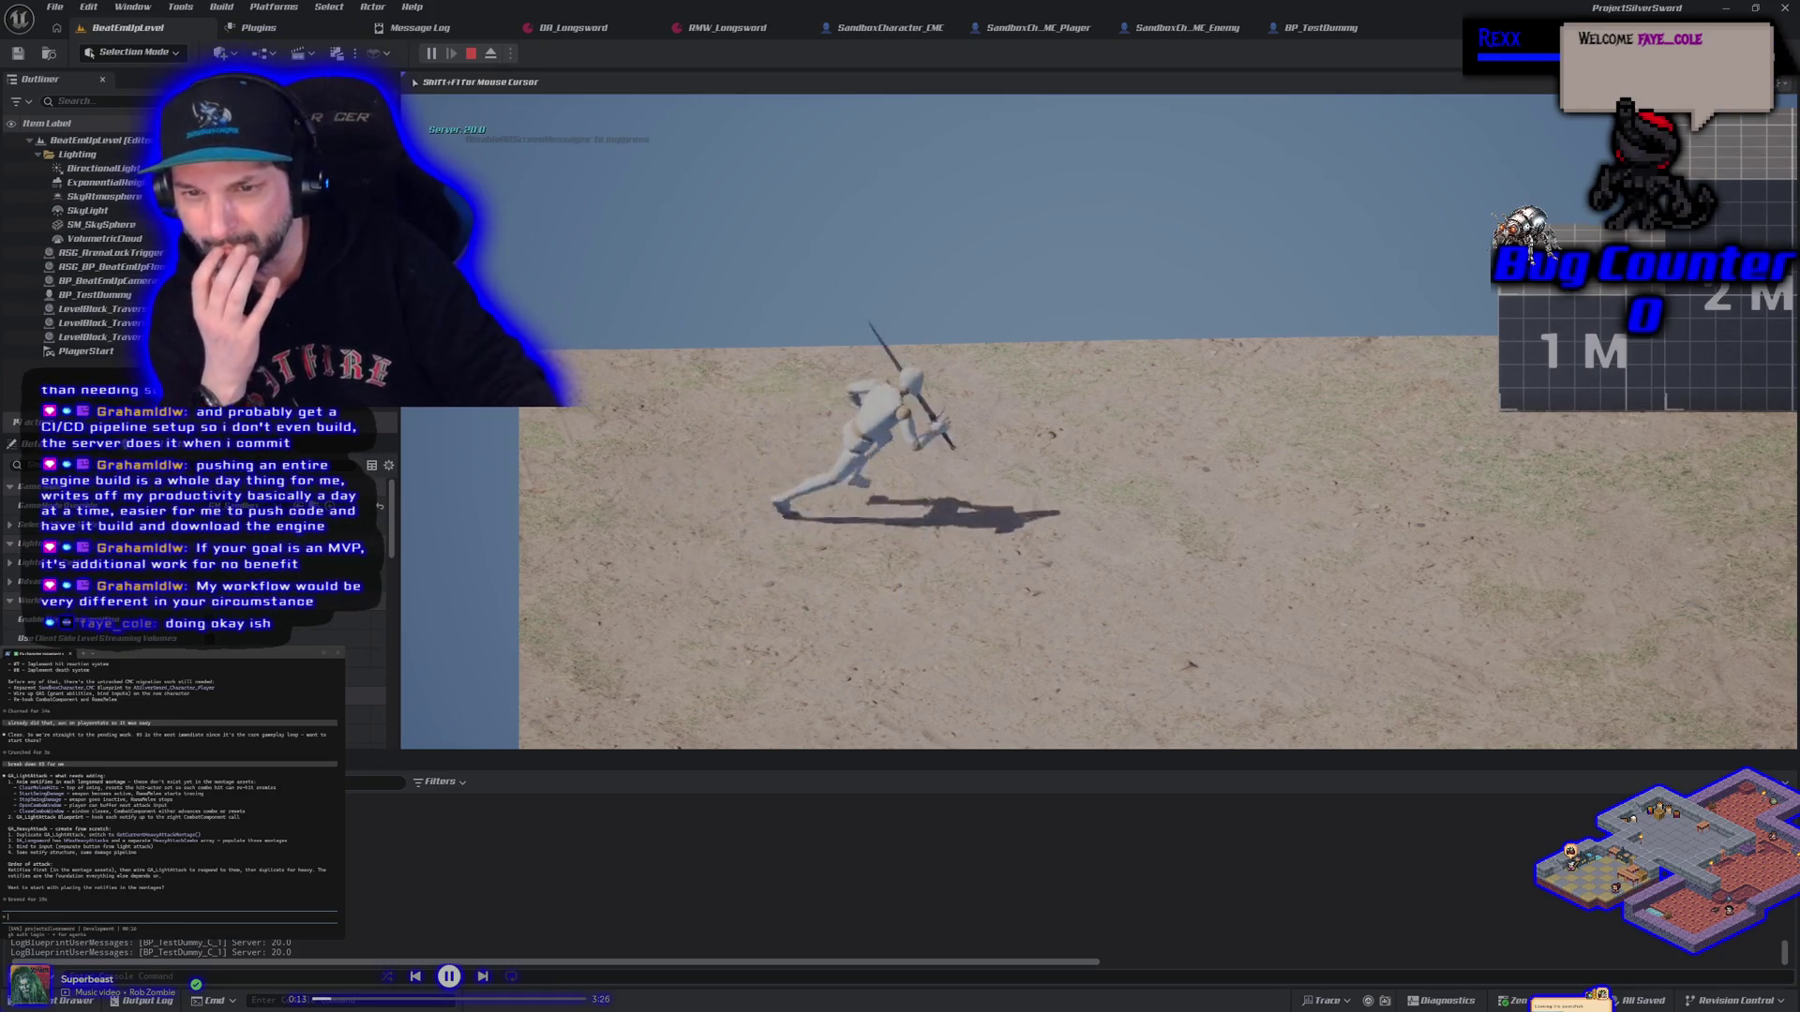
{"action": "key", "text": "s"}
{"action": "key", "text": "a"}
{"action": "key", "text": "d"}
{"action": "key", "text": "Escape"}
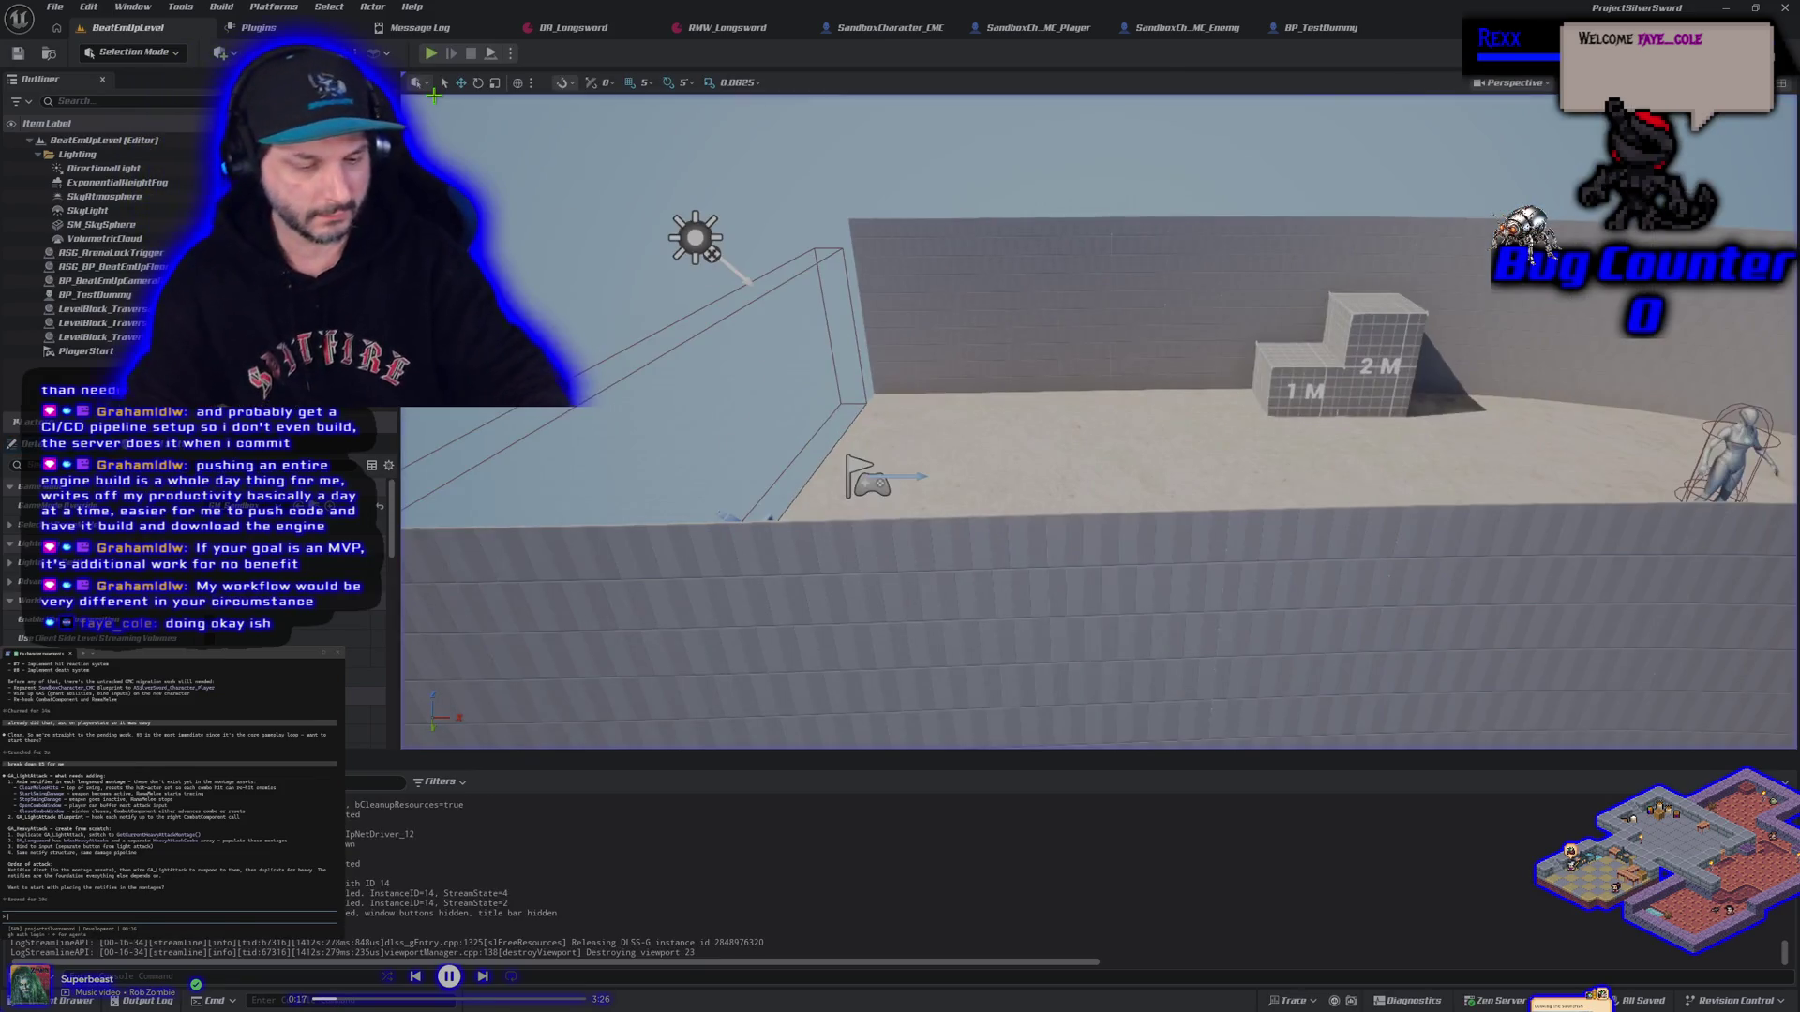
Start another playtest with Alt+P and run the character right, forward and left
{"action": "key", "text": "alt+p"}
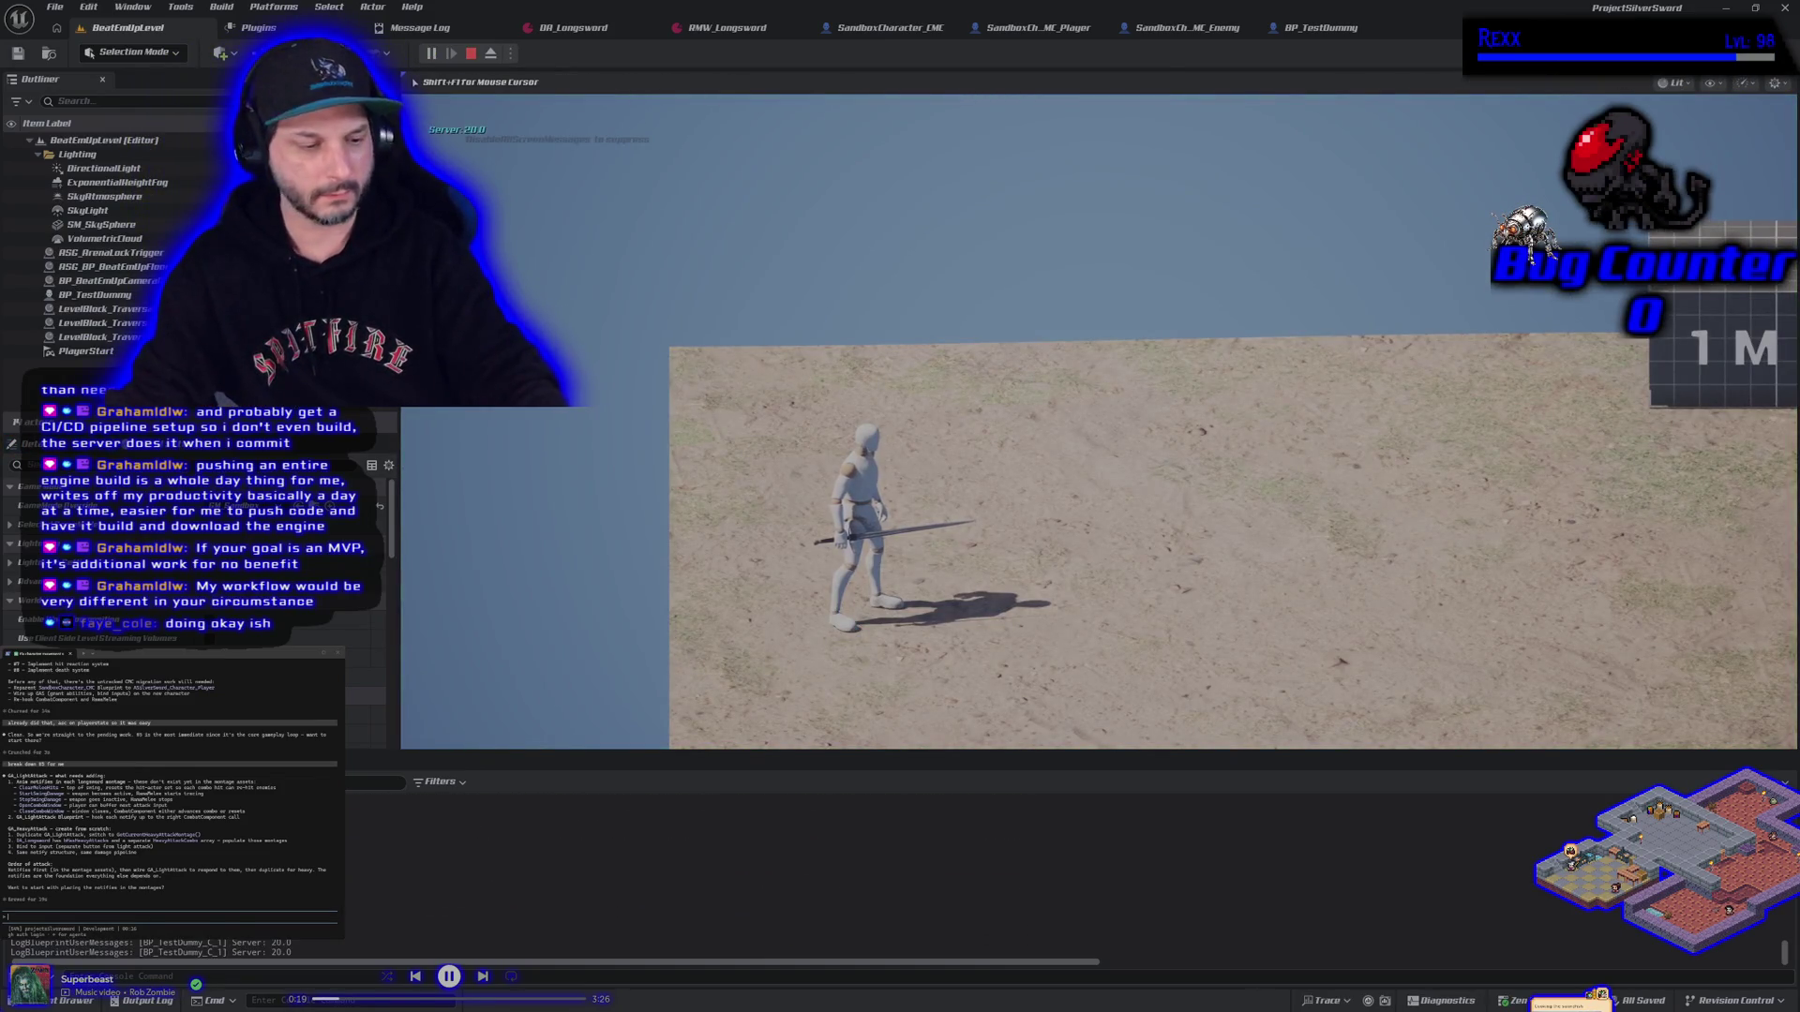
{"action": "key", "text": "d"}
{"action": "key", "text": "w"}
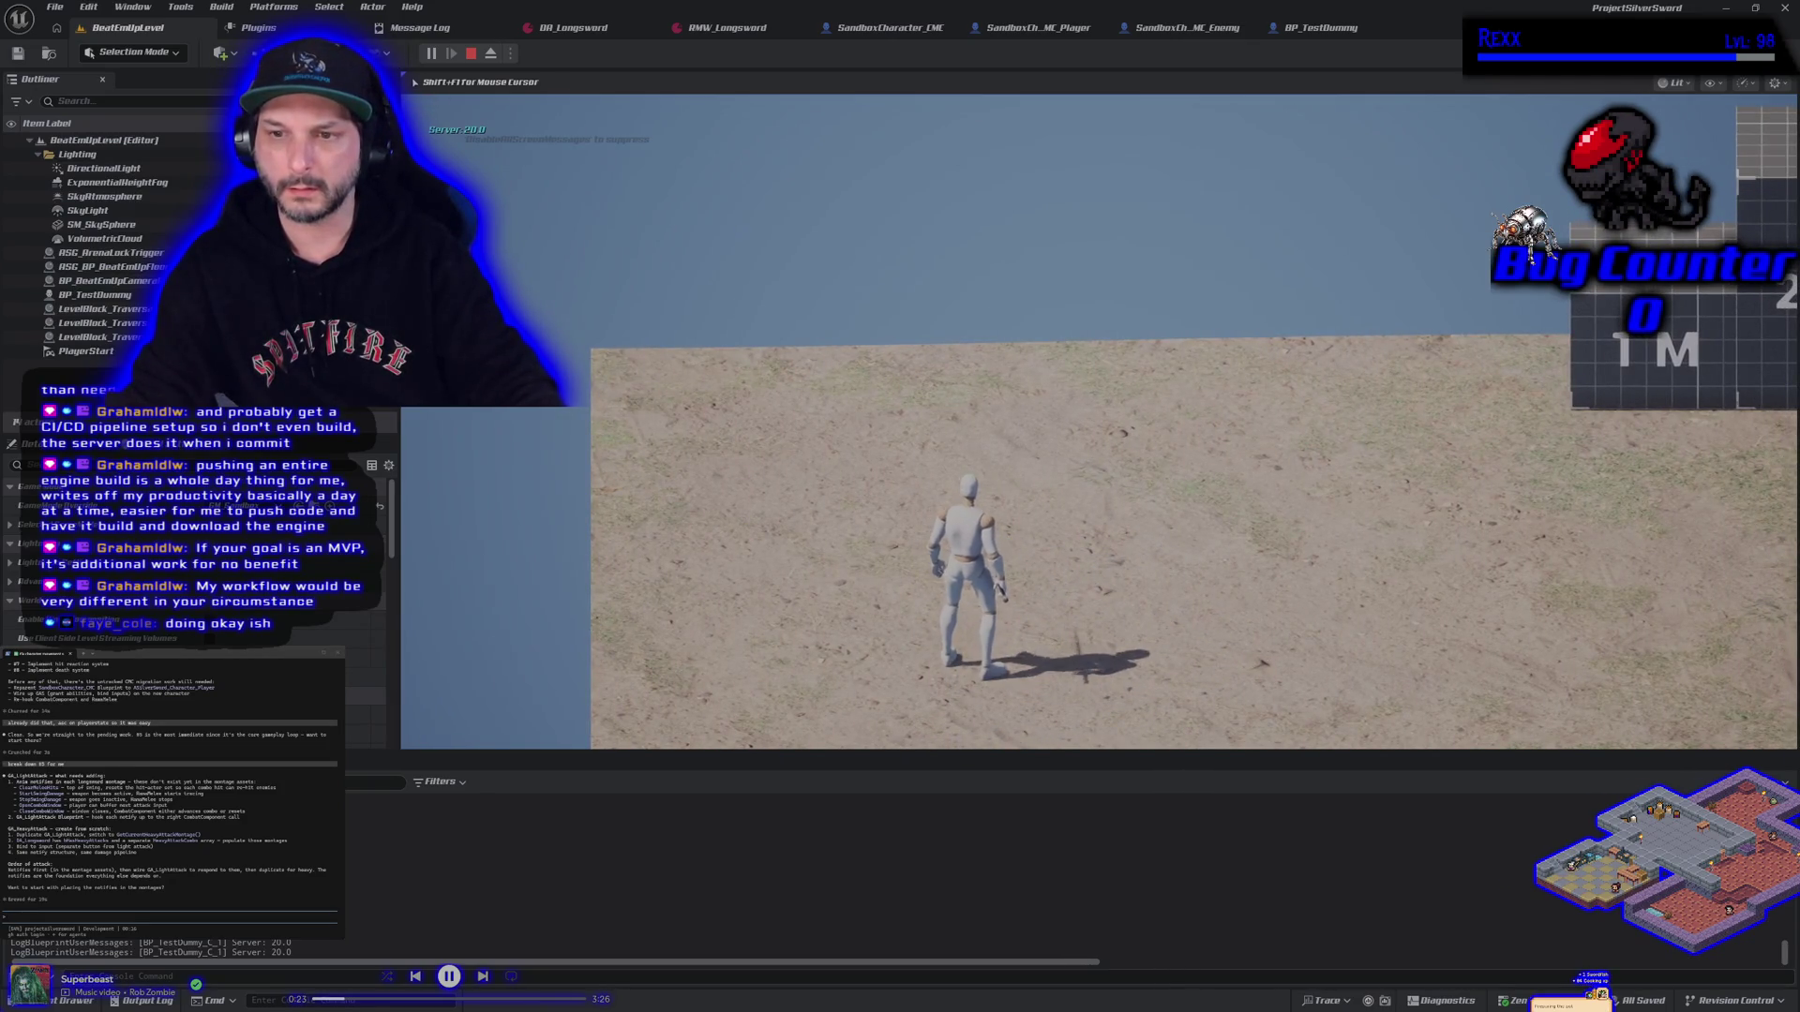
{"action": "key", "text": "a"}
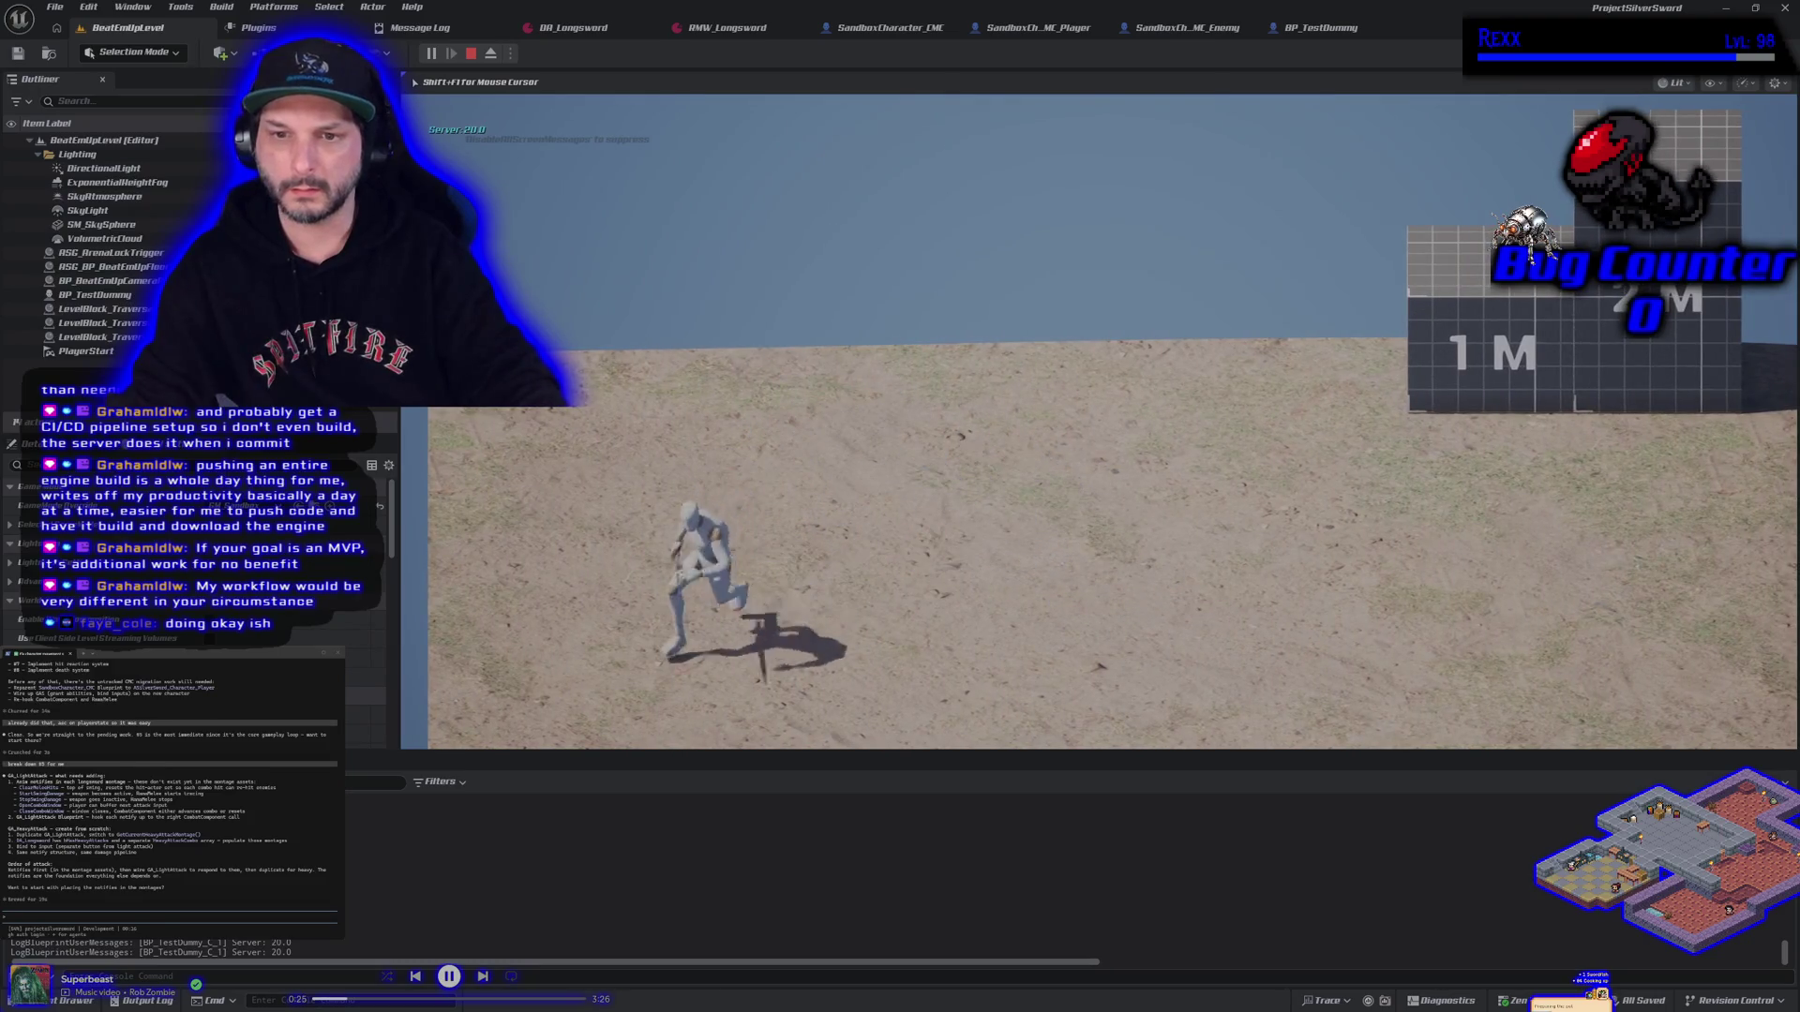
{"action": "key", "text": "Escape"}
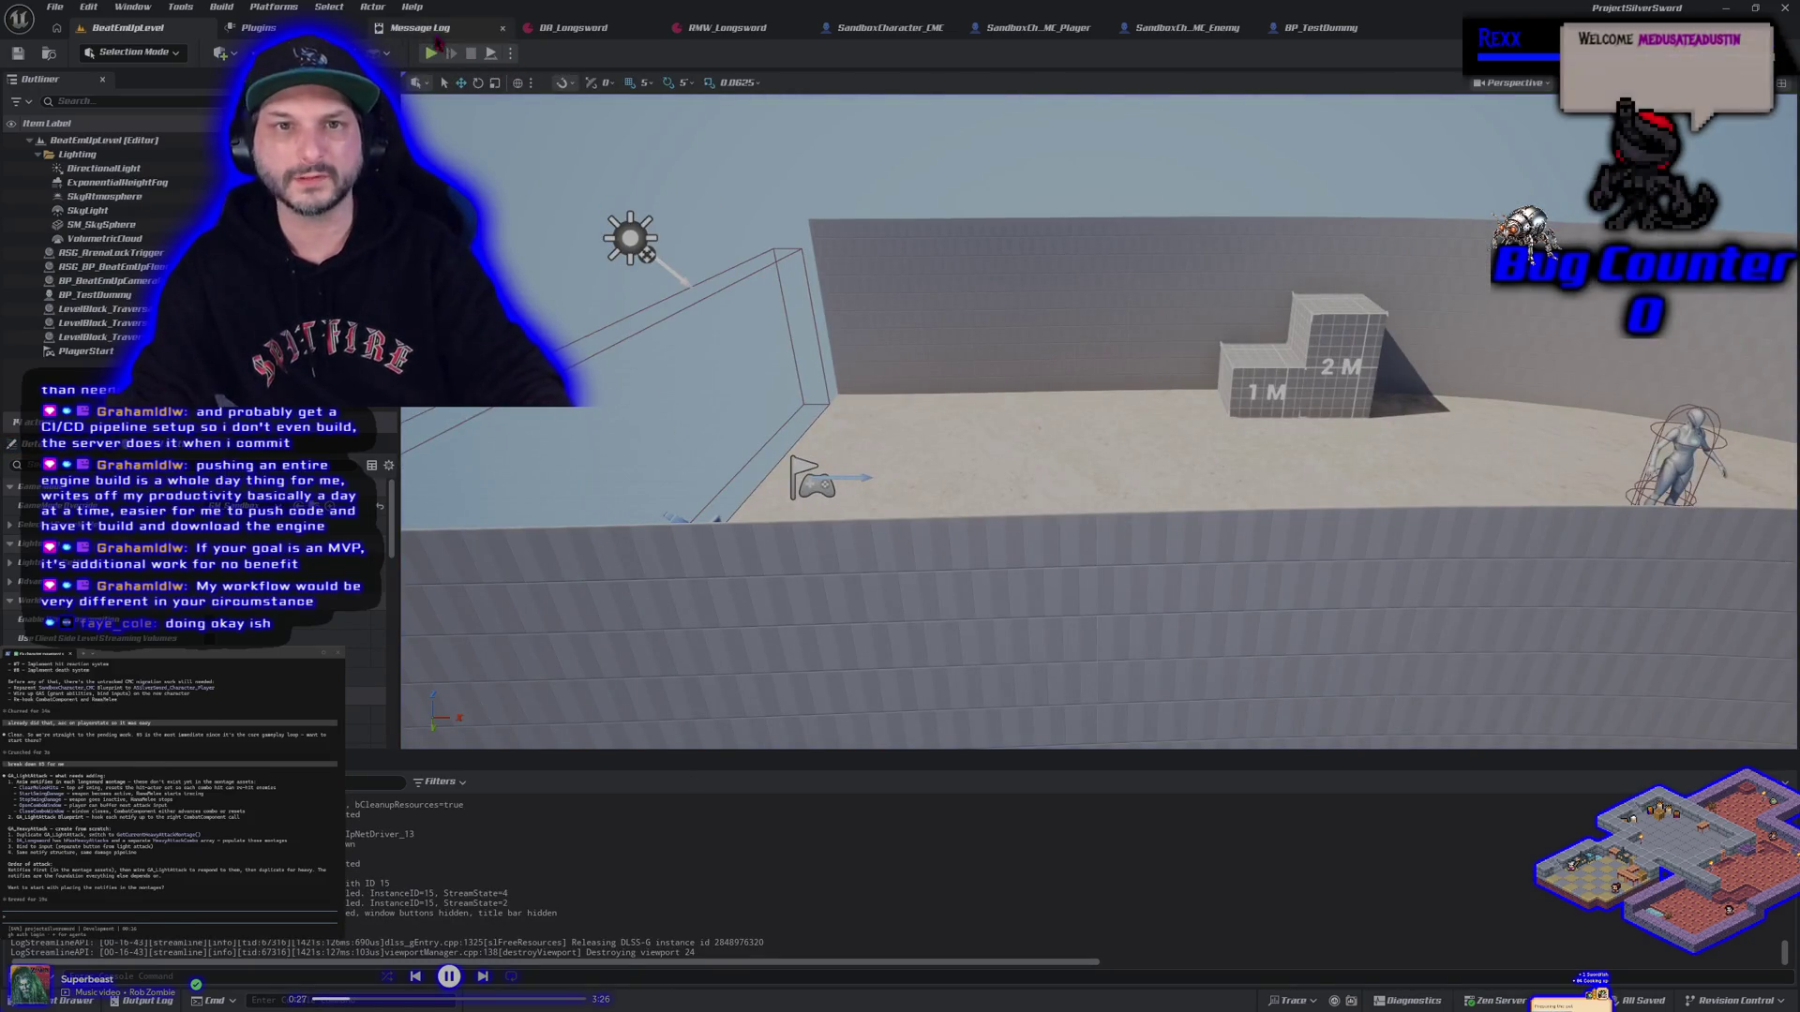
Run two more playtests moving the character right and left, then open SandboxCharacter_CMC's Event Graph
{"action": "left_click", "coordinate": [430, 54]}
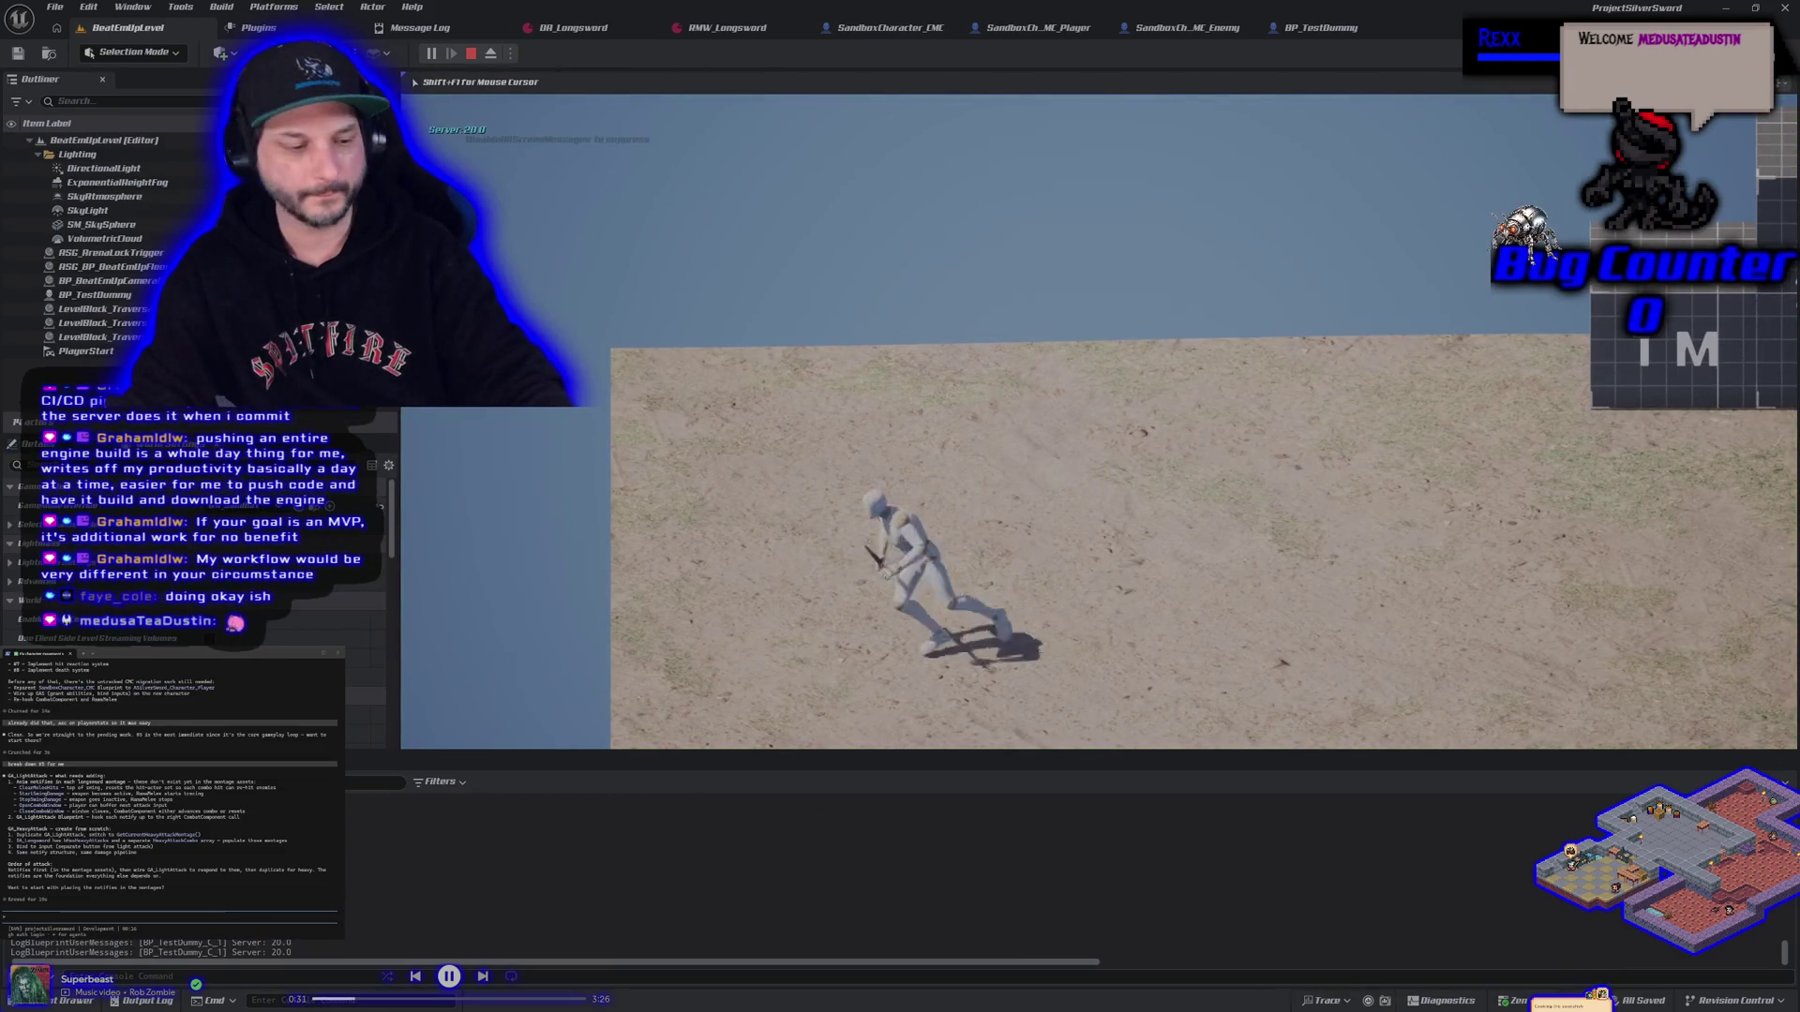
{"action": "key", "text": "Escape"}
{"action": "left_click", "coordinate": [430, 53]}
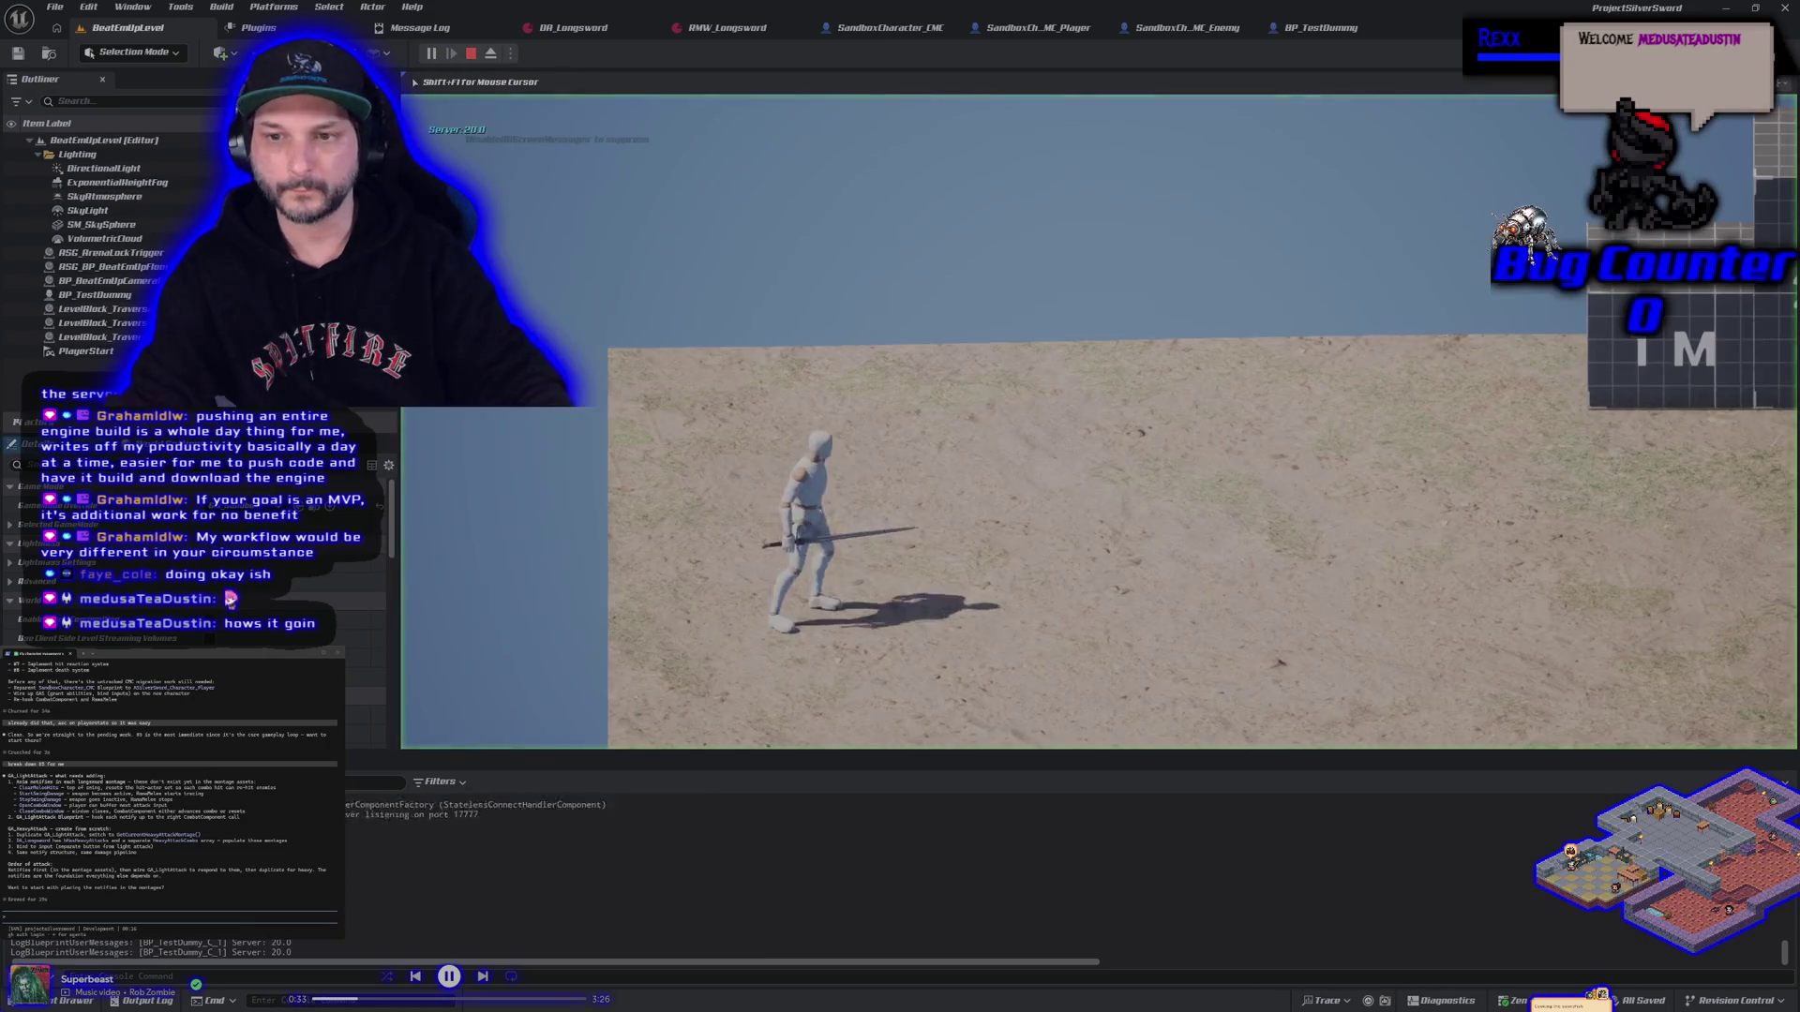
{"action": "key", "text": "d"}
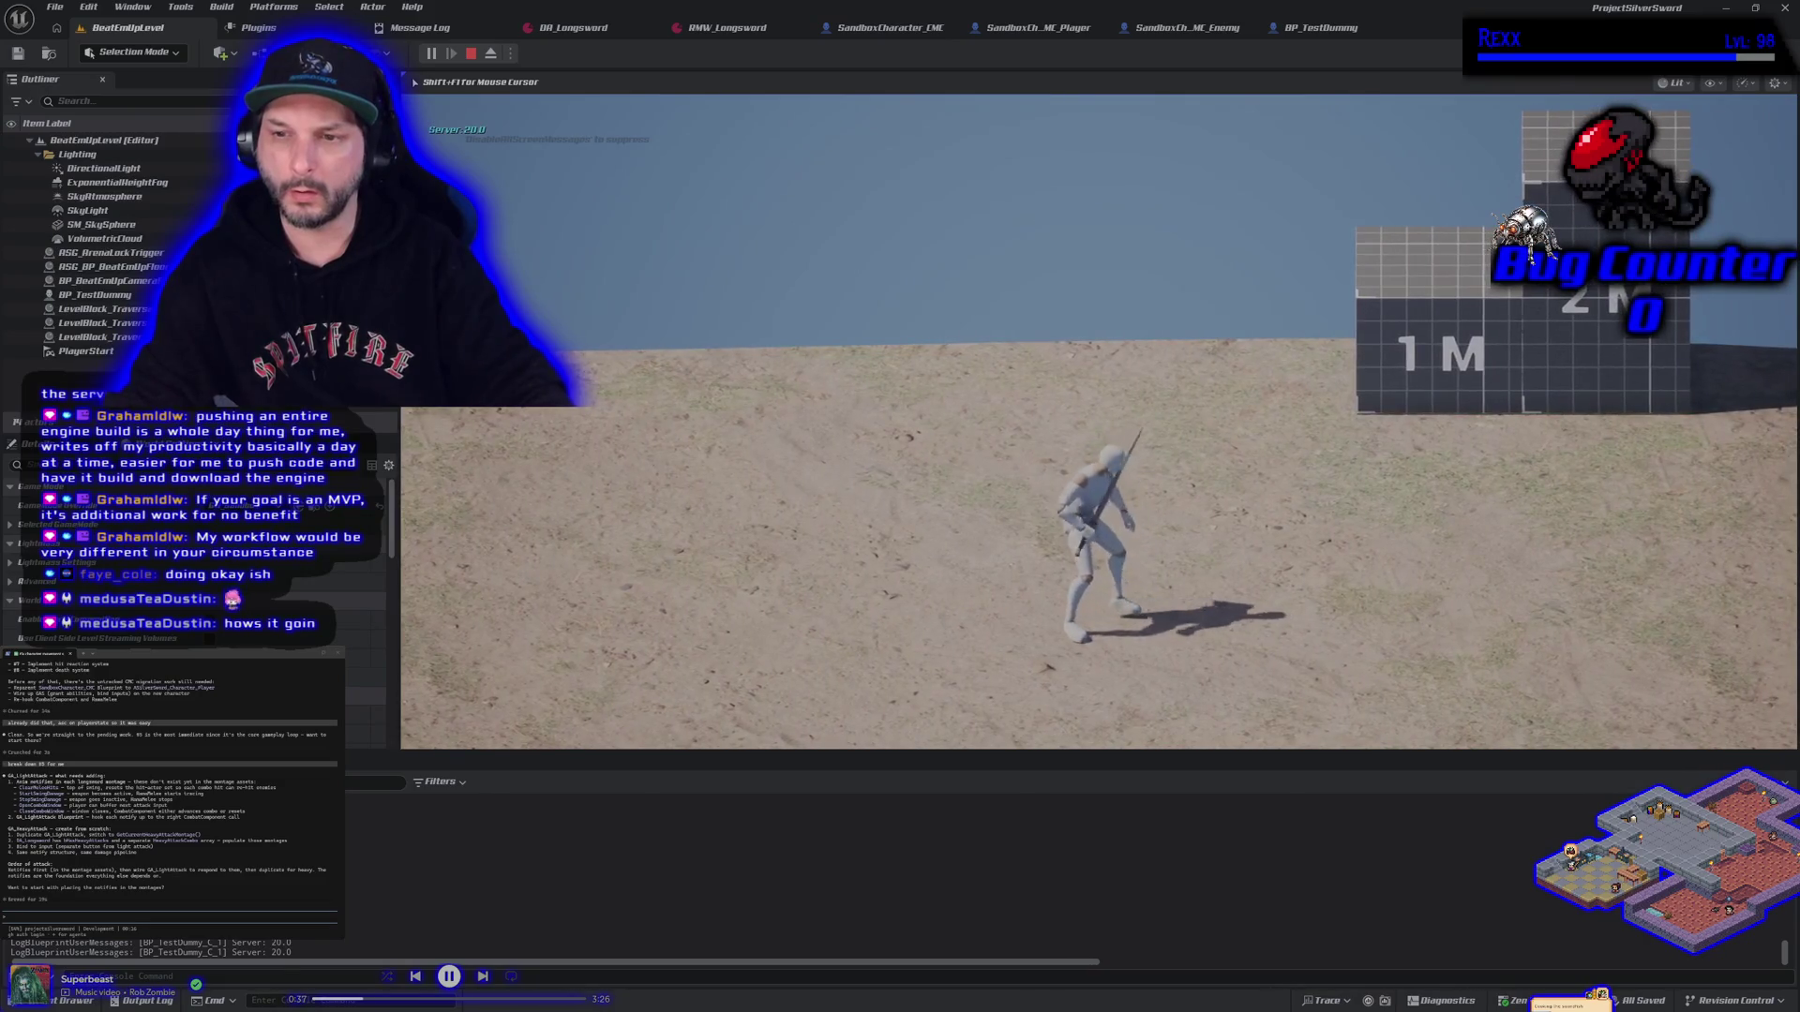
{"action": "key", "text": "d"}
{"action": "key", "text": "a"}
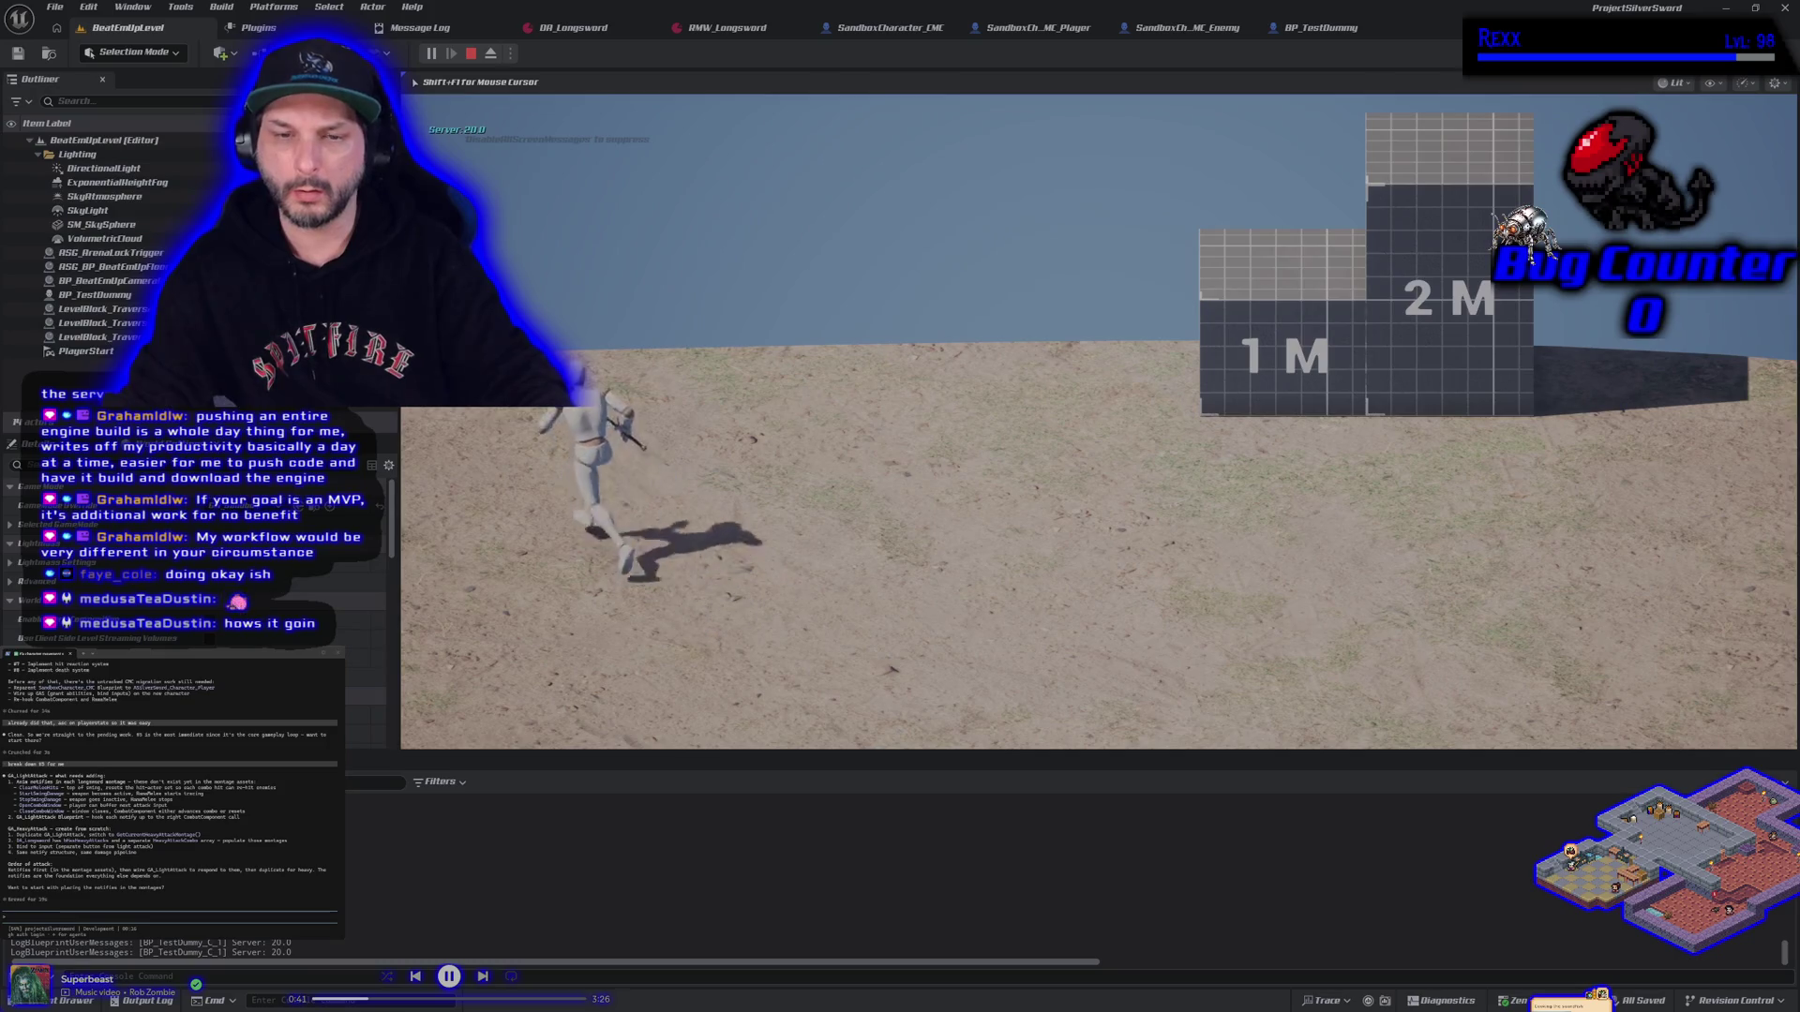
{"action": "key", "text": "Escape"}
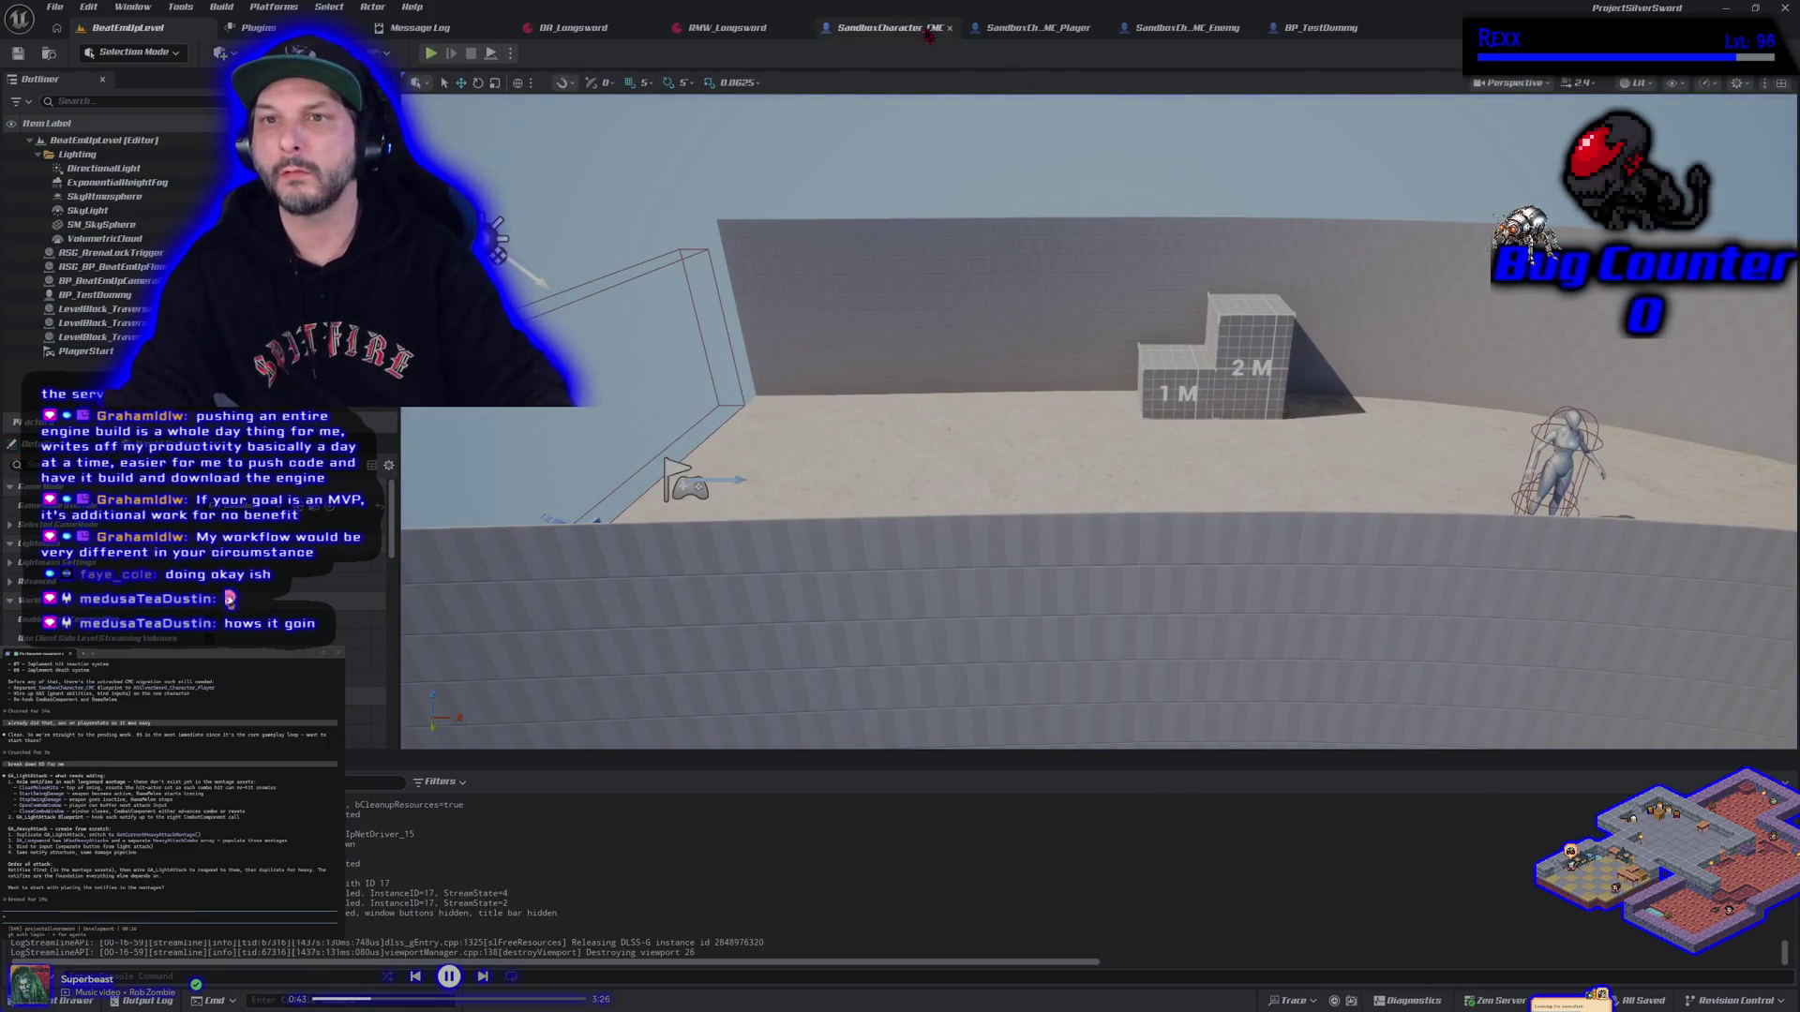
{"action": "left_click", "coordinate": [889, 27]}
{"action": "left_click", "coordinate": [519, 79]}
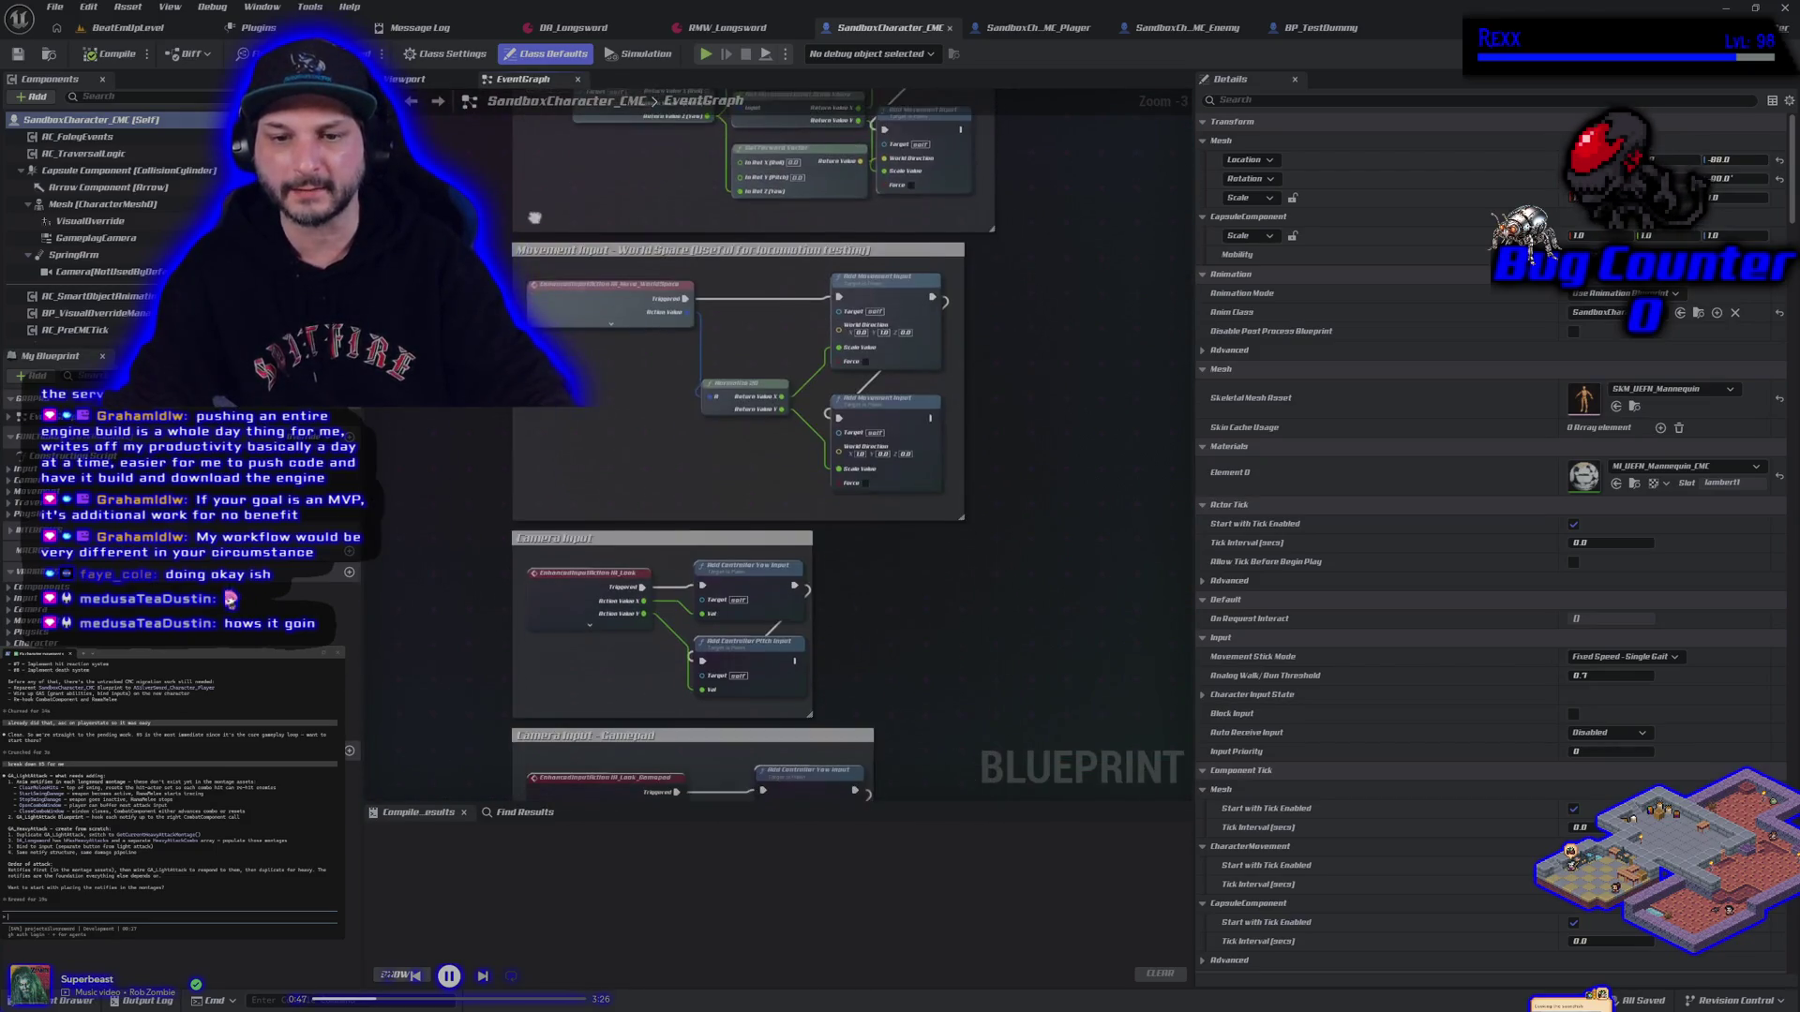
Break the Triggered wires from the gamepad look event to Add Controller Yaw Input and save
{"action": "scroll", "coordinate": [559, 569], "scroll_direction": "down", "scroll_amount": 2}
{"action": "scroll", "coordinate": [559, 569], "scroll_direction": "up", "scroll_amount": 4}
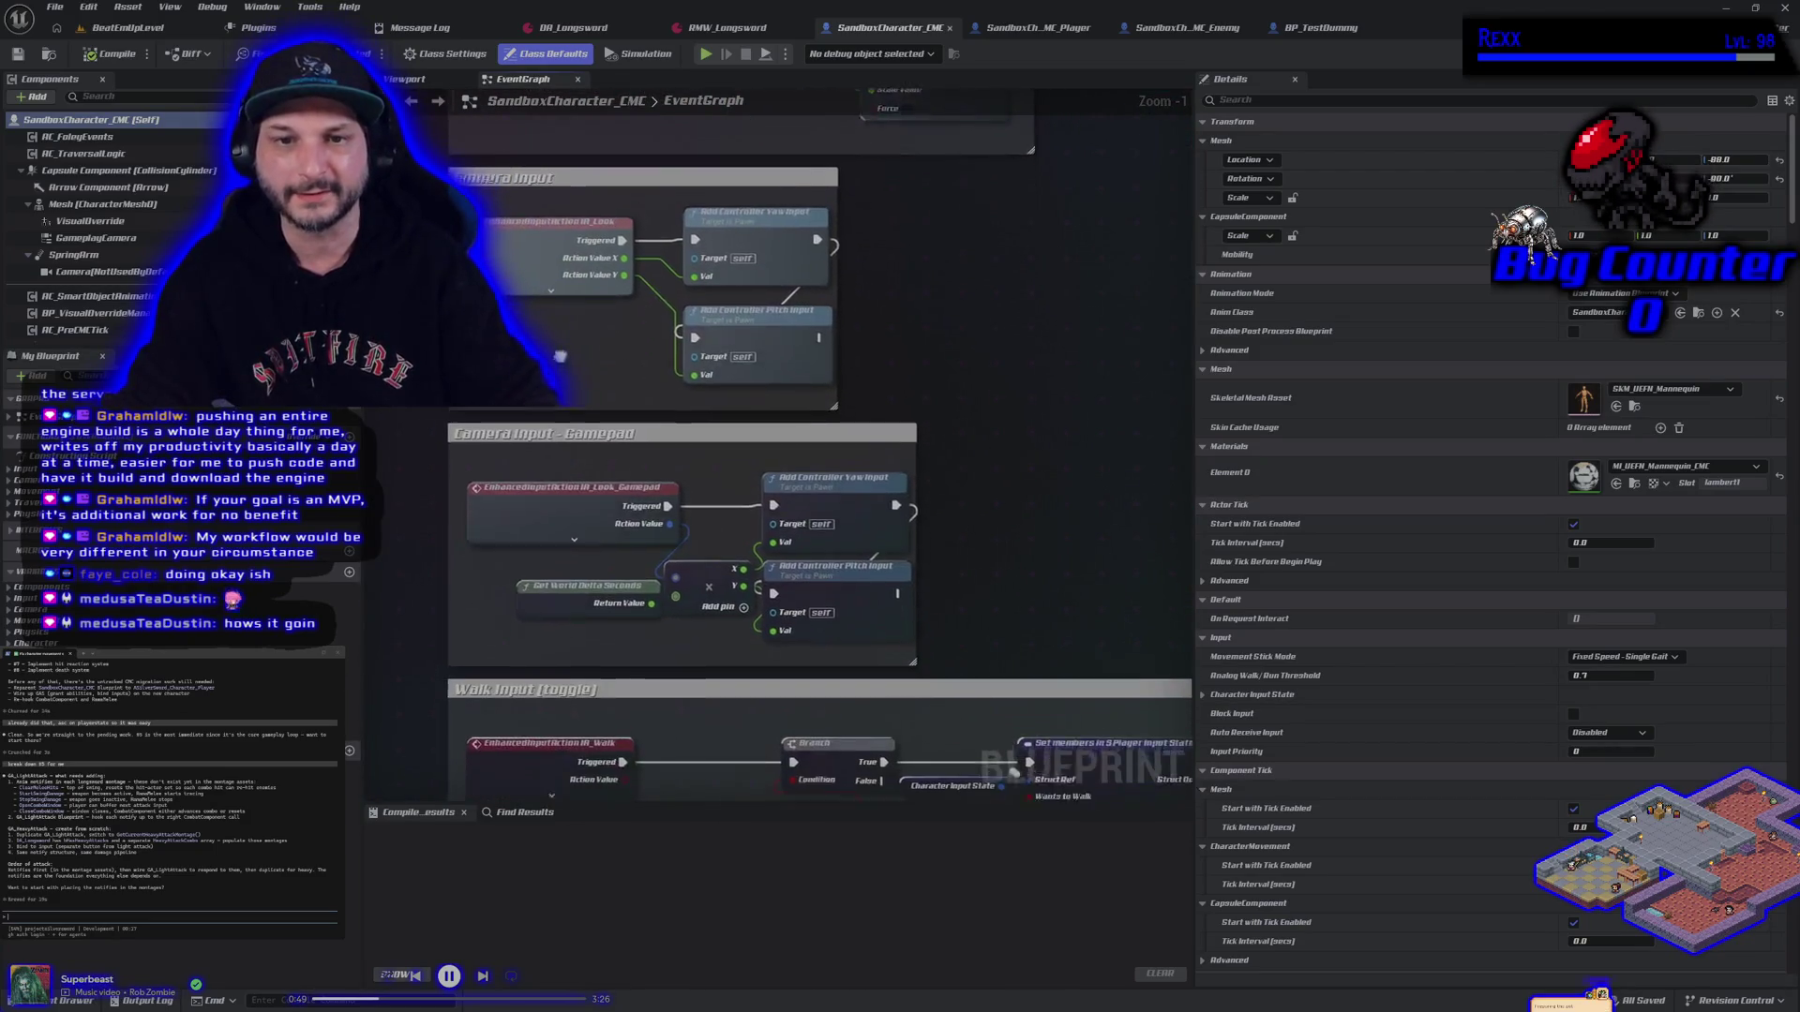
{"action": "left_click", "coordinate": [623, 228], "text": "alt"}
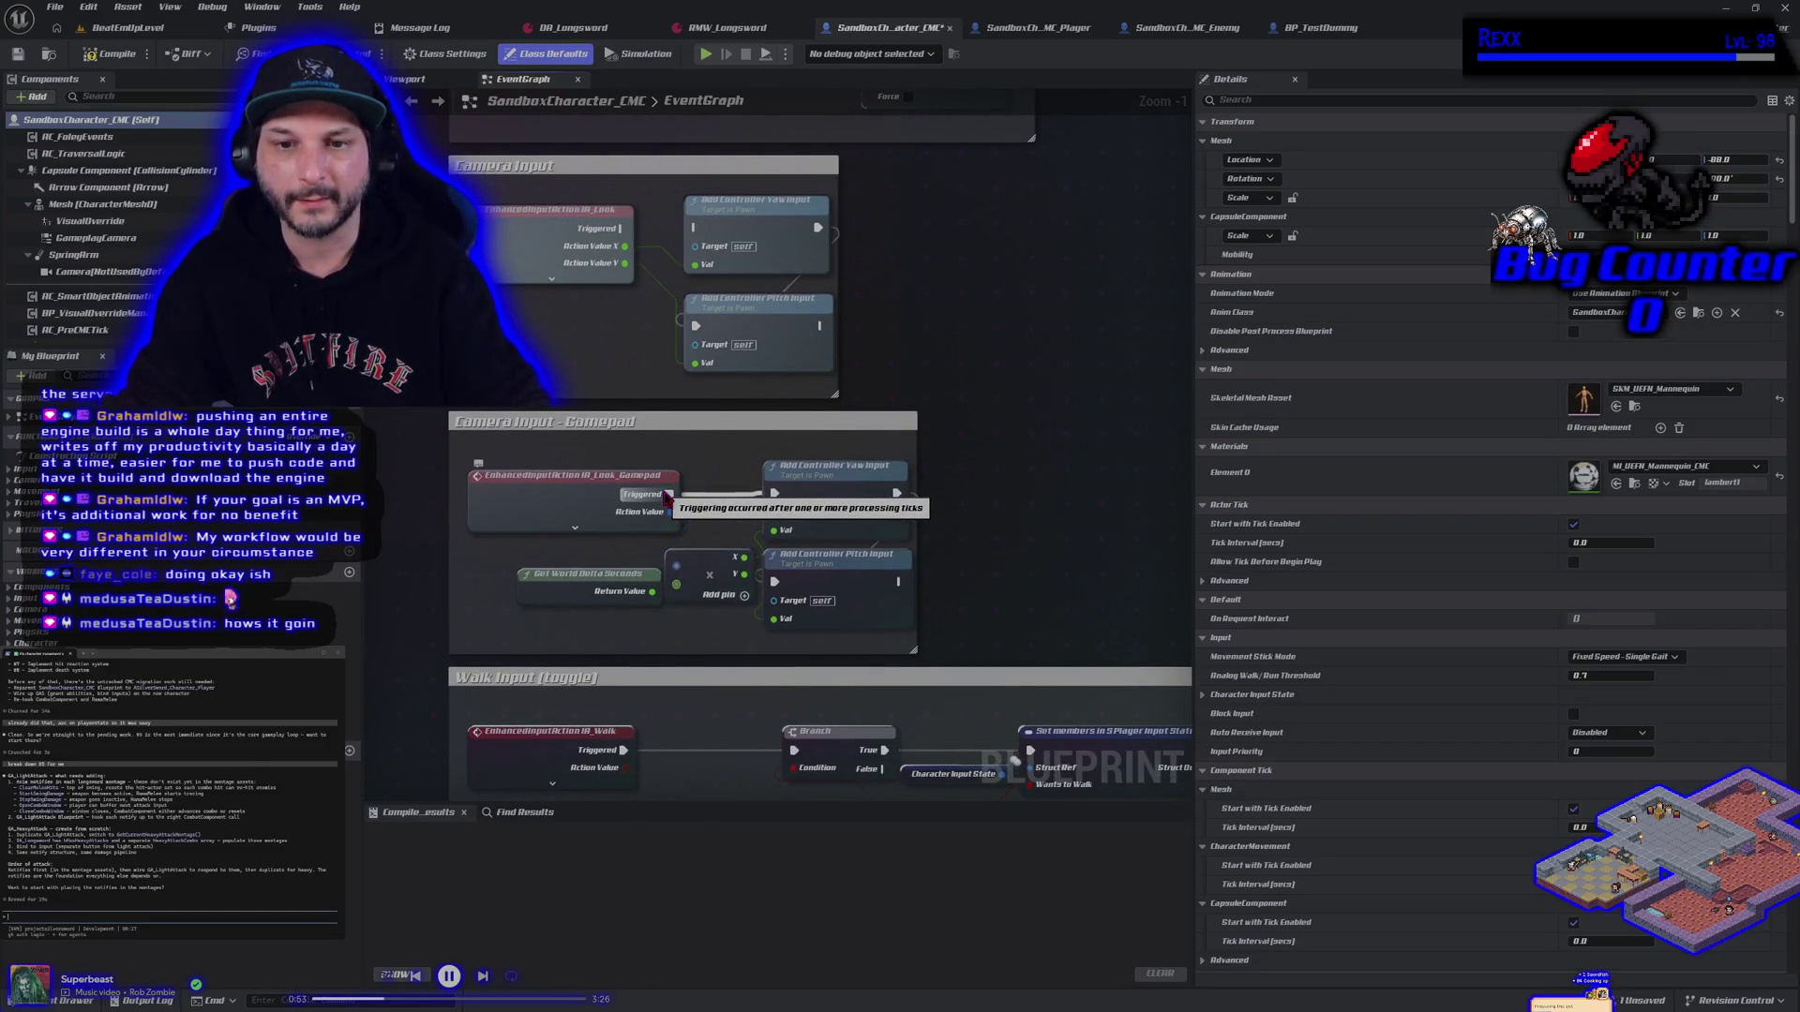
{"action": "left_click", "coordinate": [669, 495], "text": "alt"}
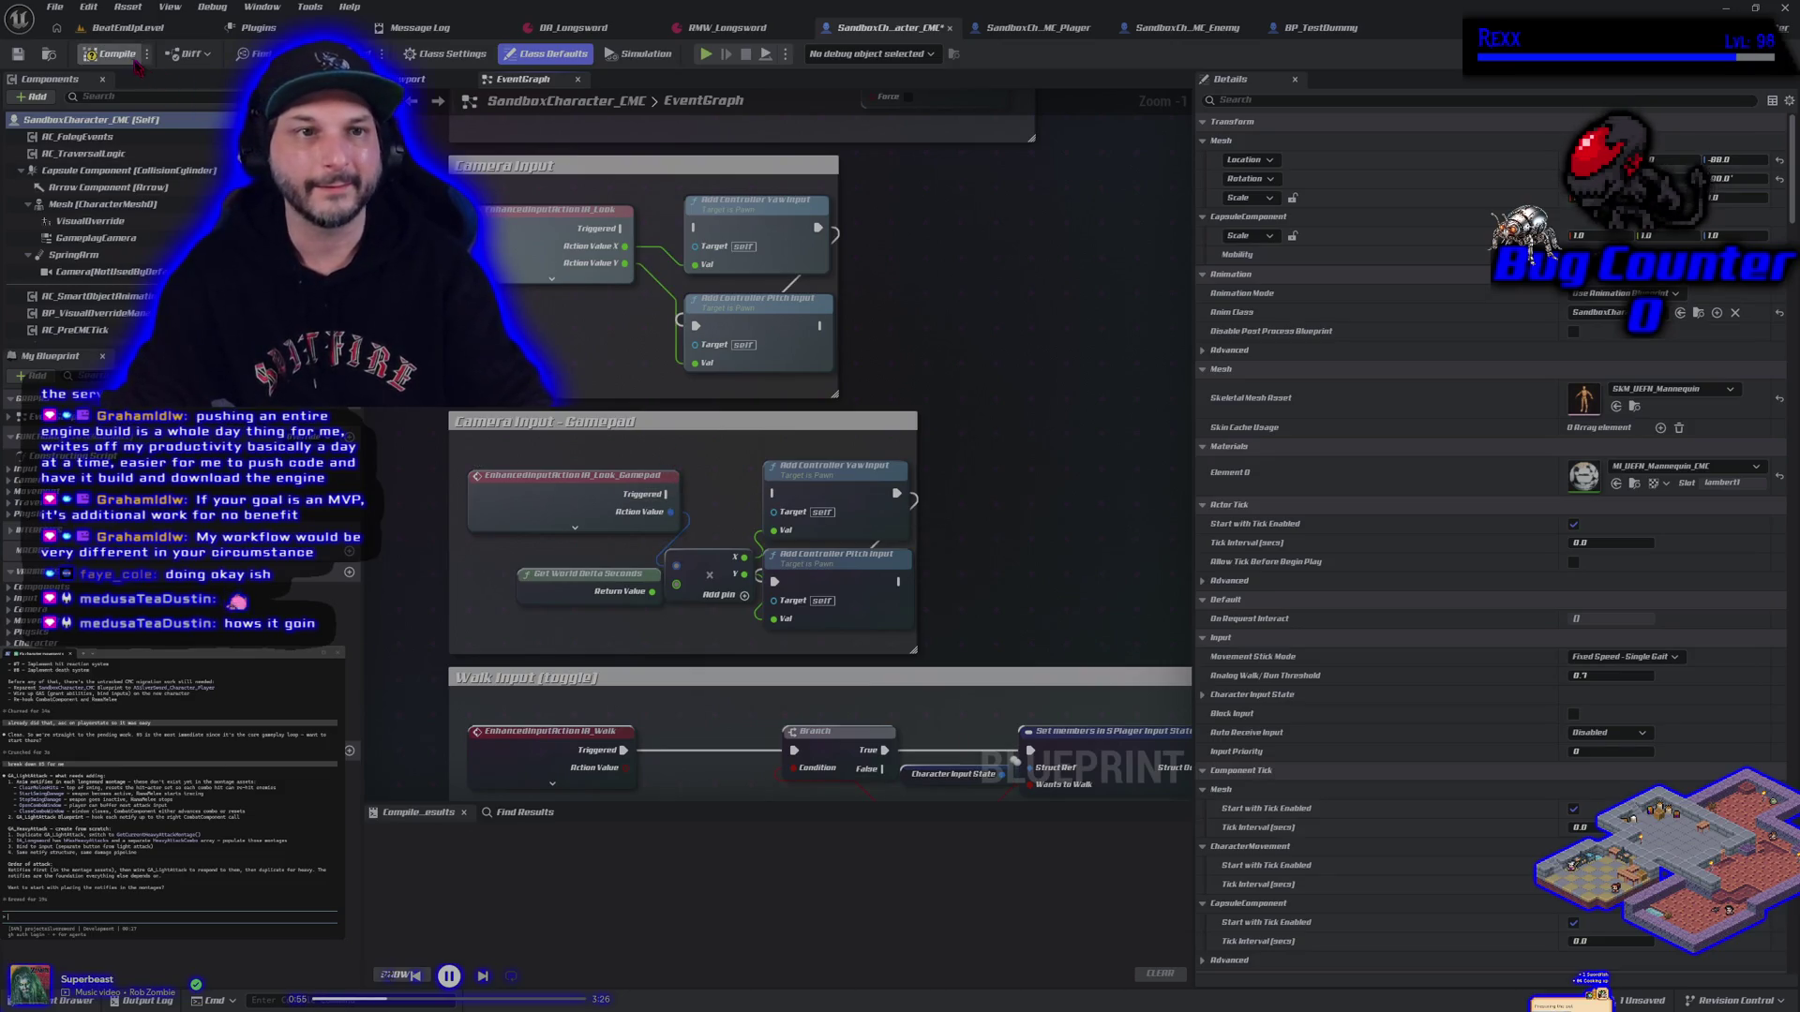
{"action": "left_click", "coordinate": [18, 54]}
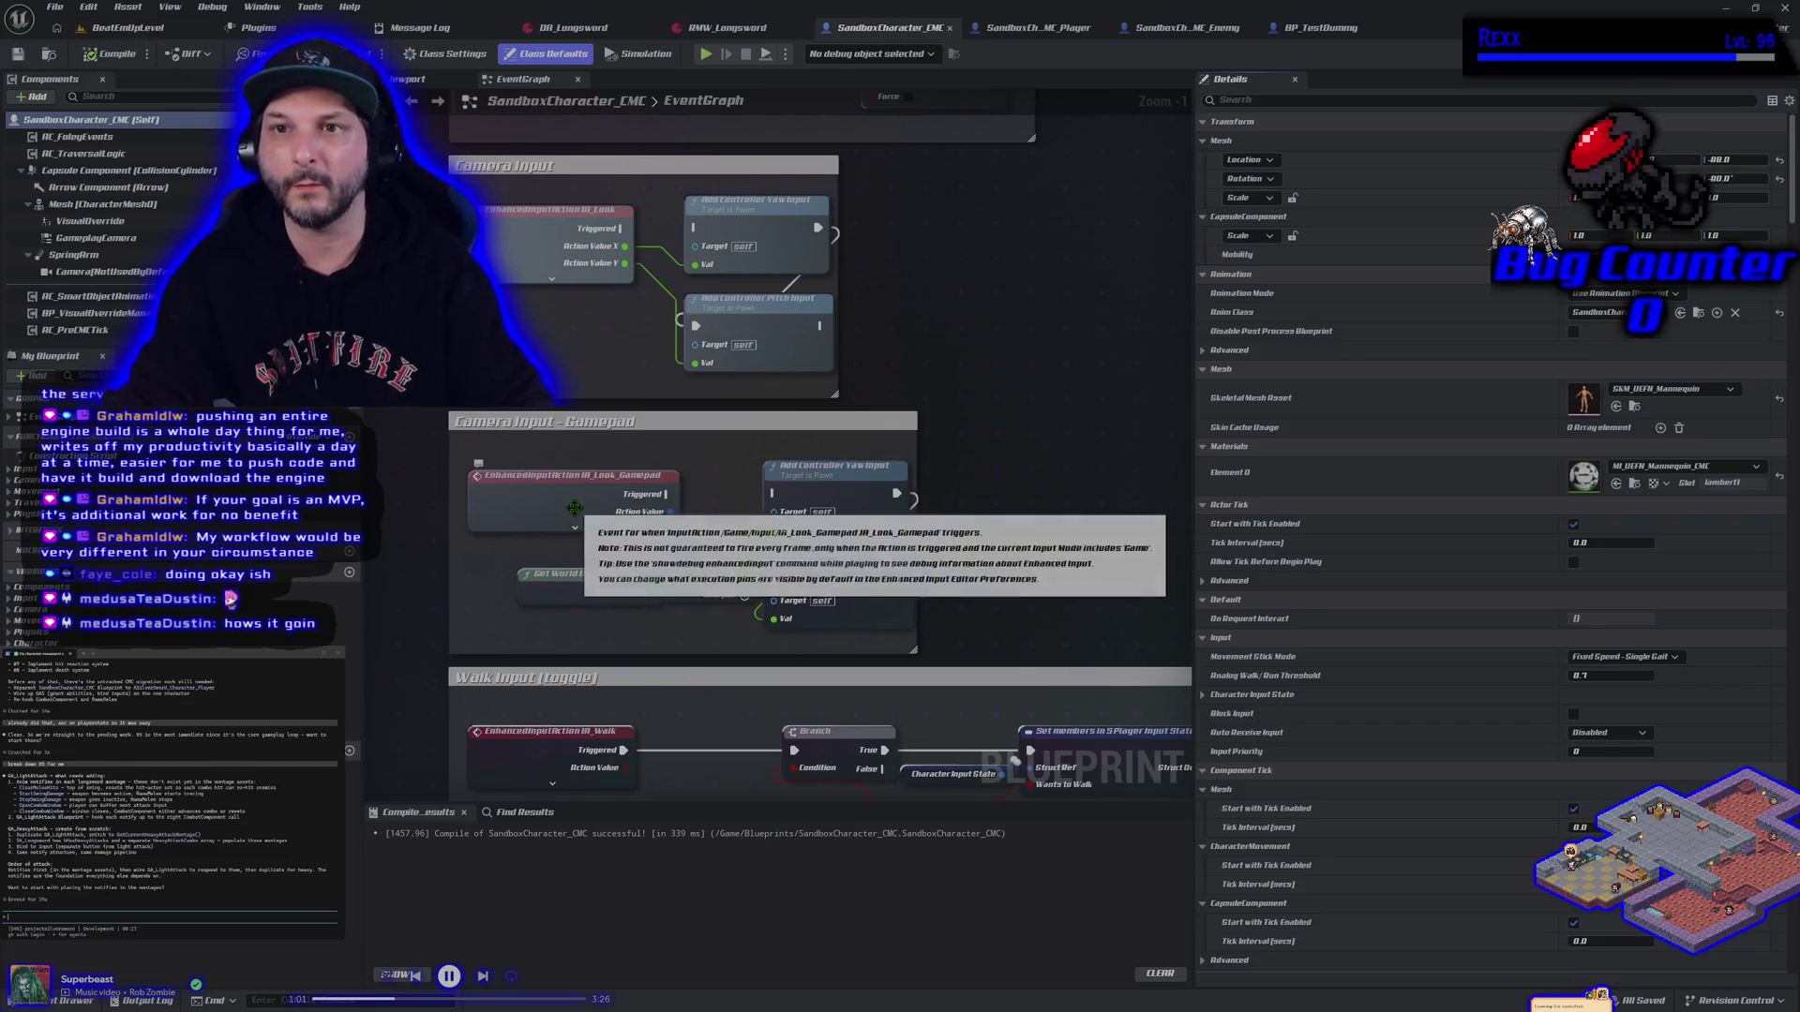
Reconnect gamepad look Triggered to Add Controller Yaw Input, compile, save, and close the blueprint
{"action": "left_click_drag", "start_coordinate": [665, 494], "coordinate": [776, 497]}
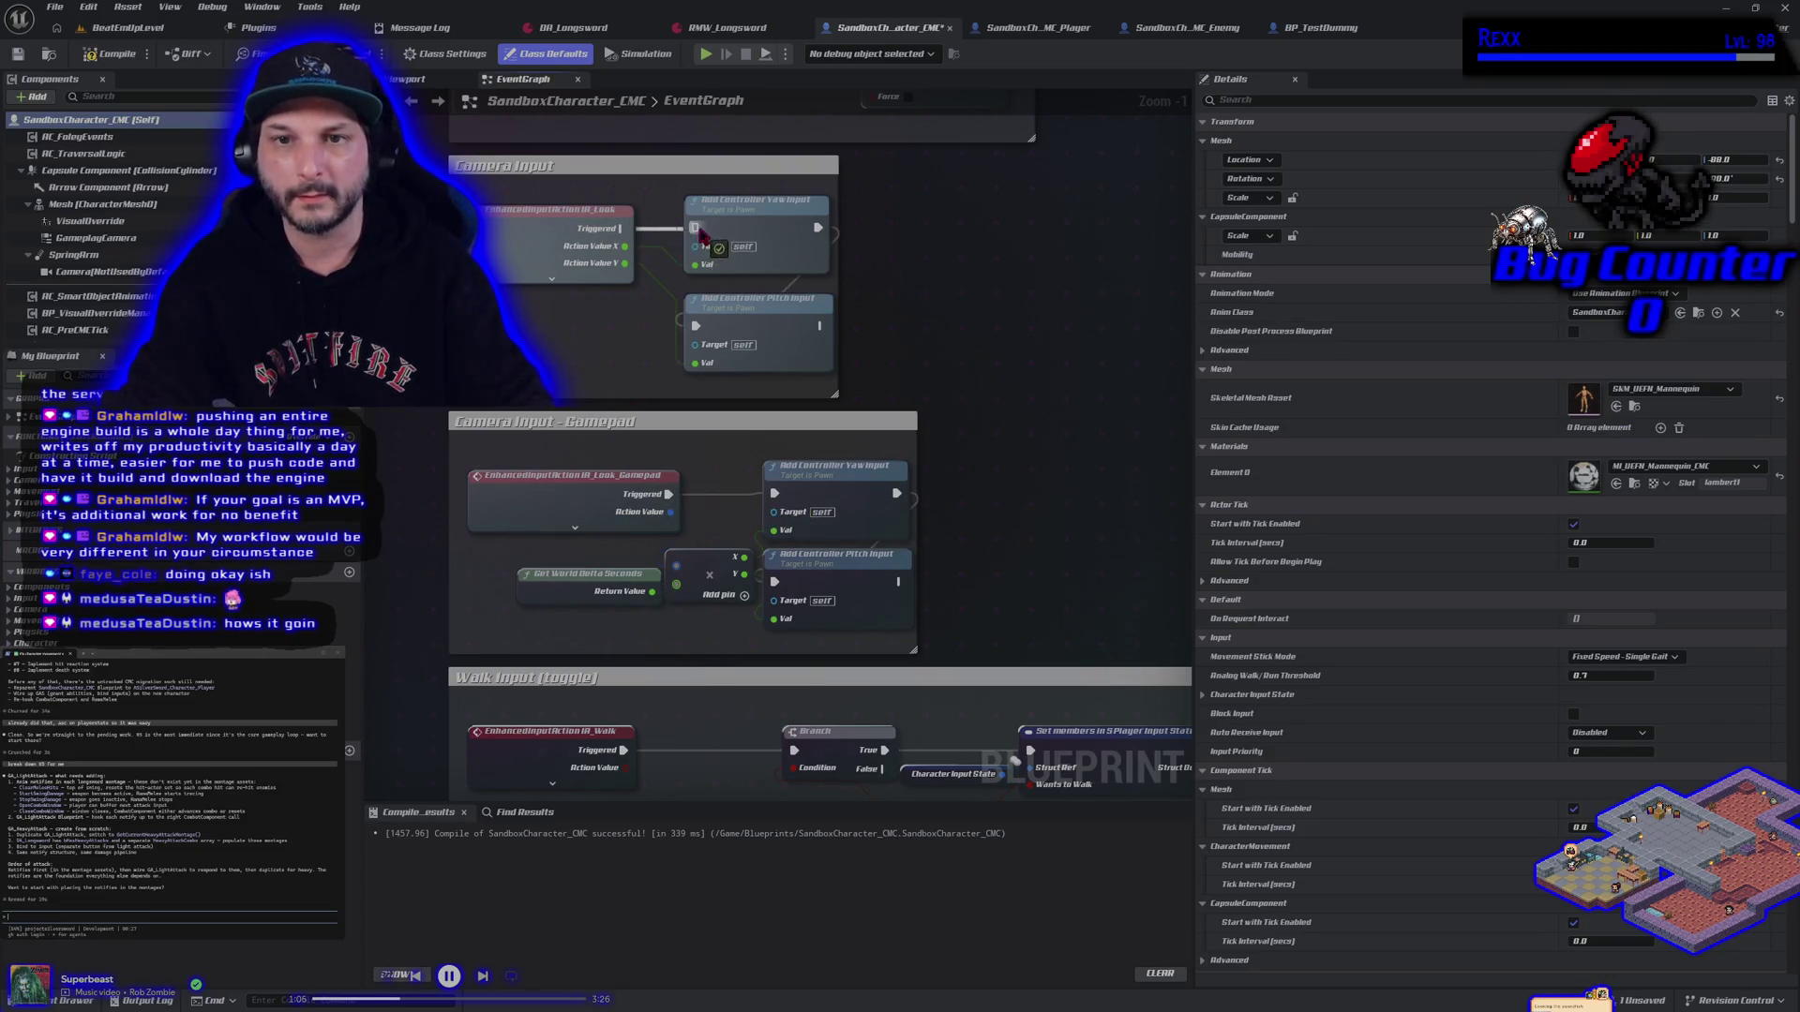
{"action": "left_click", "coordinate": [110, 54]}
{"action": "left_click", "coordinate": [19, 55]}
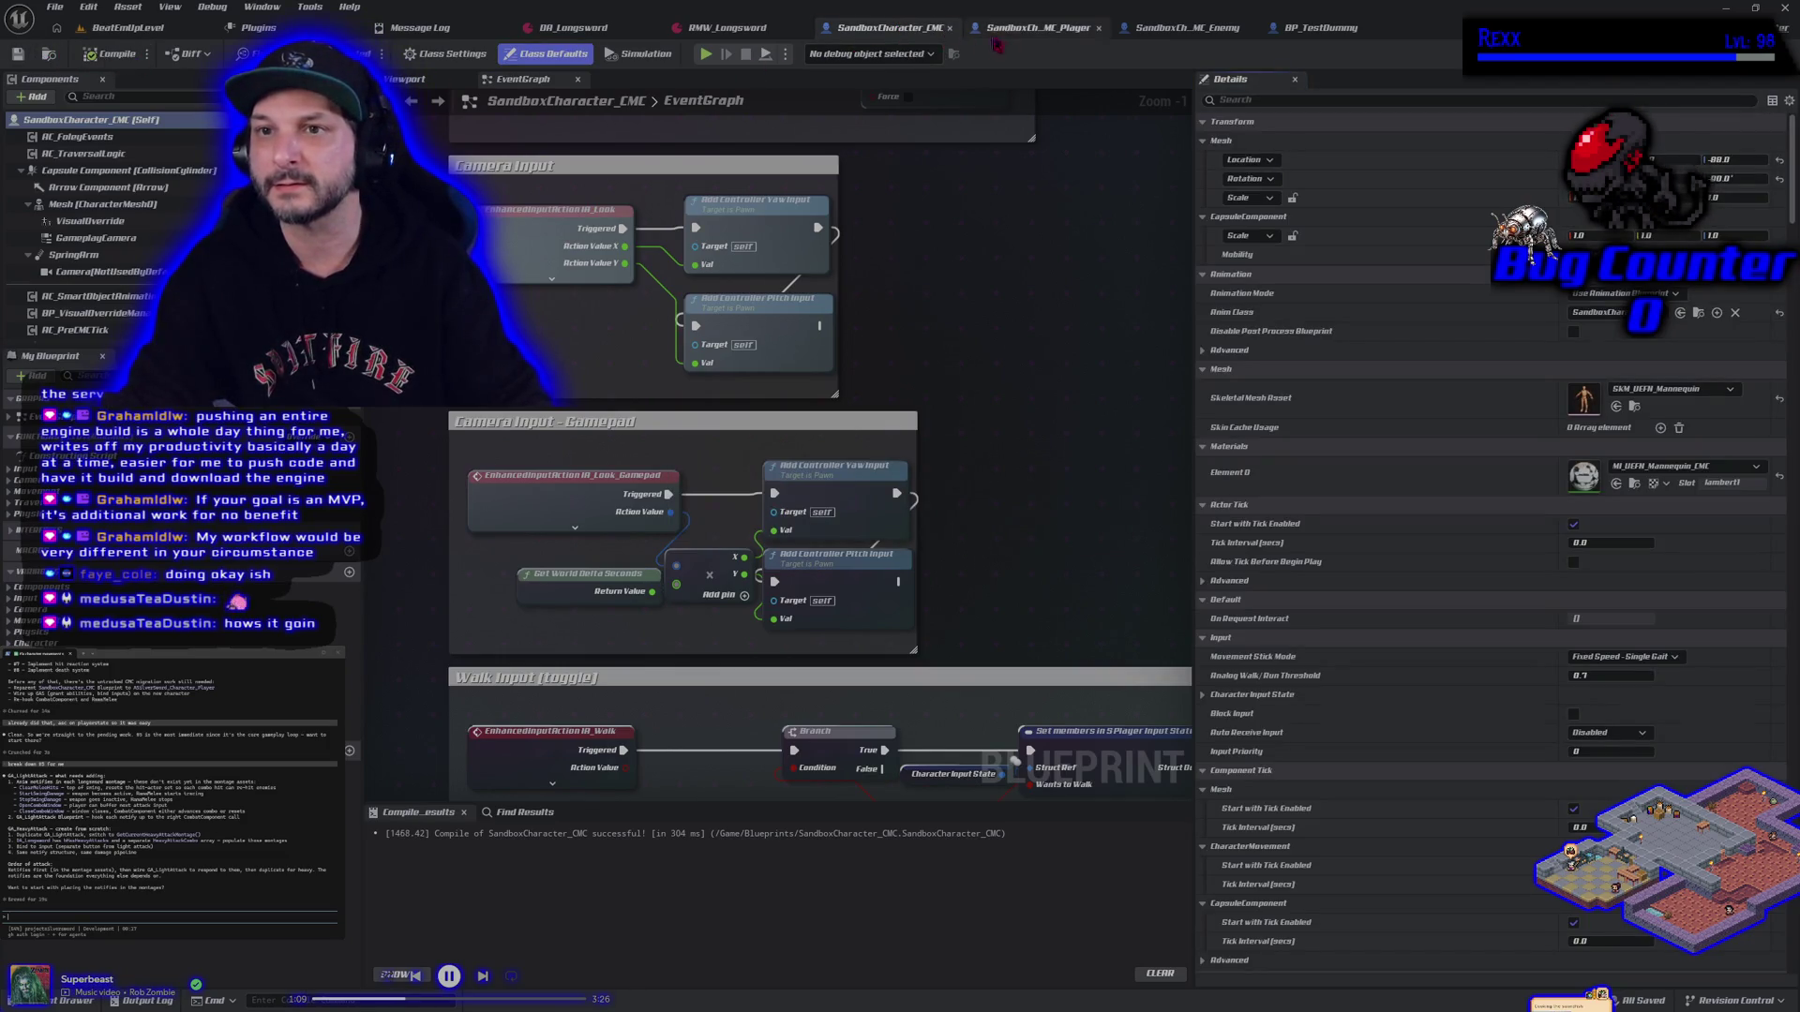
{"action": "left_click", "coordinate": [1036, 28]}
{"action": "left_click", "coordinate": [951, 29]}
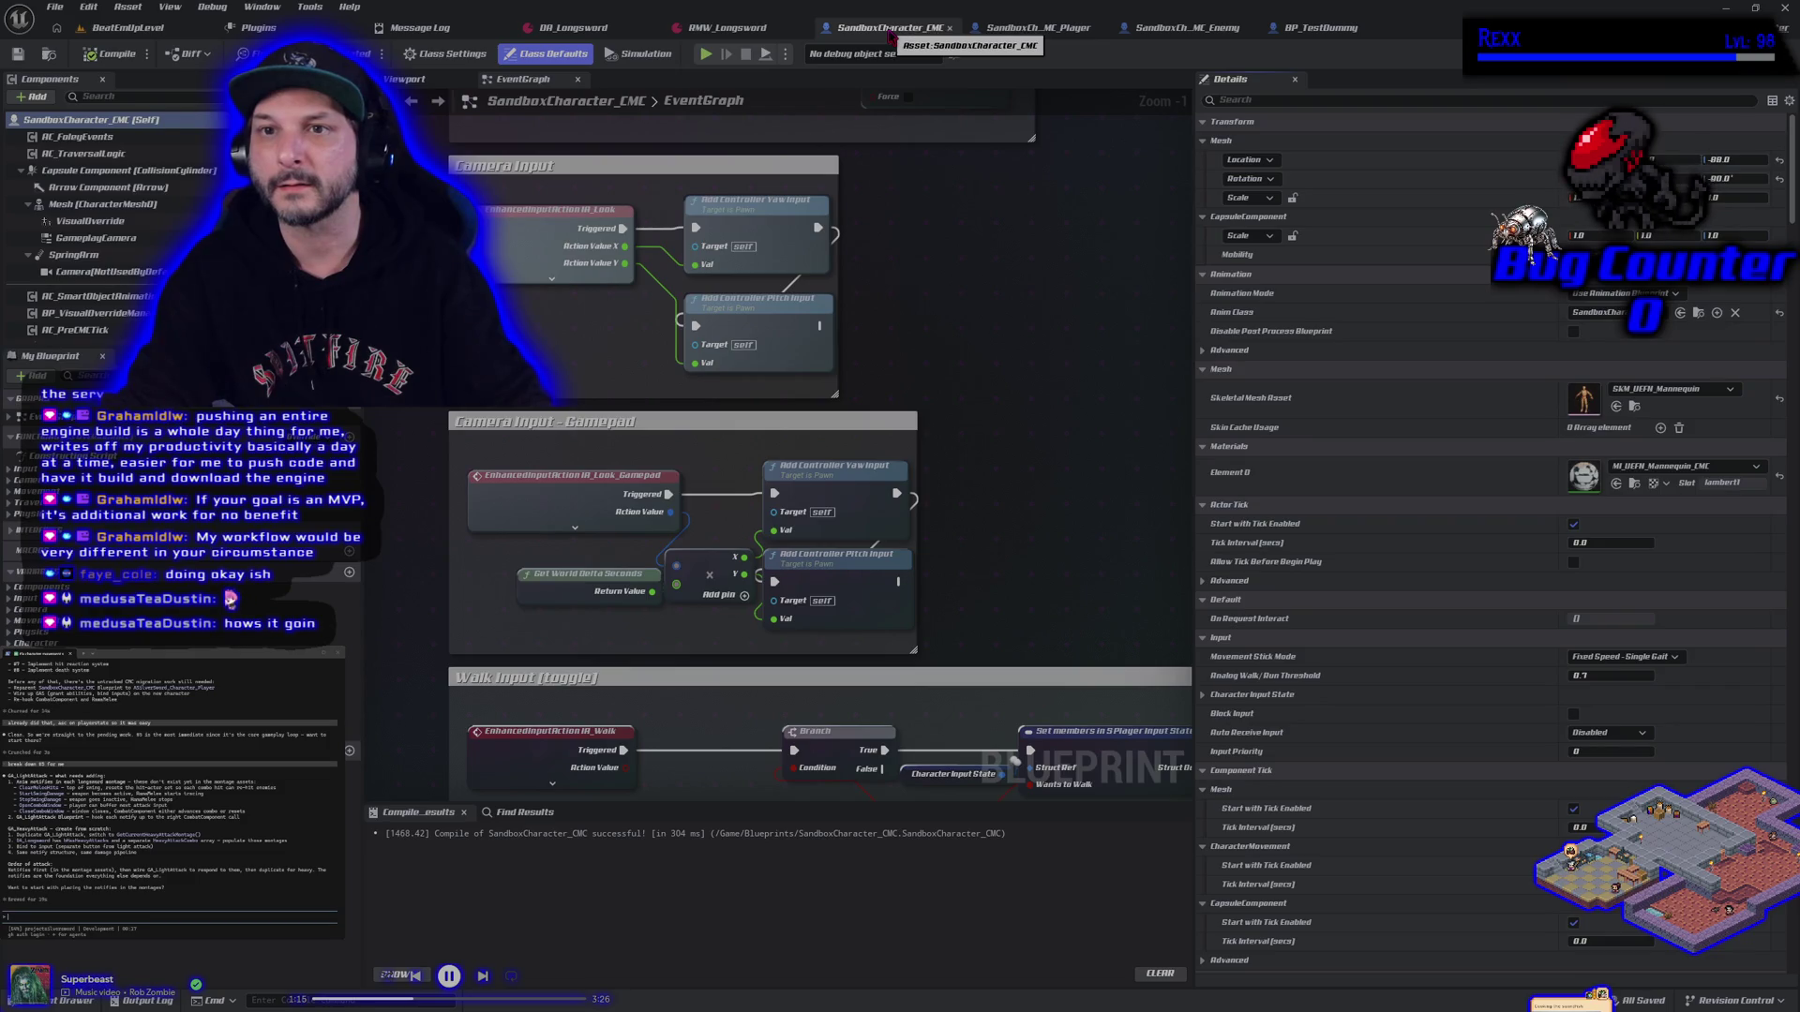
{"action": "left_click", "coordinate": [950, 28]}
Bring the Camera Input nodes into view, compile and save SandboxCharacter_CMC_Player, then return to BeatEmUpLevel
{"action": "scroll", "coordinate": [586, 656], "scroll_direction": "up", "scroll_amount": 7}
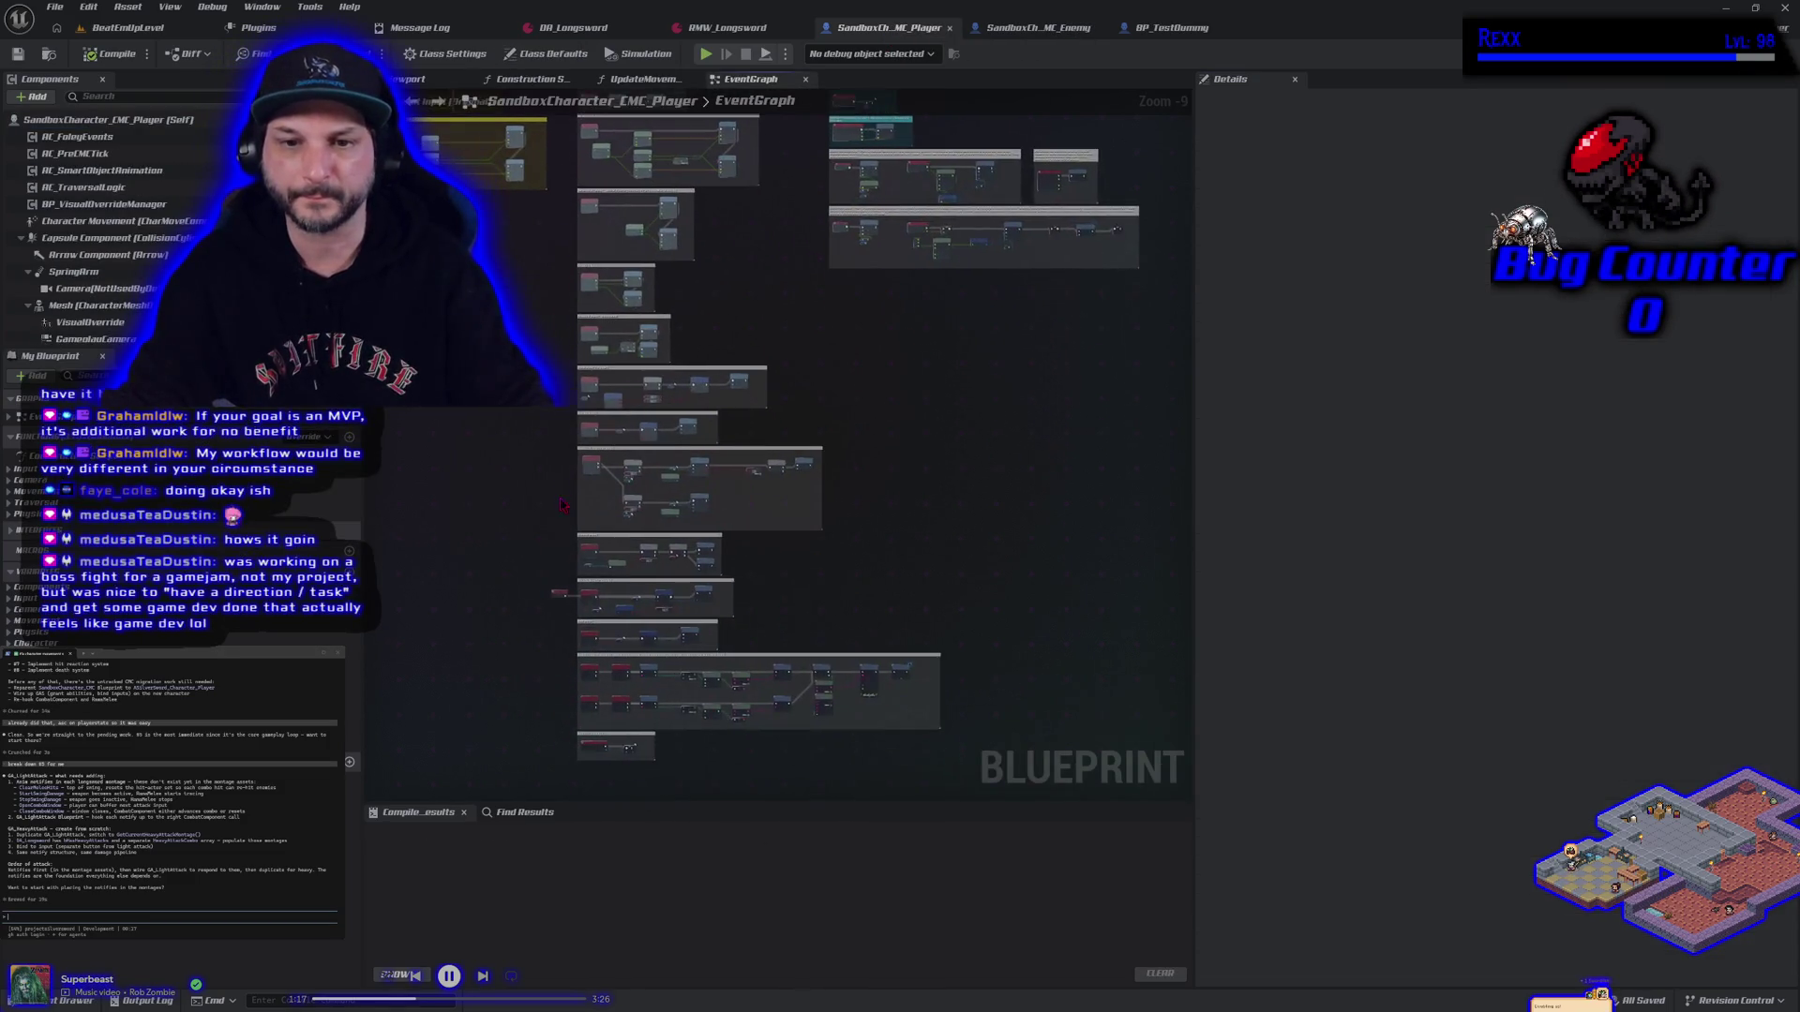
{"action": "left_click_drag", "start_coordinate": [490, 586], "coordinate": [468, 998]}
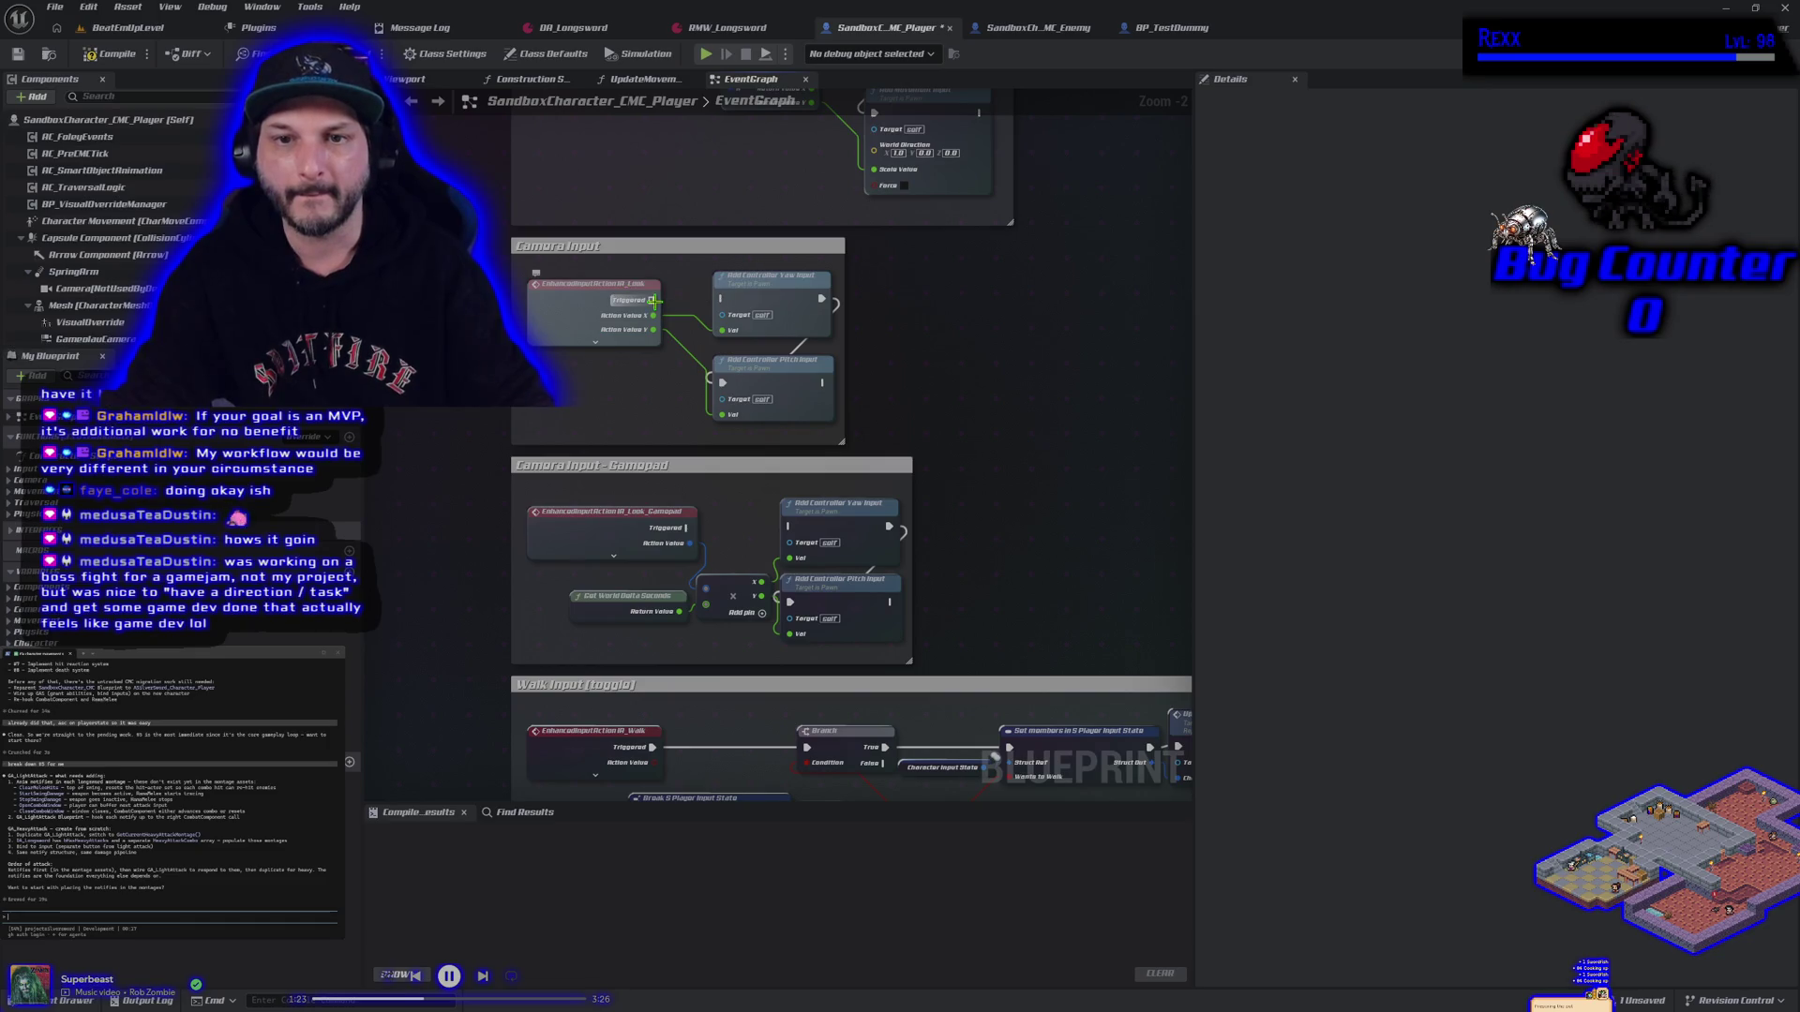
{"action": "left_click", "coordinate": [105, 54]}
{"action": "left_click", "coordinate": [18, 53]}
{"action": "left_click", "coordinate": [126, 27]}
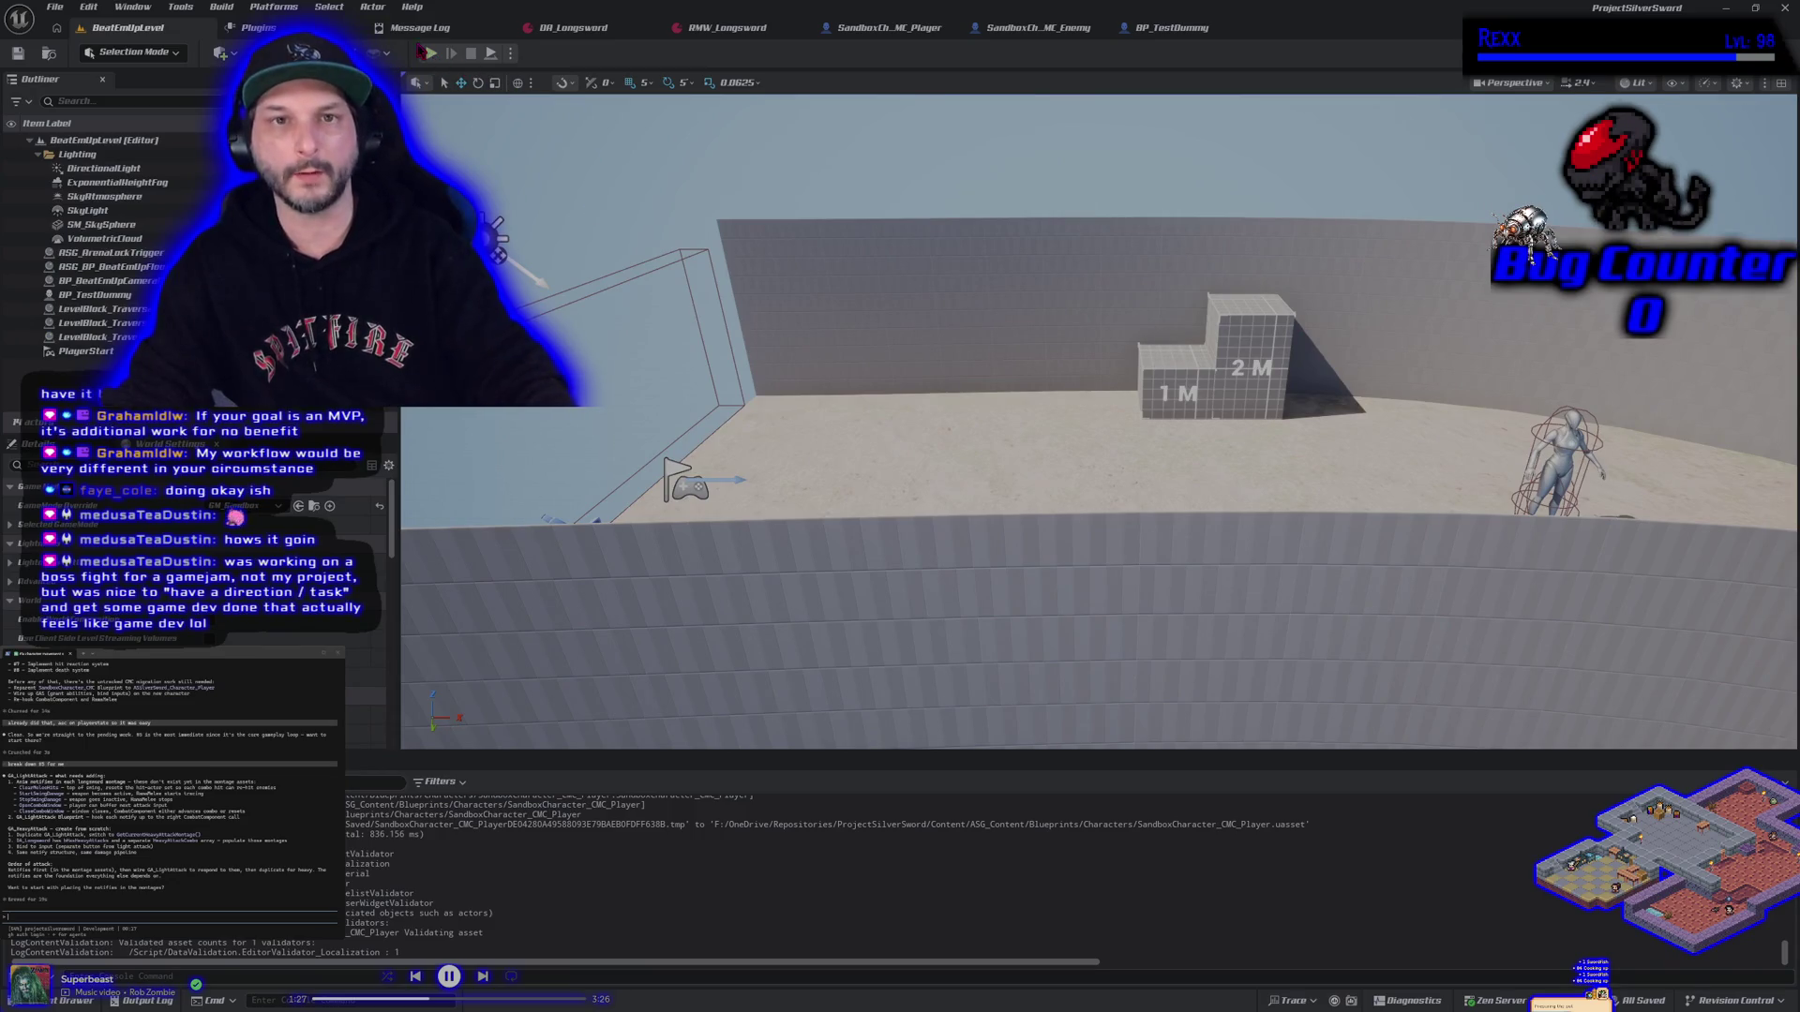
{"action": "left_click", "coordinate": [430, 53]}
{"action": "key", "text": "w"}
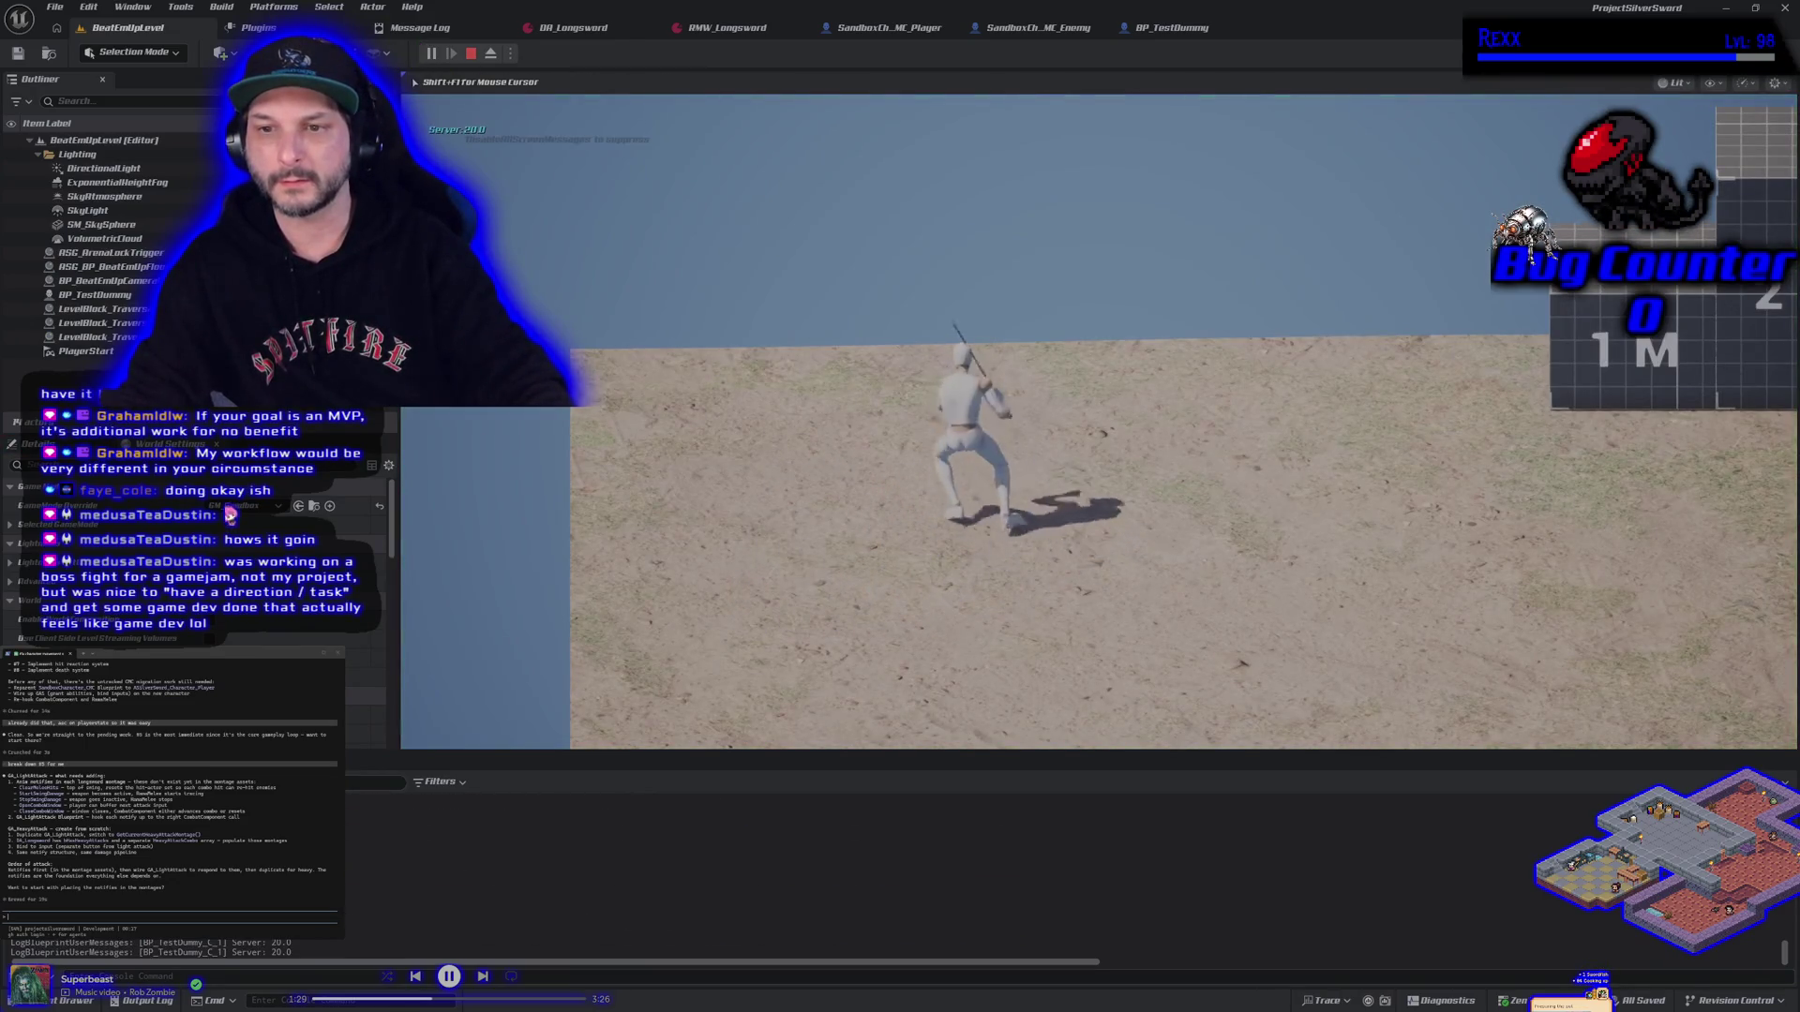
{"action": "key", "text": "d"}
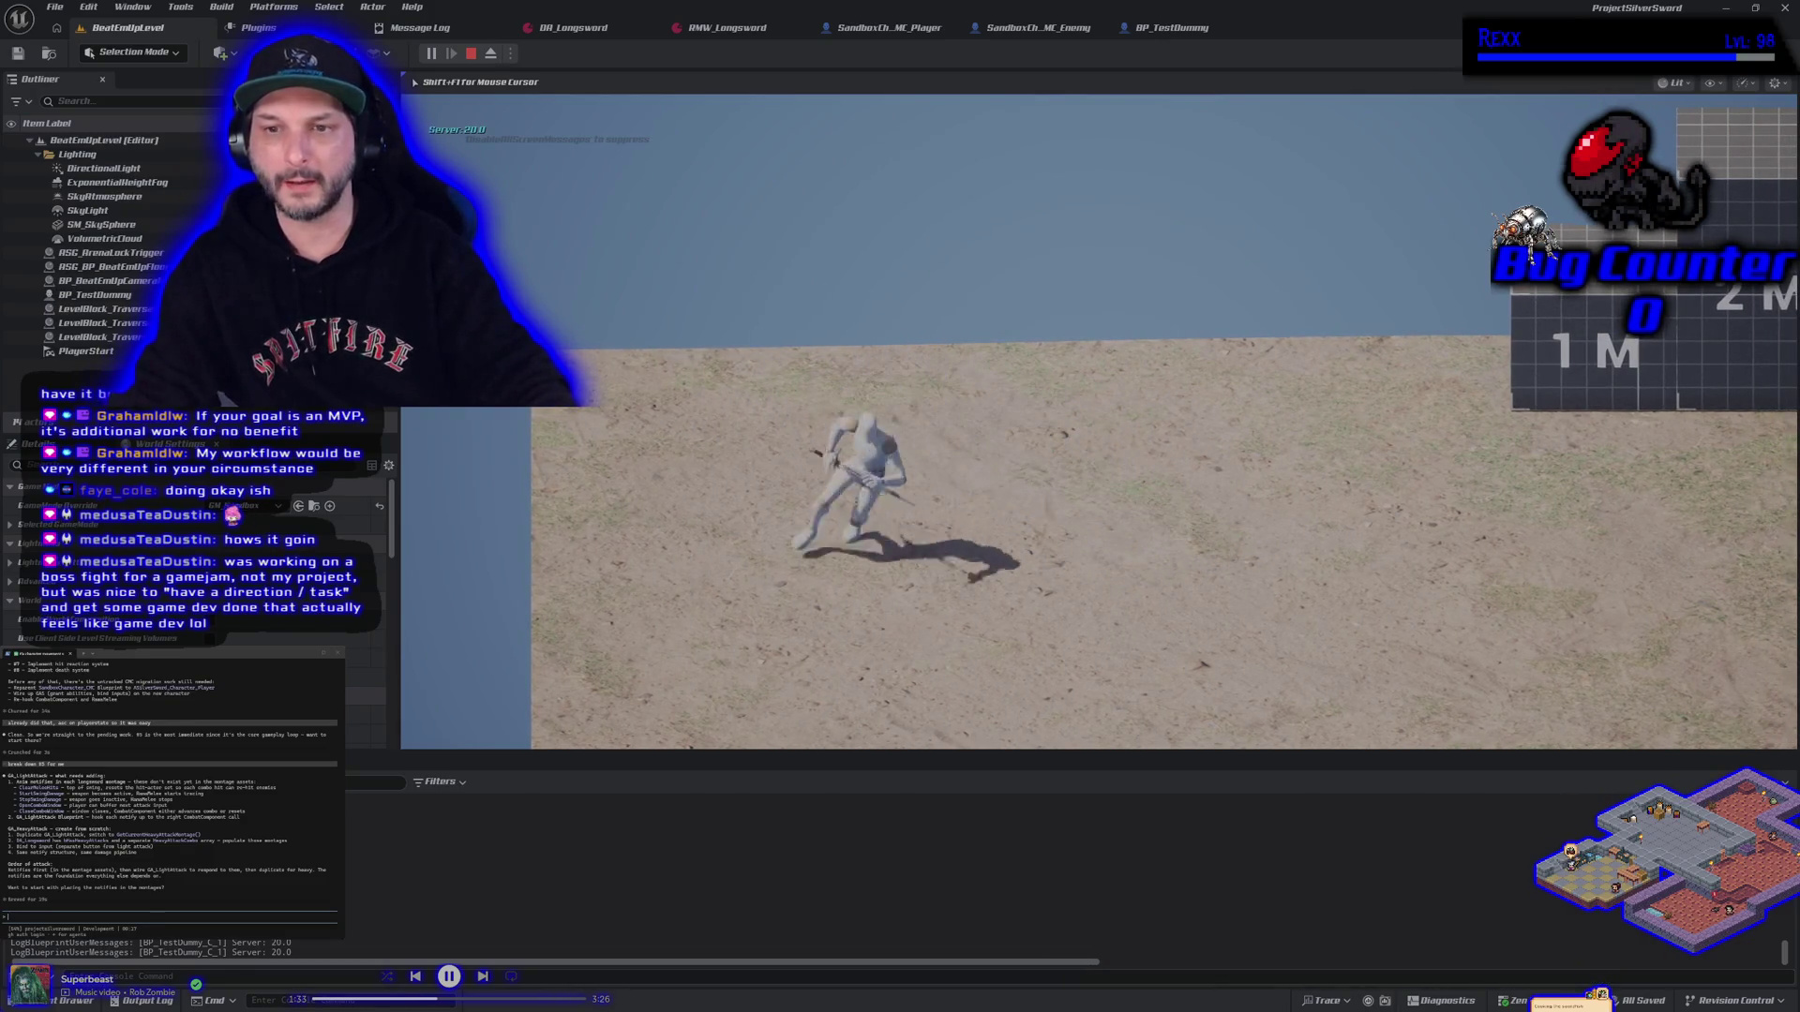
{"action": "key", "text": "w"}
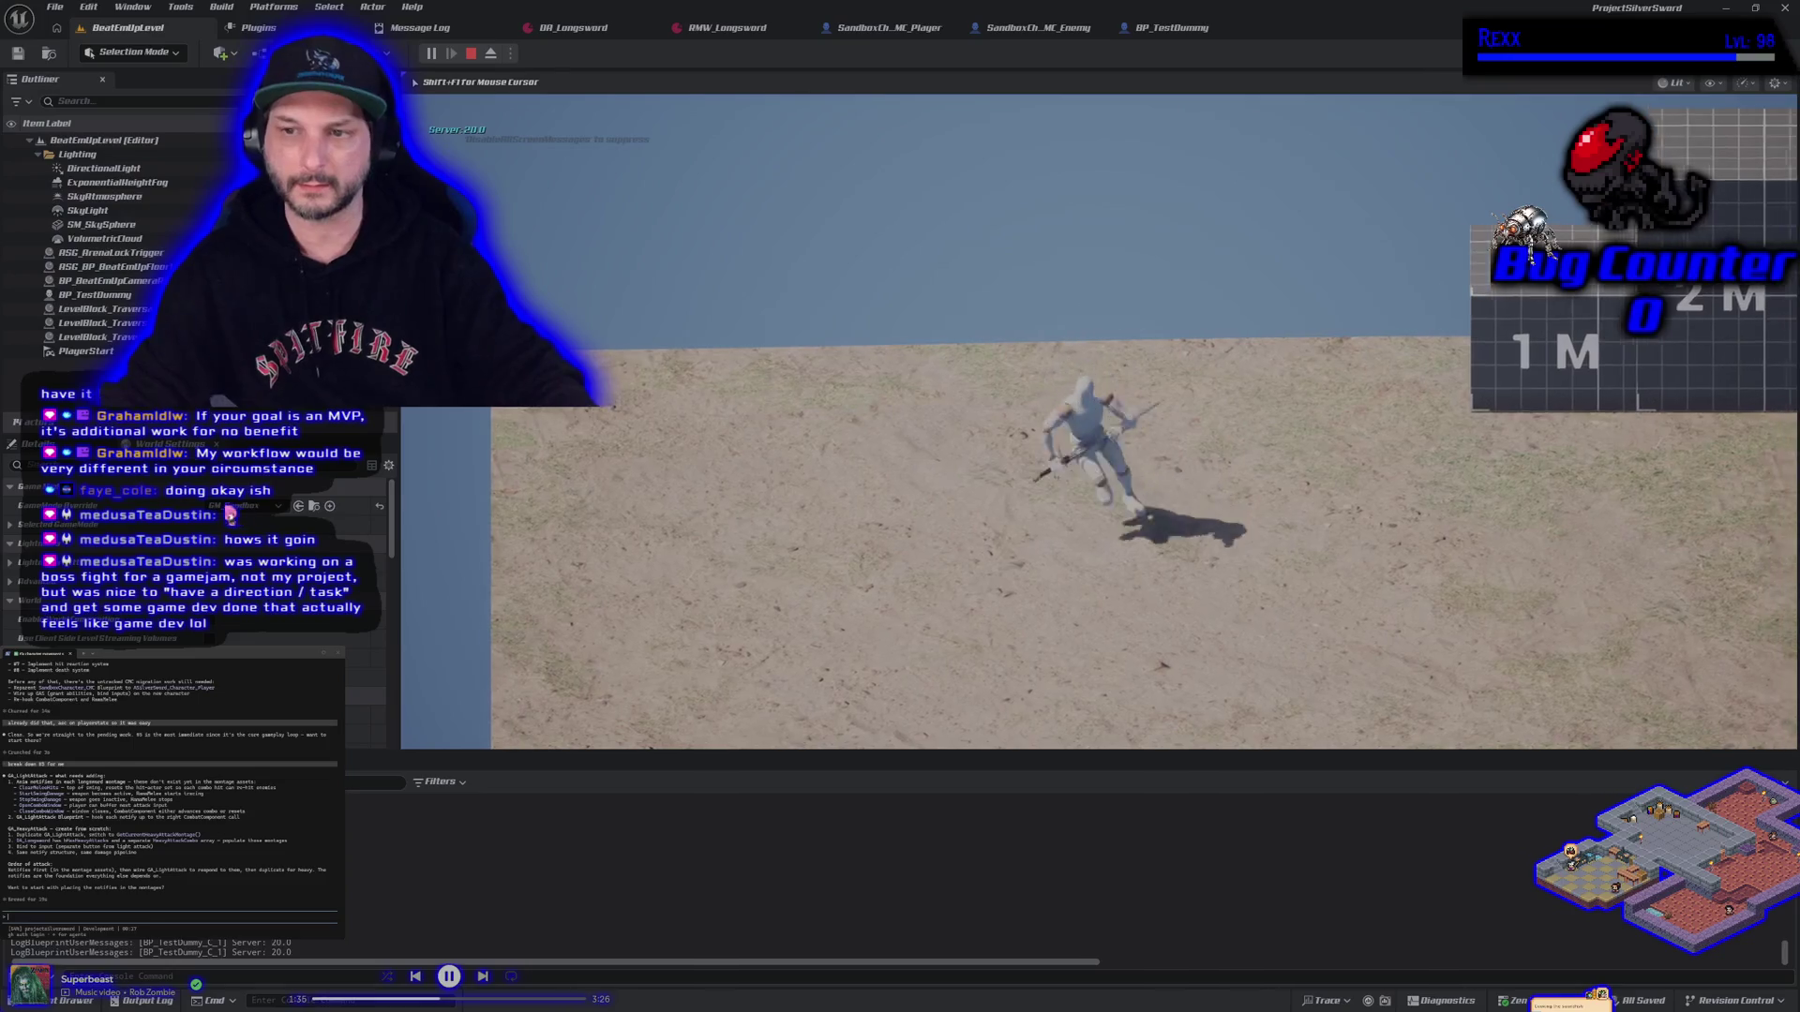
{"action": "key", "text": "Escape"}
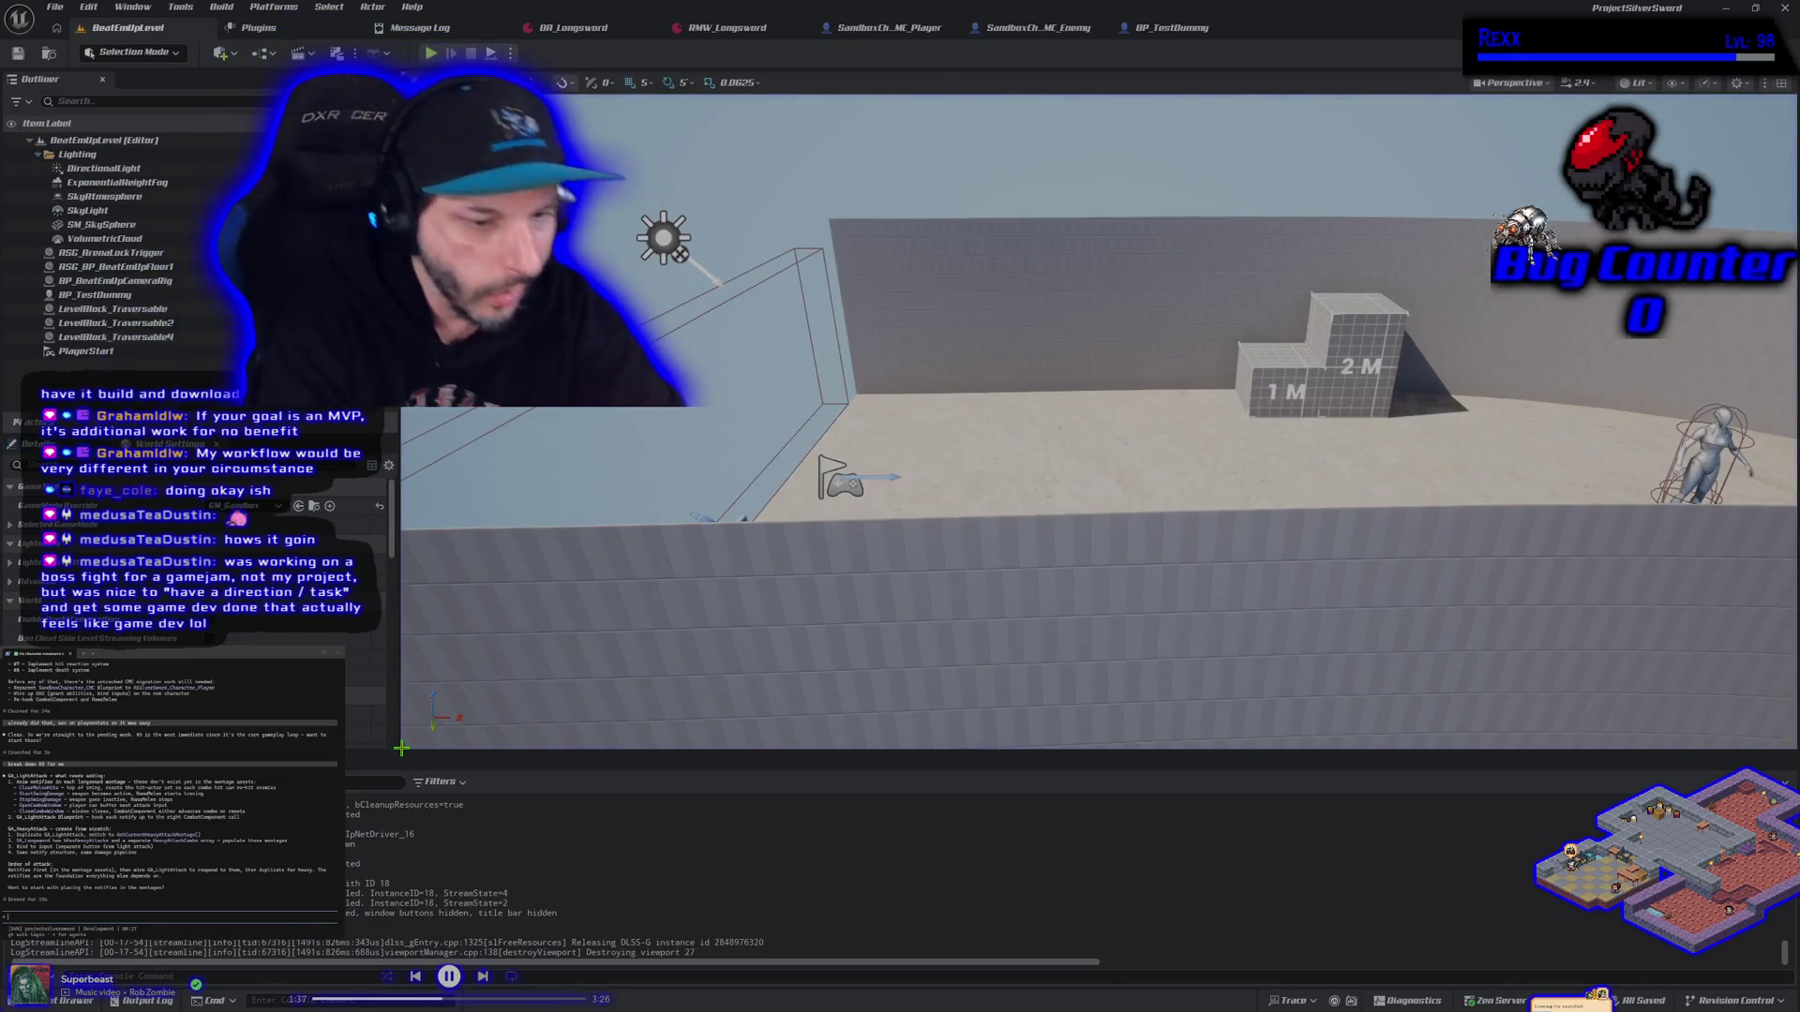
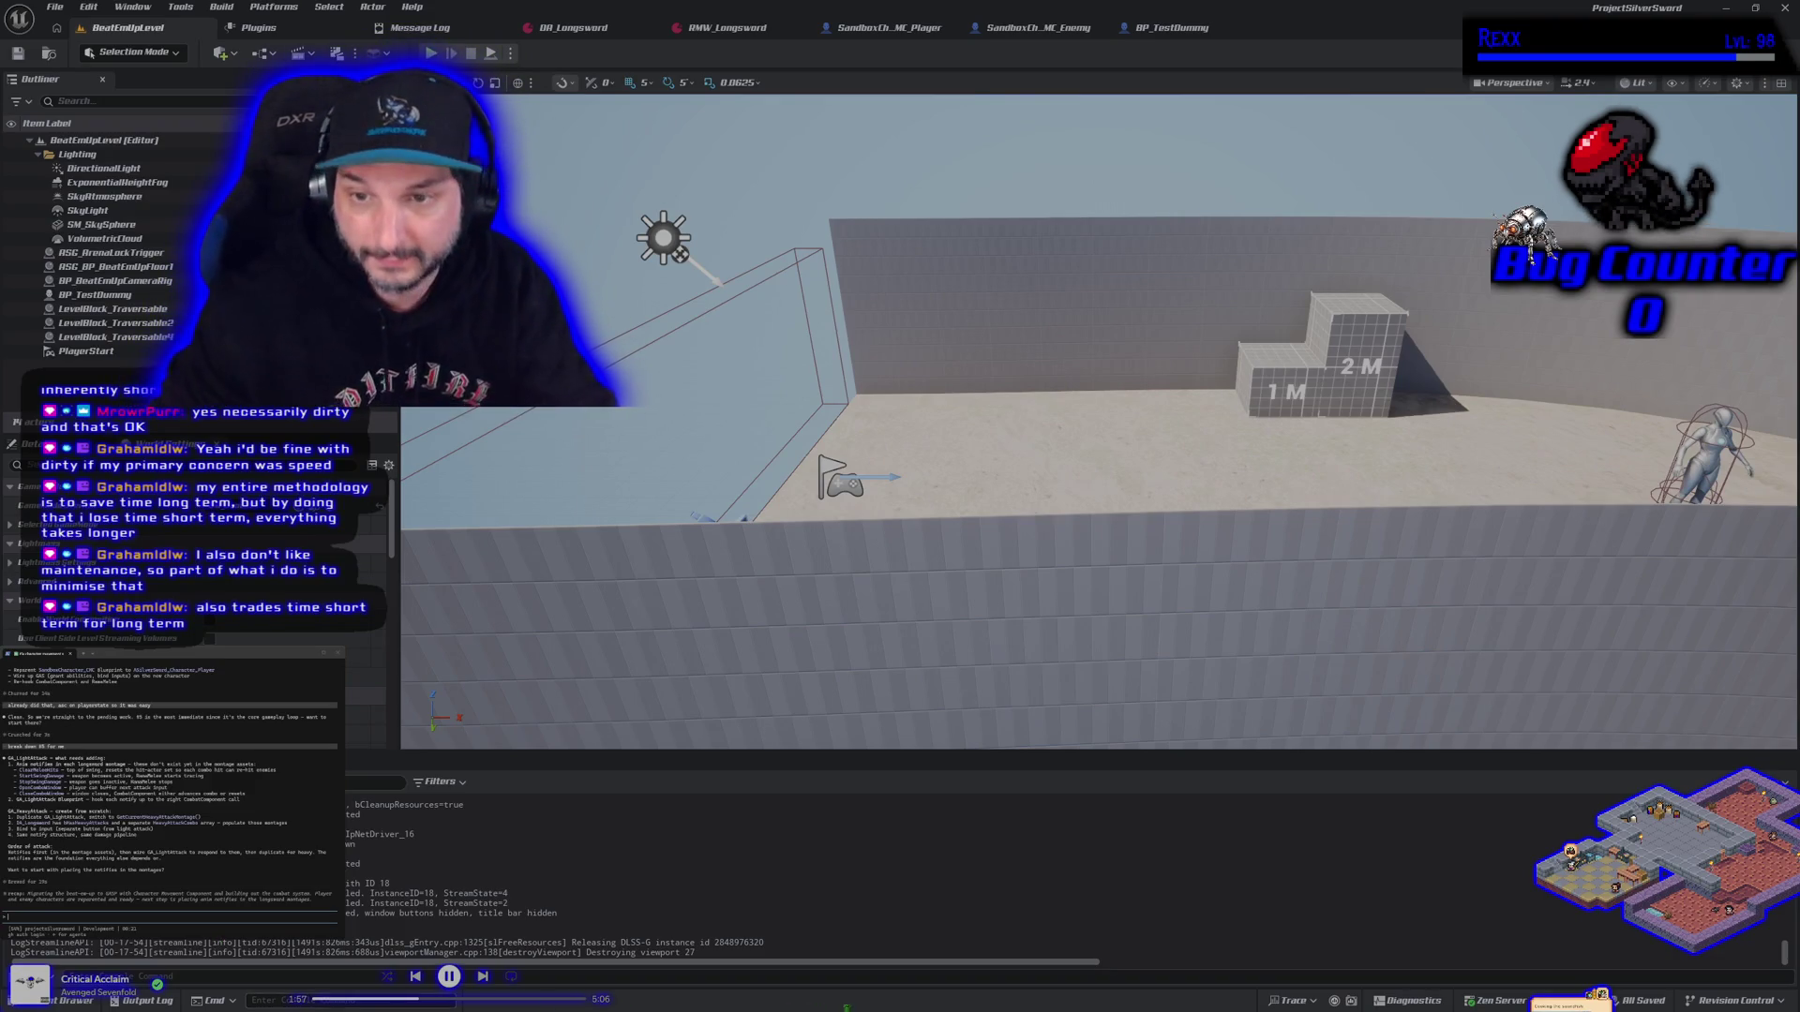
Pull the viewport camera back to overlook the arena with the 1M and 2M blocks
{"action": "mouse_move", "coordinate": [1078, 471]}
{"action": "left_mouse_down"}
{"action": "mouse_move", "coordinate": [1078, 646]}
{"action": "mouse_move", "coordinate": [1082, 470]}
{"action": "left_mouse_up"}
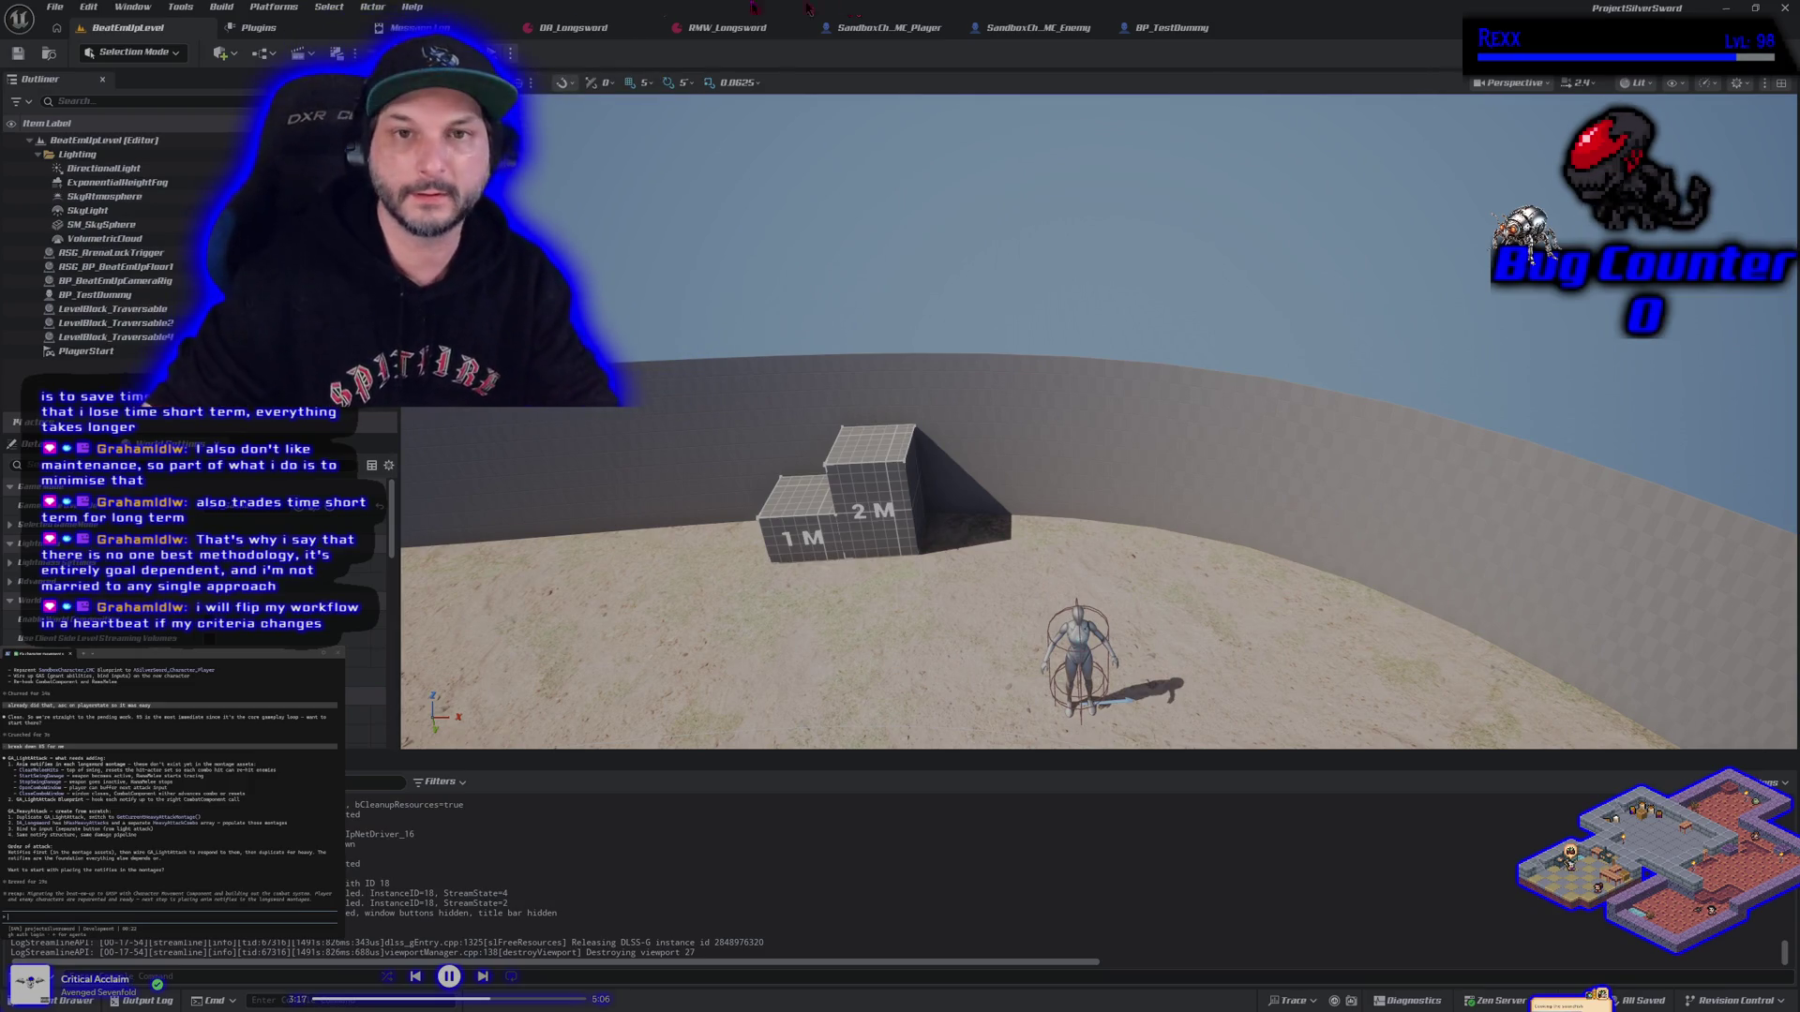
Start a Play-In-Editor session of the level
{"action": "left_click", "coordinate": [490, 53]}
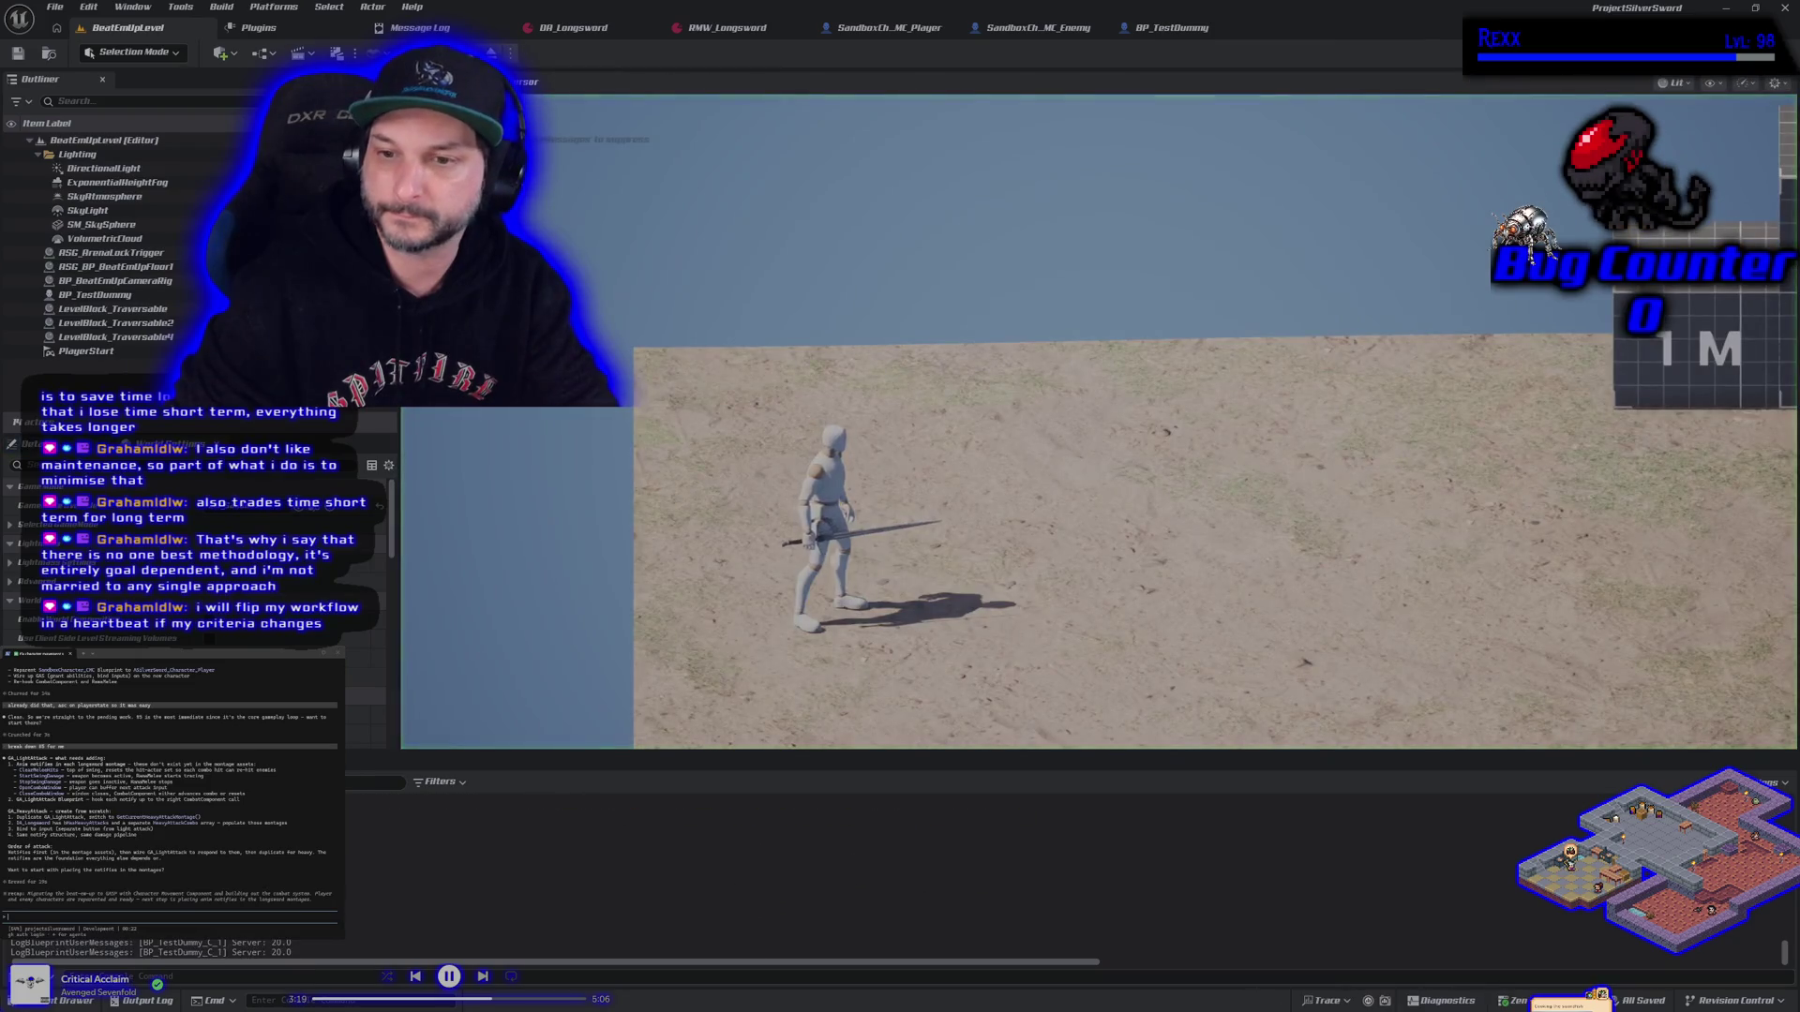
Run left with a sword swing, walk up-left across the sand, then stop the playtest
{"action": "key", "text": "a"}
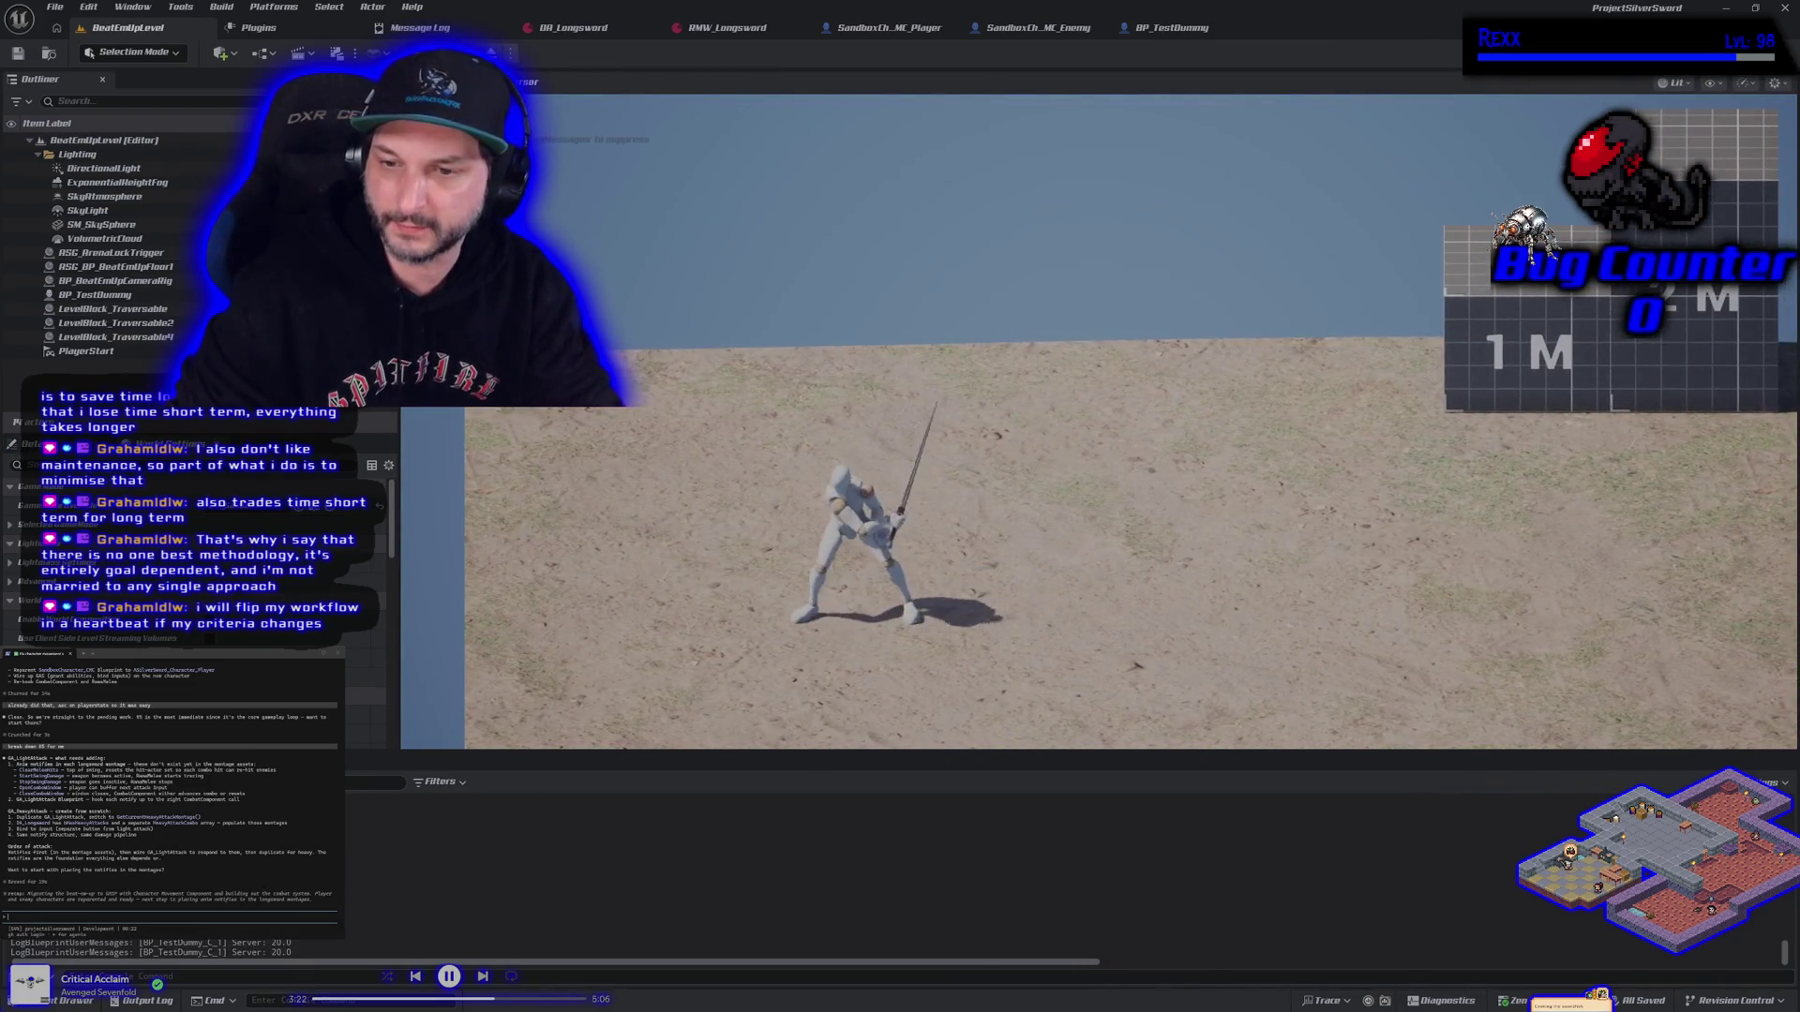
{"action": "key", "text": "w"}
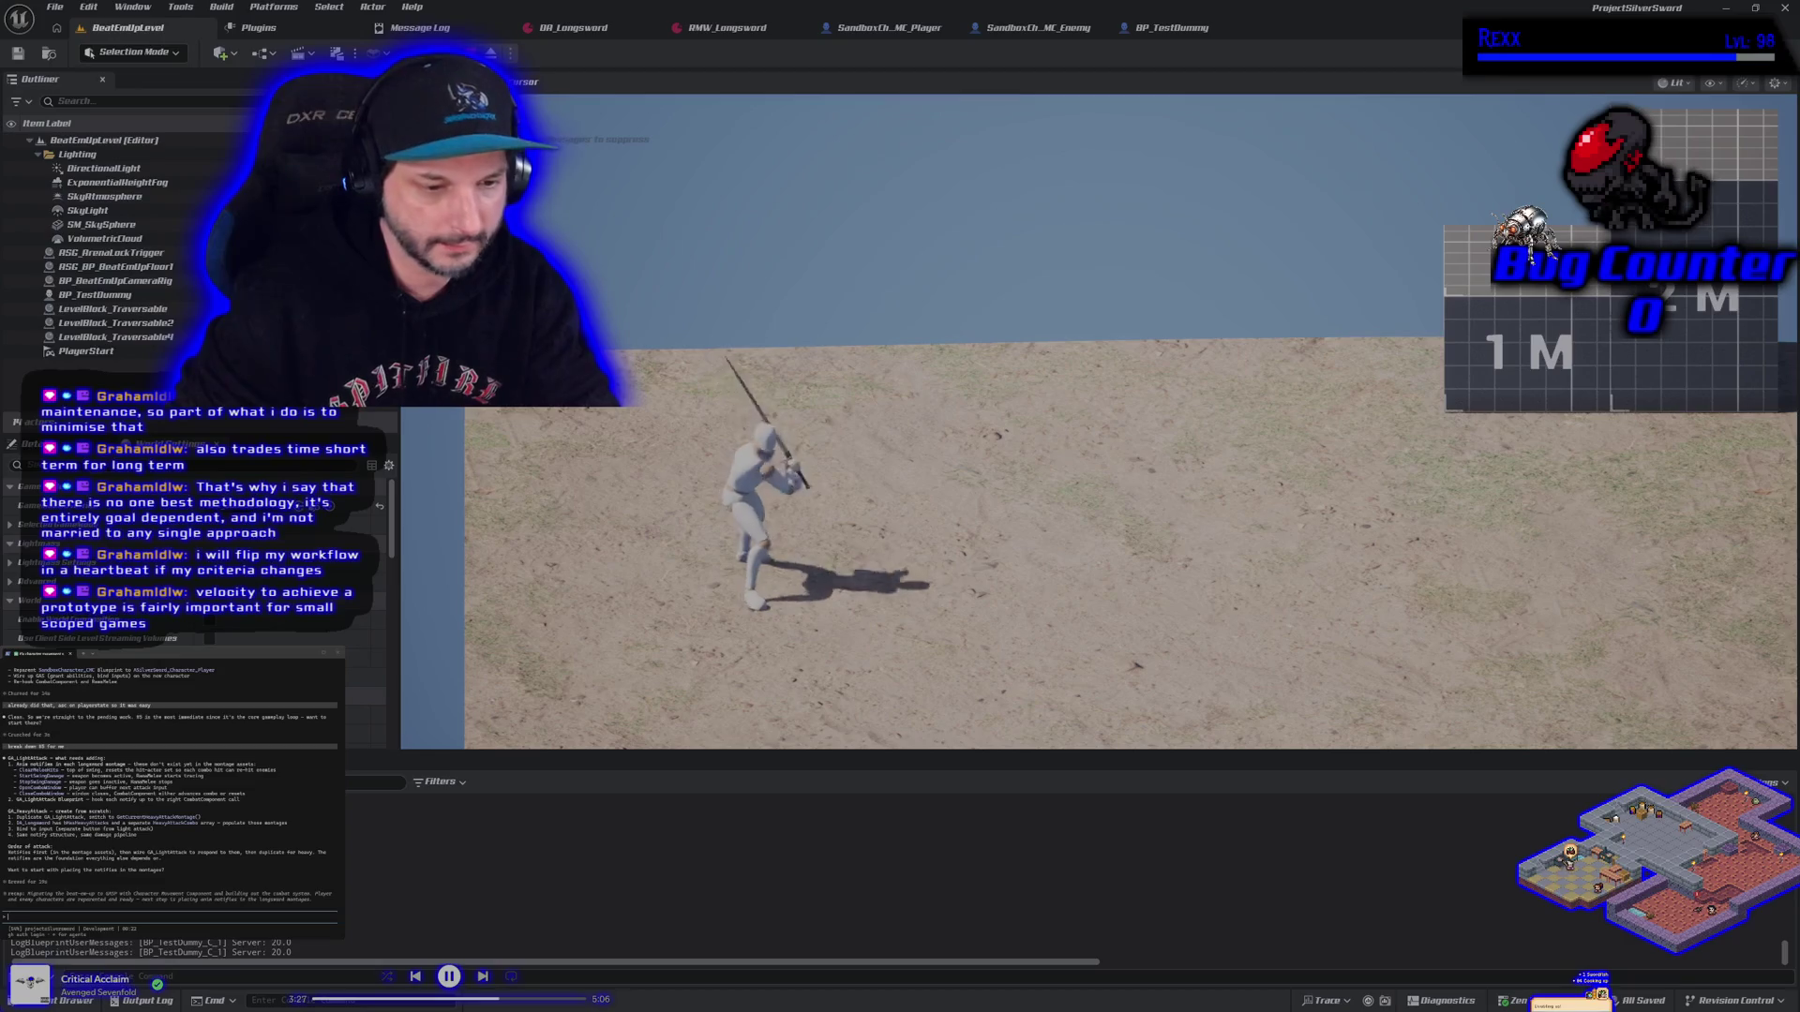
{"action": "key", "text": "Escape"}
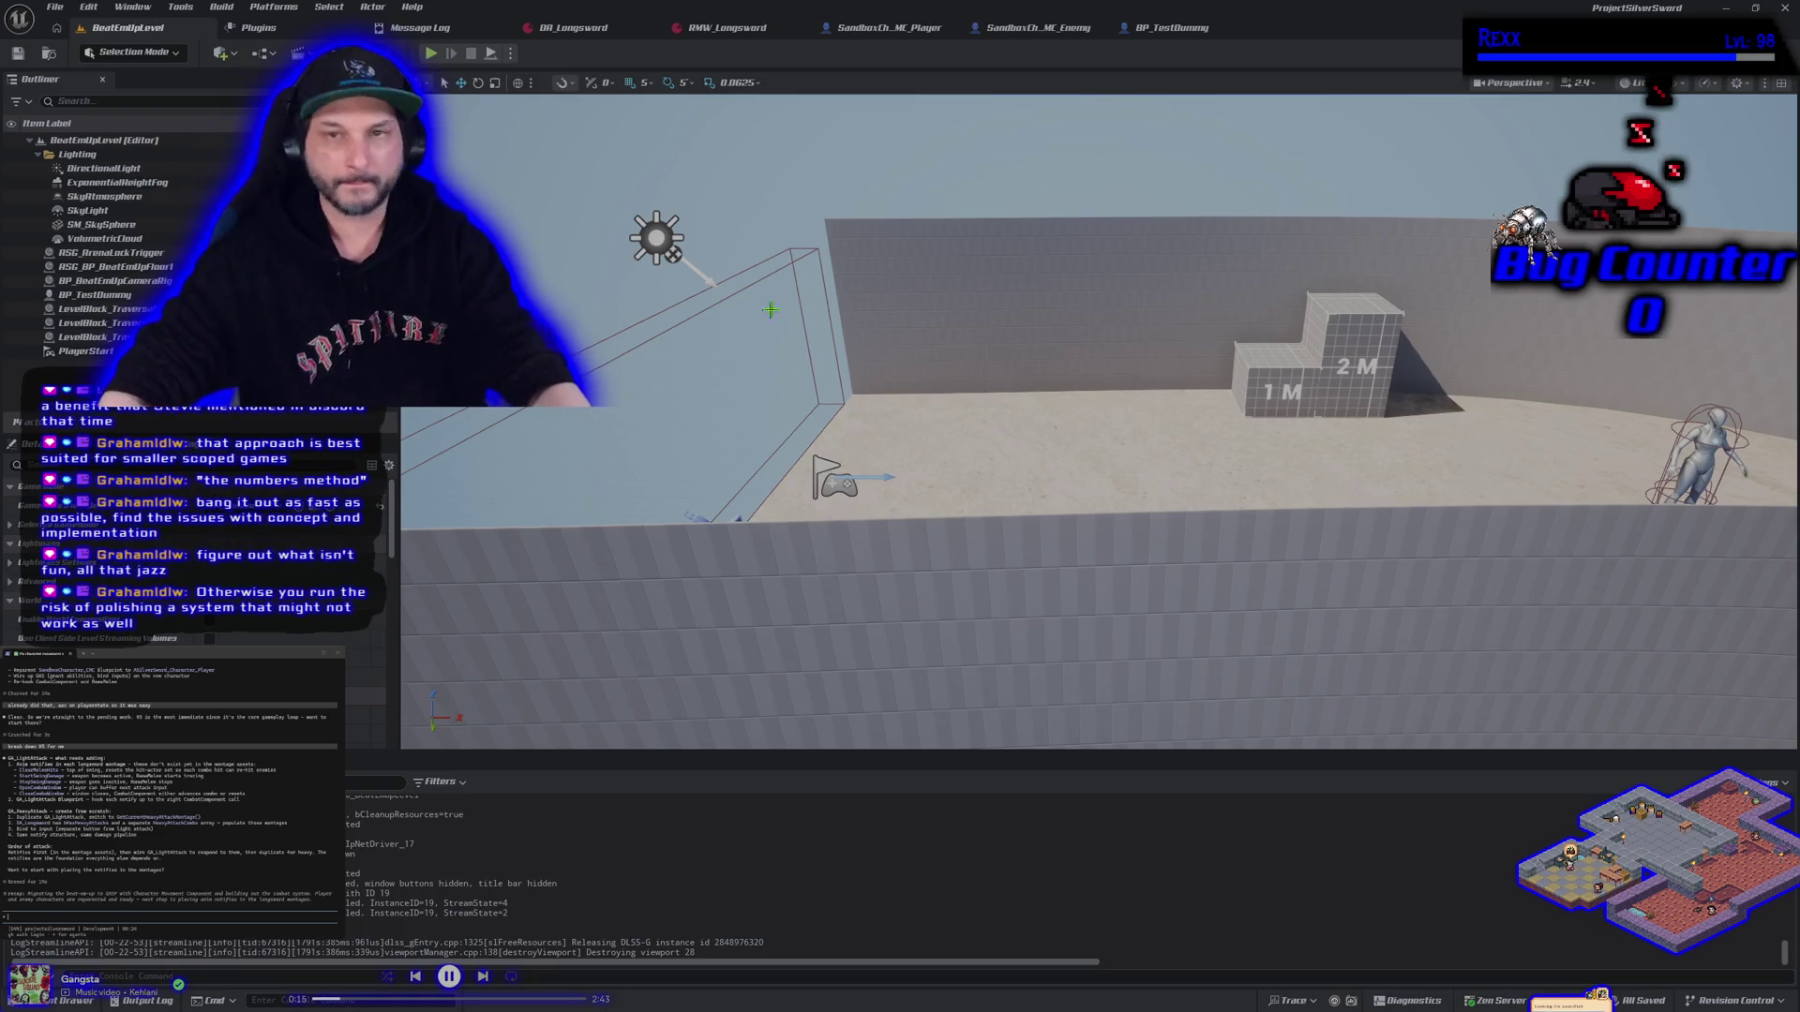
Launch Play-In-Editor from the toolbar and make the mannequin jump with Space
{"action": "left_click", "coordinate": [433, 56]}
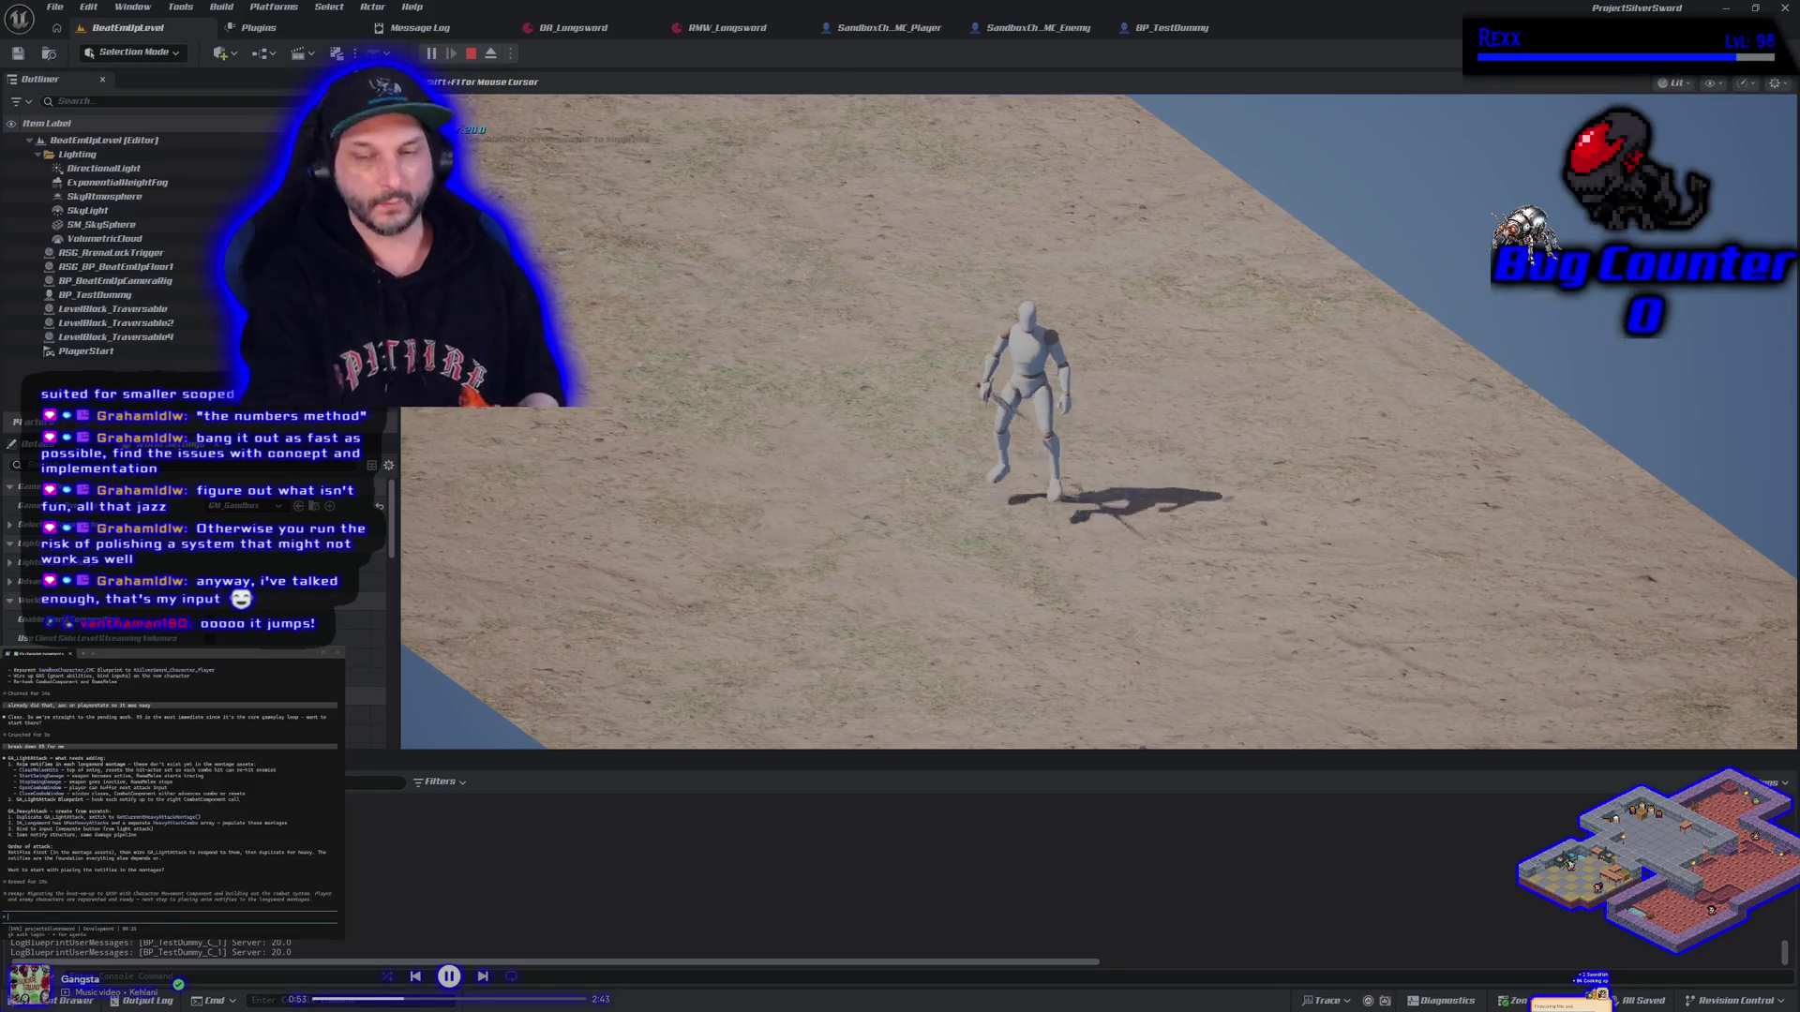
{"action": "key", "text": "space"}
{"action": "key", "text": "space"}
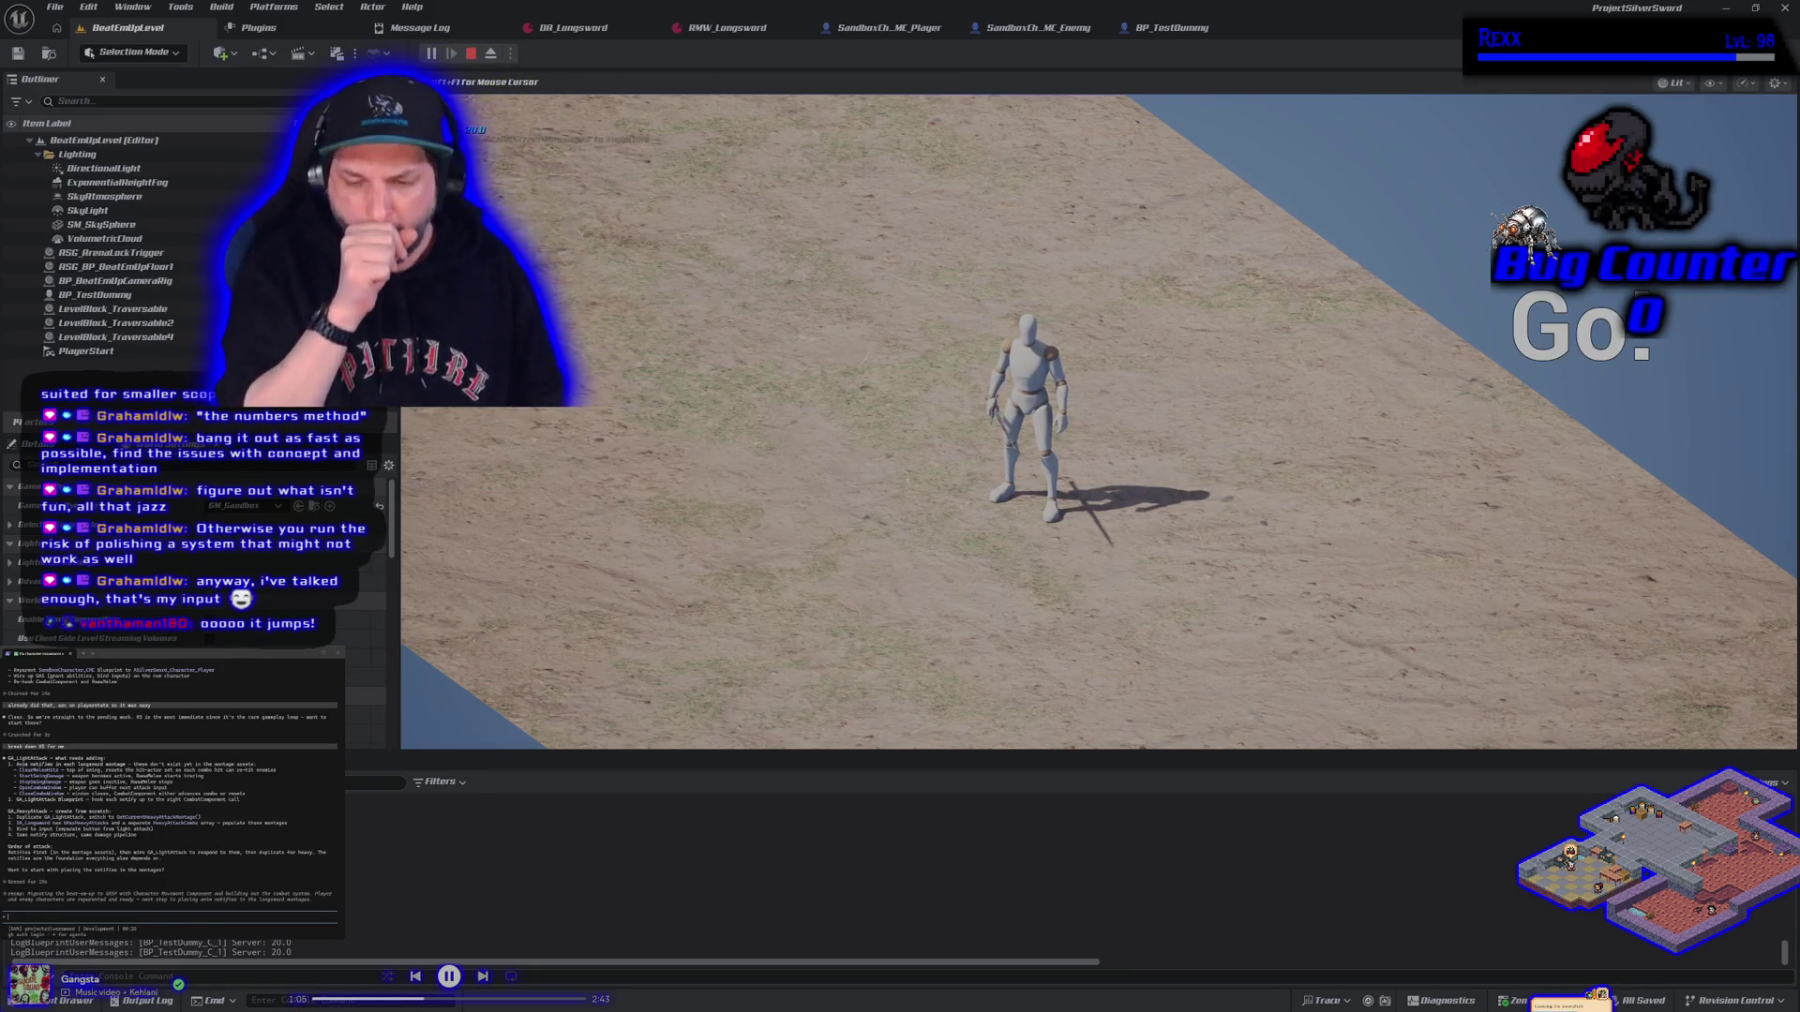
Run the mannequin right toward the grid wall, then turn back left and right again
{"action": "key", "text": "d"}
{"action": "key", "text": "d"}
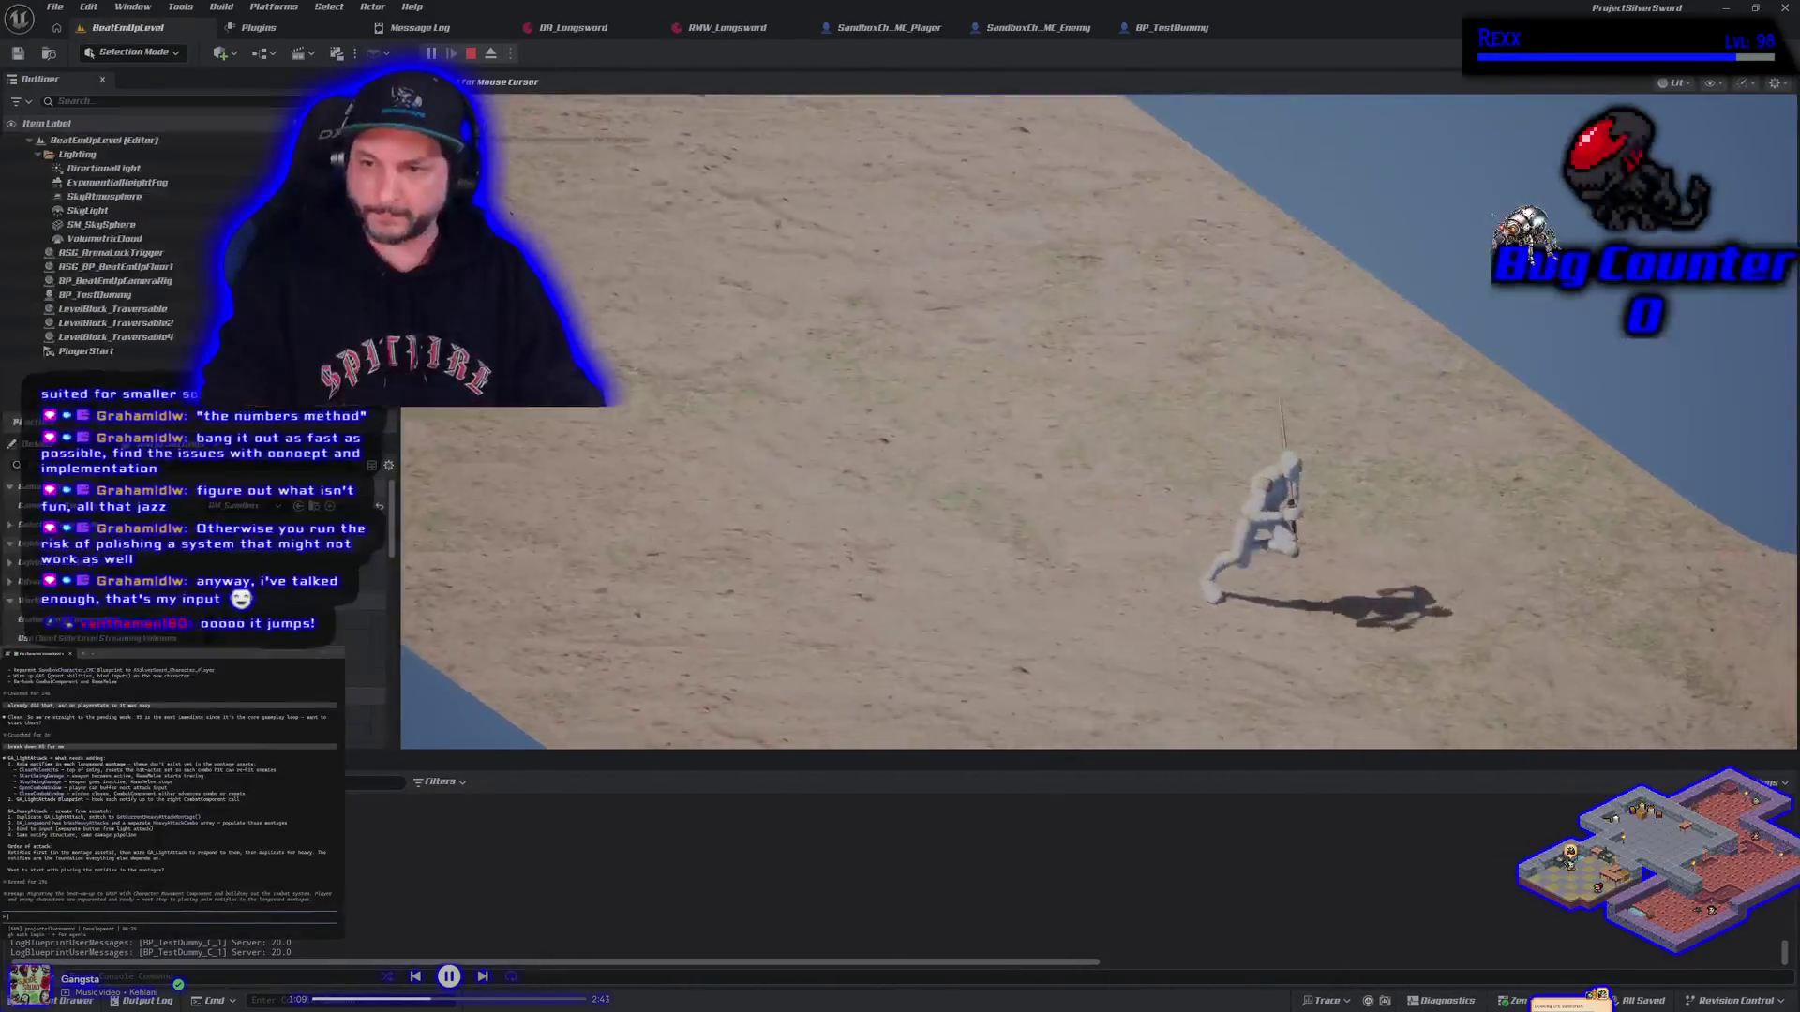
{"action": "key", "text": "d"}
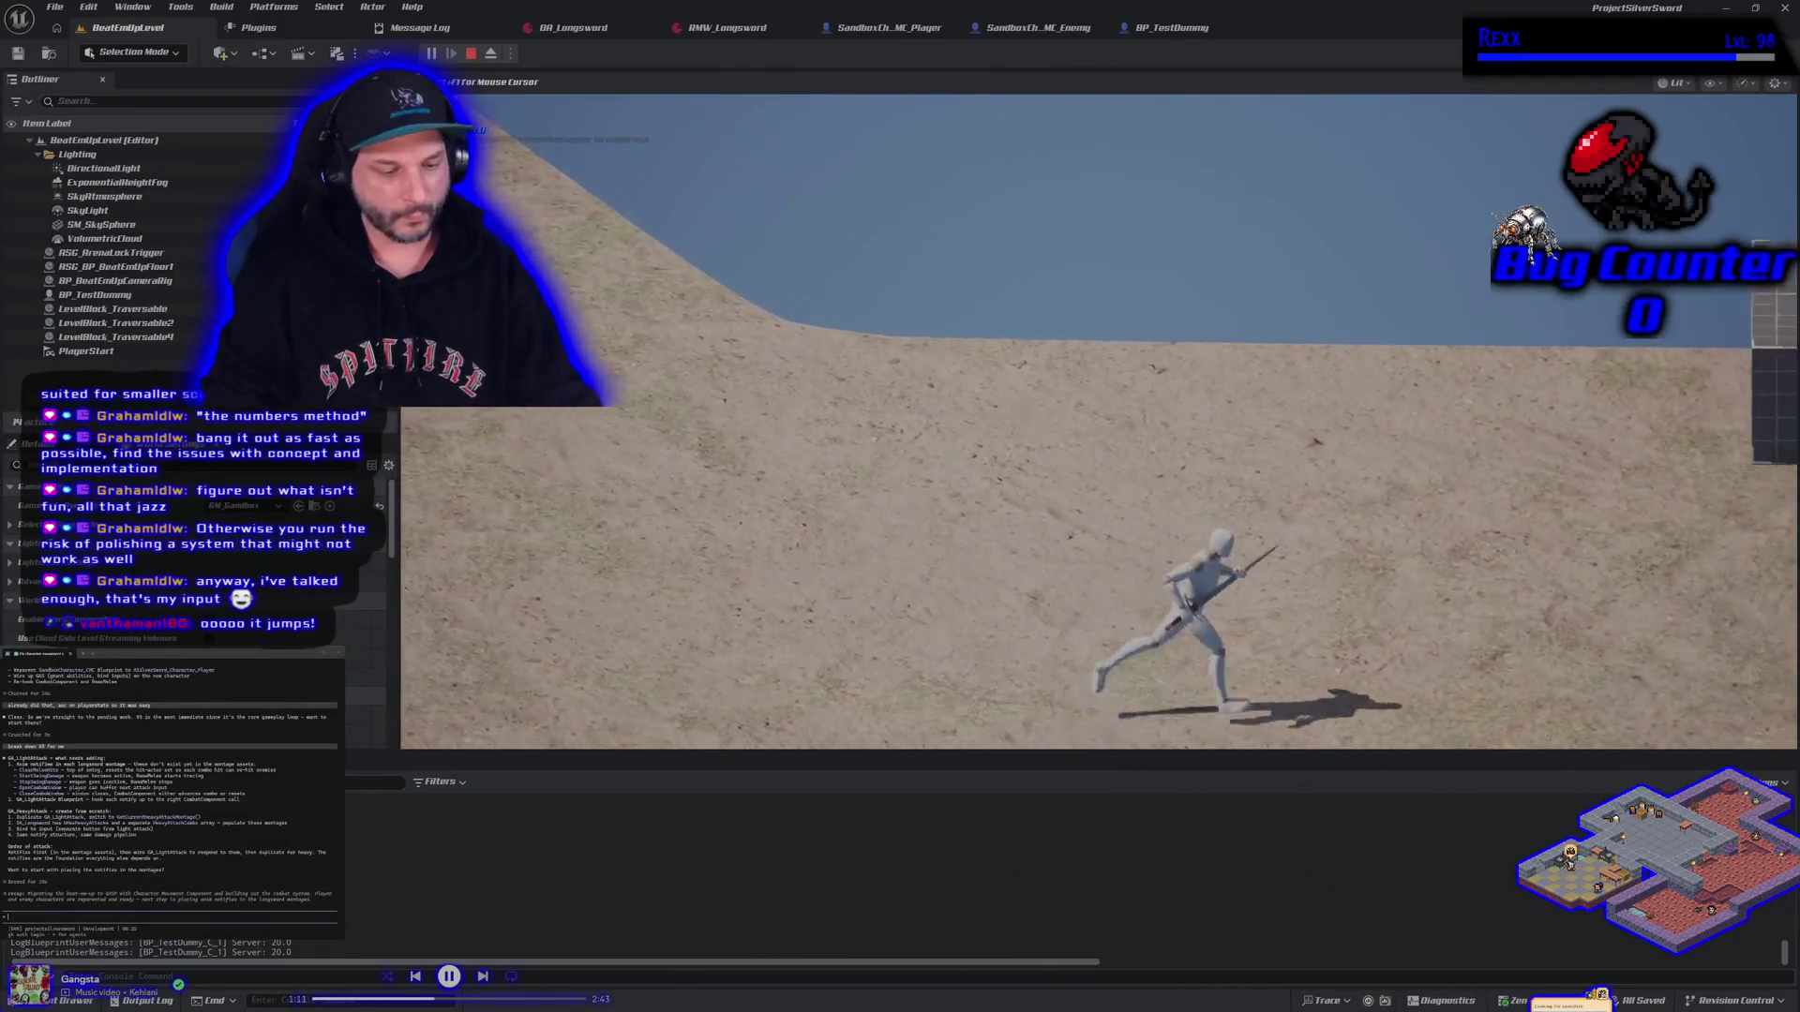
{"action": "key", "text": "d"}
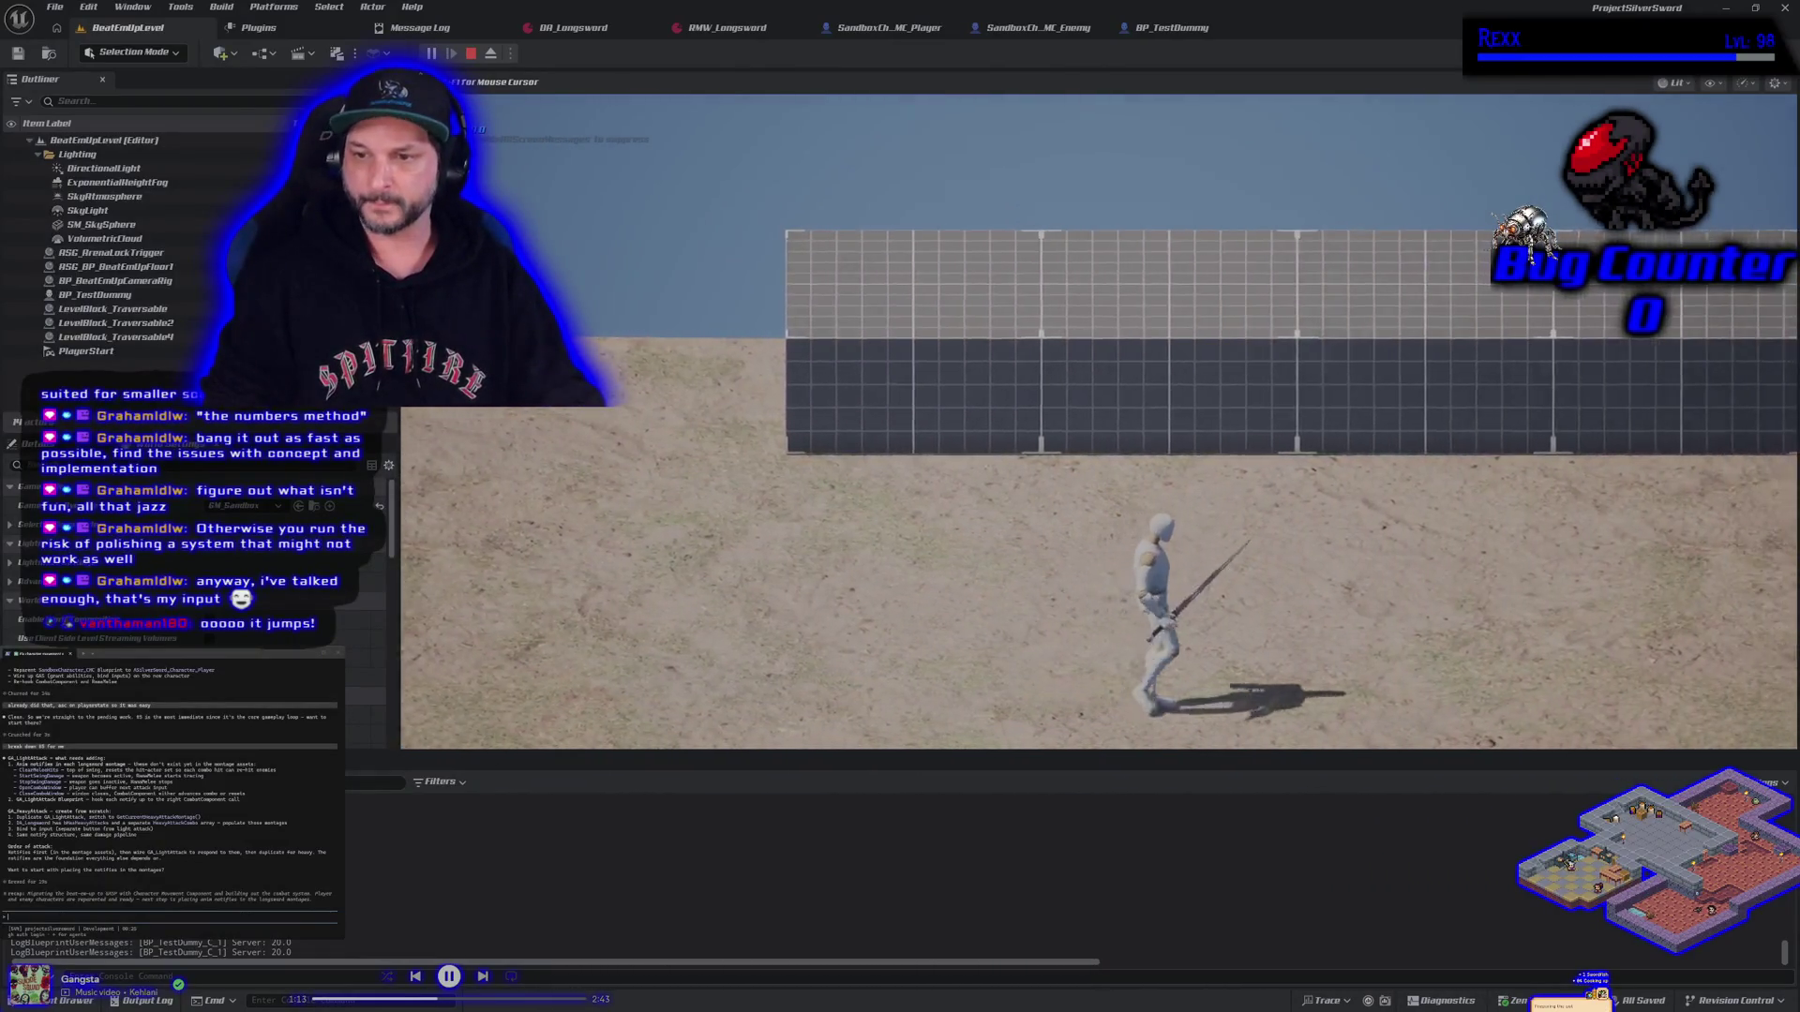
{"action": "key", "text": "d"}
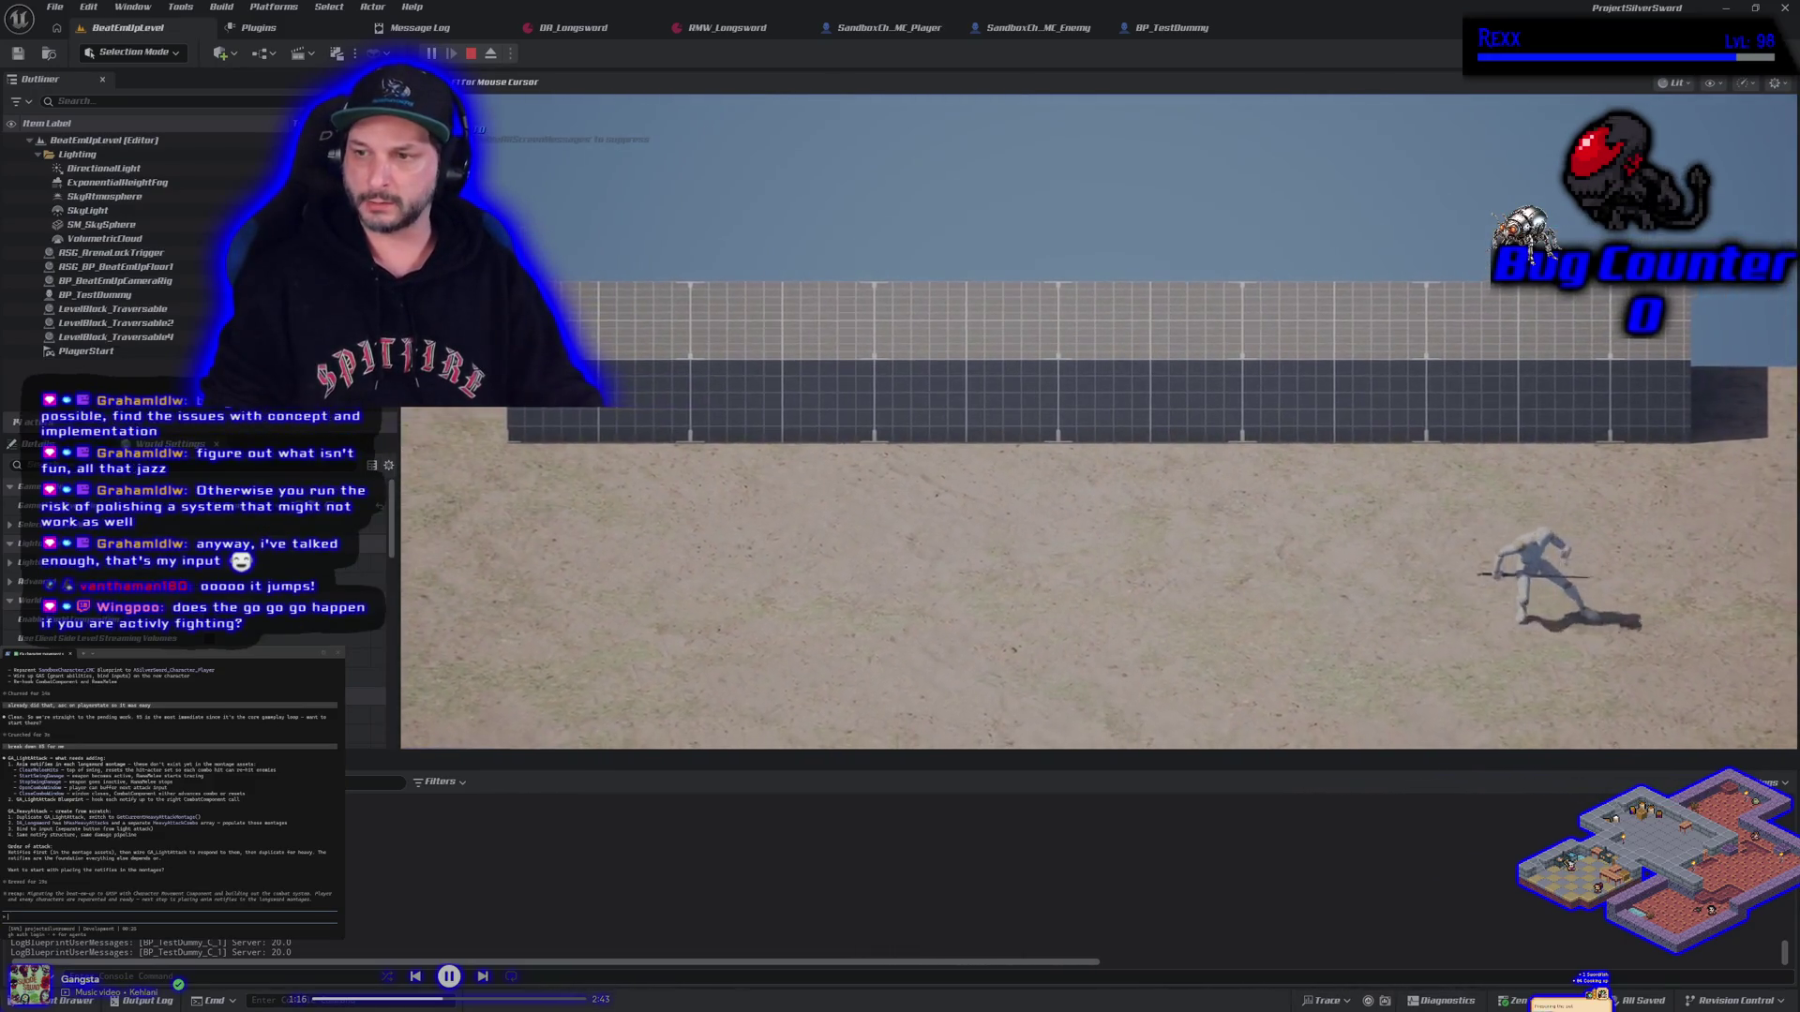
{"action": "key", "text": "a"}
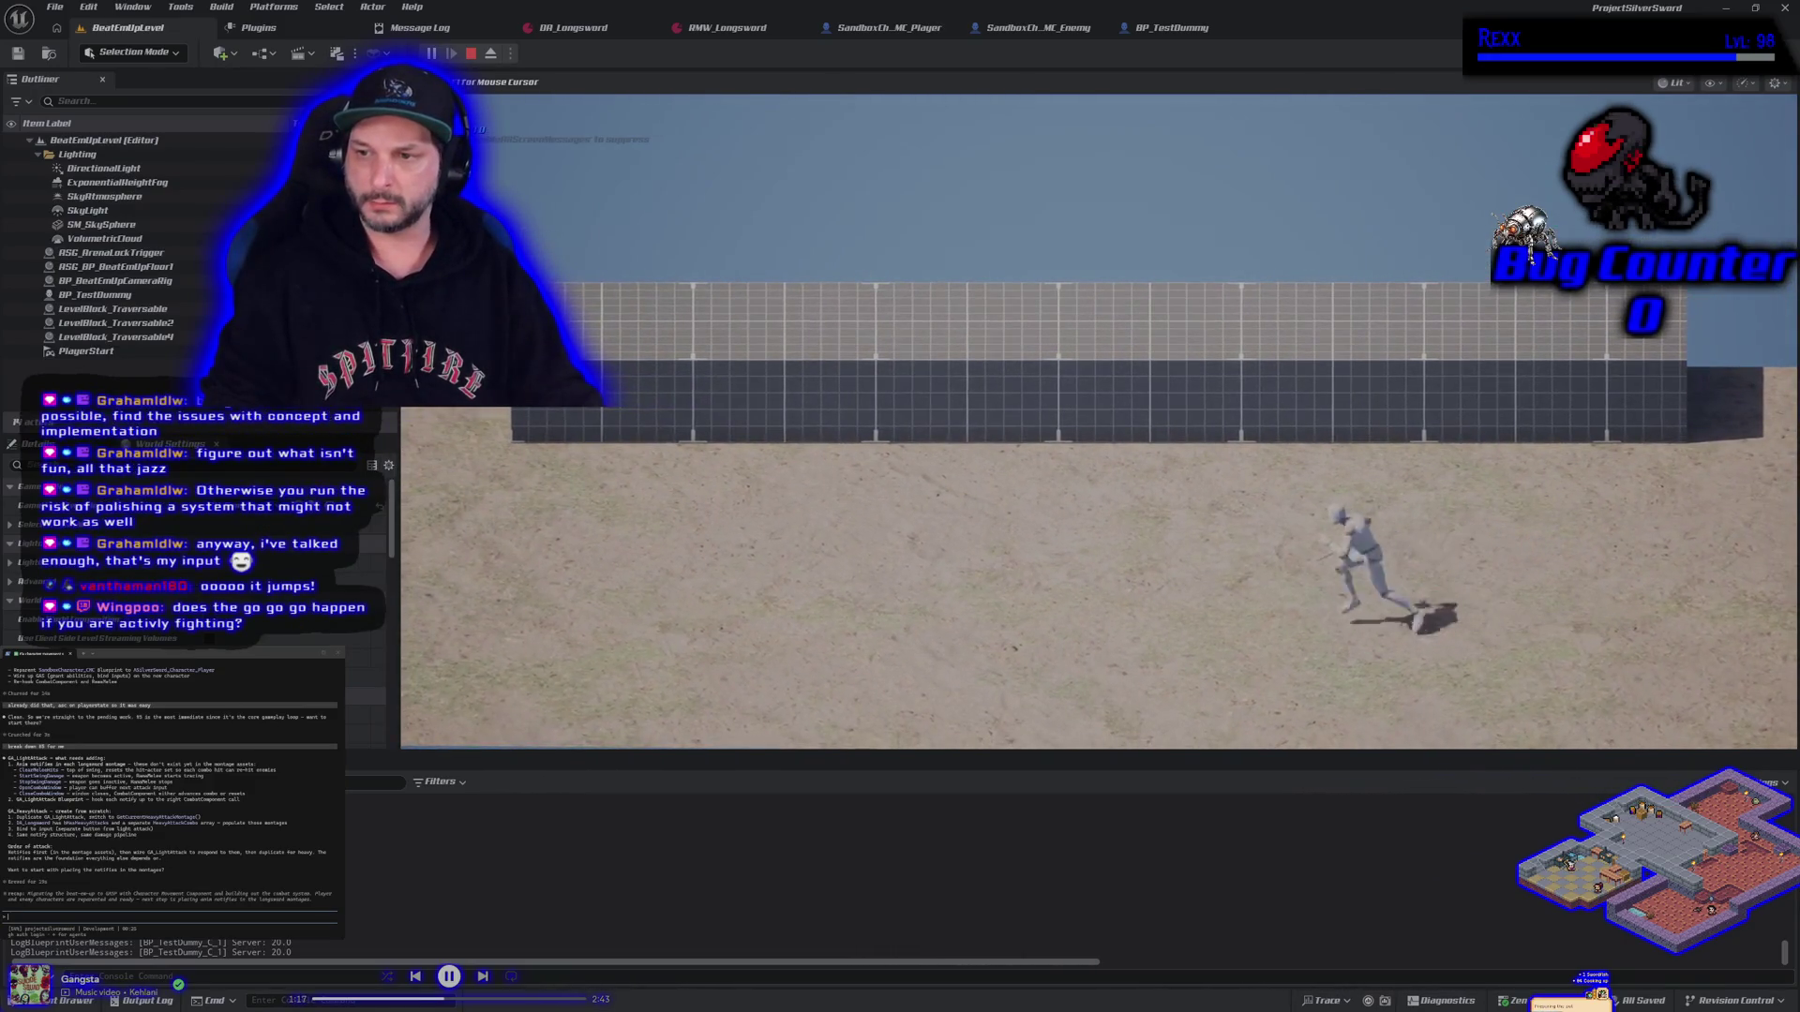
{"action": "key", "text": "d"}
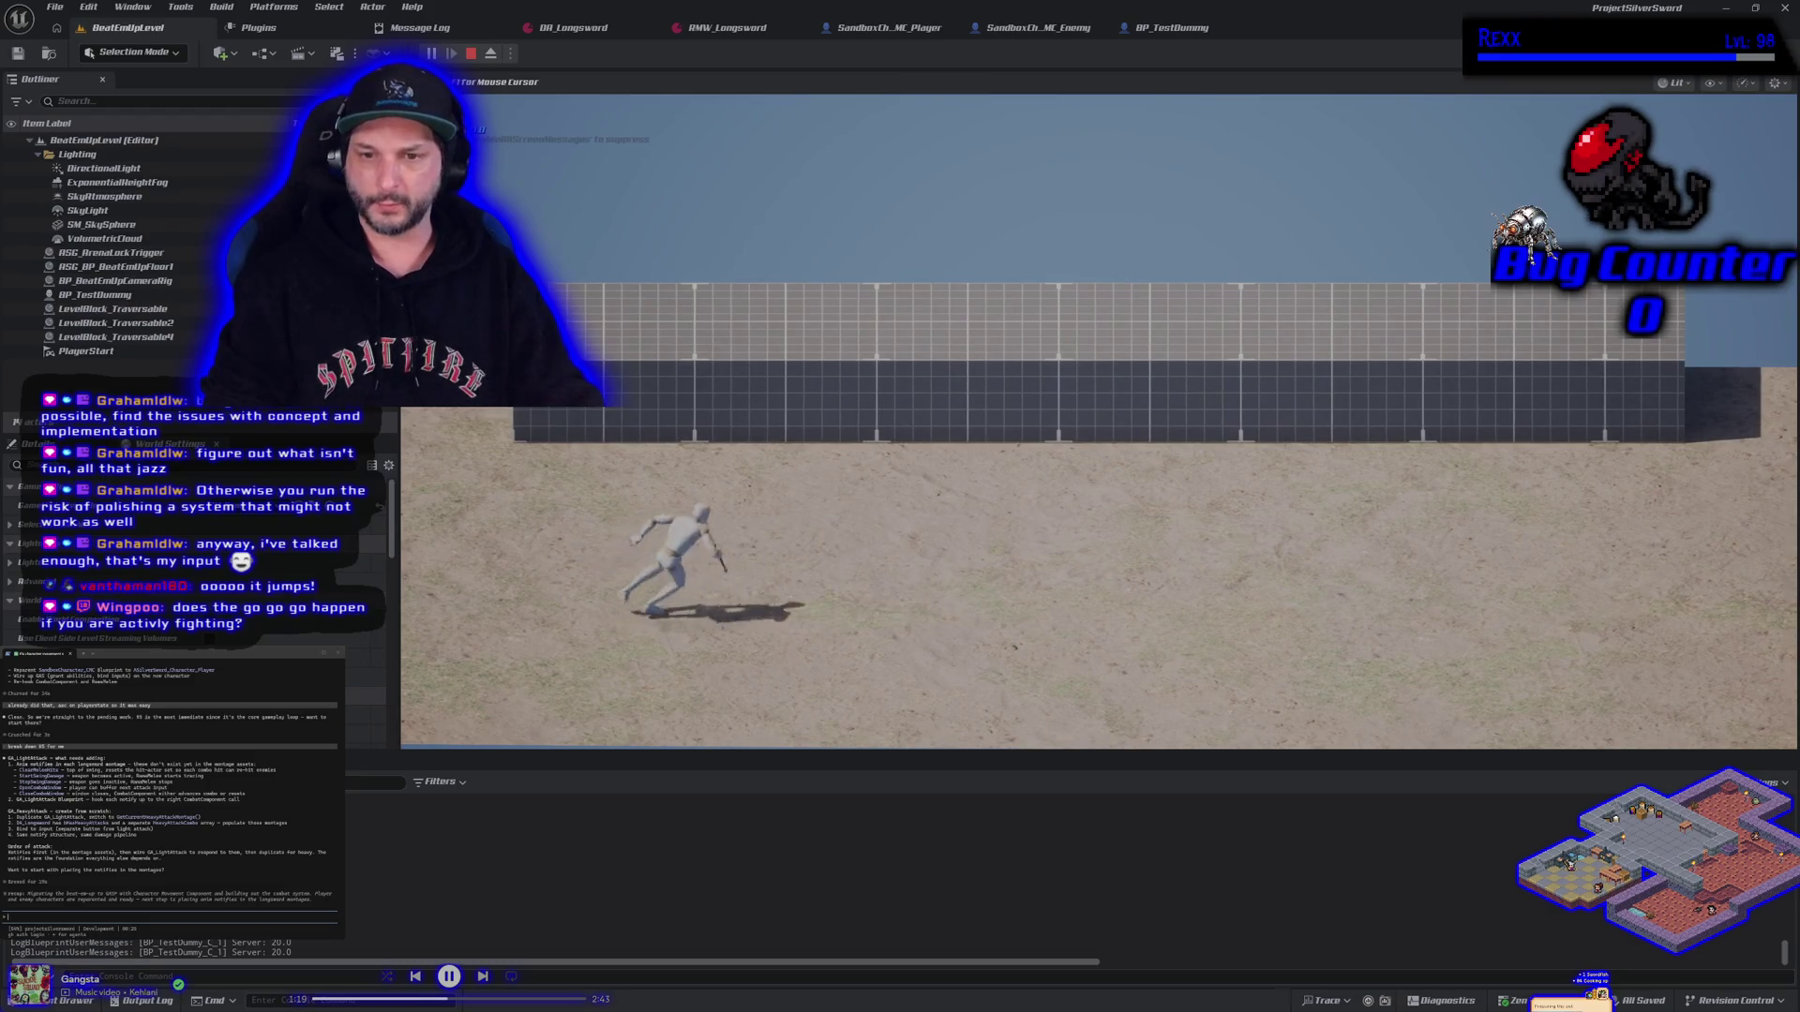
Swing the sword while zigzagging left, right and toward the camera, then end the playtest
{"action": "key", "text": "a"}
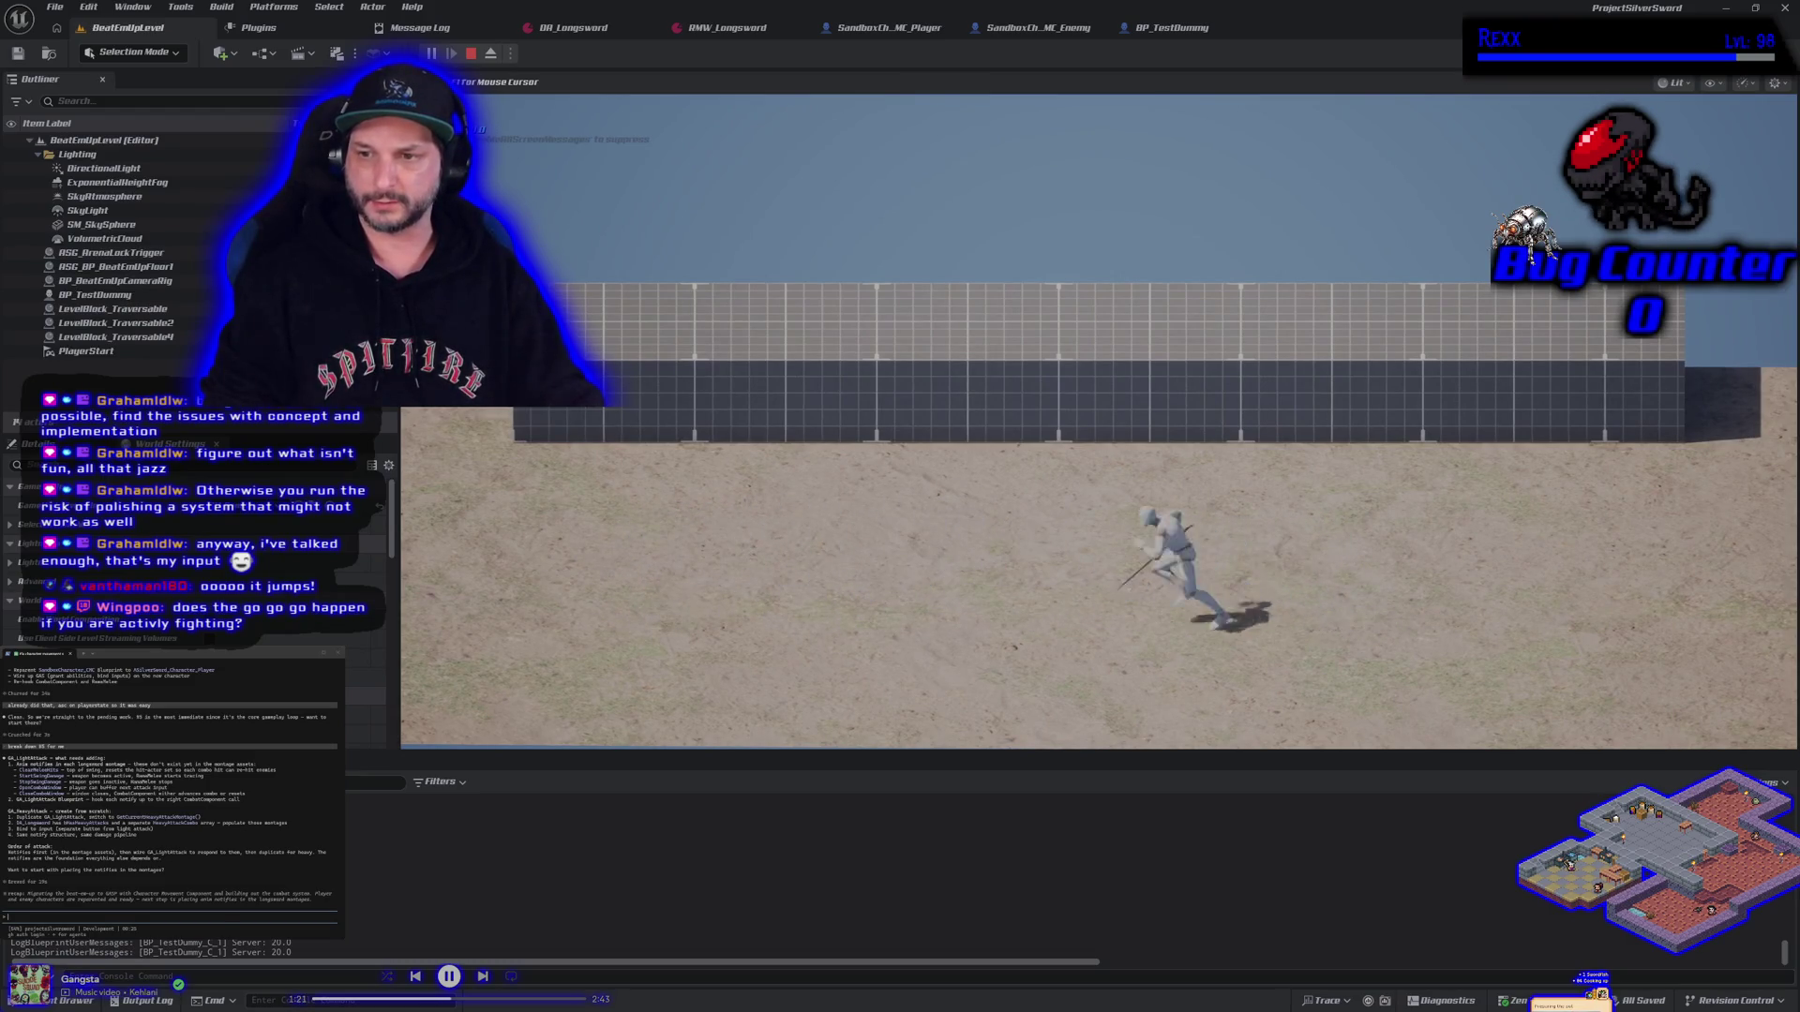
{"action": "key", "text": "d"}
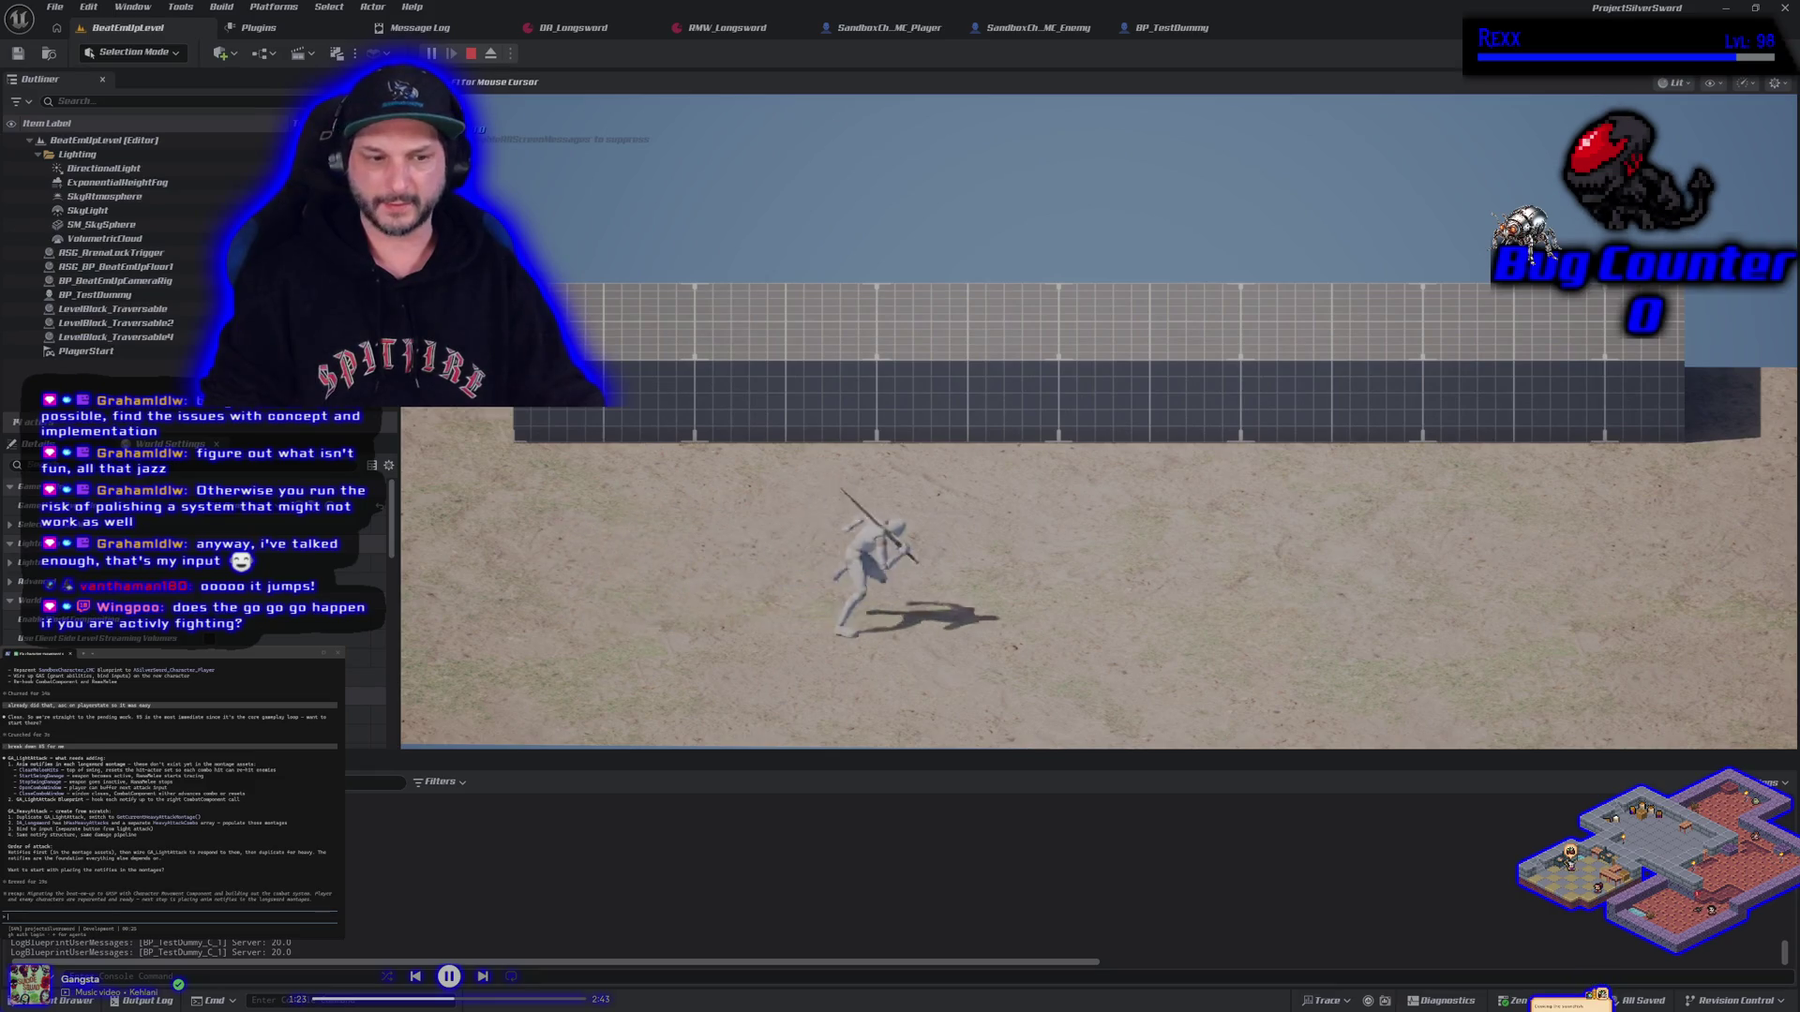
{"action": "key", "text": "a"}
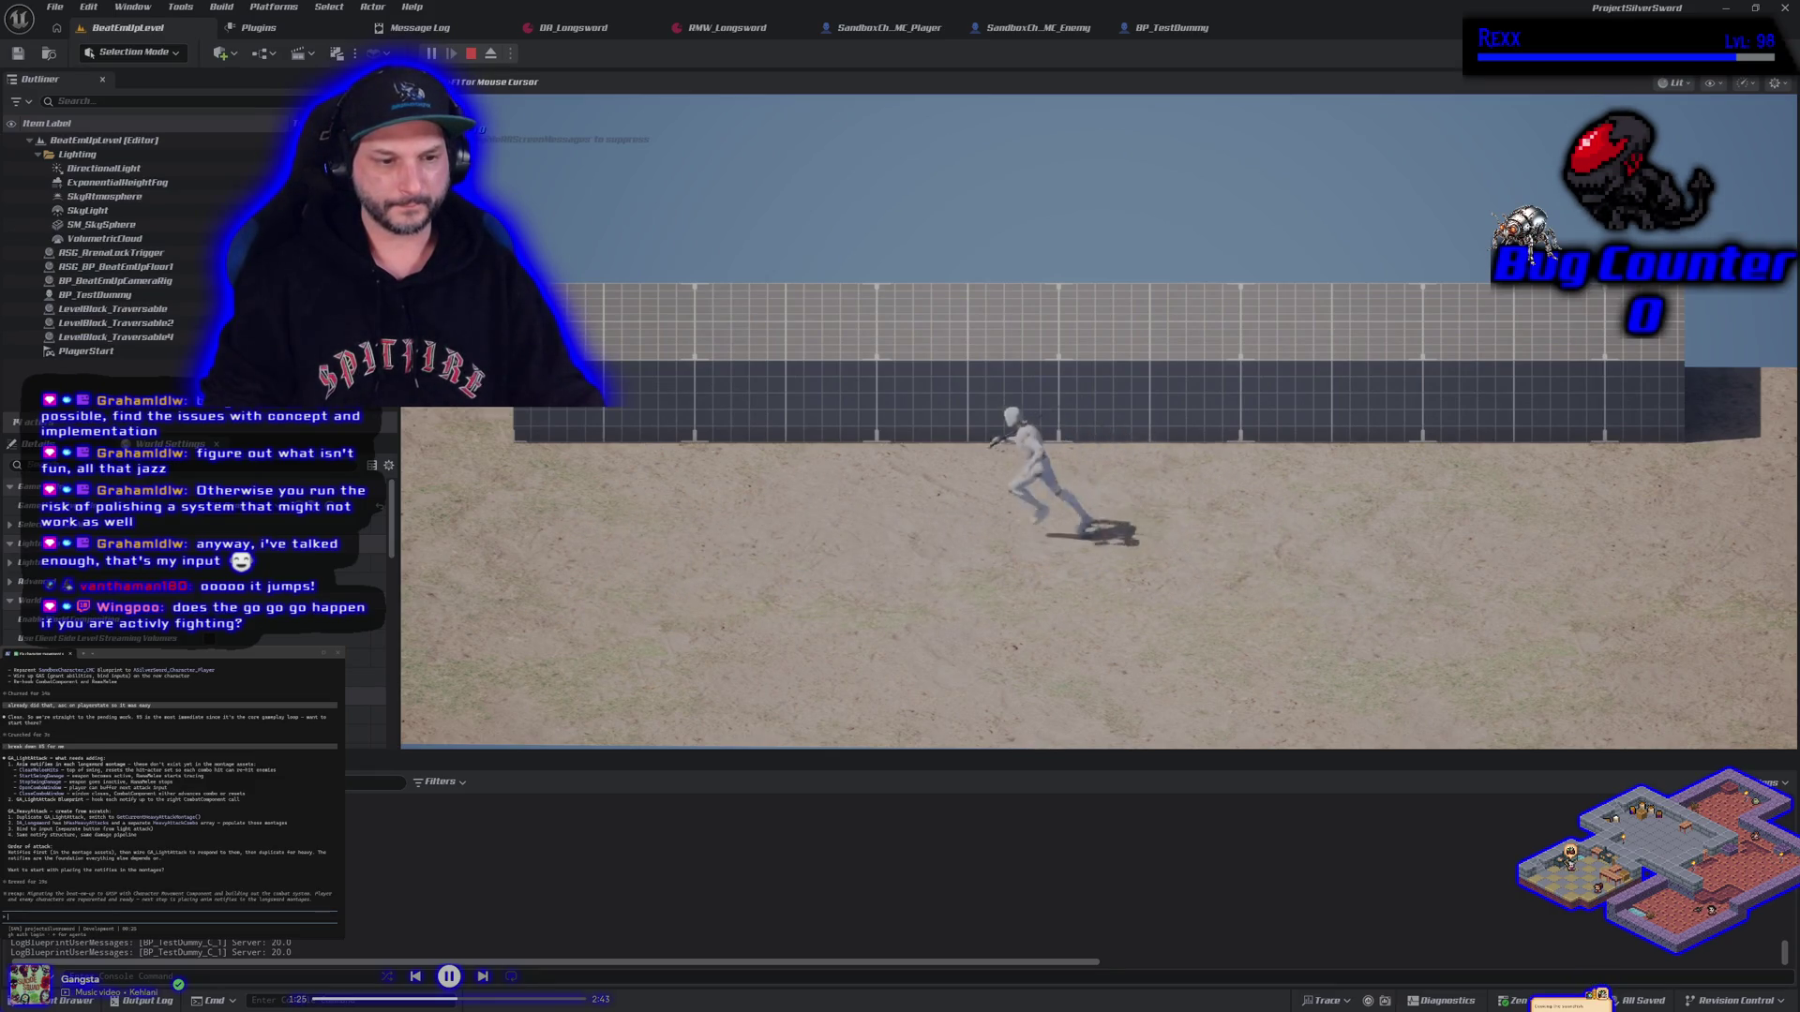
{"action": "key", "text": "s"}
{"action": "key", "text": "d"}
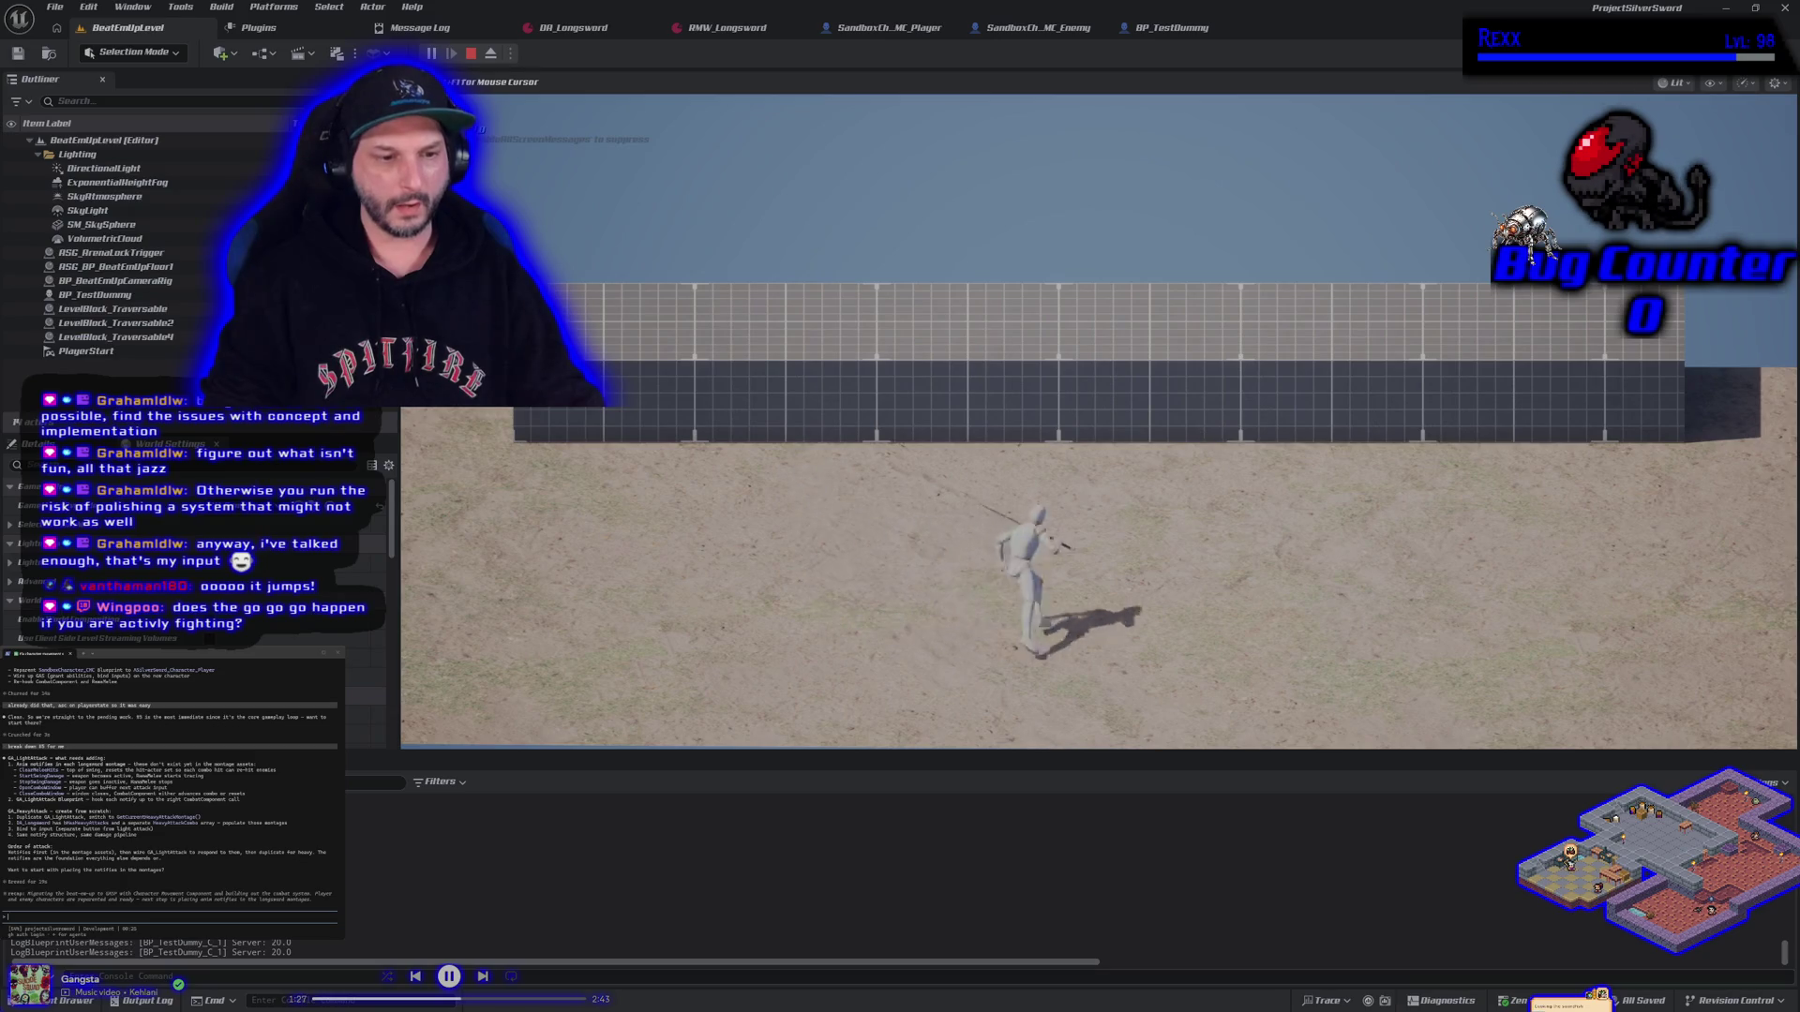
{"action": "key", "text": "a"}
{"action": "key", "text": "s"}
{"action": "key", "text": "w"}
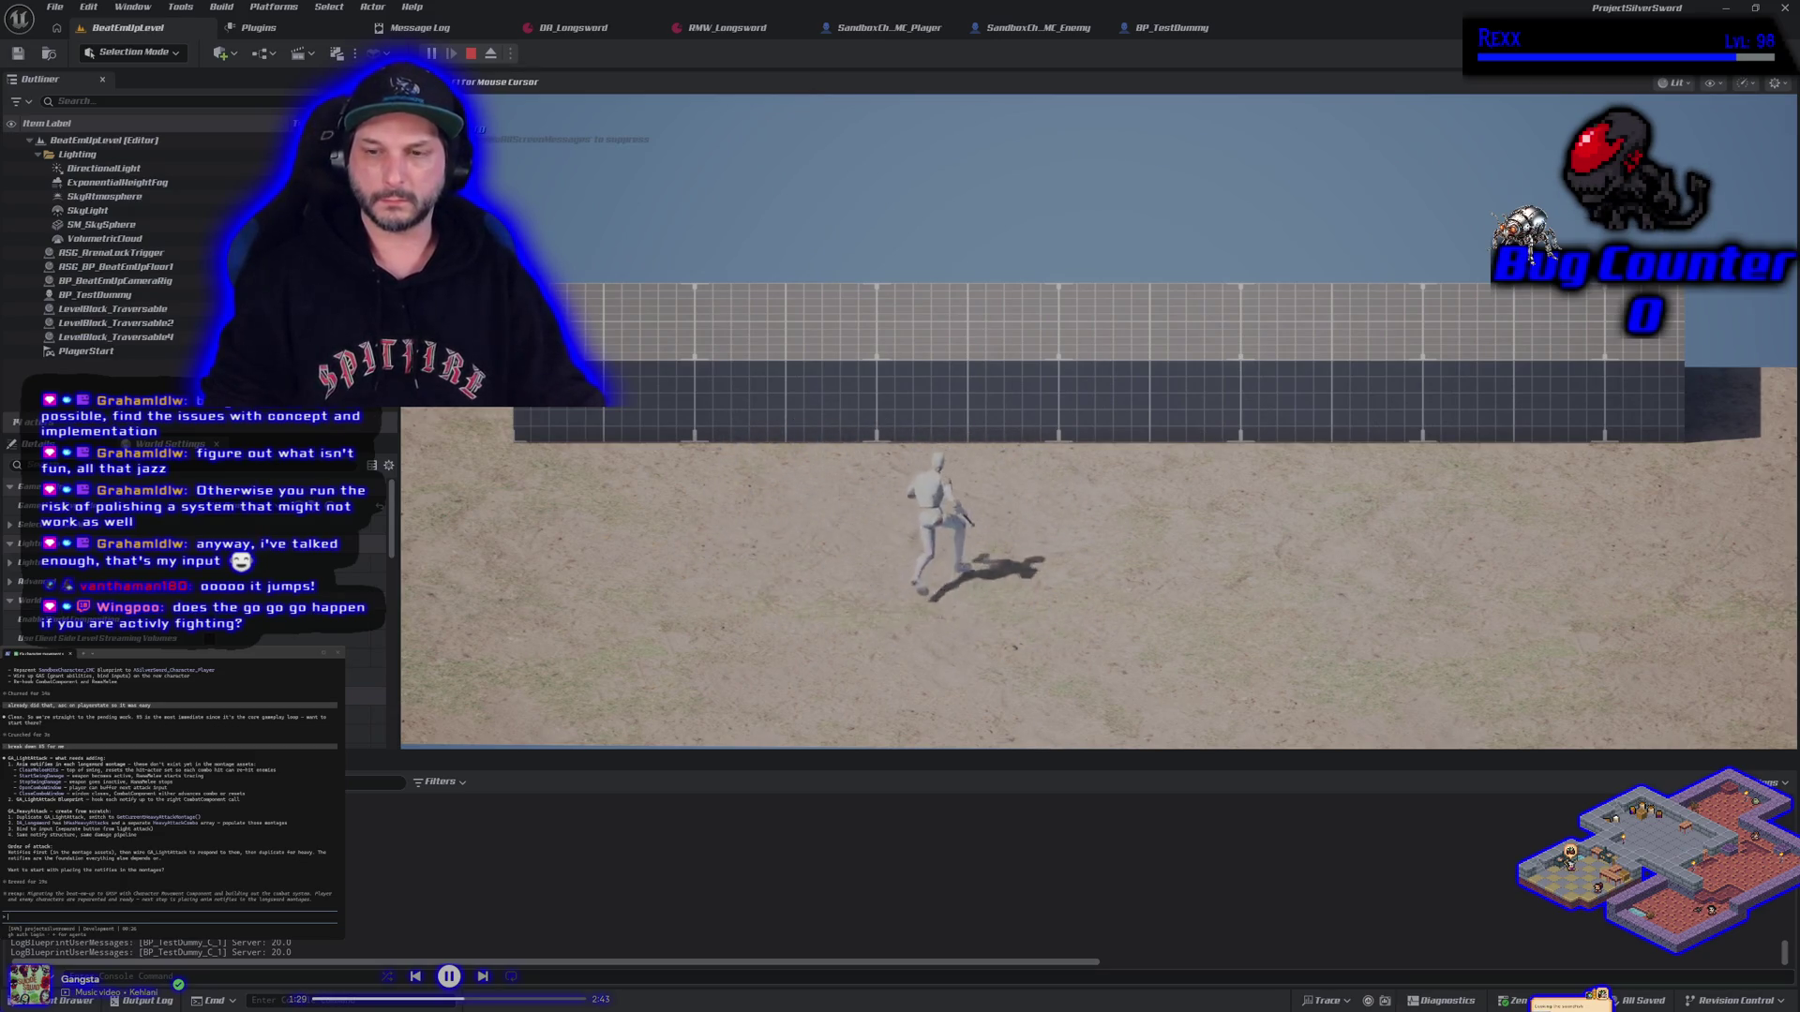
{"action": "key", "text": "s"}
{"action": "key", "text": "d"}
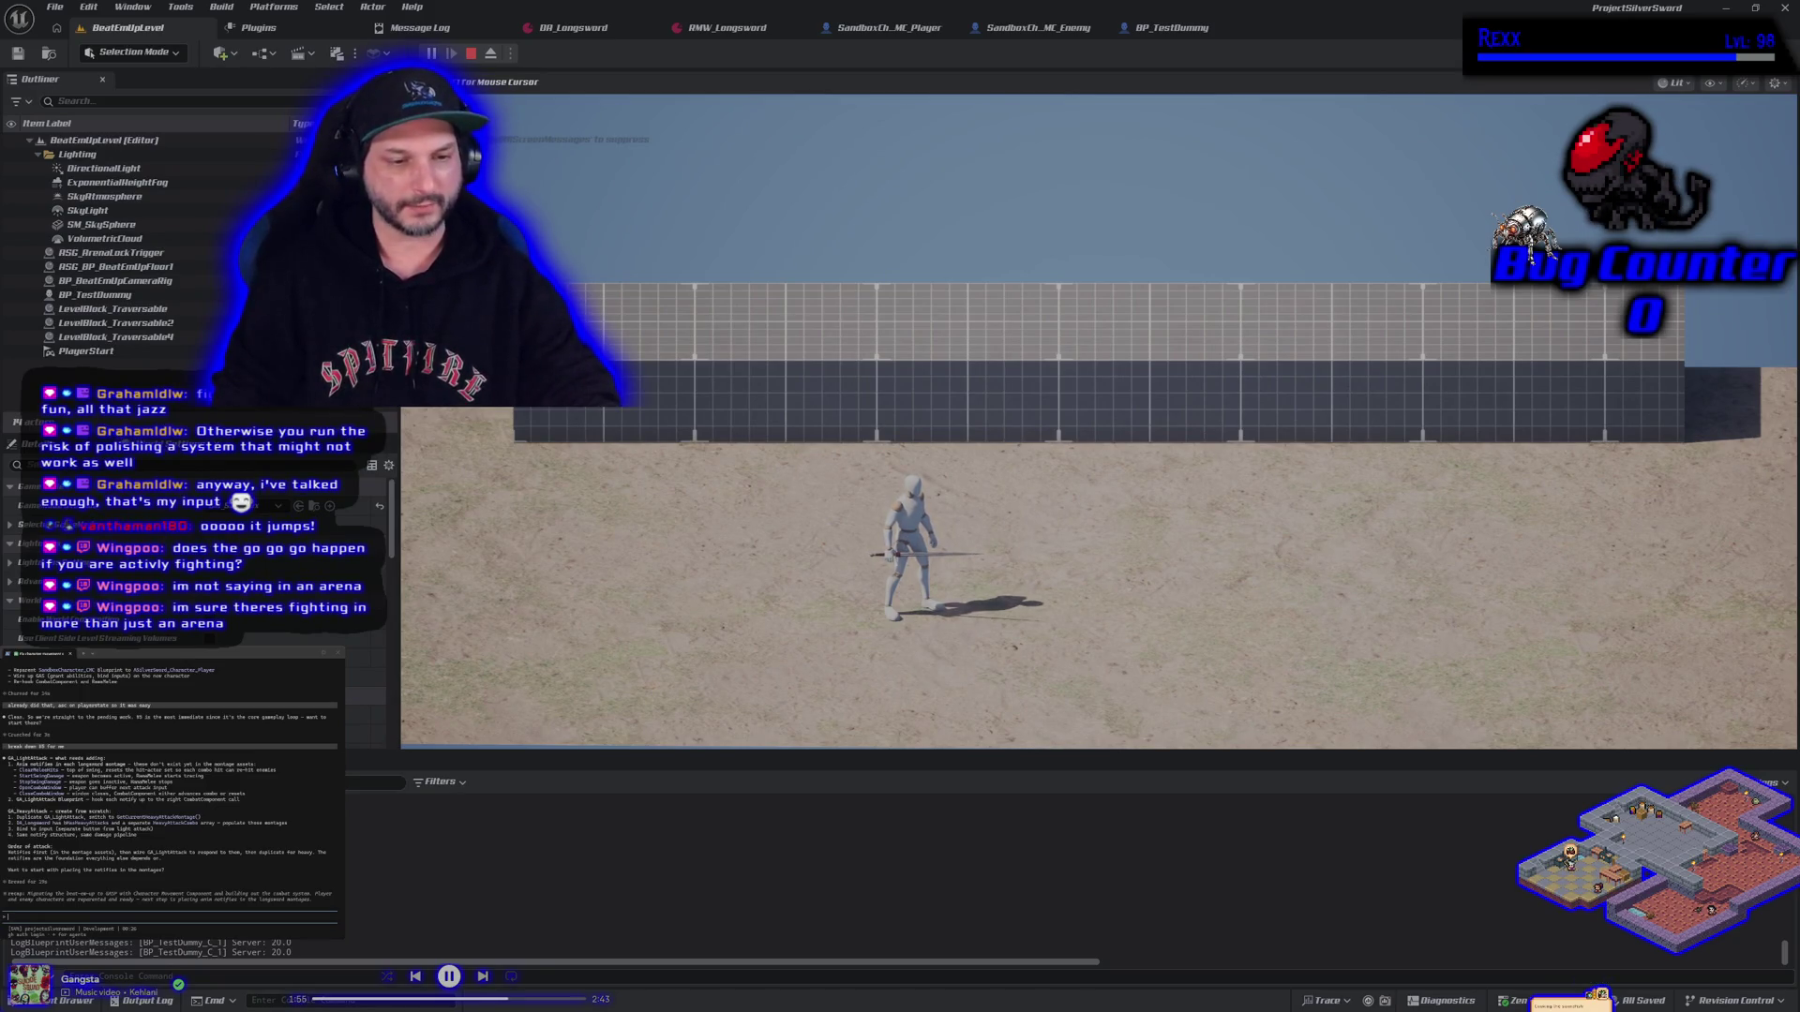
{"action": "key", "text": "Escape"}
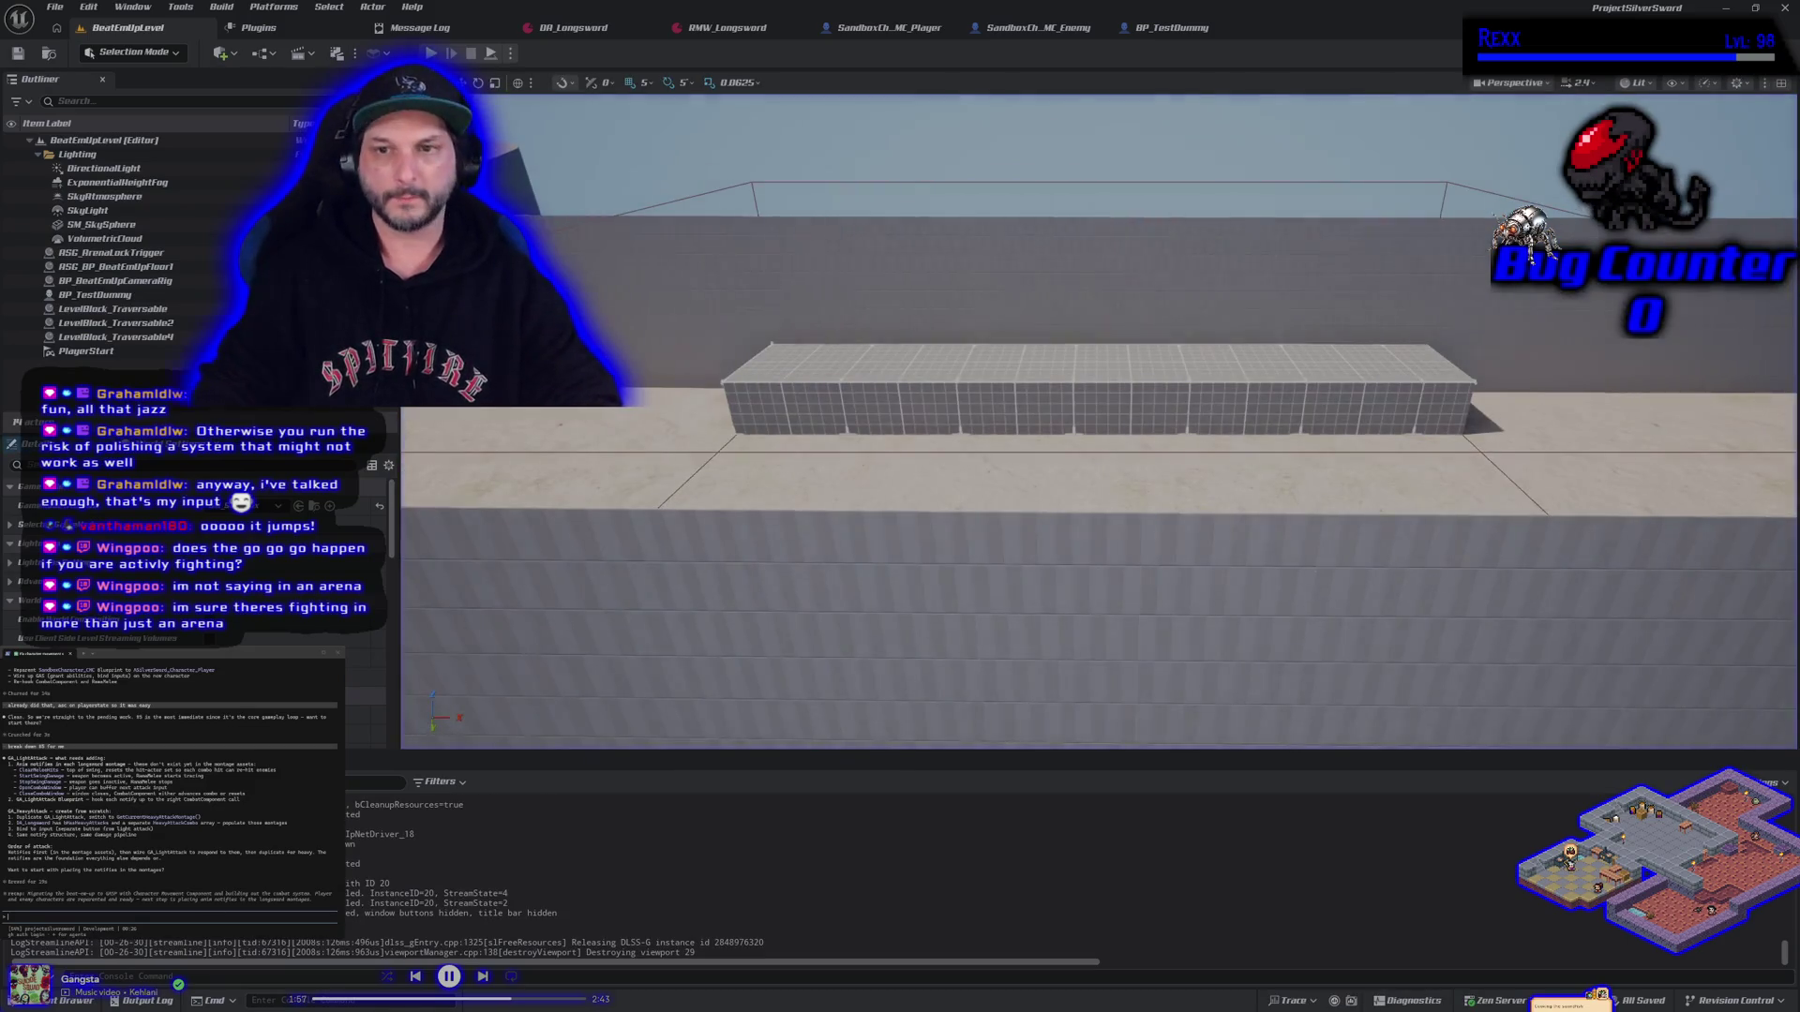
Start a playtest with Alt+P and run the mannequin back and forth past the 1M block, lunging
{"action": "key", "text": "alt+p"}
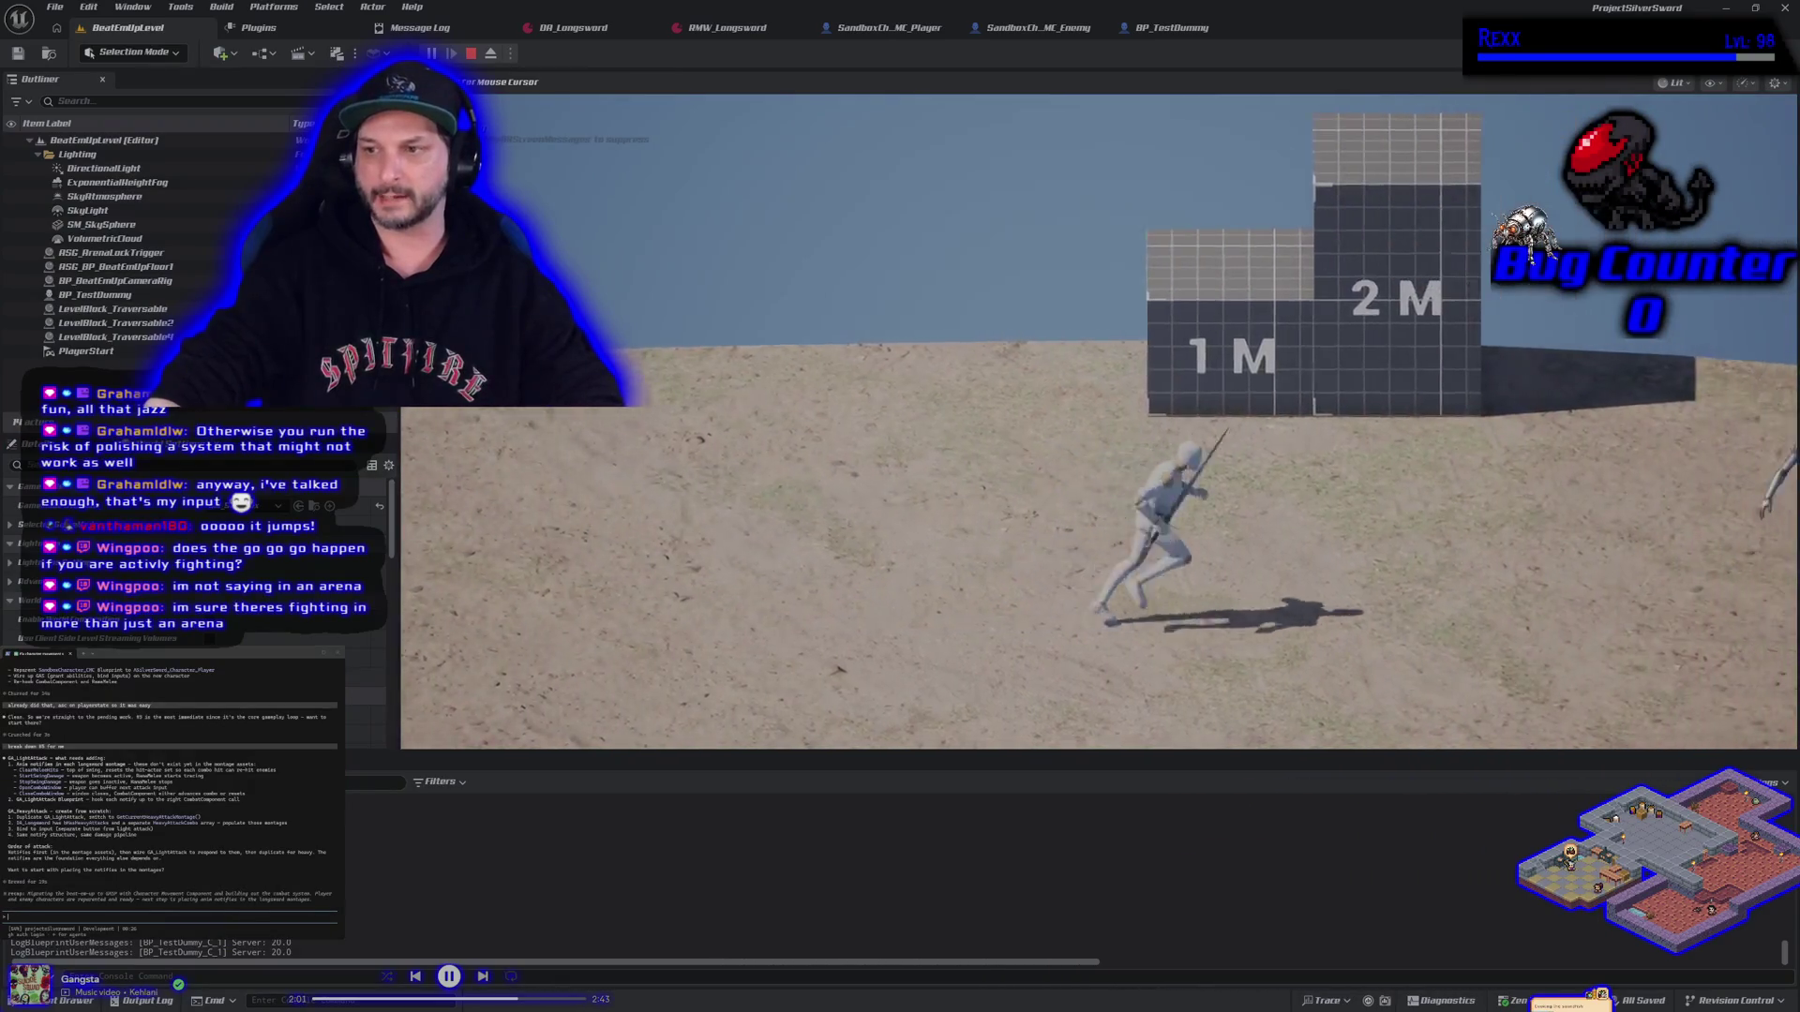
{"action": "key", "text": "a"}
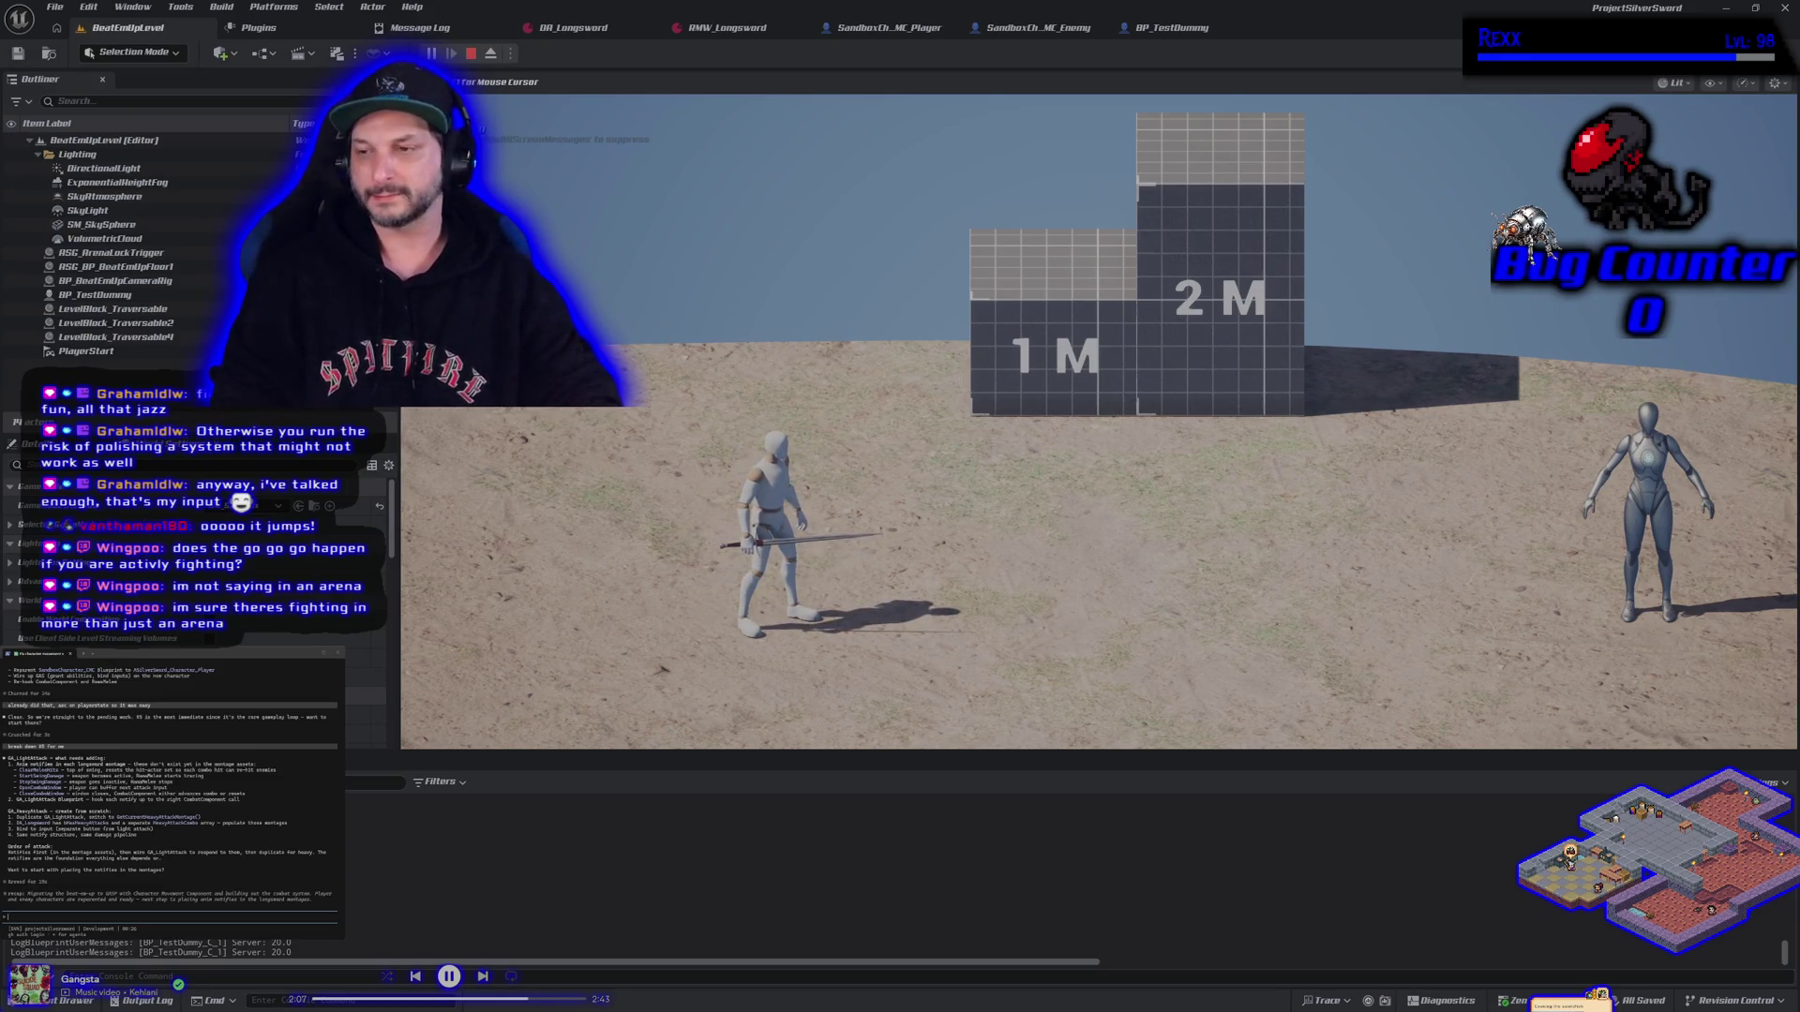
{"action": "key", "text": "w"}
{"action": "key", "text": "a"}
{"action": "key", "text": "d"}
{"action": "key", "text": "a"}
{"action": "key", "text": "d"}
{"action": "key", "text": "a"}
{"action": "key", "text": "d"}
{"action": "key", "text": "a"}
{"action": "key", "text": "d"}
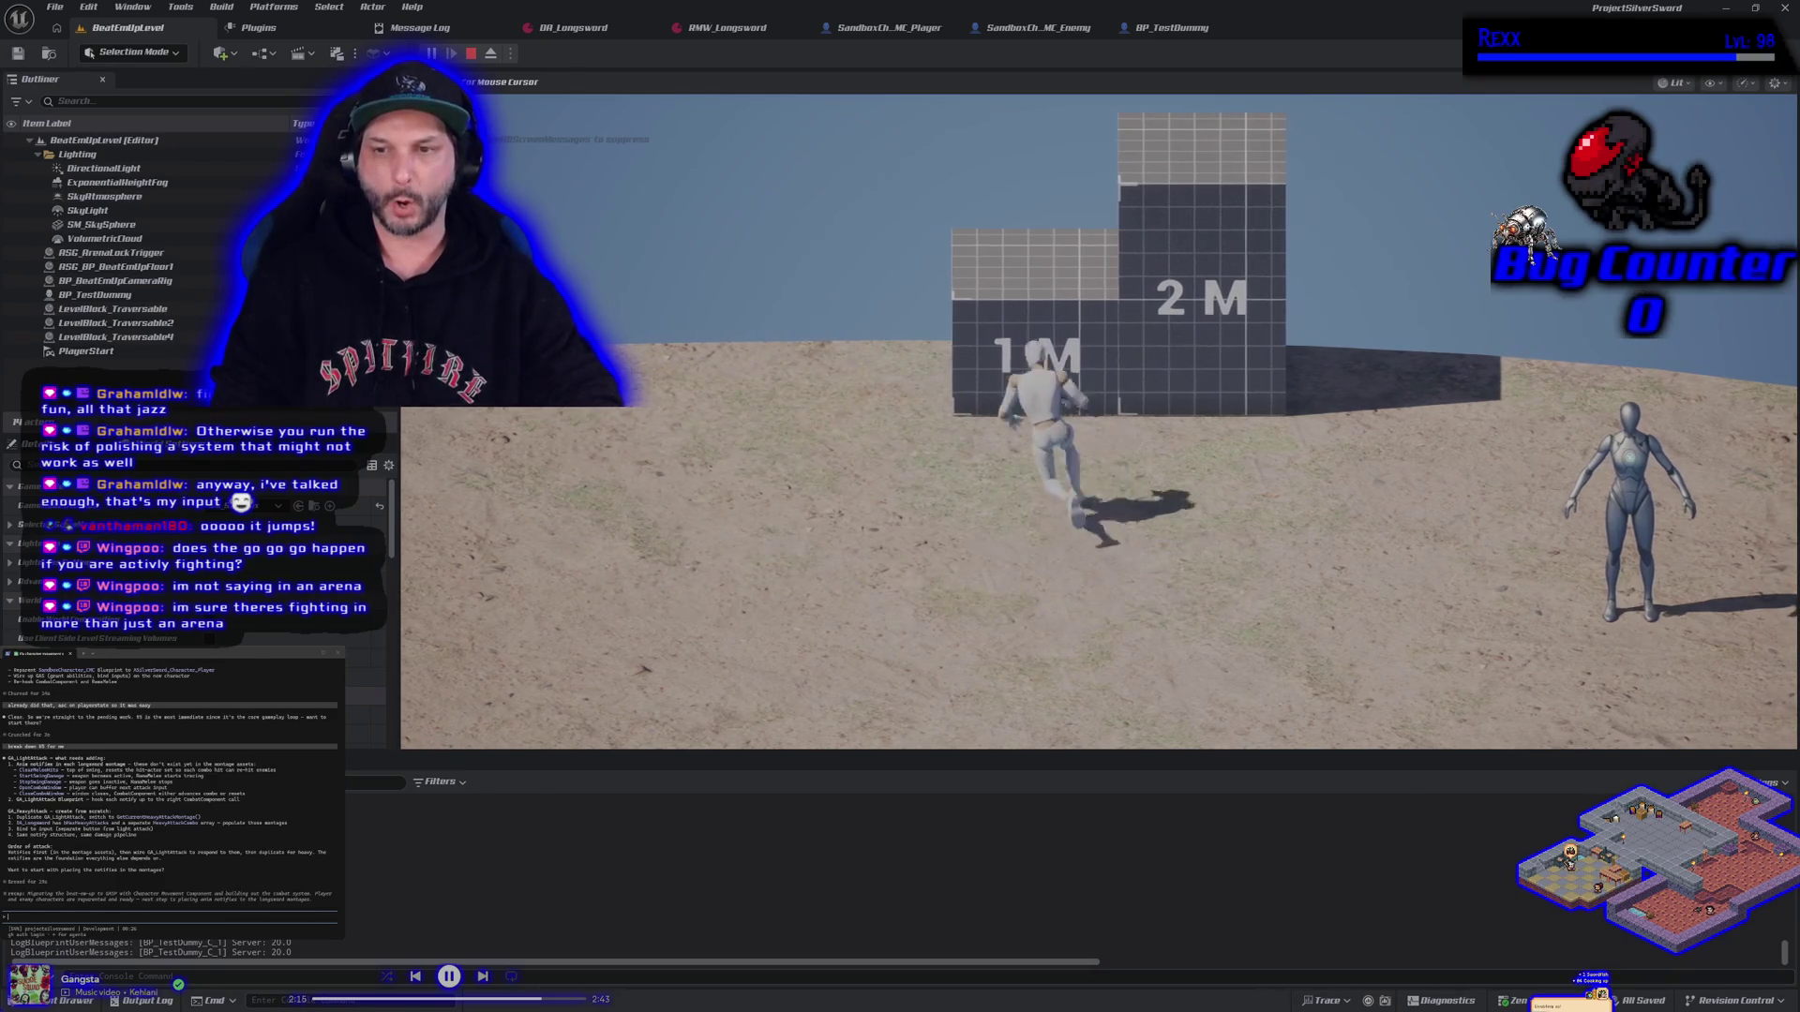
Circle and attack the training dummy, run across the ground, stop, and start another playtest
{"action": "key", "text": "d"}
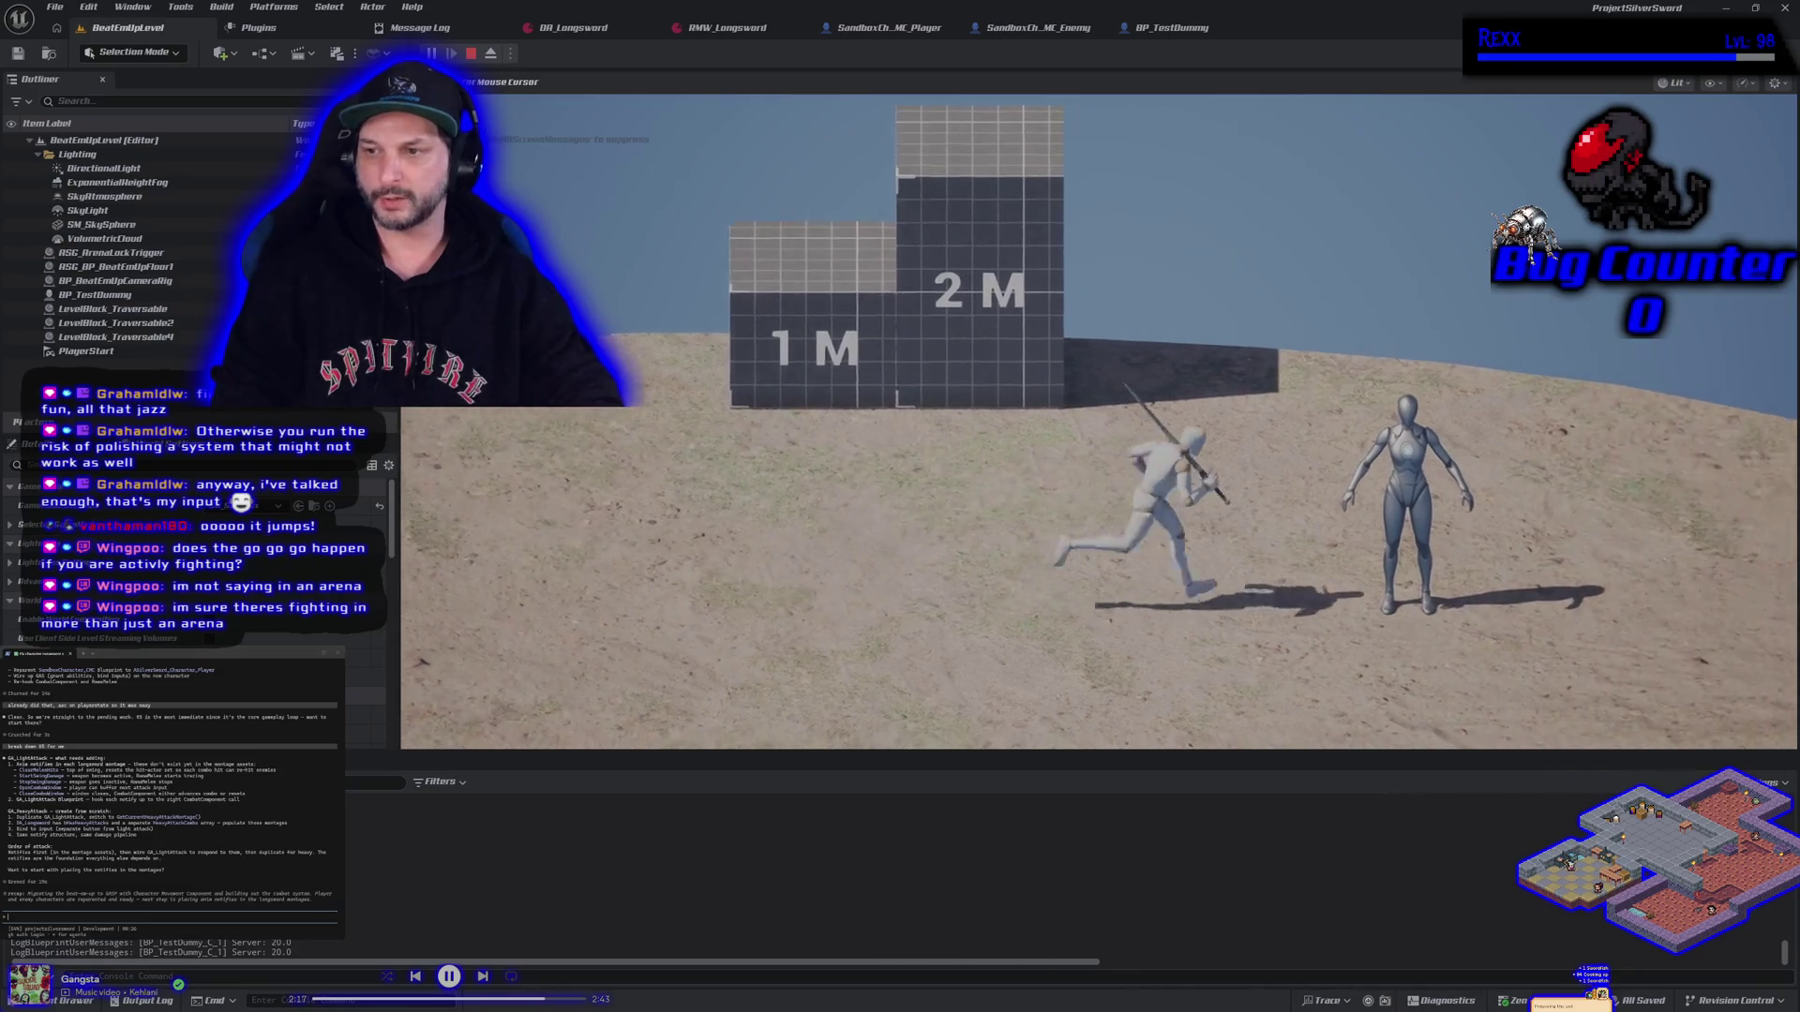
{"action": "key", "text": "a"}
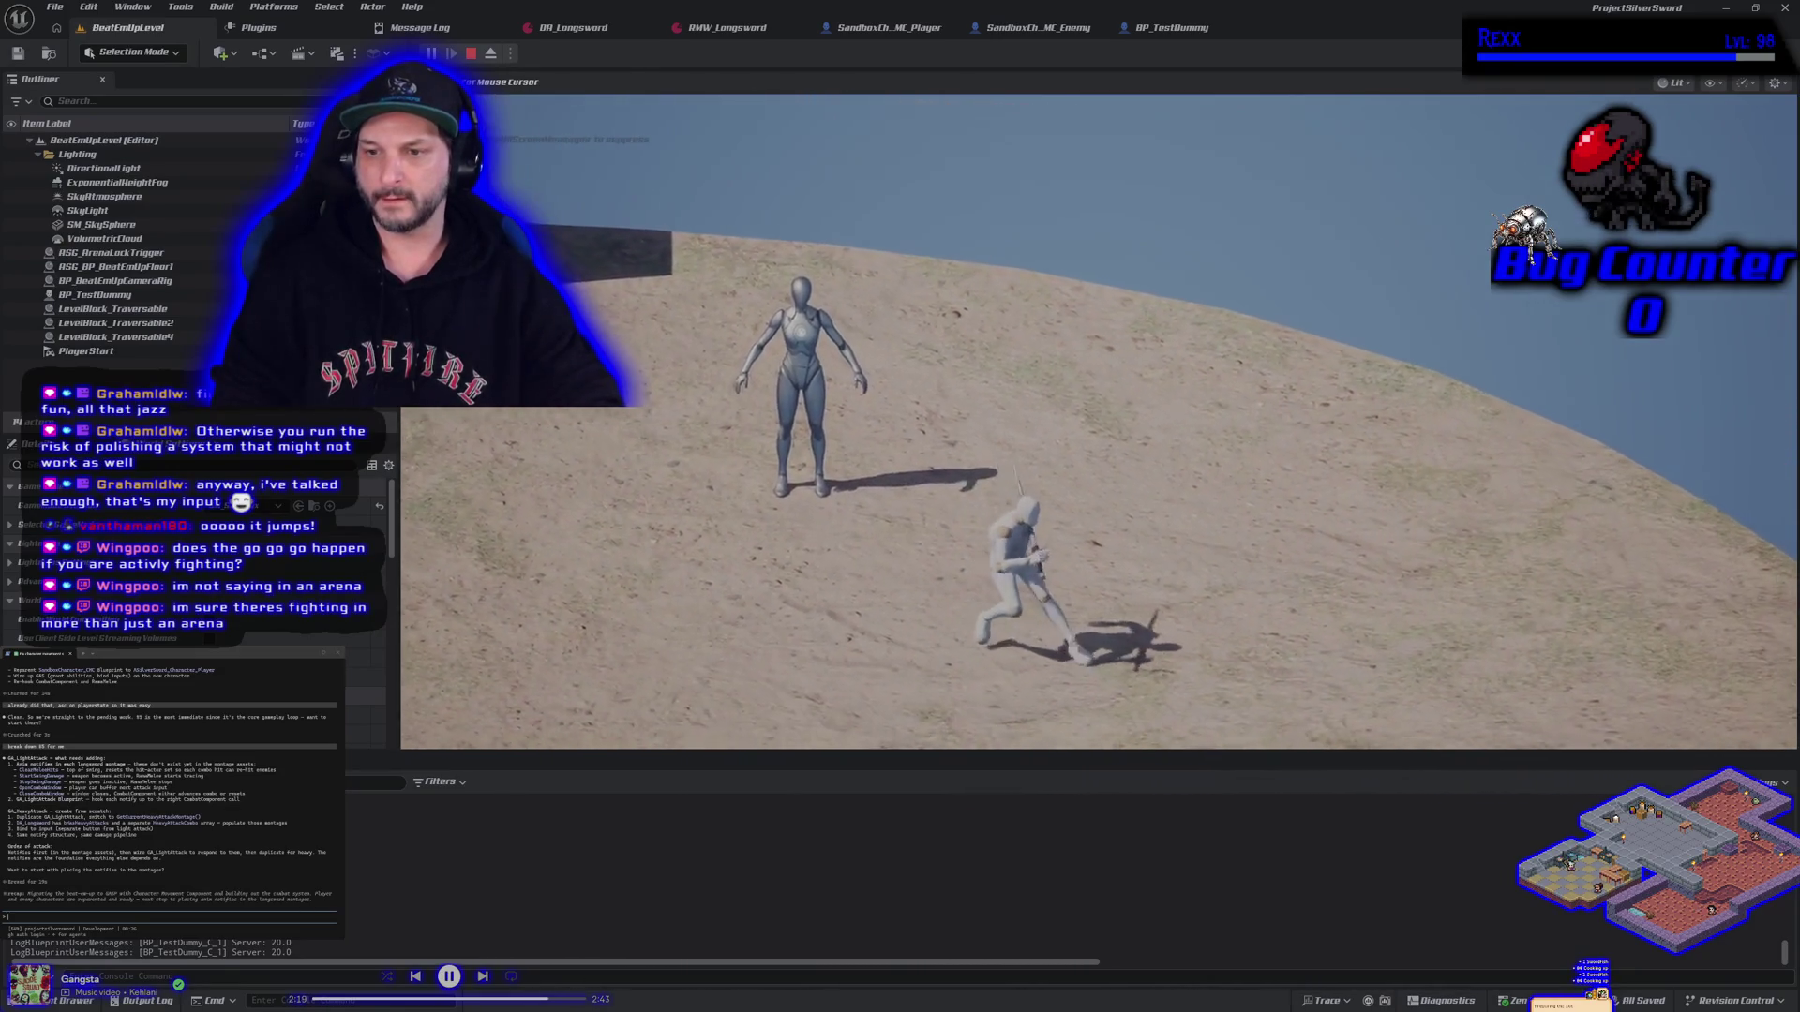
{"action": "key", "text": "w"}
{"action": "key", "text": "d"}
{"action": "key", "text": "s"}
{"action": "key", "text": "w"}
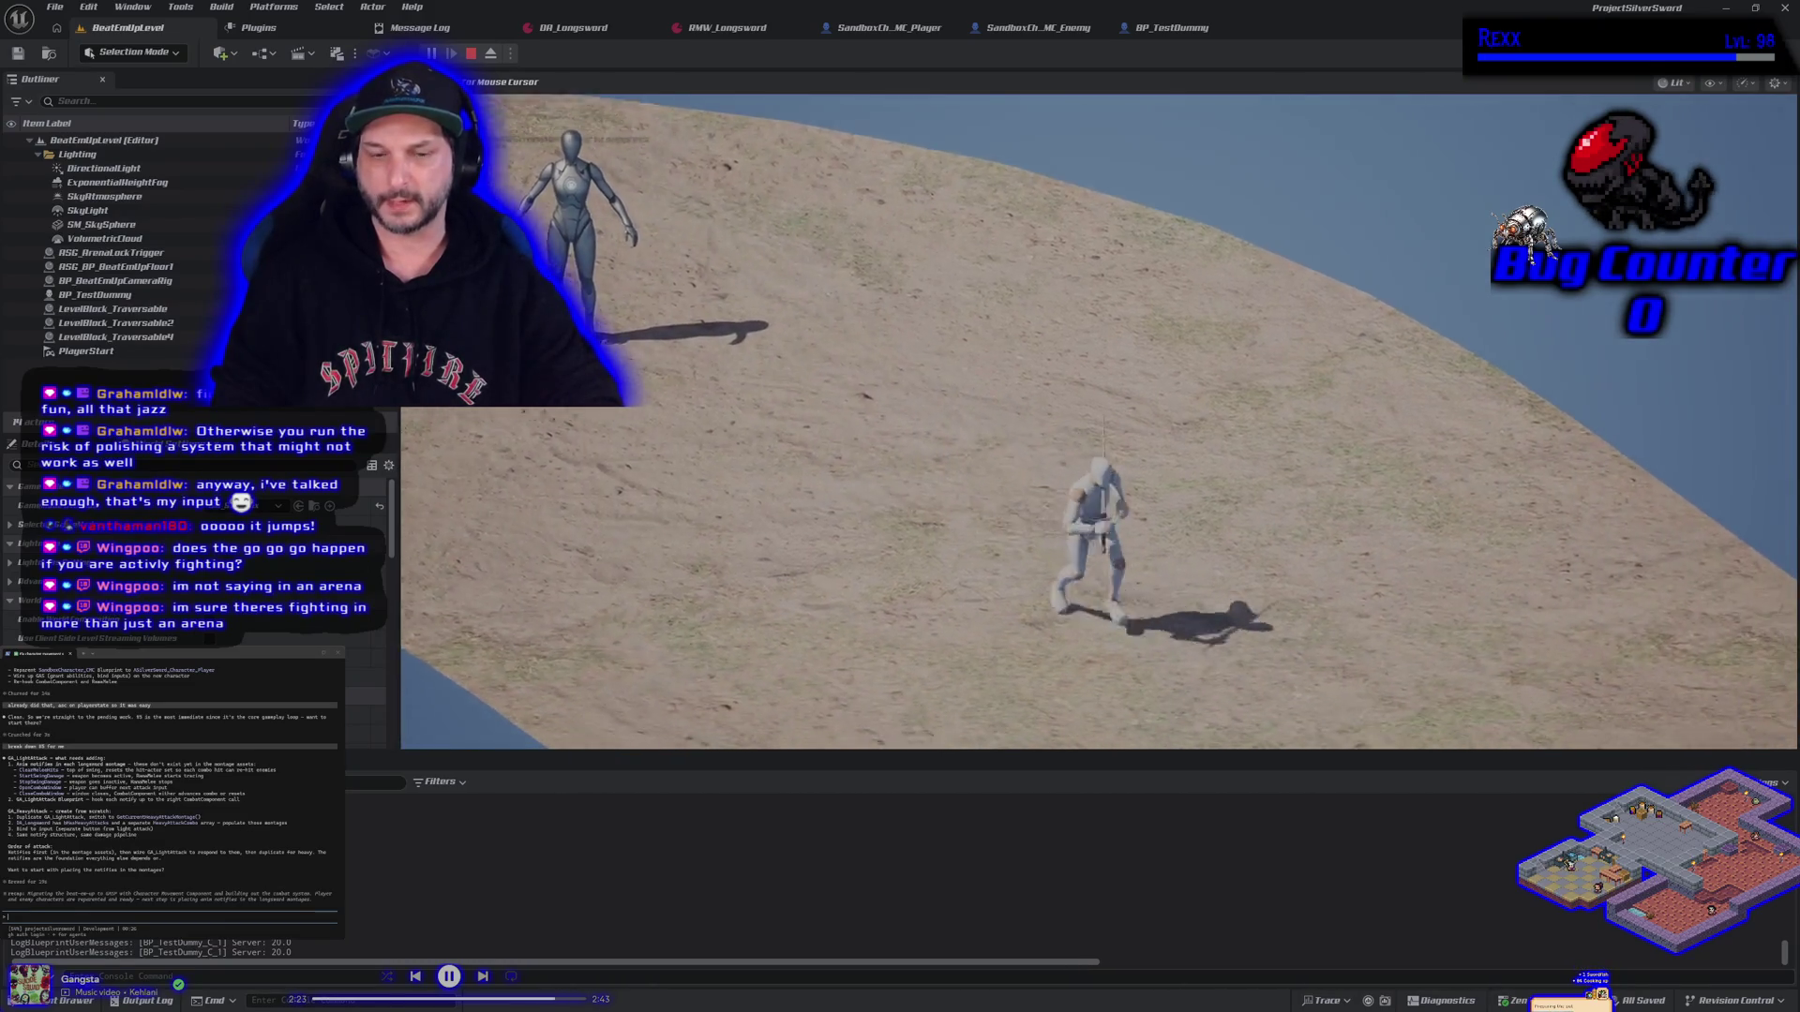
{"action": "key", "text": "a"}
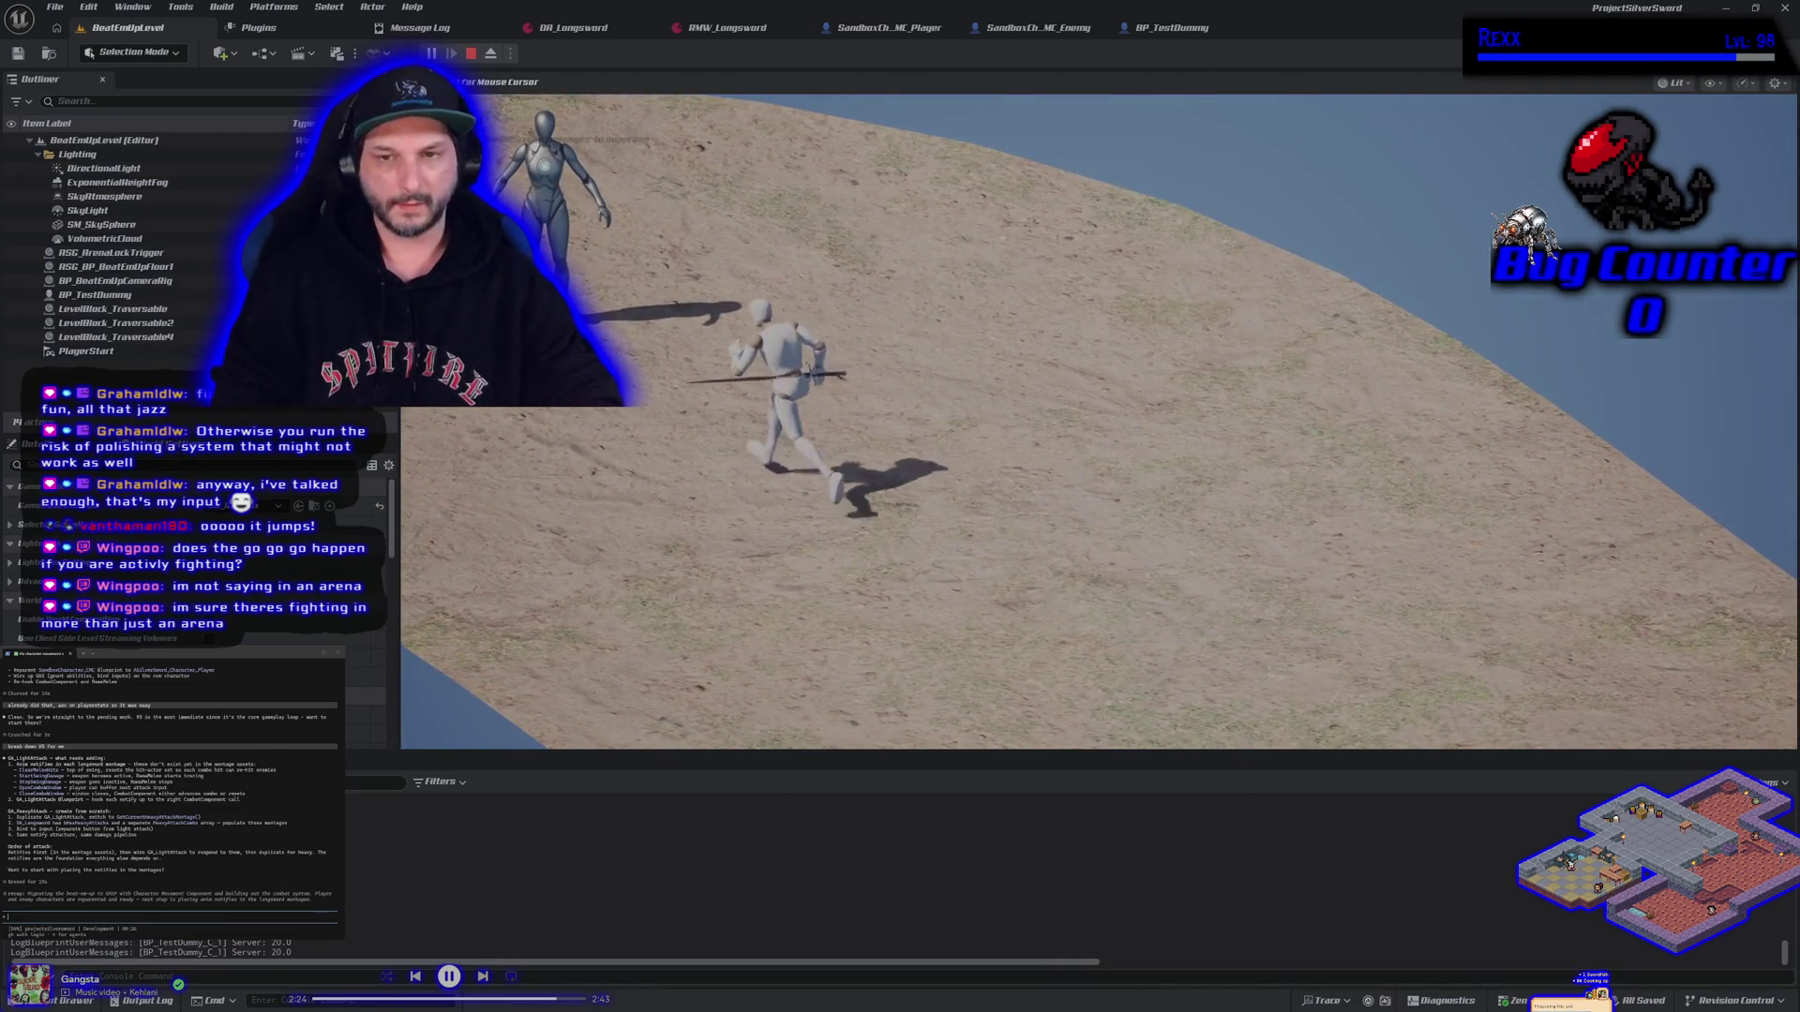
{"action": "key", "text": "d"}
{"action": "key", "text": "s"}
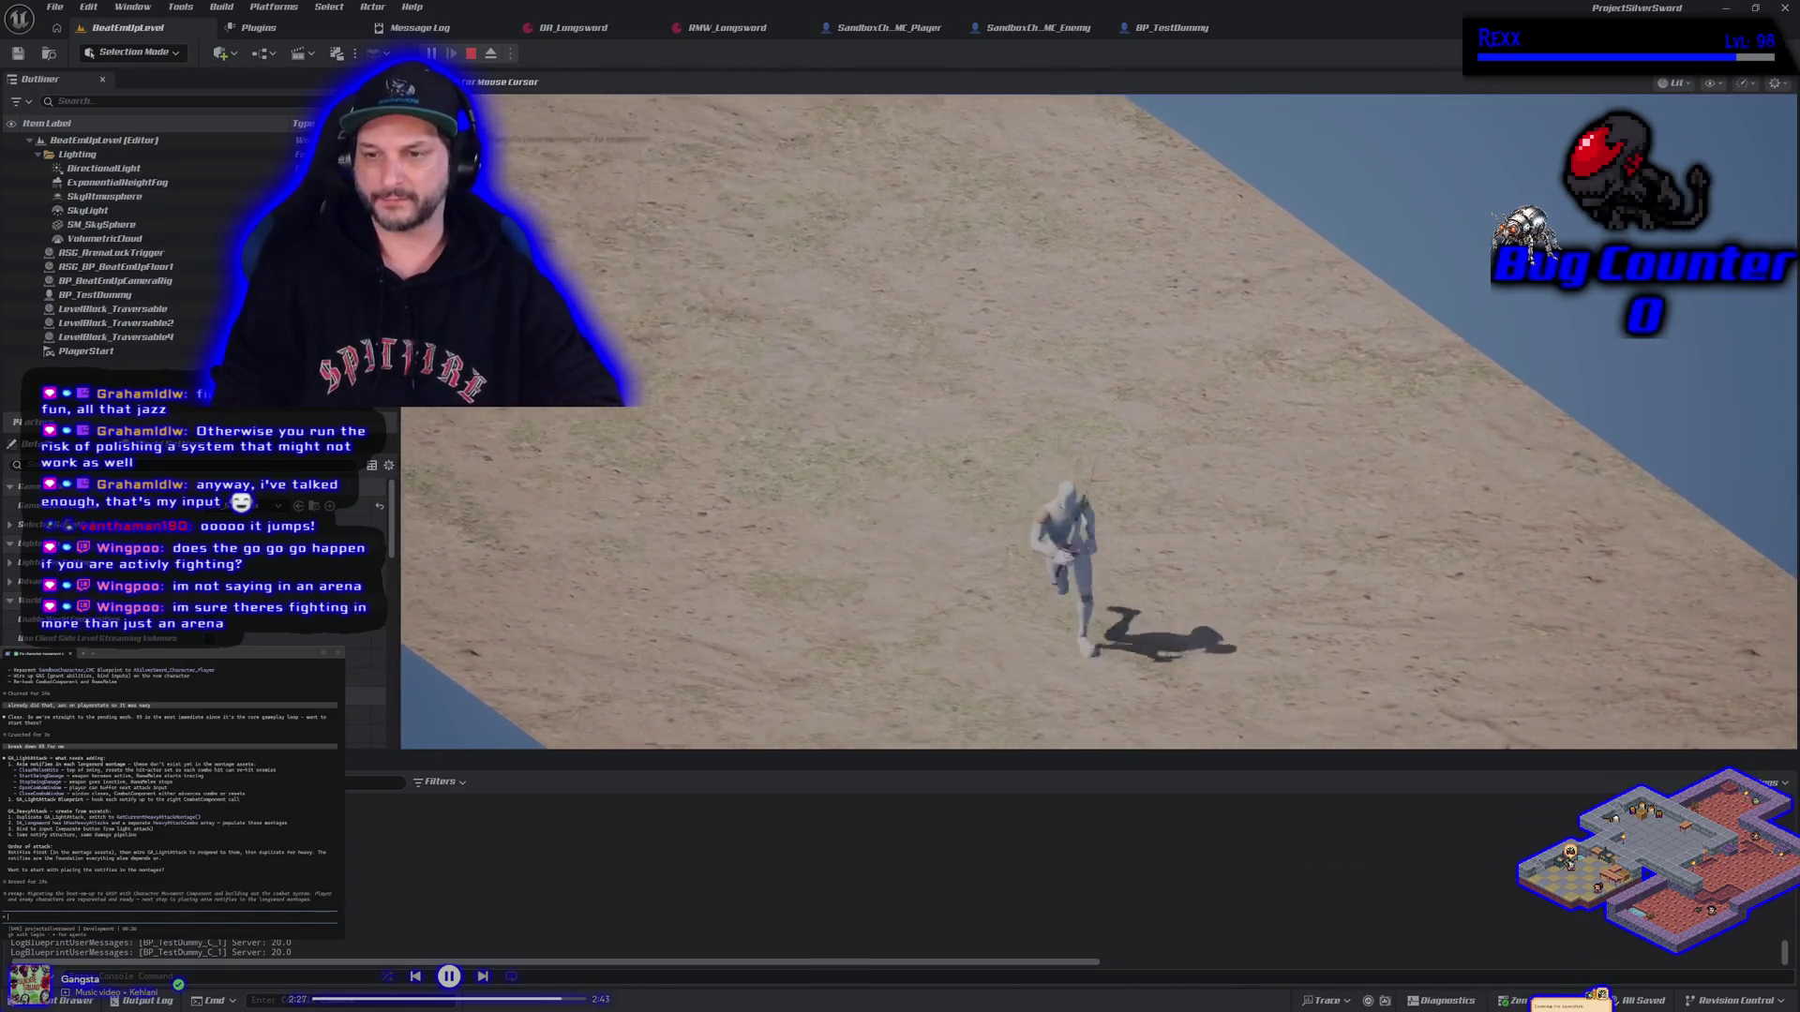
{"action": "key", "text": "w"}
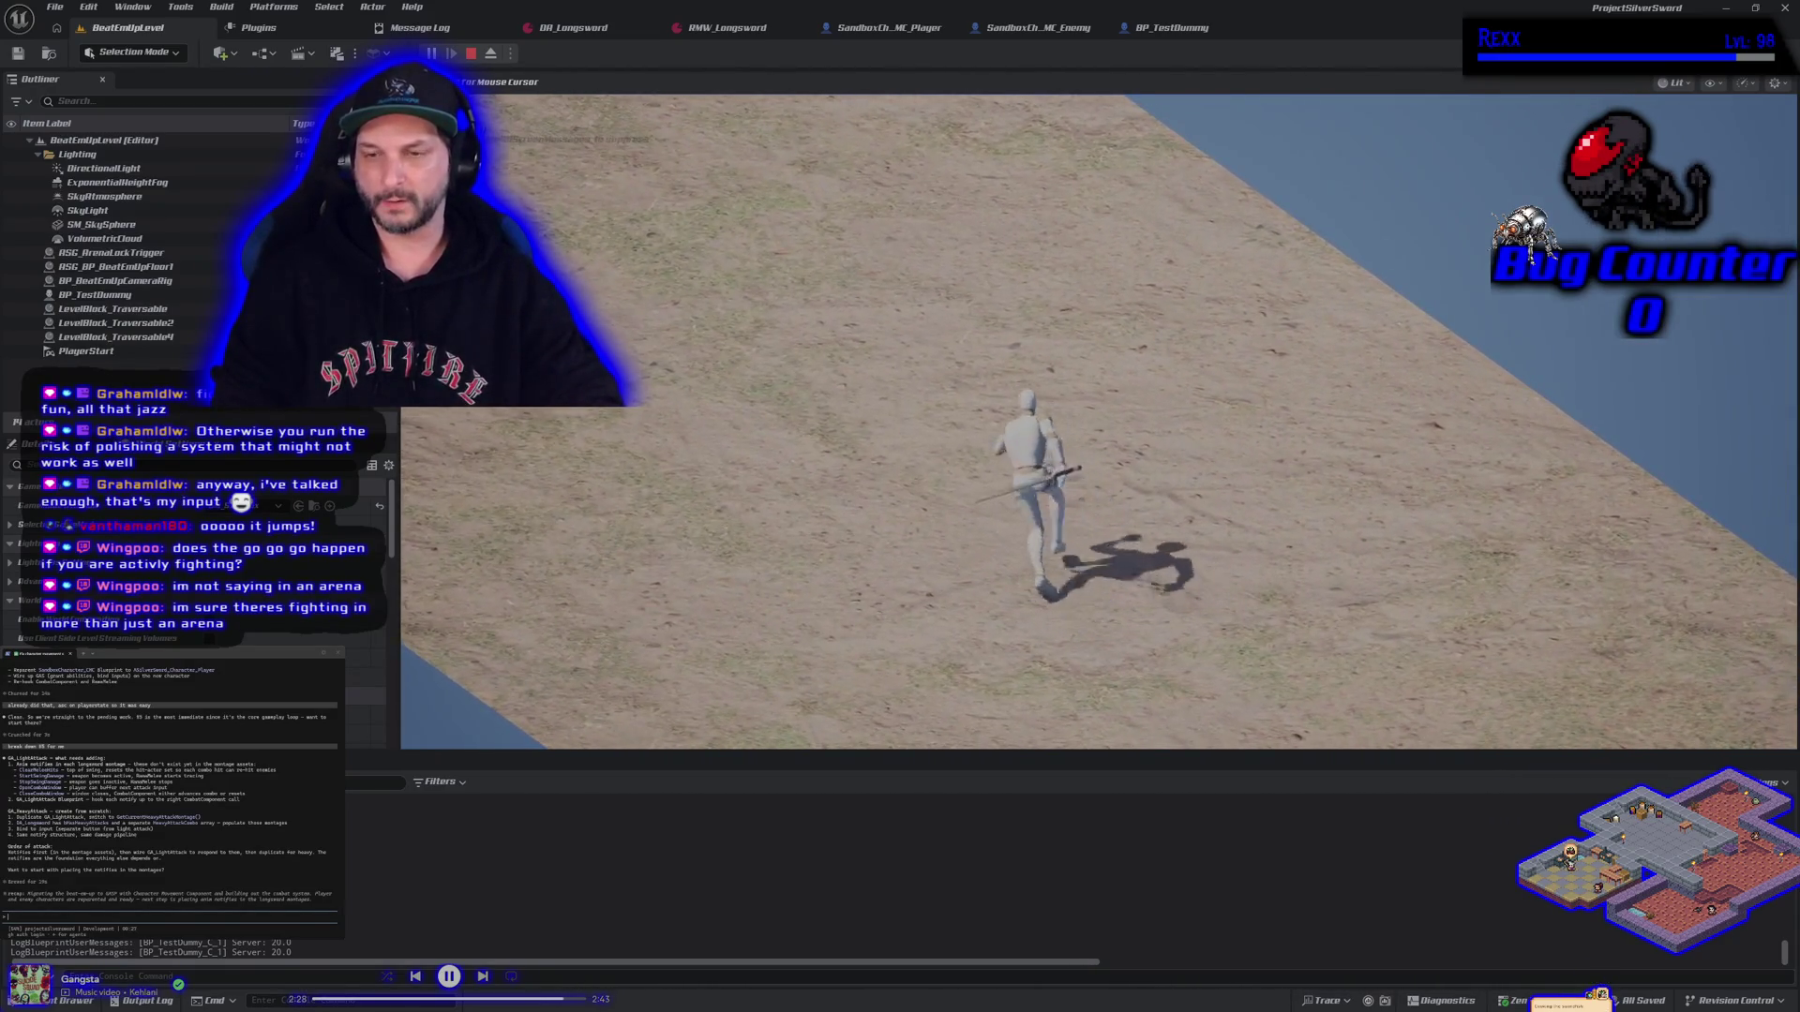
{"action": "key", "text": "a"}
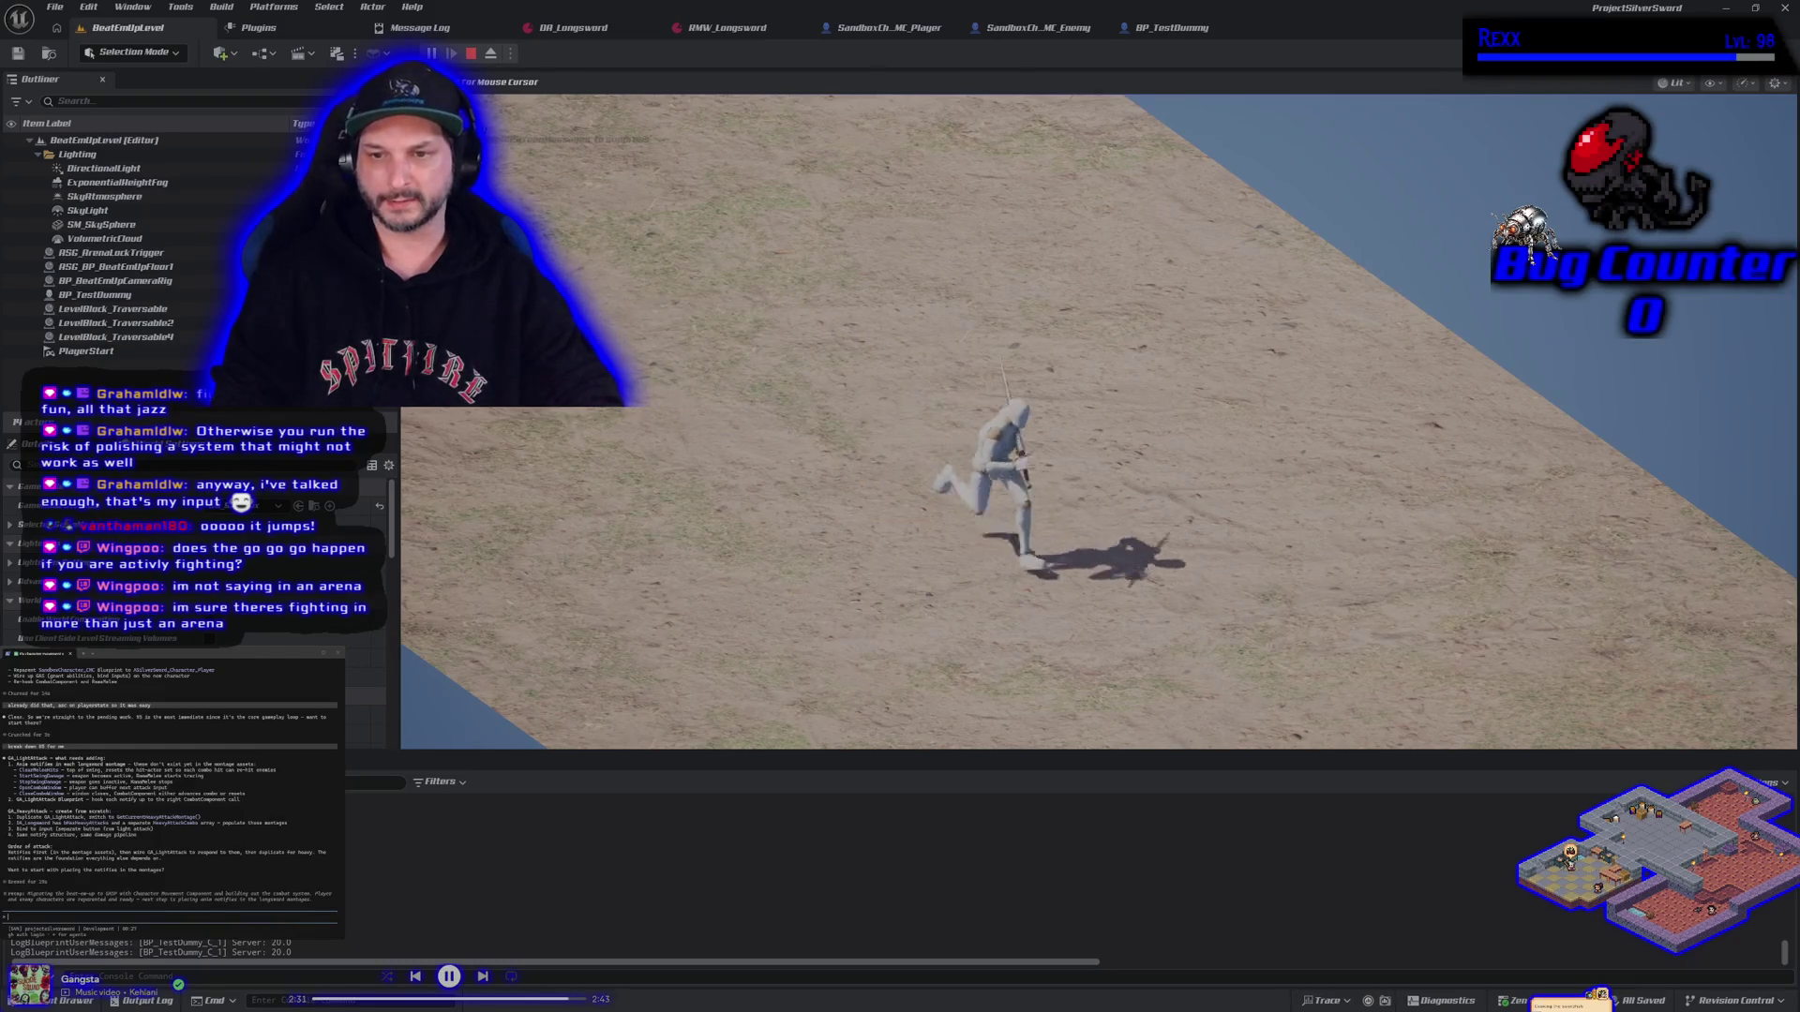
{"action": "key", "text": "Escape"}
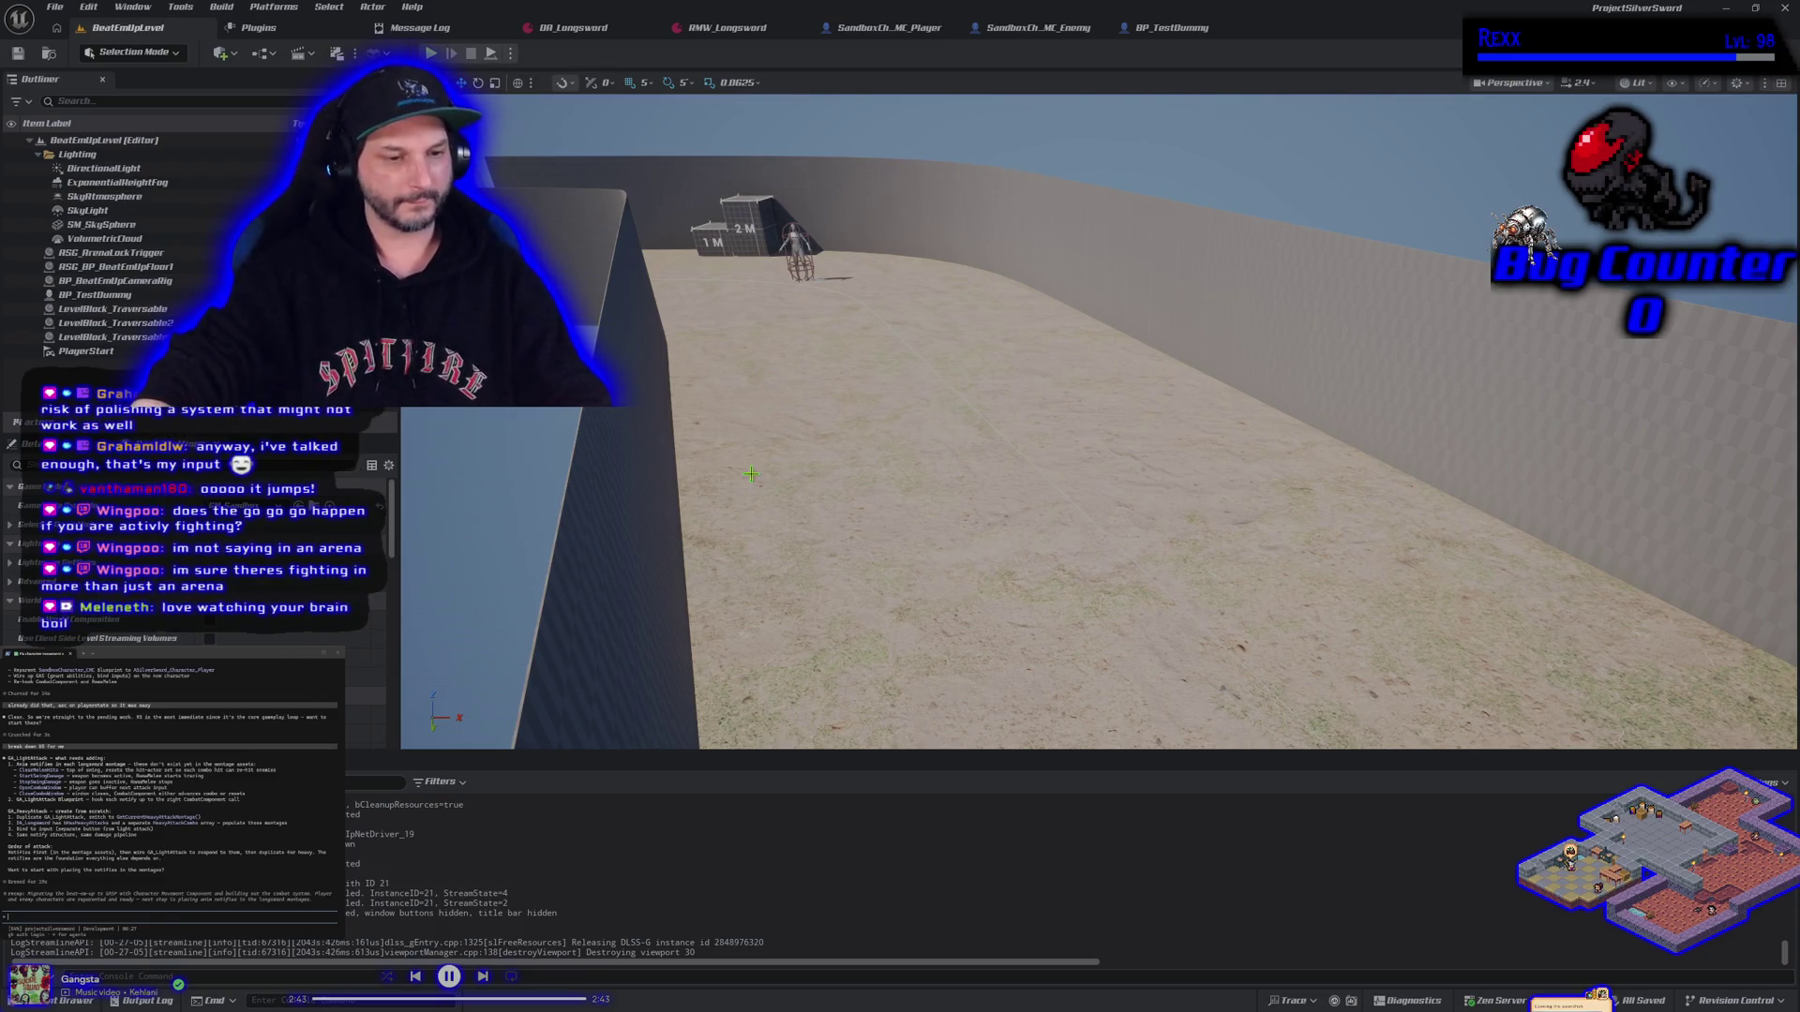
{"action": "key", "text": "alt+p"}
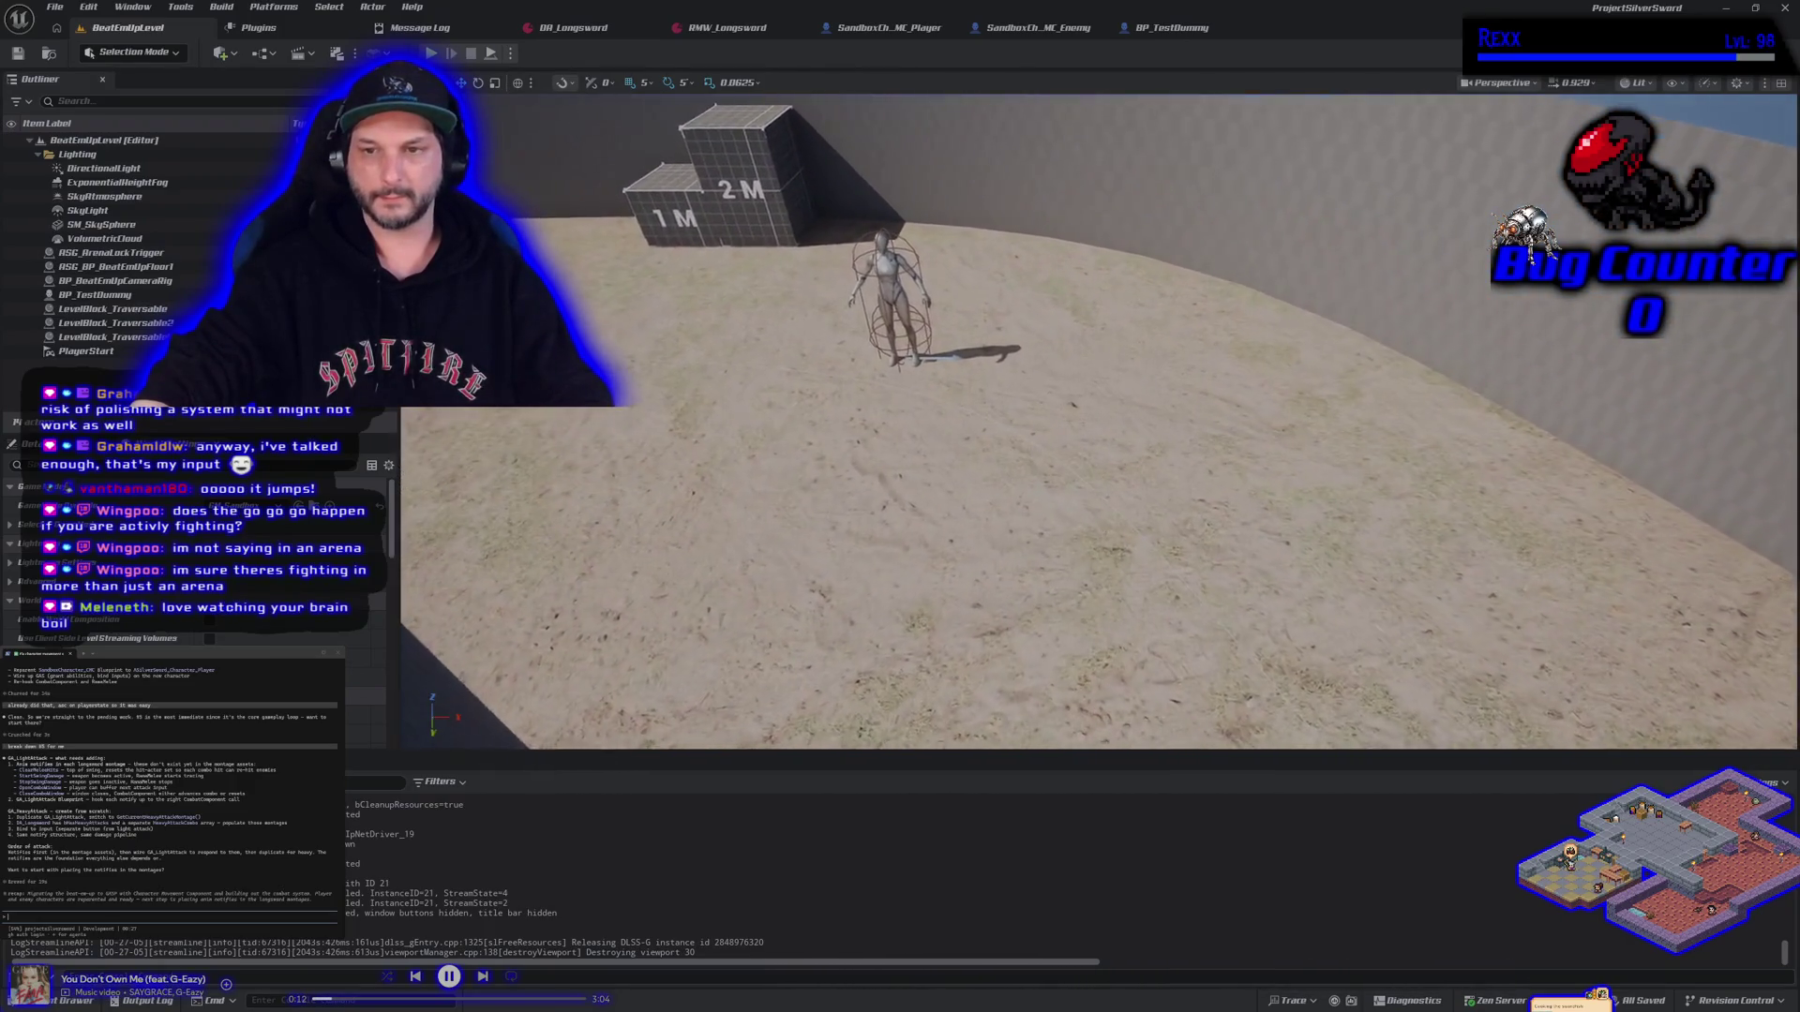
Stop the running playtest with Esc and launch a new session with Alt+P
{"action": "key", "text": "Escape"}
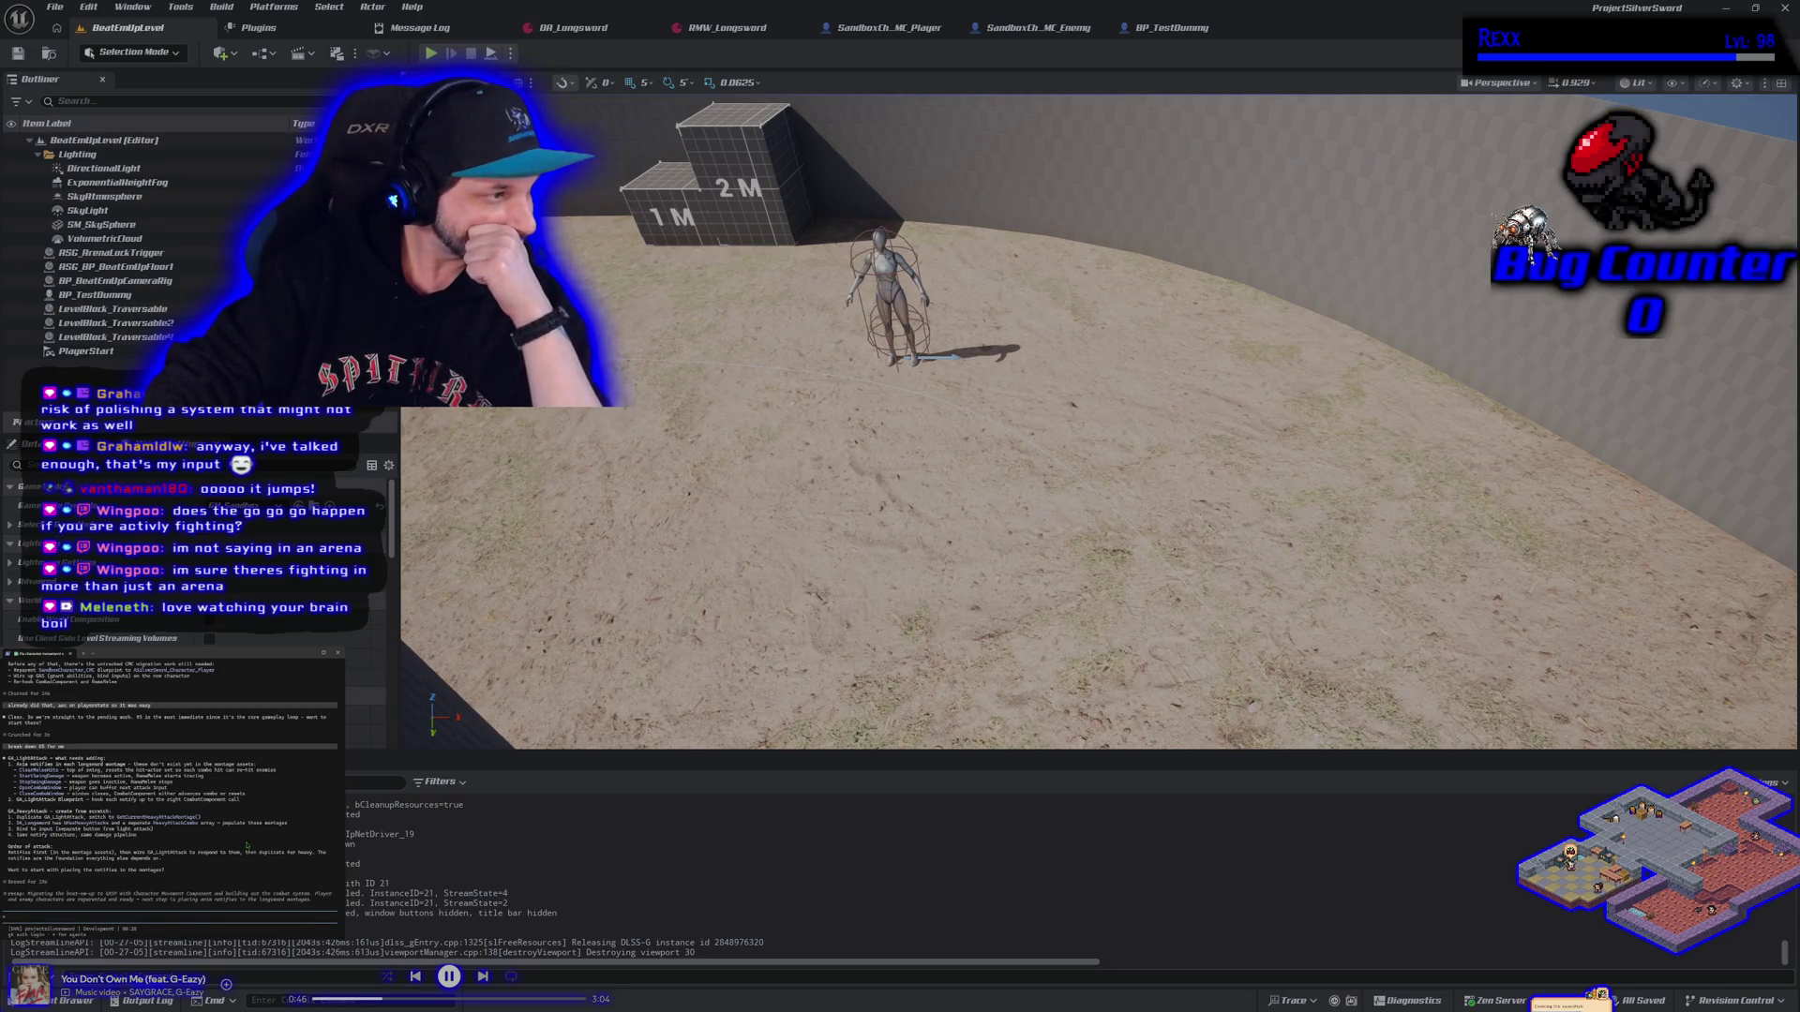
{"action": "key", "text": "alt+p"}
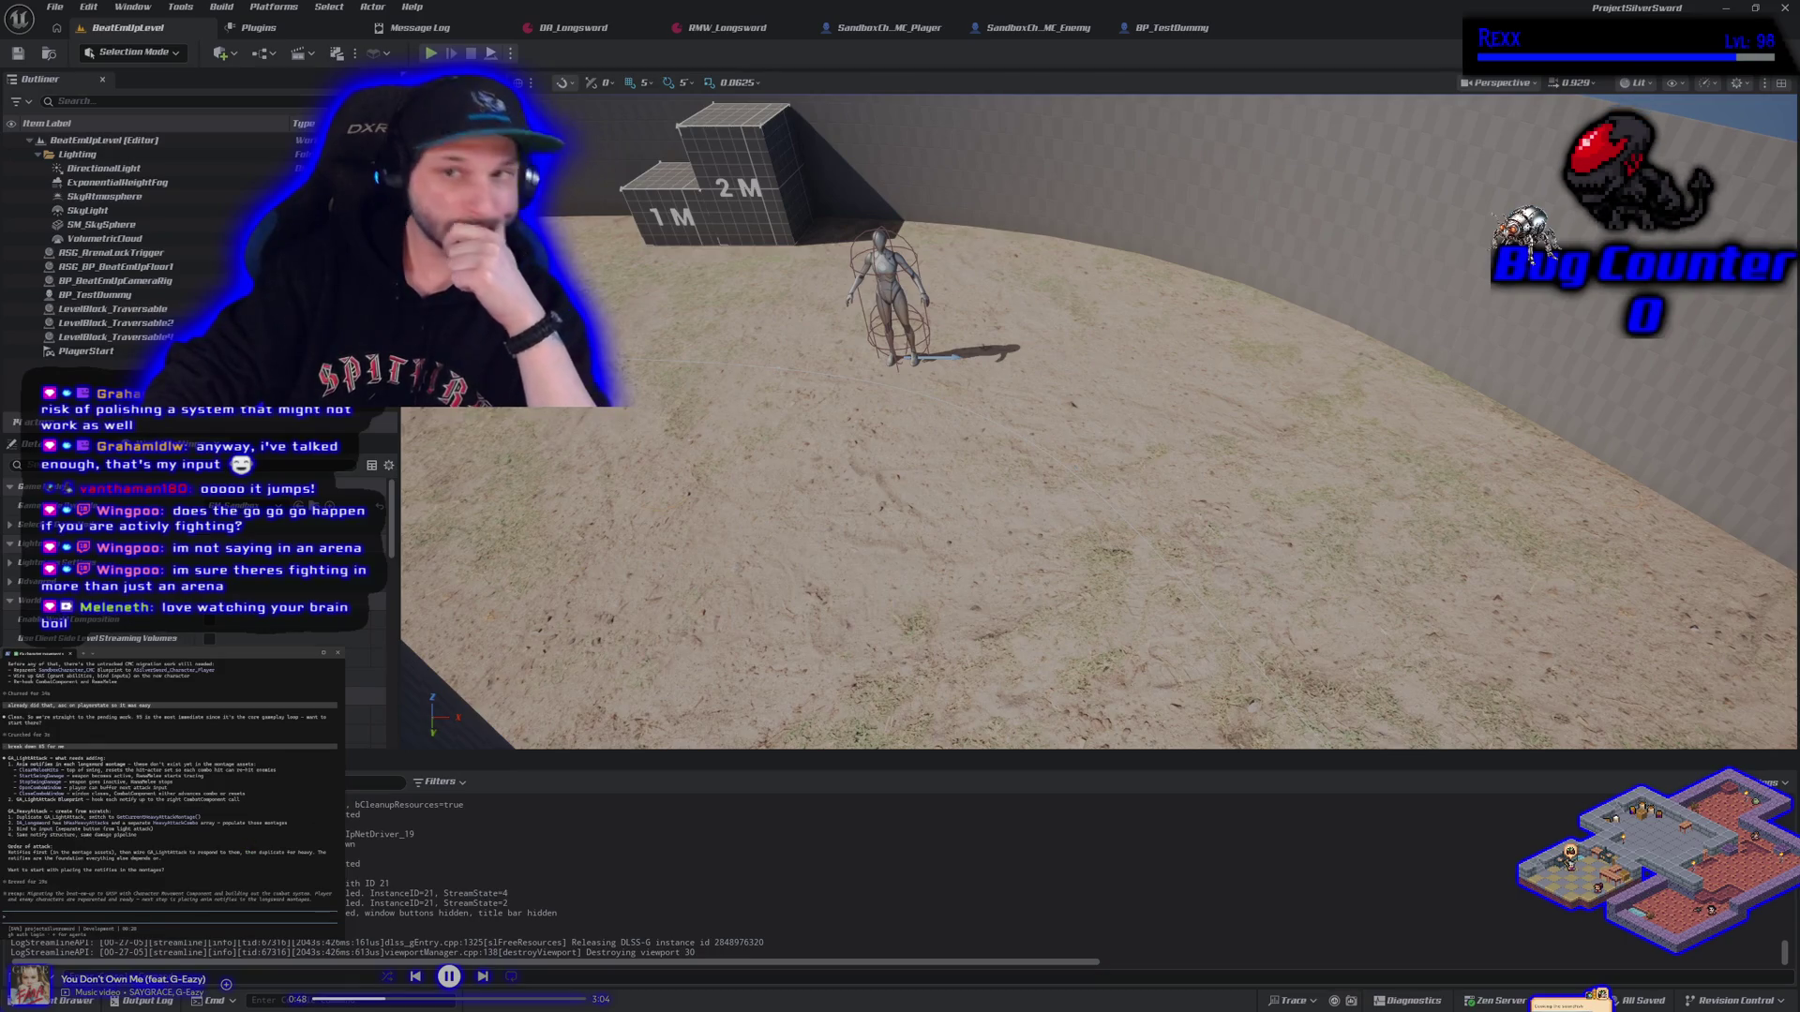
Open GA_LightAttack from ASC_Content > Blueprints and centre its Get Current Light Attack Montage node
{"action": "left_click", "coordinate": [75, 1001]}
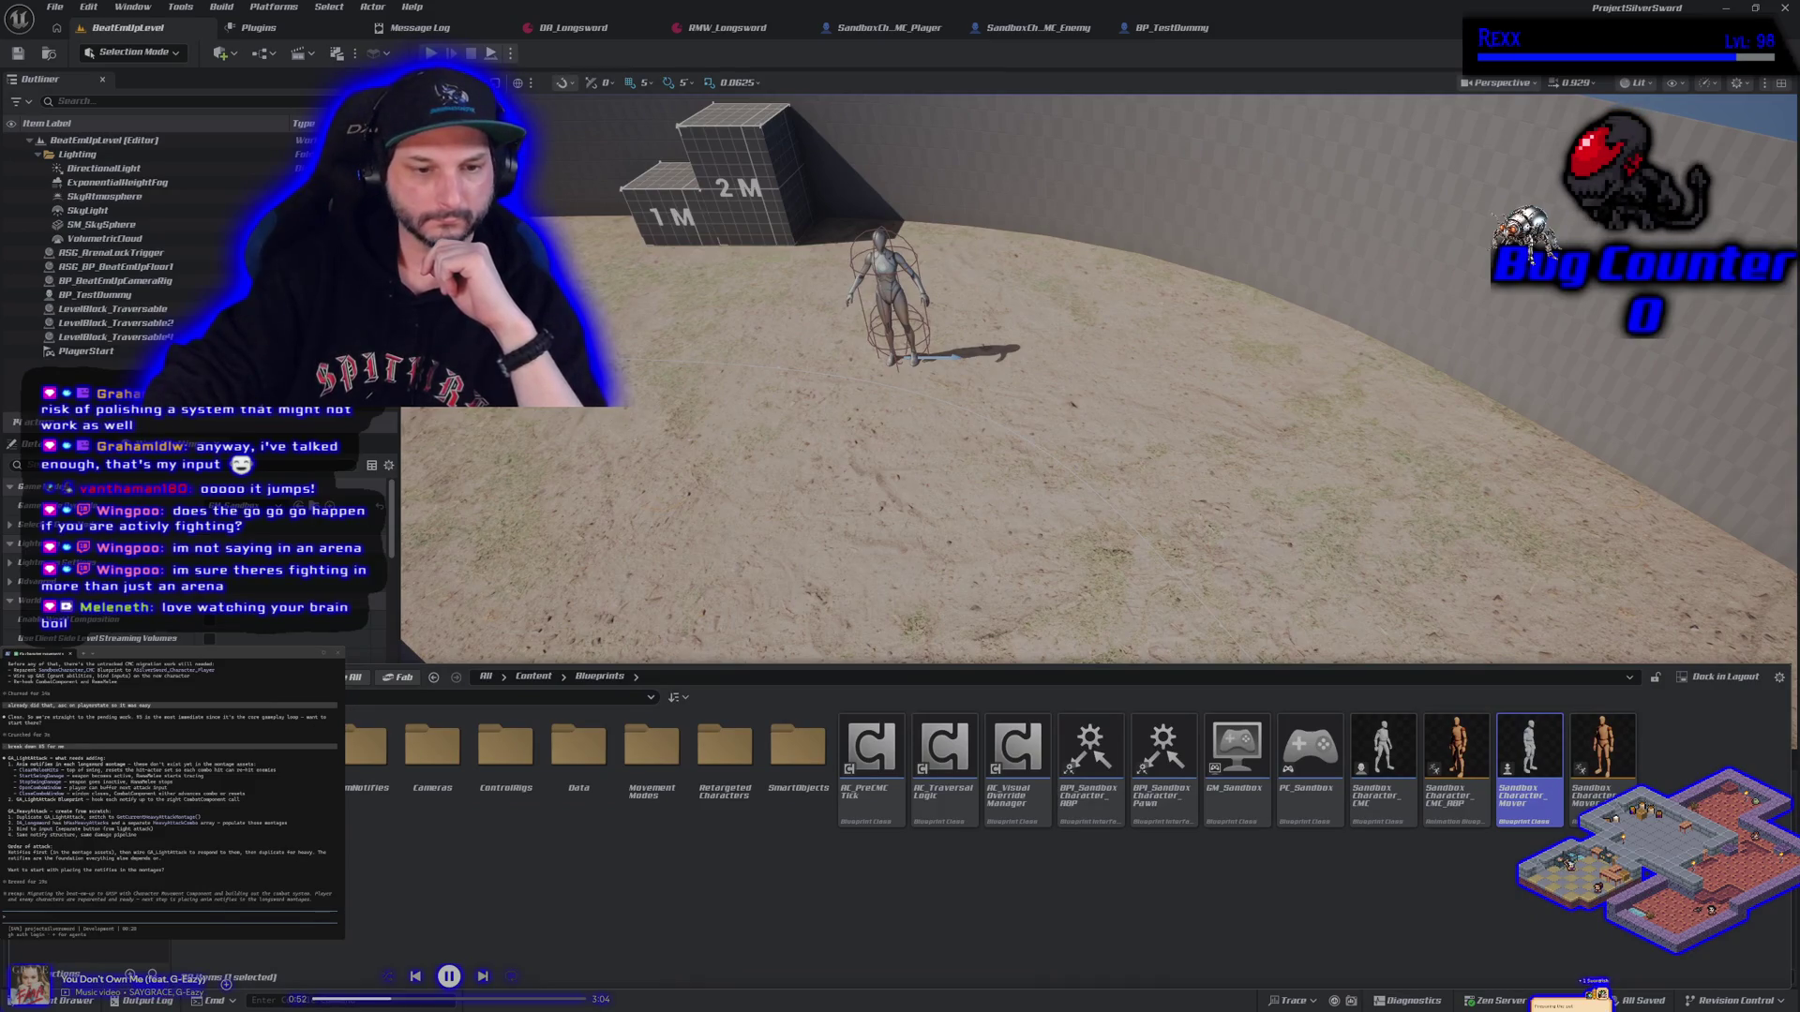
{"action": "key", "text": "alt+Left"}
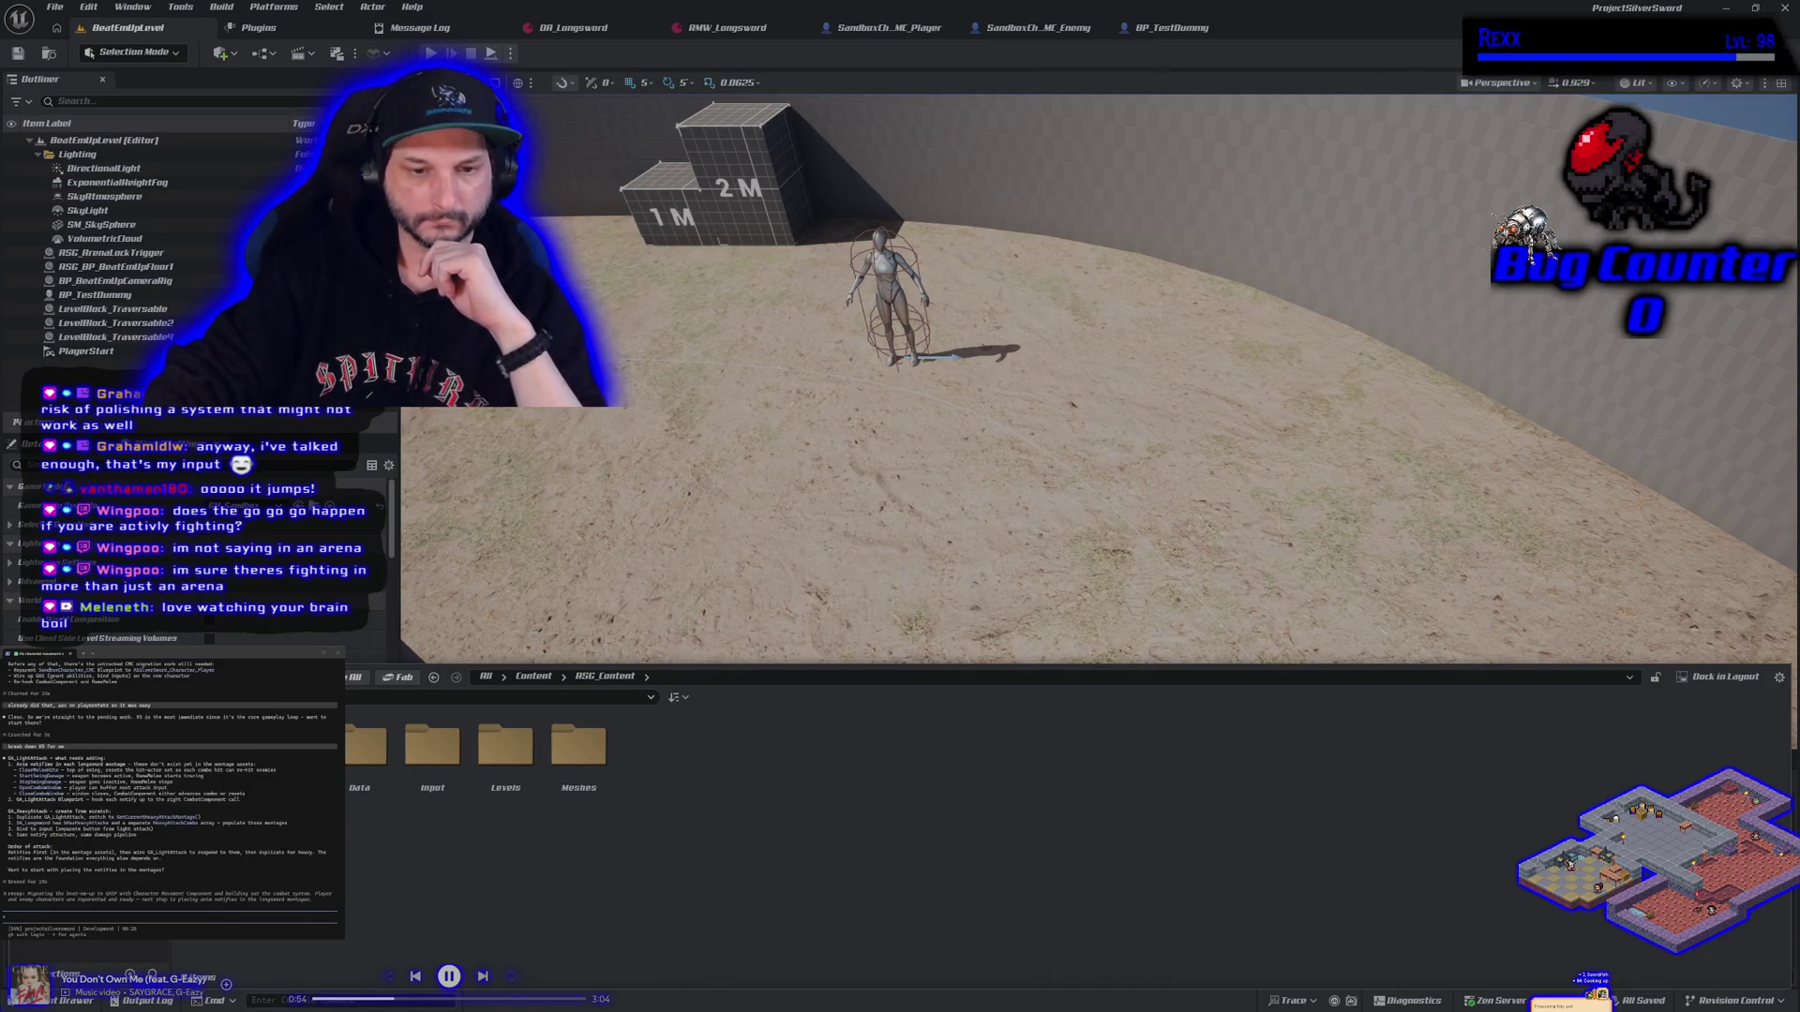
{"action": "key", "text": "alt+Right"}
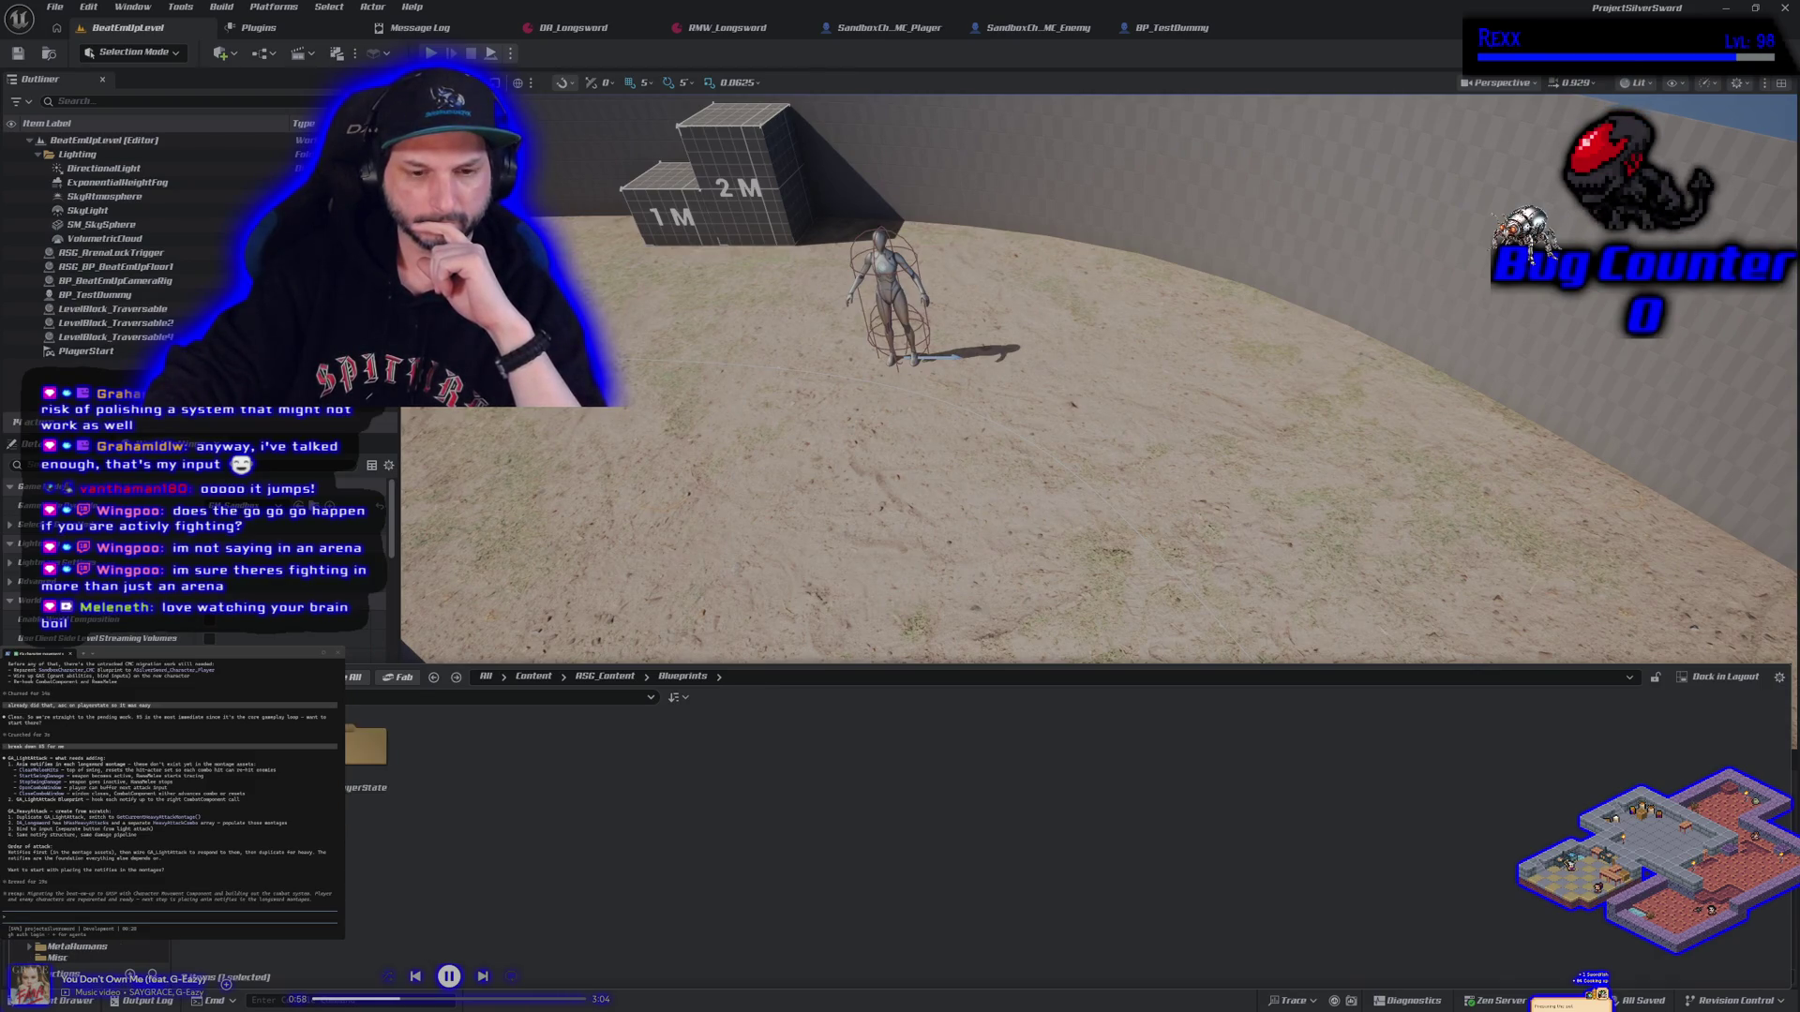
{"action": "double_click", "coordinate": [206, 778]}
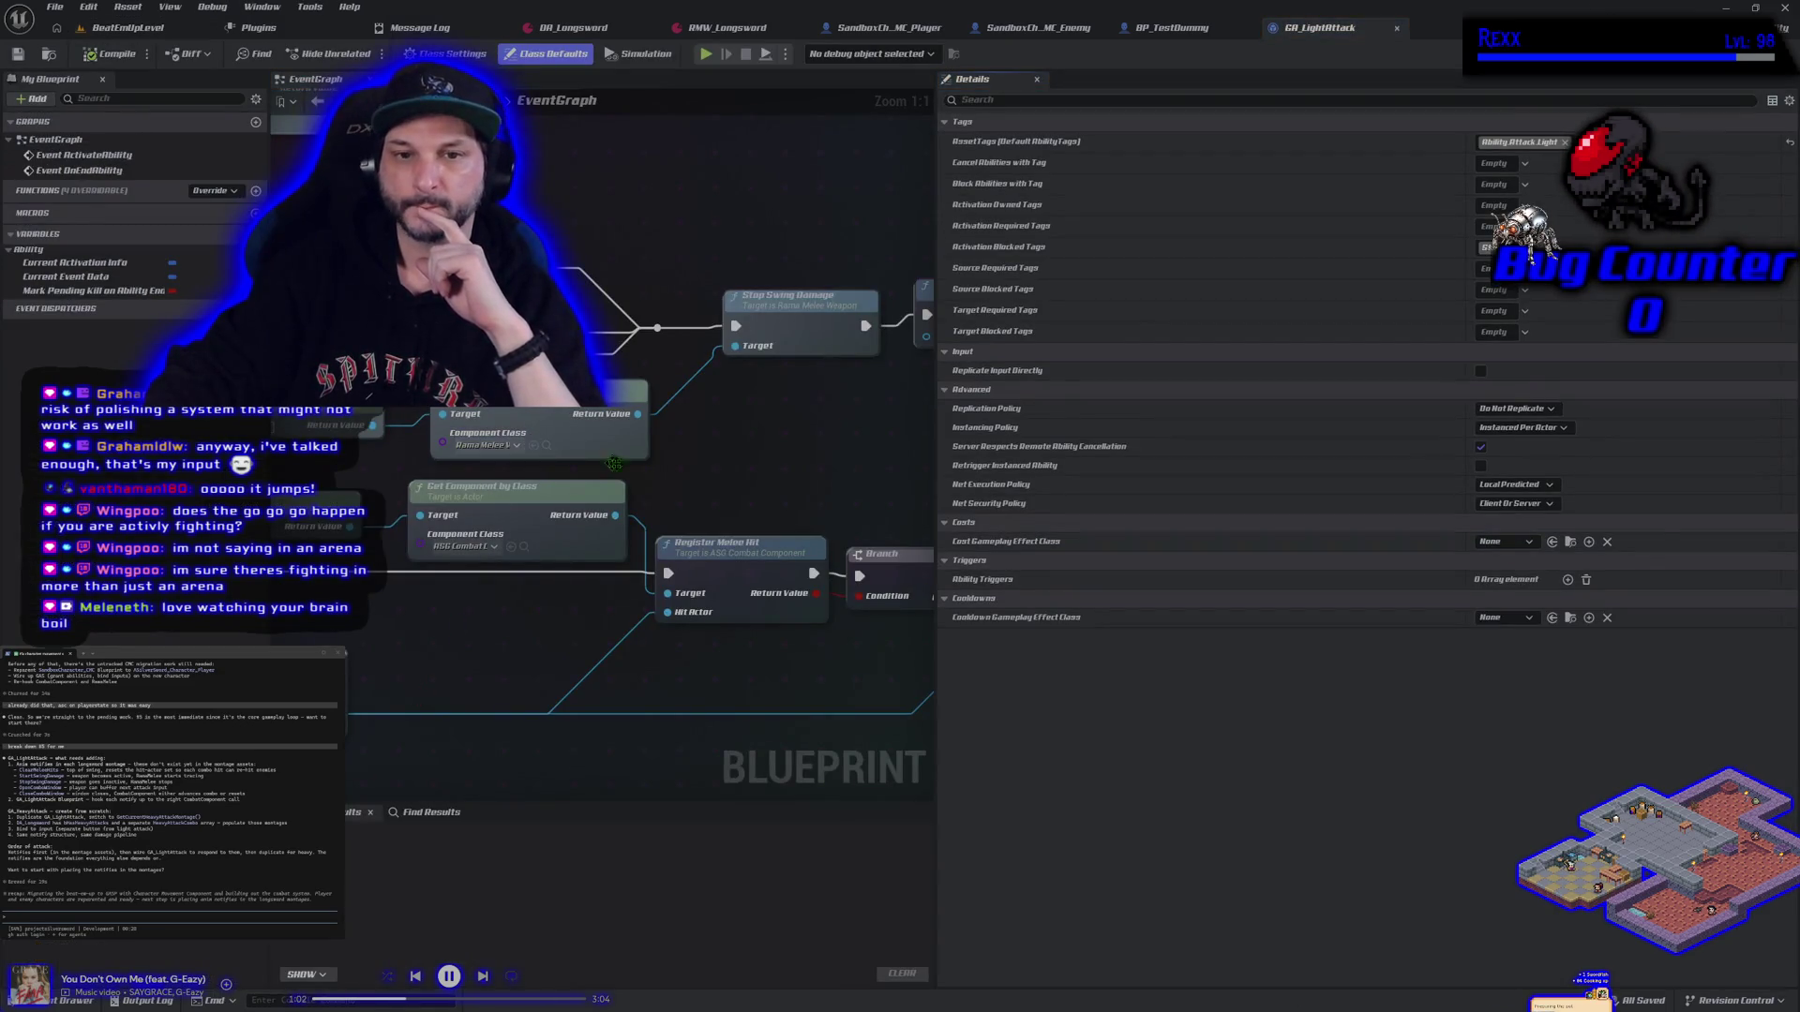
{"action": "scroll", "coordinate": [609, 504], "scroll_direction": "down", "scroll_amount": 1}
{"action": "left_click_drag", "start_coordinate": [609, 503], "coordinate": [474, 458]}
{"action": "left_click", "coordinate": [599, 429]}
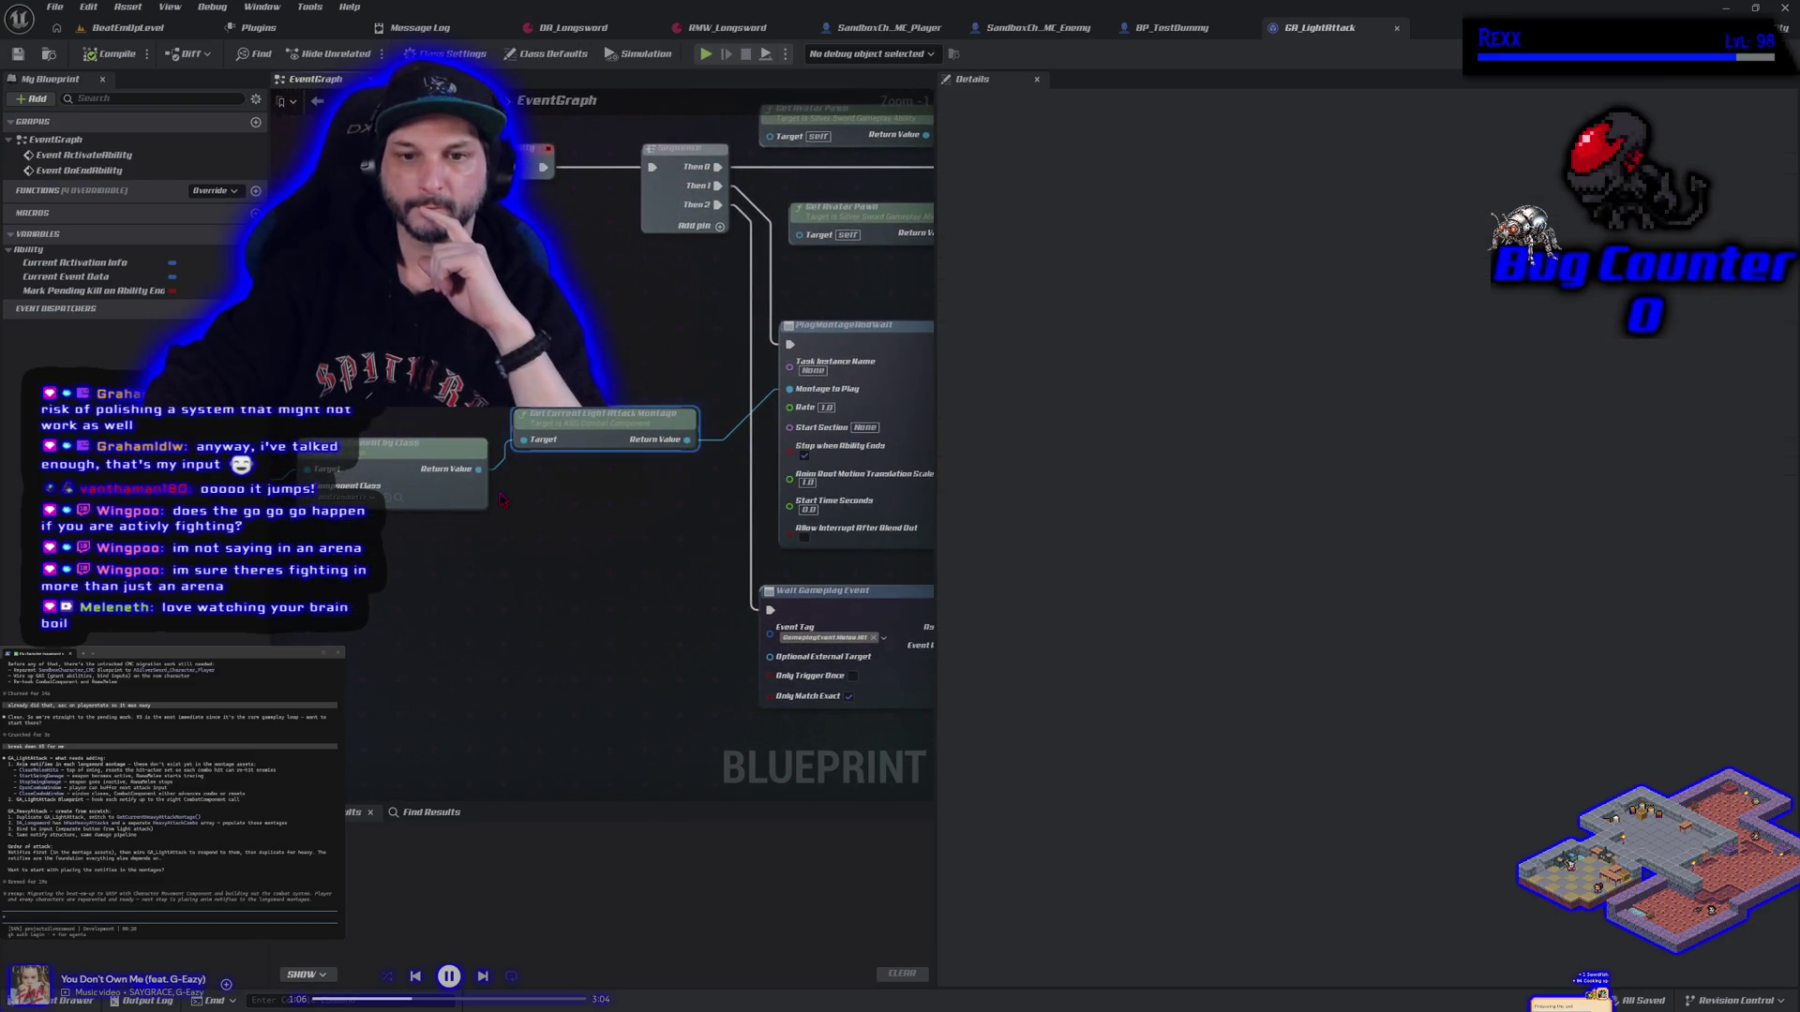
{"action": "scroll", "coordinate": [655, 544], "scroll_direction": "down", "scroll_amount": 1}
{"action": "left_click_drag", "start_coordinate": [646, 547], "coordinate": [591, 514]}
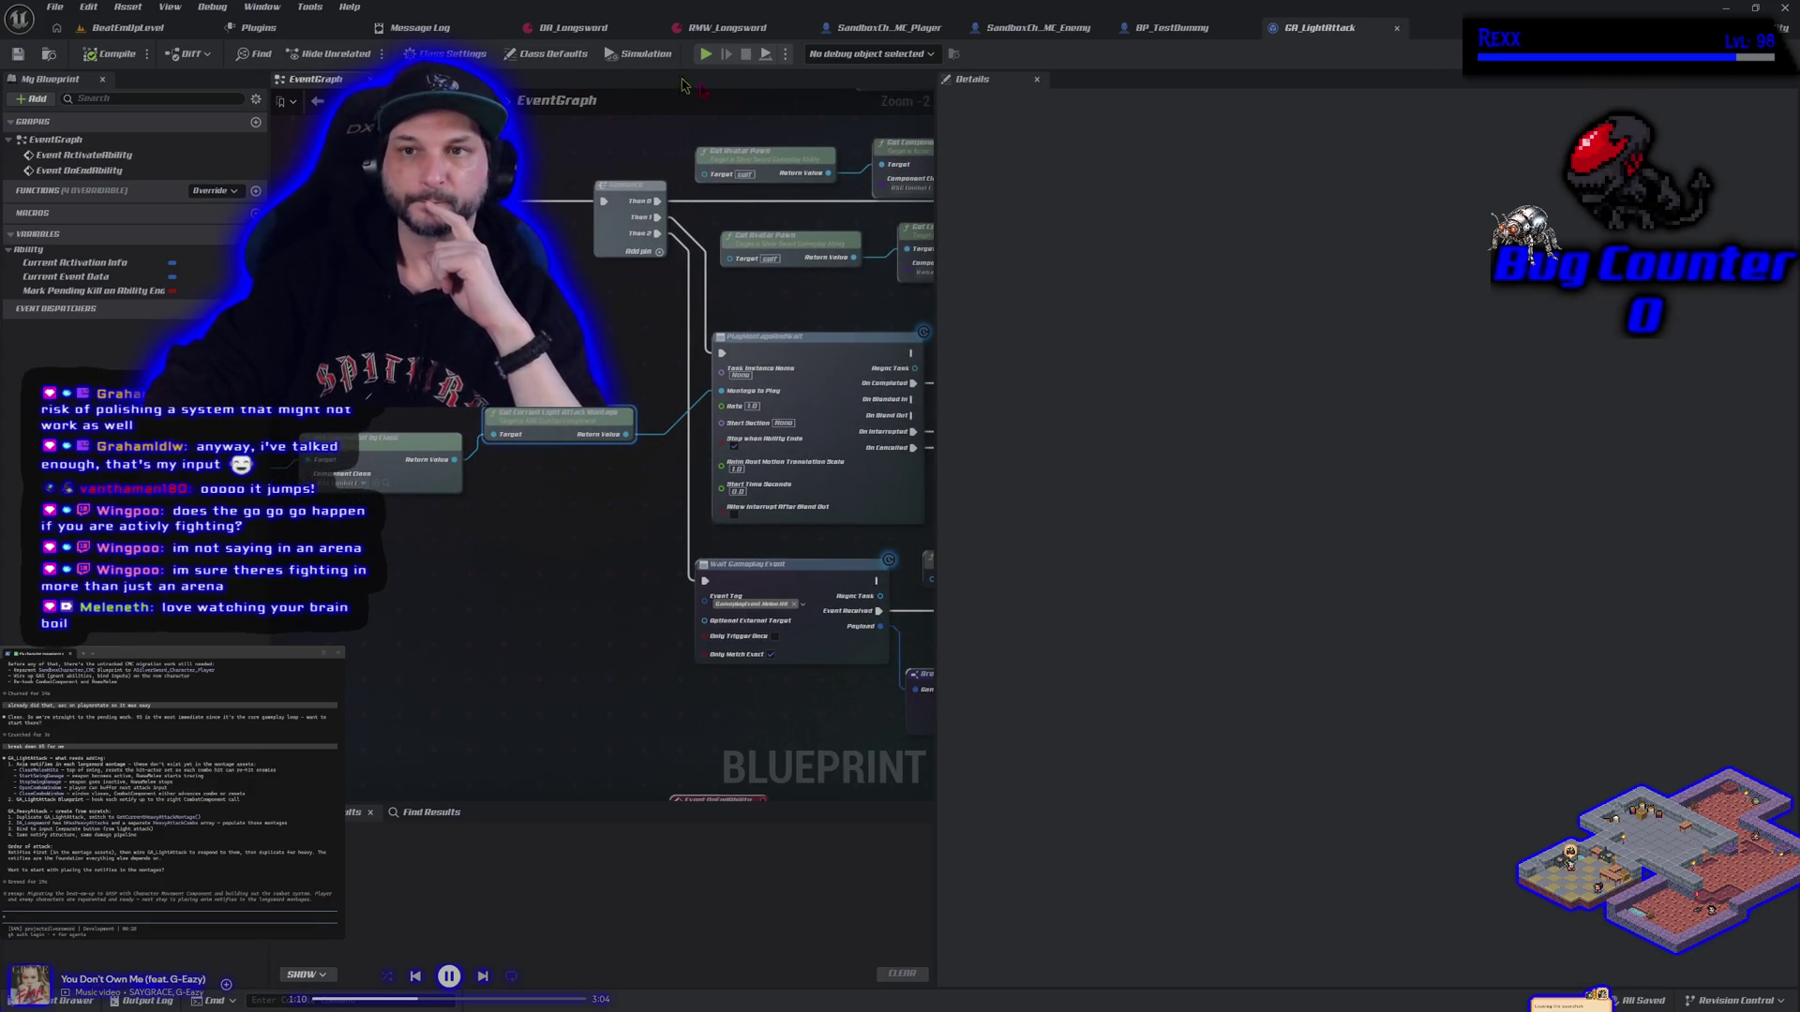
Look over the BP_TestDummy, SandboxCh_MC_Enemy and SandboxCh_MC_Player blueprint graphs
{"action": "left_click", "coordinate": [1172, 28]}
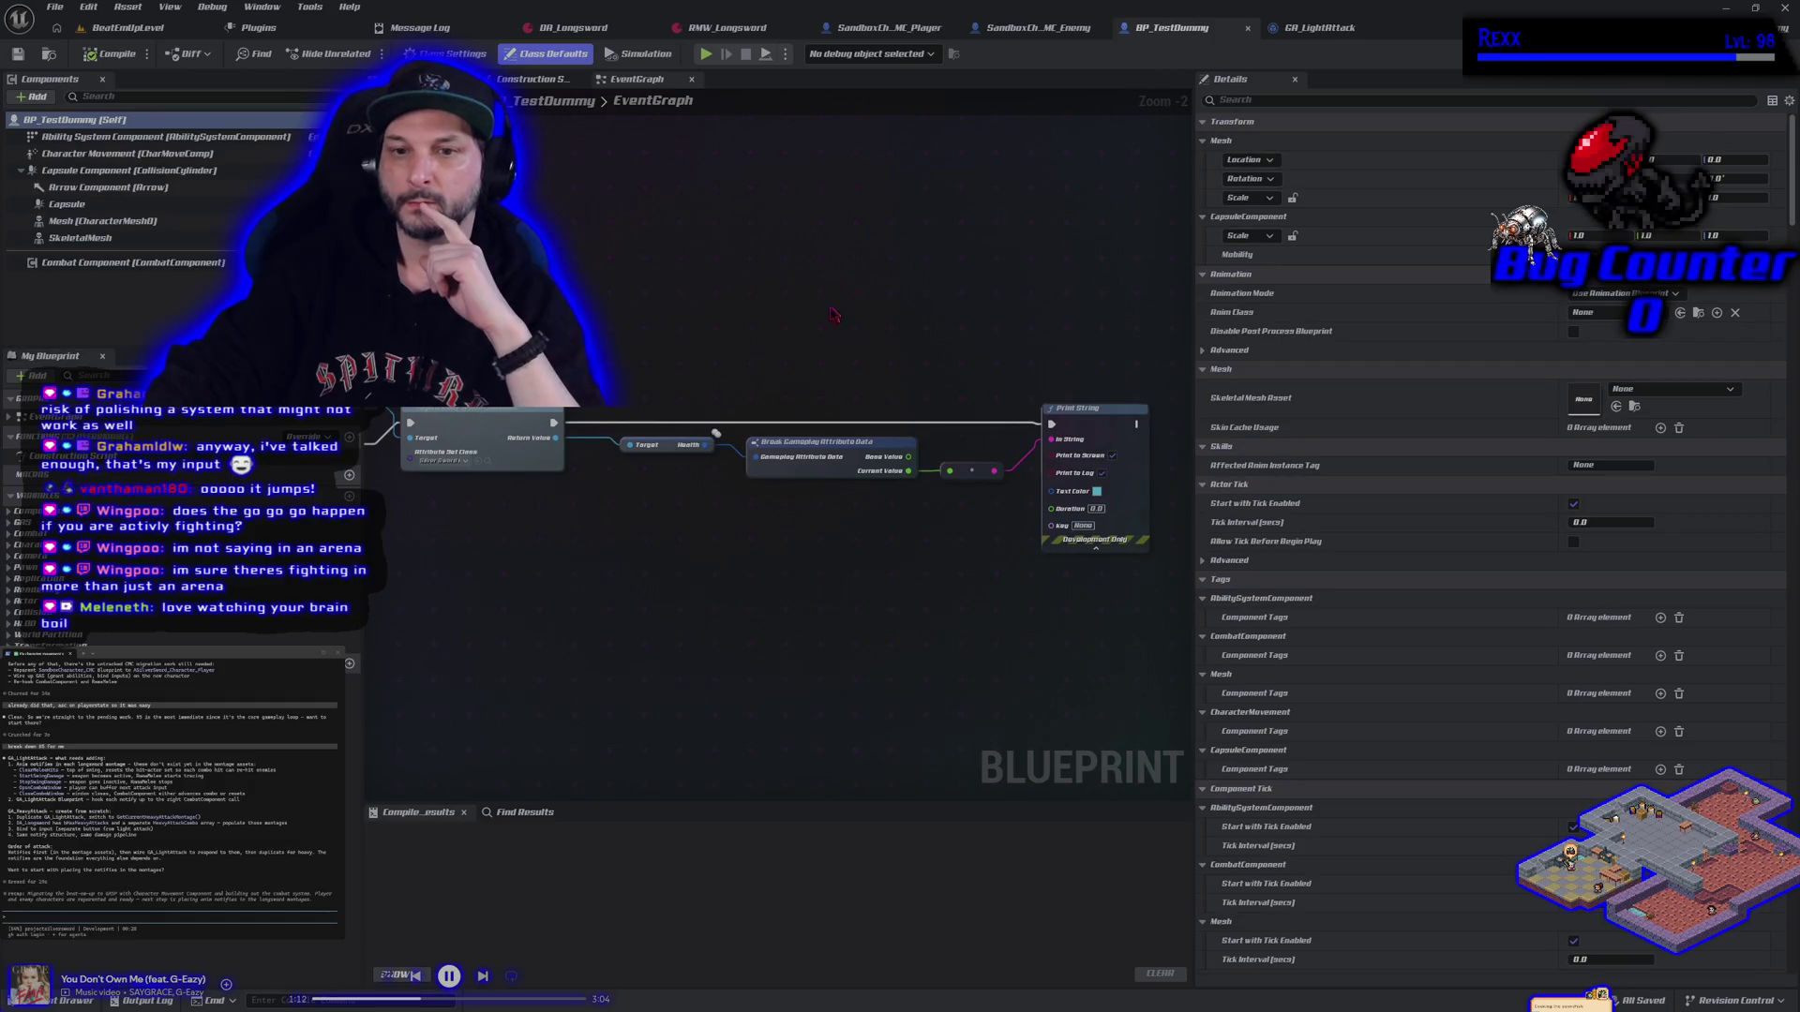
{"action": "key", "text": "Home"}
{"action": "left_click", "coordinate": [1039, 28]}
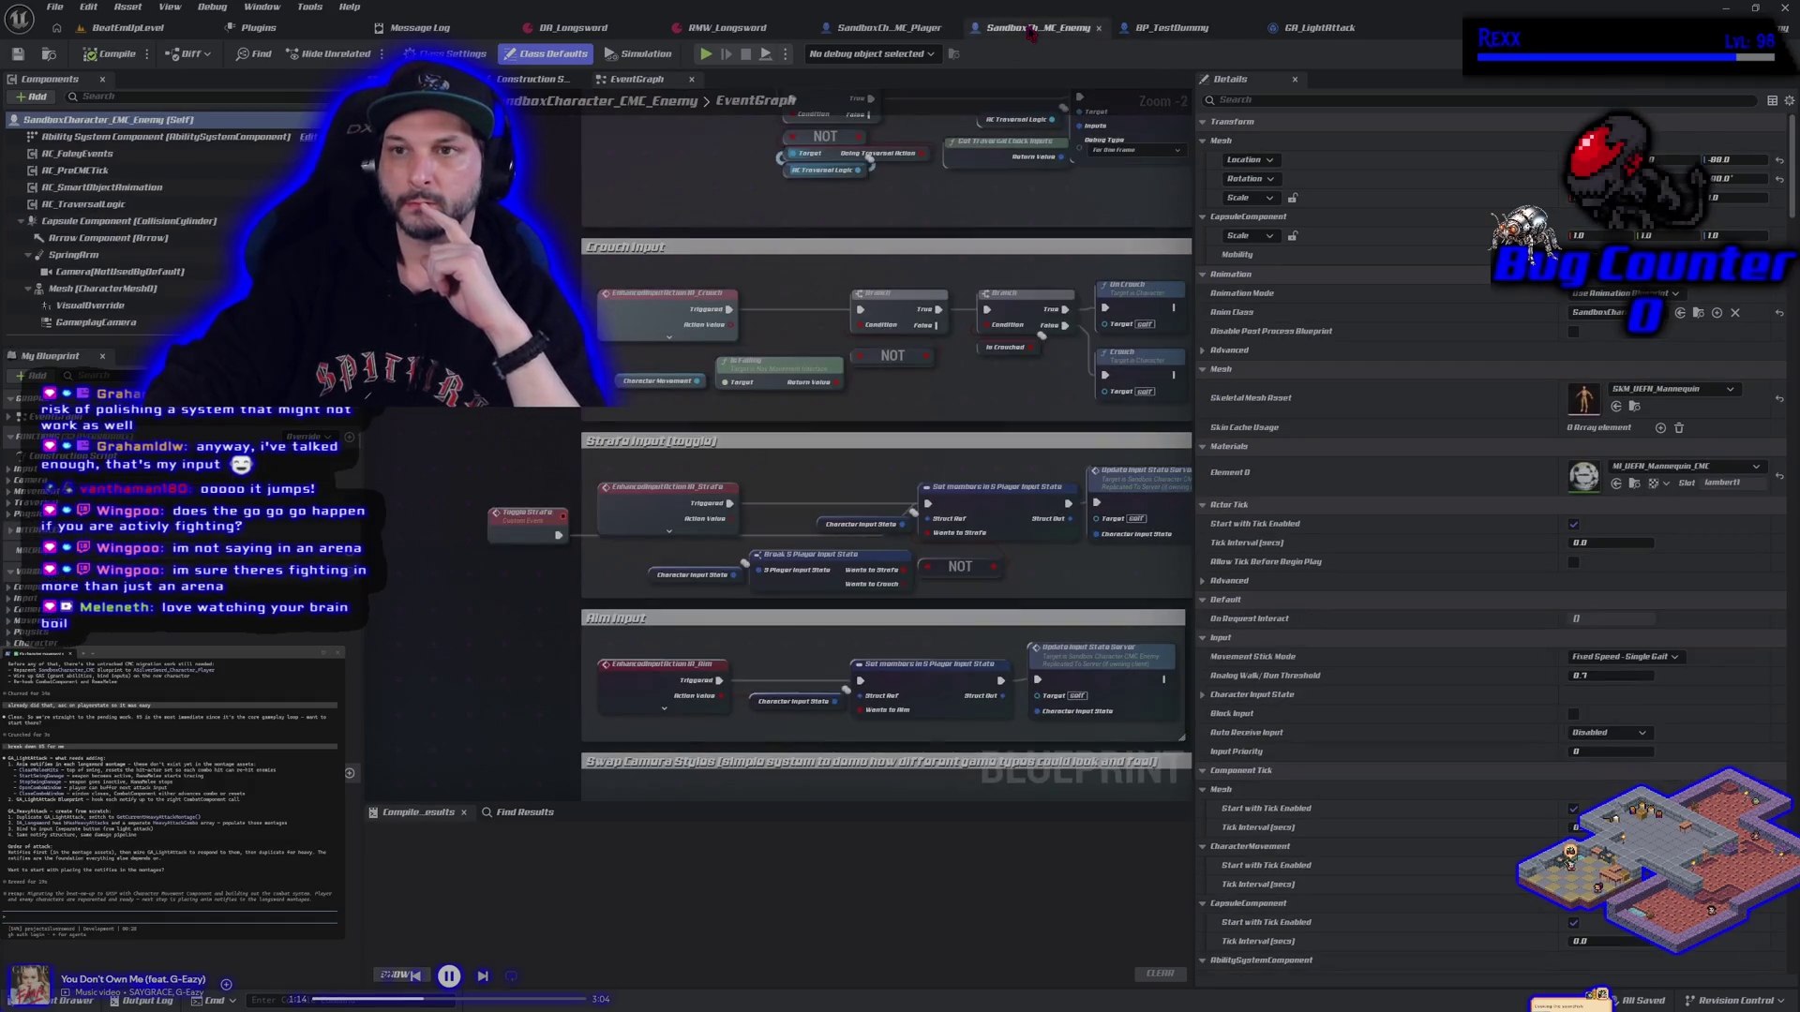
{"action": "left_click", "coordinate": [881, 28]}
{"action": "key", "text": "Home"}
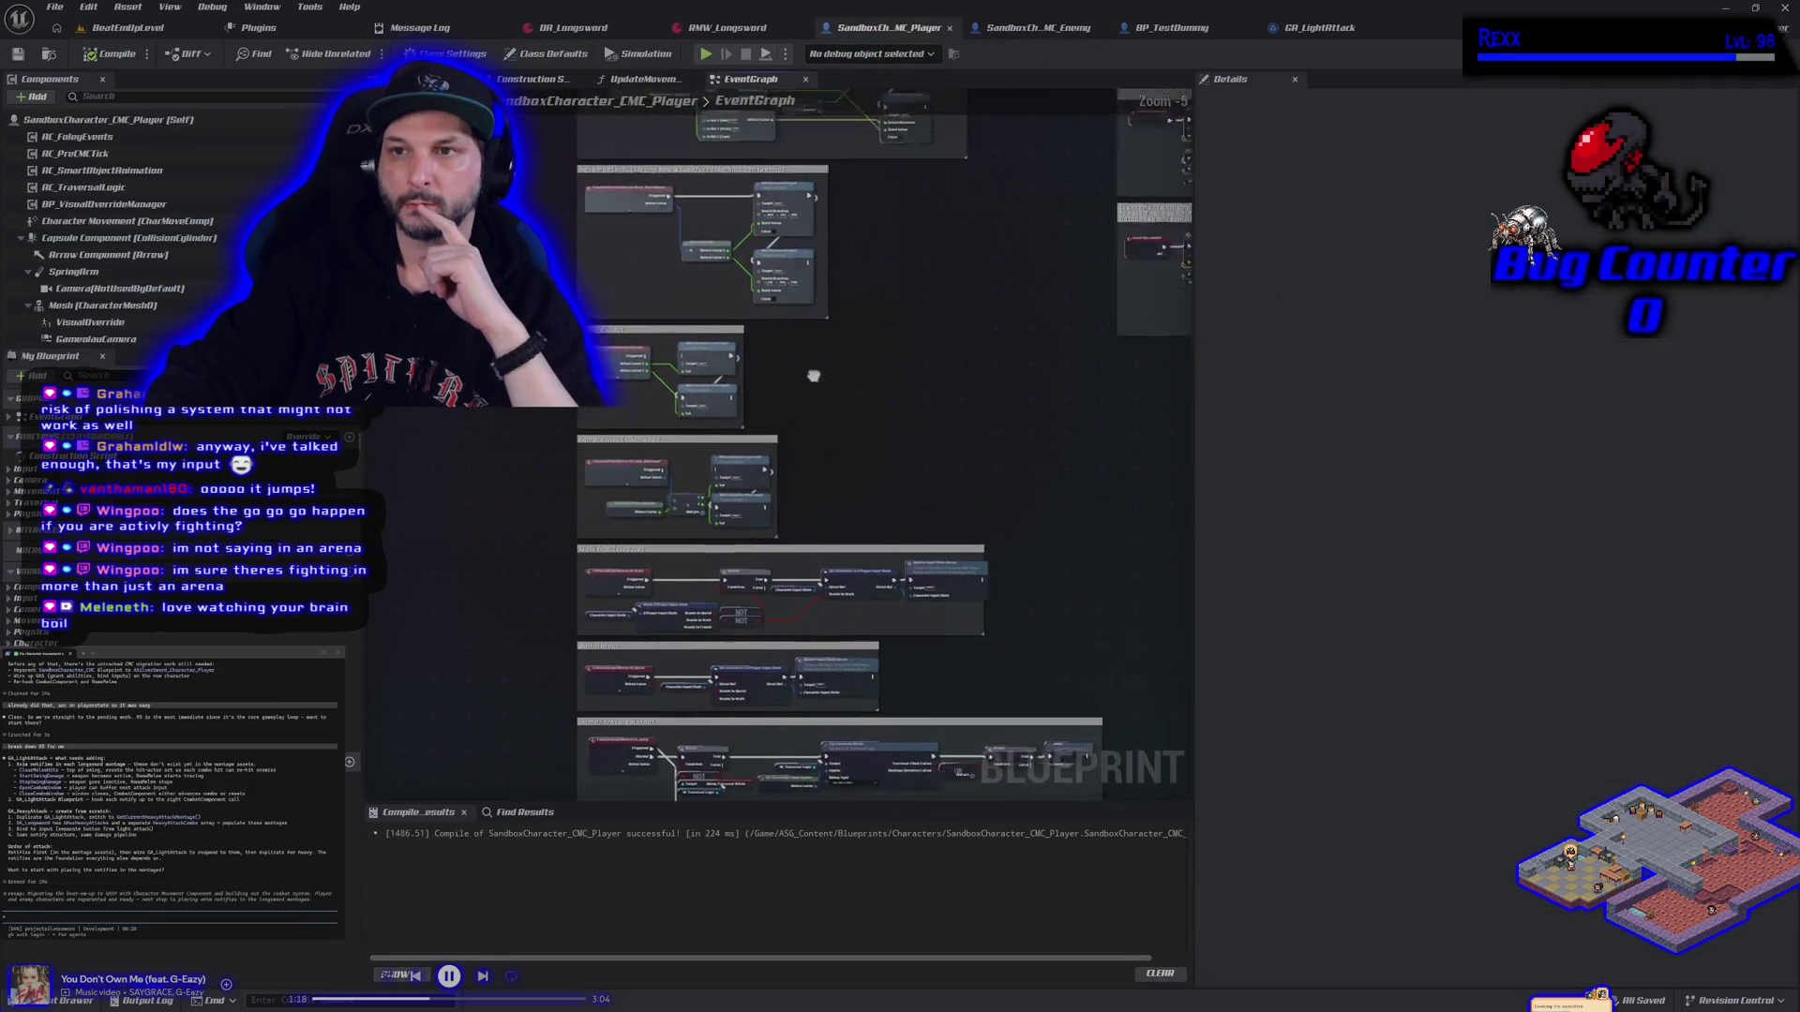
Close the Player, Enemy, TestDummy, Longsword and Plugins tabs, returning to GA_LightAttack
{"action": "middle_click", "coordinate": [883, 40]}
{"action": "middle_click", "coordinate": [883, 39]}
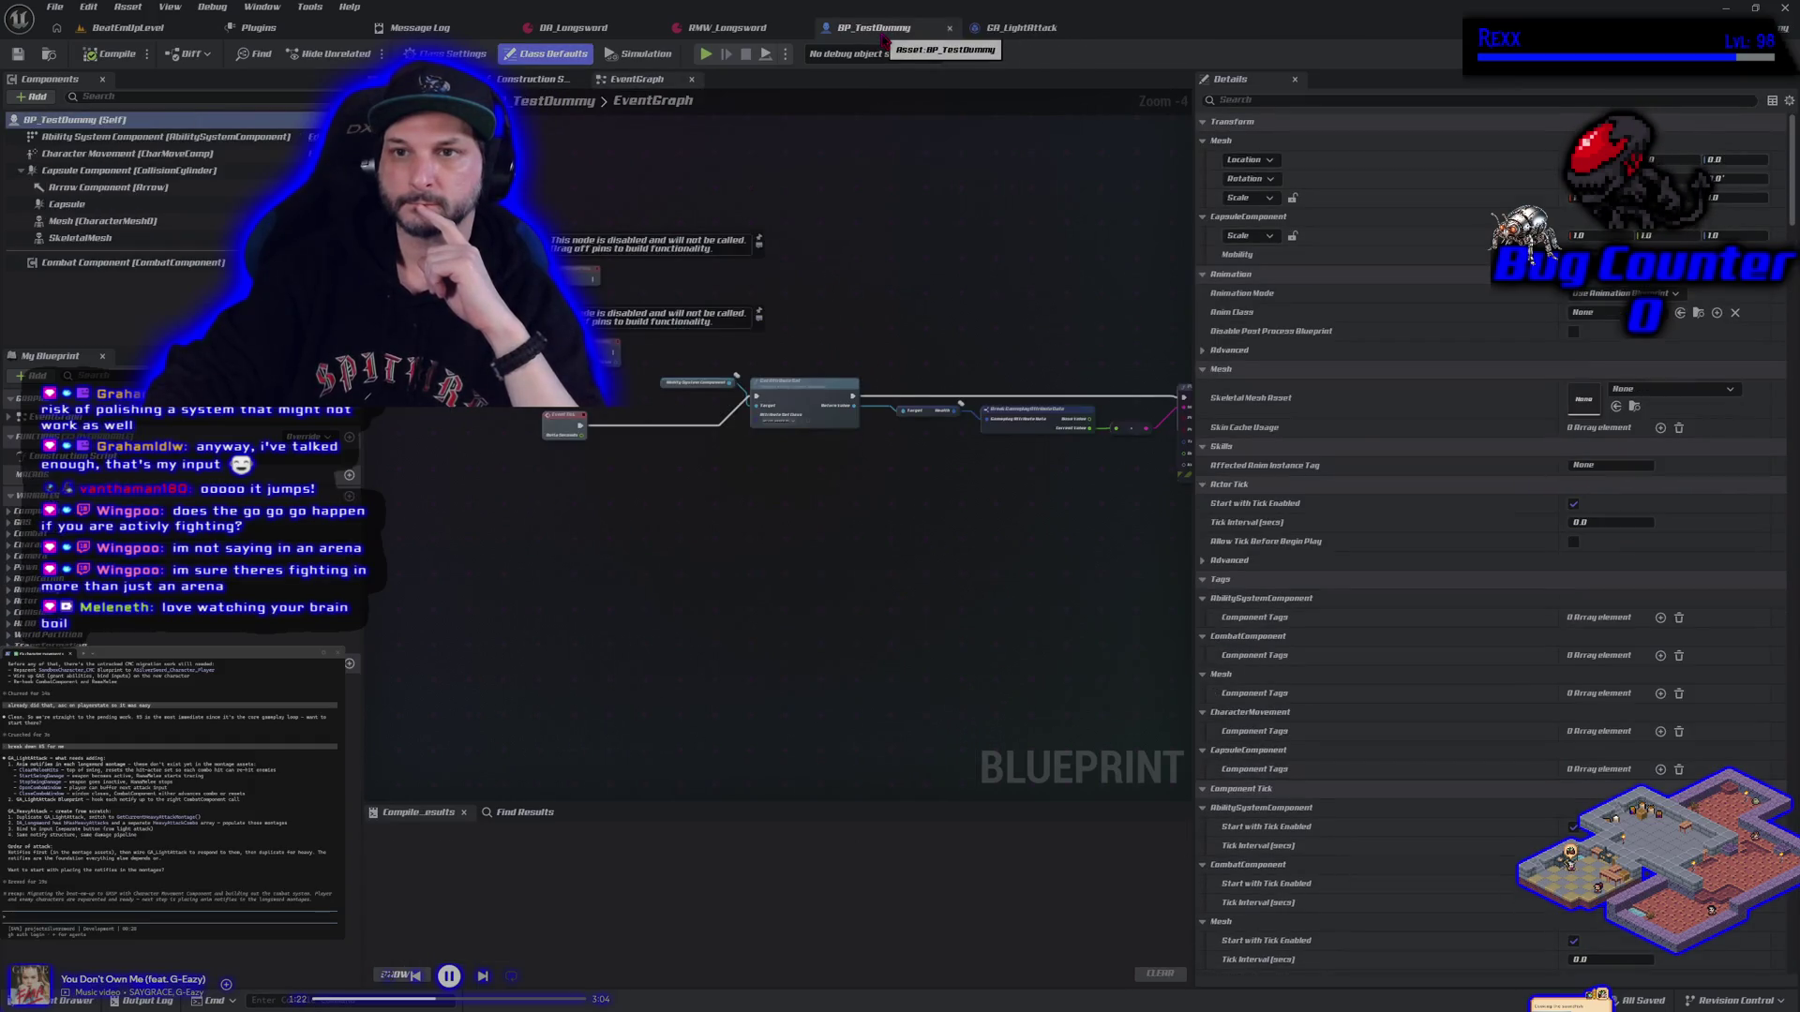
{"action": "middle_click", "coordinate": [883, 39]}
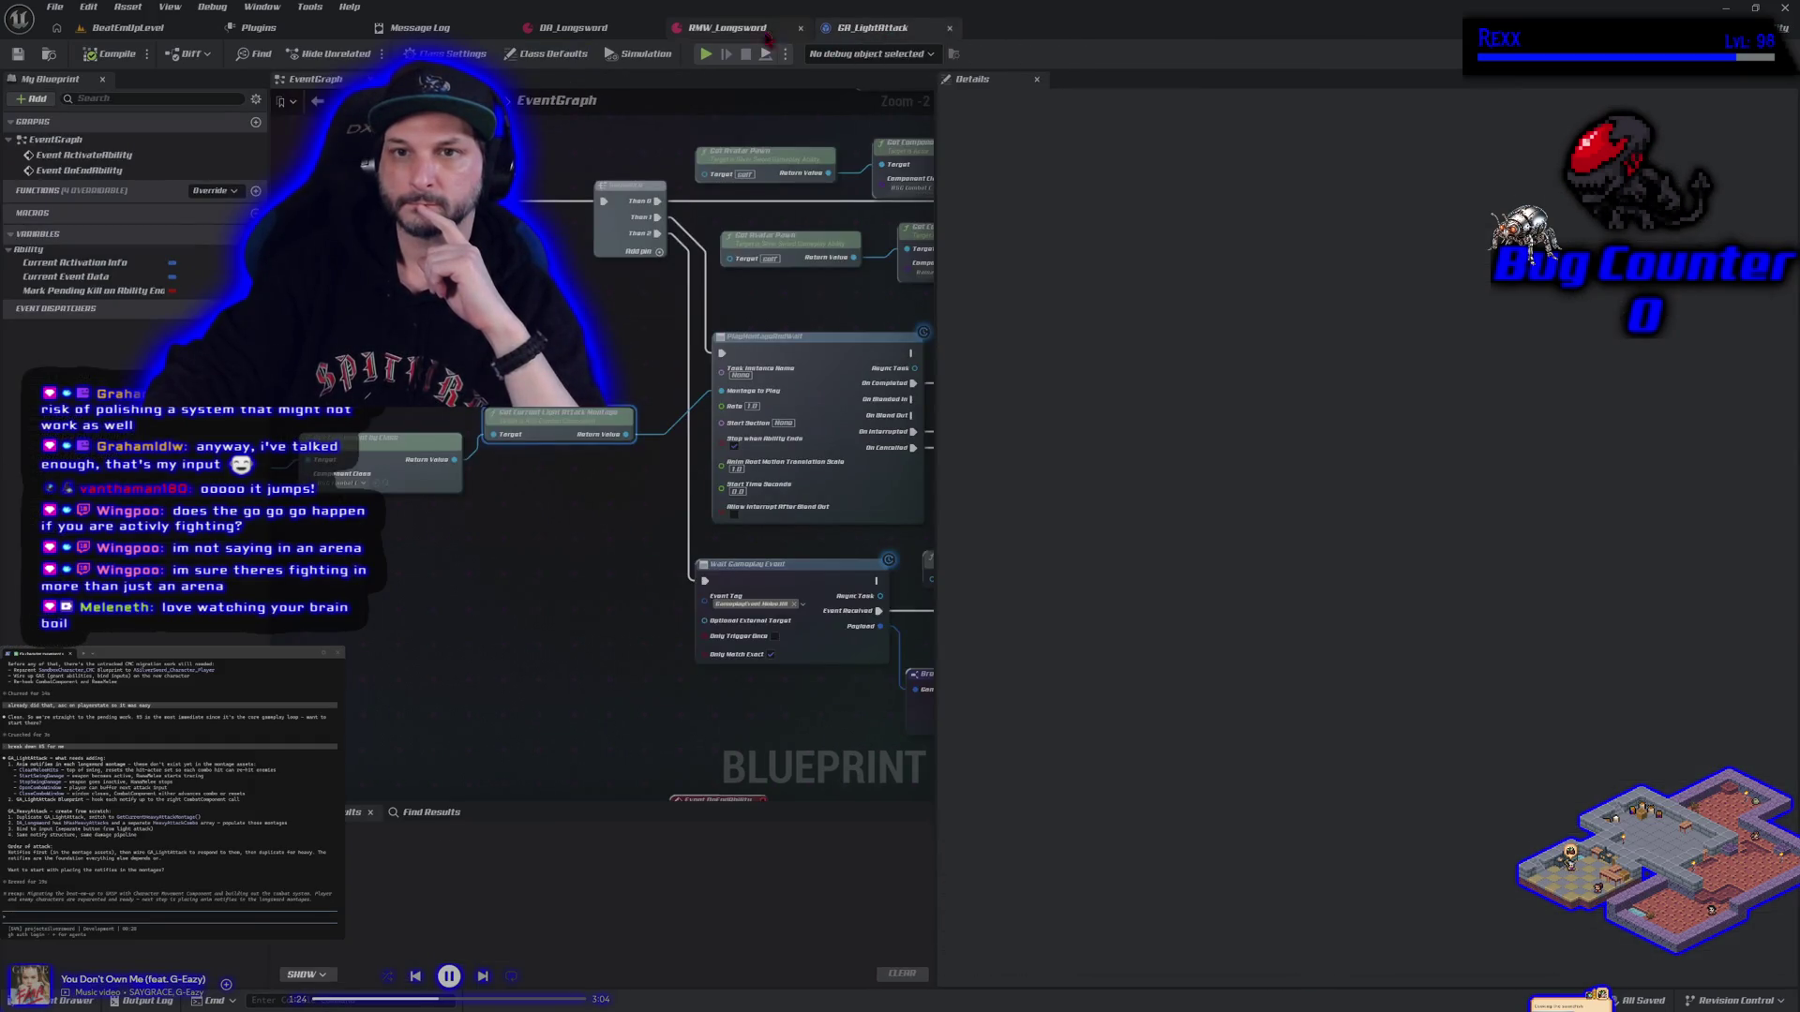
{"action": "left_click", "coordinate": [742, 30]}
{"action": "left_click", "coordinate": [585, 38]}
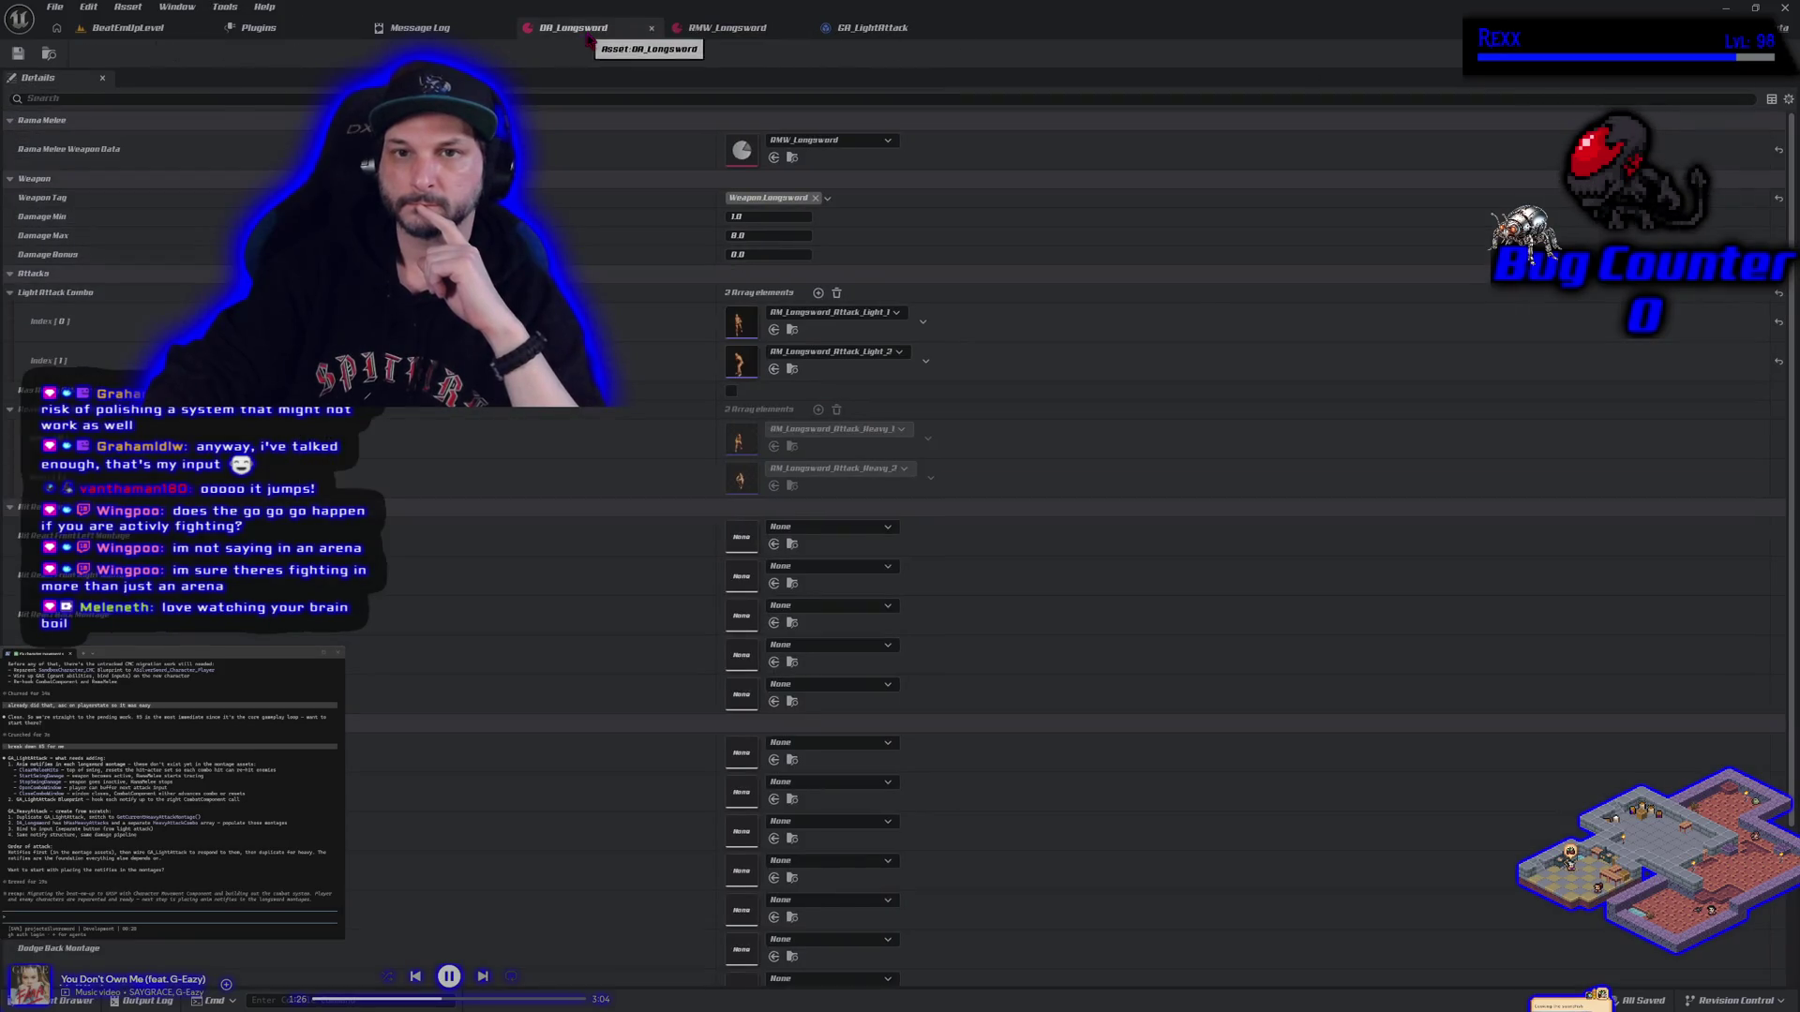
{"action": "middle_click", "coordinate": [585, 37]}
{"action": "middle_click", "coordinate": [585, 37]}
{"action": "left_click", "coordinate": [298, 42]}
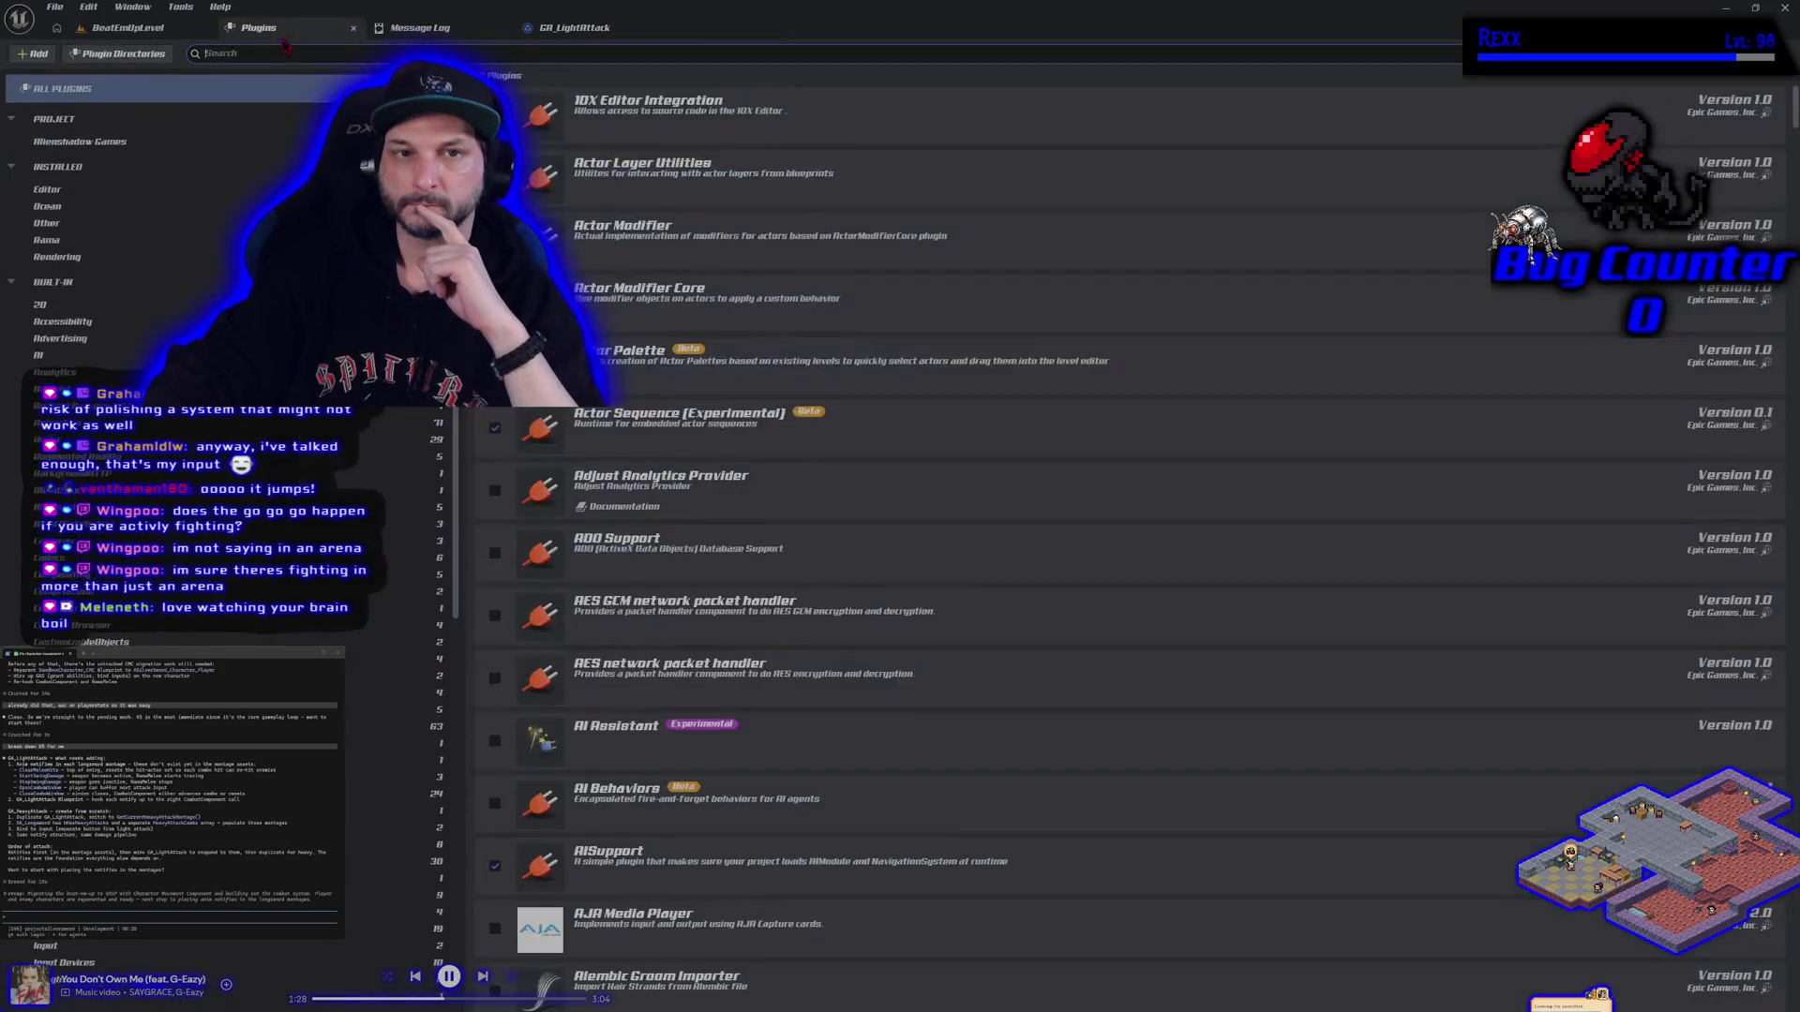
{"action": "middle_click", "coordinate": [281, 38]}
{"action": "left_click", "coordinate": [428, 30]}
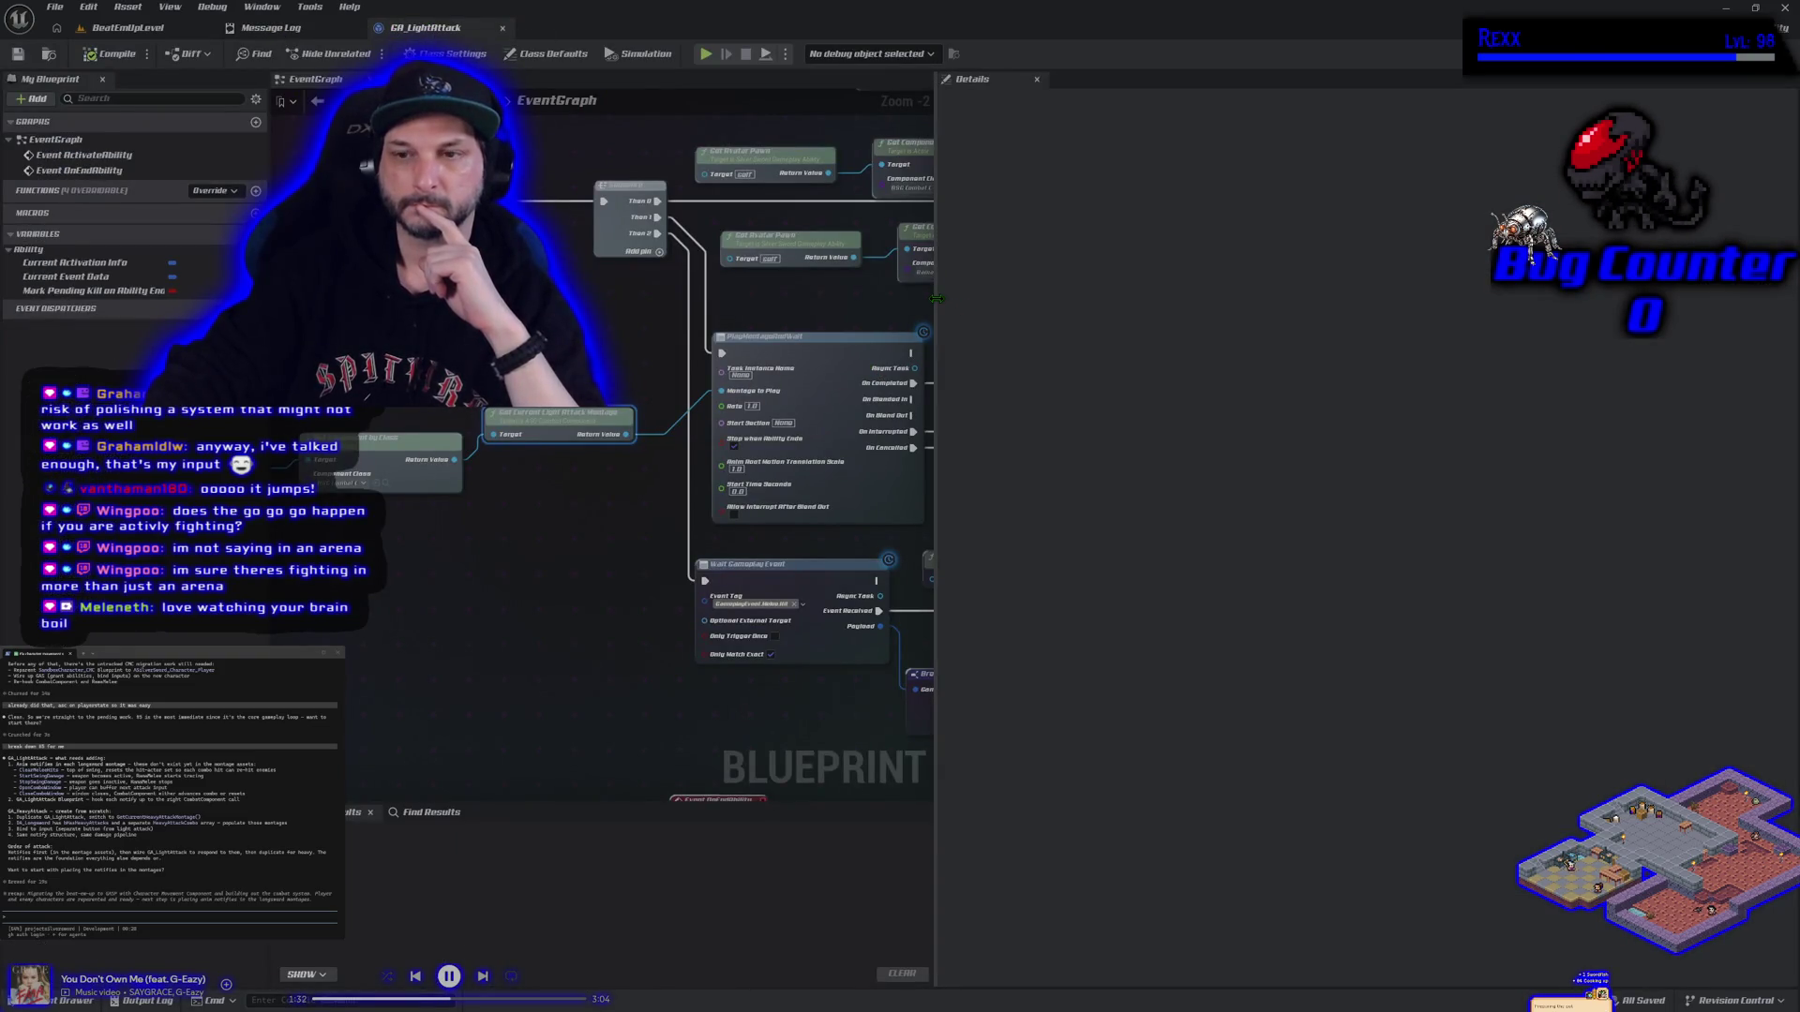
Widen the GA_LightAttack graph over the Details panel, zoom out to frame it, then return to BeatEmUpLevel
{"action": "left_click_drag", "start_coordinate": [940, 306], "coordinate": [1402, 281]}
{"action": "scroll", "coordinate": [956, 340], "scroll_direction": "down", "scroll_amount": 3}
{"action": "left_click_drag", "start_coordinate": [956, 339], "coordinate": [864, 361]}
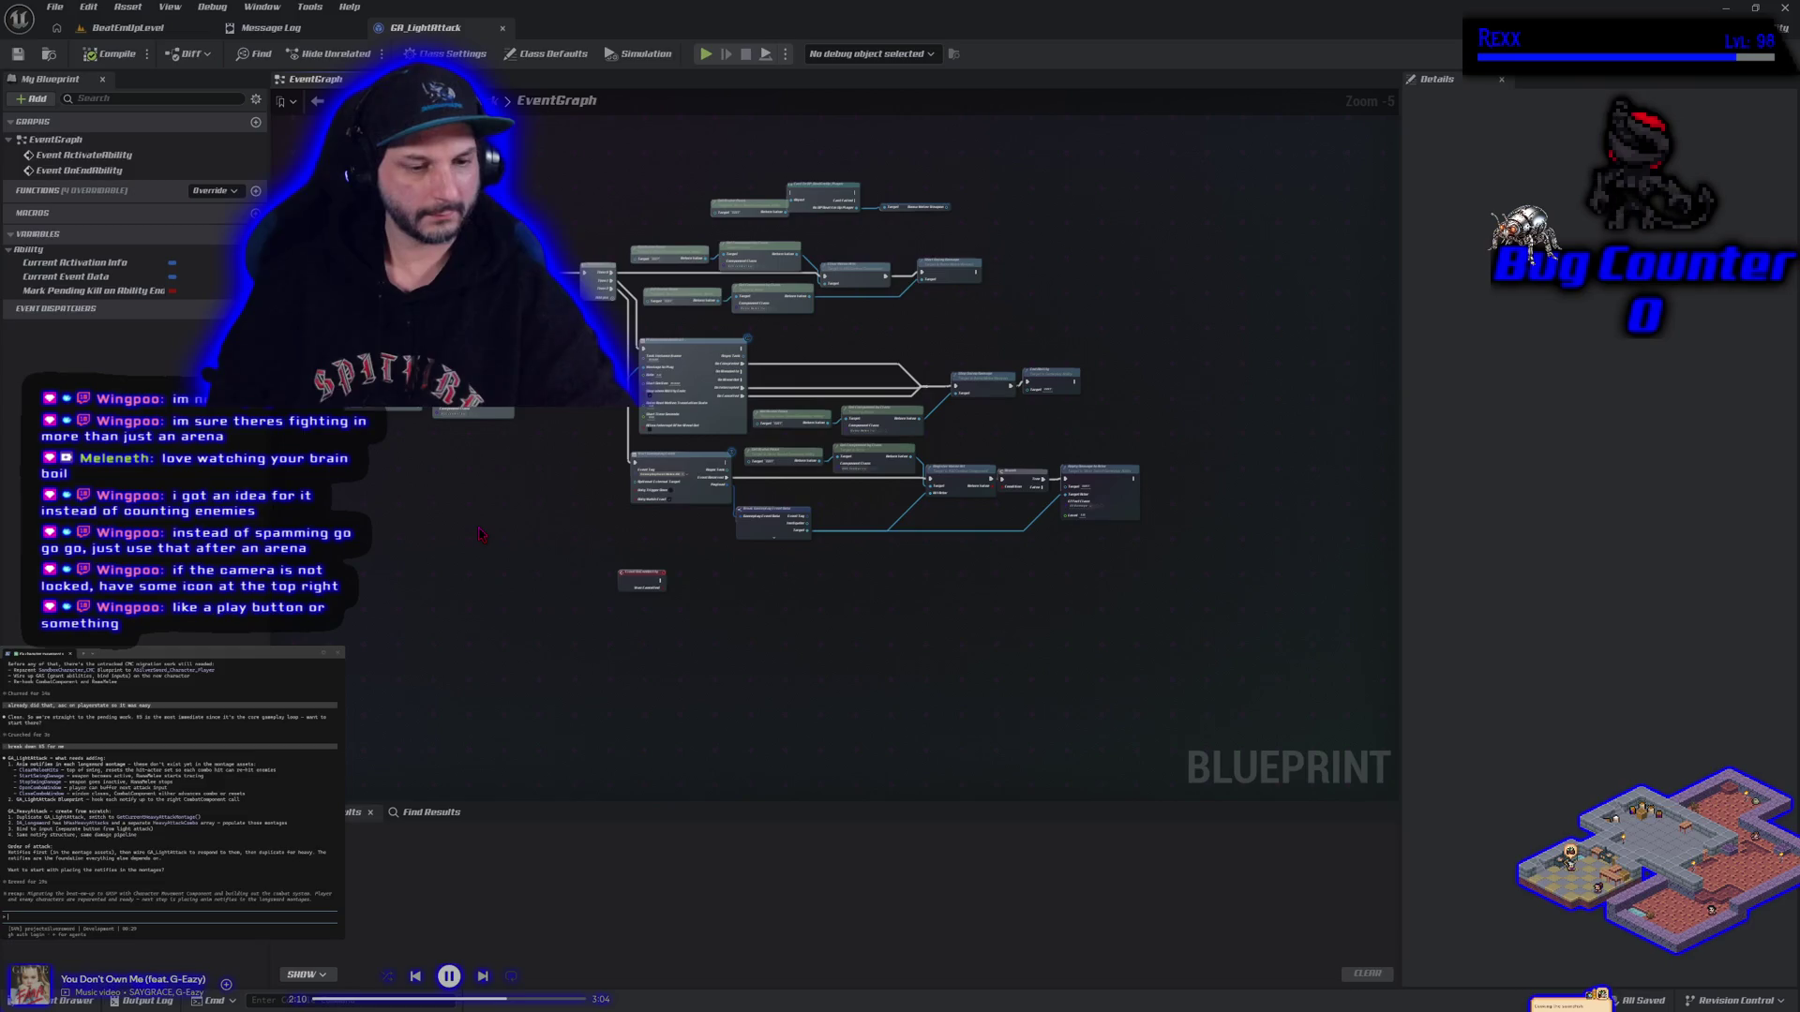
{"action": "left_click", "coordinate": [139, 26]}
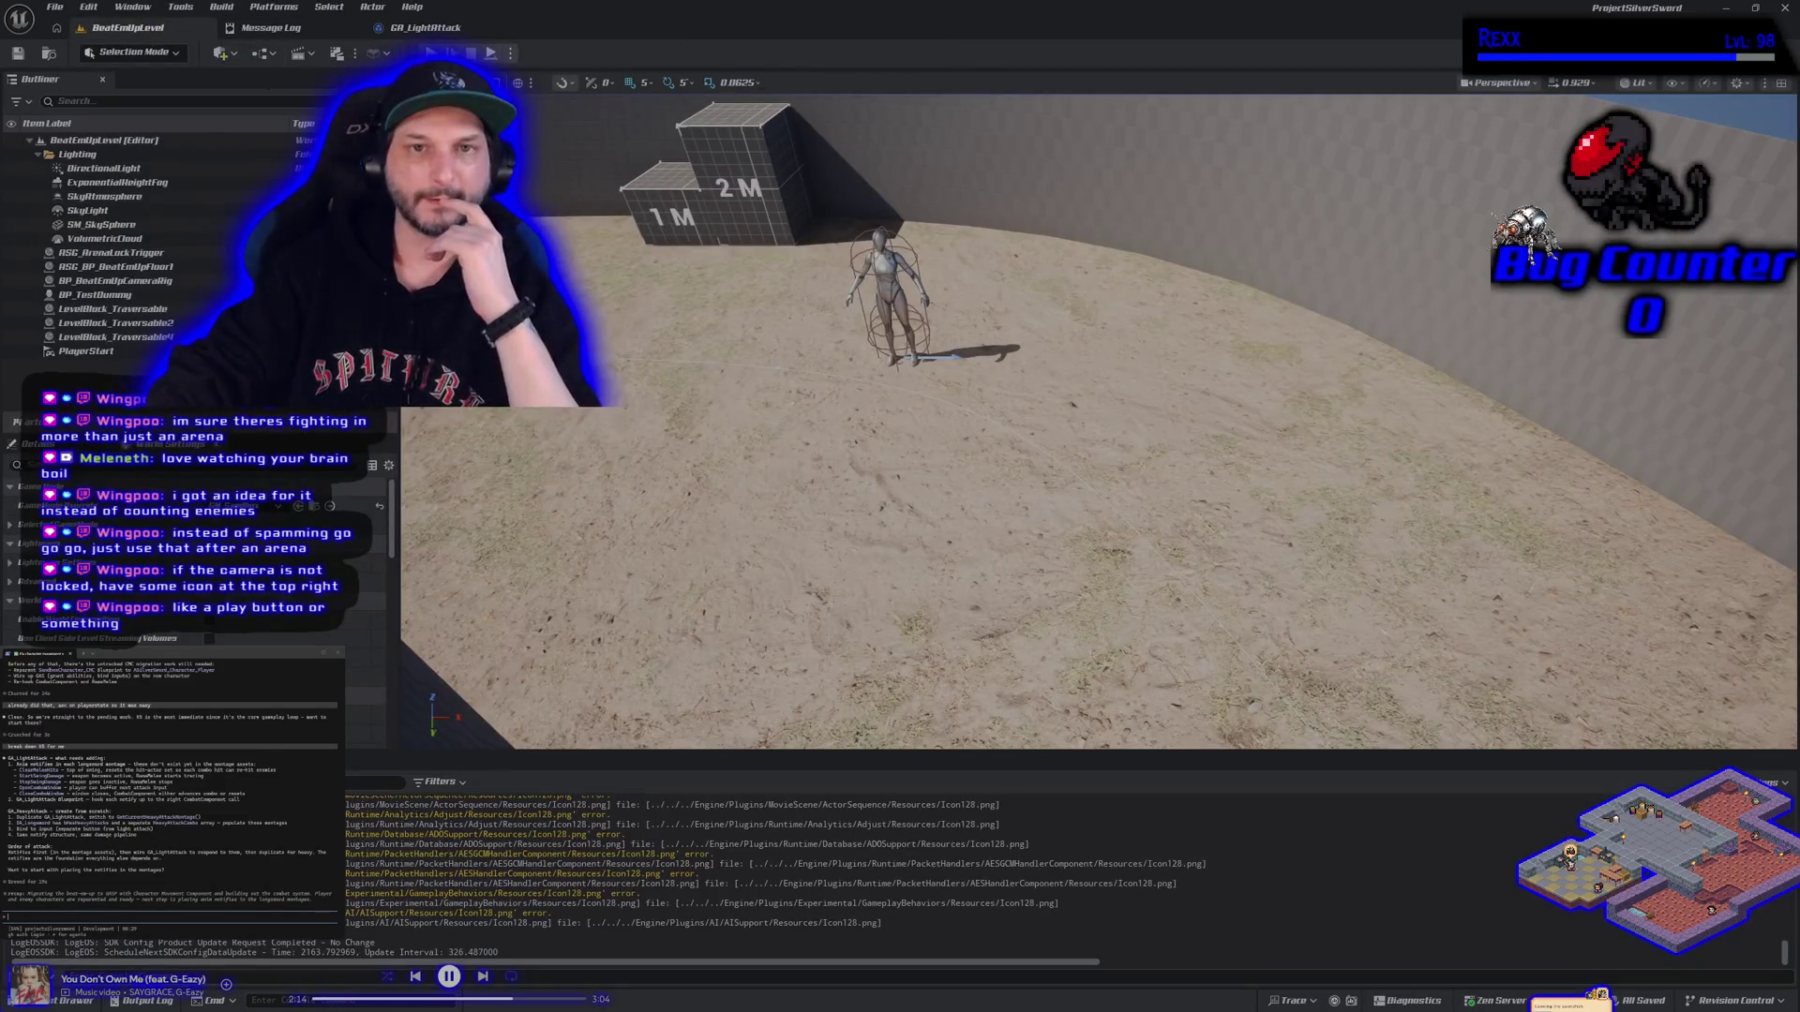
Playtest BeatEmUpLevel with Alt+P, stop it, and zoom the camera toward the 1M/2M blocks
{"action": "key", "text": "alt+p"}
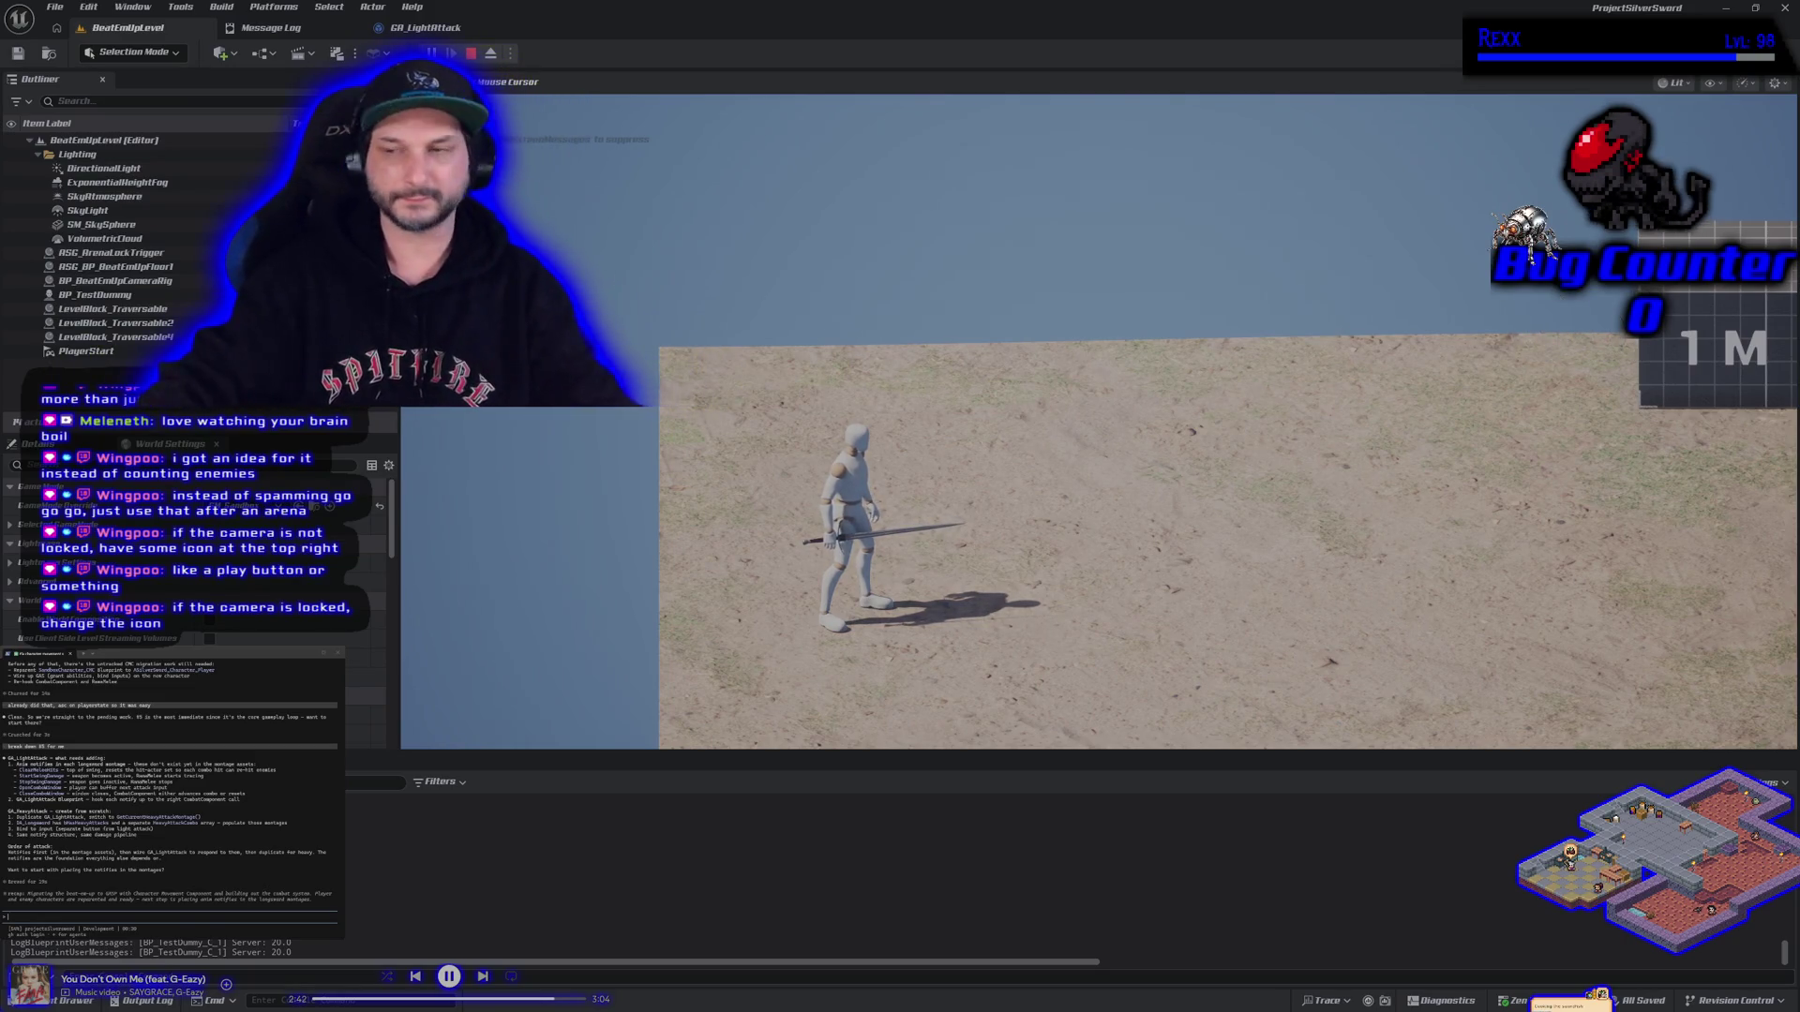
{"action": "key", "text": "Escape"}
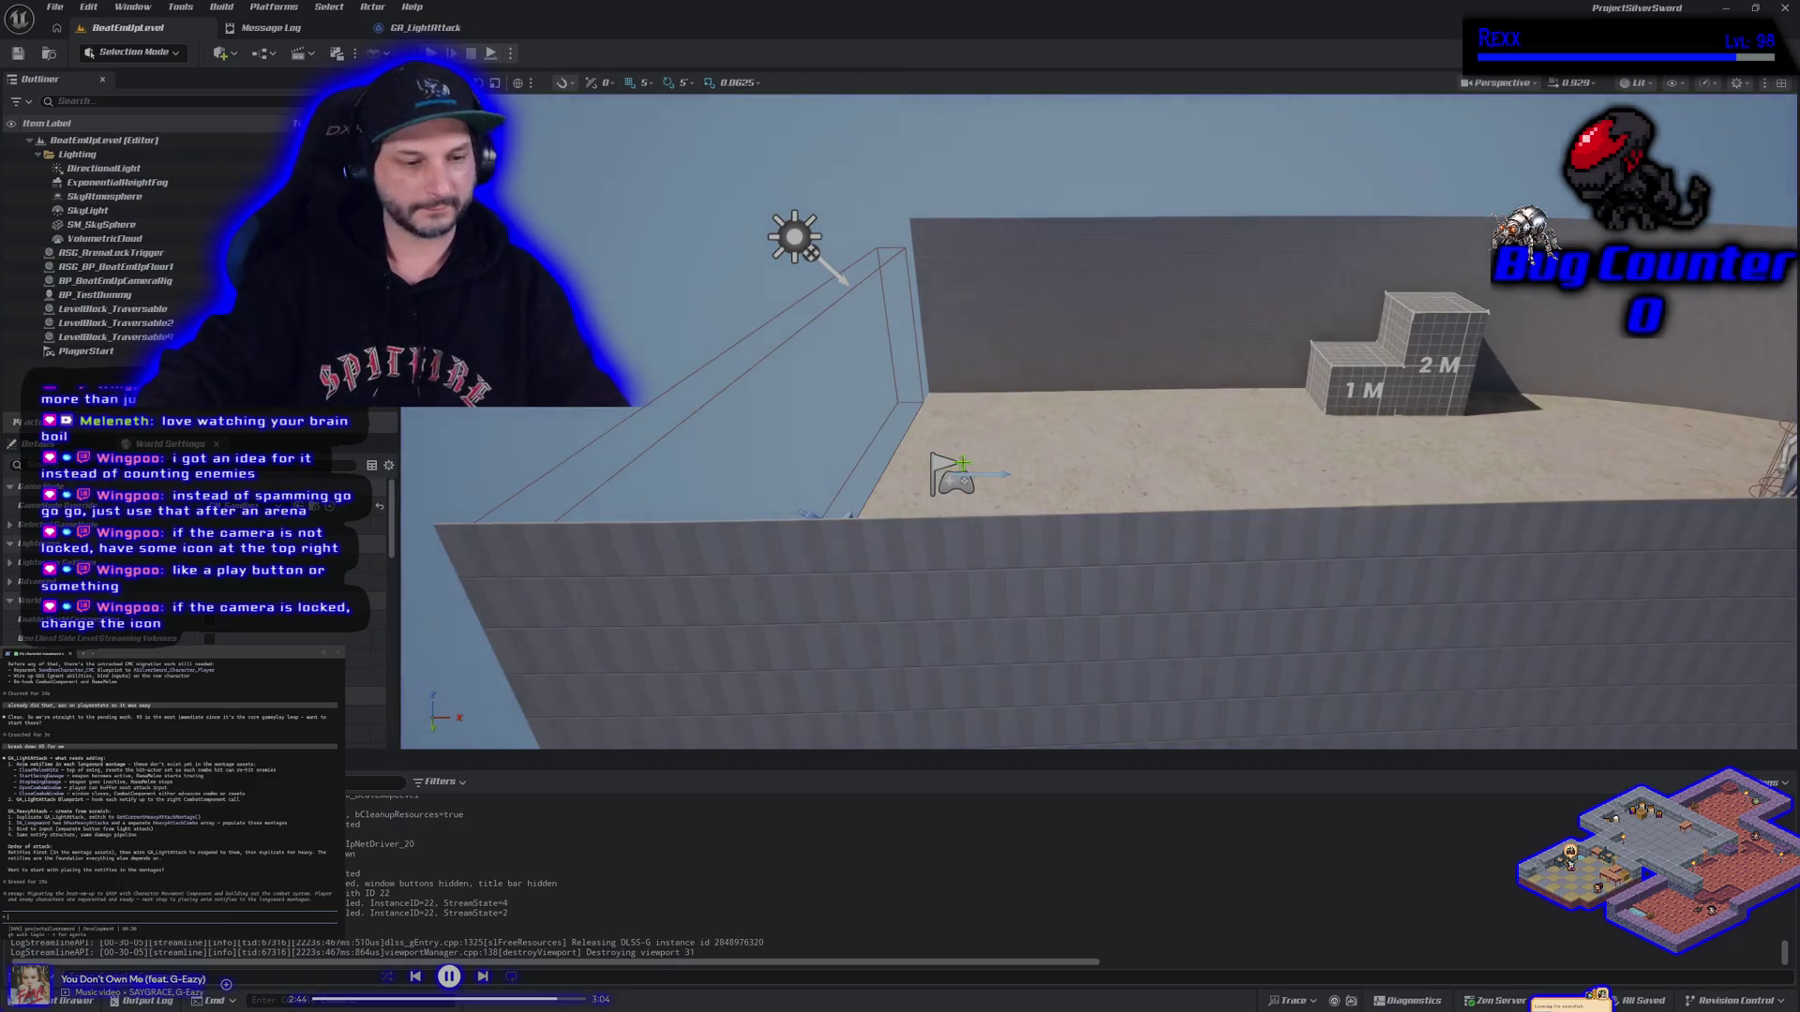
{"action": "scroll", "coordinate": [984, 457], "scroll_direction": "up", "scroll_amount": 10}
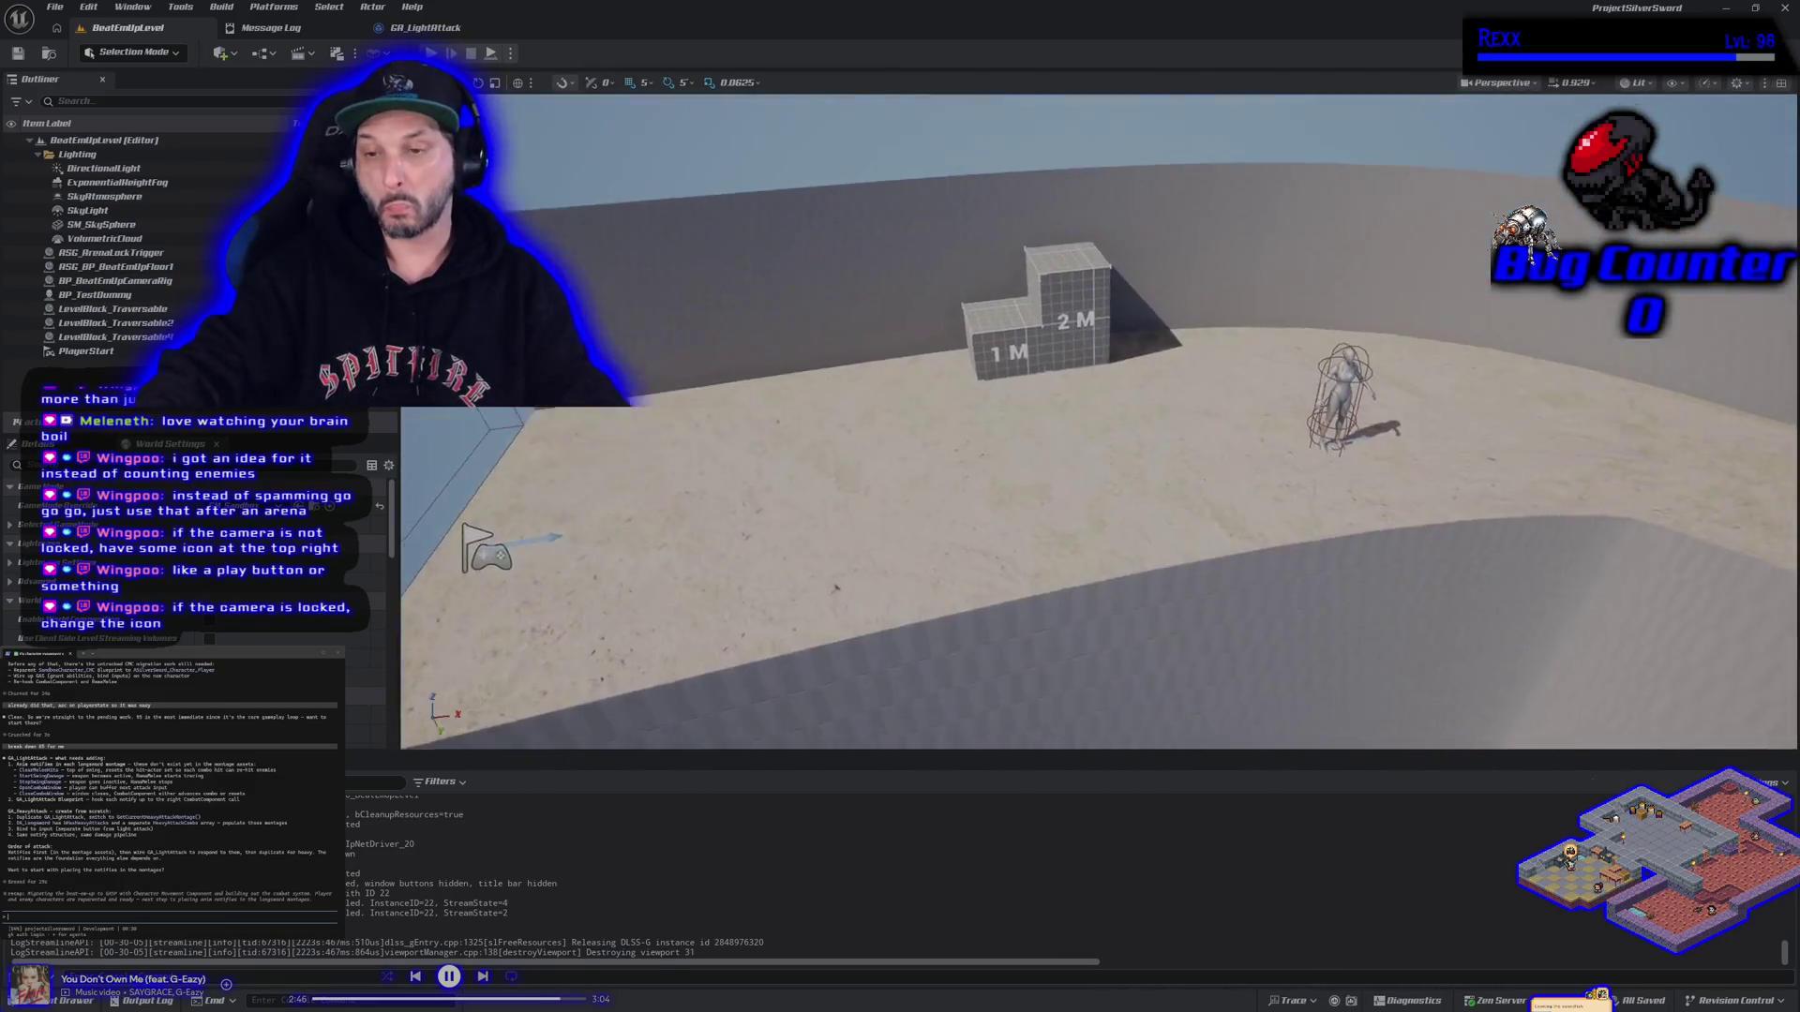
{"action": "scroll", "coordinate": [1098, 422], "scroll_direction": "down", "scroll_amount": 5}
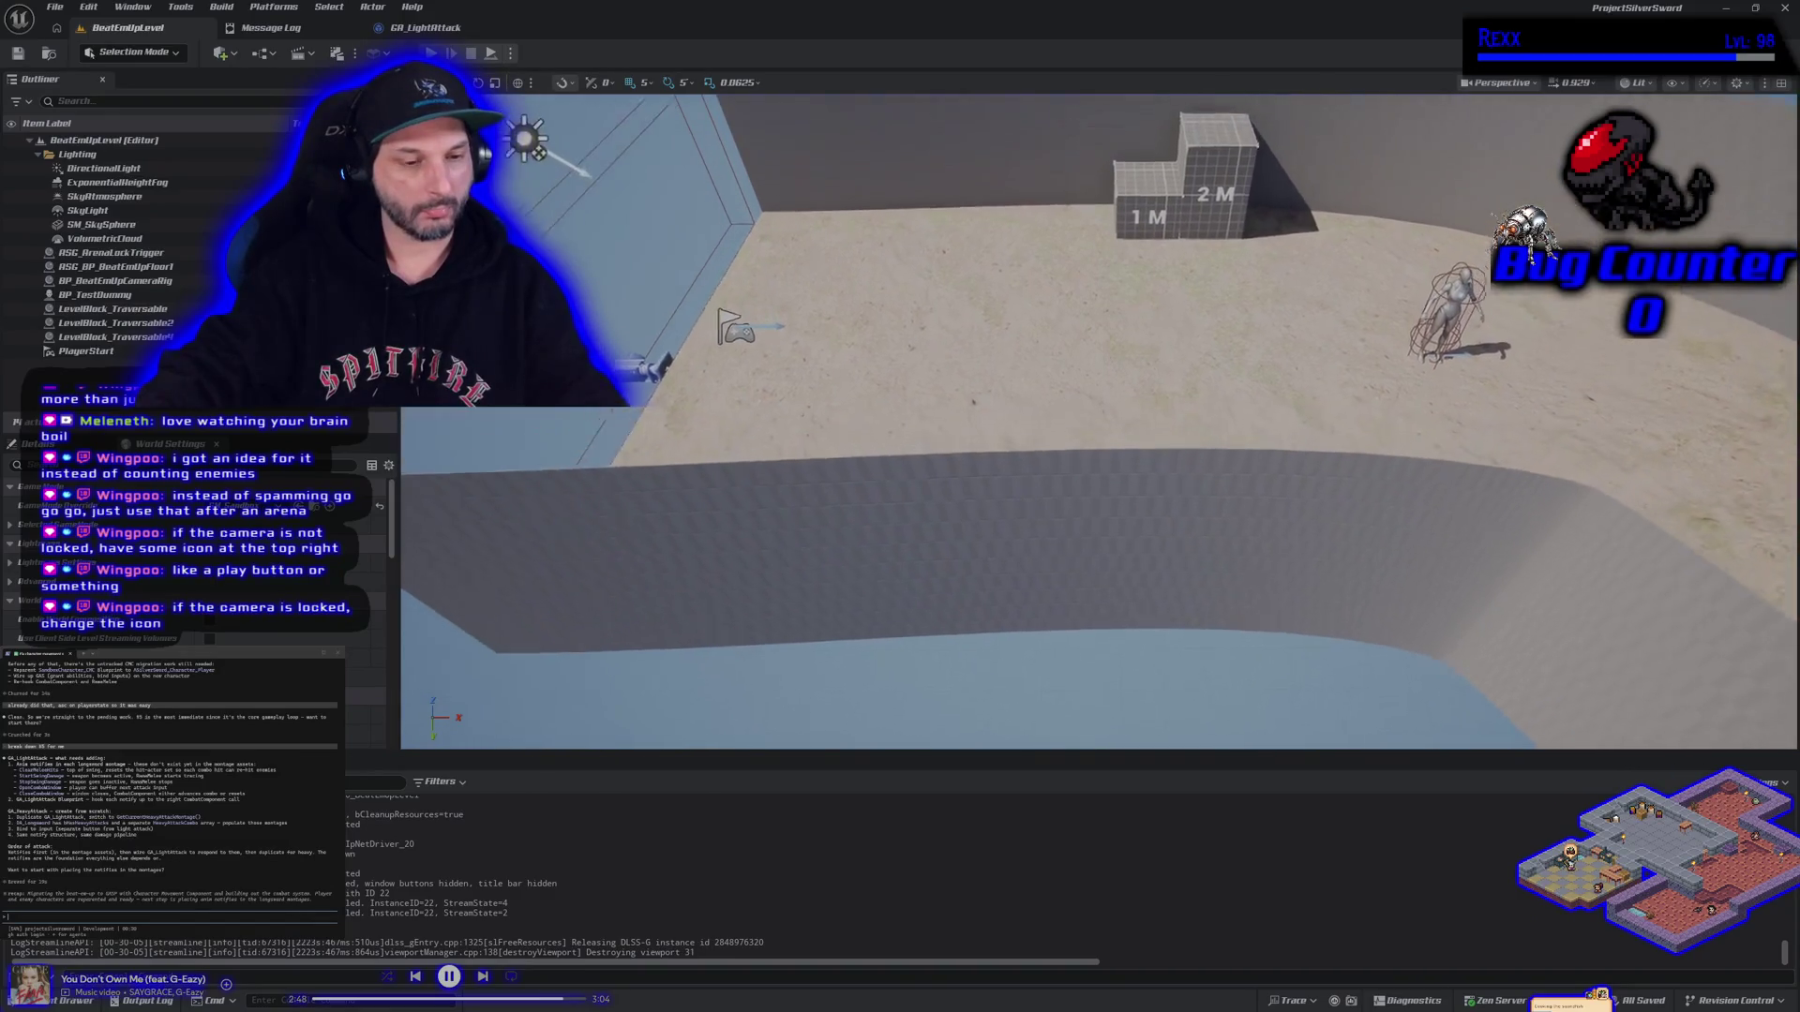
{"action": "scroll", "coordinate": [986, 454], "scroll_direction": "up", "scroll_amount": 5}
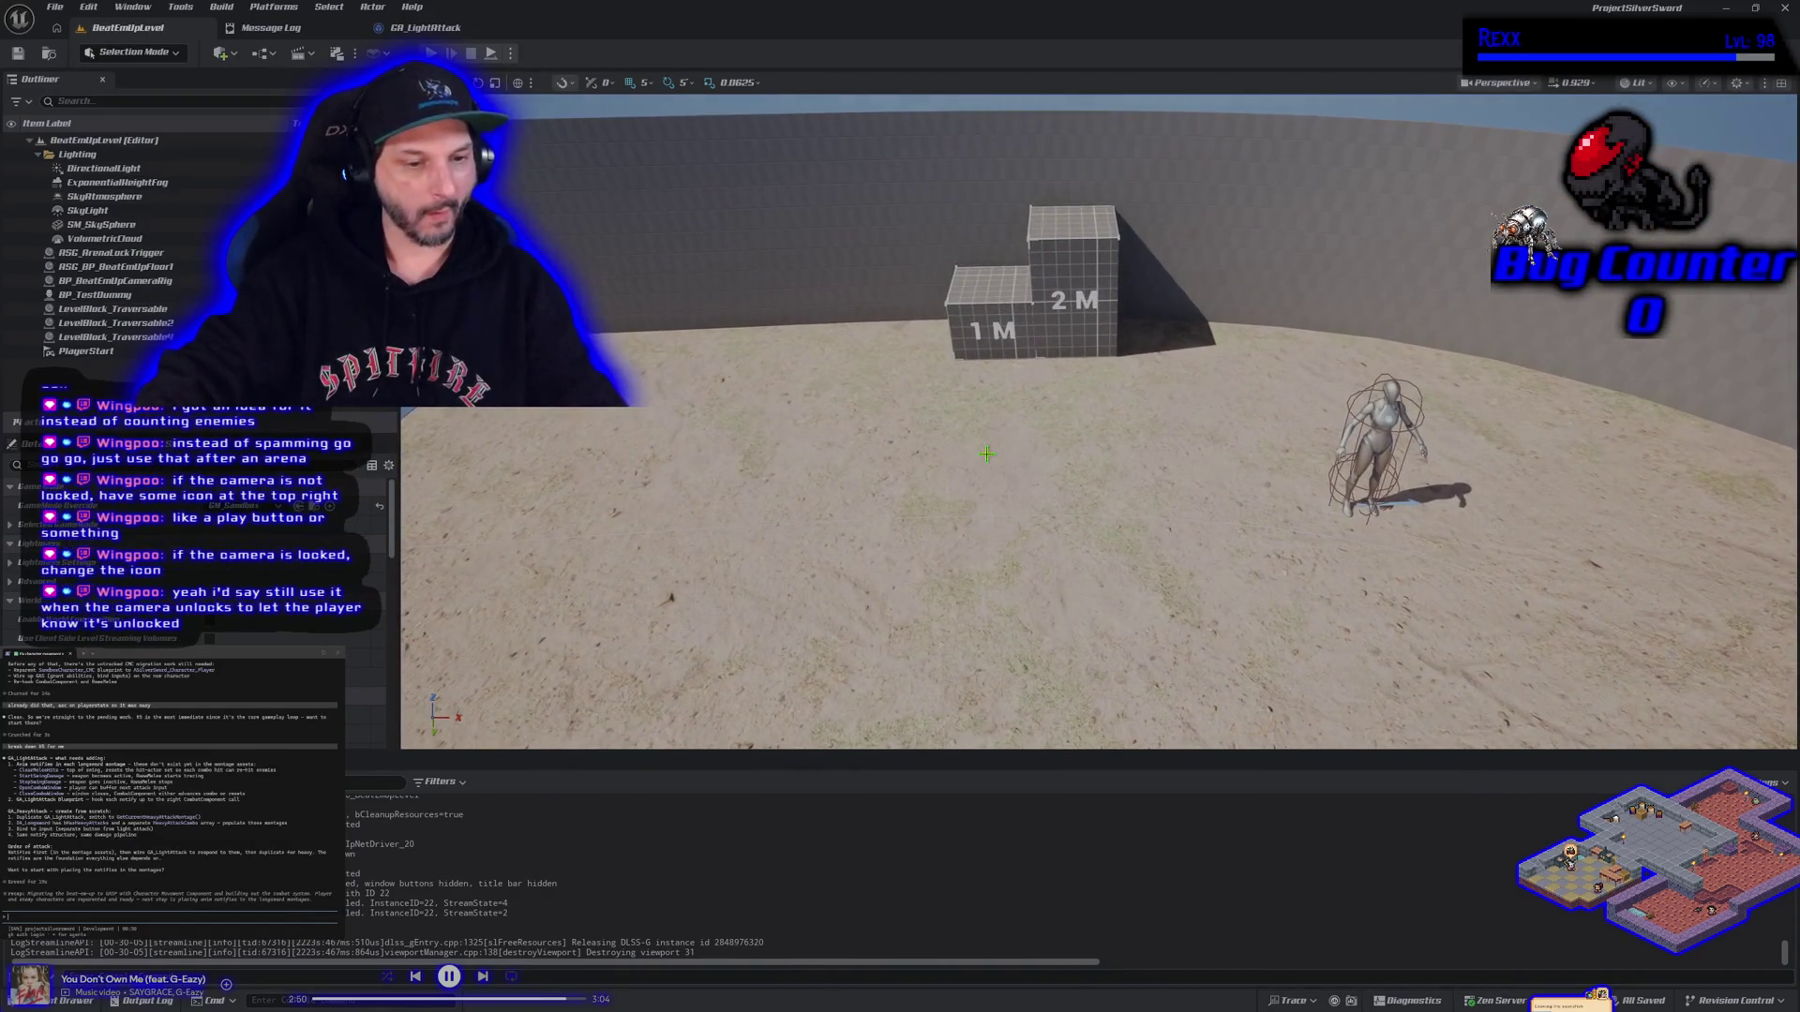